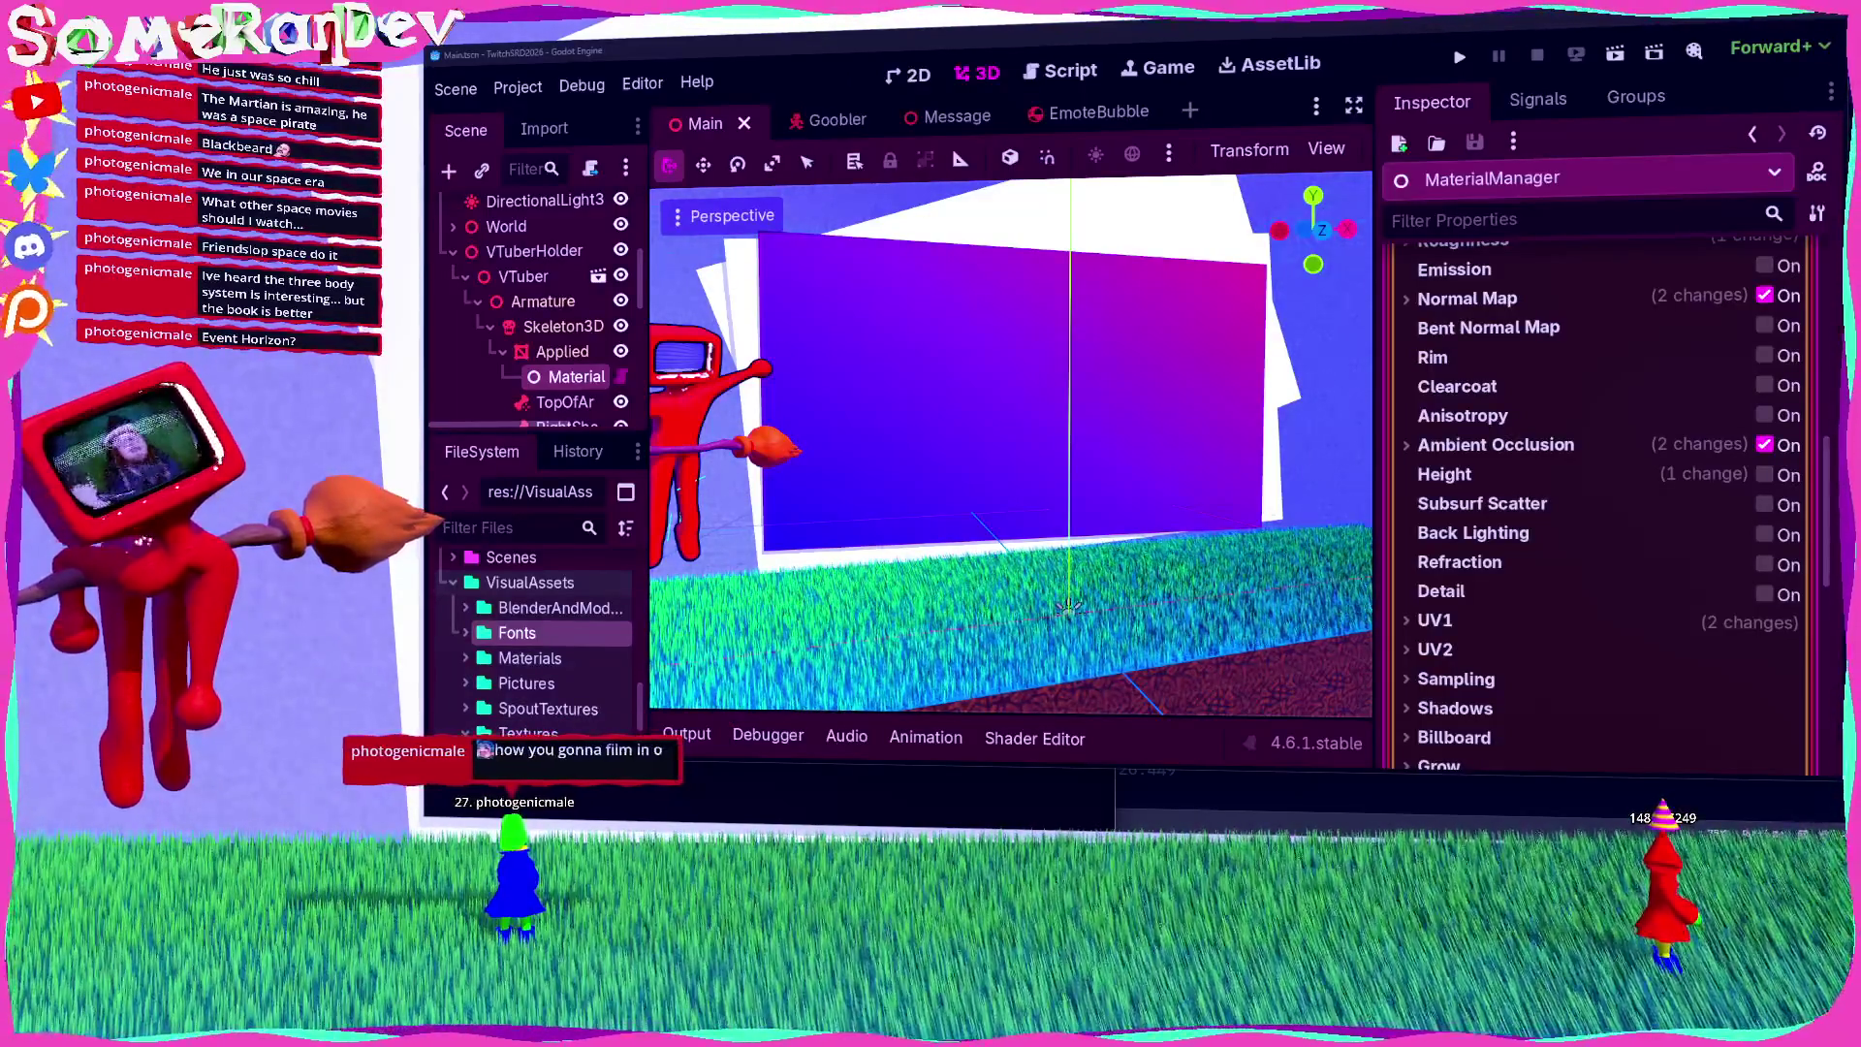
Step: Focus the 3D viewport camera on the red VTuber avatar with F
key(f)
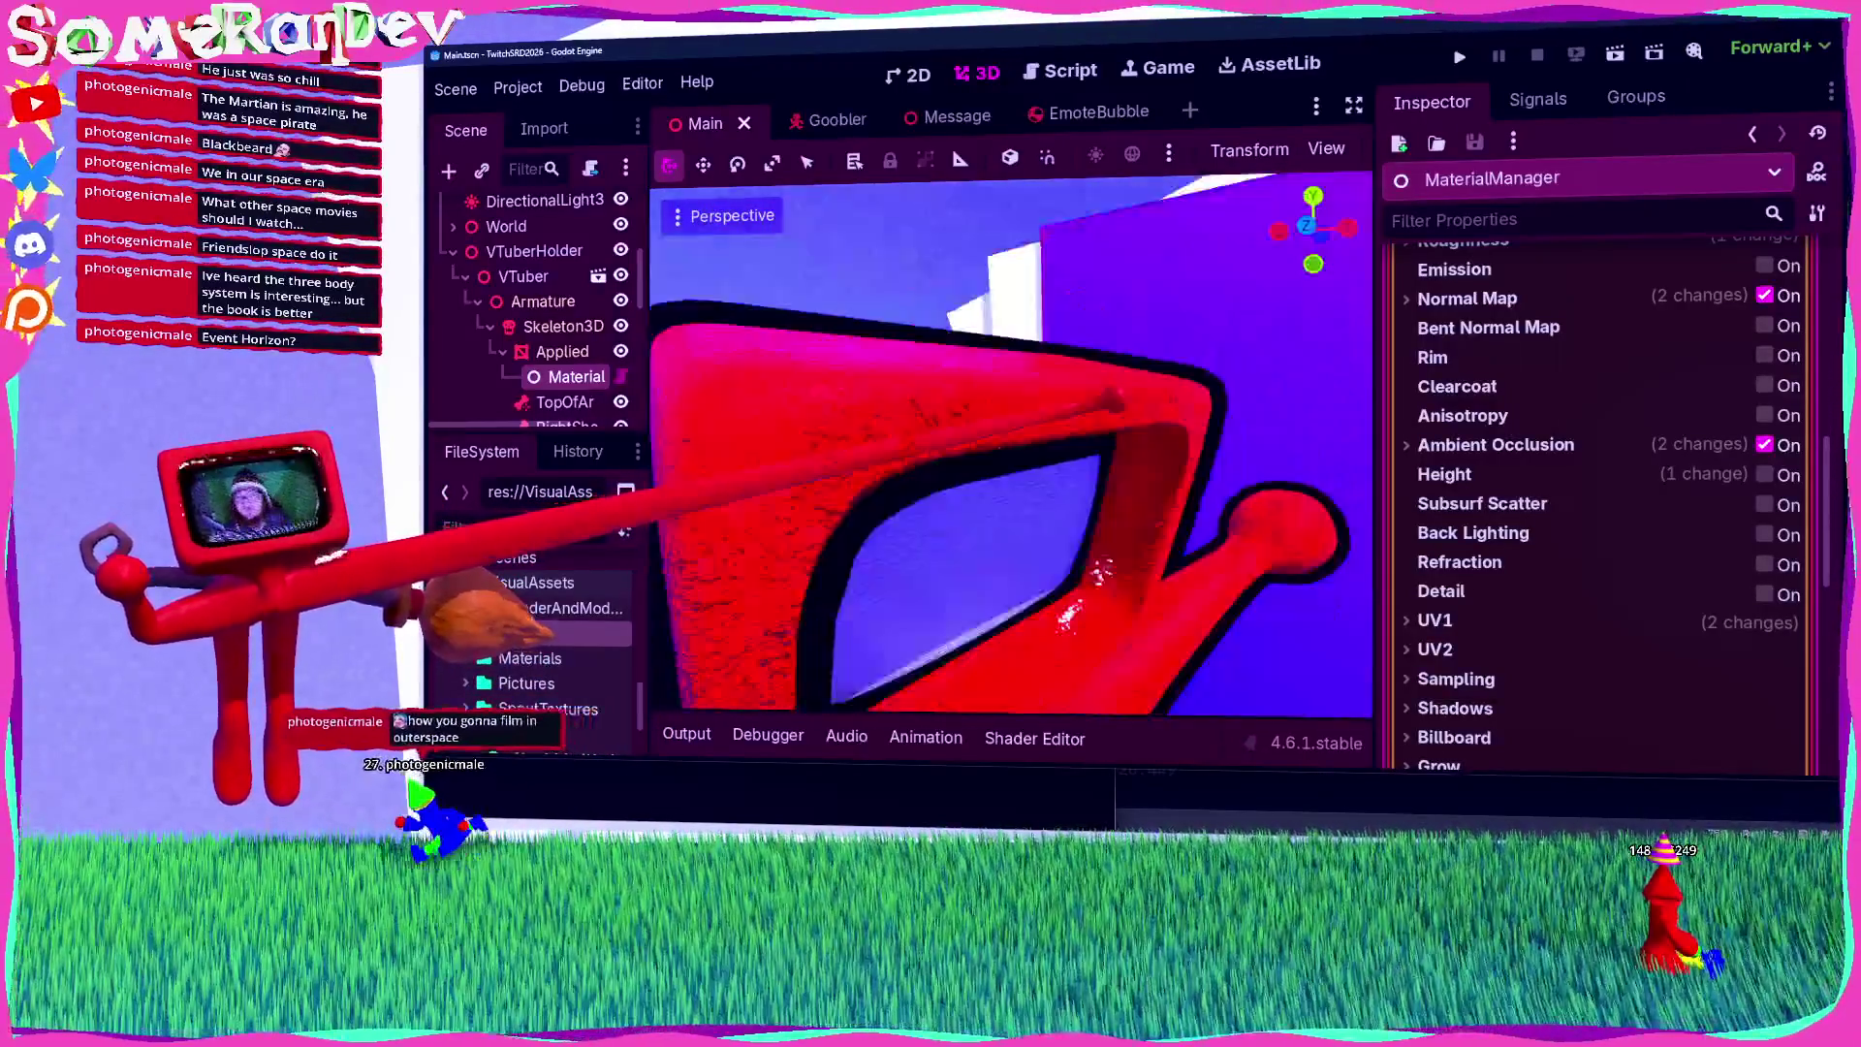
Step: Select the Applied mesh and try different Ambient Occlusion light affect values
click(853, 406)
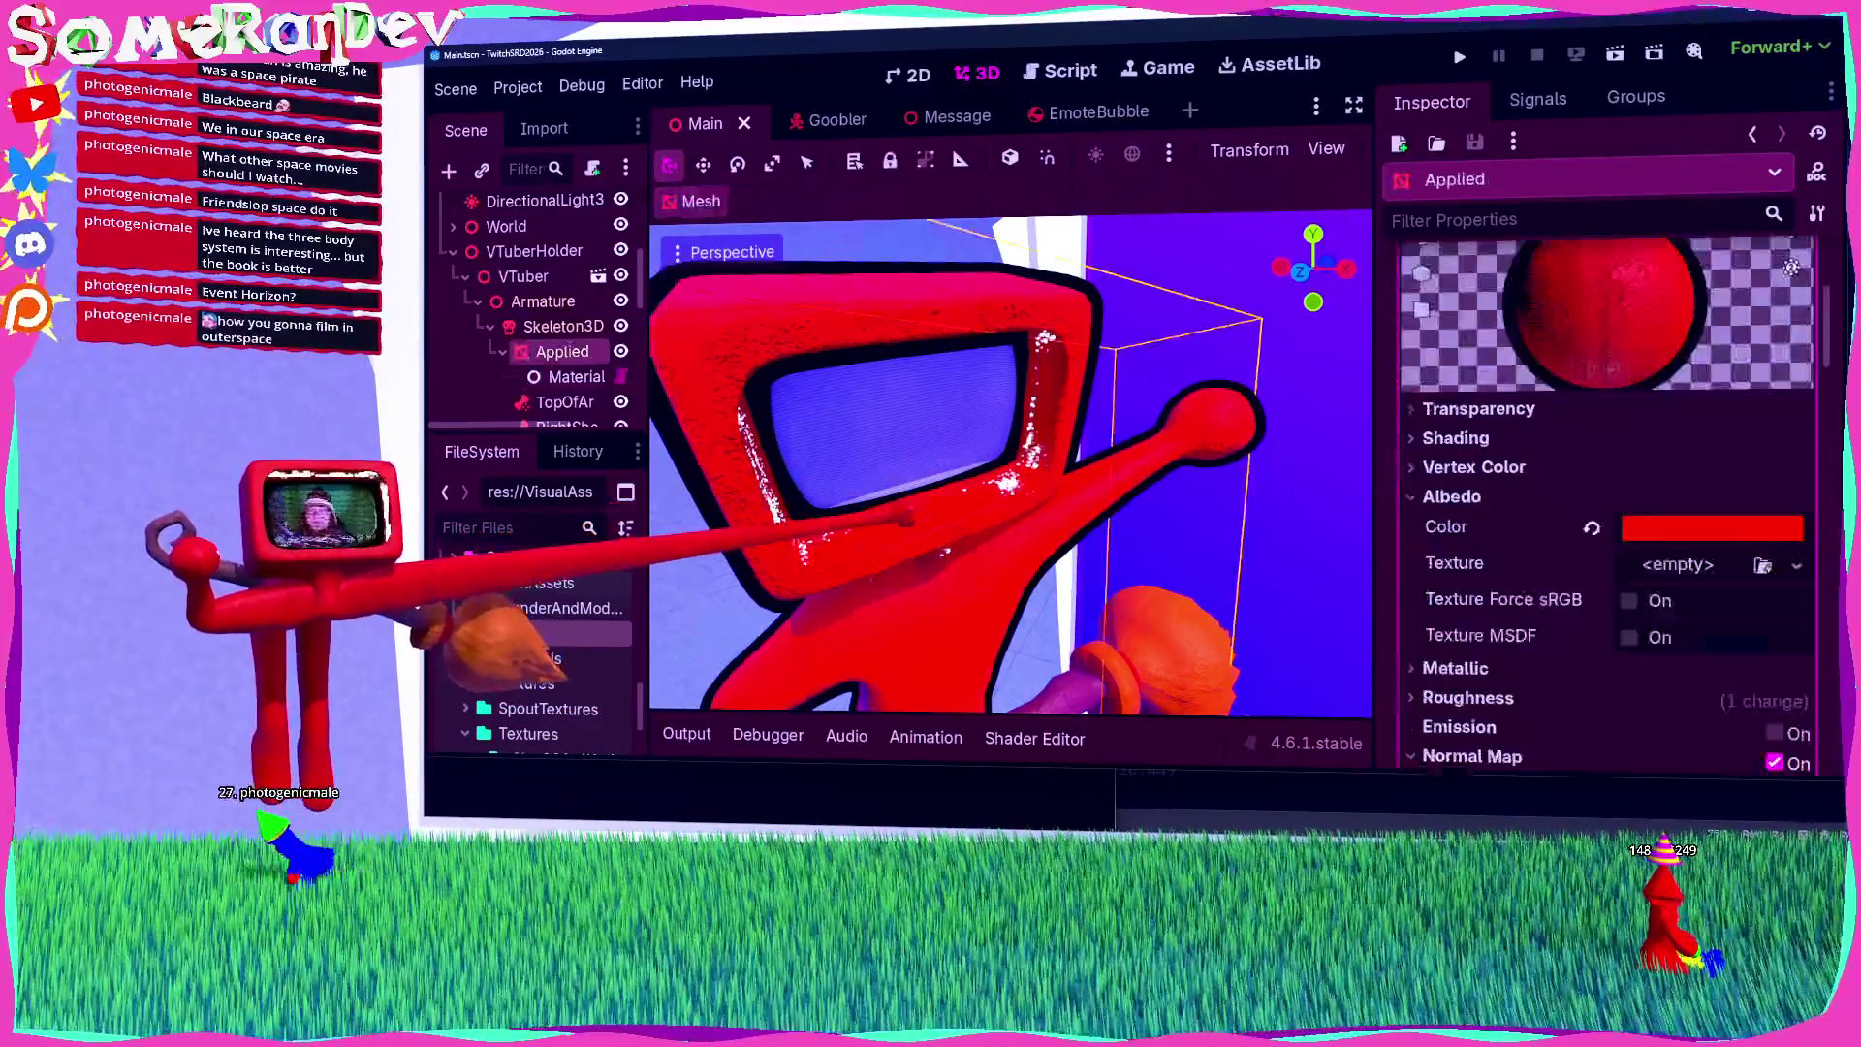
scroll(1599, 489, down, 1)
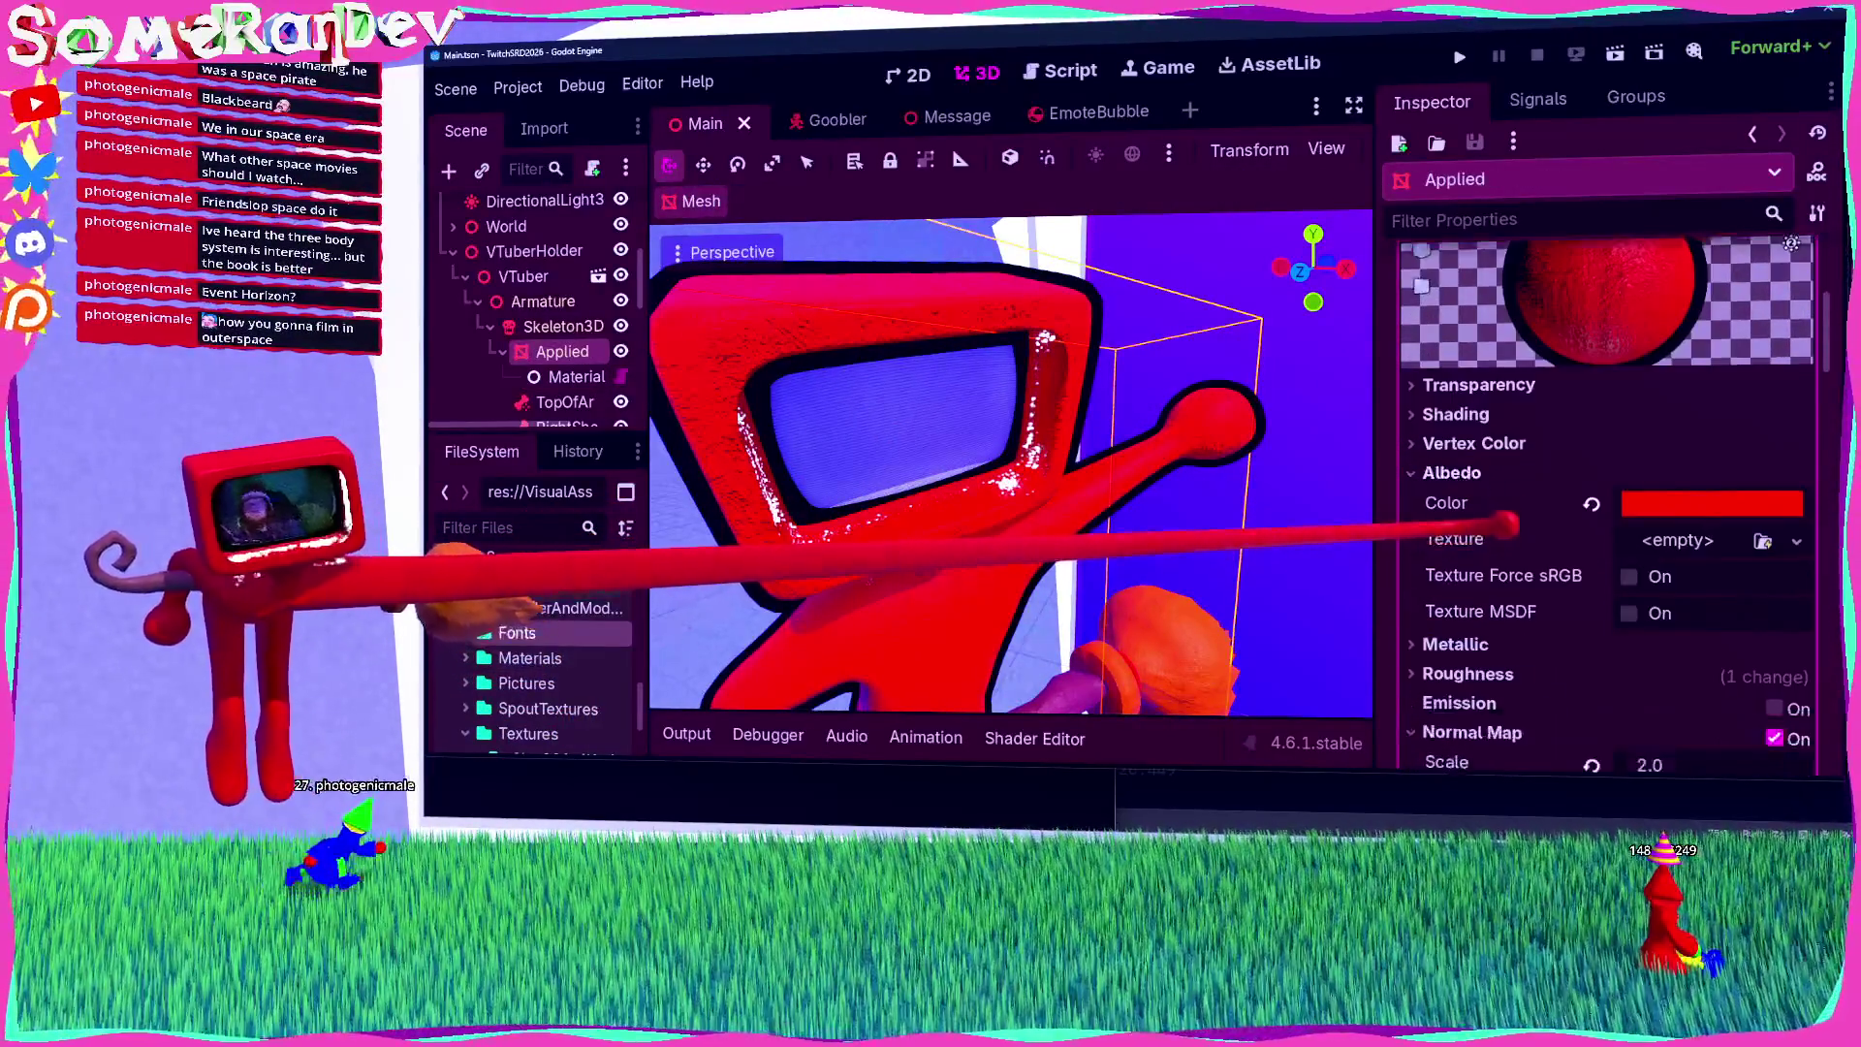
scroll(1599, 485, down, 7)
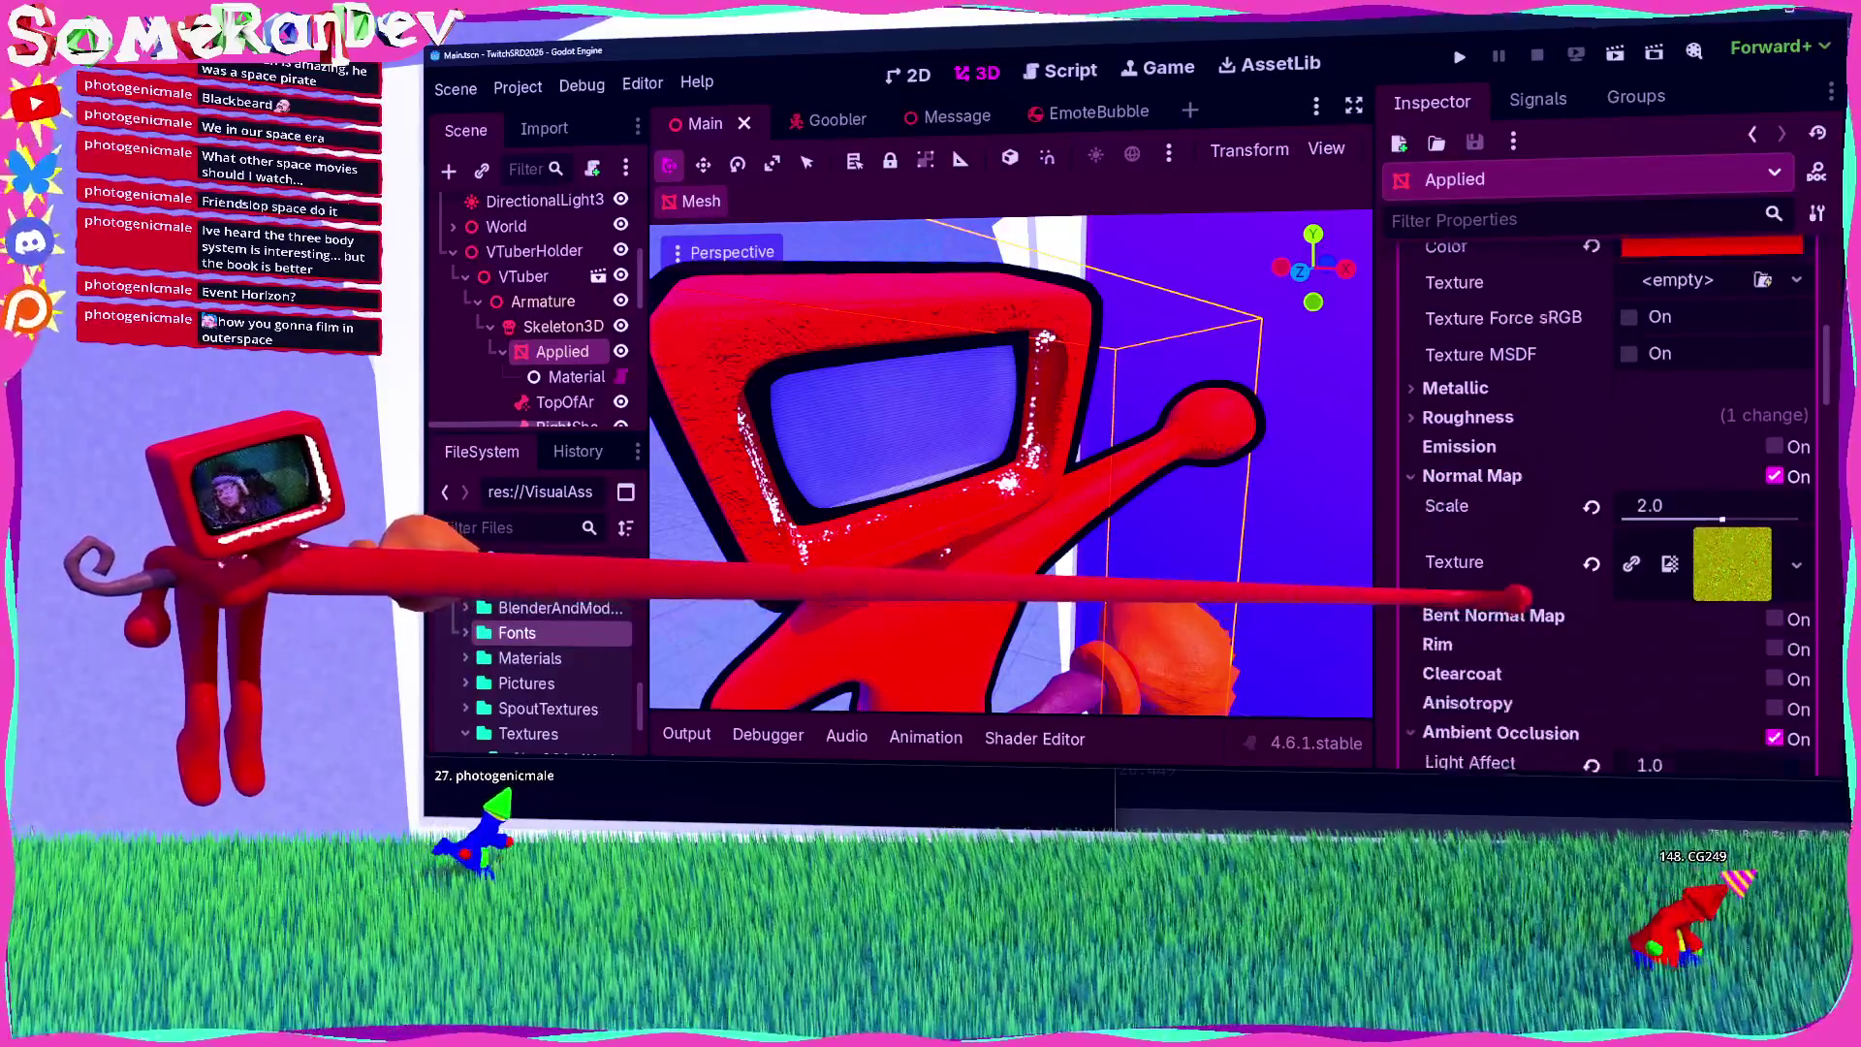
scroll(1599, 485, down, 1)
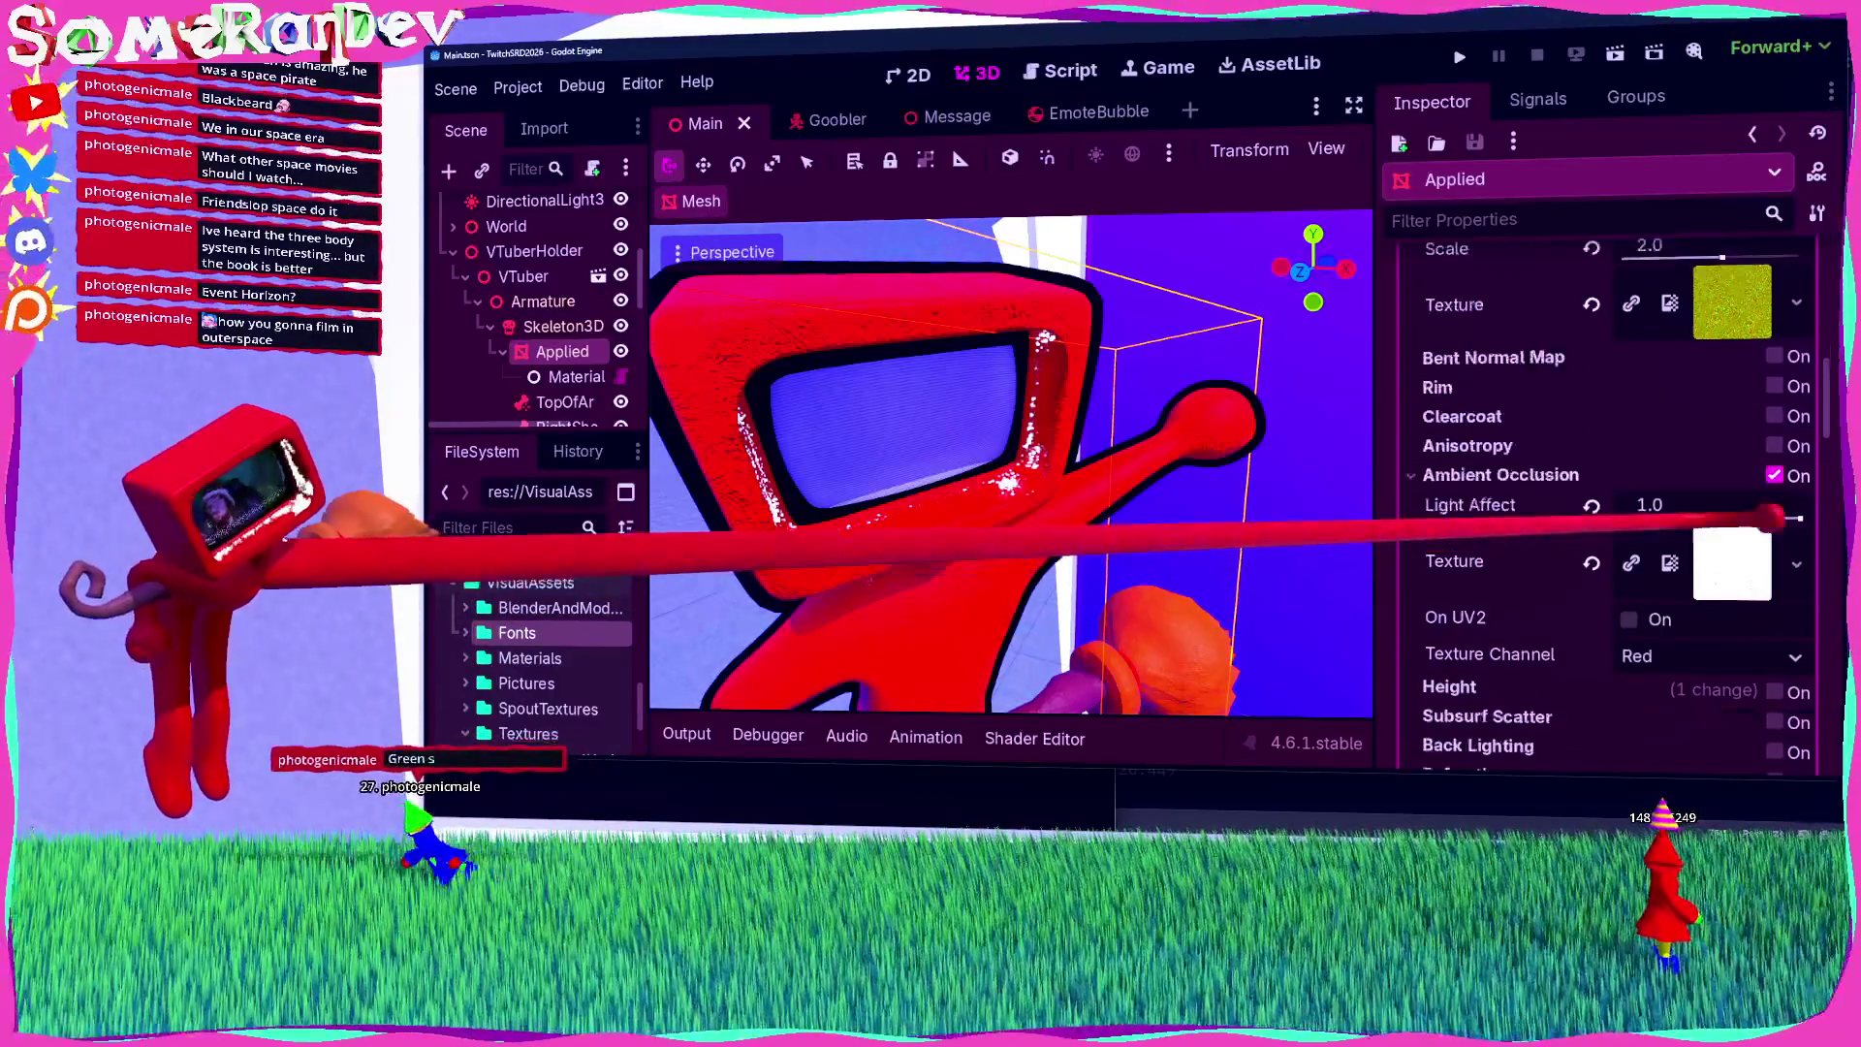
mouse_move(1705, 505)
mouse_down()
mouse_move(1621, 505)
mouse_move(1799, 505)
mouse_up()
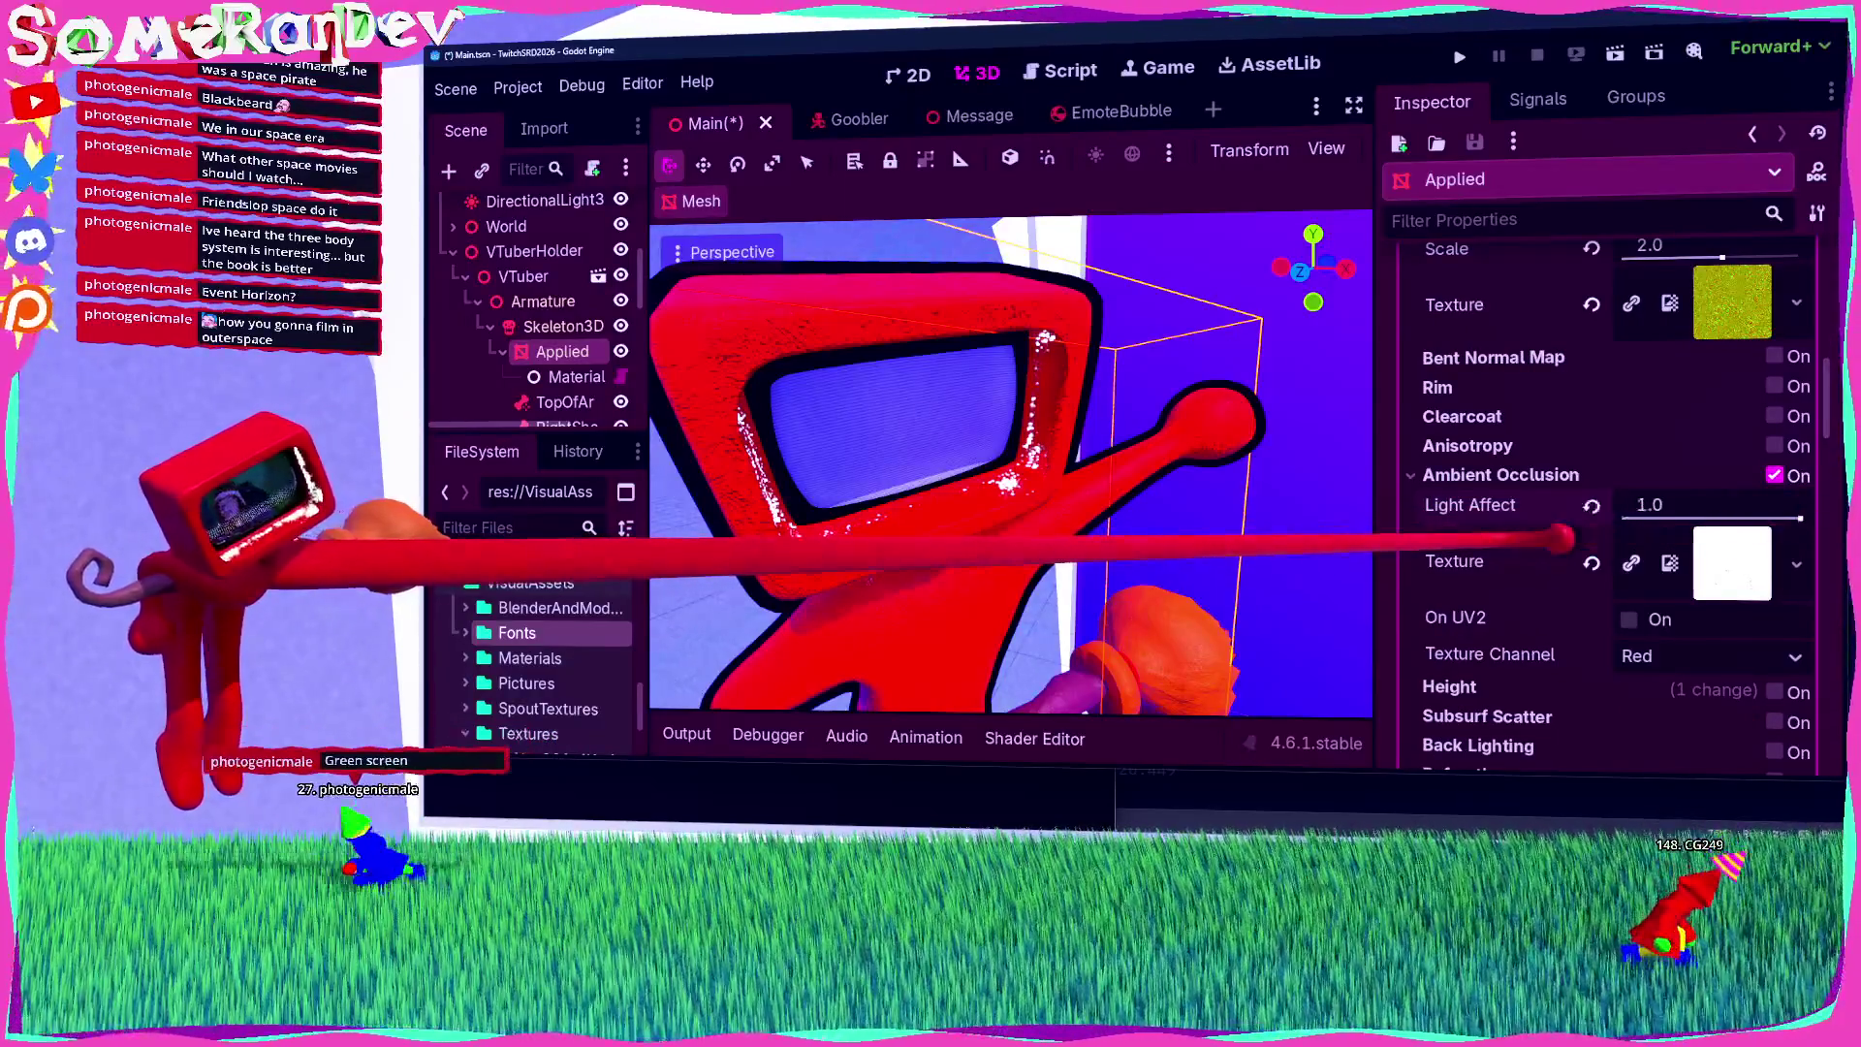
scroll(1532, 548, down, 3)
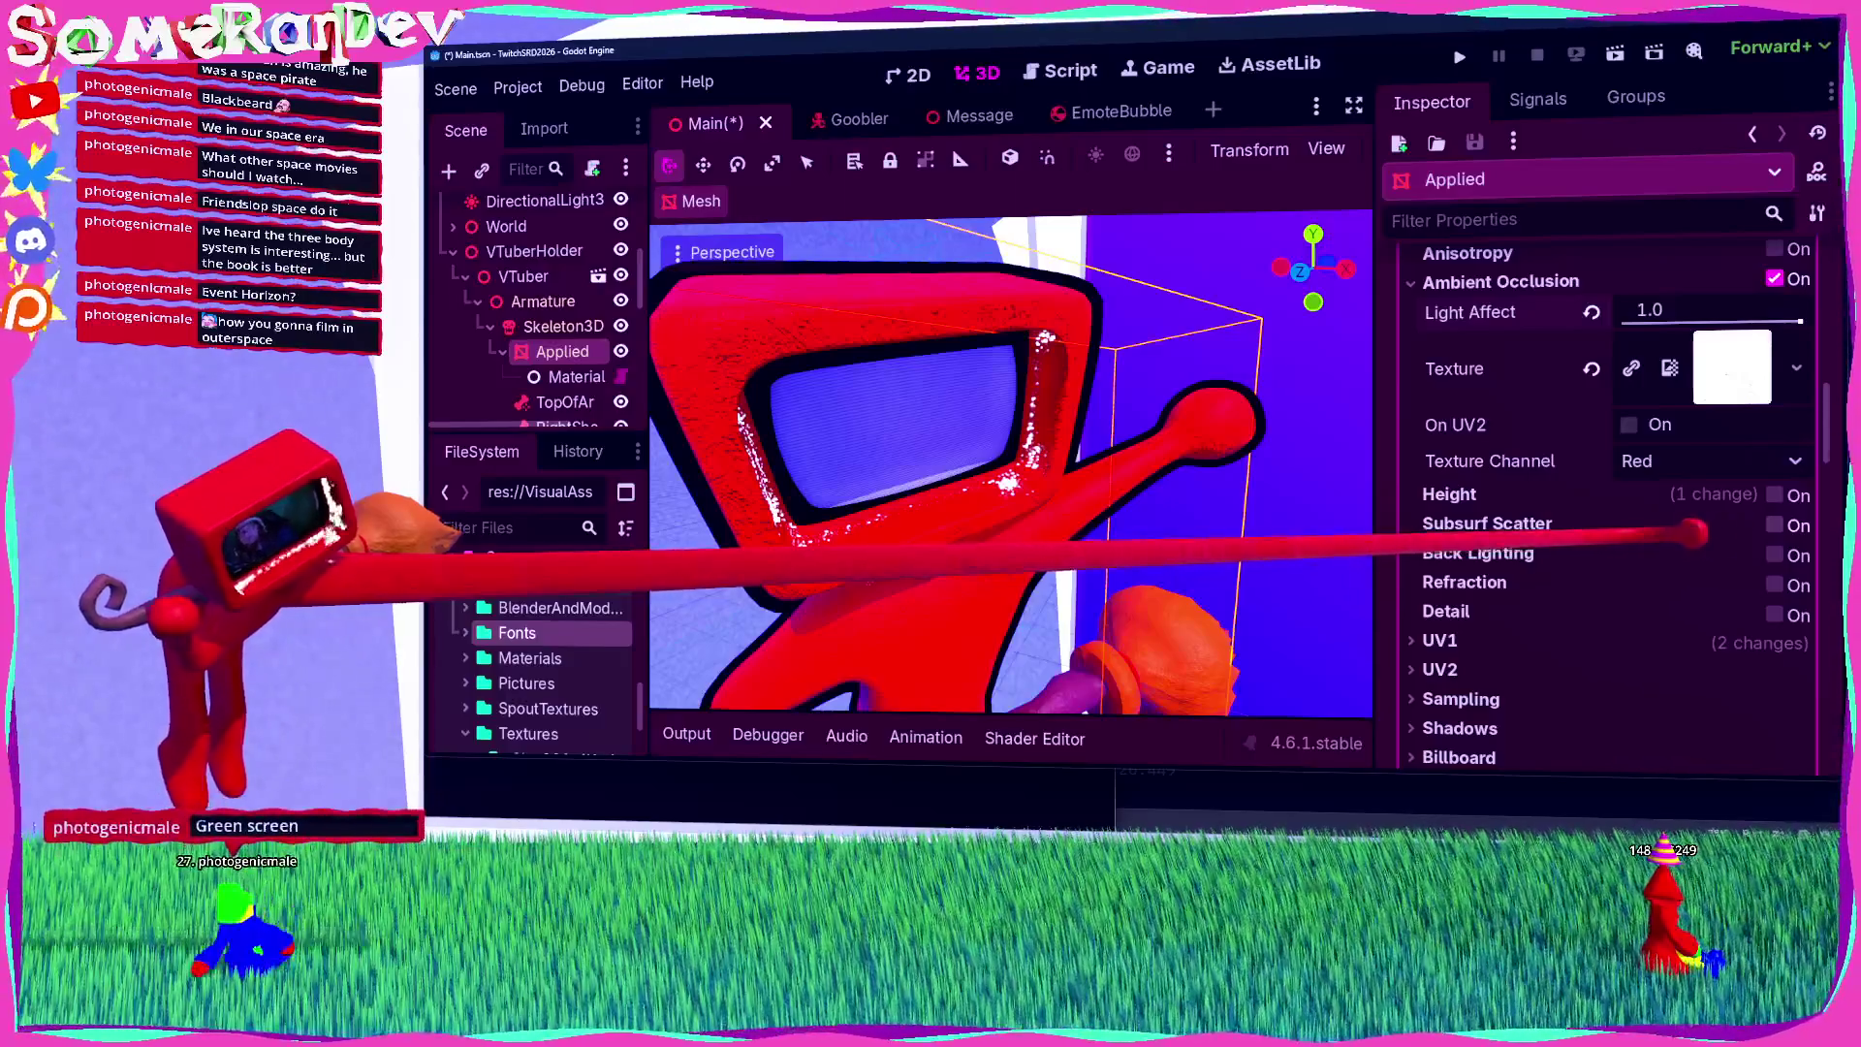
Step: Try subsurface scattering at strength 0.2, then turn it back off
click(1775, 525)
mouse_move(1681, 549)
mouse_down()
mouse_move(1654, 565)
mouse_move(1745, 544)
mouse_move(1558, 566)
mouse_up()
click(1774, 525)
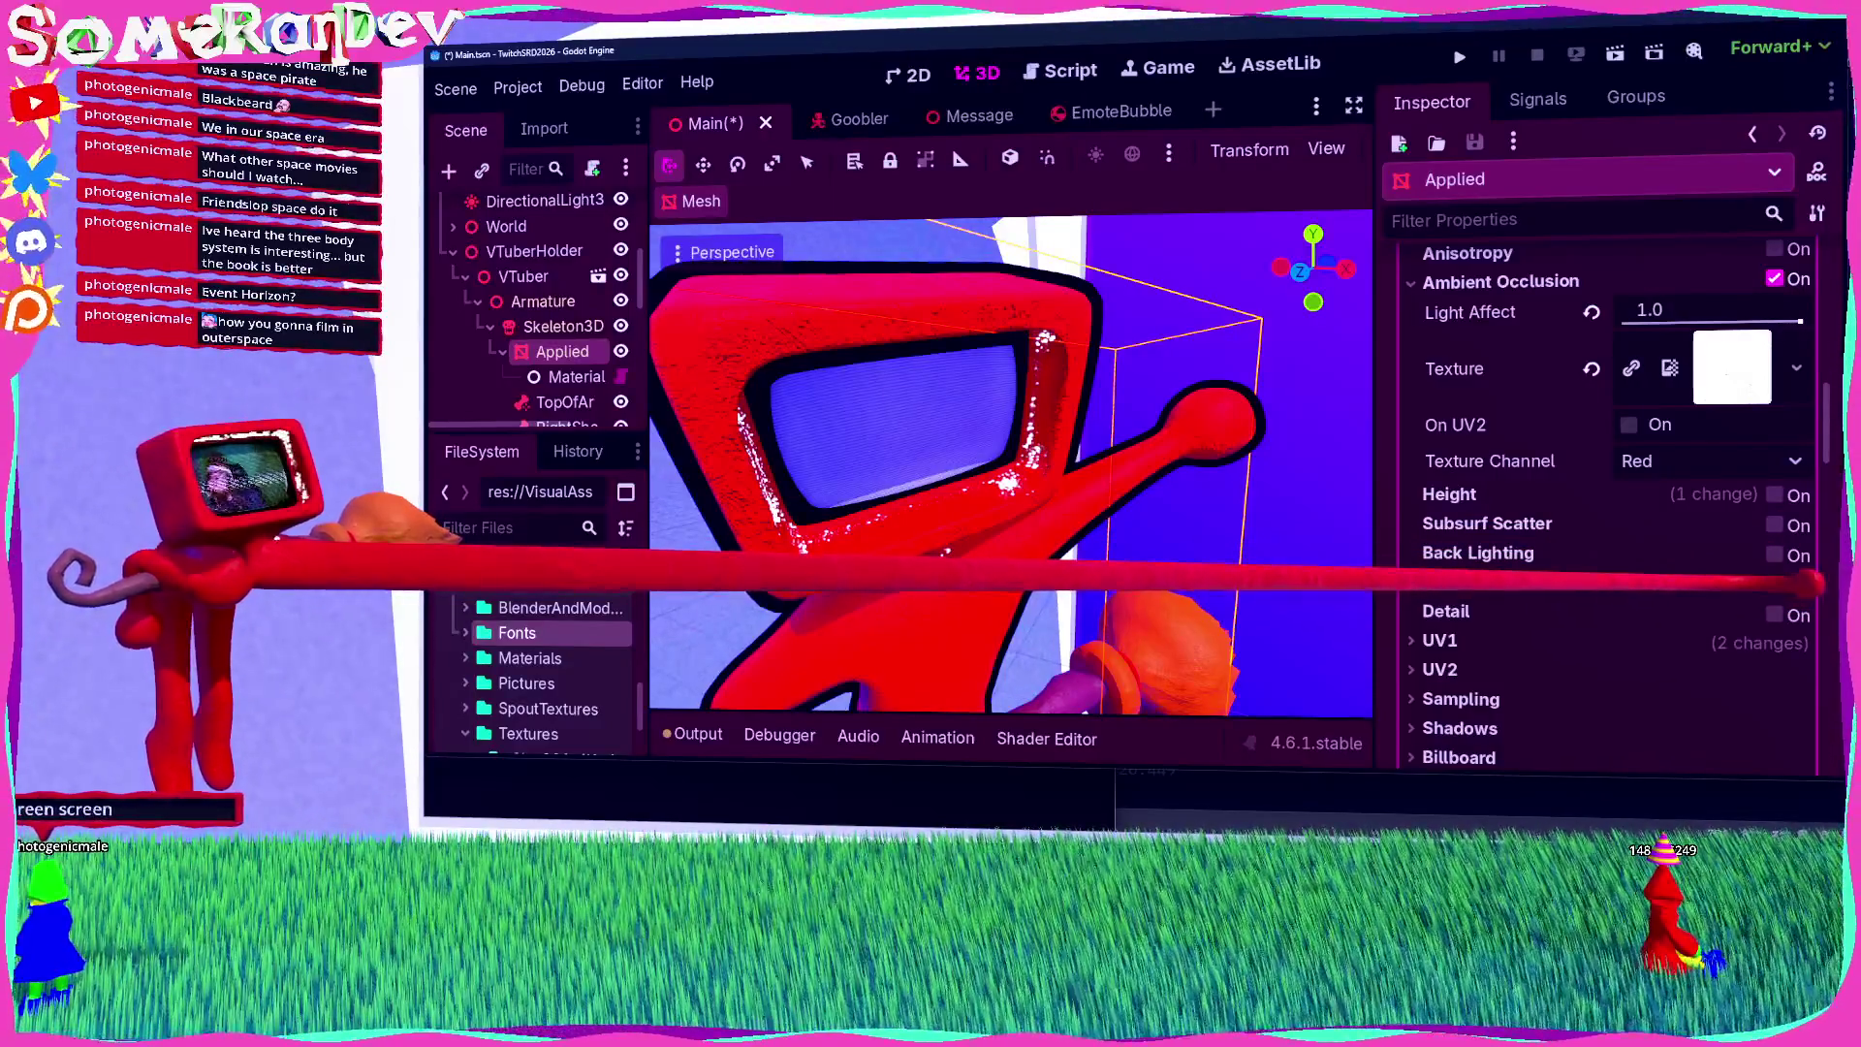
Step: Try refraction with an adjusted scale, collapse its settings, and save the scene
click(1775, 584)
mouse_move(1734, 613)
mouse_down()
mouse_move(1620, 628)
mouse_move(1745, 627)
mouse_move(1612, 610)
mouse_up()
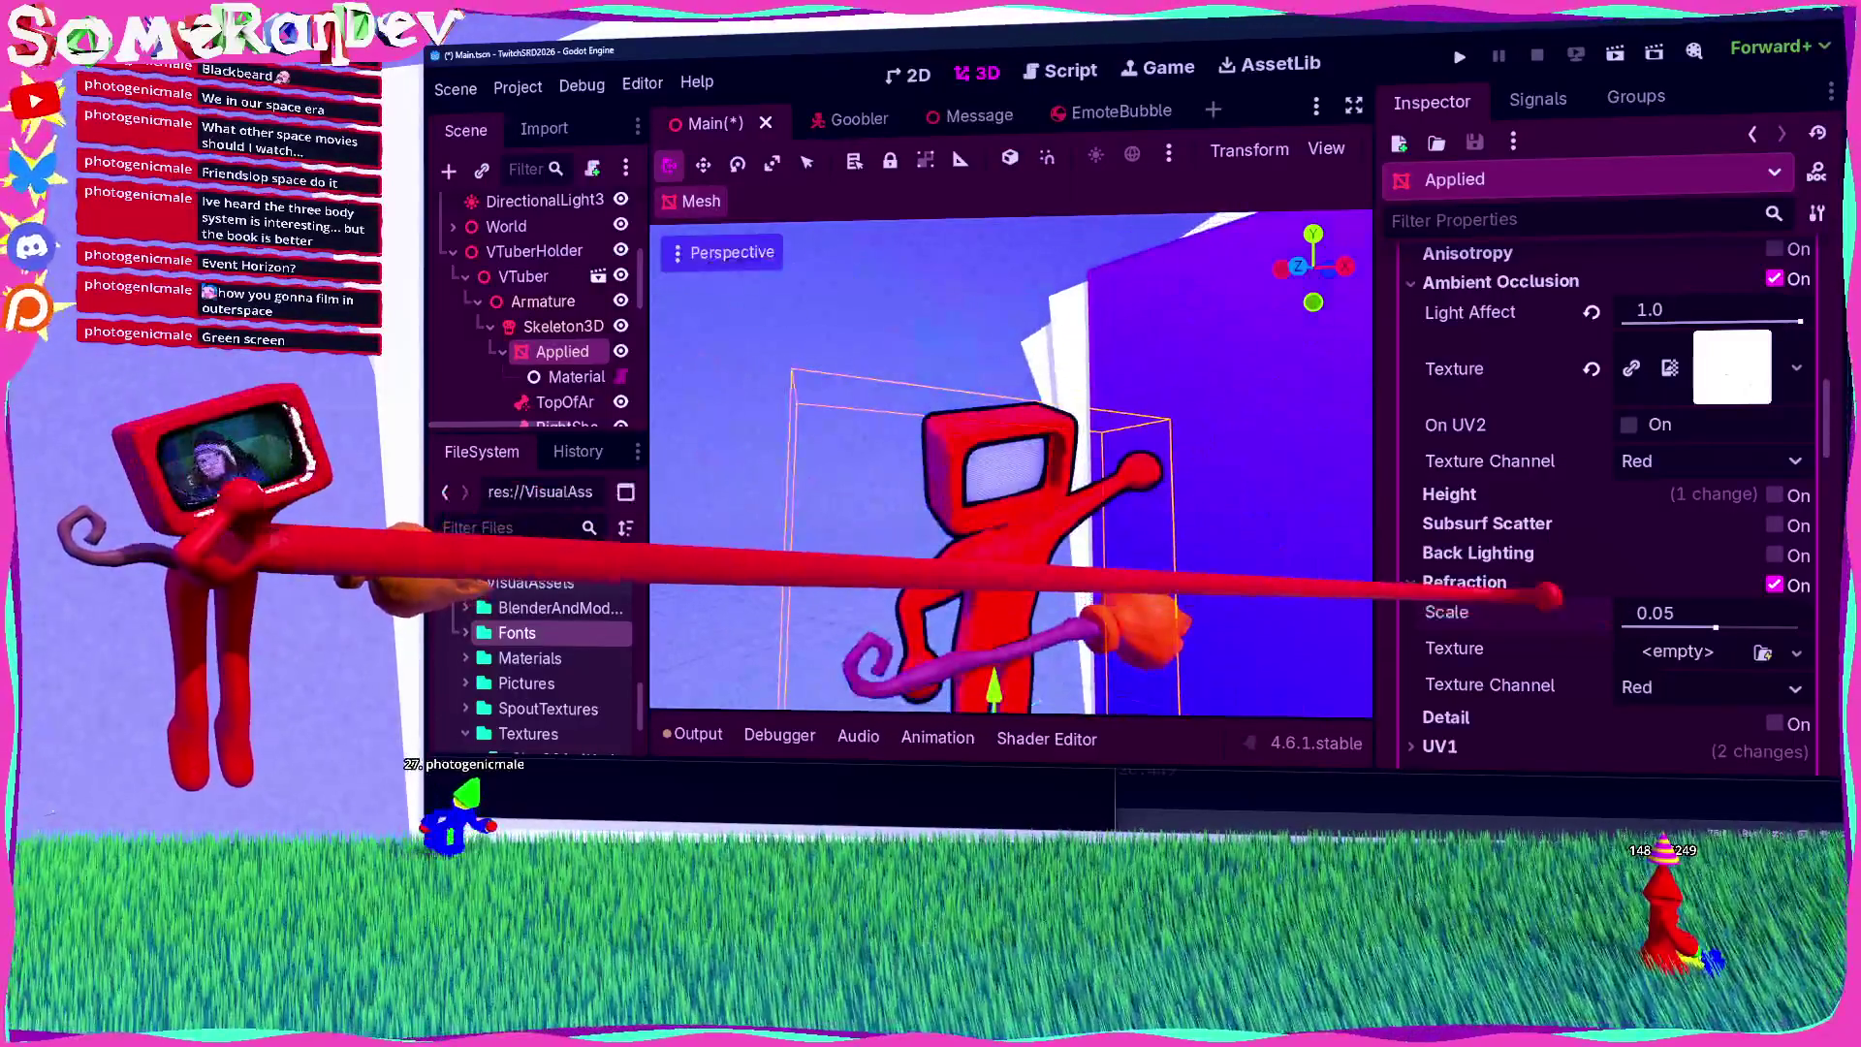
mouse_move(1454, 579)
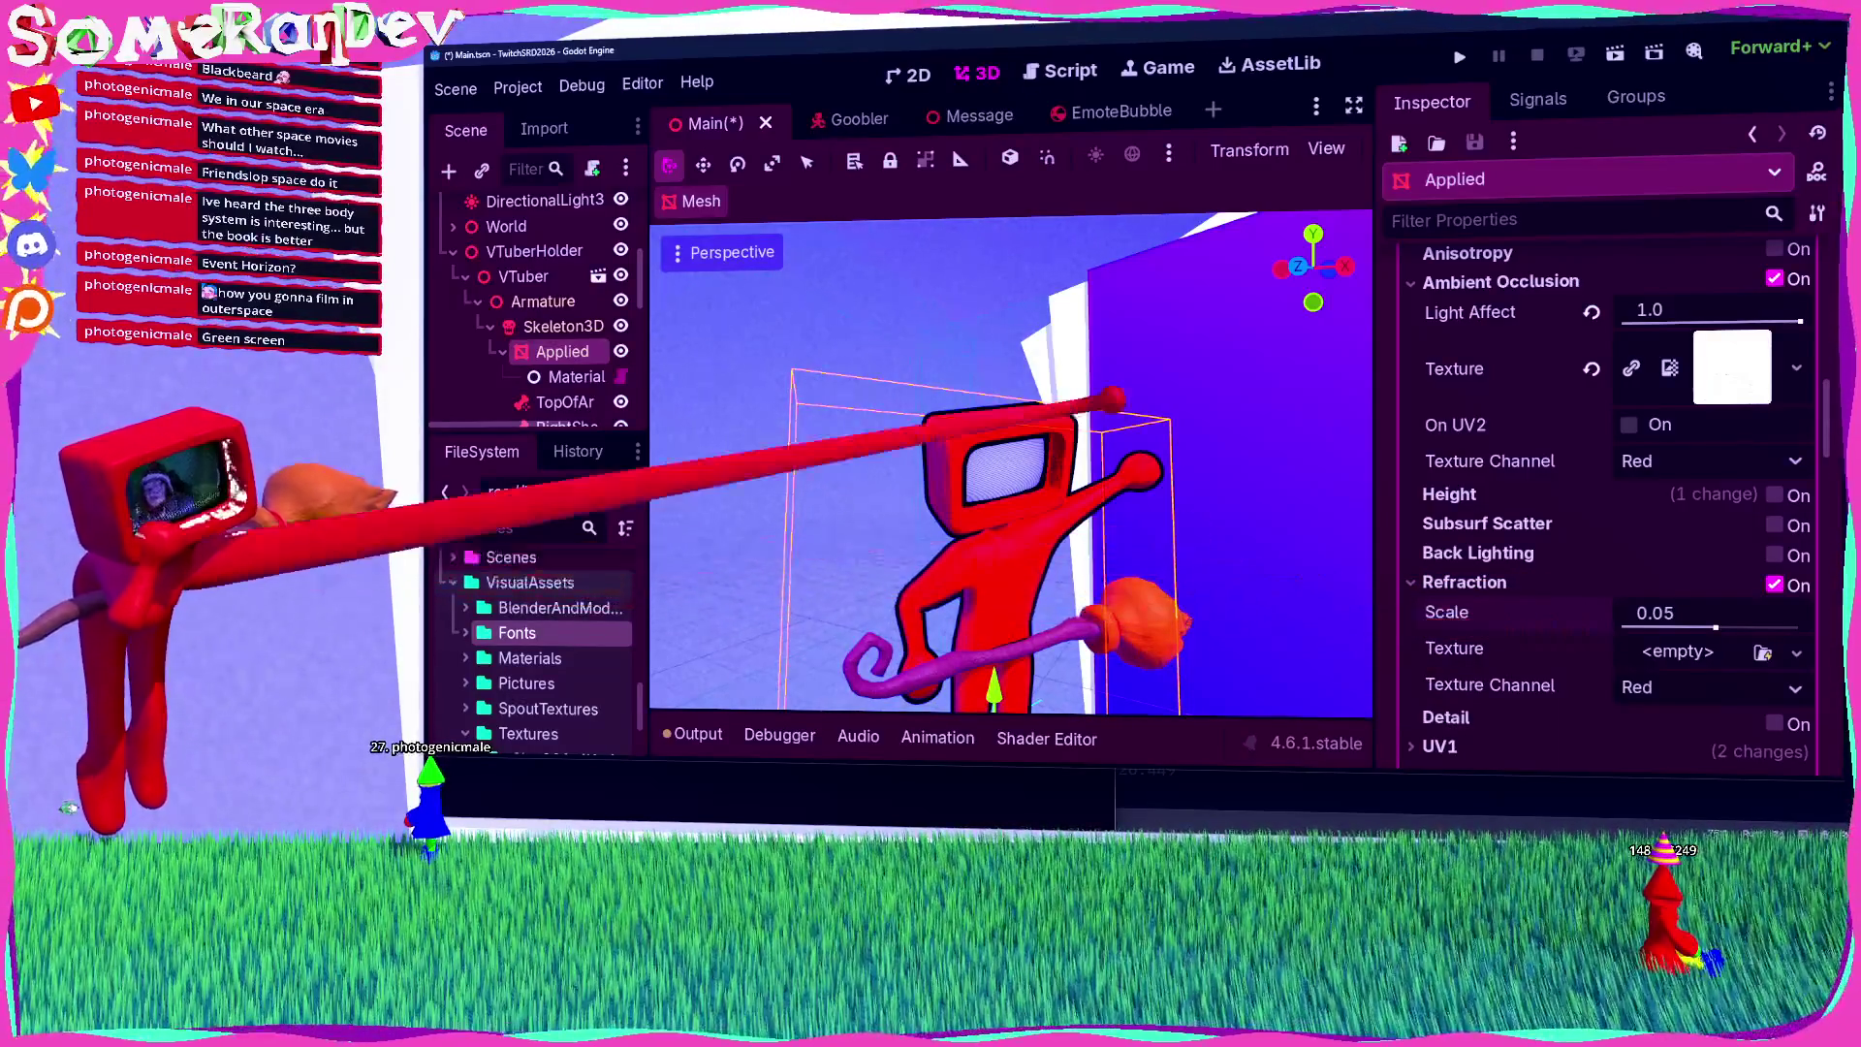
click(1463, 581)
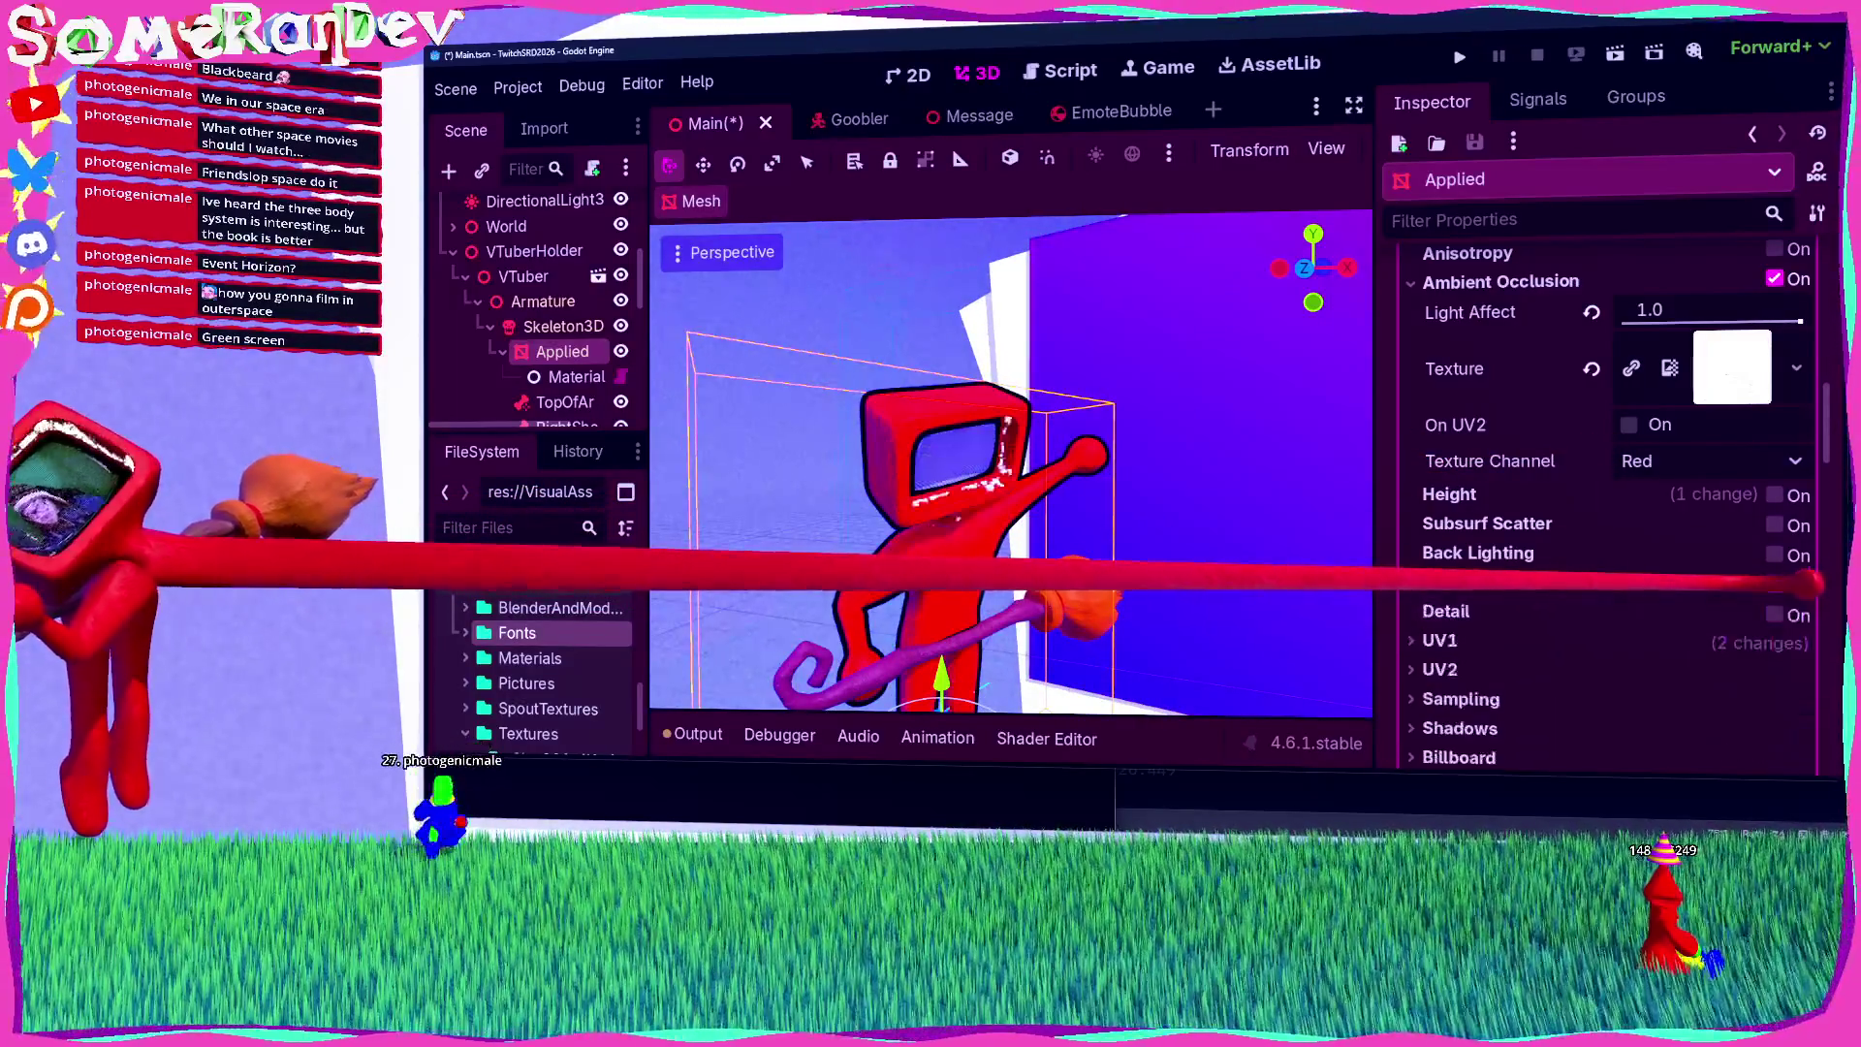
click(1463, 581)
click(1464, 581)
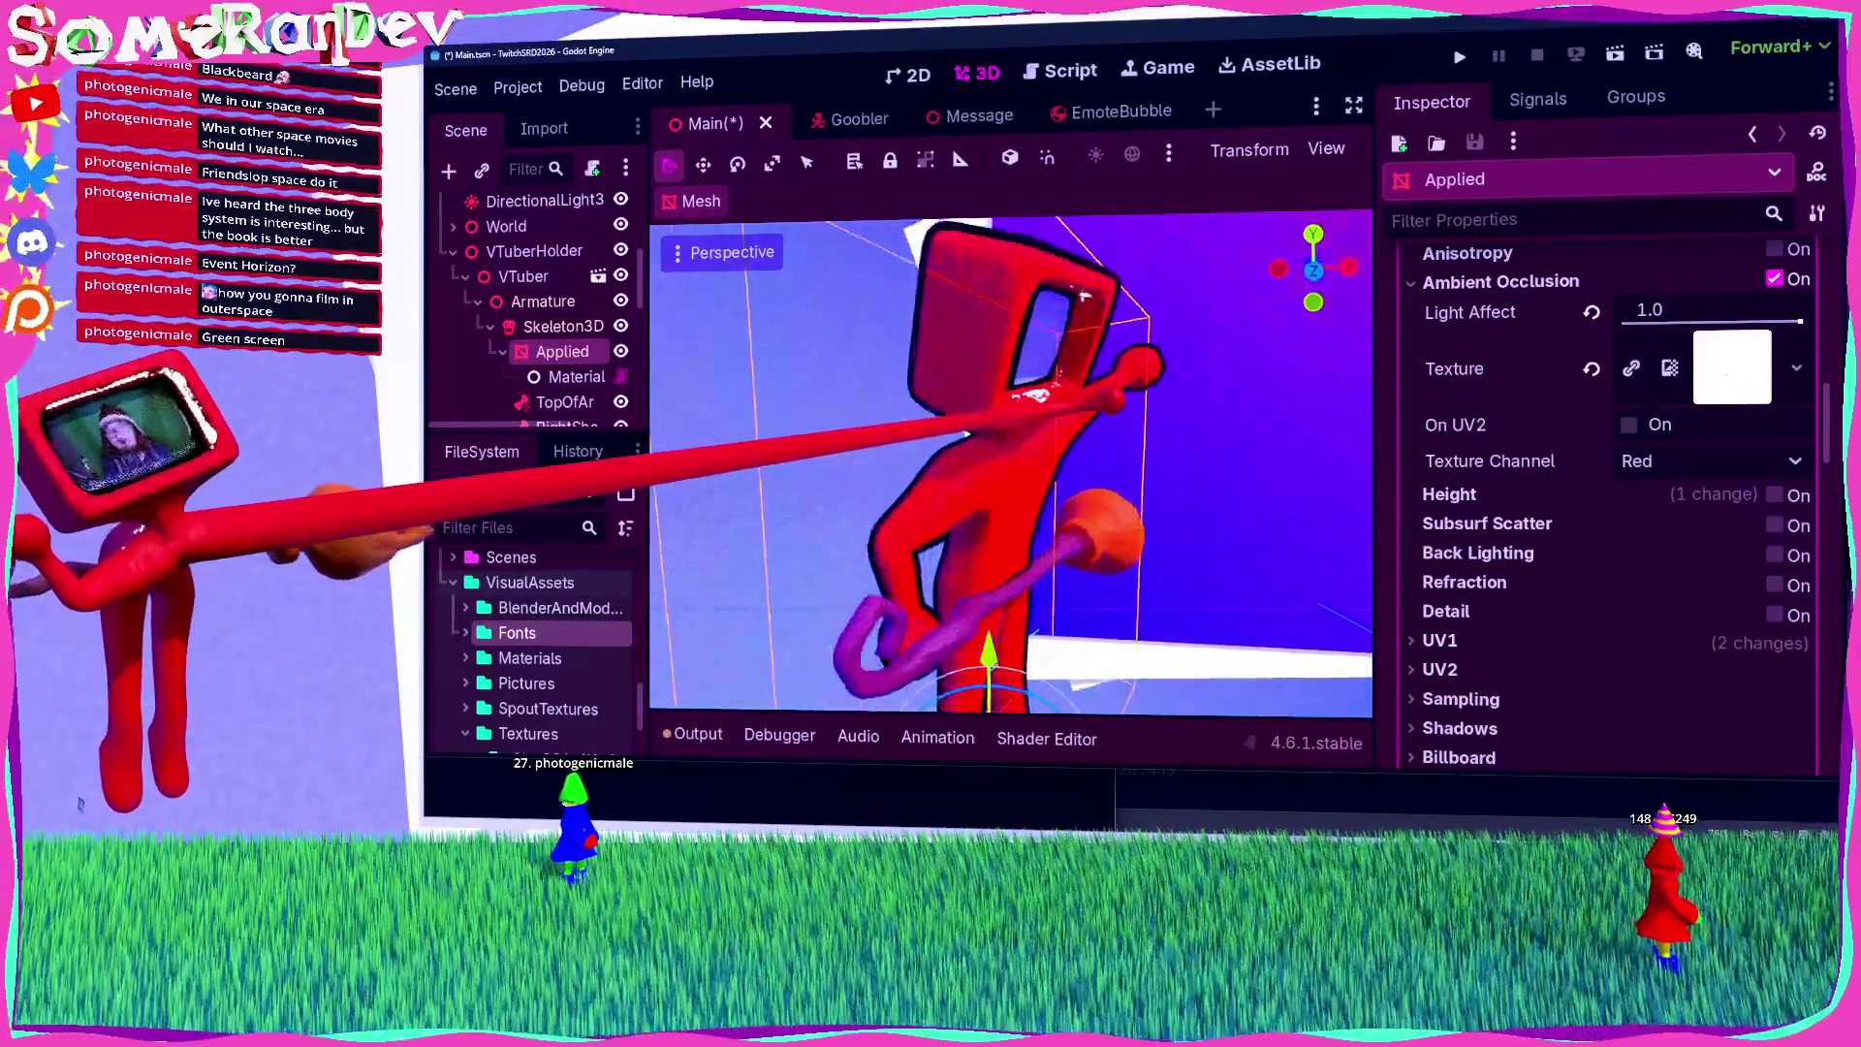
key(ctrl+s)
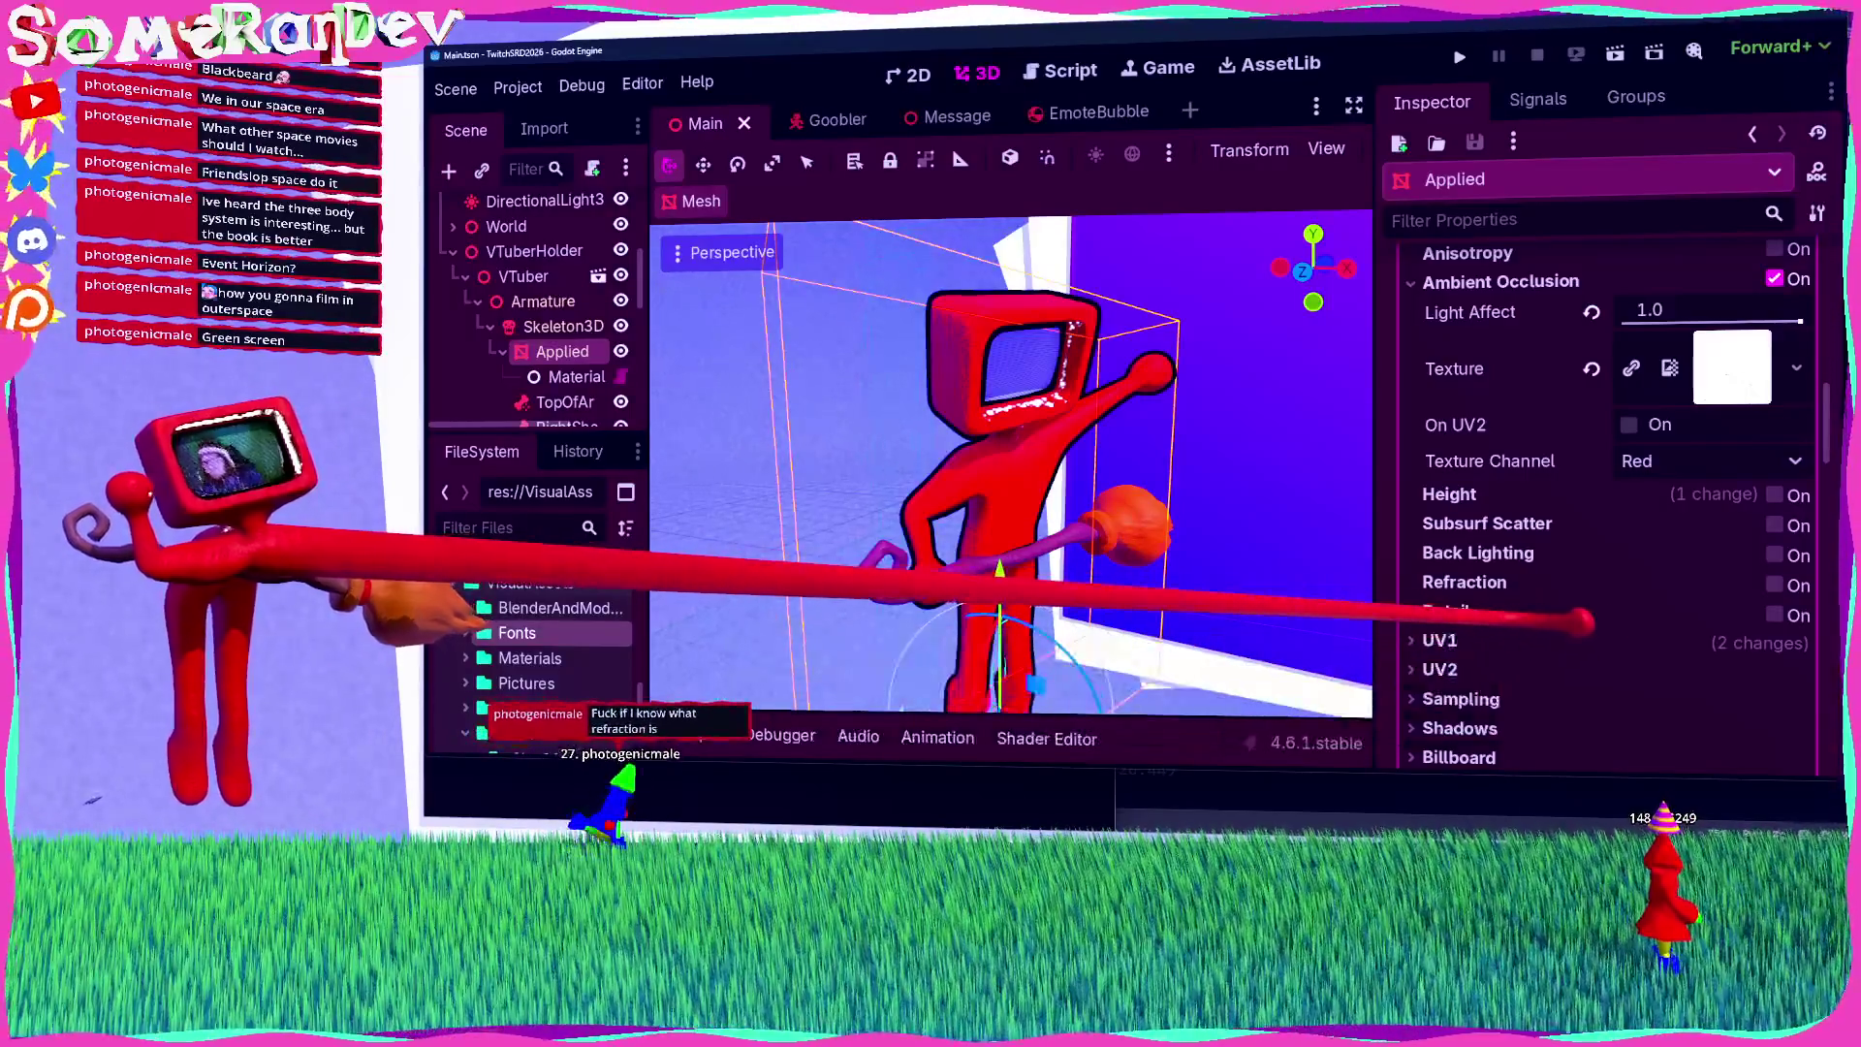
Step: Lower the Applied material's Roughness to 0.42
scroll(1599, 485, up, 4)
scroll(1526, 551, up, 3)
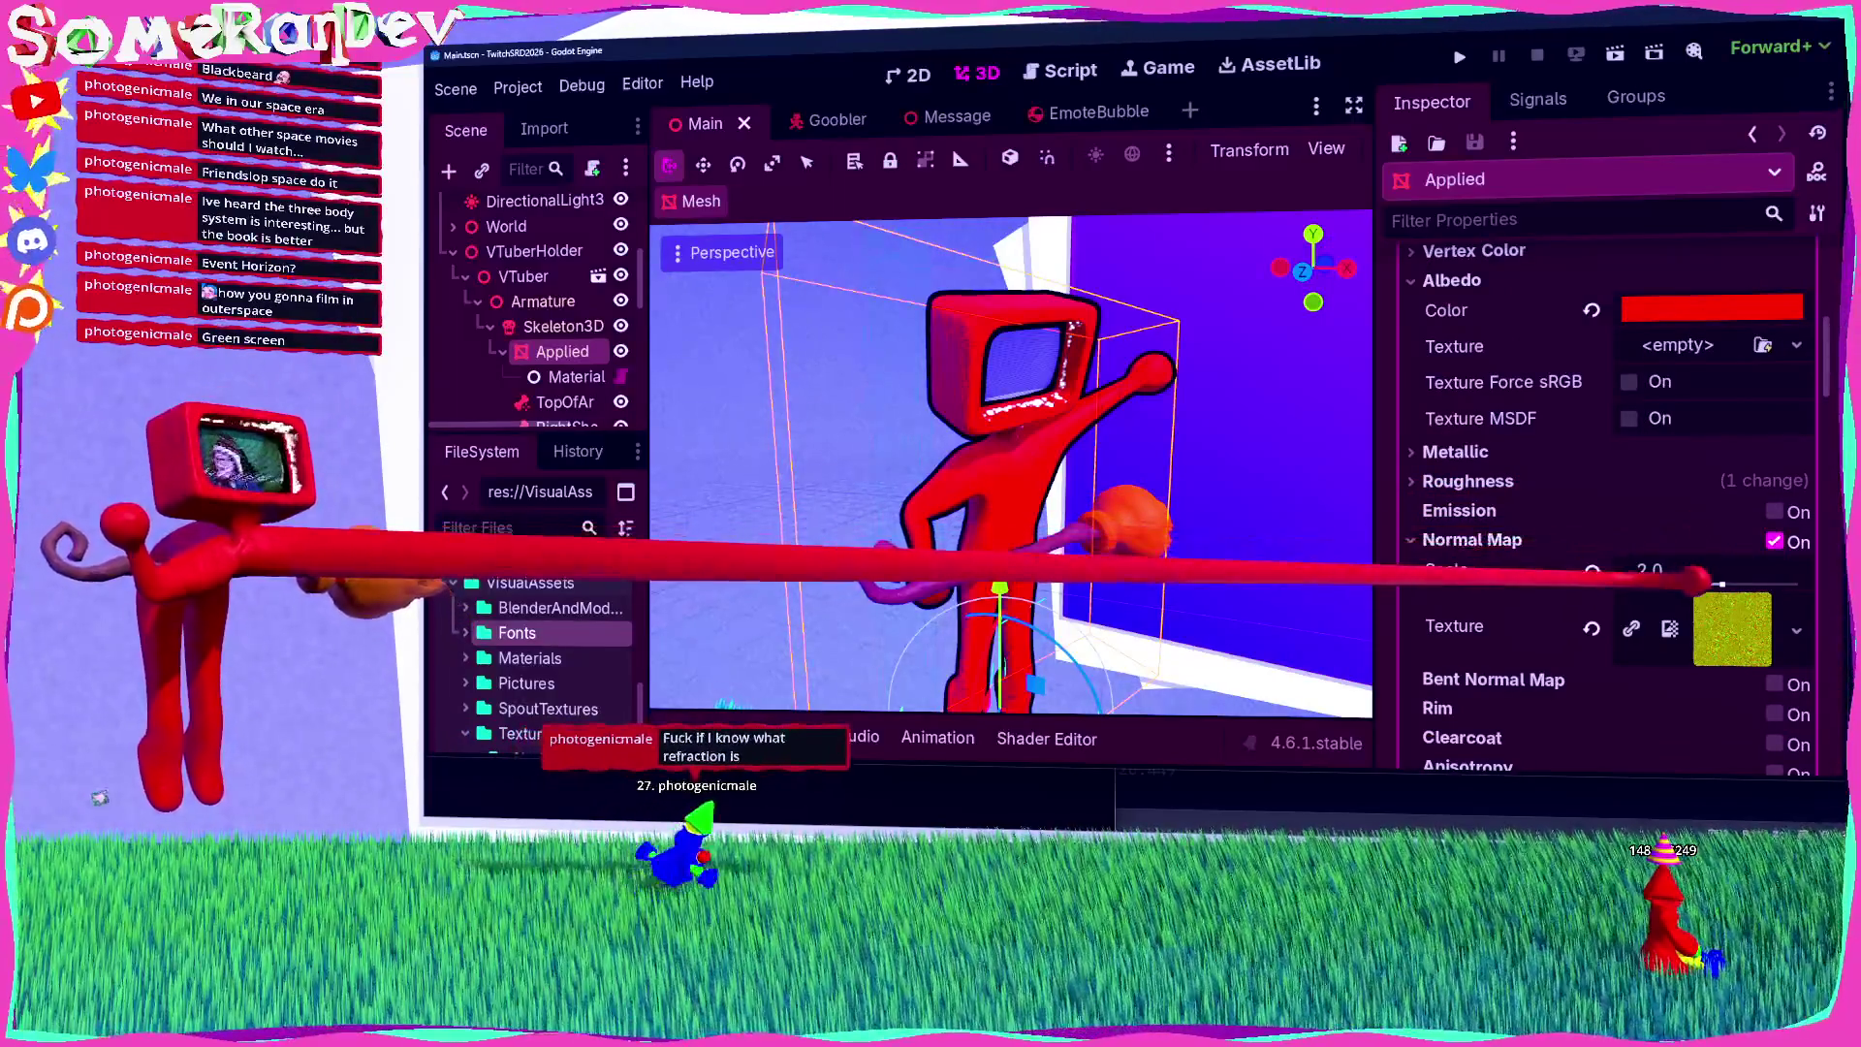
scroll(1551, 523, down, 3)
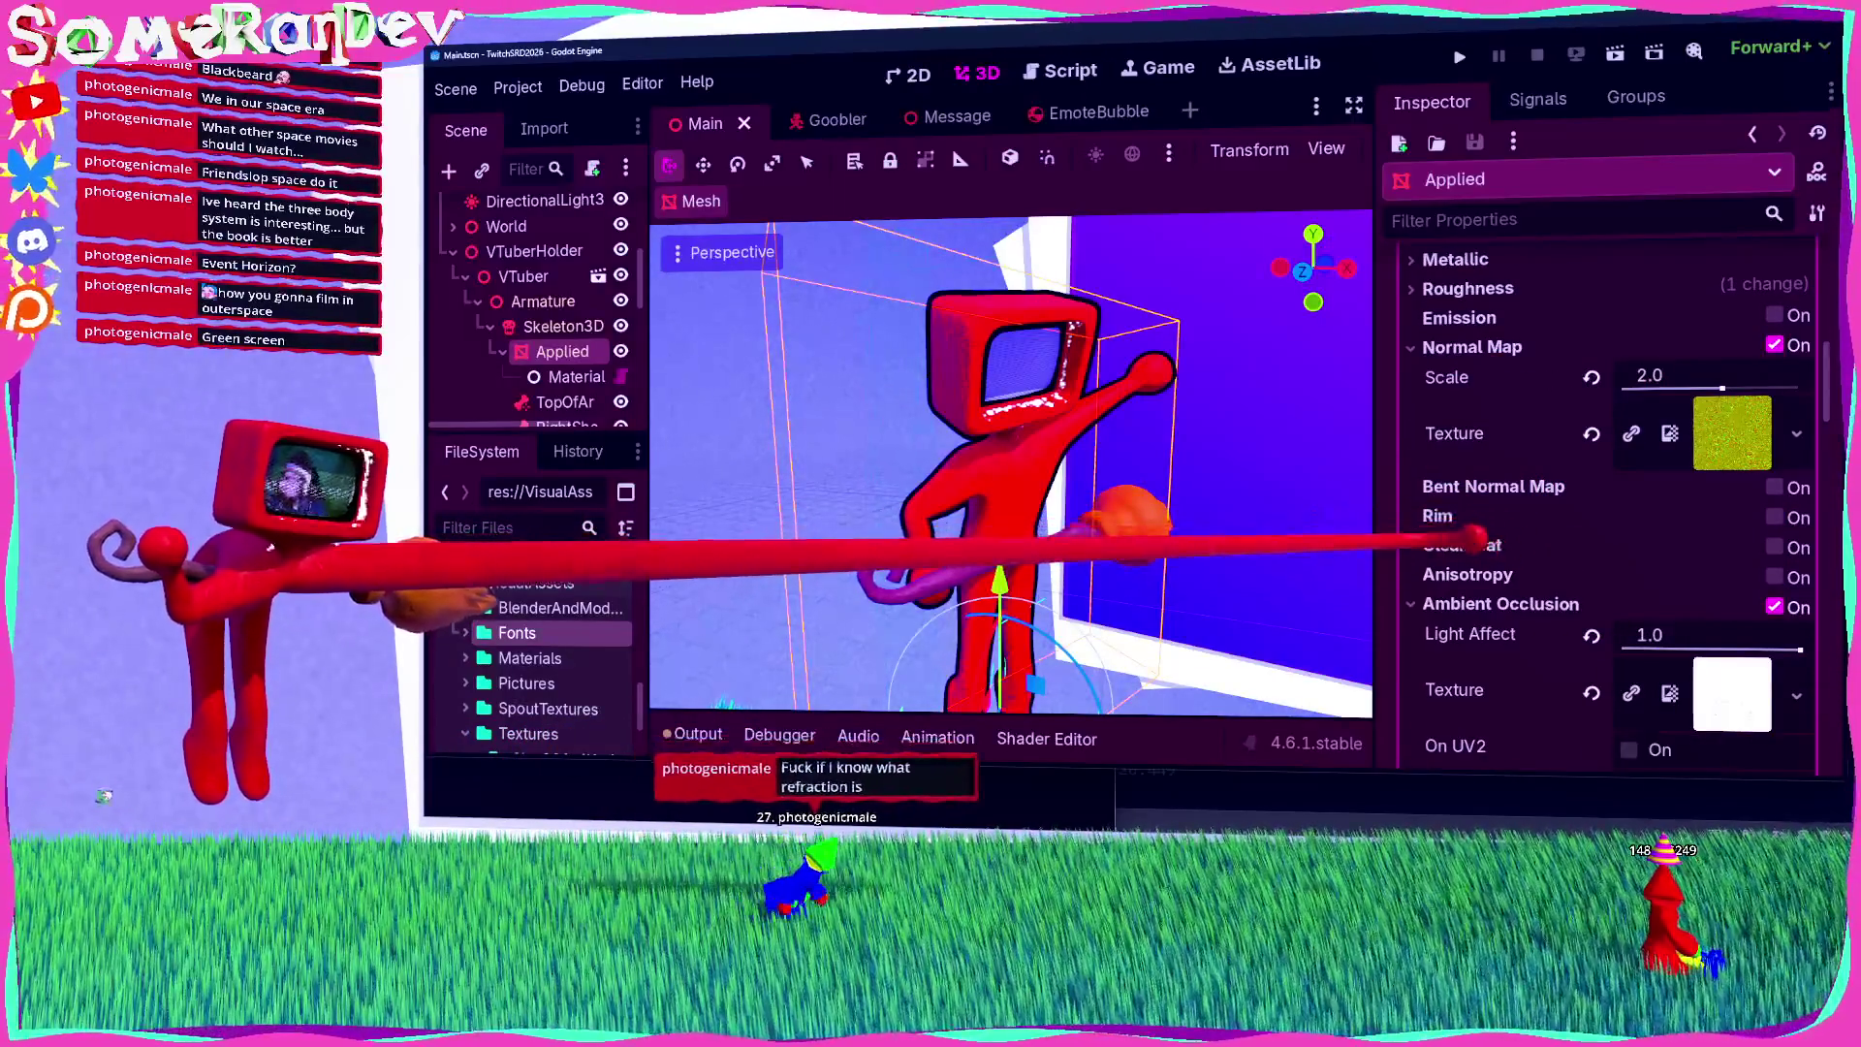
scroll(1521, 523, up, 4)
scroll(1500, 479, up, 2)
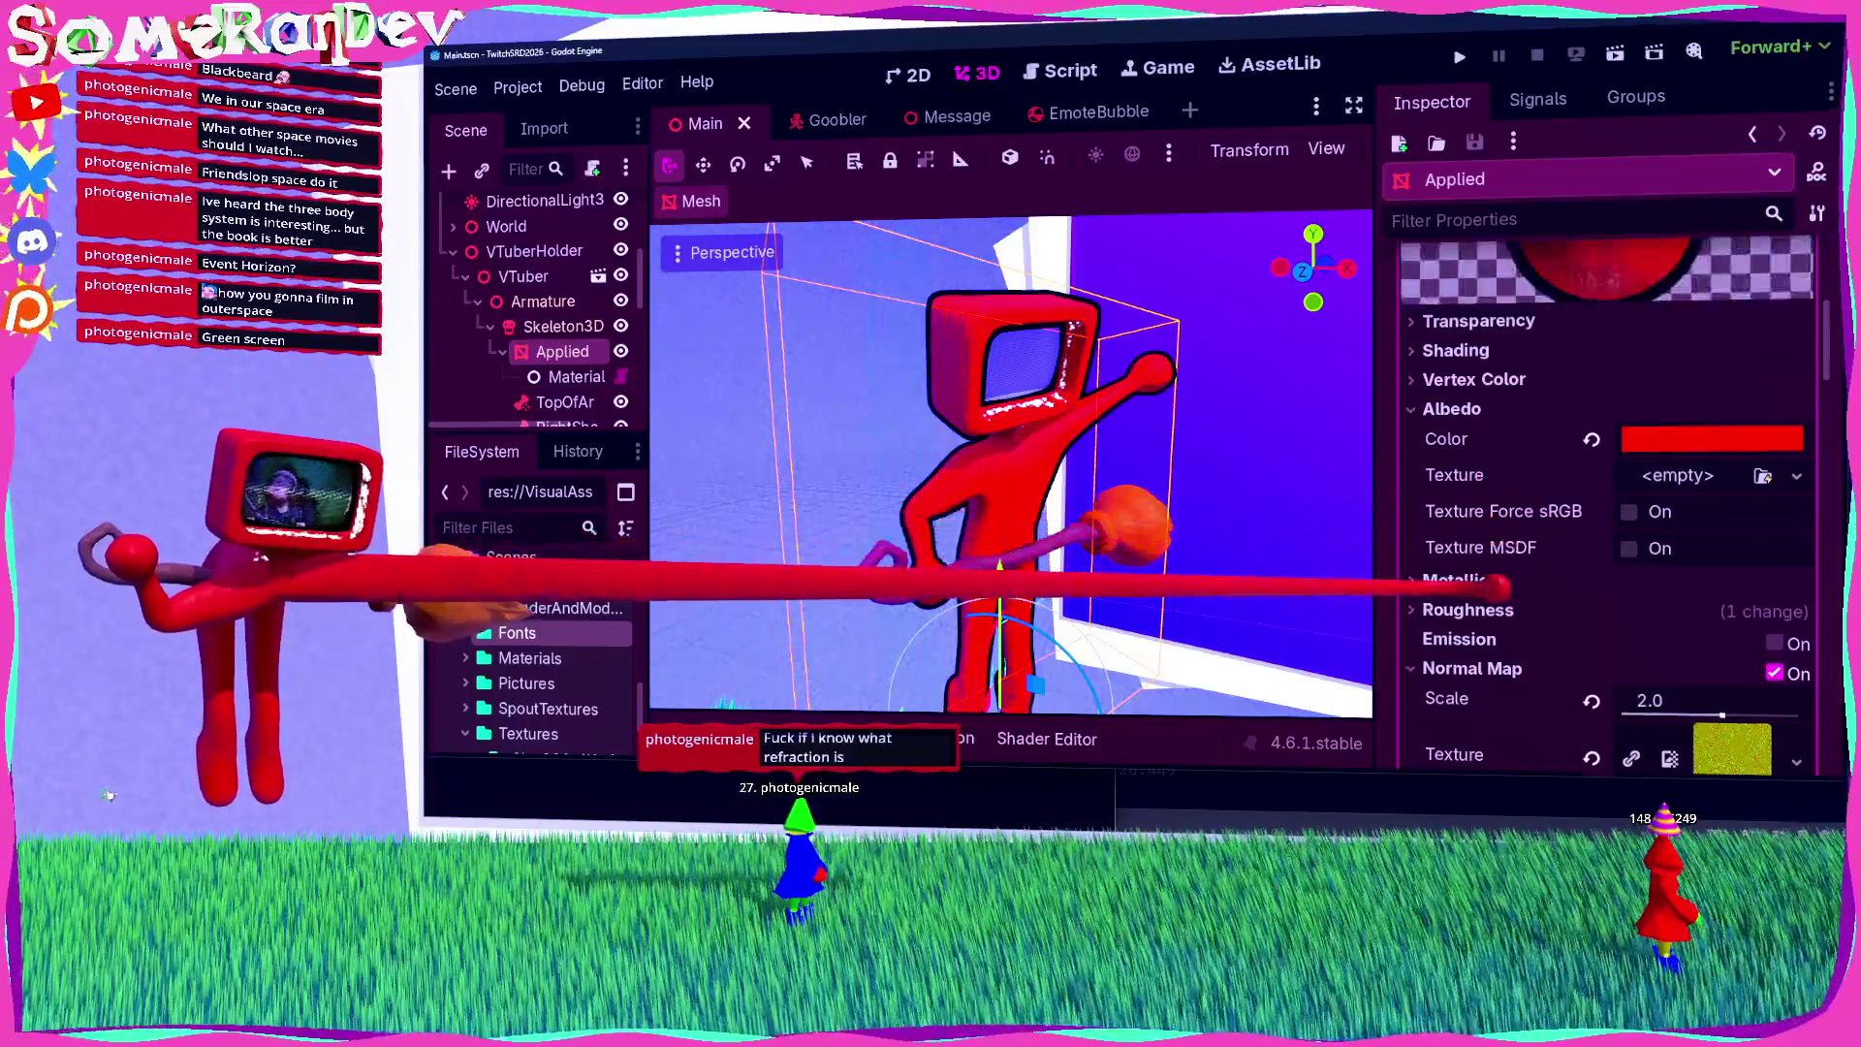
click(1468, 610)
scroll(1551, 601, down, 2)
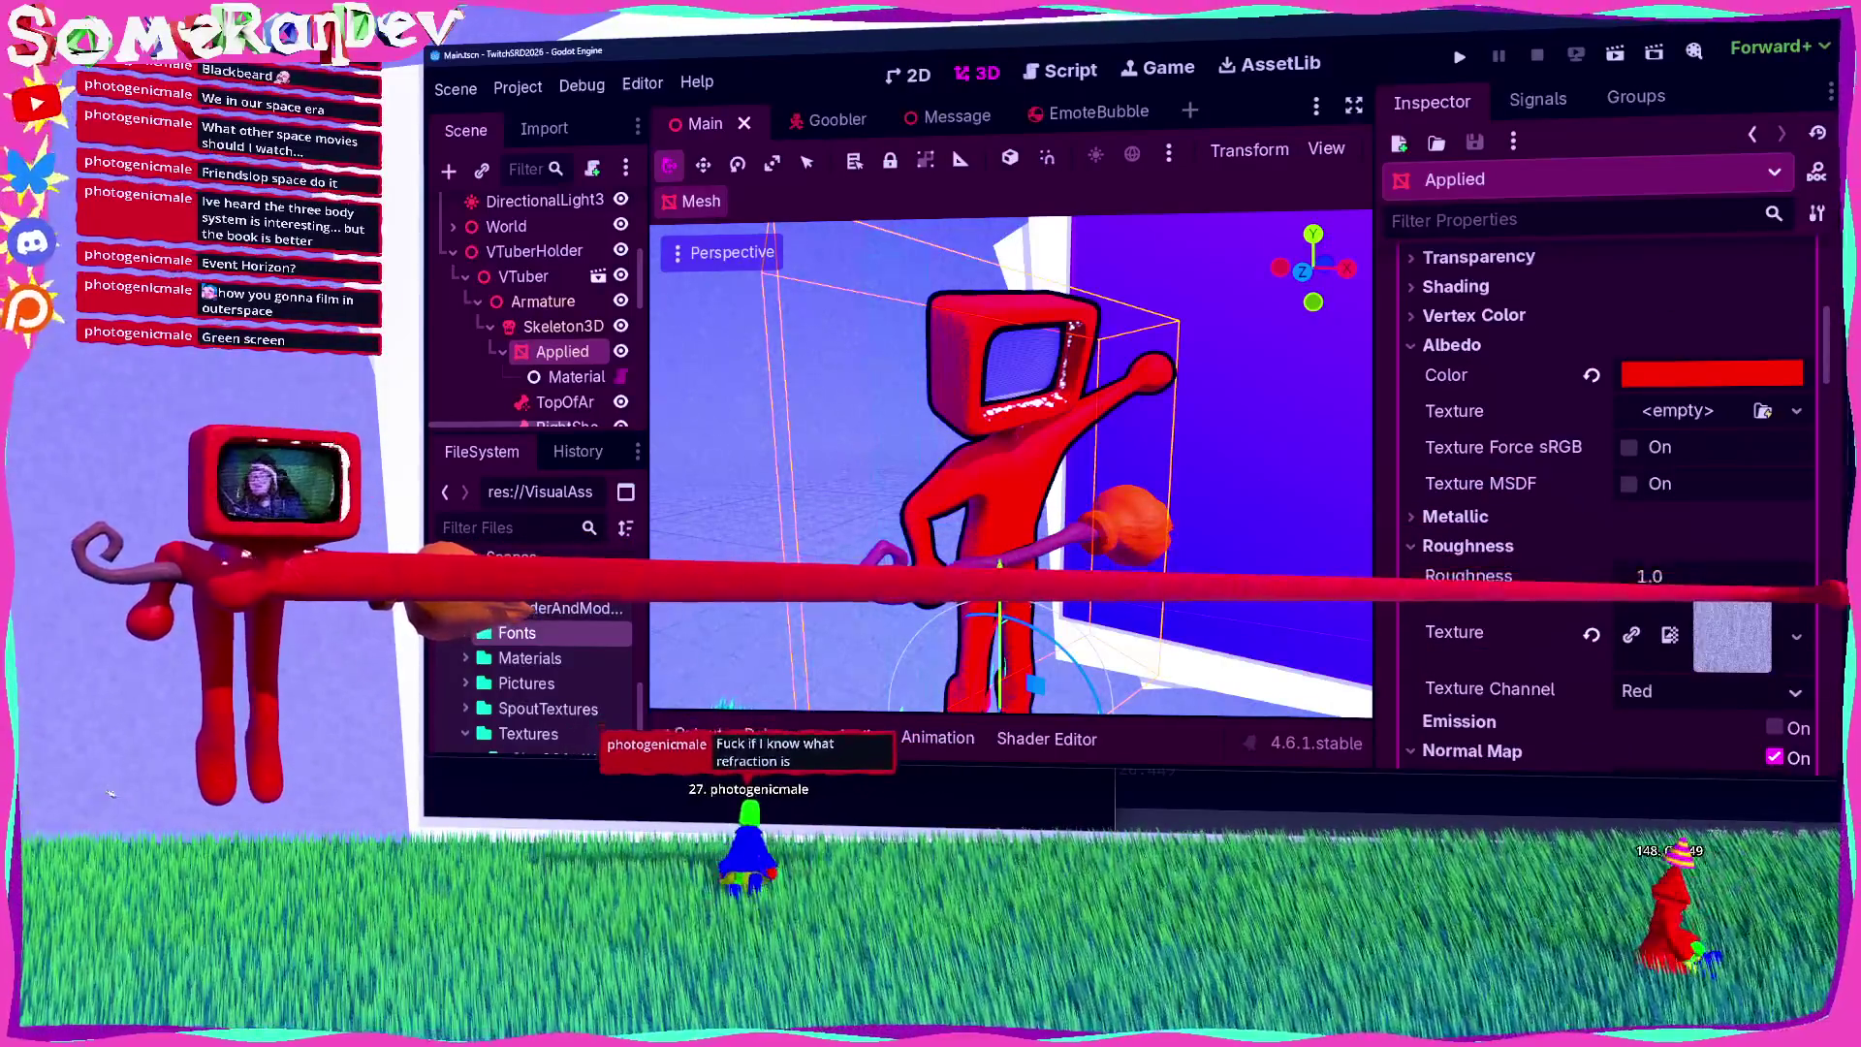
drag(1744, 587, 1678, 589)
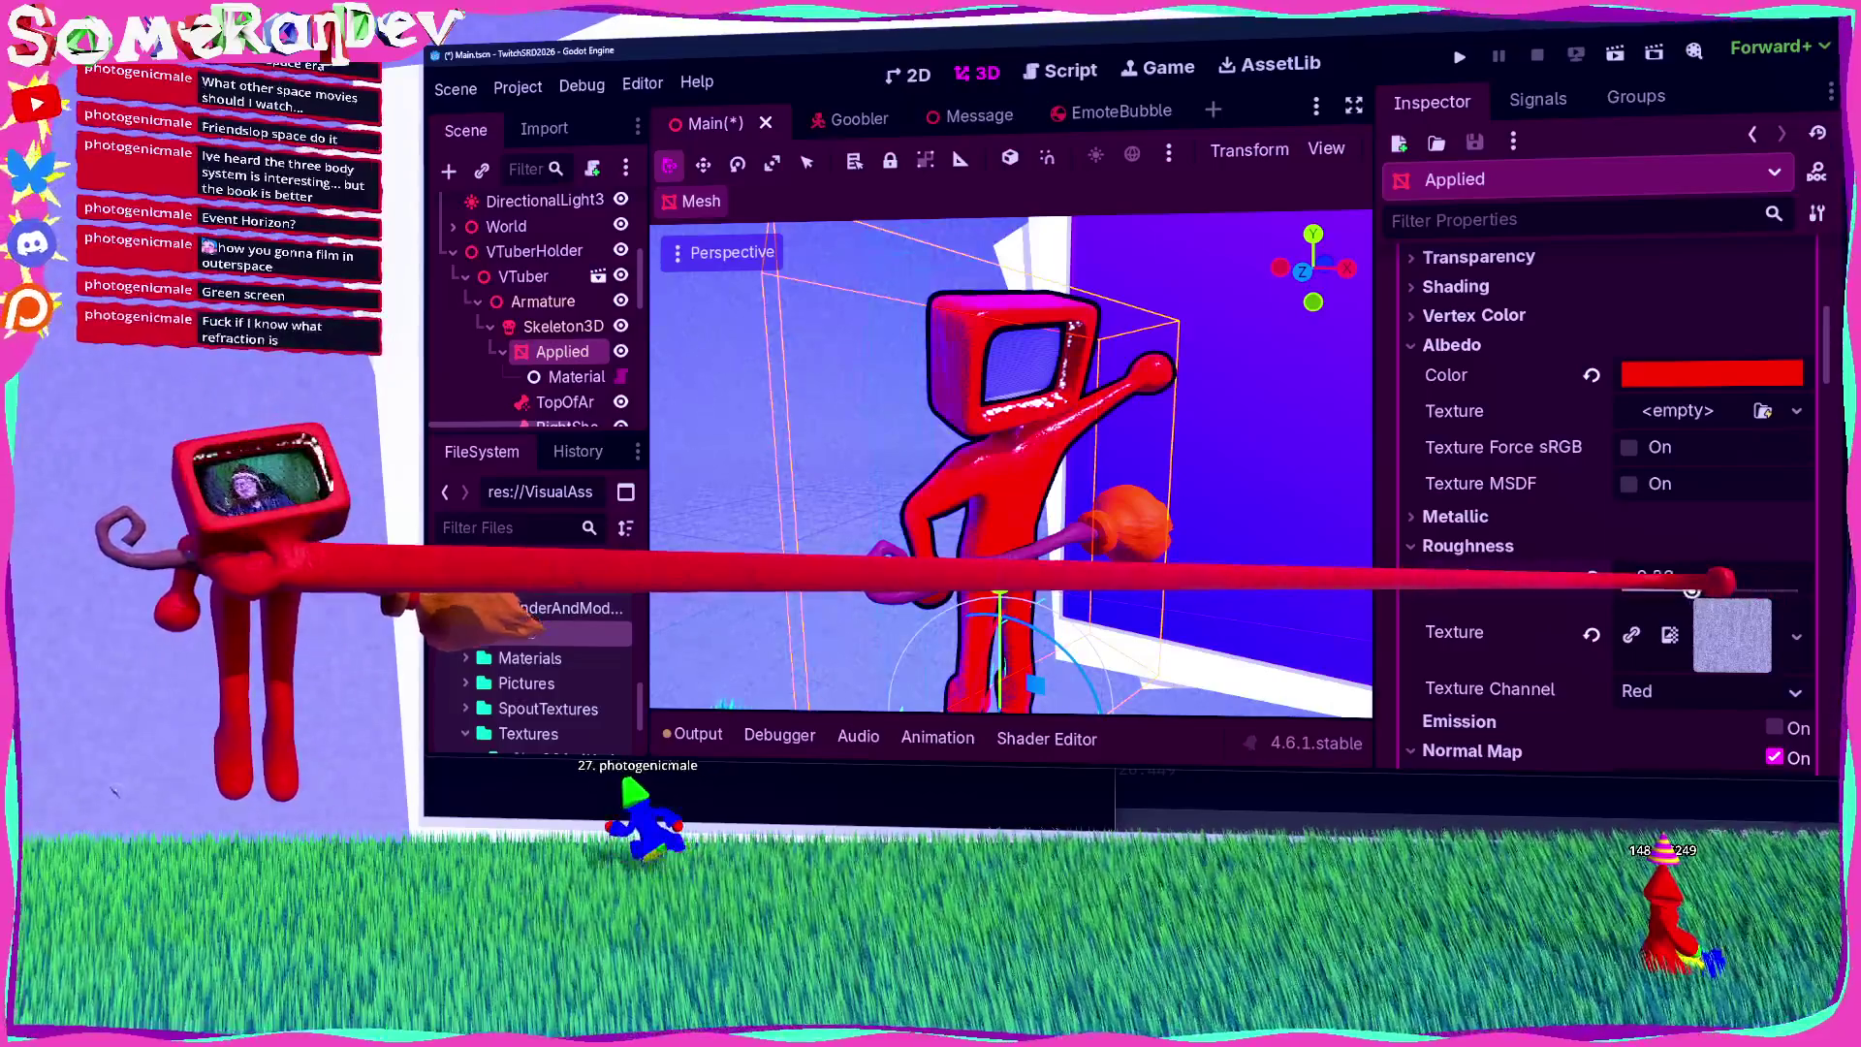
scroll(1115, 402, up, 5)
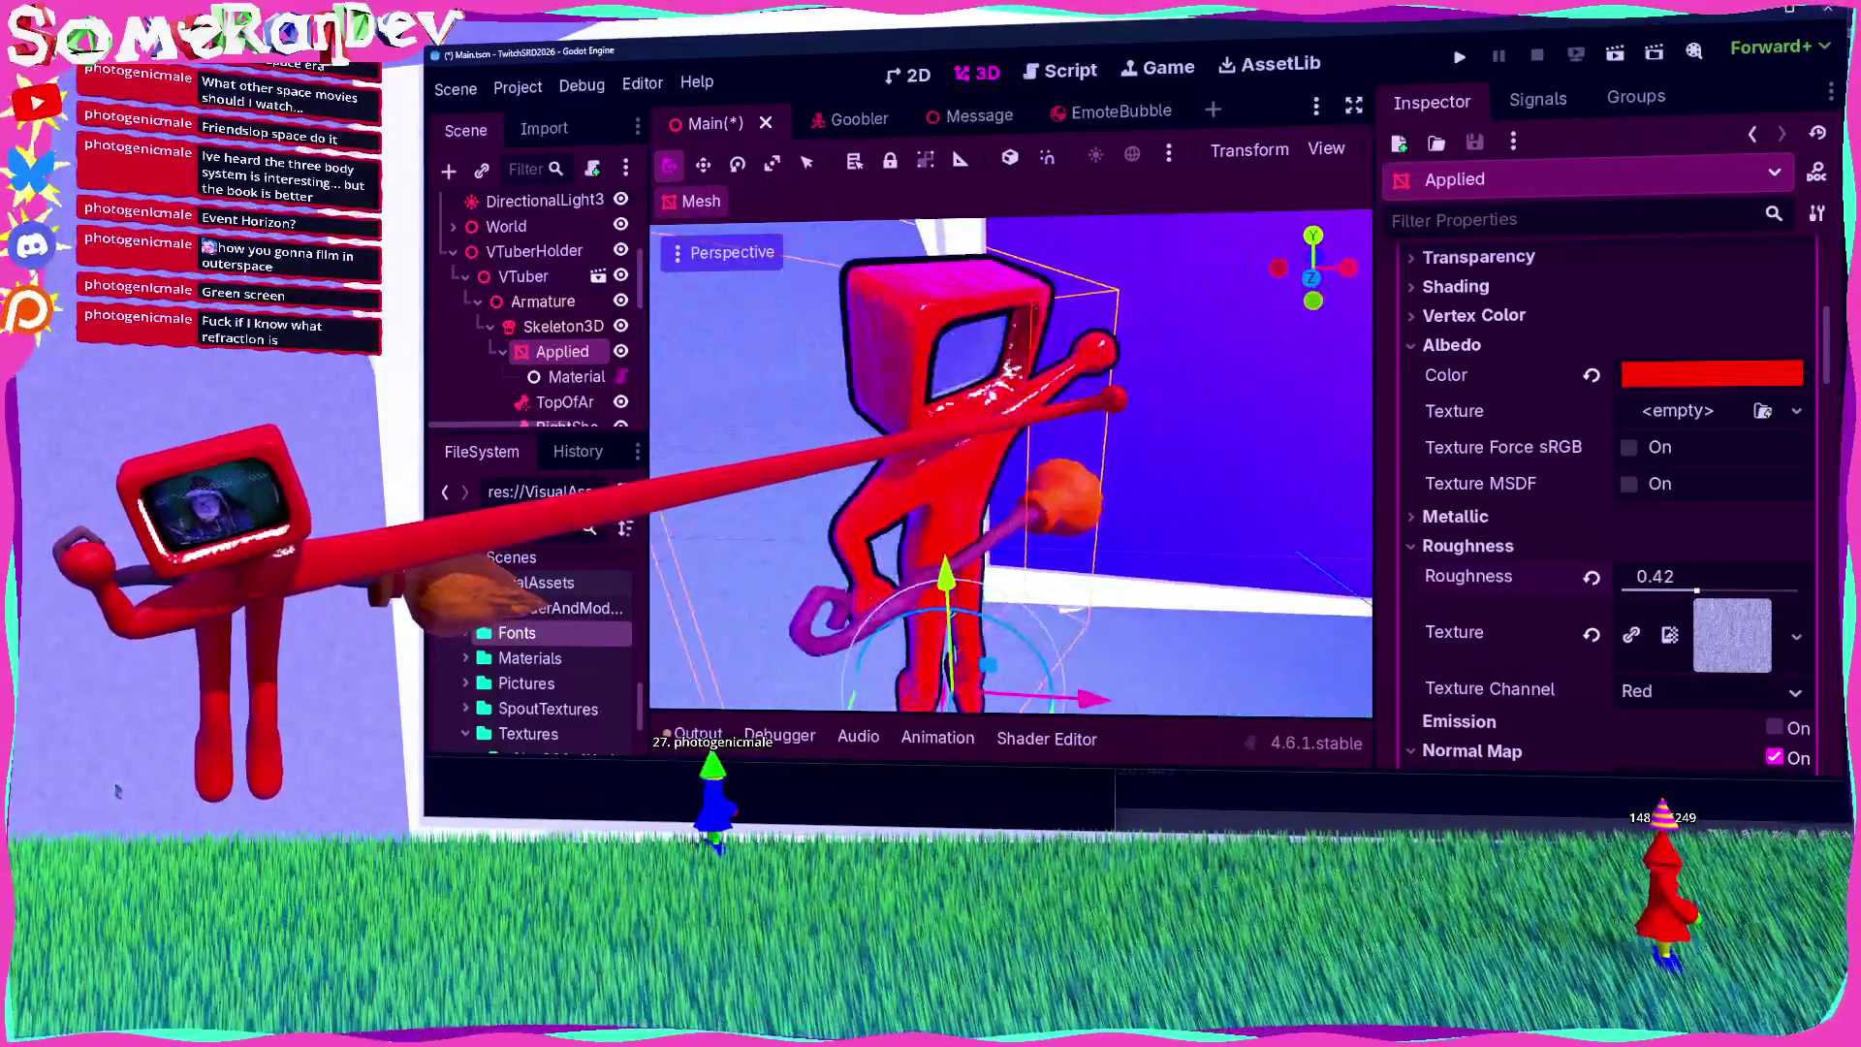
scroll(1115, 402, down, 5)
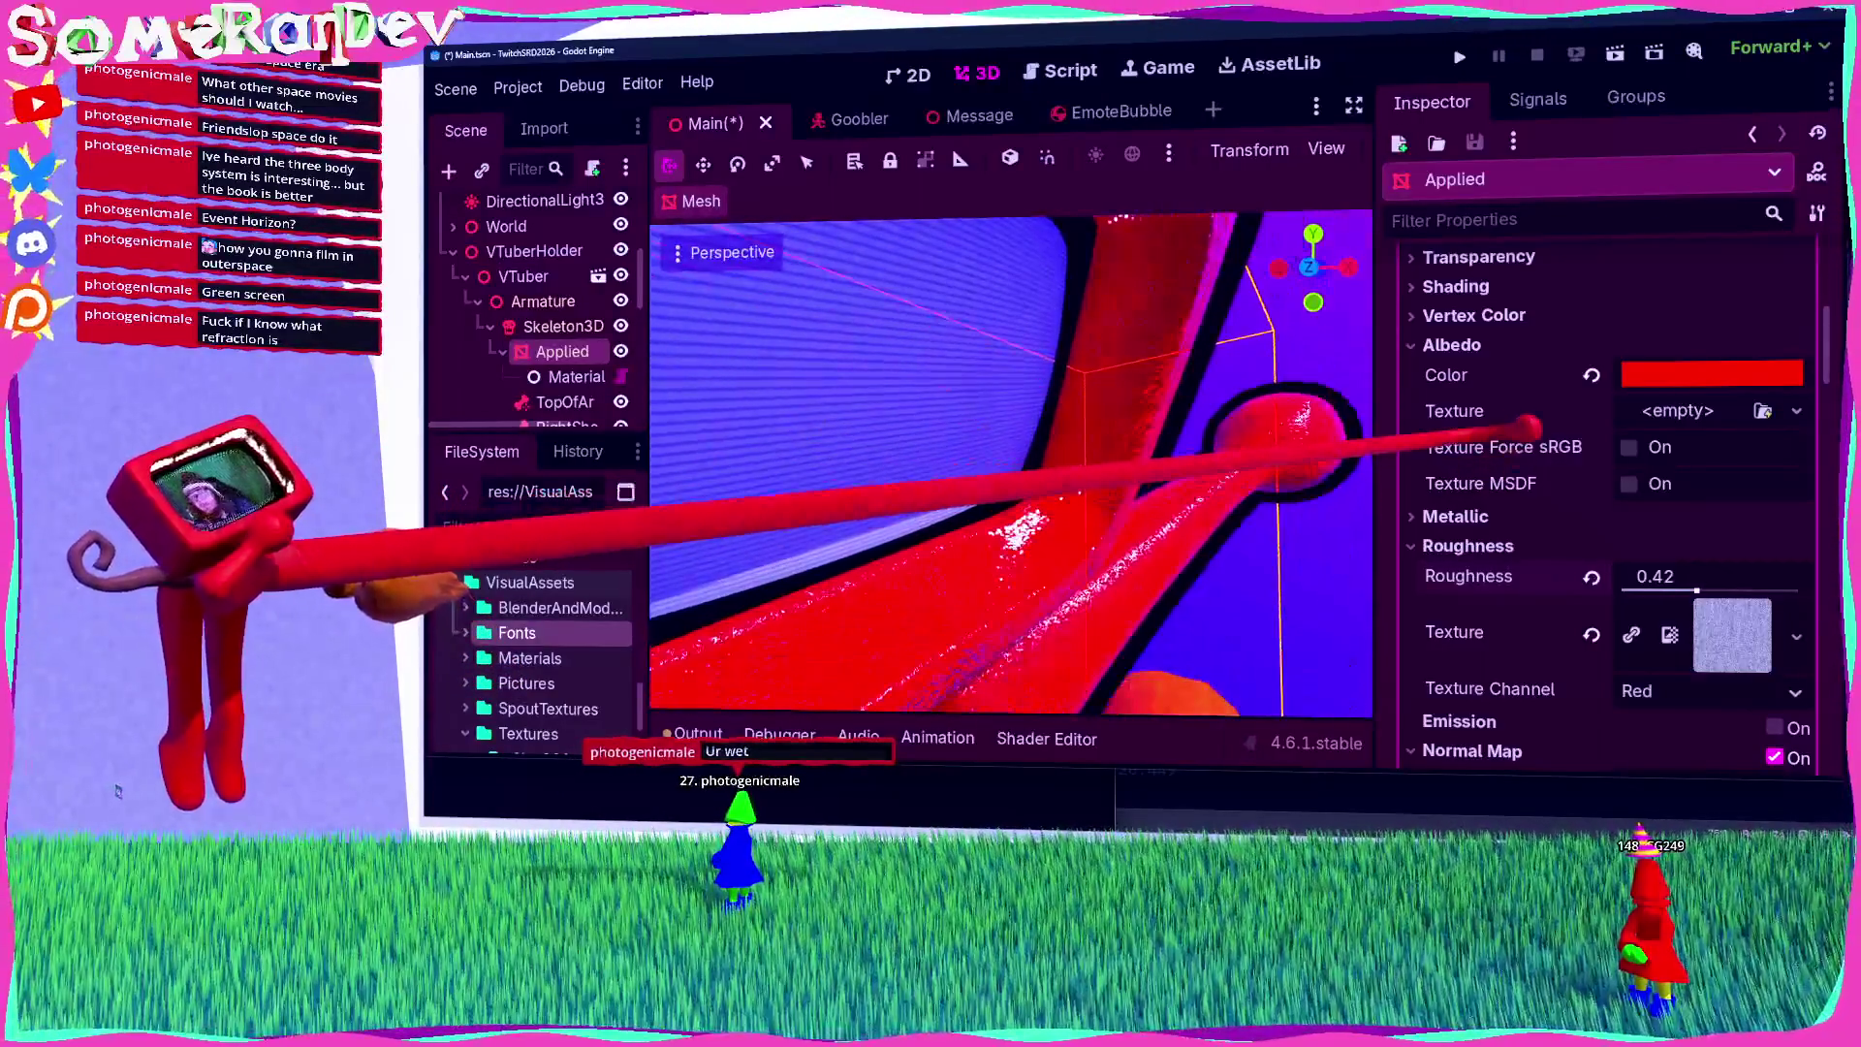
scroll(1530, 416, up, 2)
Step: Glance at the Vertex Color settings, then run the project in a debug window
click(1531, 380)
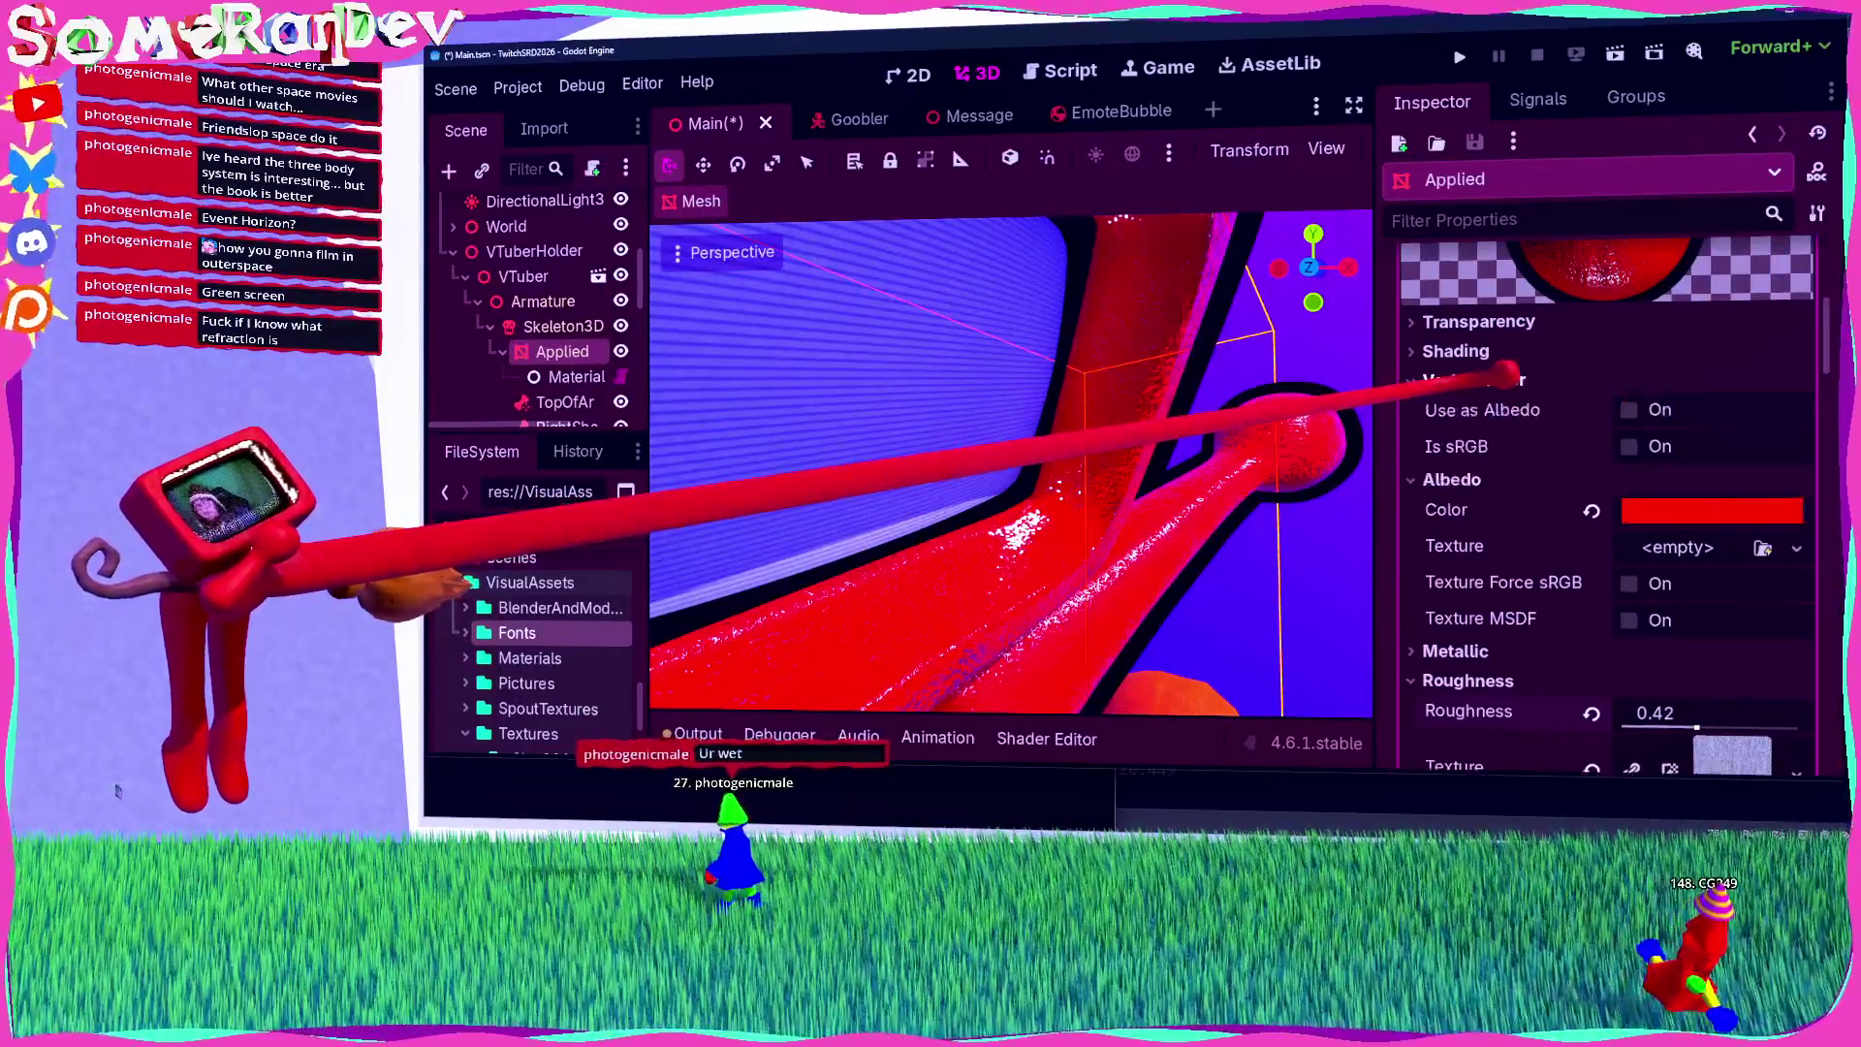
click(1531, 381)
scroll(1531, 388, down, 10)
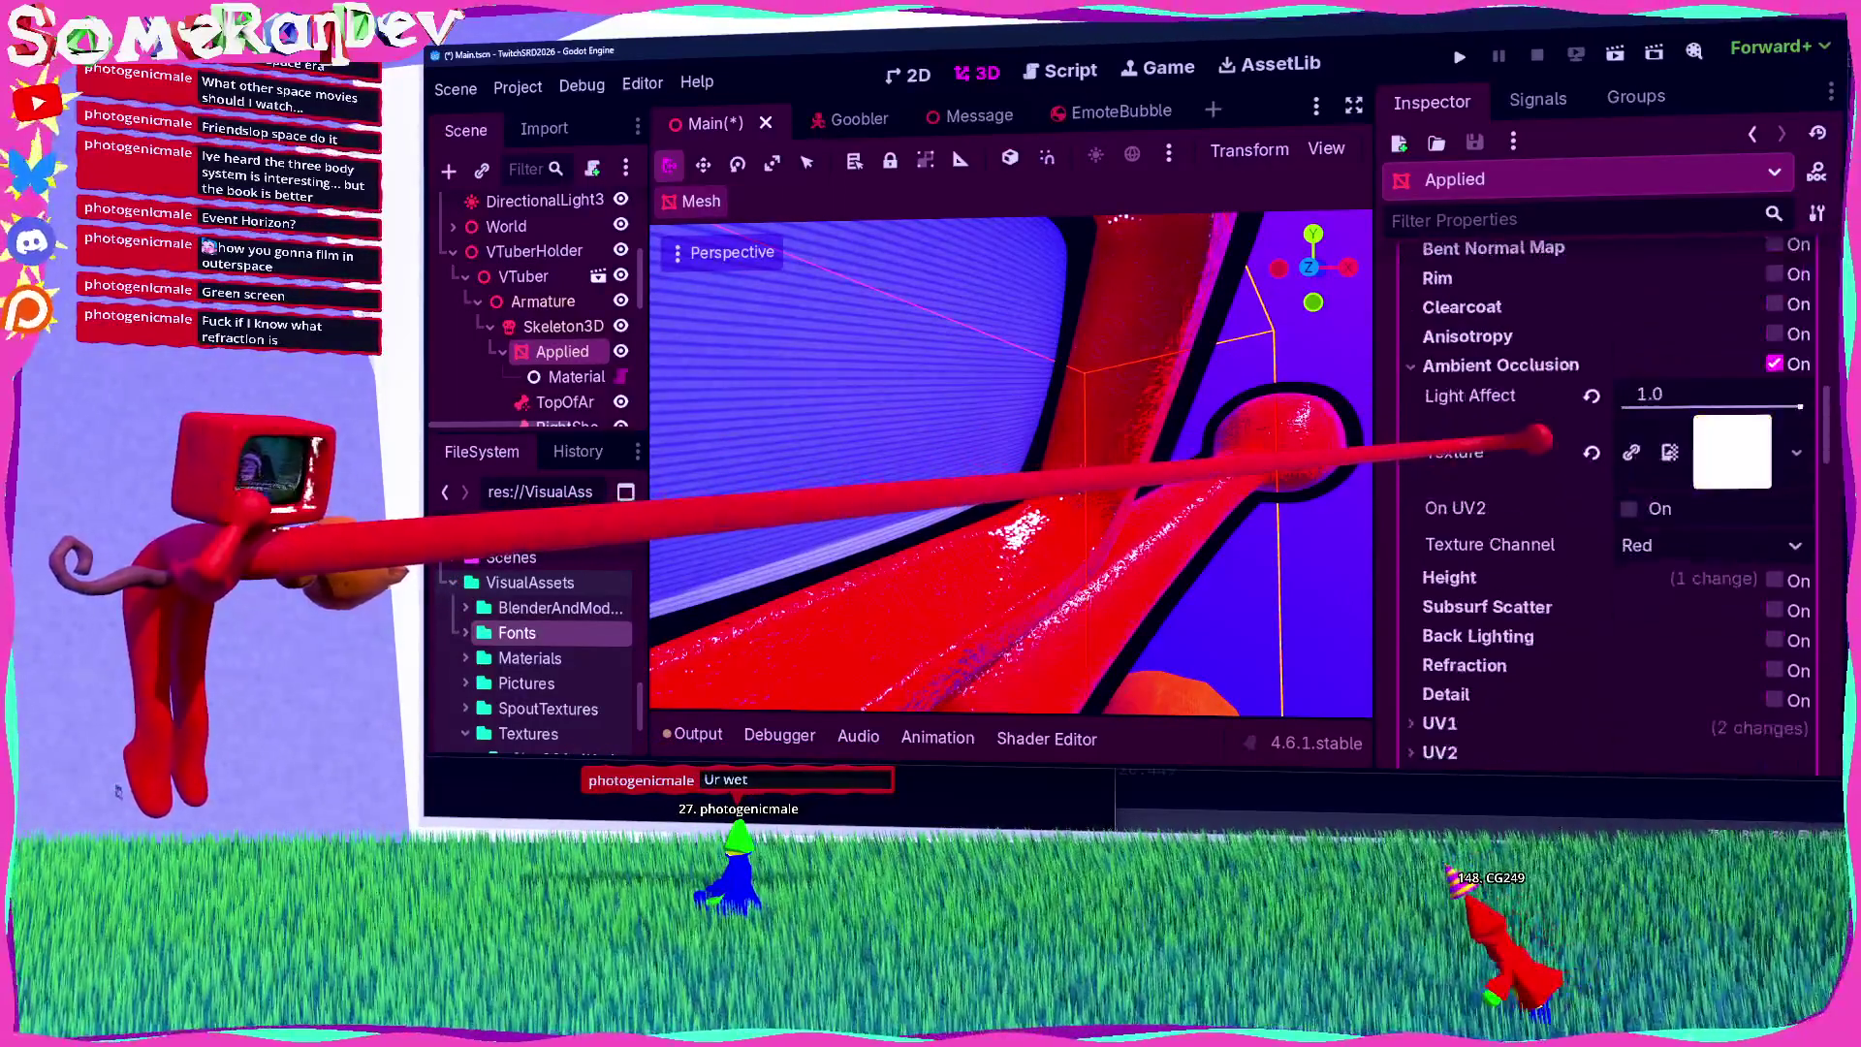
scroll(1212, 450, down, 5)
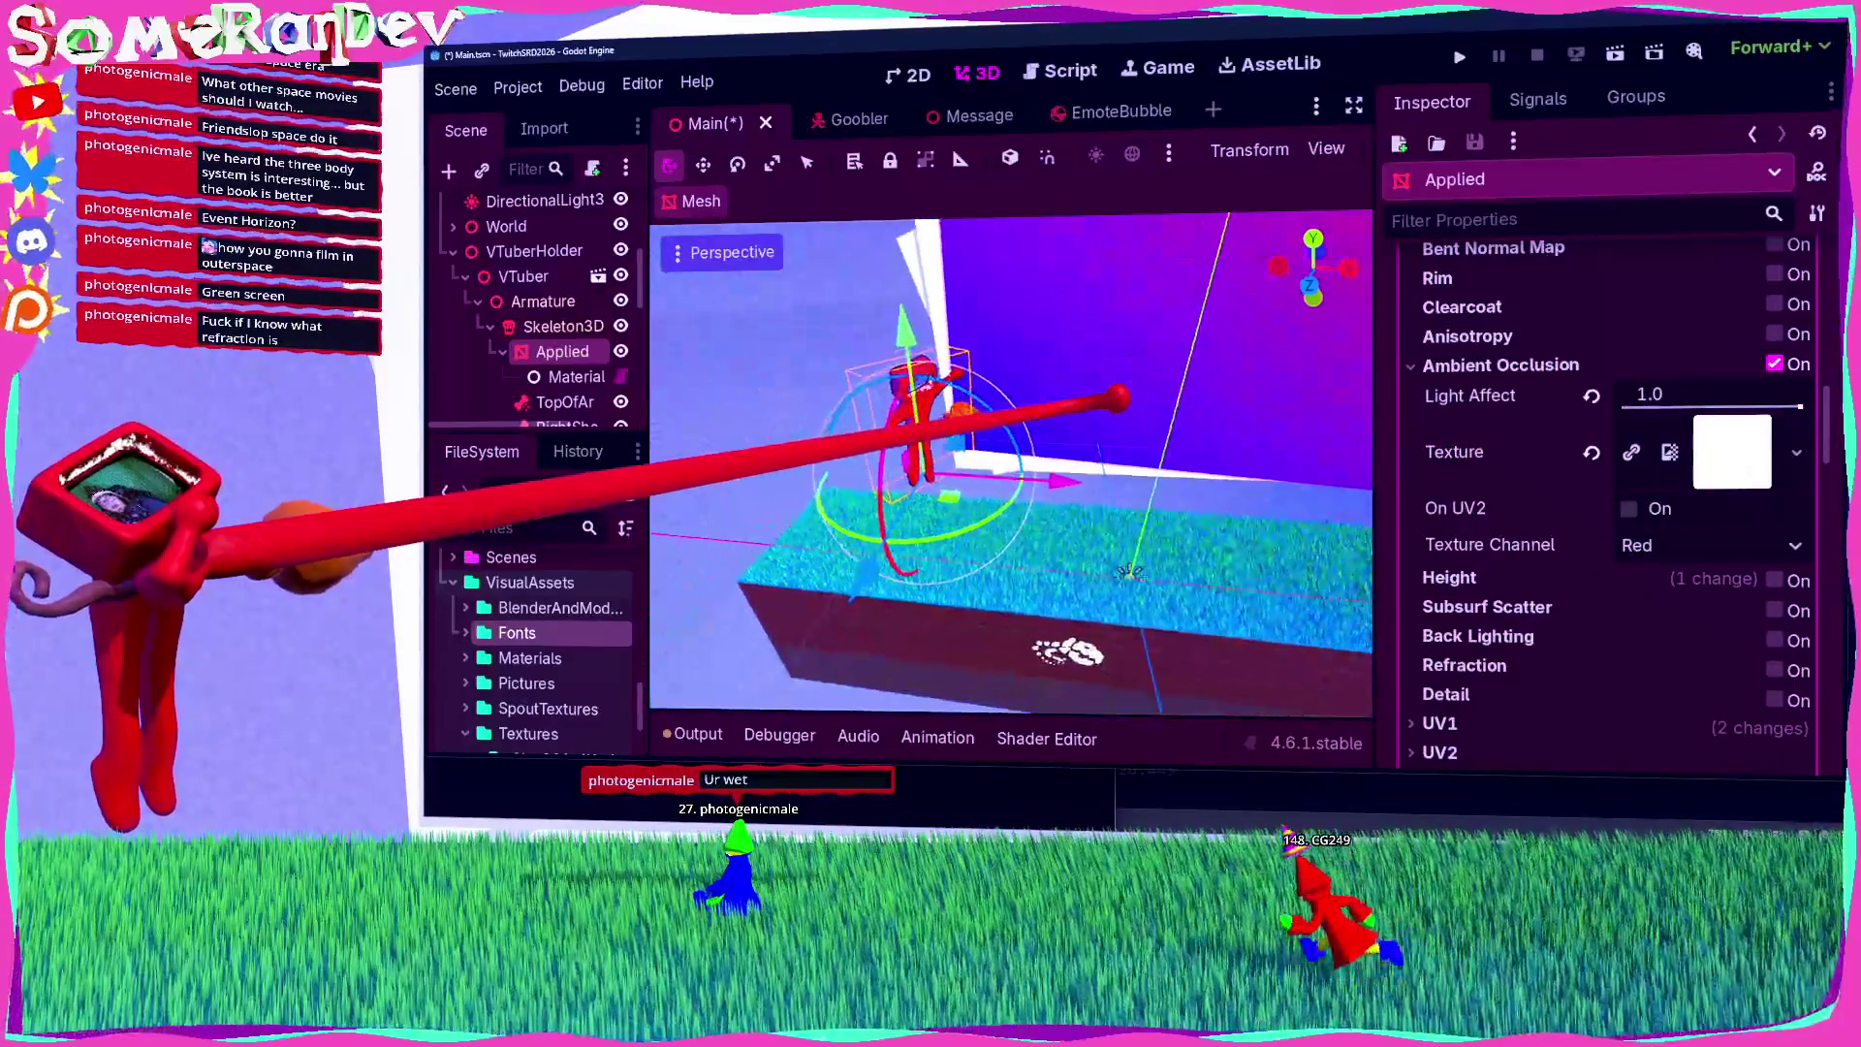
click(1614, 53)
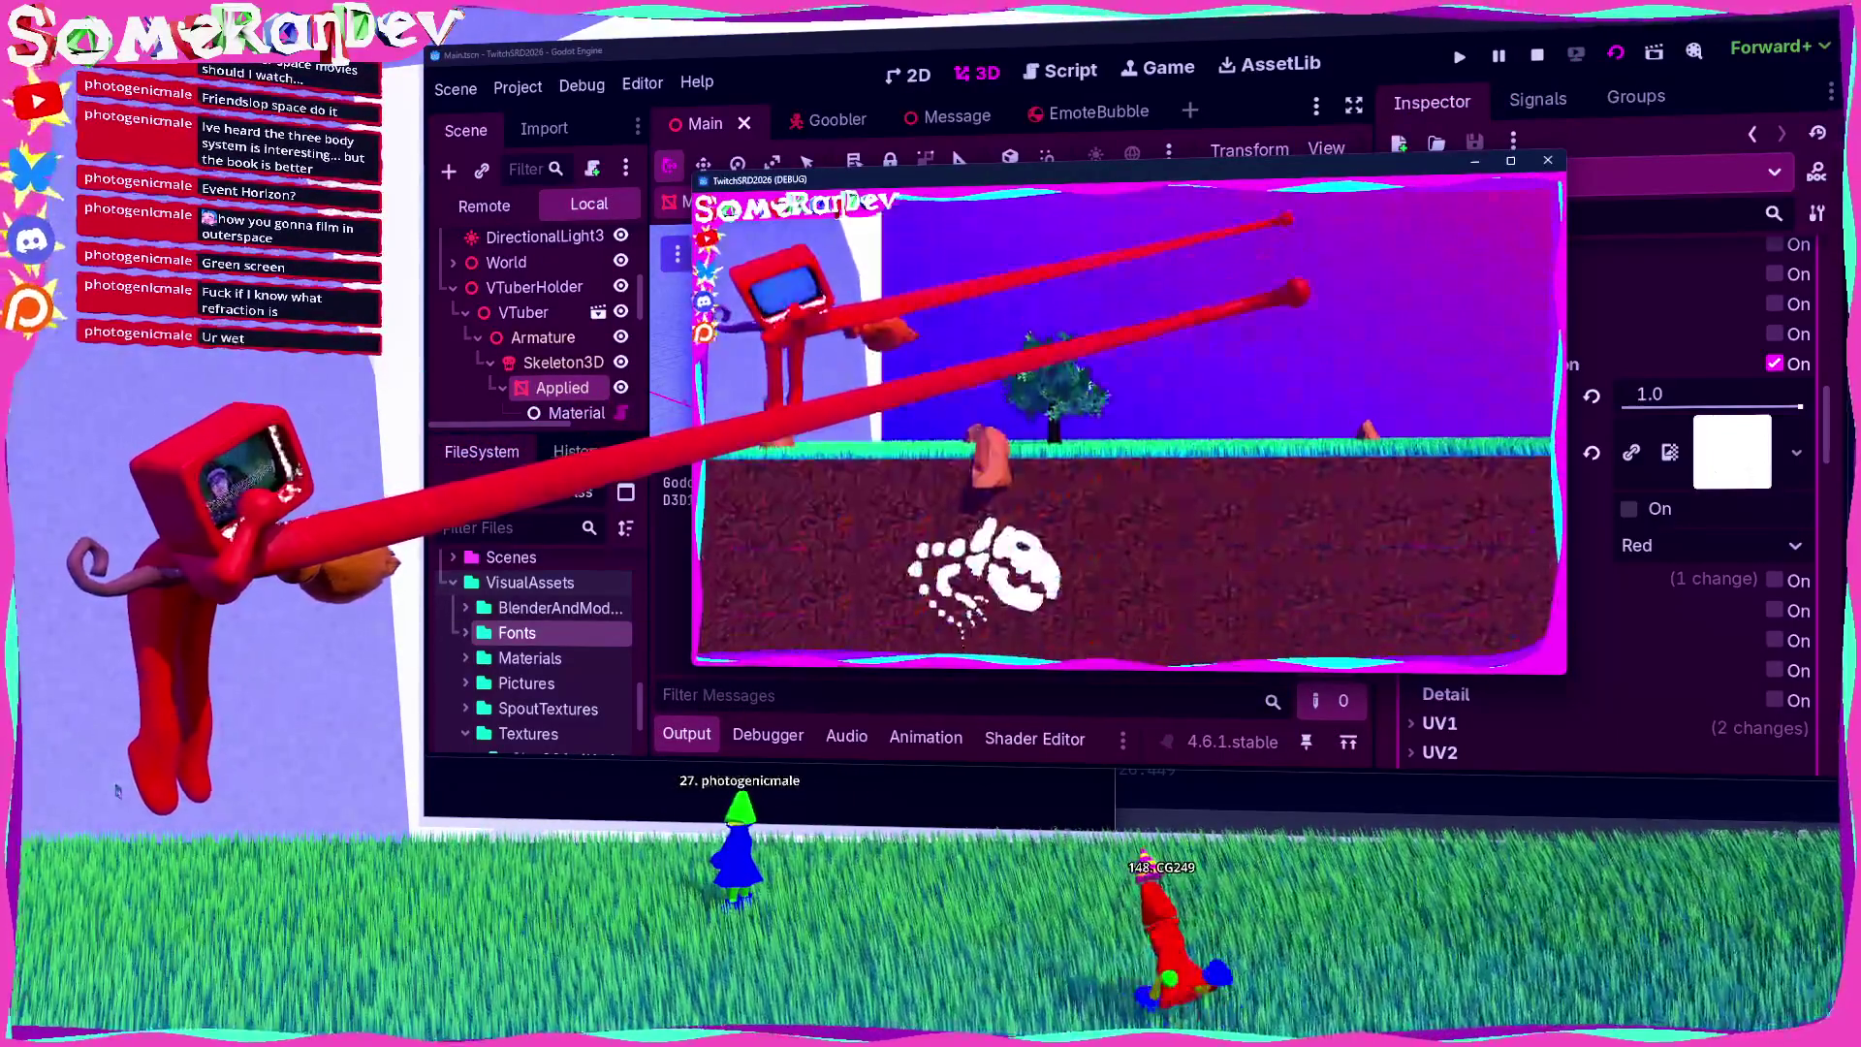
Step: Stop the debug run and select the Material node to view its two-entry Materials array
click(1550, 51)
scroll(1534, 402, up, 3)
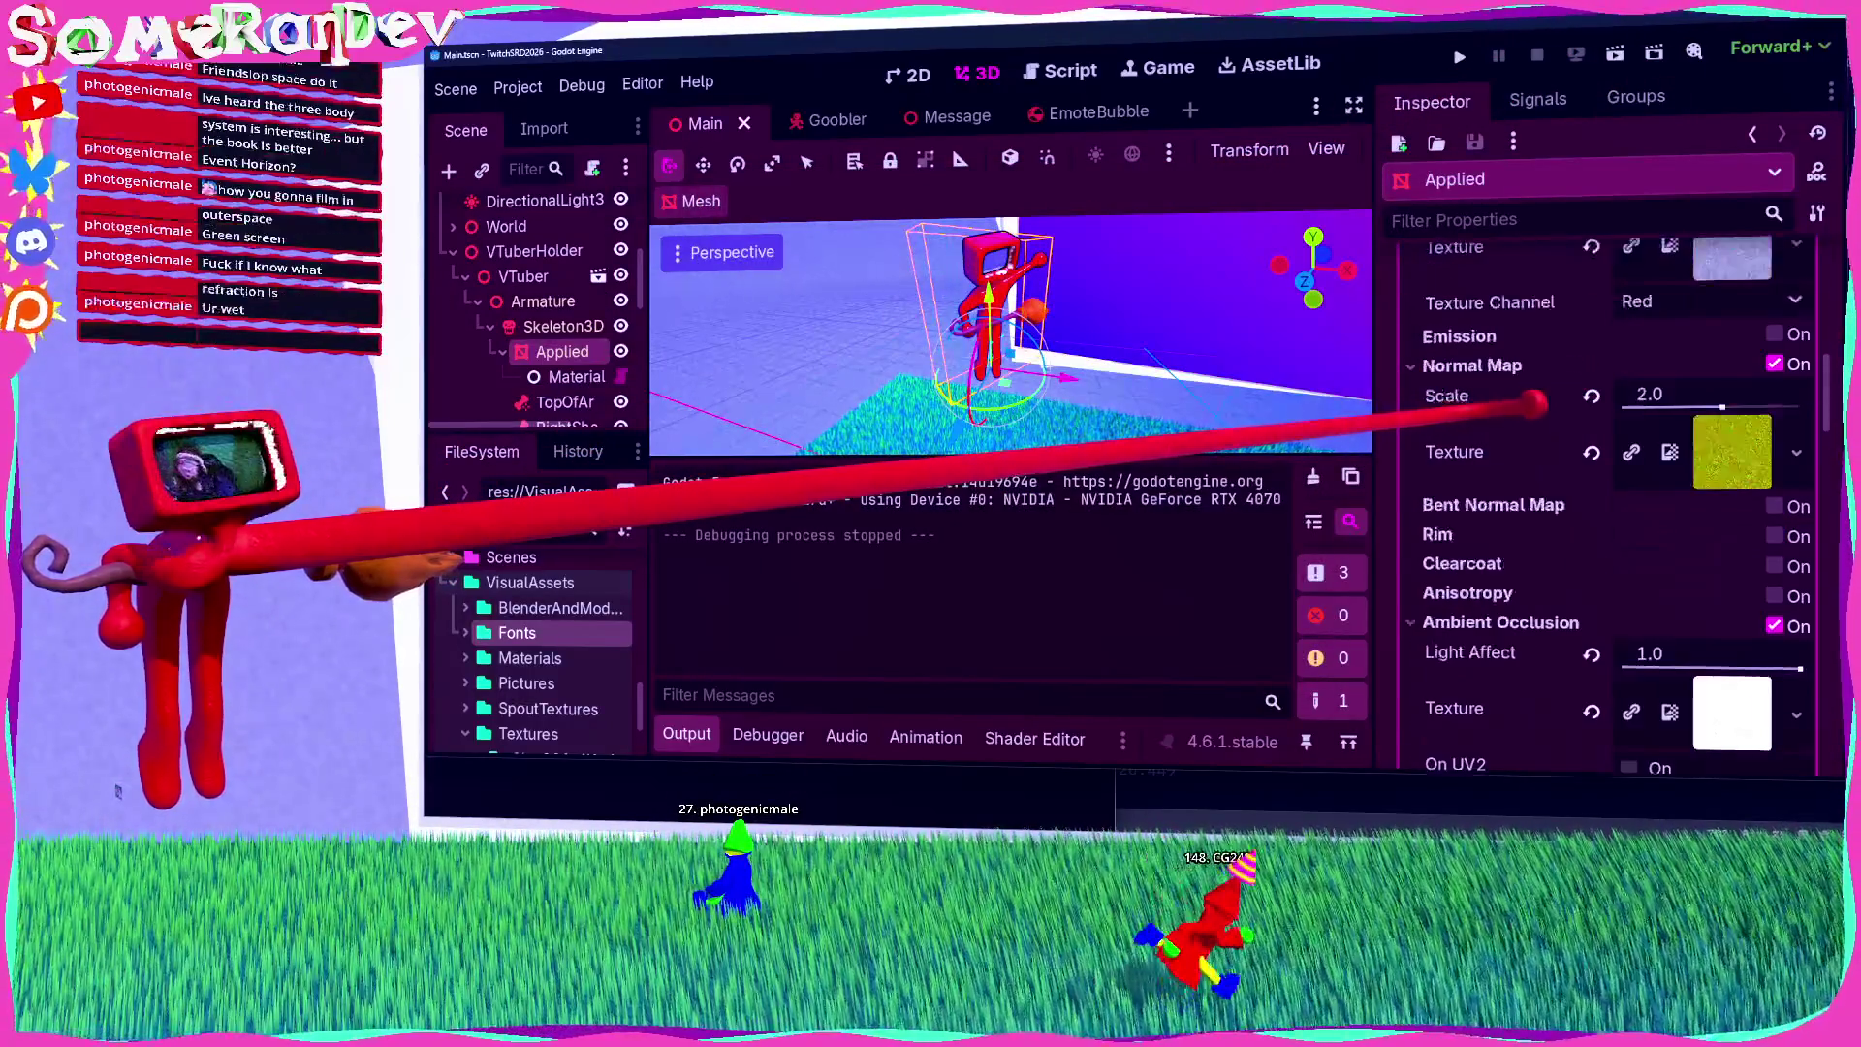
scroll(1534, 402, up, 10)
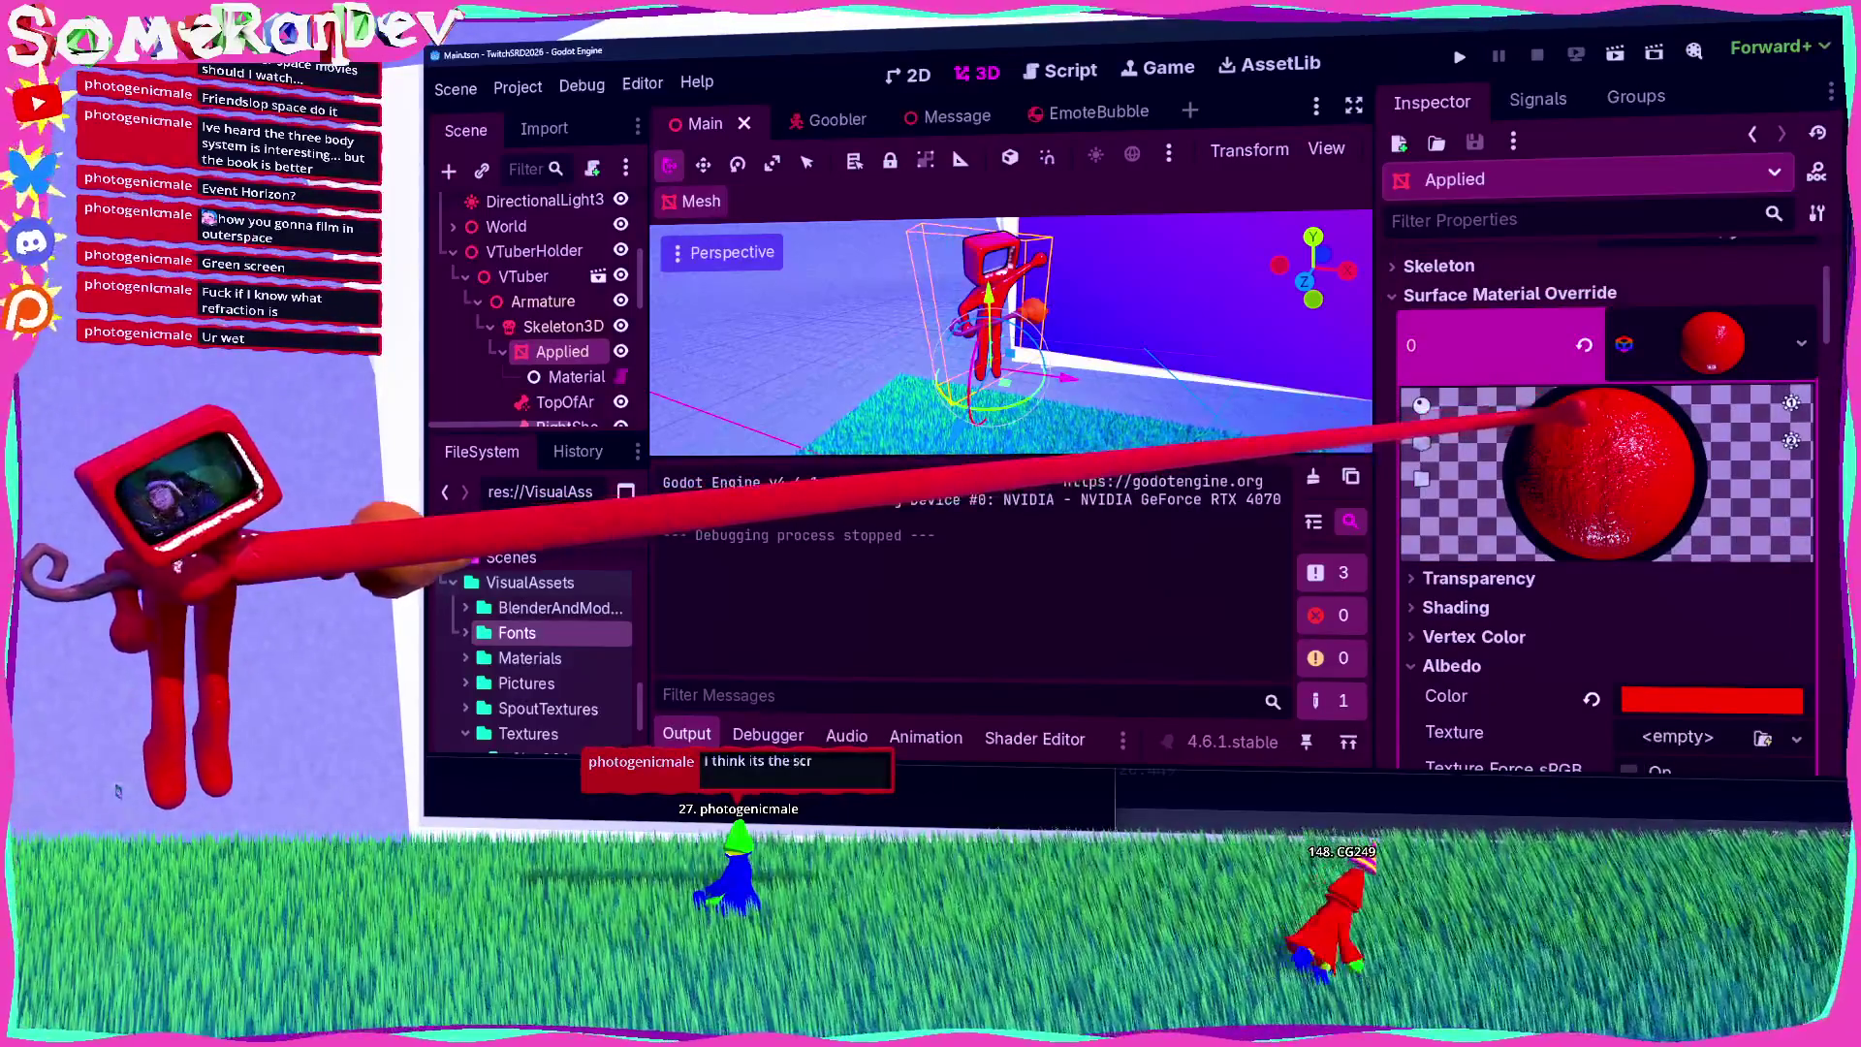
scroll(1599, 436, up, 4)
scroll(1575, 483, down, 5)
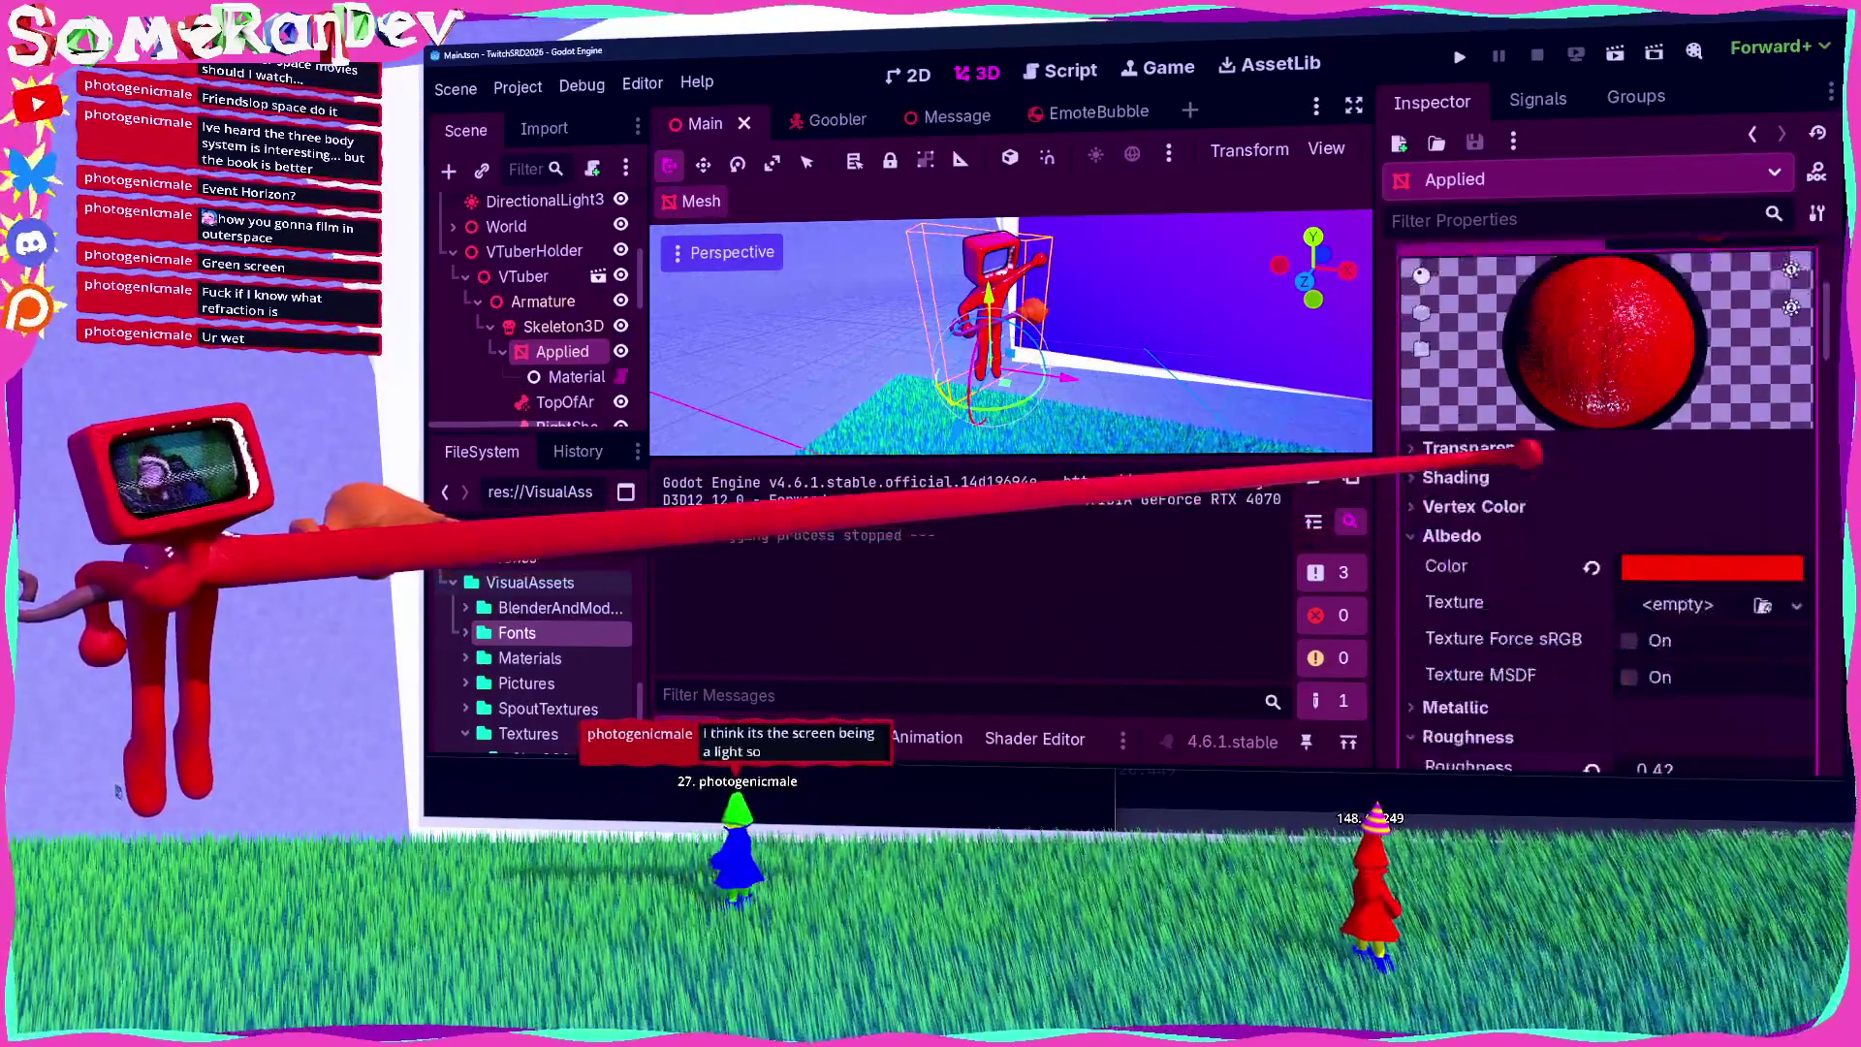
scroll(1589, 488, up, 4)
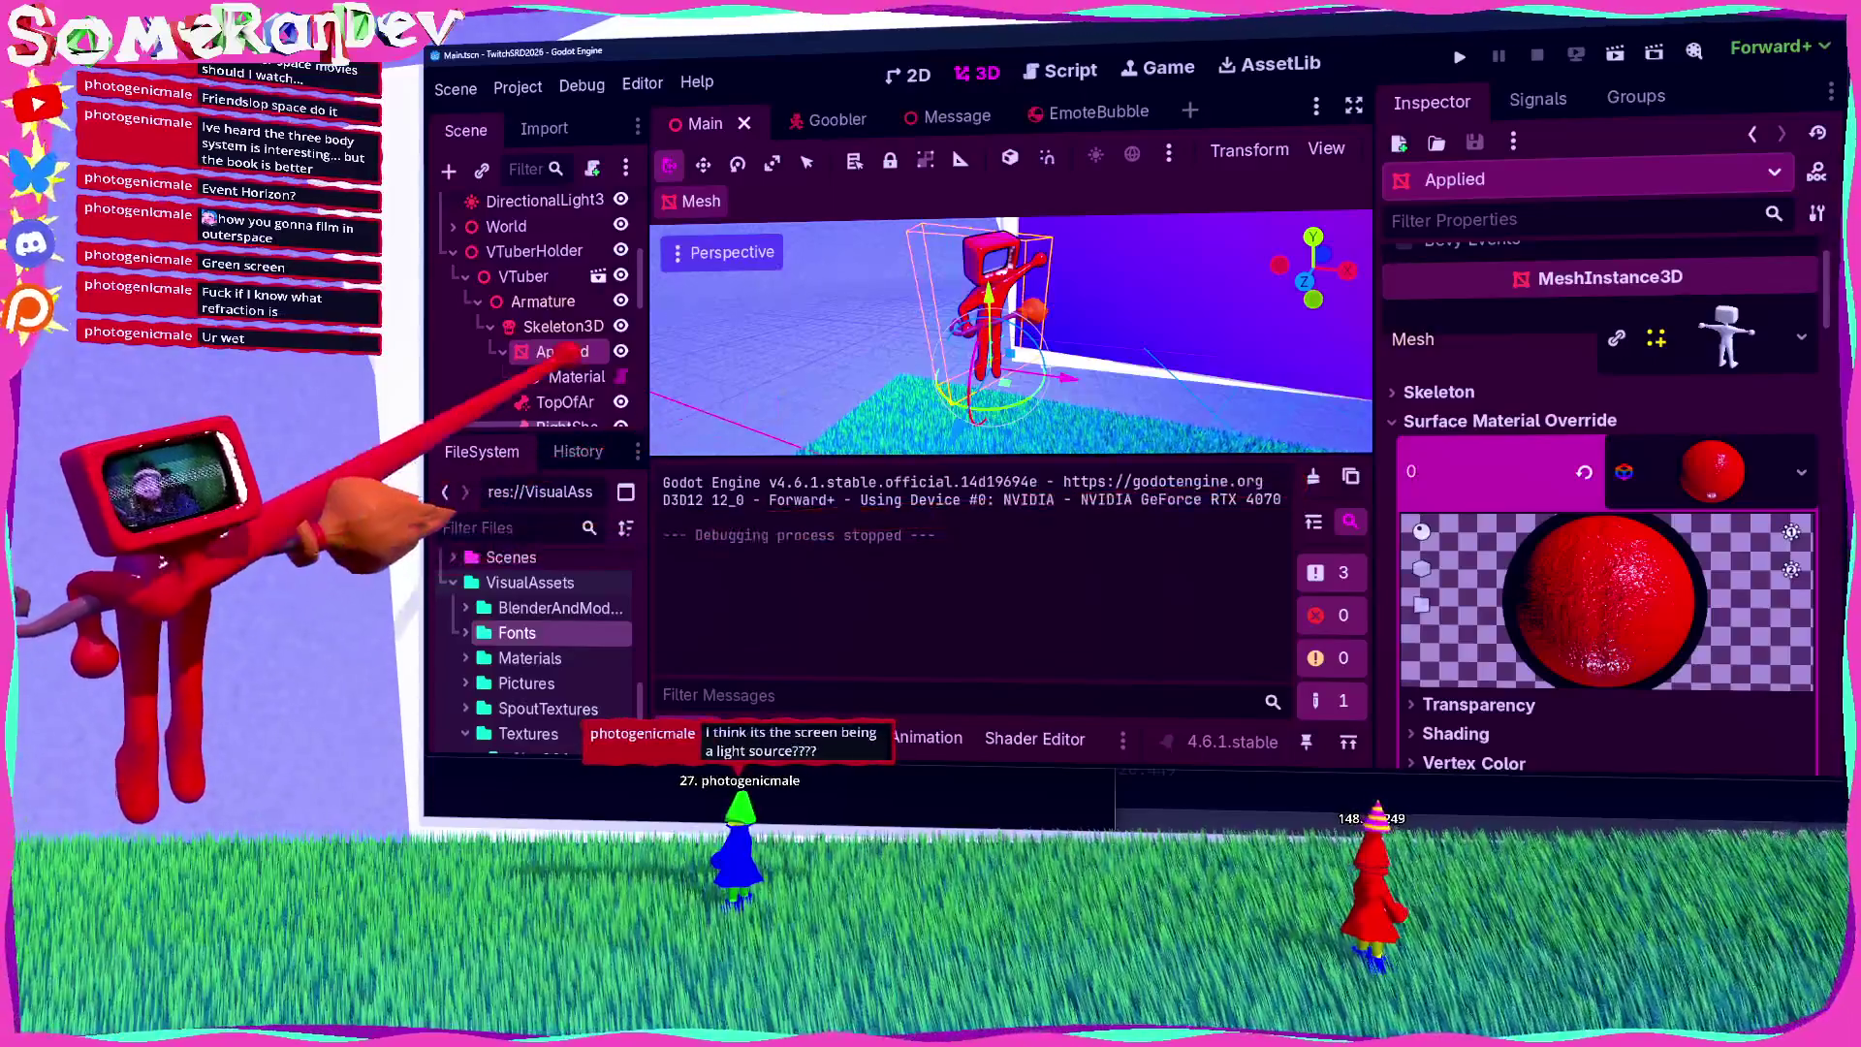
click(577, 376)
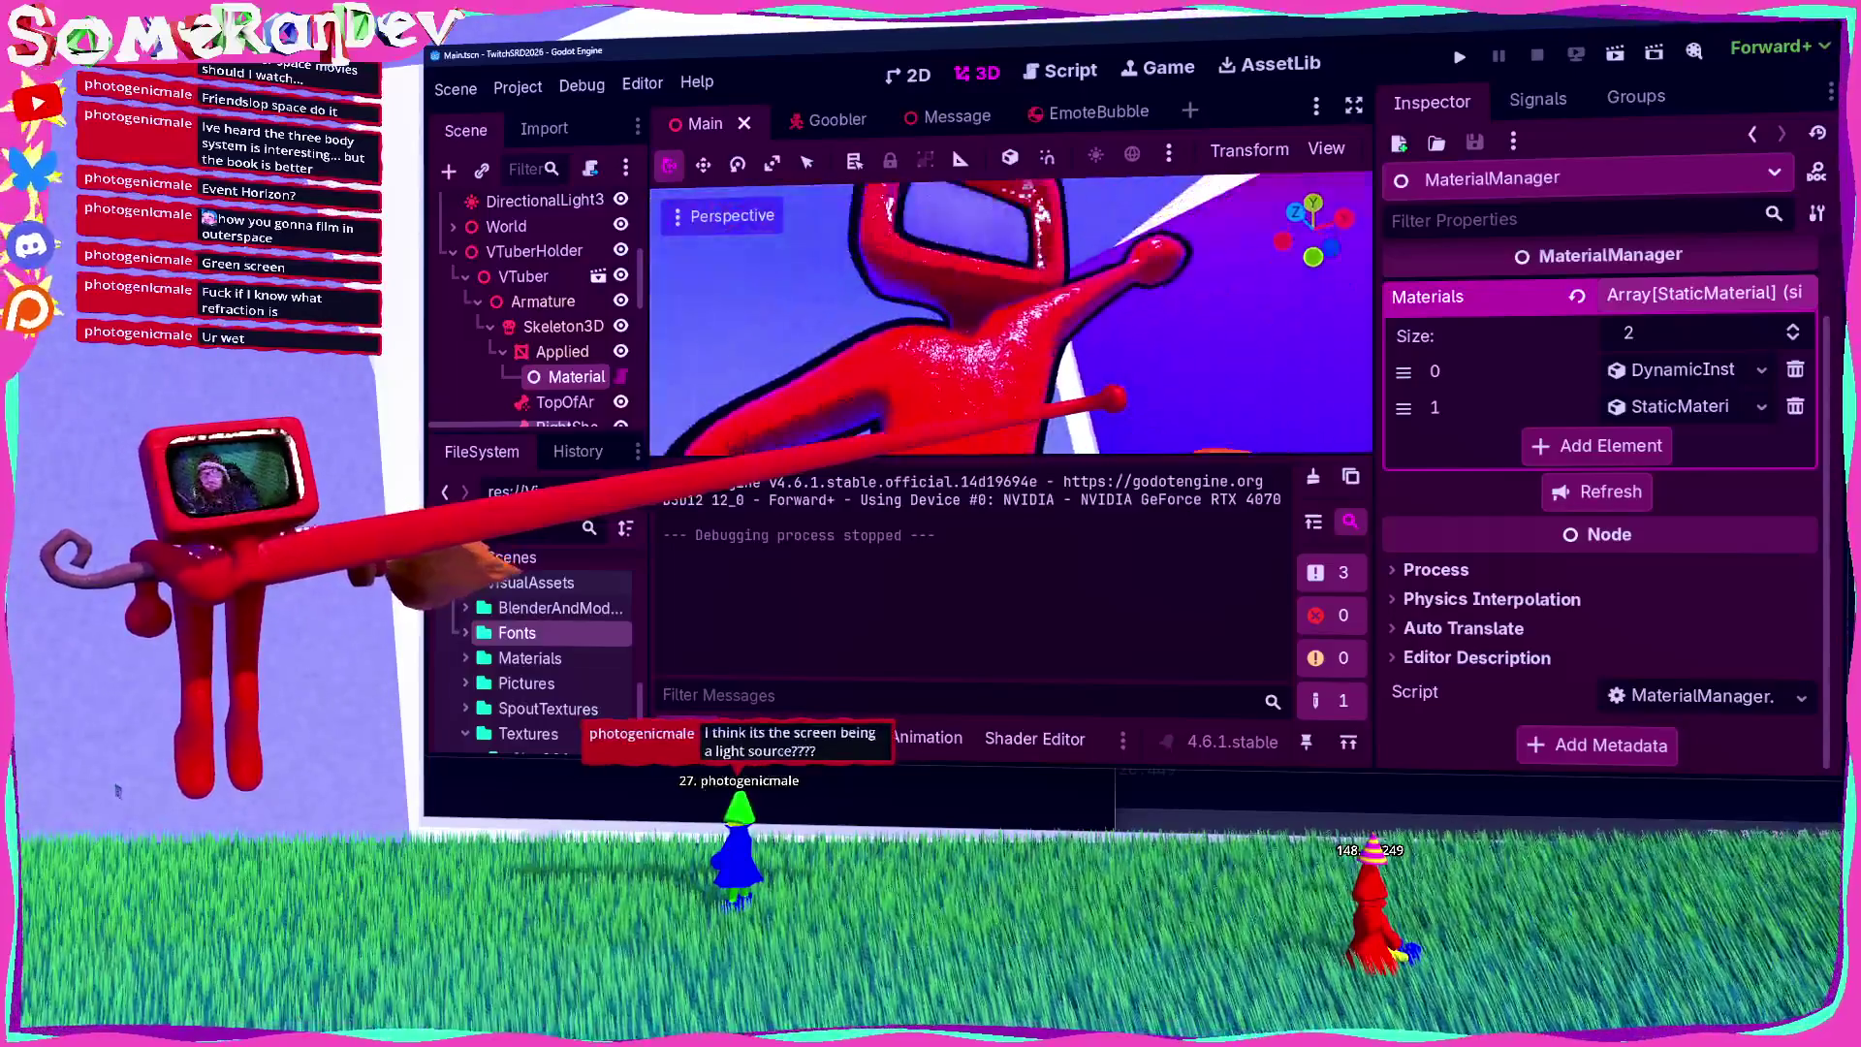
Step: Expand the first material element and browse its Transform, Grow and Shadows sections
click(1686, 369)
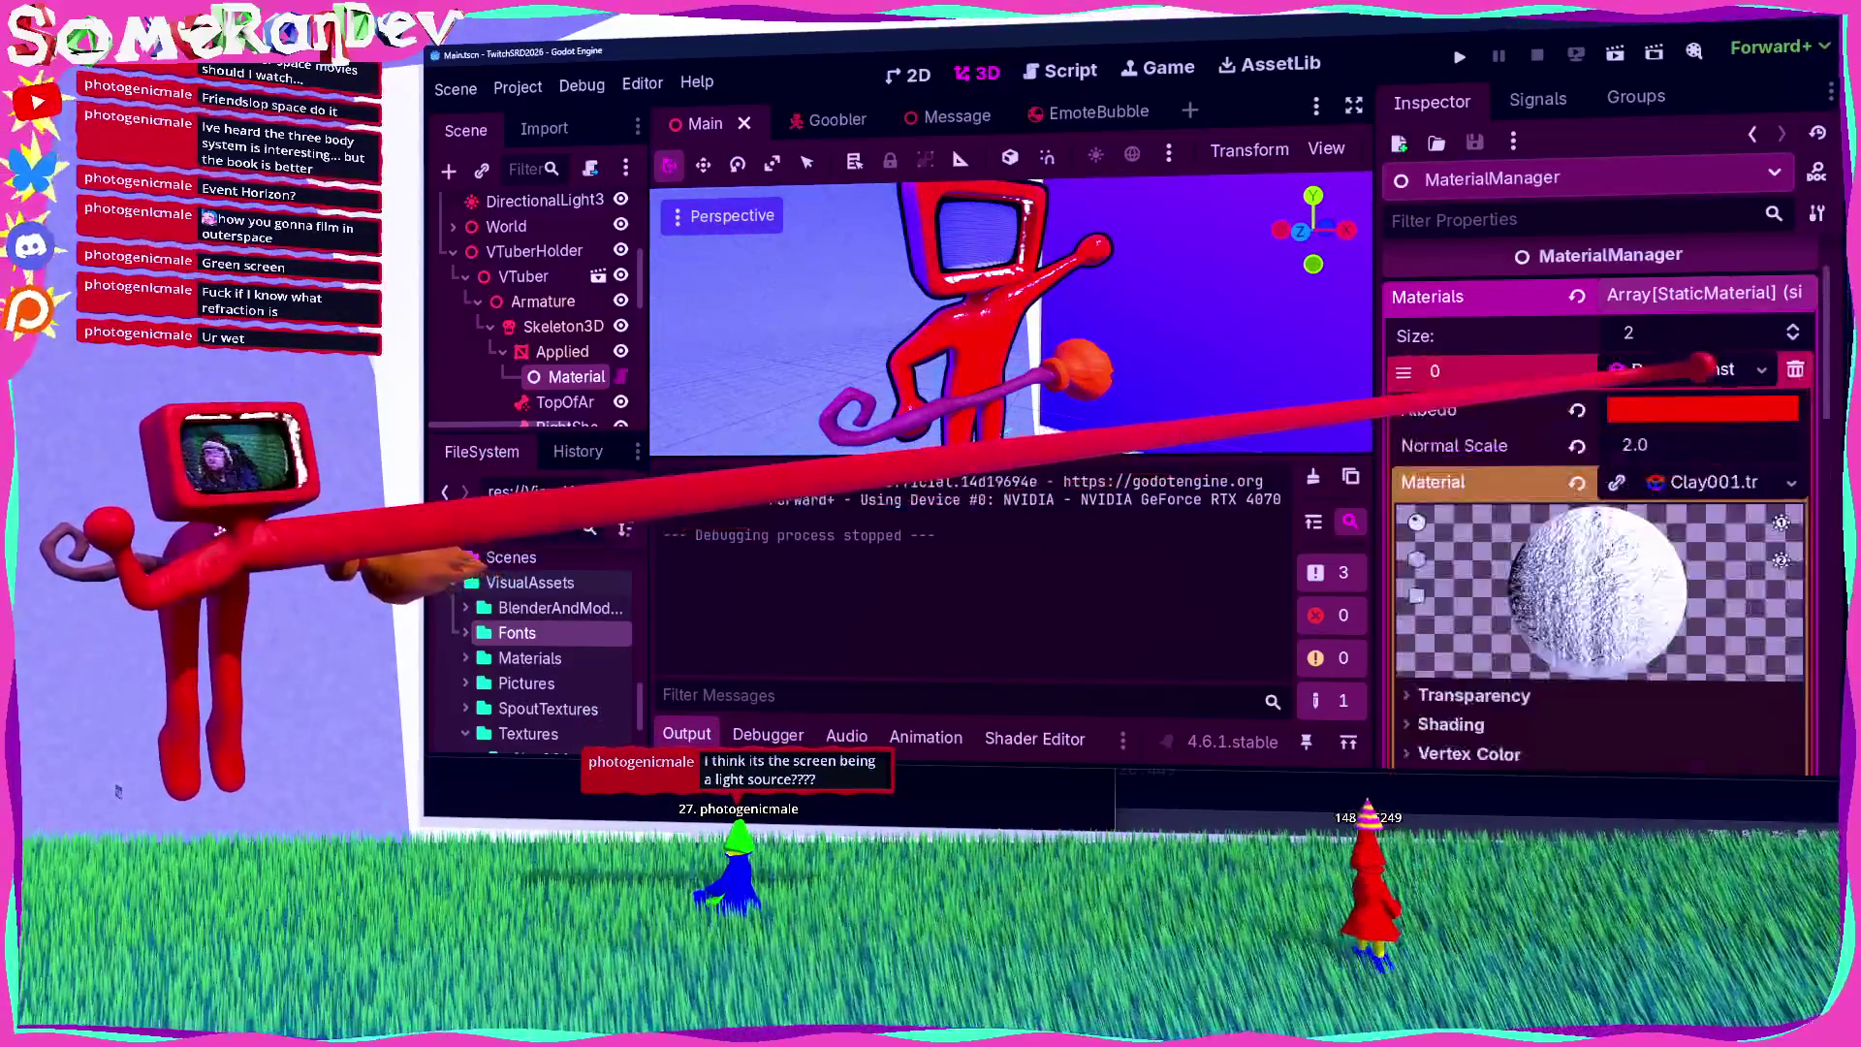
scroll(1545, 345, down, 5)
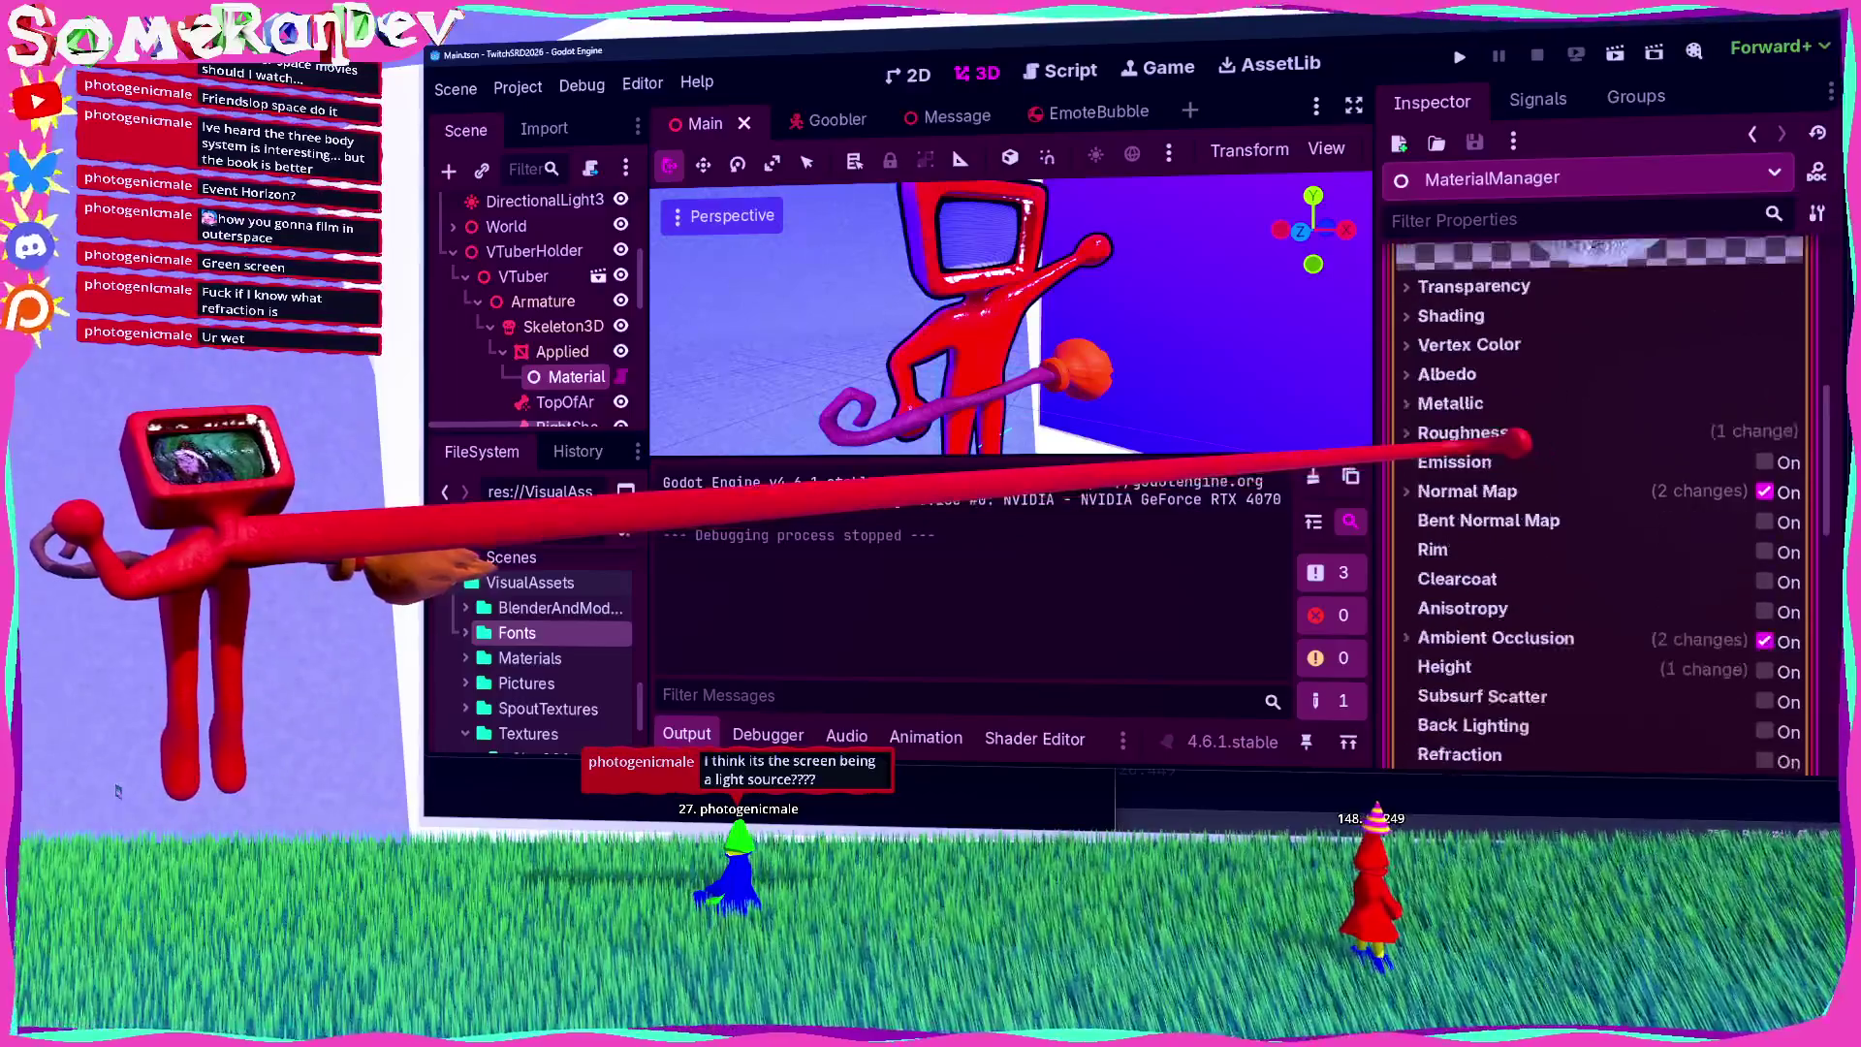
scroll(1518, 442, down, 5)
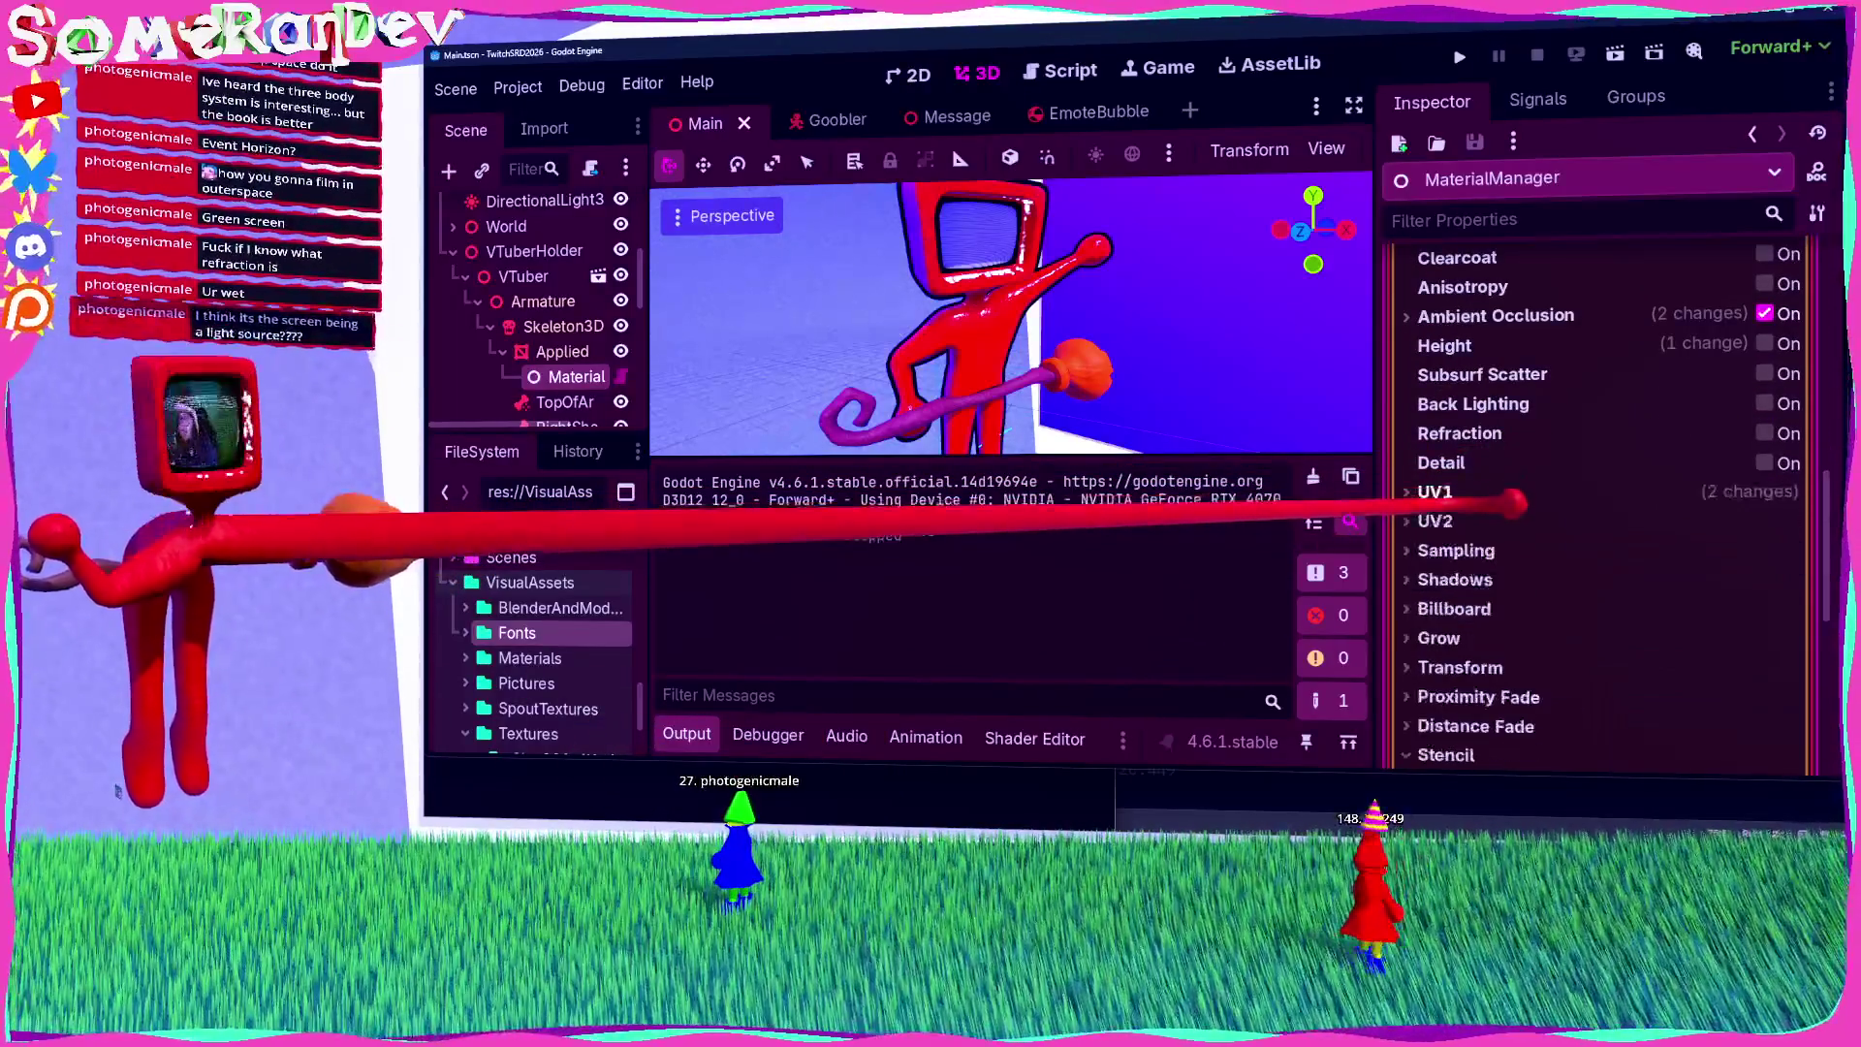
scroll(1589, 485, down, 3)
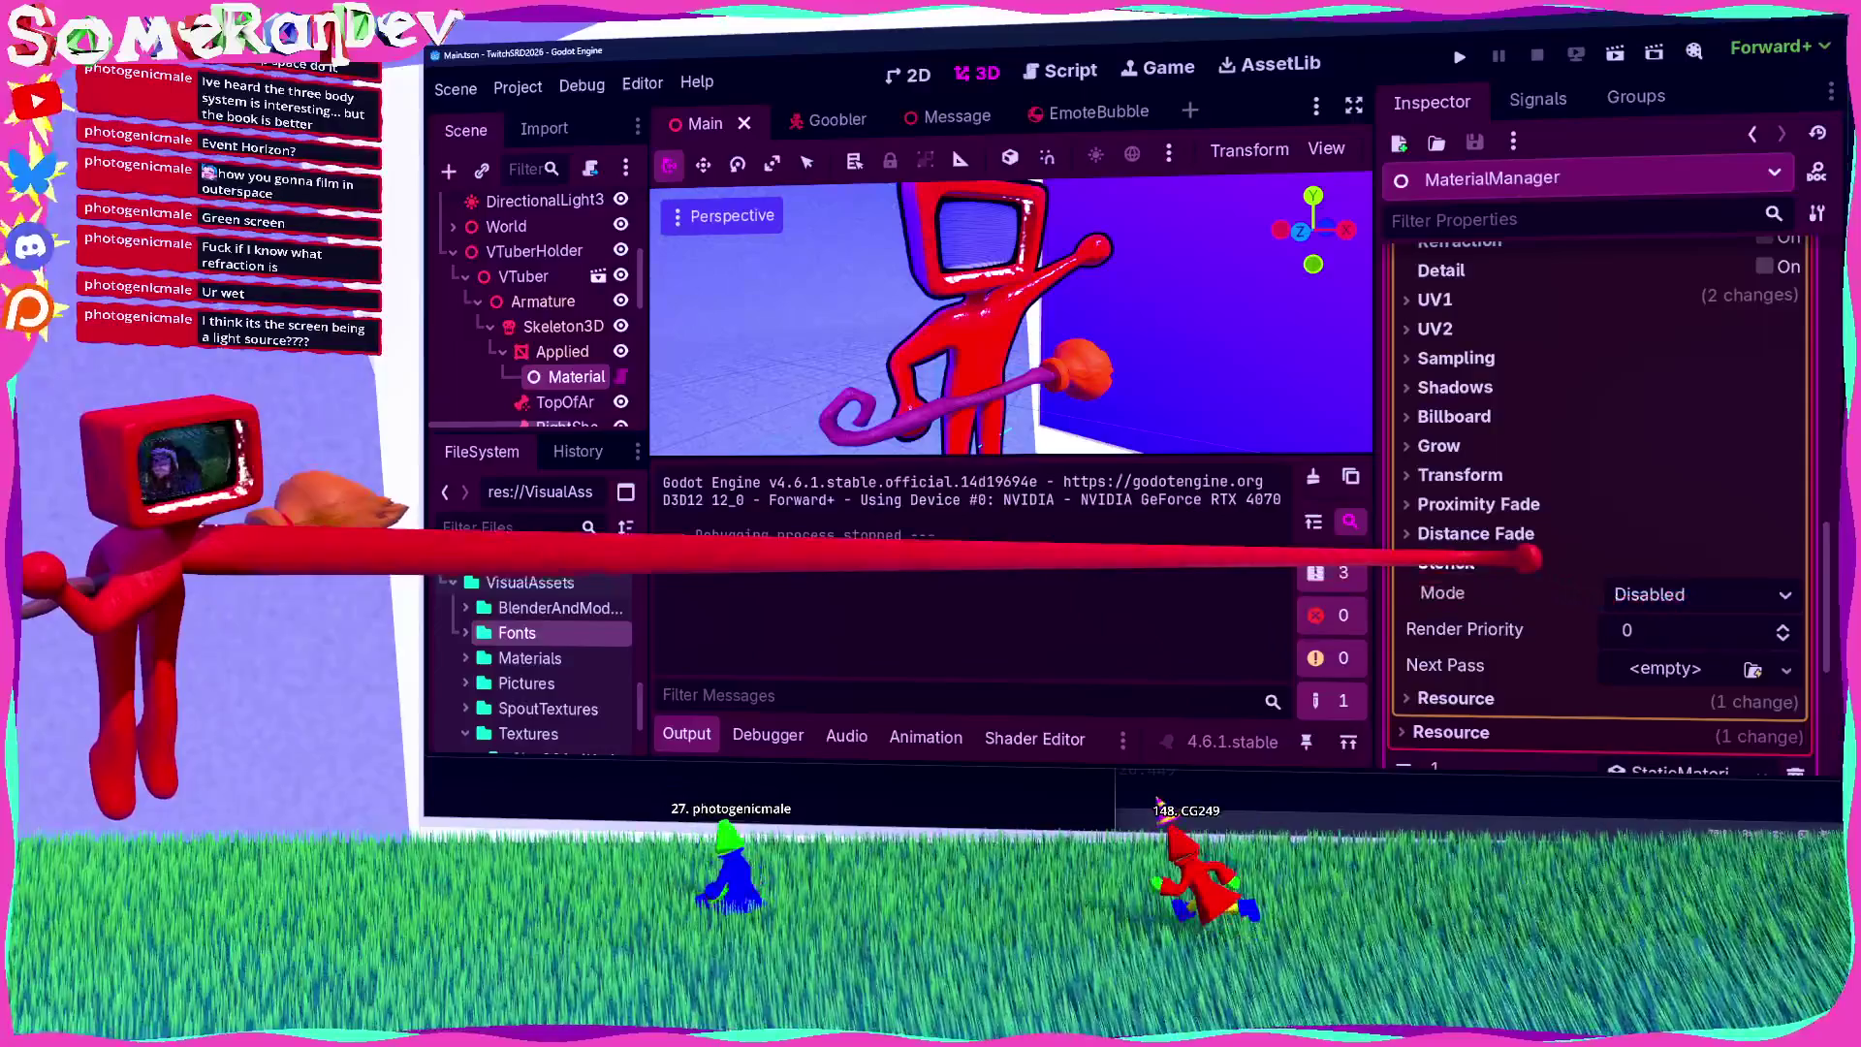
click(1527, 560)
click(1519, 470)
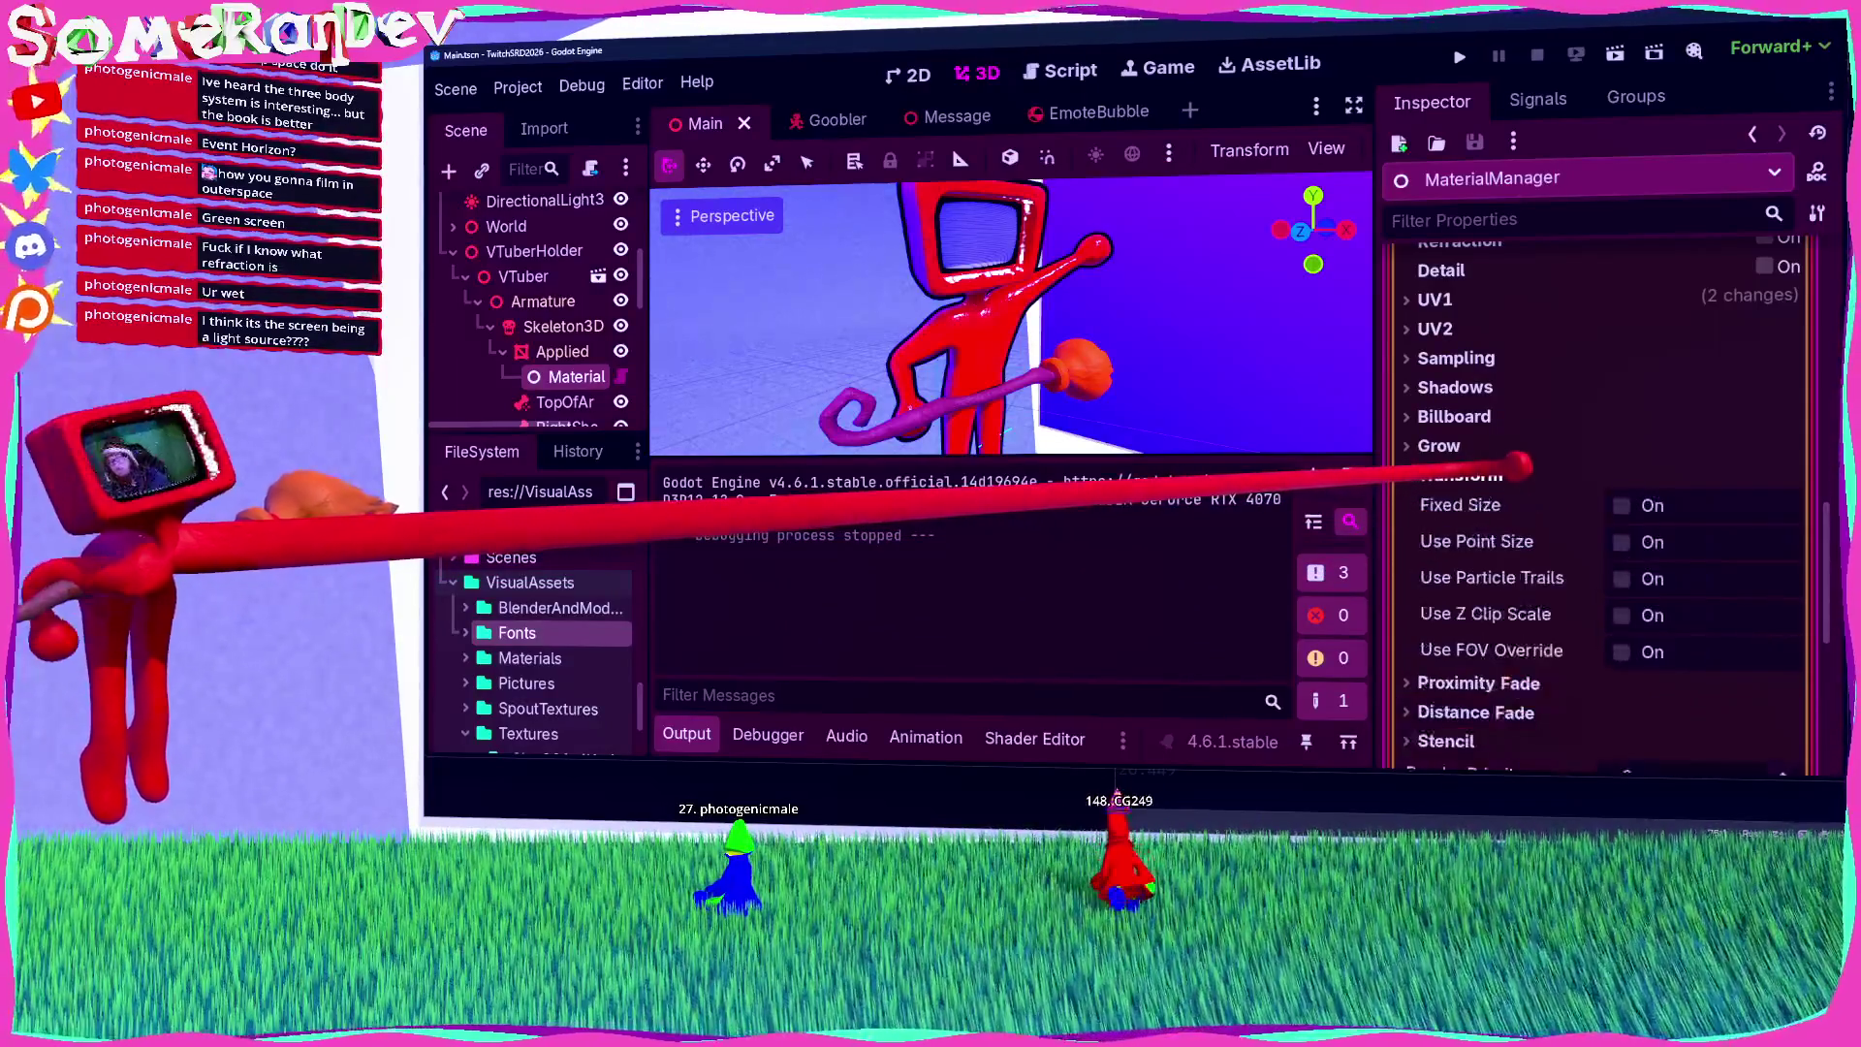
click(1519, 469)
click(1519, 442)
click(1570, 446)
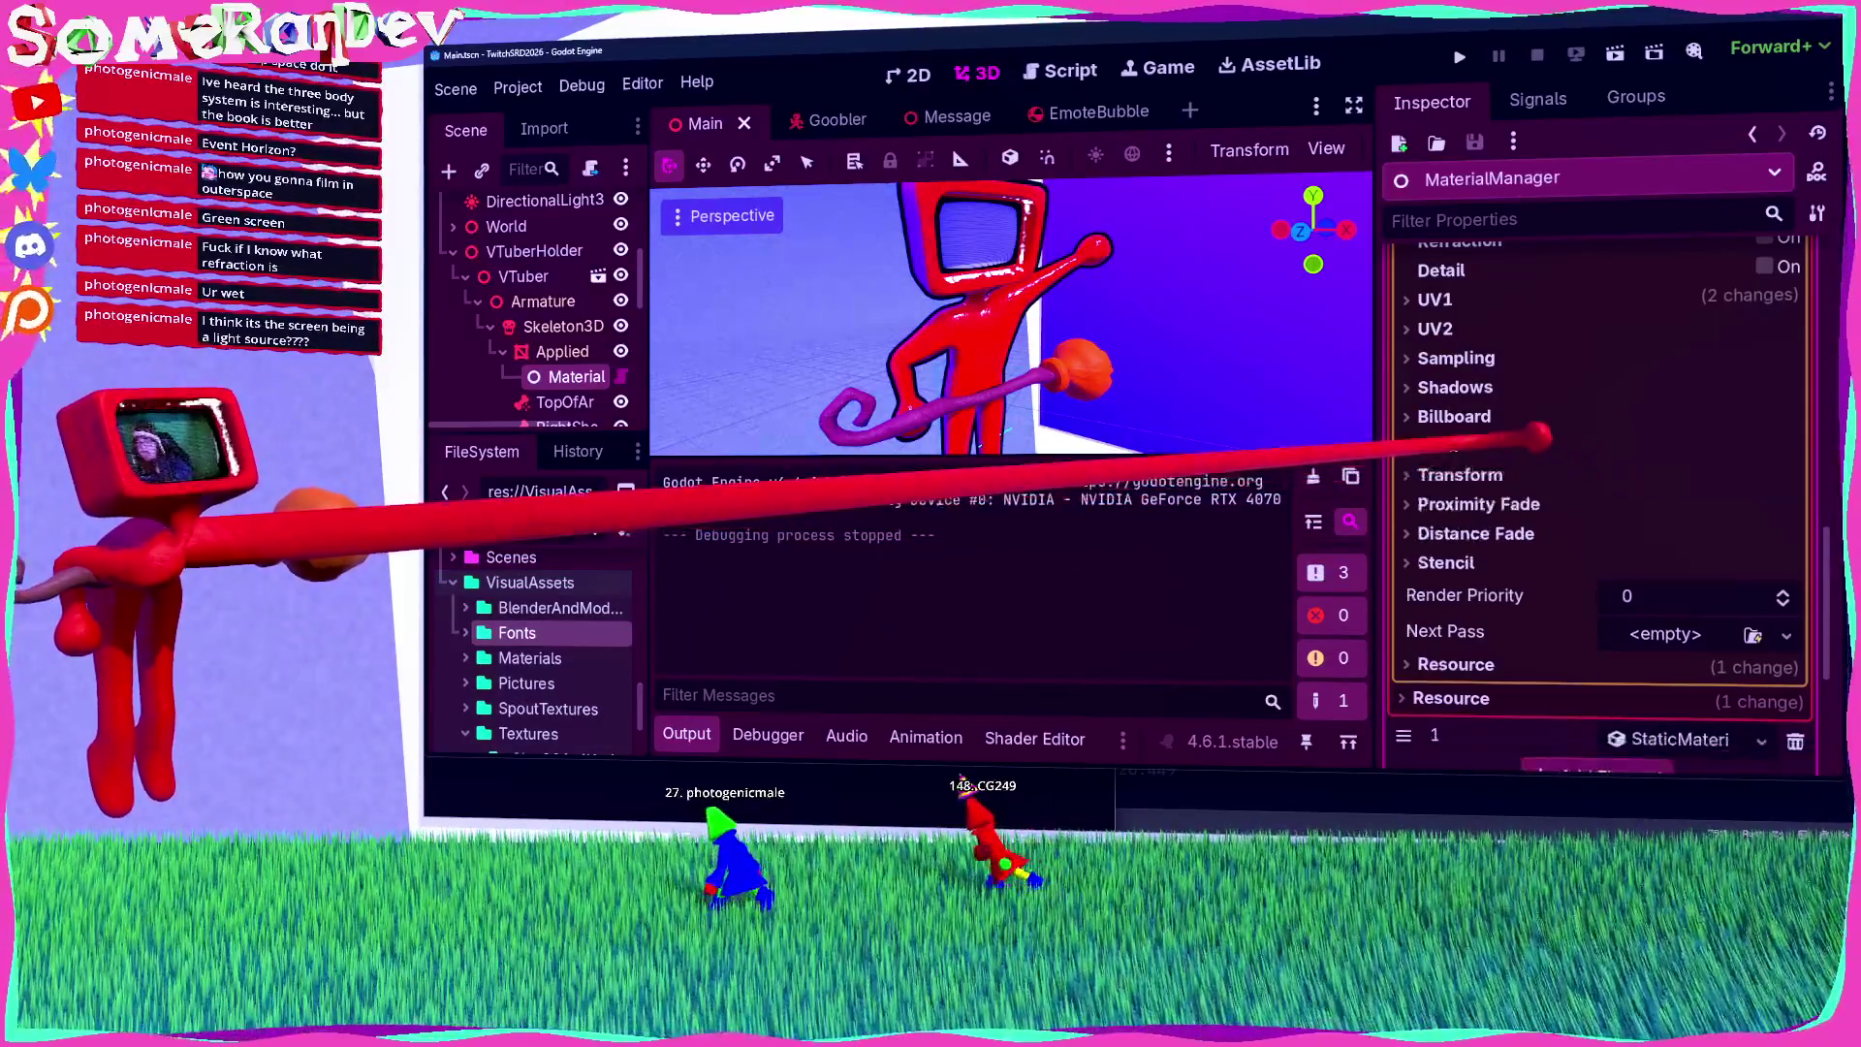
click(1541, 416)
click(1532, 415)
click(1521, 387)
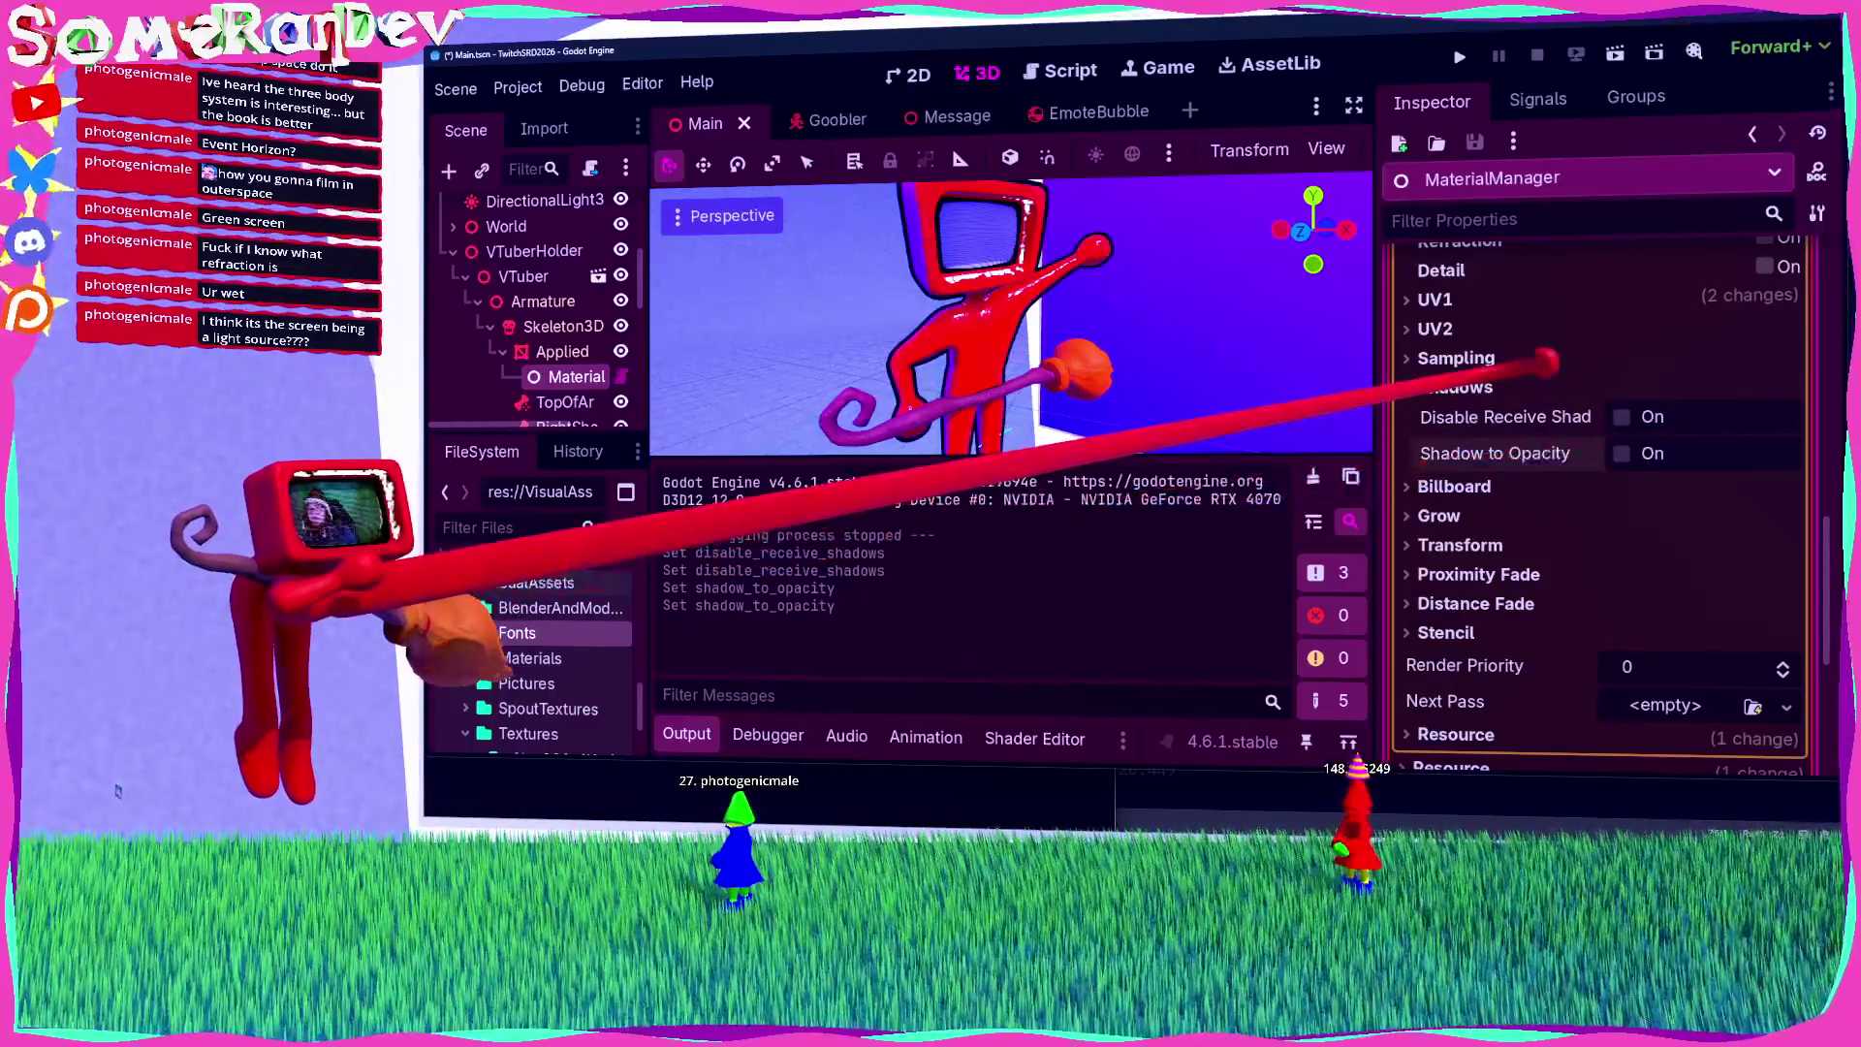
Step: Switch Sampling's texture Filter to Nearest, then back to Linear Mipmap
click(1456, 358)
click(1701, 387)
click(1706, 427)
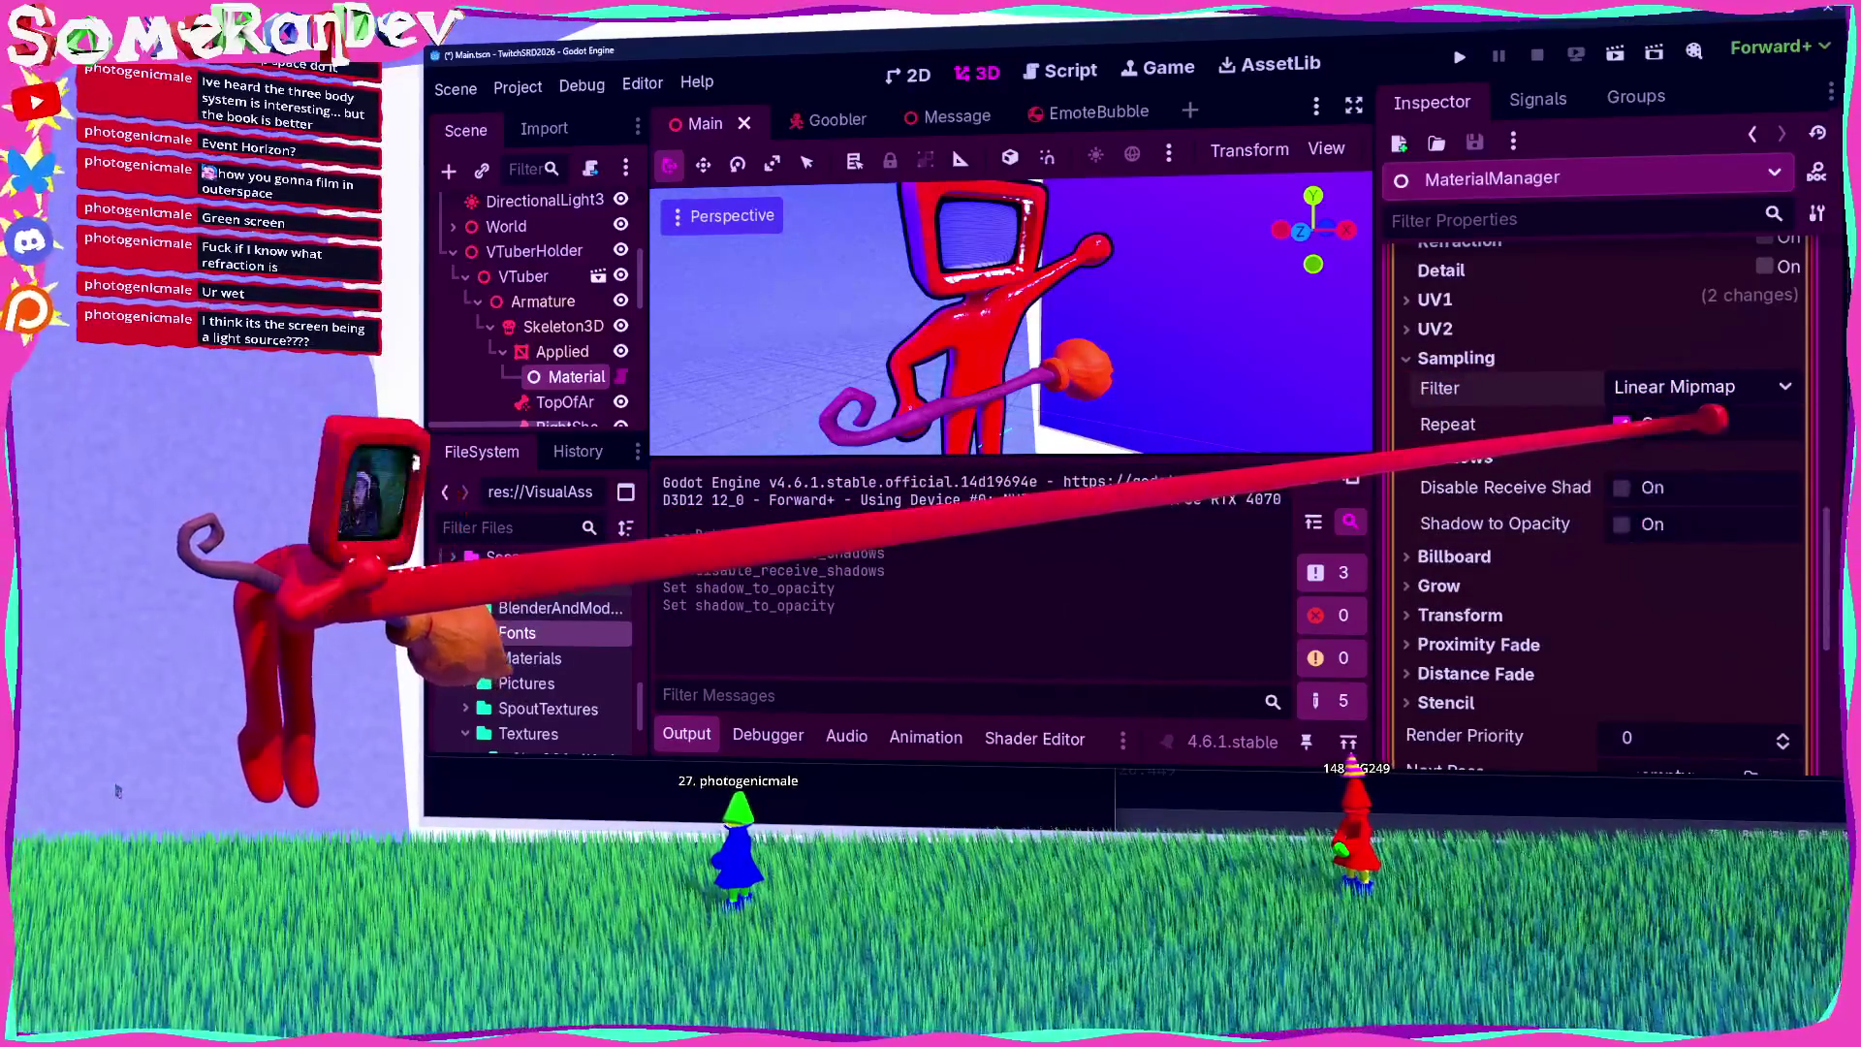
click(1701, 387)
click(1701, 513)
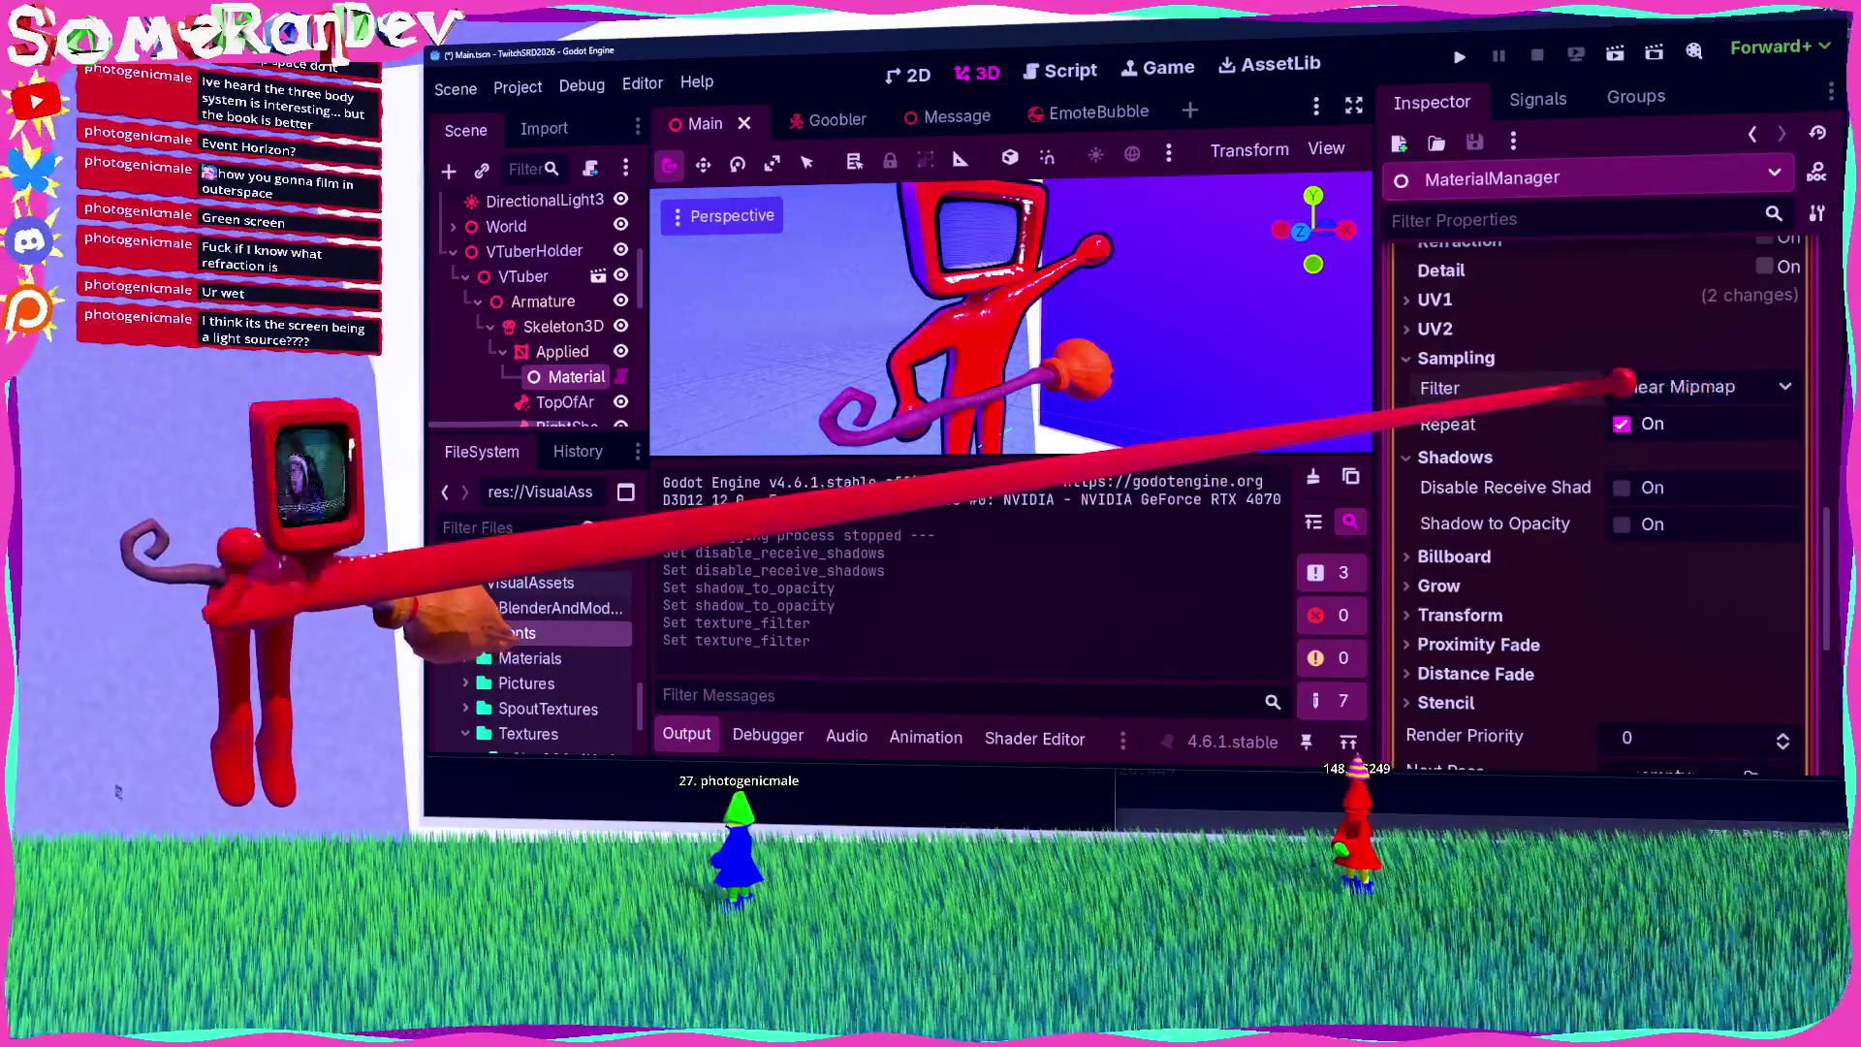
click(1435, 328)
Step: Check the Normal Map settings, collapse the first material, and expand element 1
scroll(1507, 499, up, 3)
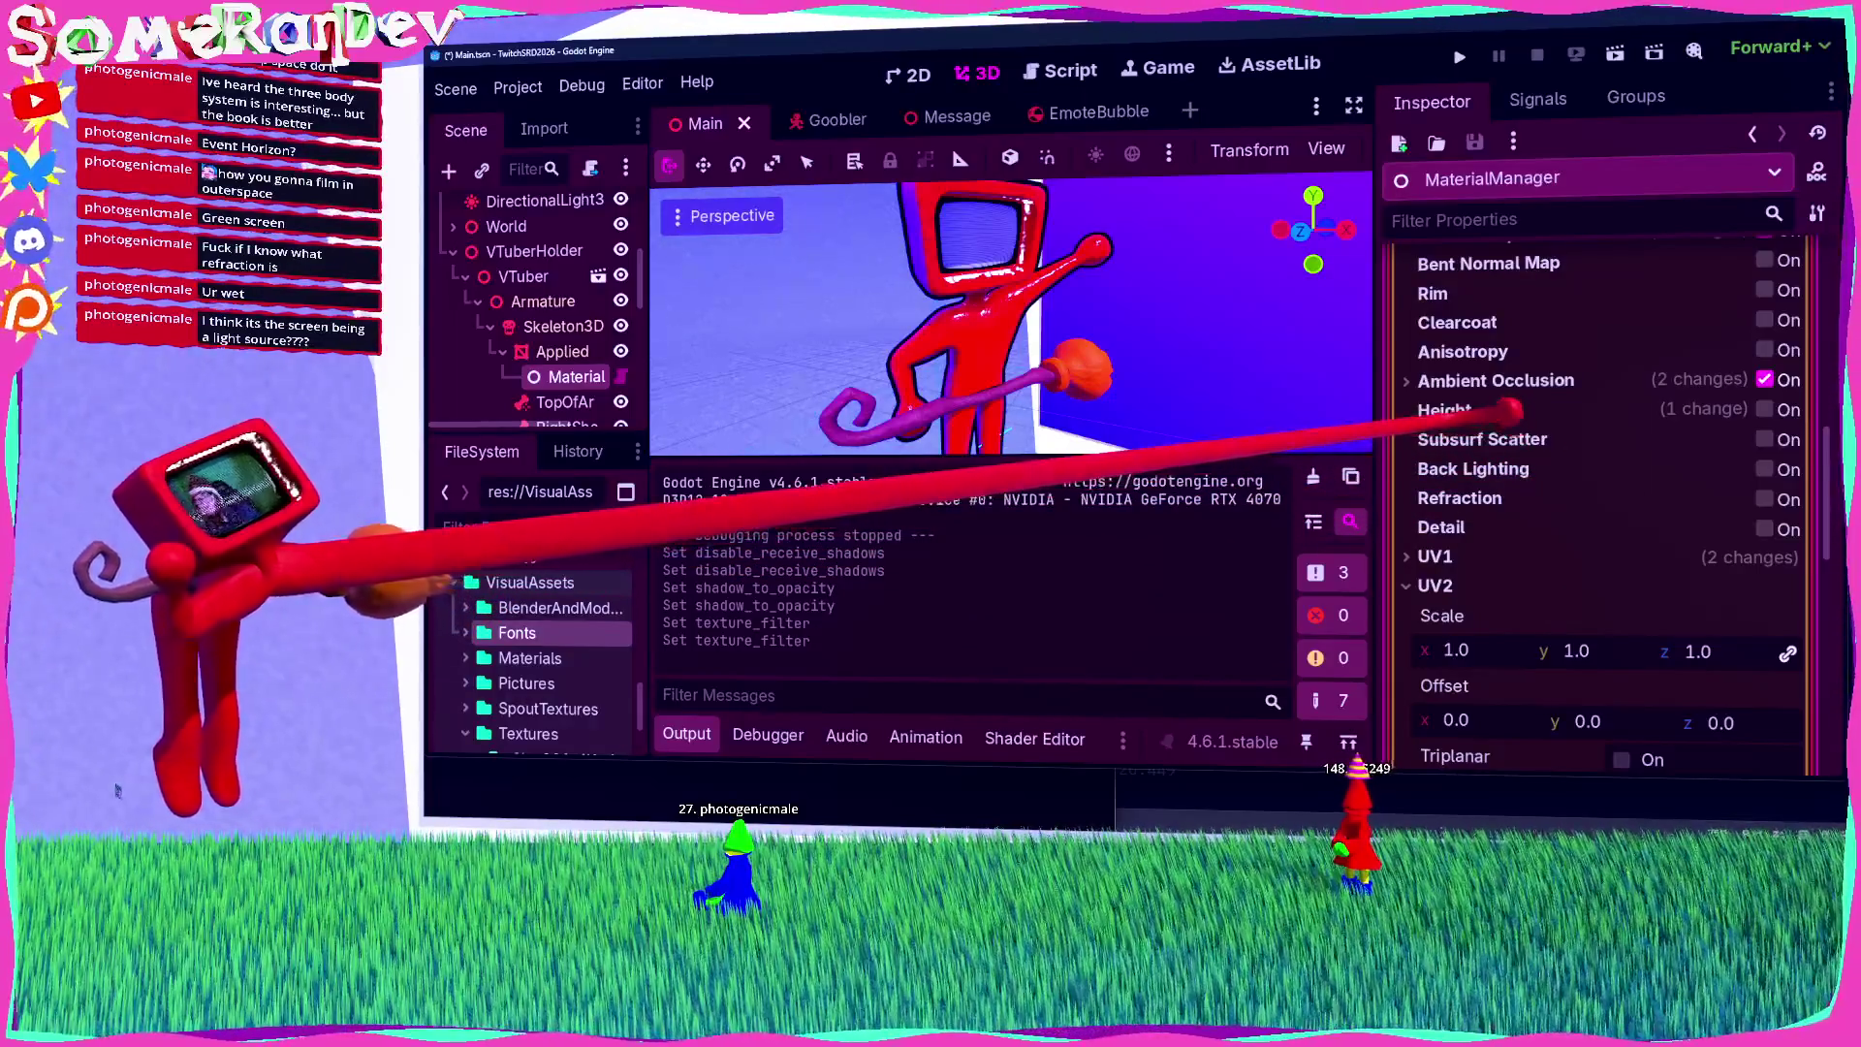
scroll(1517, 419, up, 4)
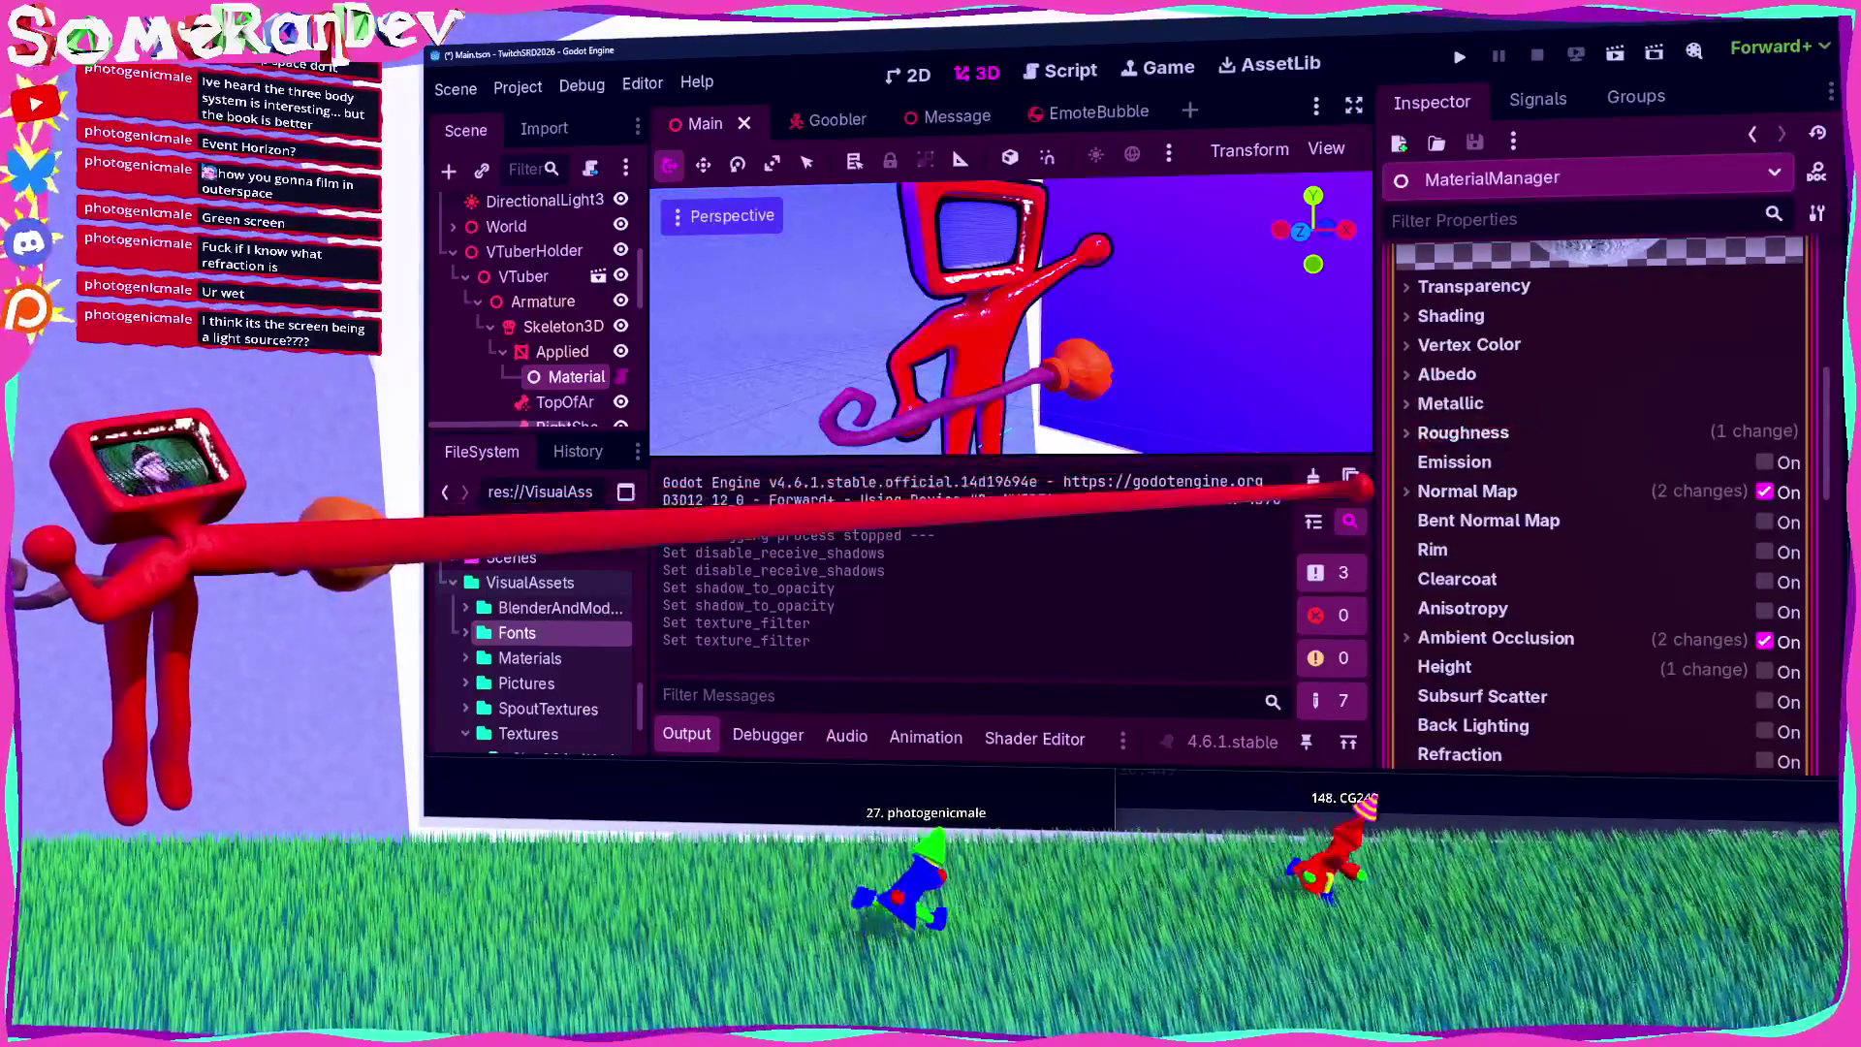
click(1546, 496)
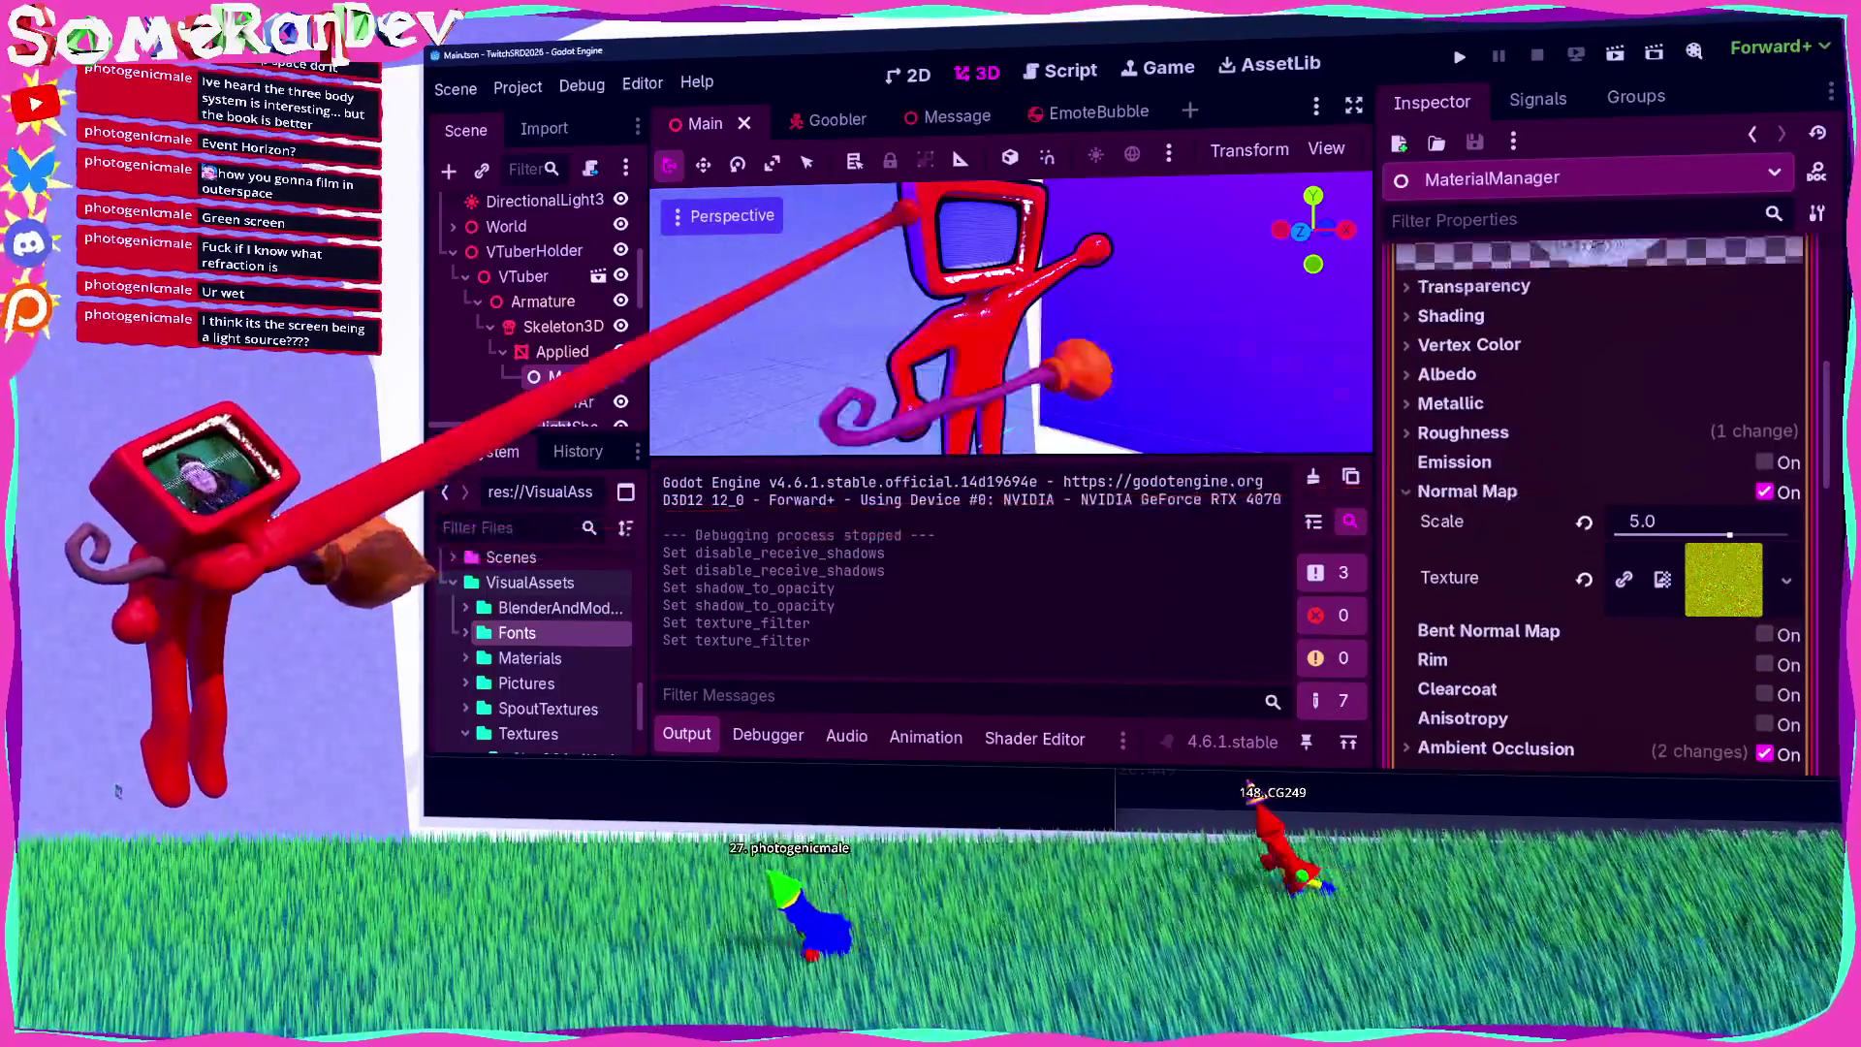
scroll(1600, 407, up, 5)
click(1735, 373)
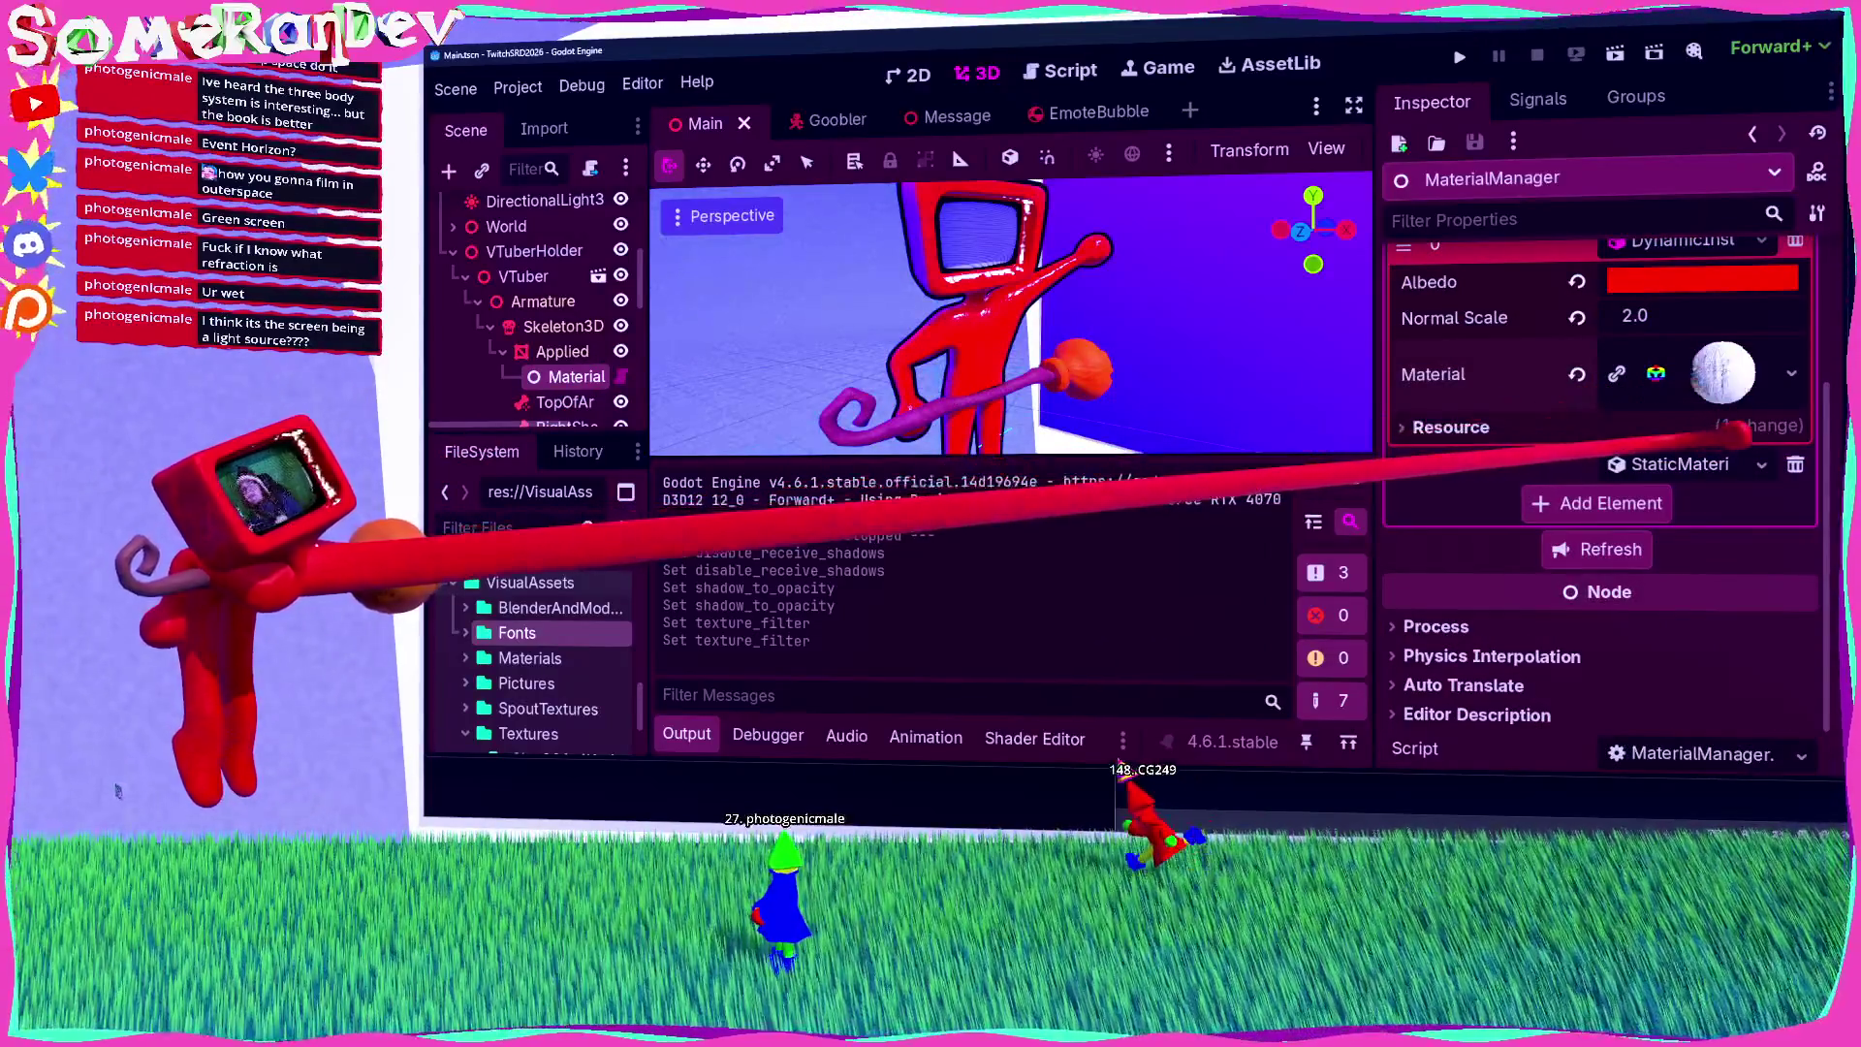
click(1711, 465)
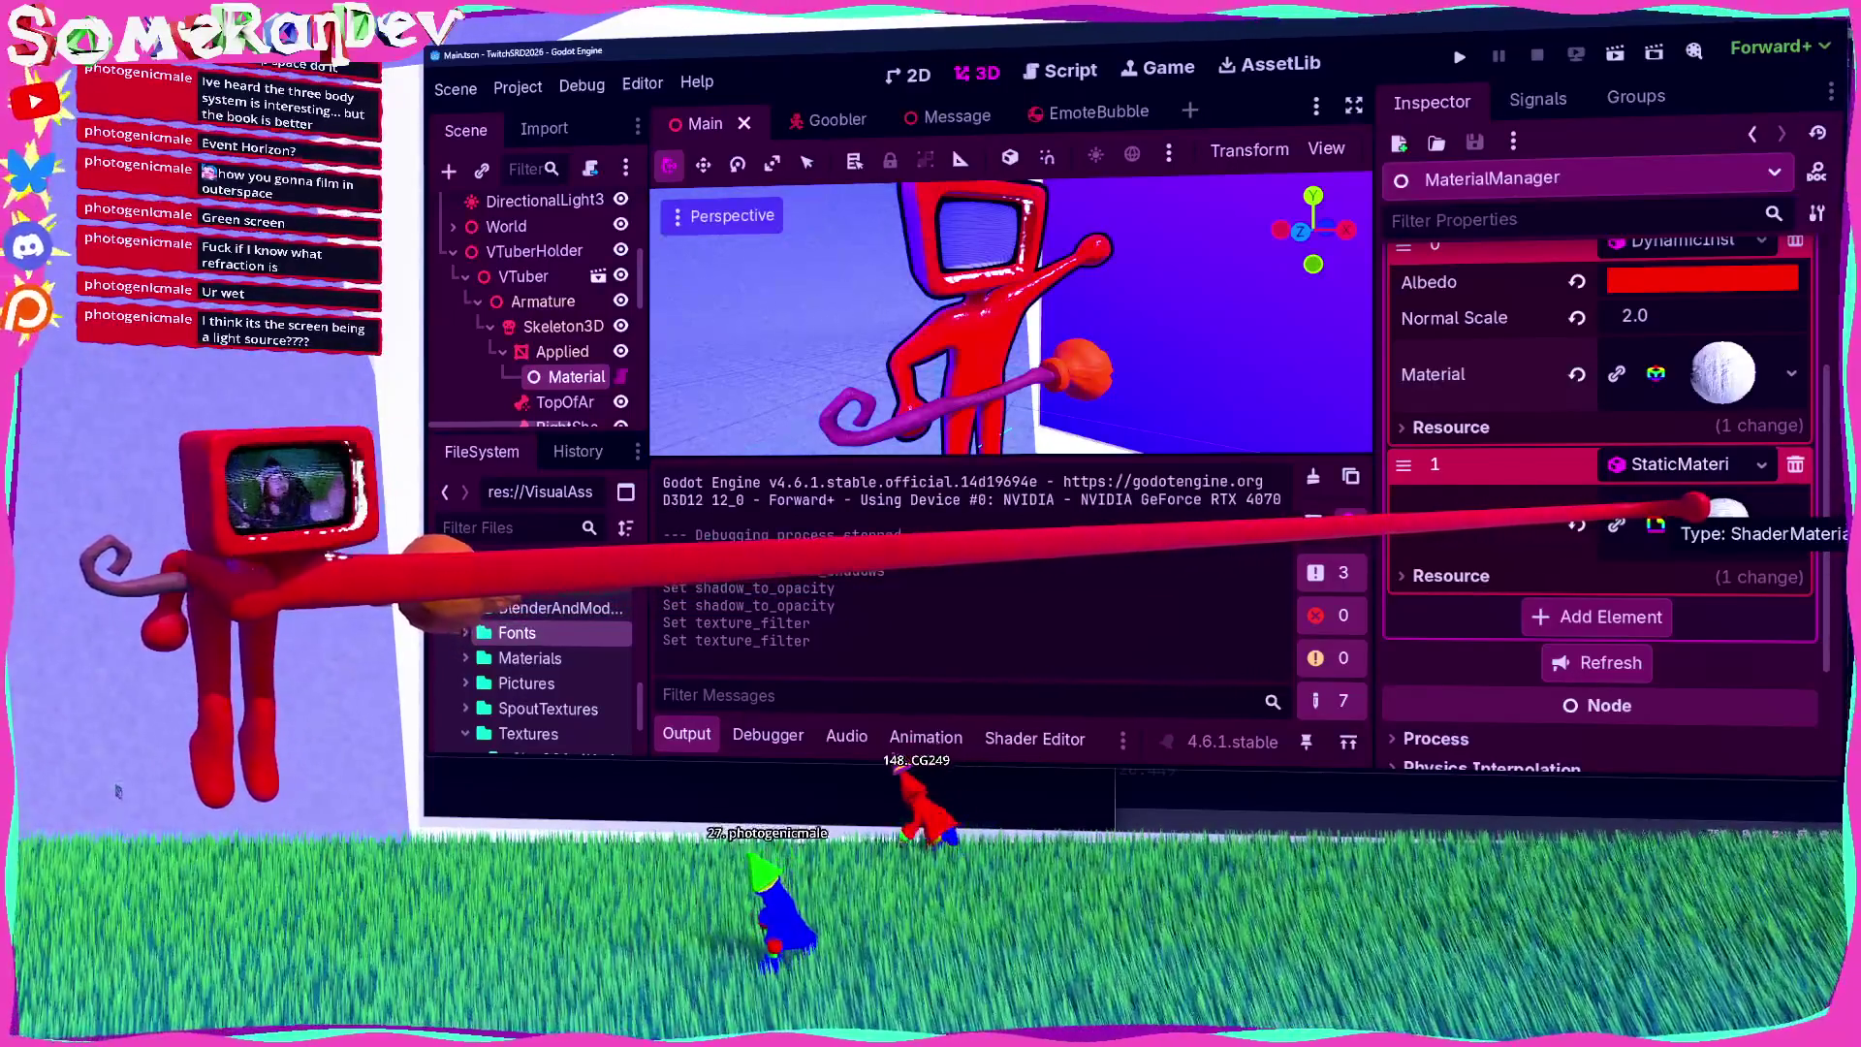
Step: Raise the CRT ShaderMaterial's Brightness briefly, then settle it at 1.4
click(1706, 508)
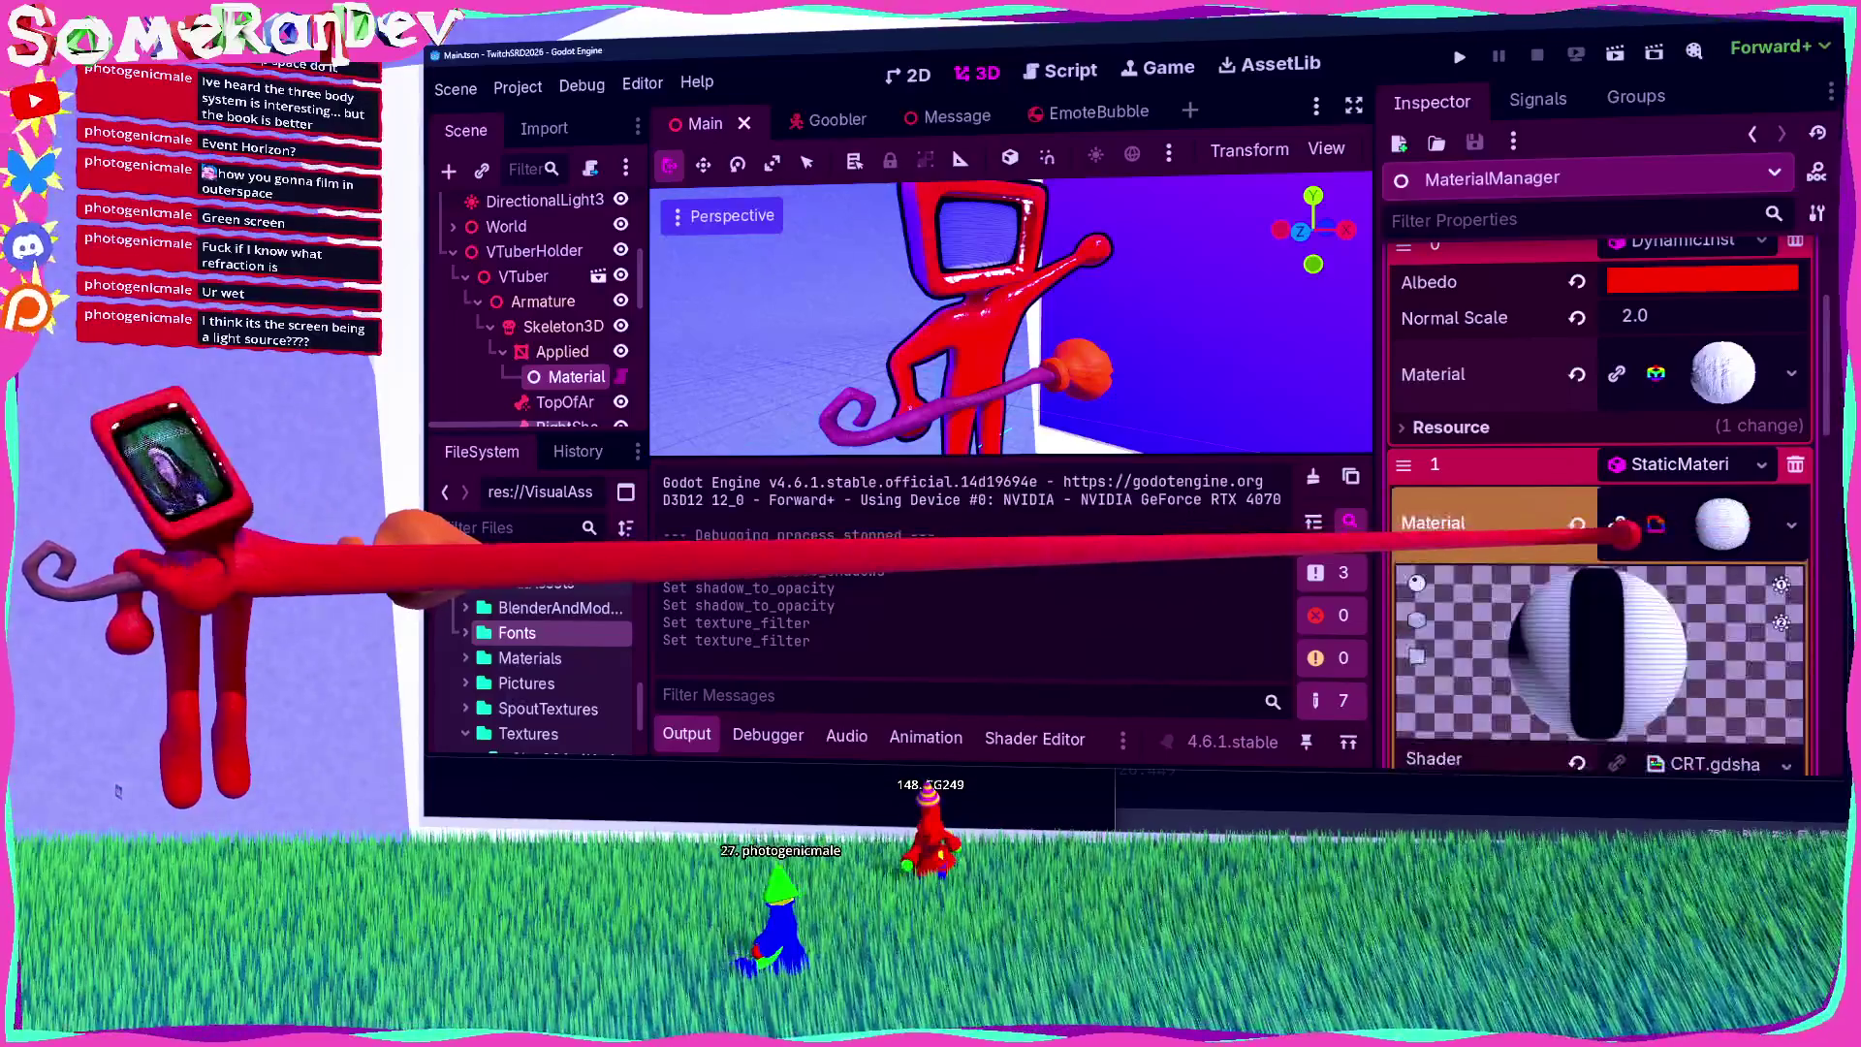
scroll(1570, 538, down, 5)
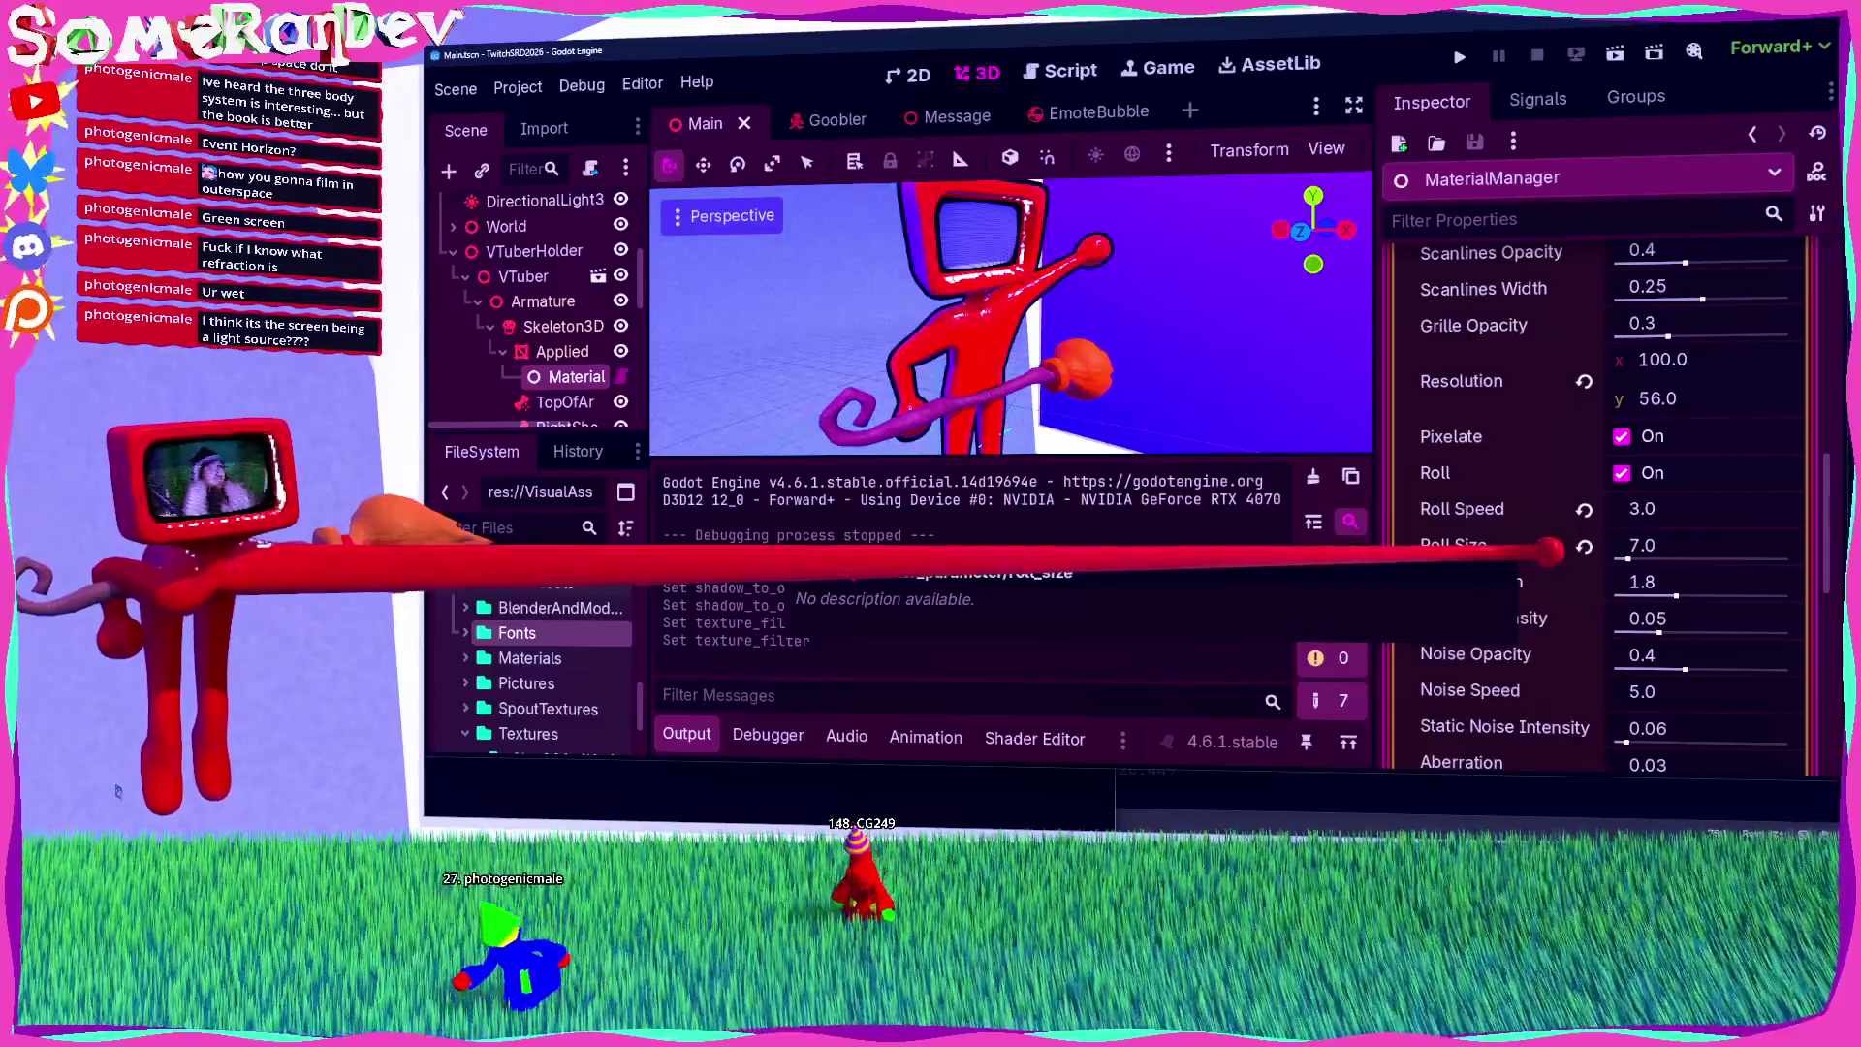
scroll(1570, 514, down, 6)
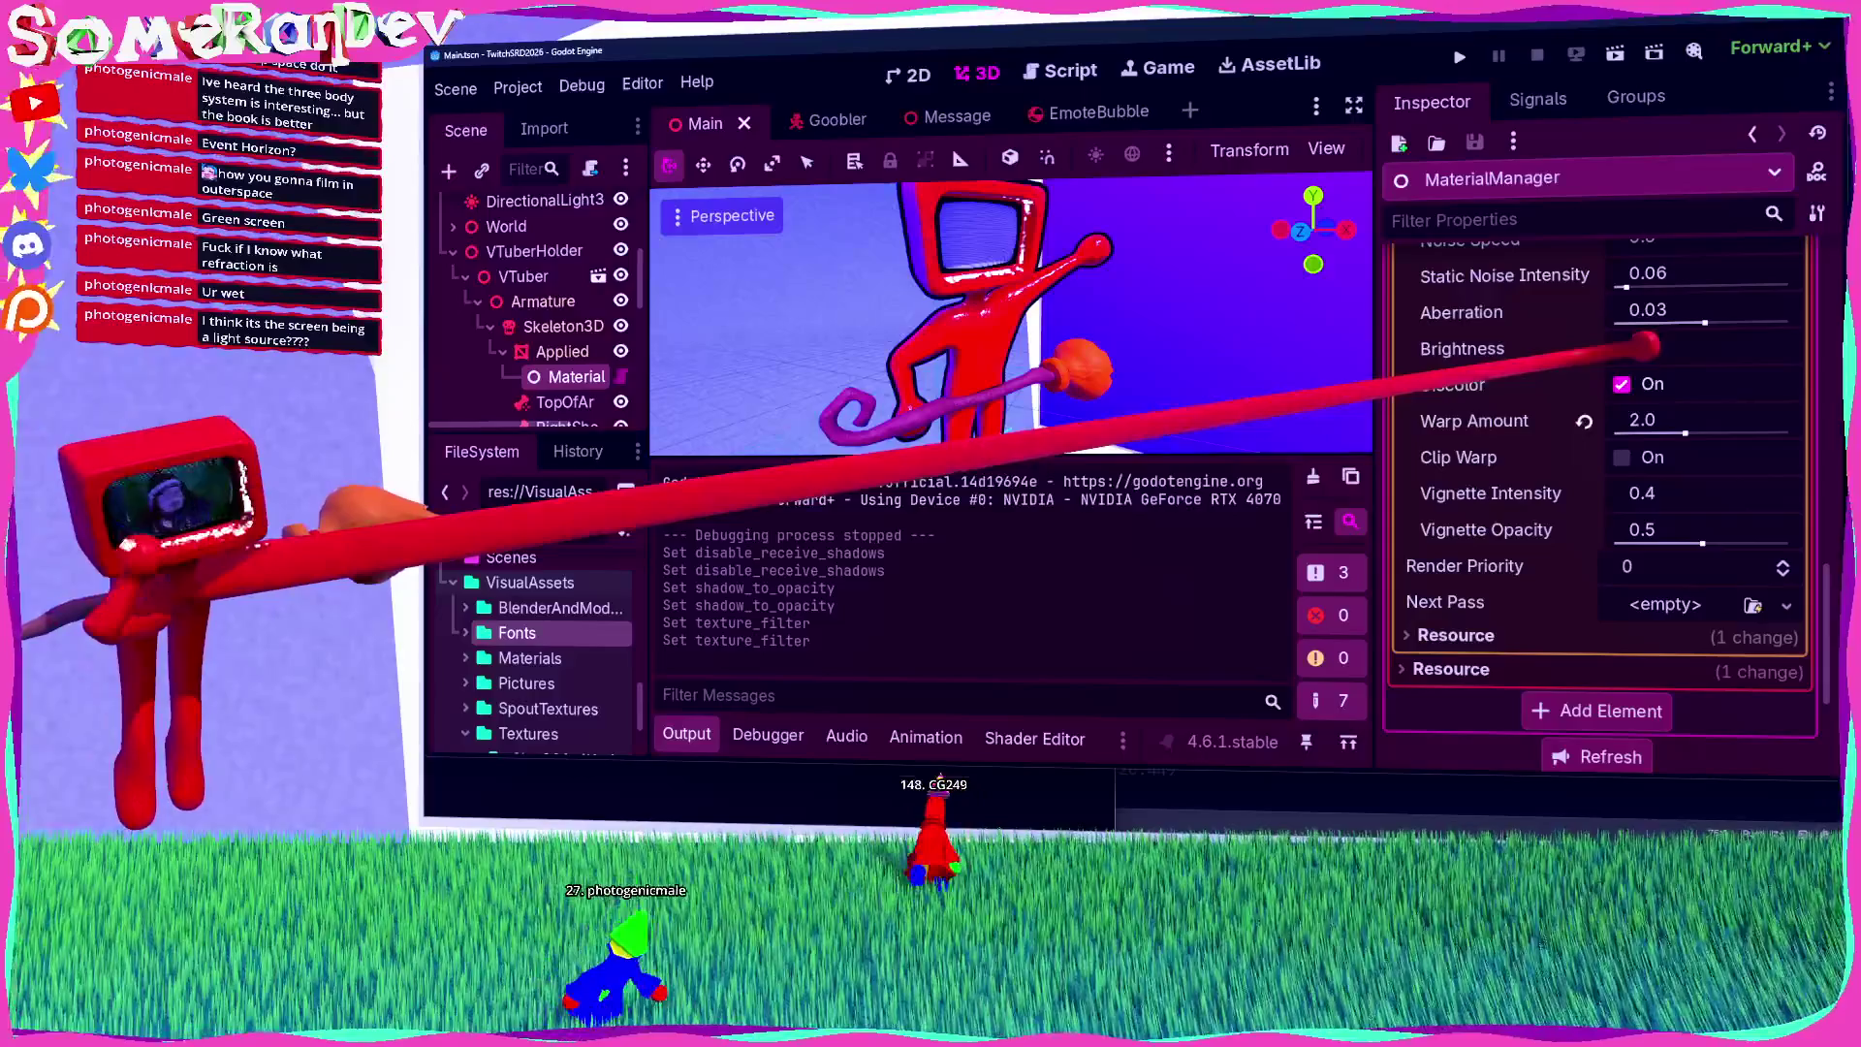
mouse_move(1645, 346)
mouse_down()
mouse_move(1551, 346)
mouse_move(1706, 346)
mouse_up()
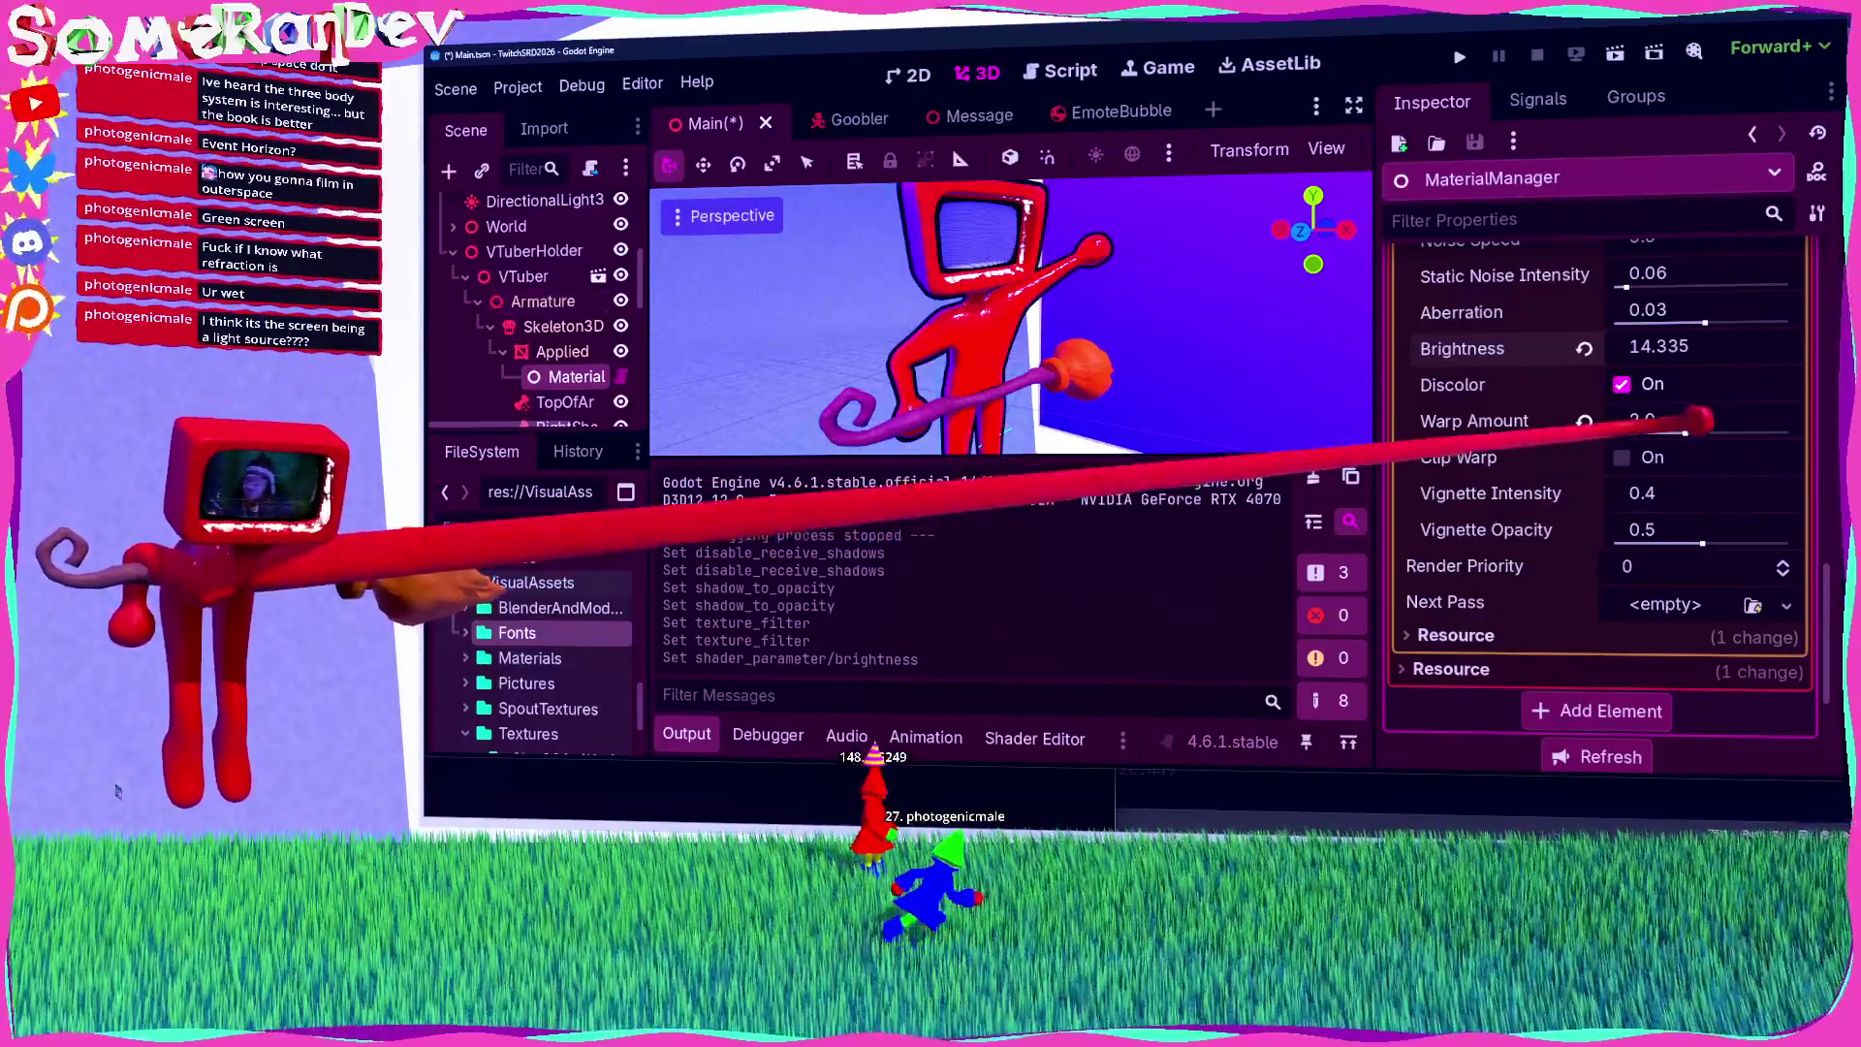
drag(1599, 351, 1556, 347)
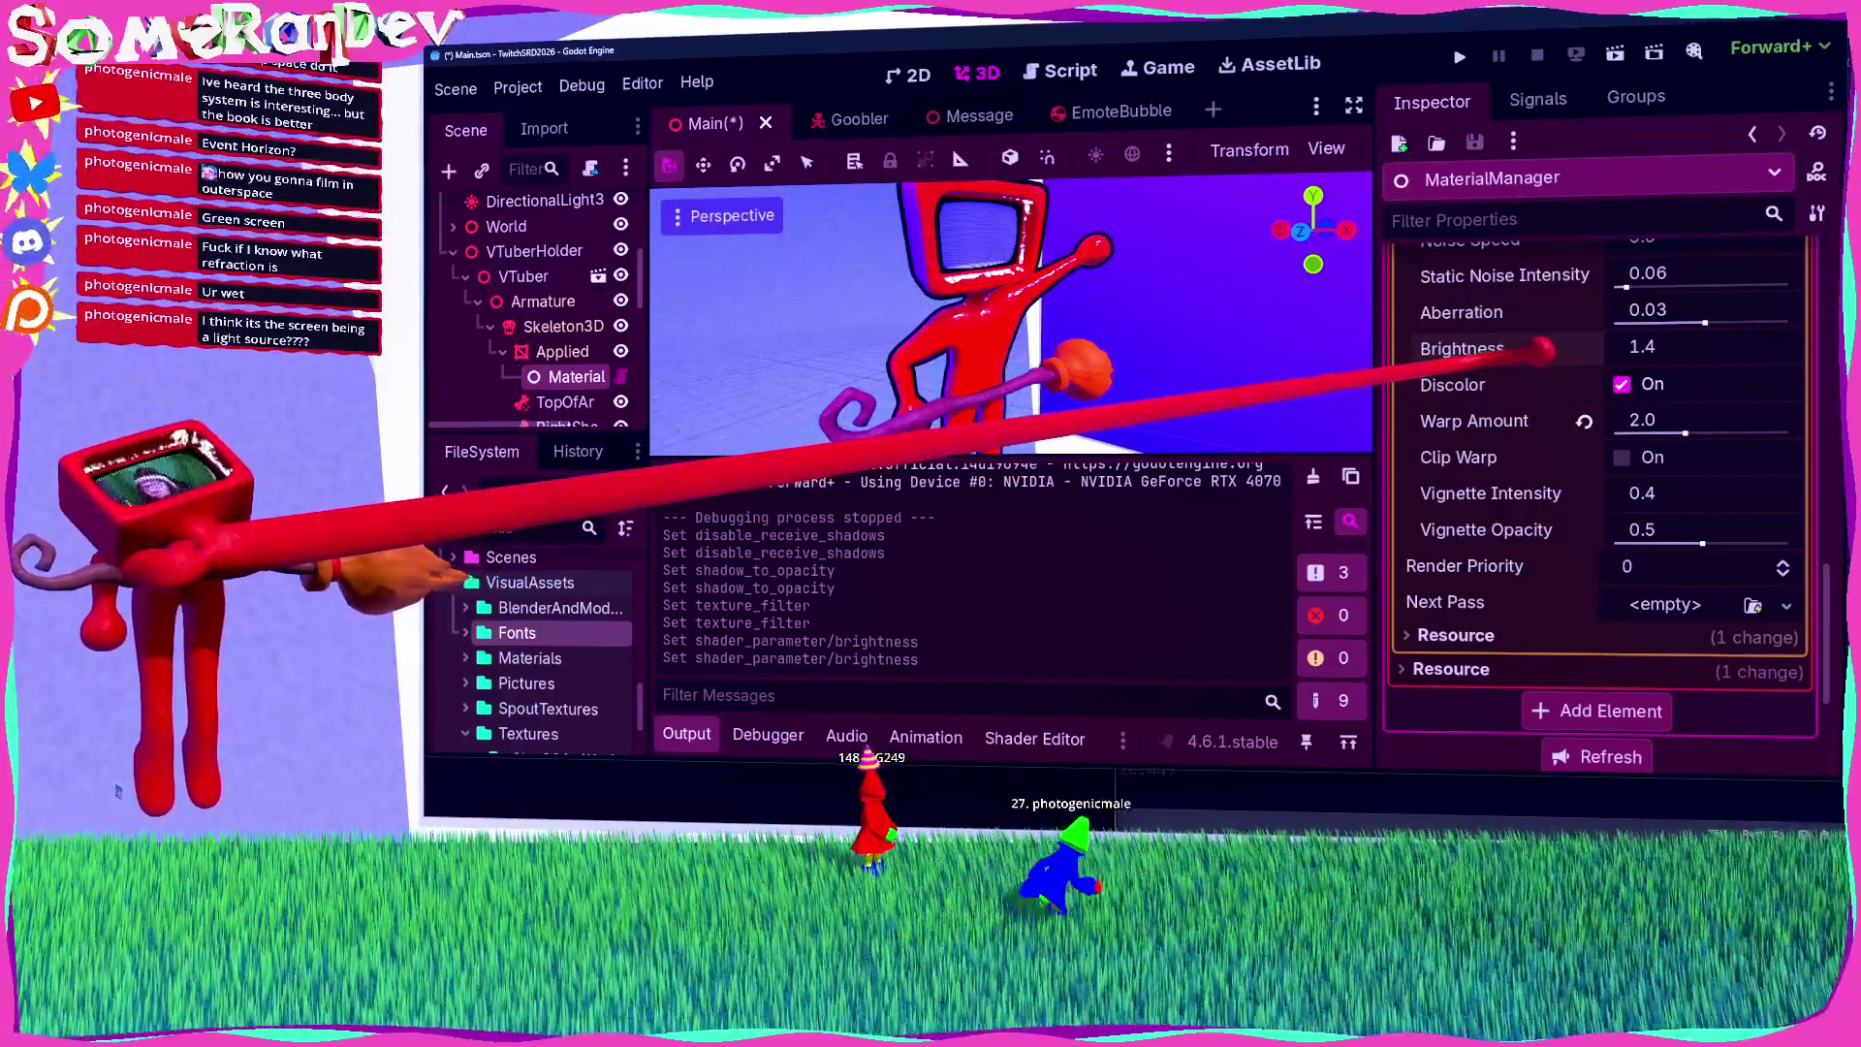
scroll(1599, 449, up, 10)
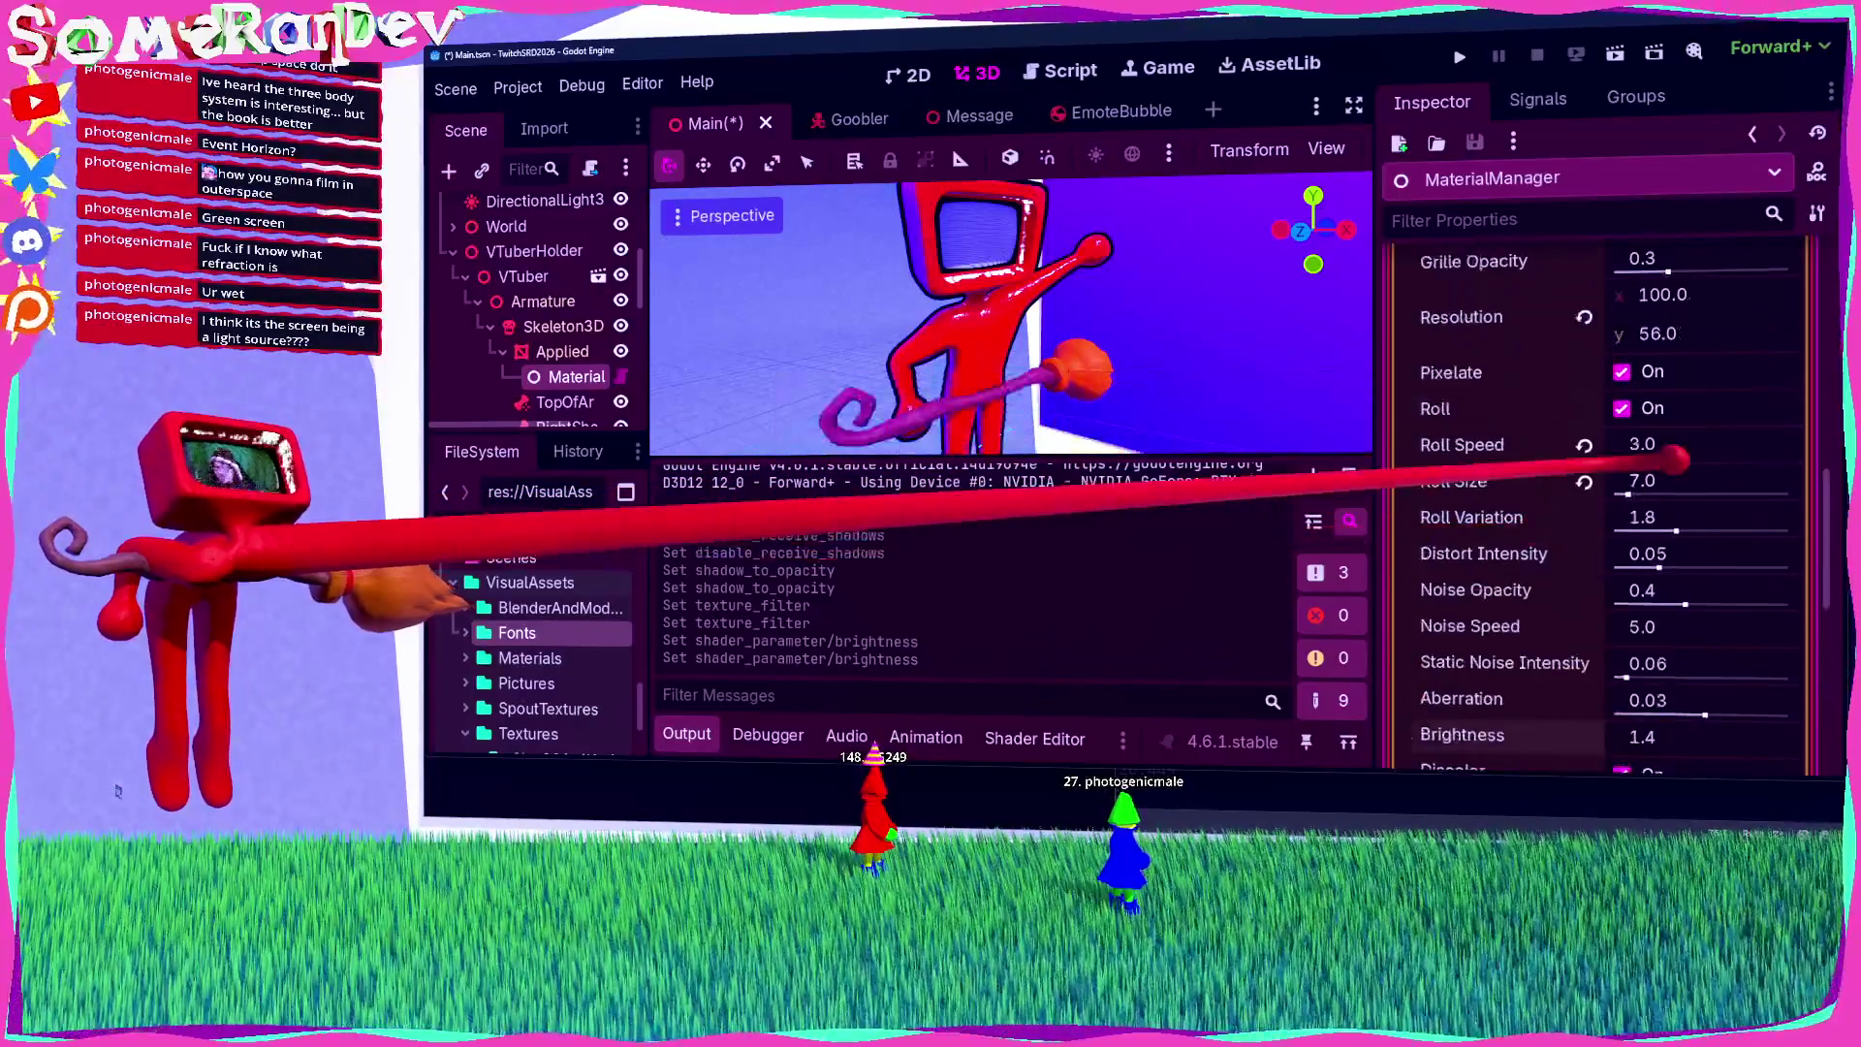
Step: In CRT.gdshader, change line 169's emission value 0.0 to 1, save, and test-run the game
click(1715, 374)
scroll(1299, 620, down, 20)
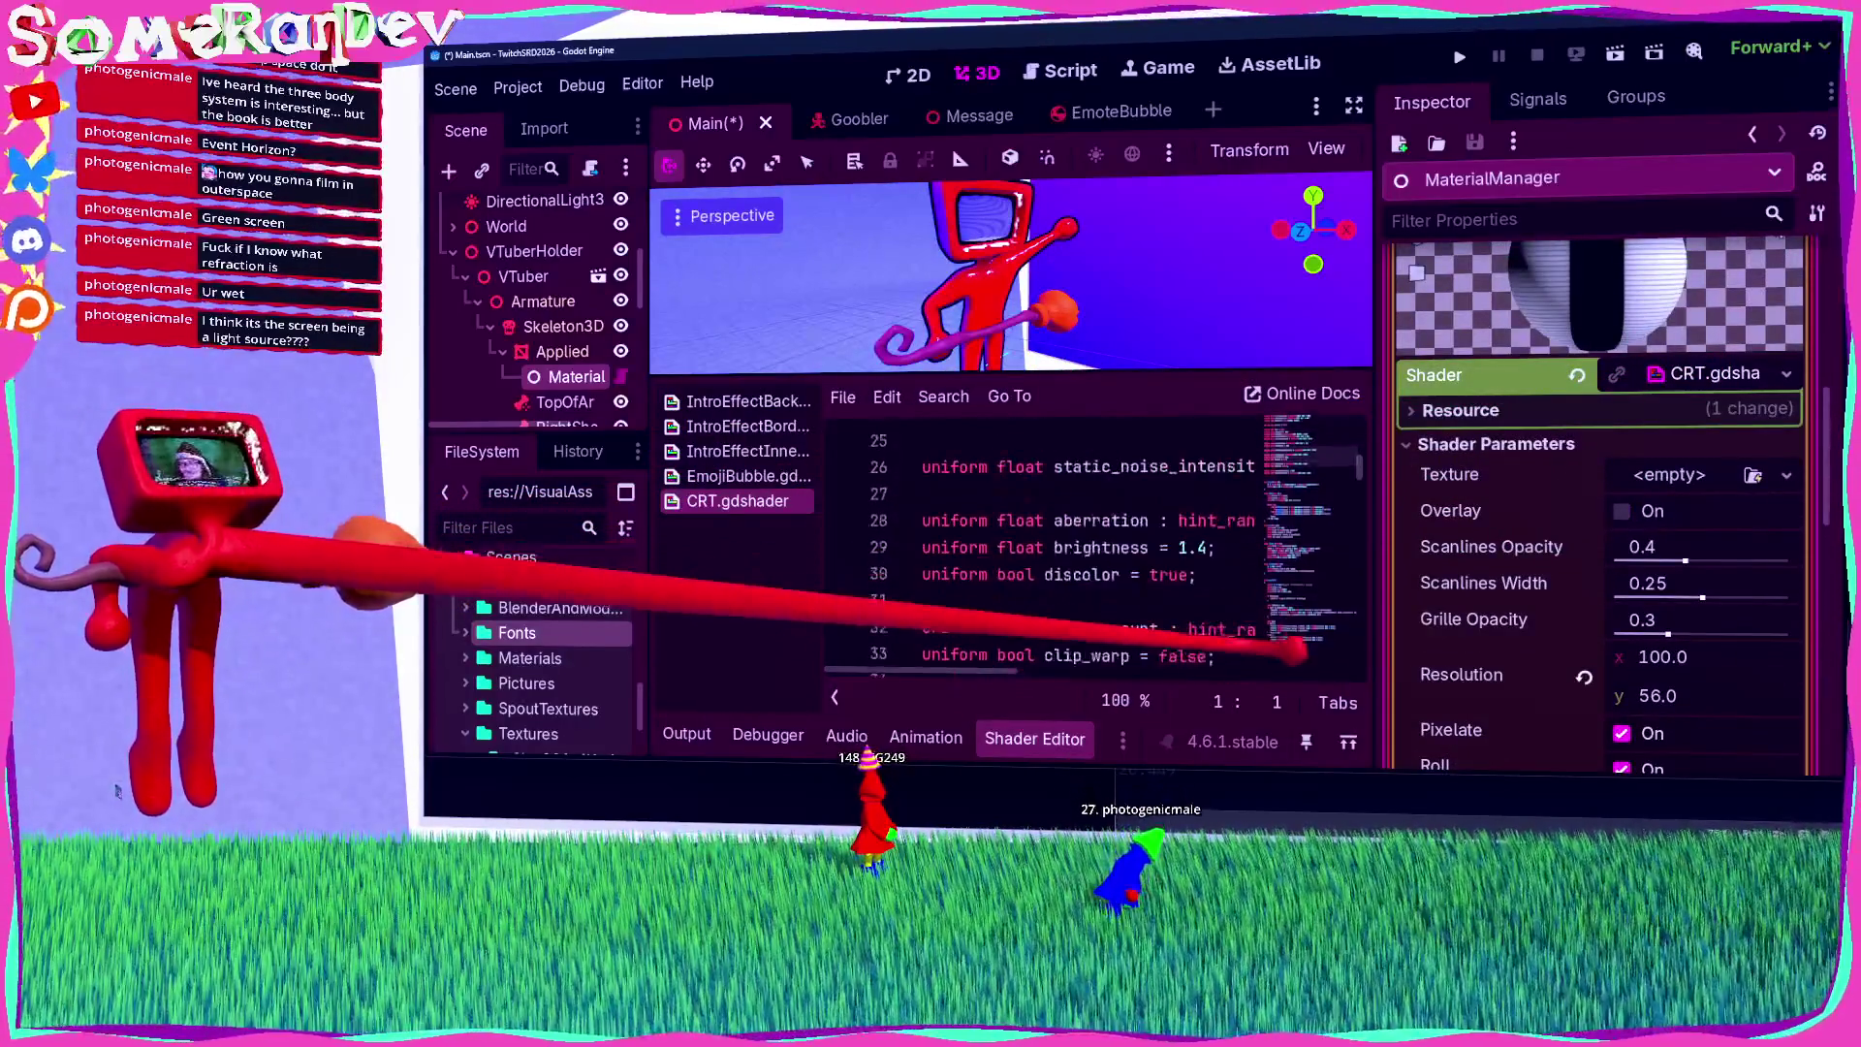
scroll(1309, 635, down, 10)
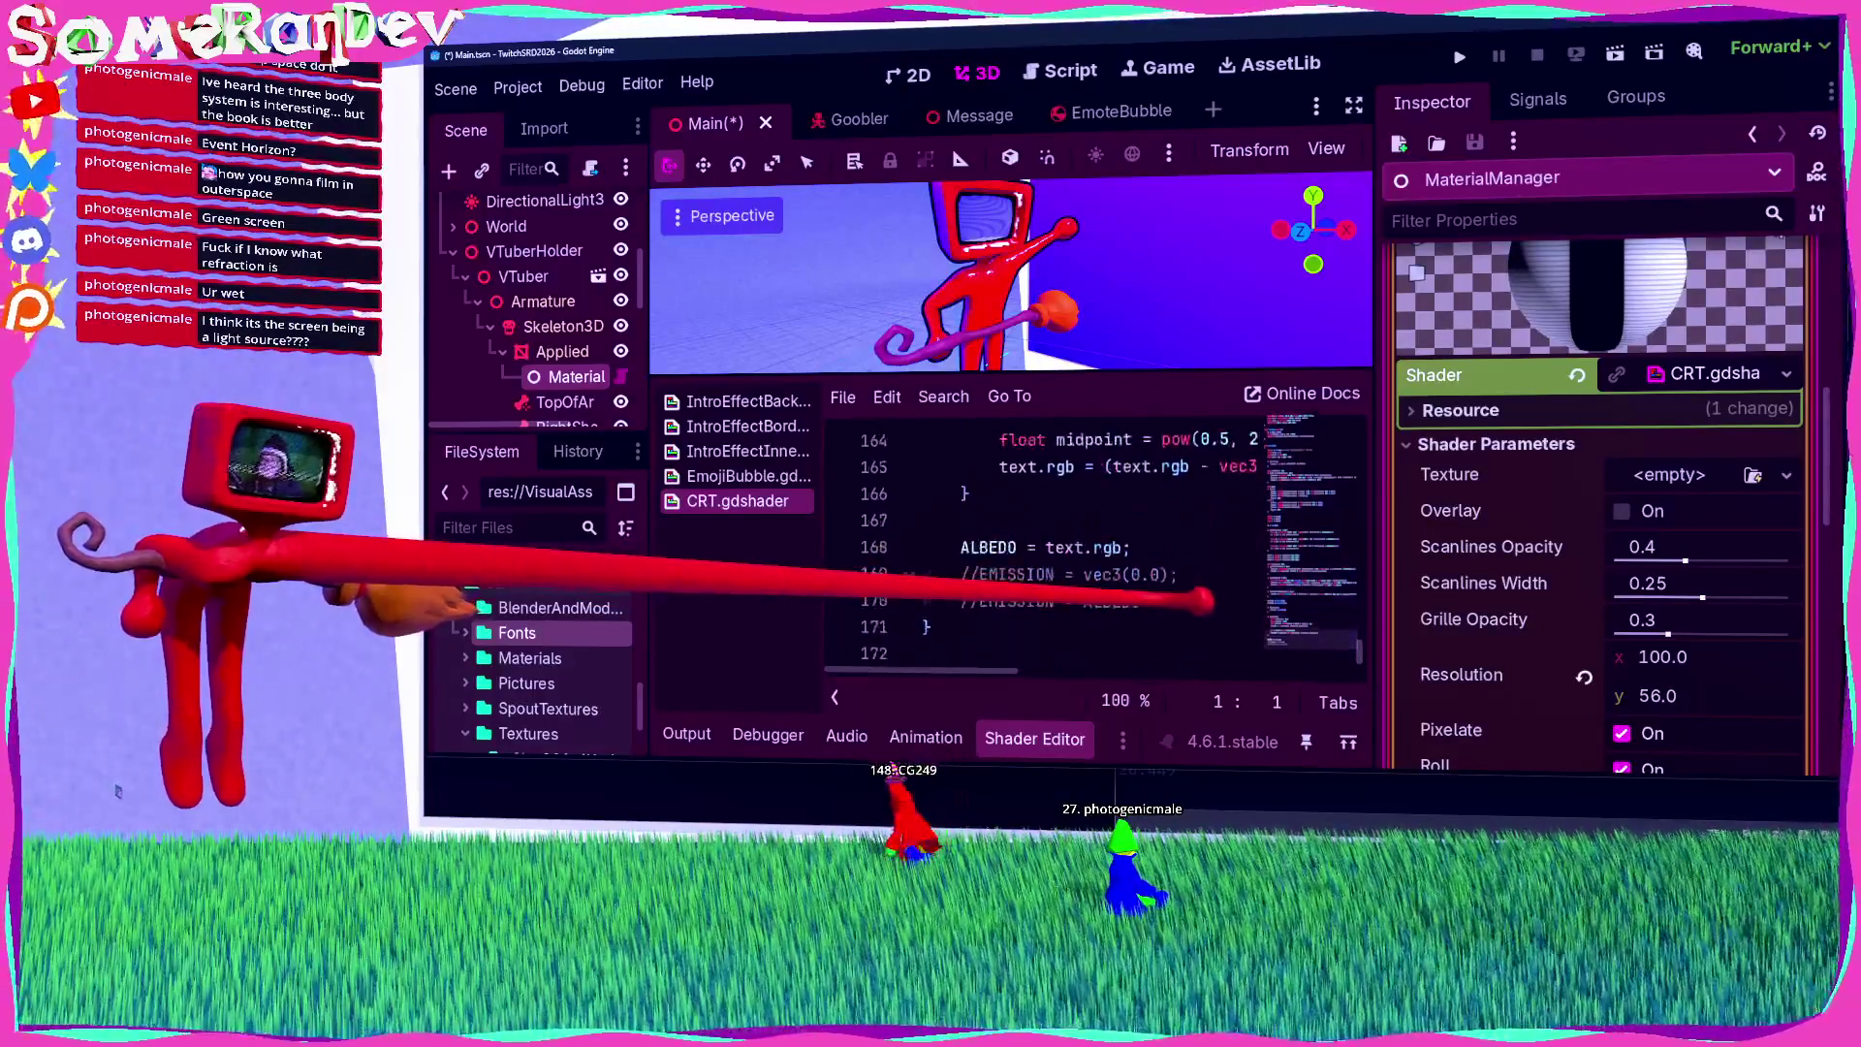
click(989, 574)
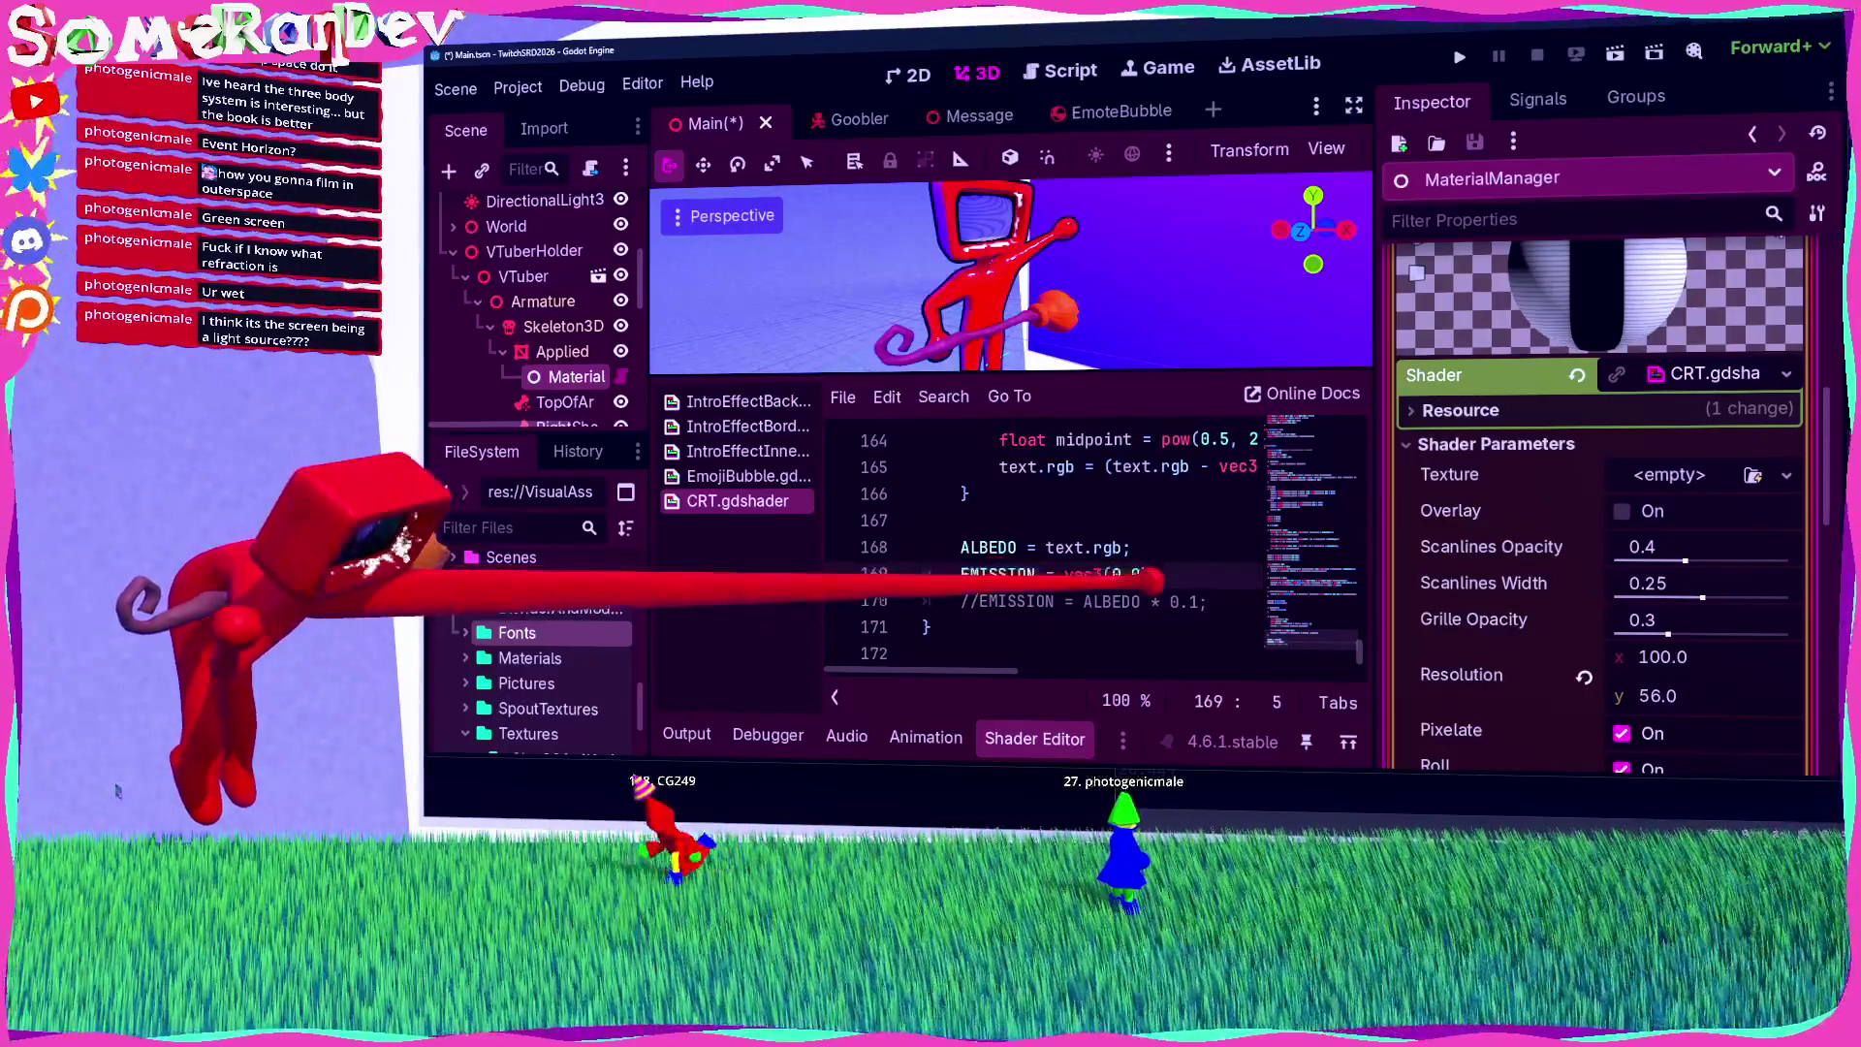
double_click(1113, 575)
text(1)
click(1129, 547)
key(ctrl+s)
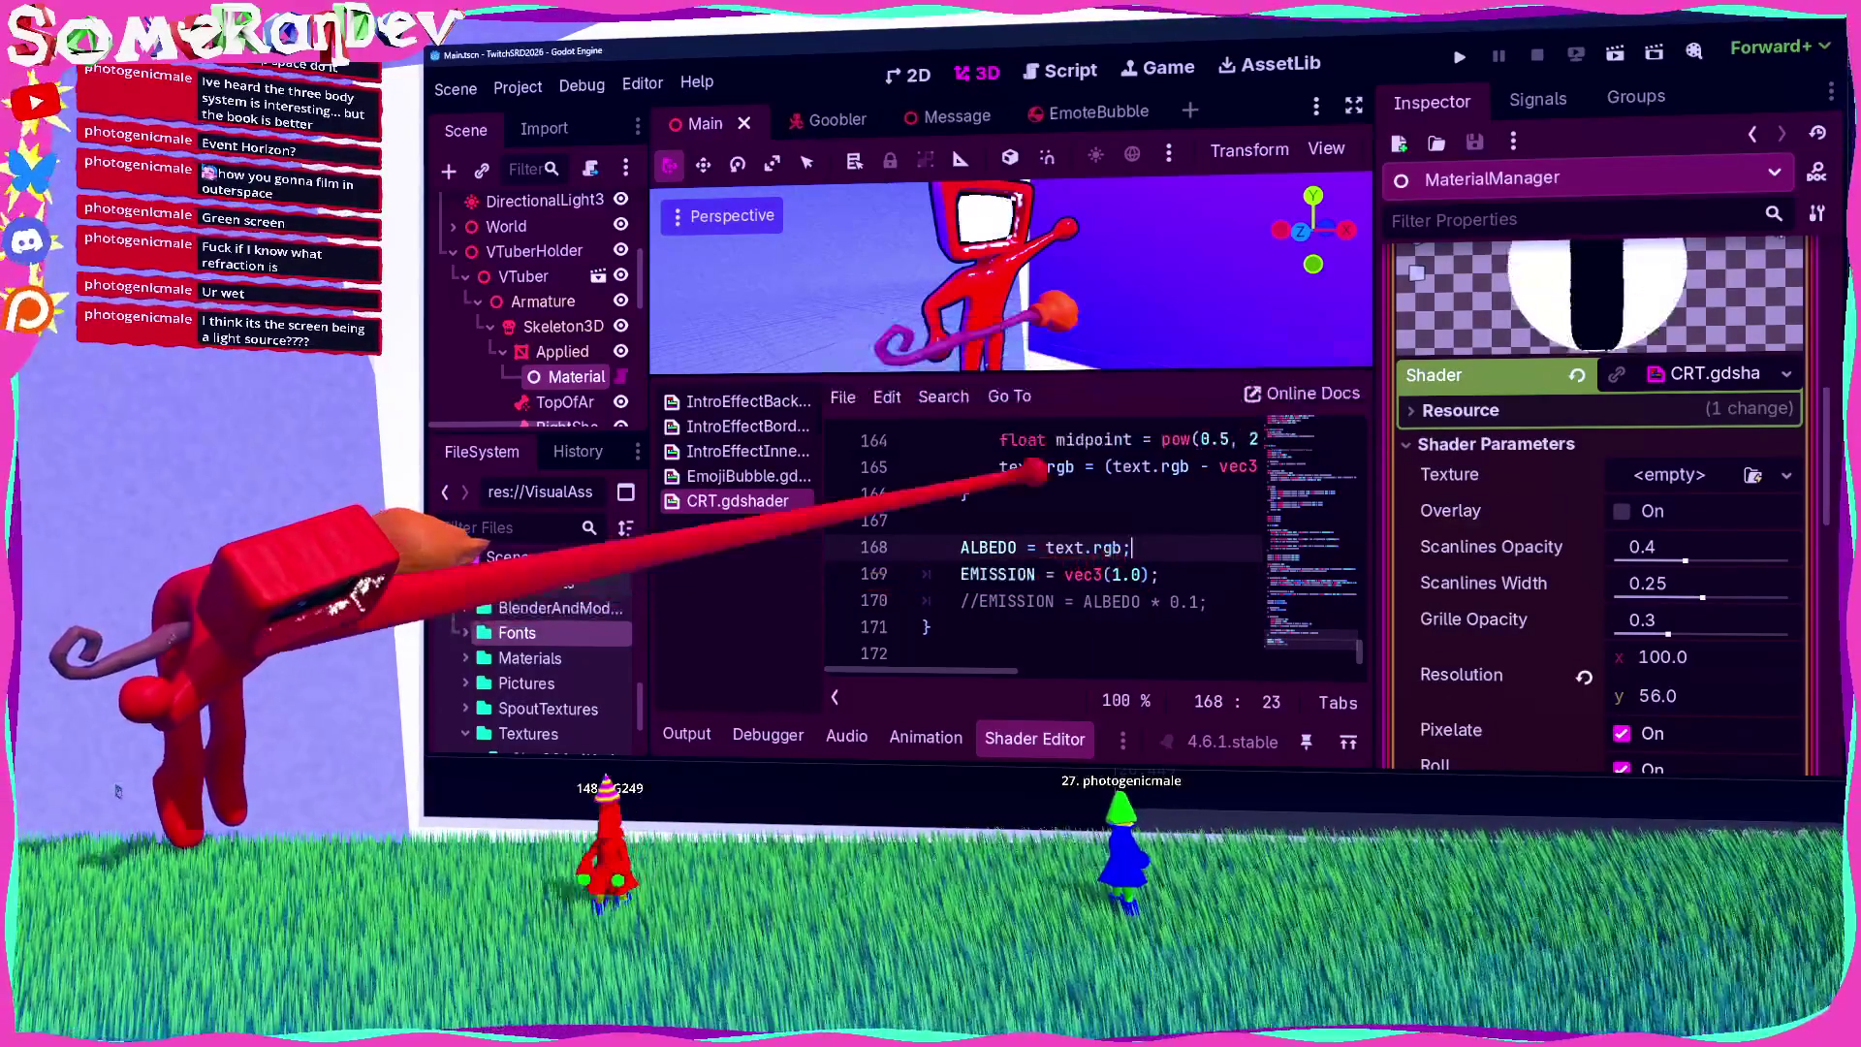
click(1638, 46)
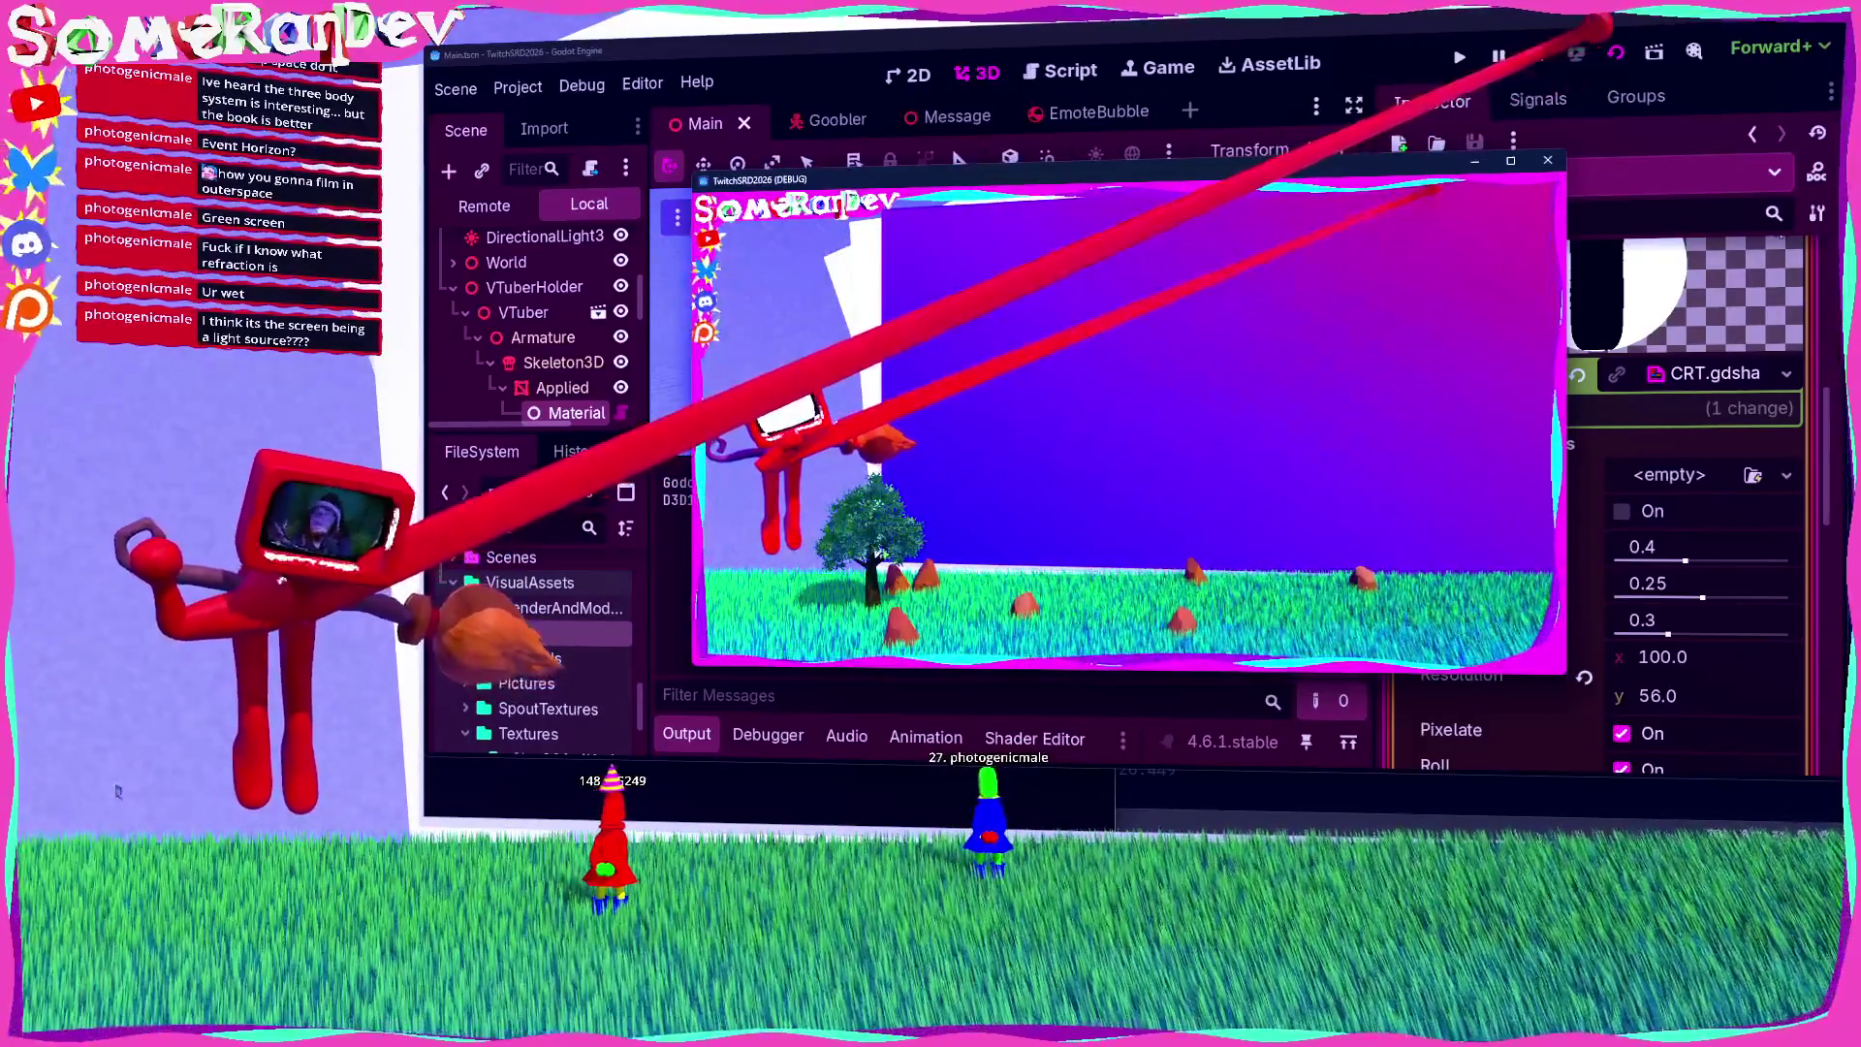
key(F8)
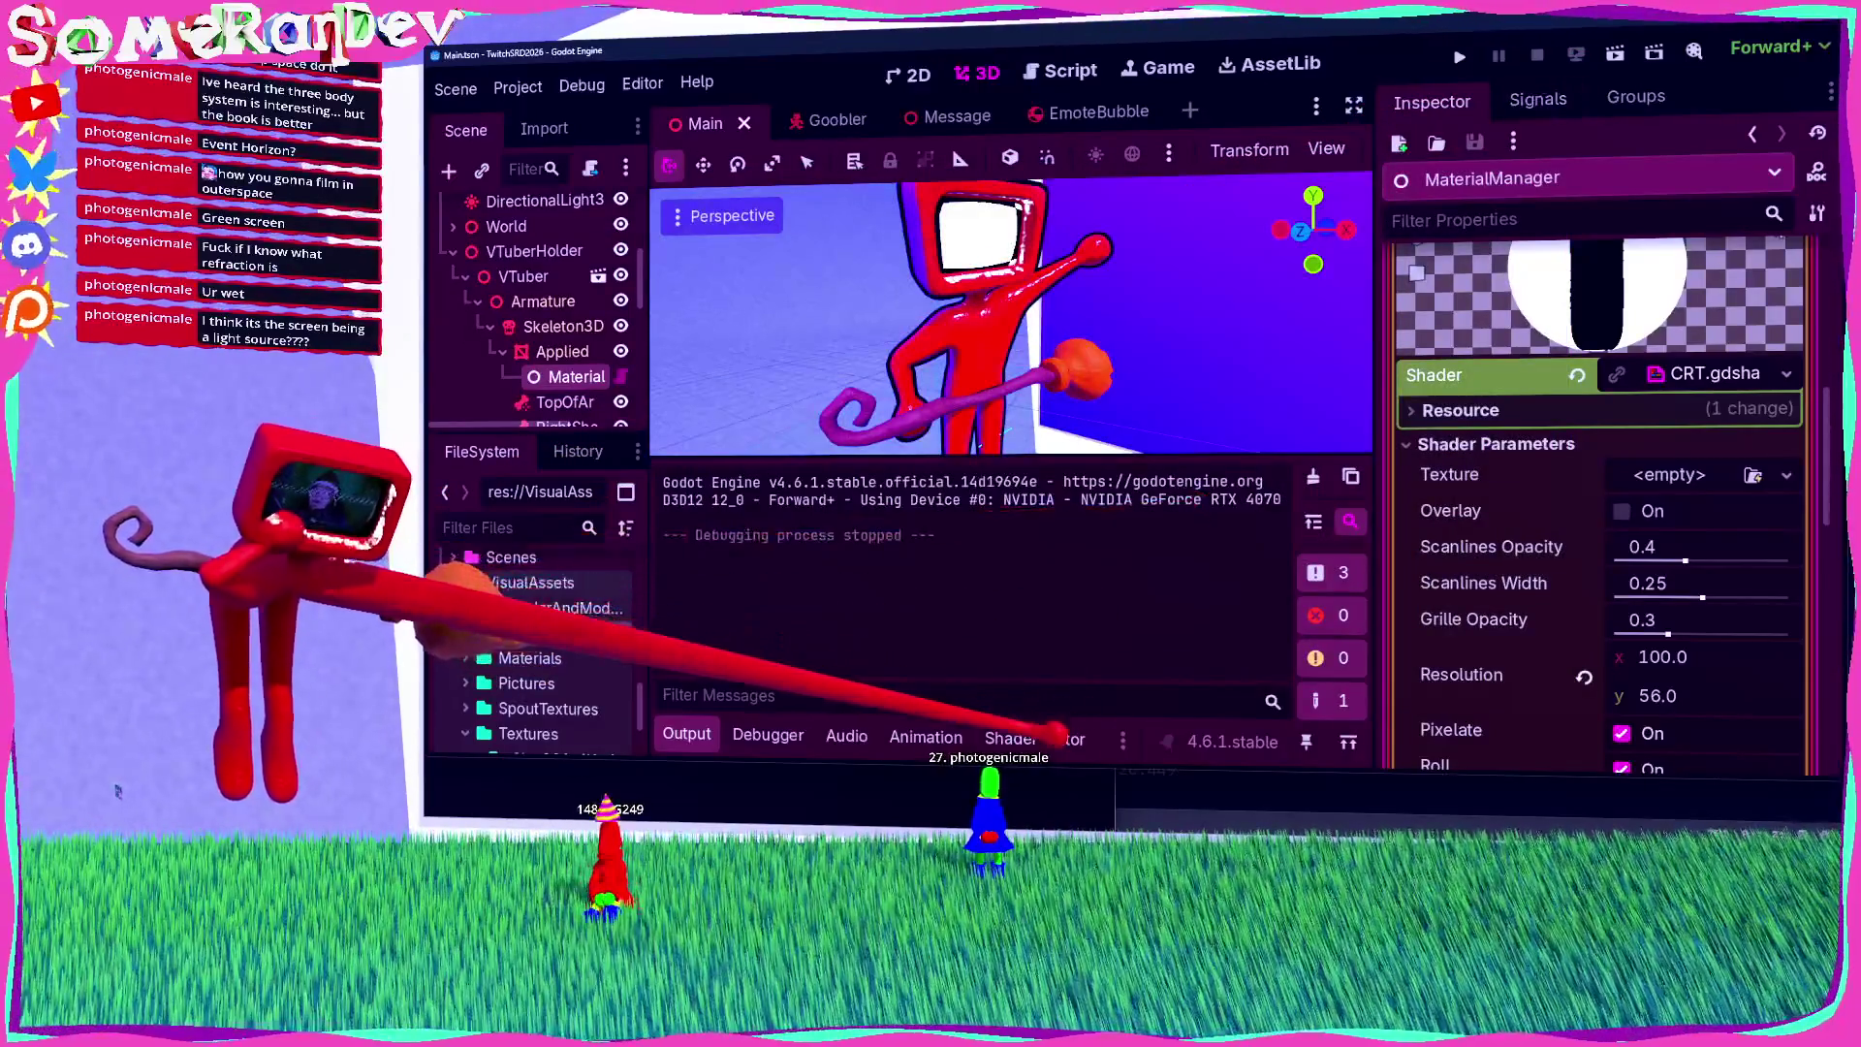
Step: Make line 169 read EMISSION = ALBEDO * 0.5, save, and test-run again
click(1034, 738)
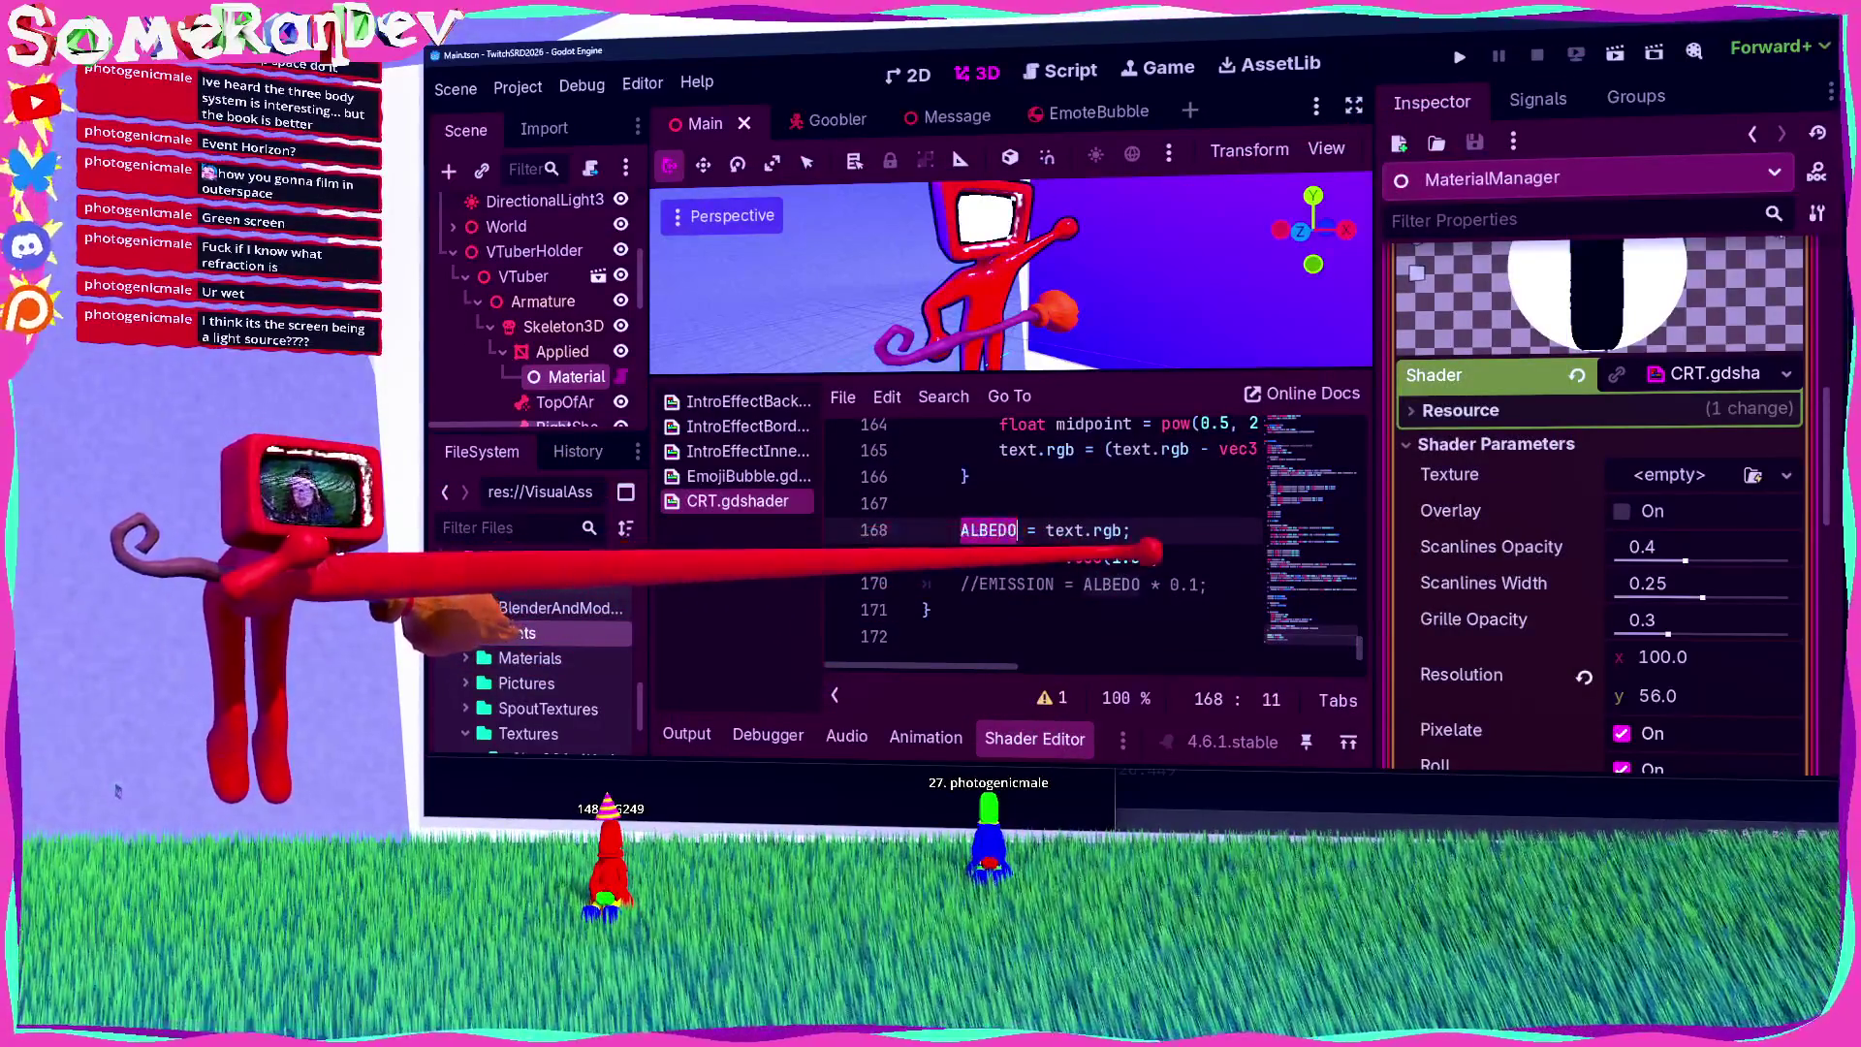
click(1158, 556)
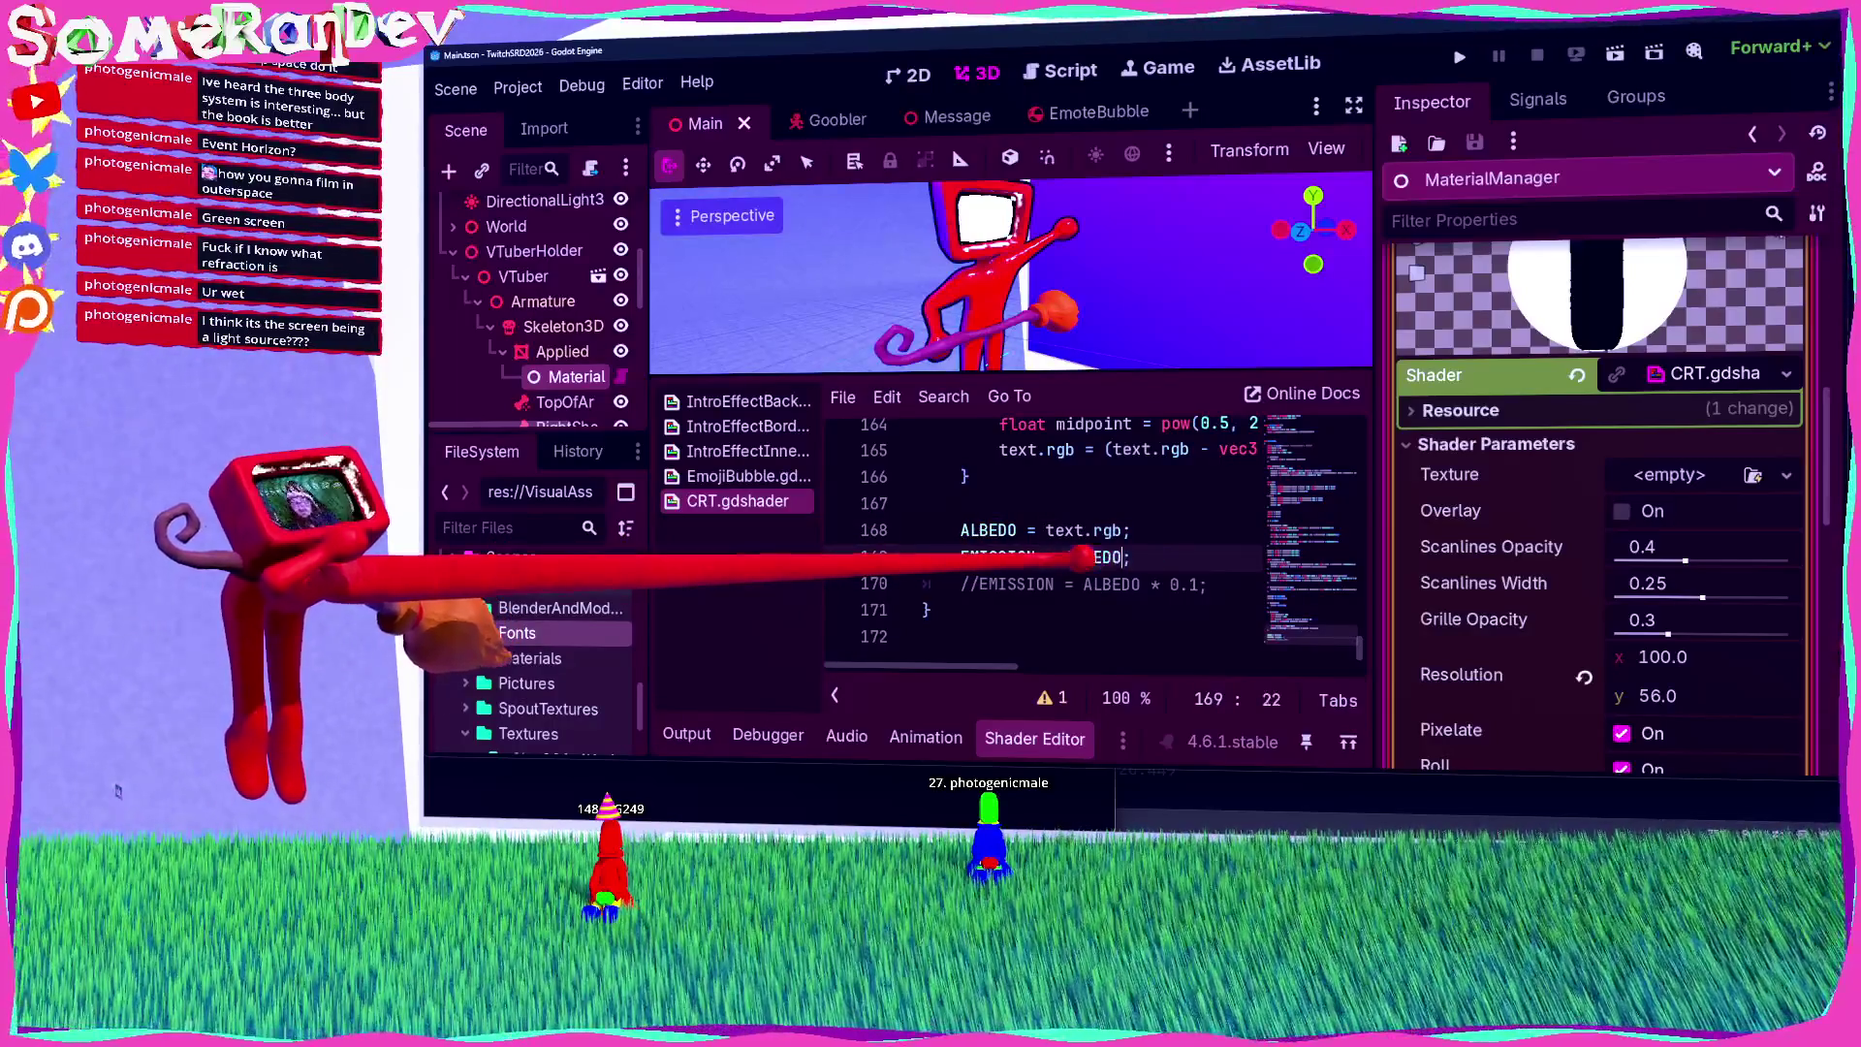
text(* 0.5)
key(ctrl+s)
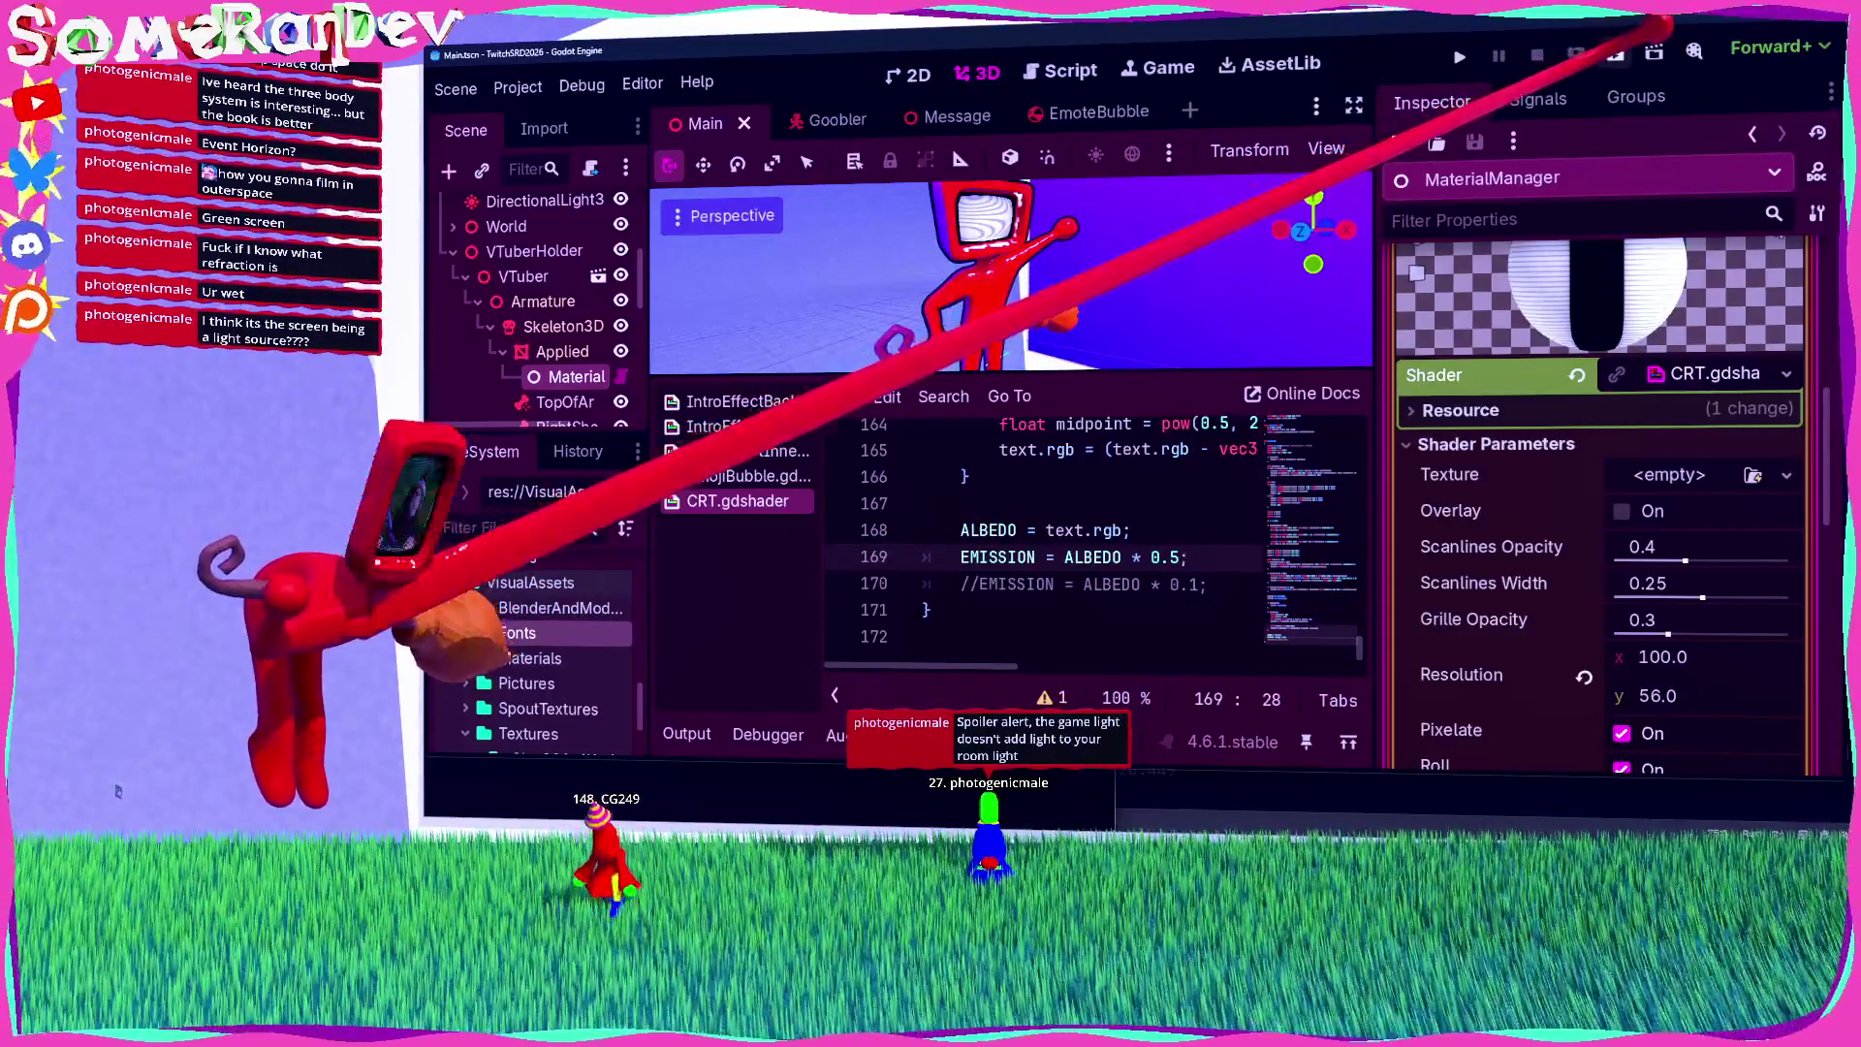
key(F5)
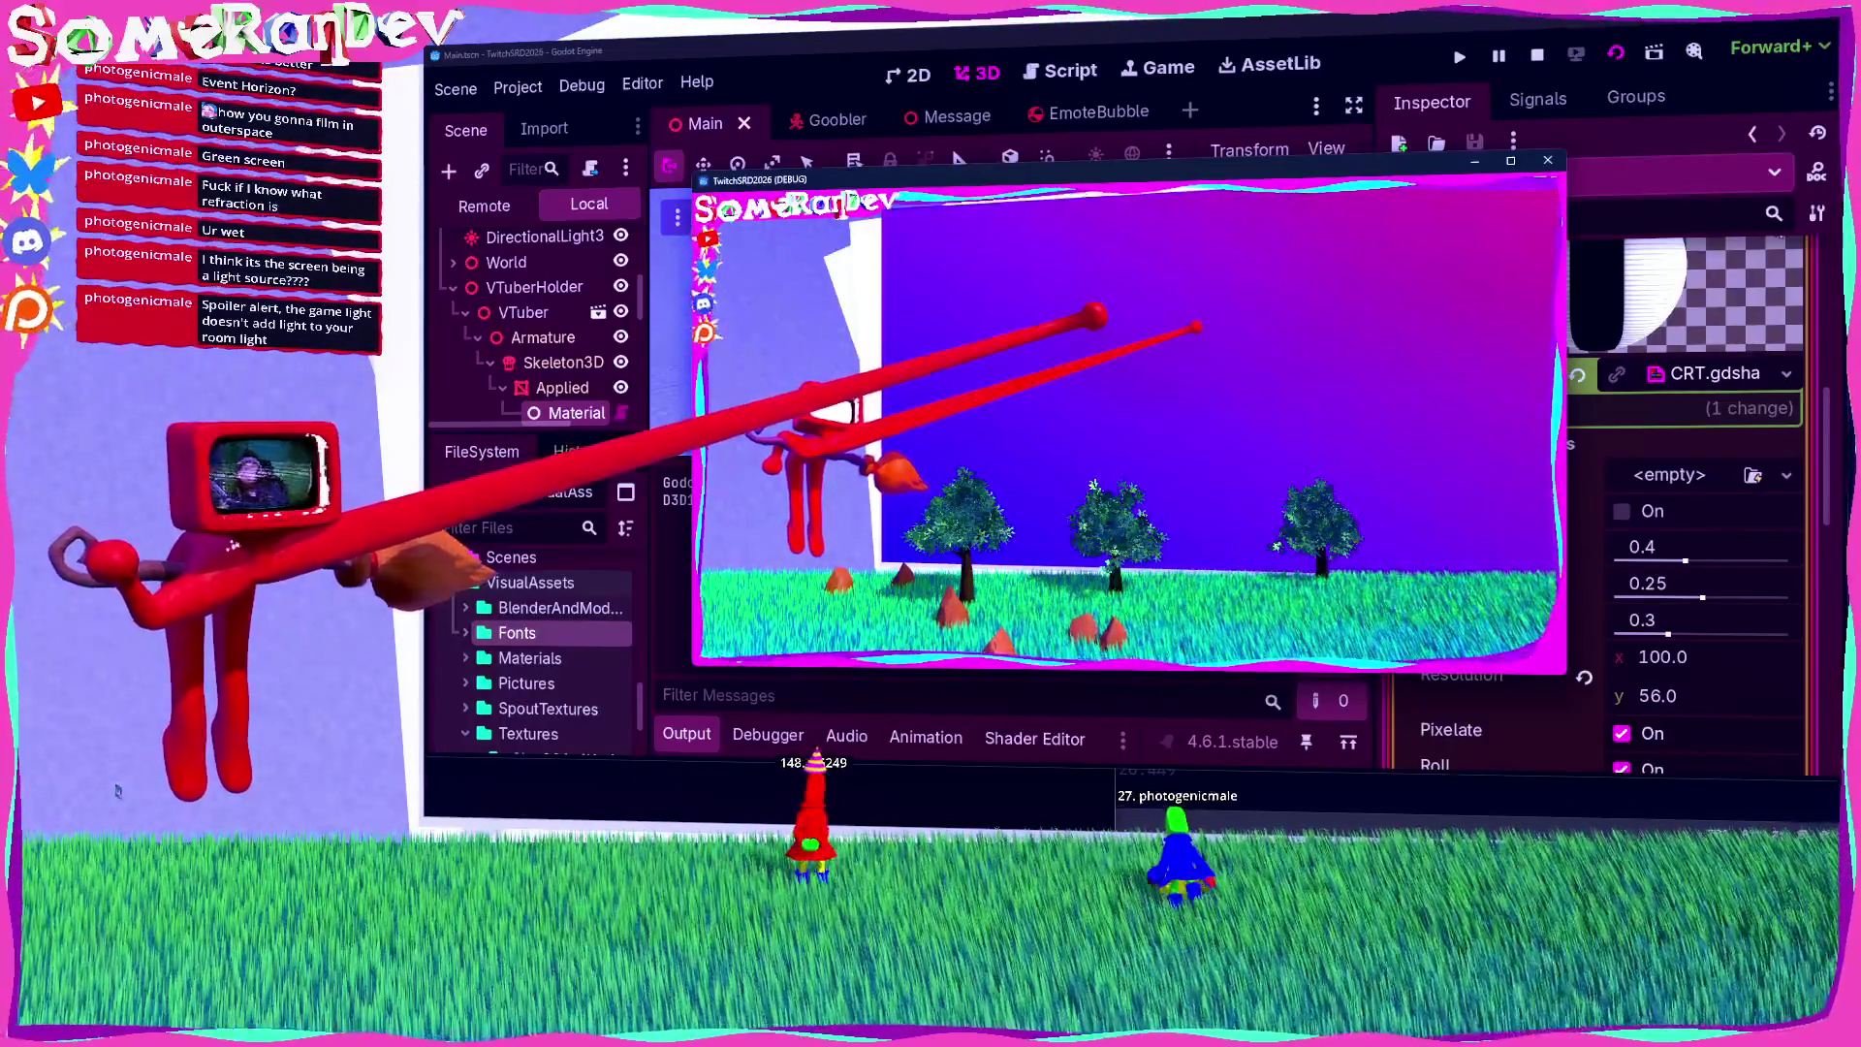
key(F8)
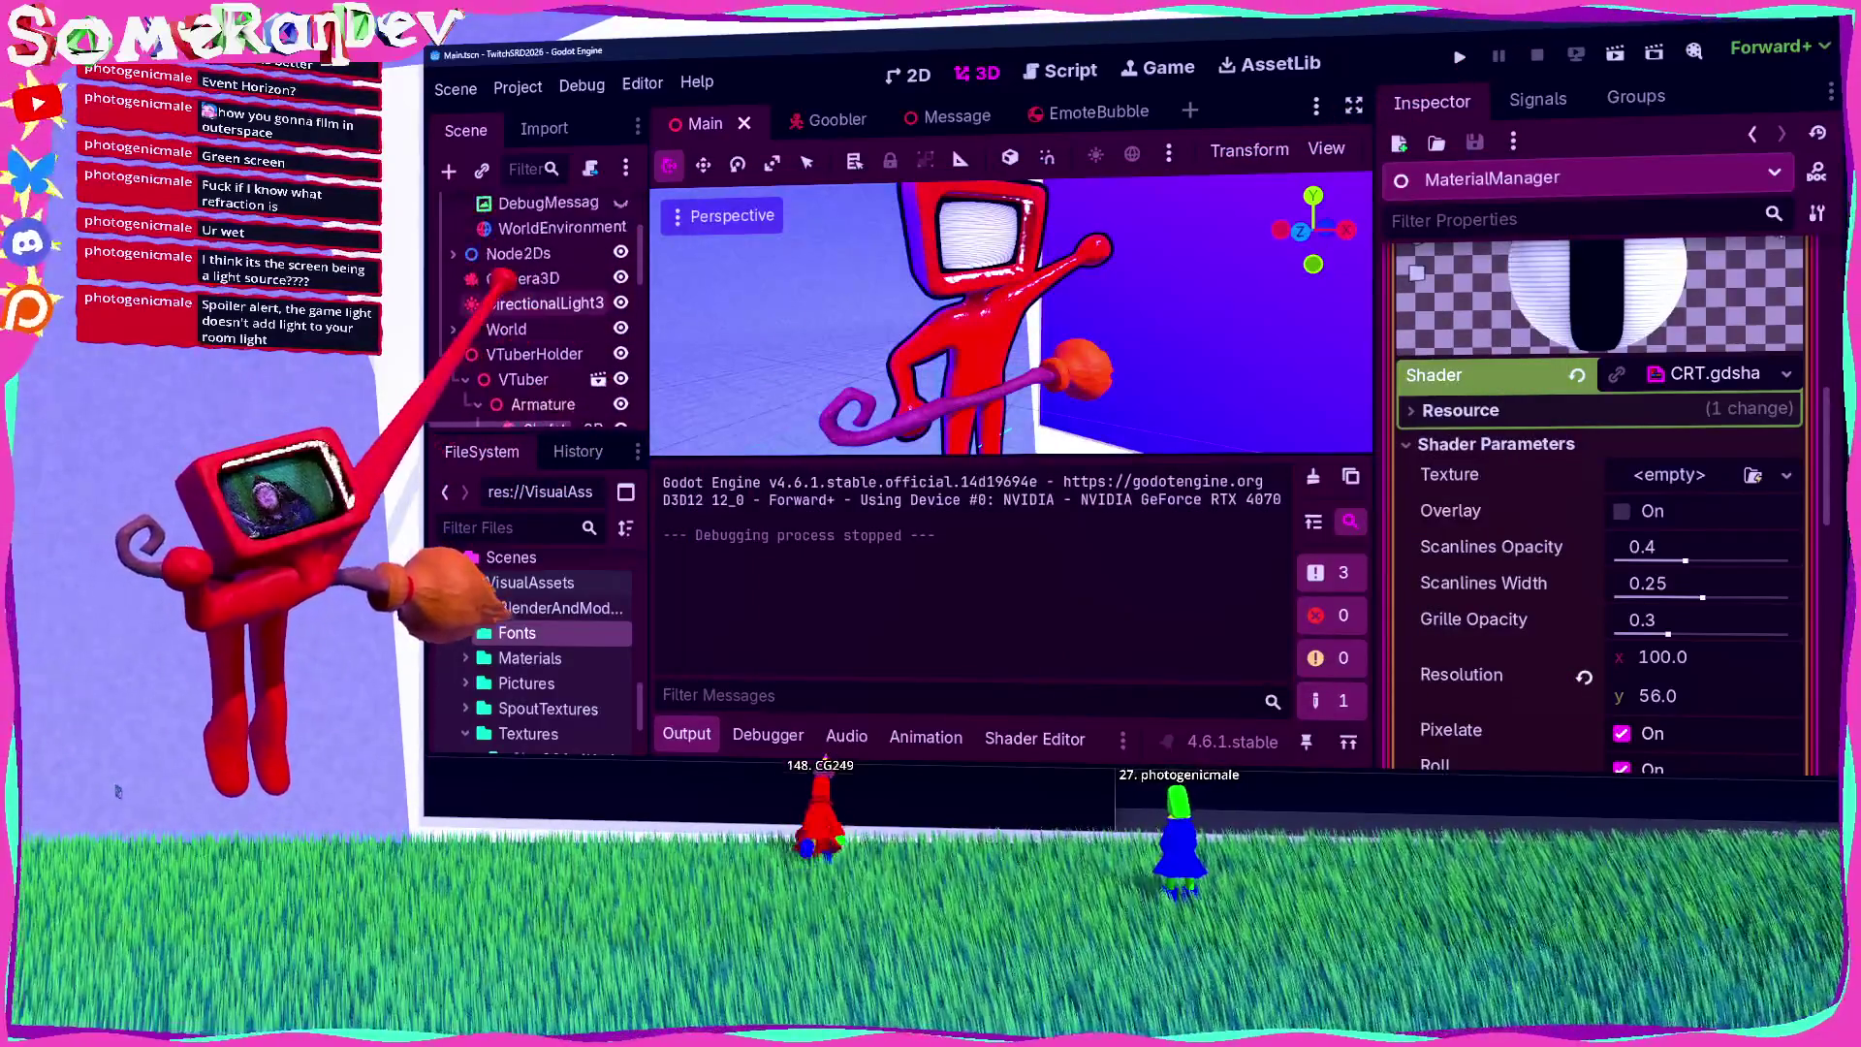
Step: On WorldEnvironment, enable SSR with Max Steps 32, Fade In 0.848, Fade Out 2.00, and save
scroll(533, 319, up, 3)
click(562, 381)
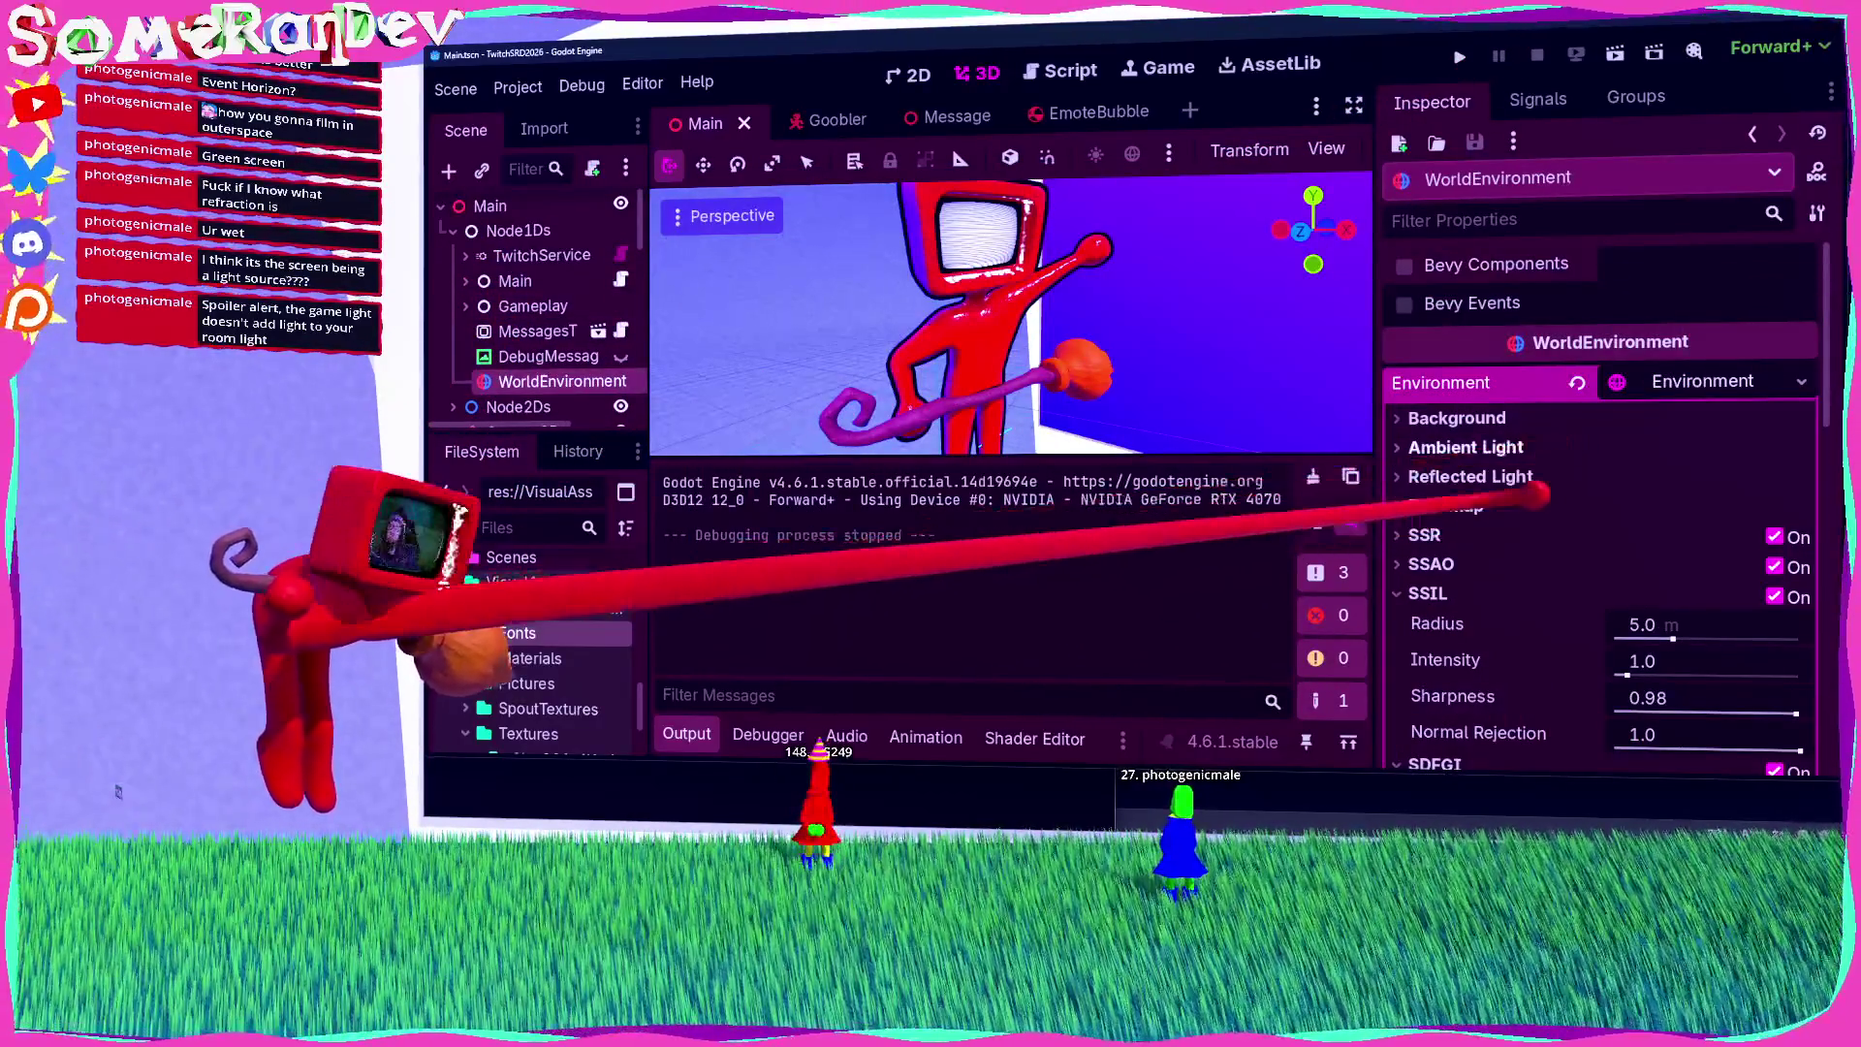
click(1775, 536)
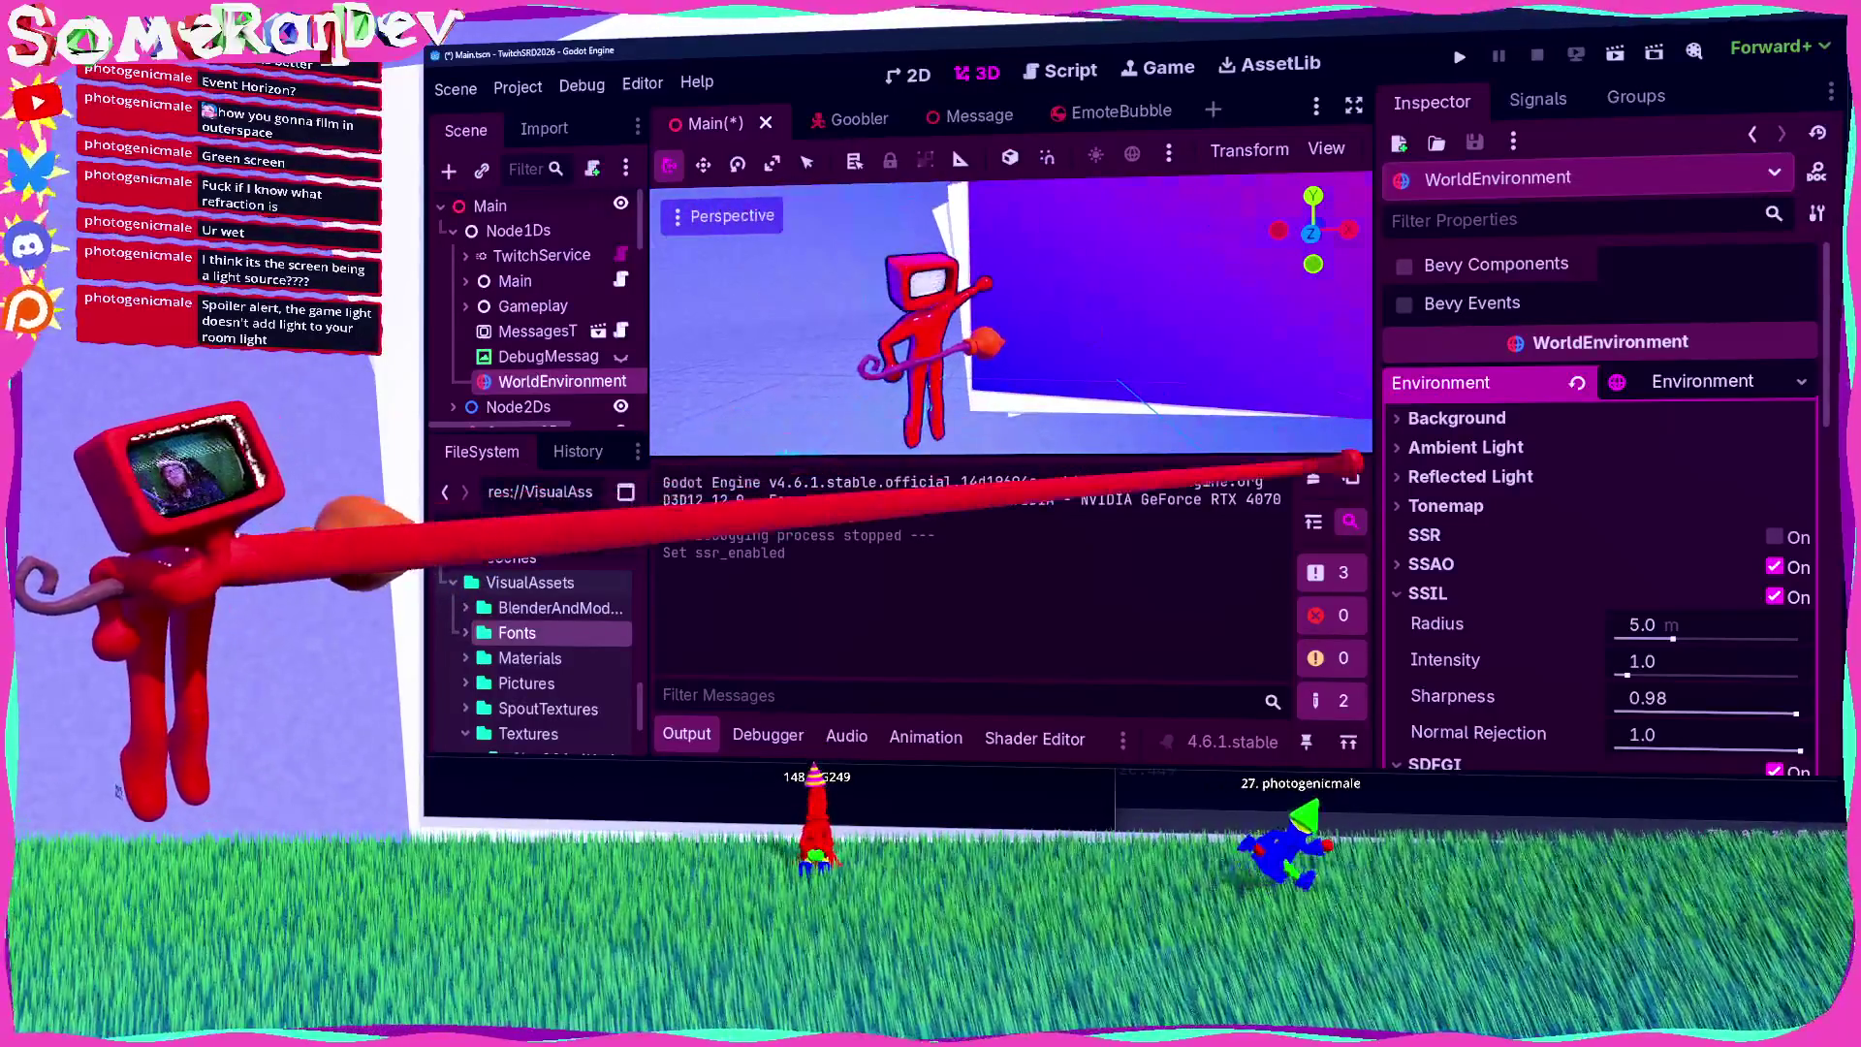
click(1775, 536)
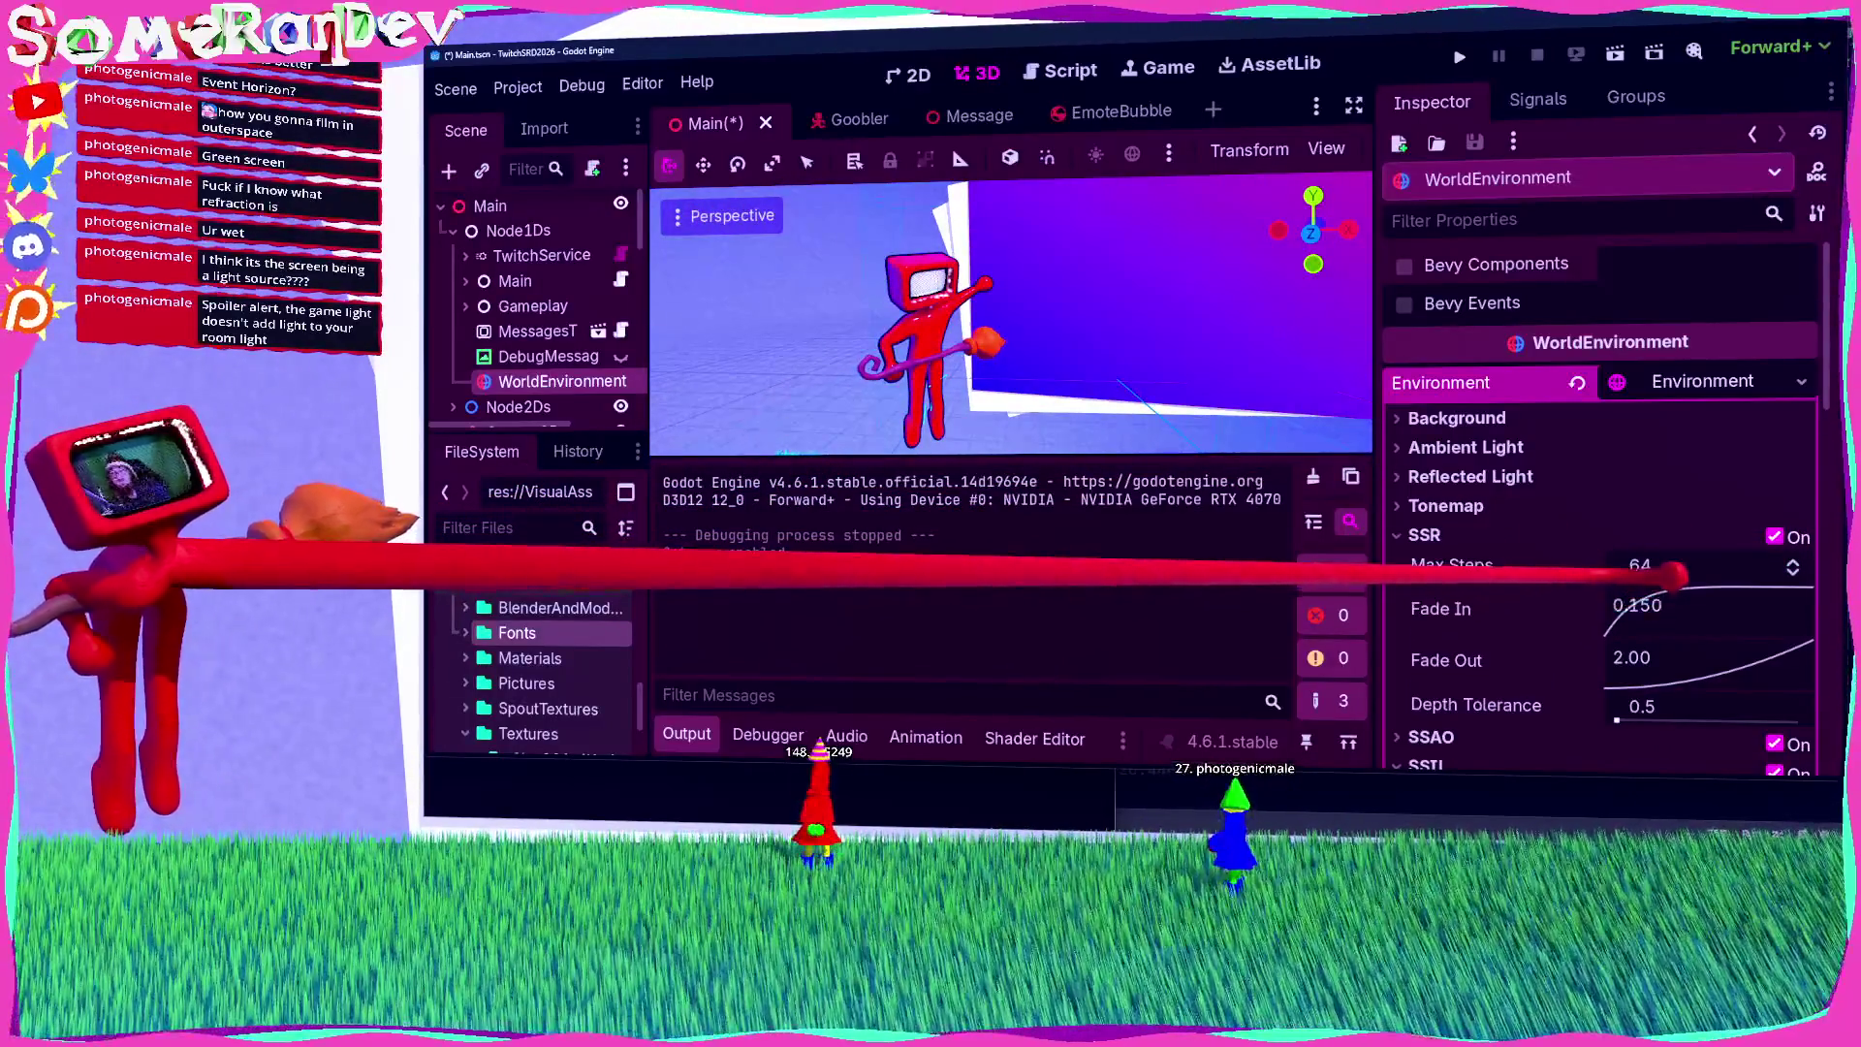
click(1792, 572)
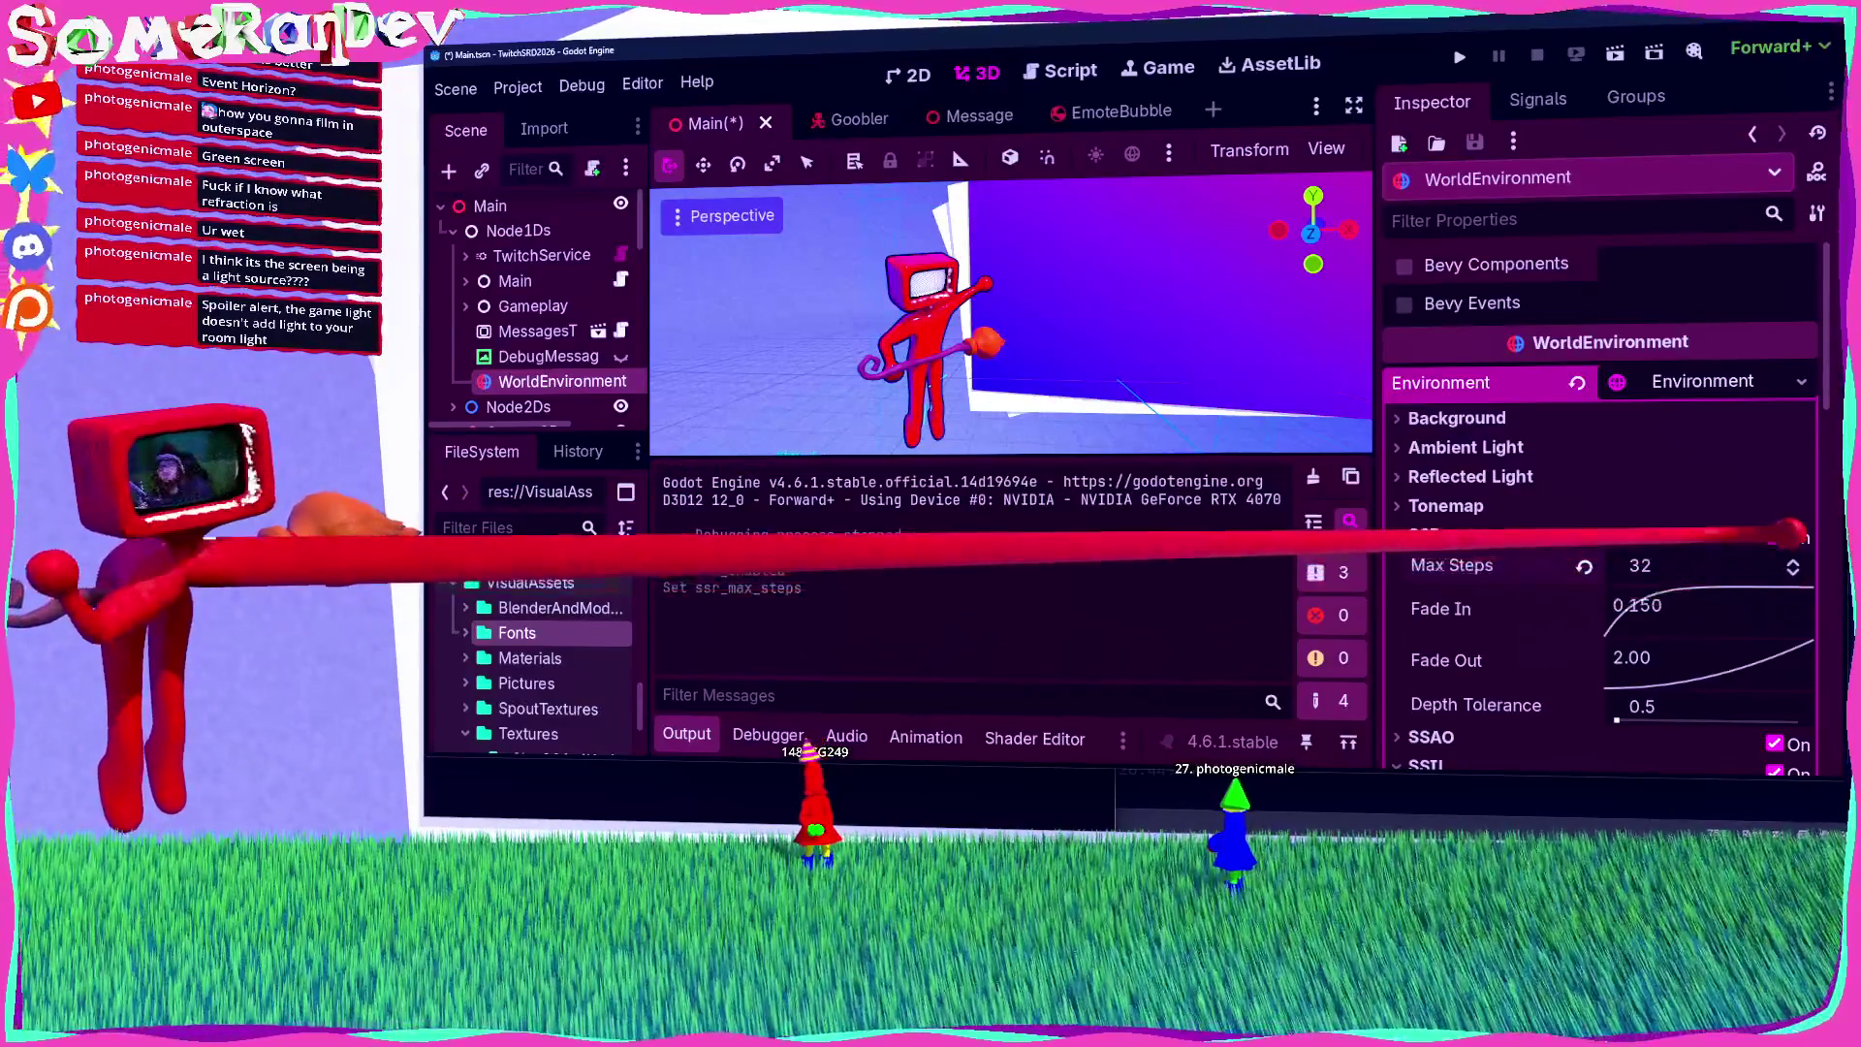
mouse_move(1661, 610)
mouse_down()
mouse_move(1740, 635)
mouse_move(1717, 620)
mouse_up()
mouse_move(1100, 387)
mouse_down()
mouse_move(1121, 394)
mouse_move(1088, 415)
mouse_move(1115, 397)
mouse_up()
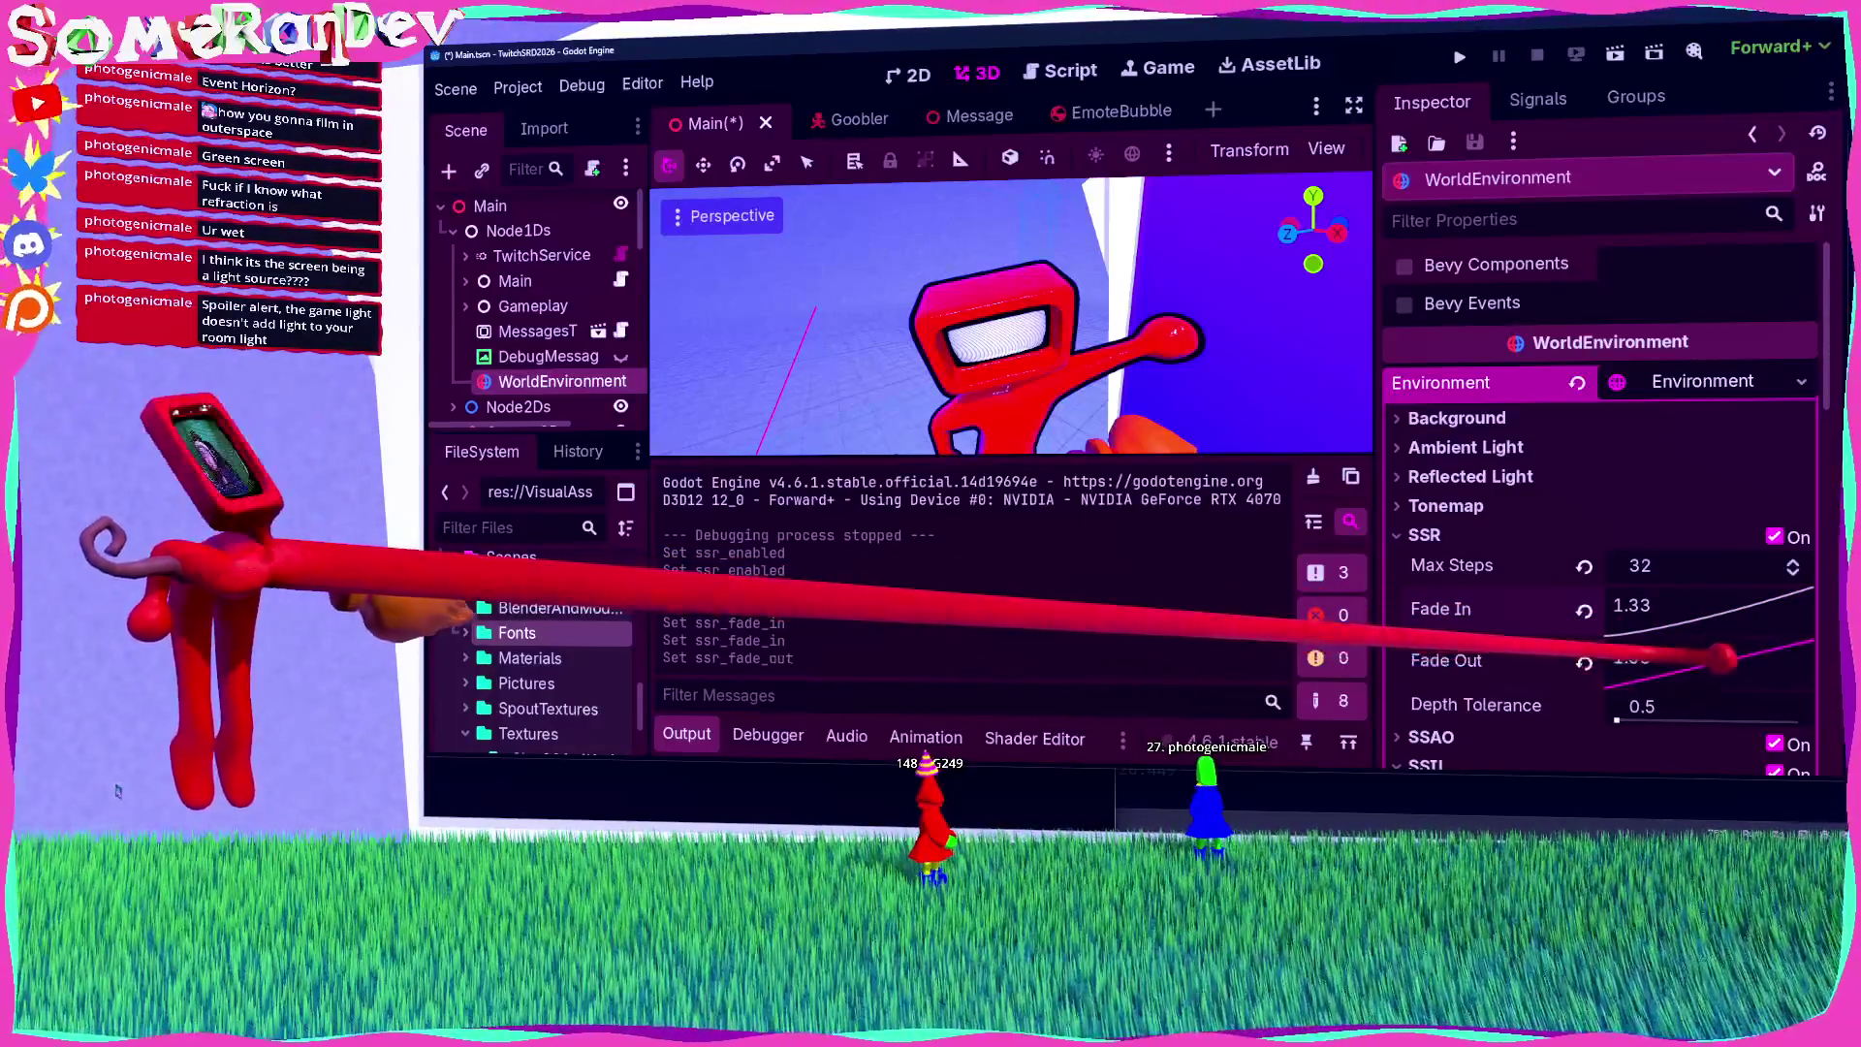
drag(1648, 657, 1609, 657)
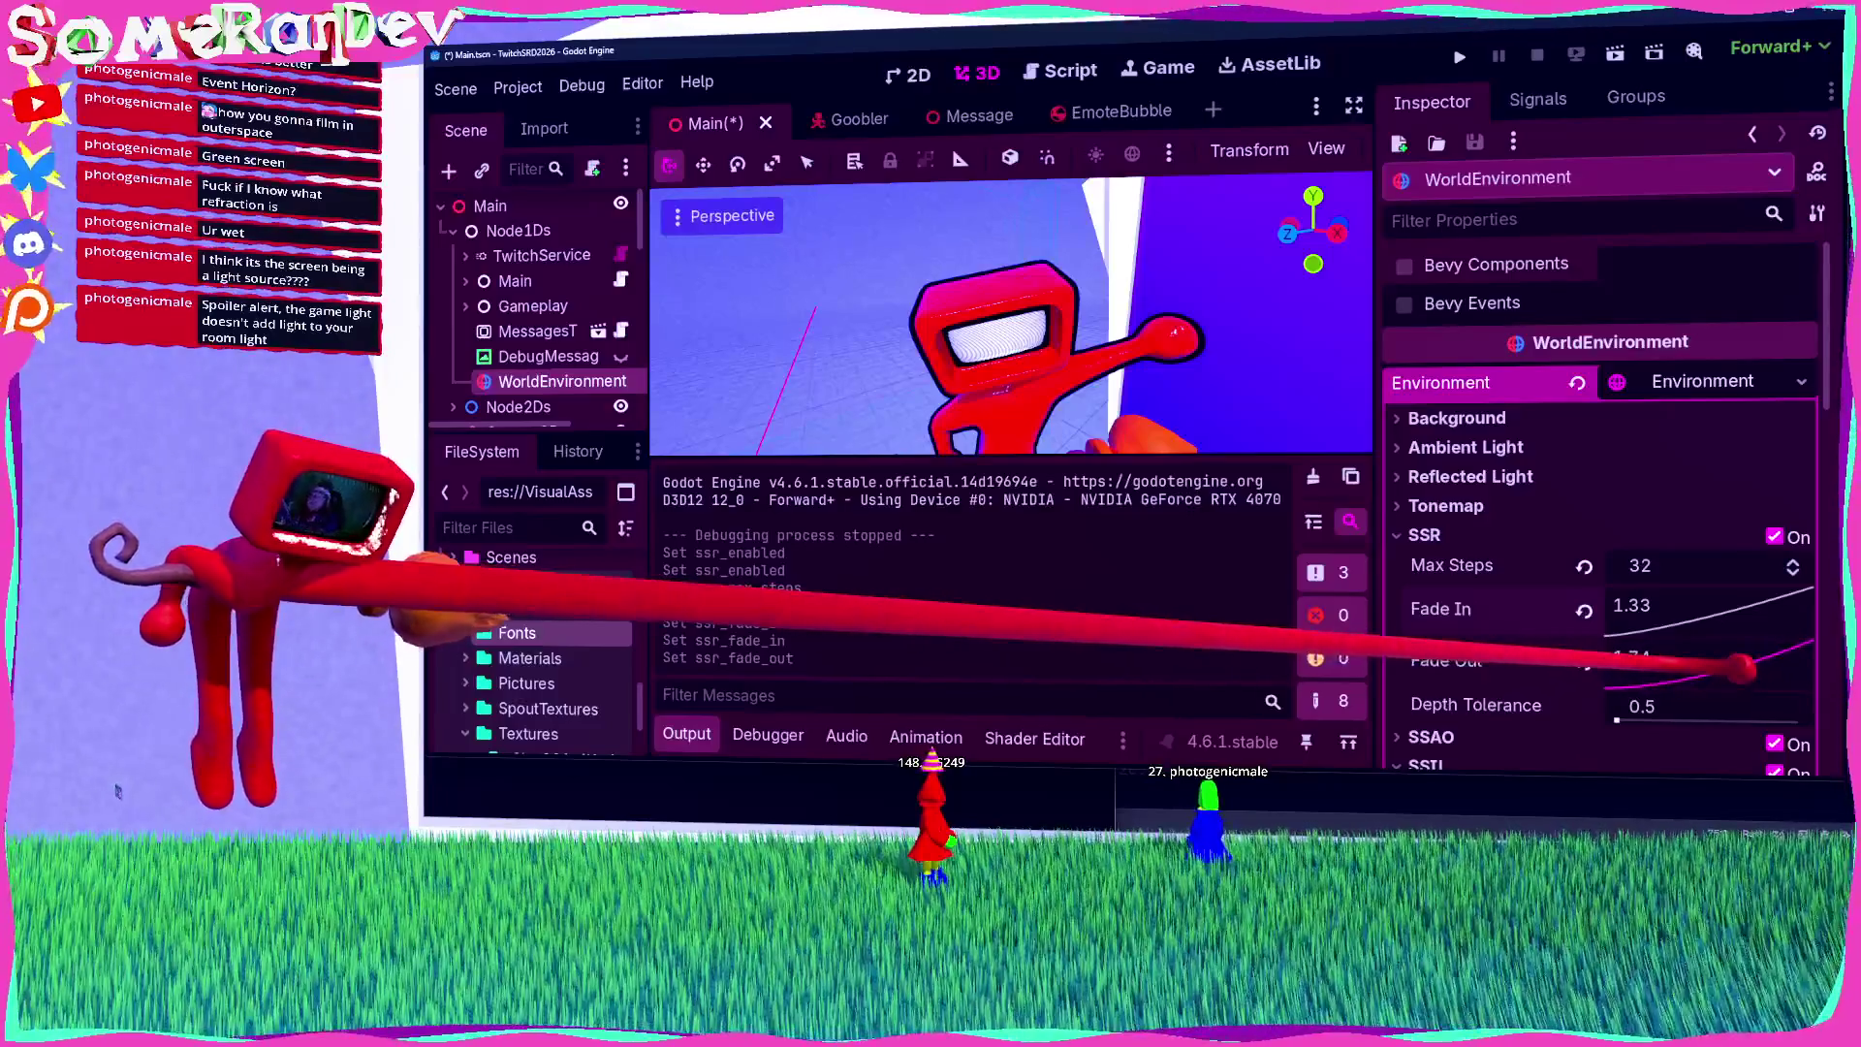
click(1585, 659)
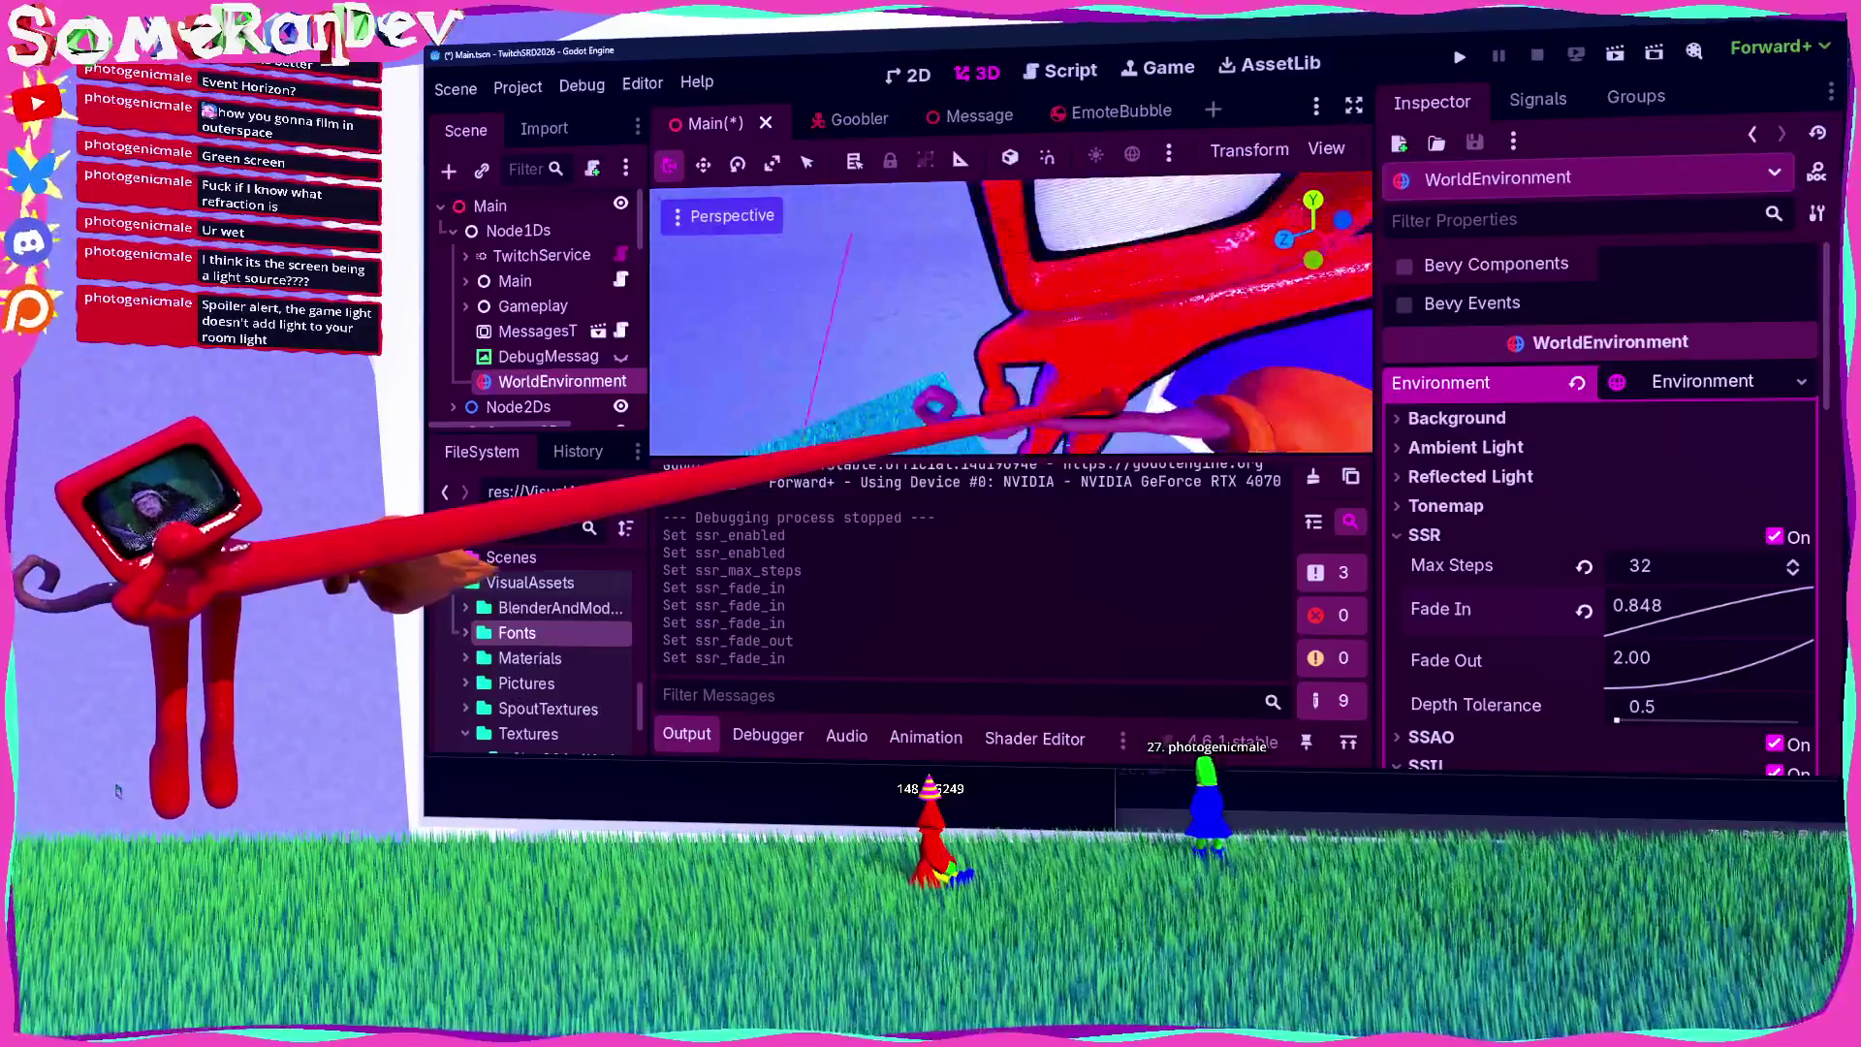
key(ctrl+s)
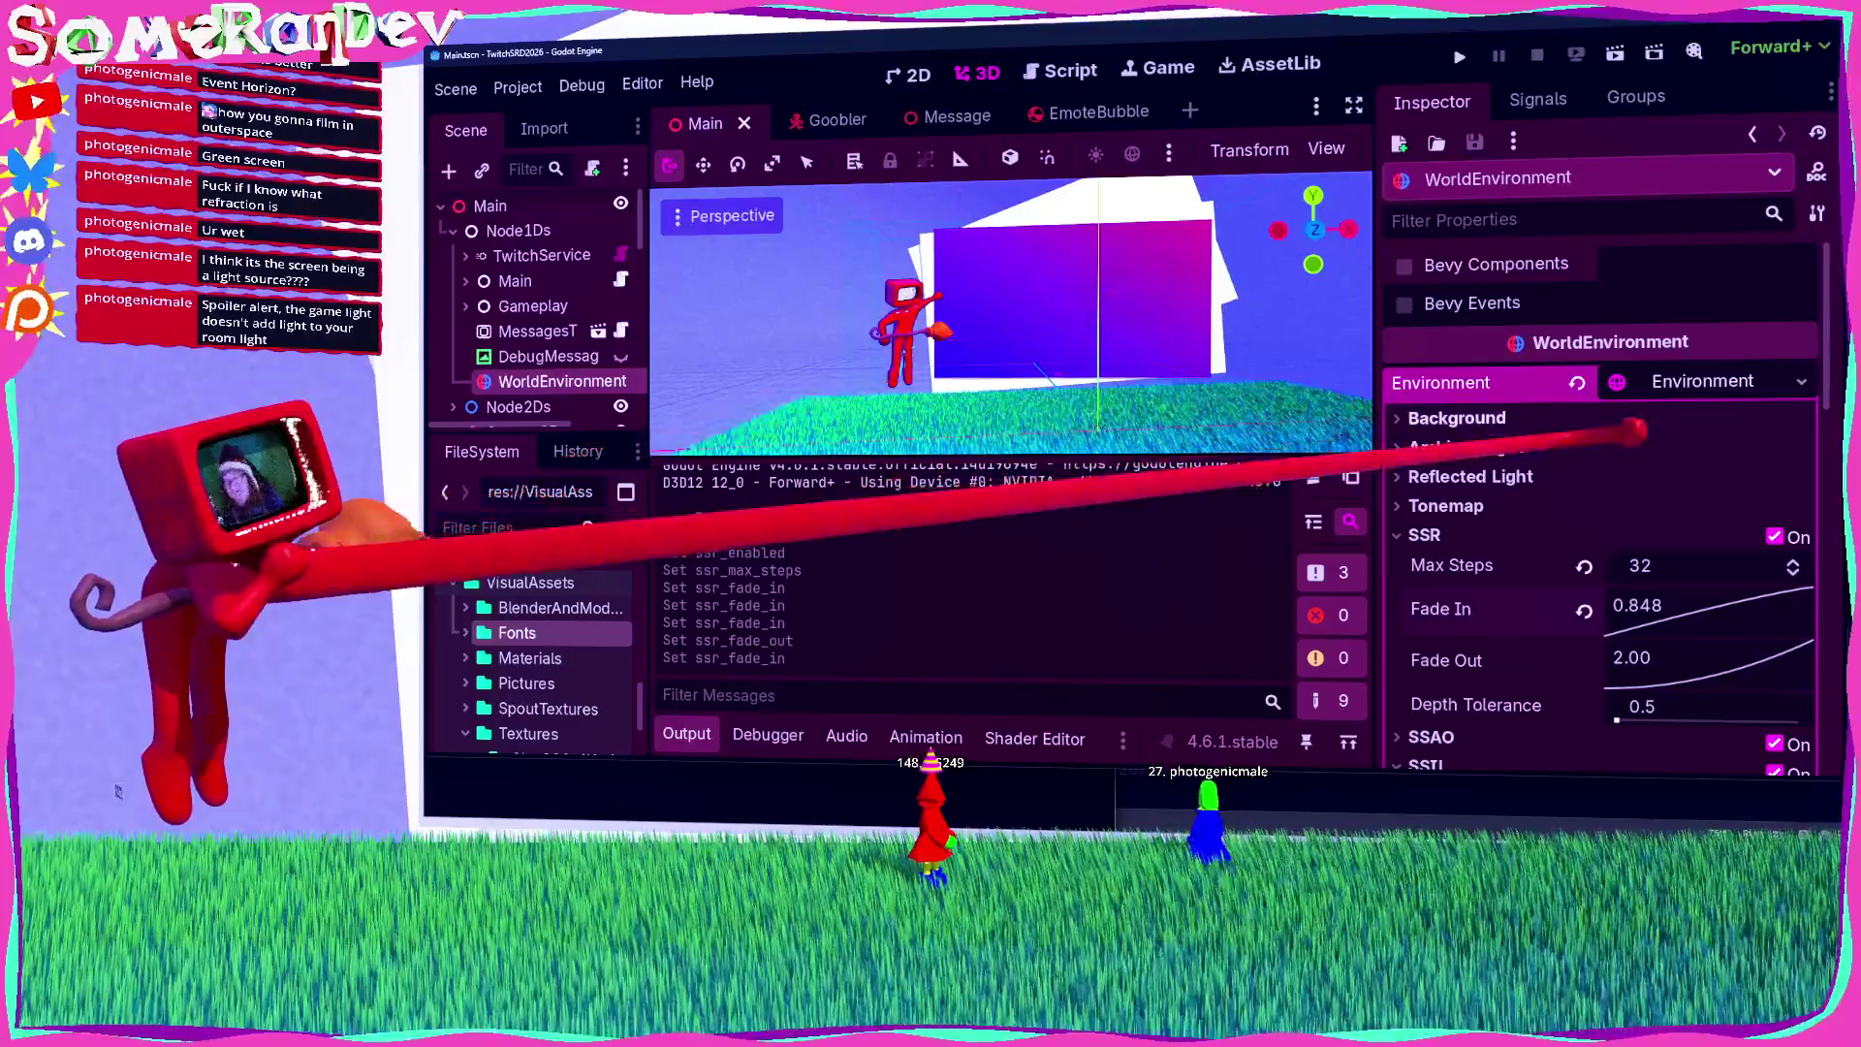
Step: Adjust SSR Max Steps again, save, then test-run the game and close it
drag(1618, 565, 1667, 567)
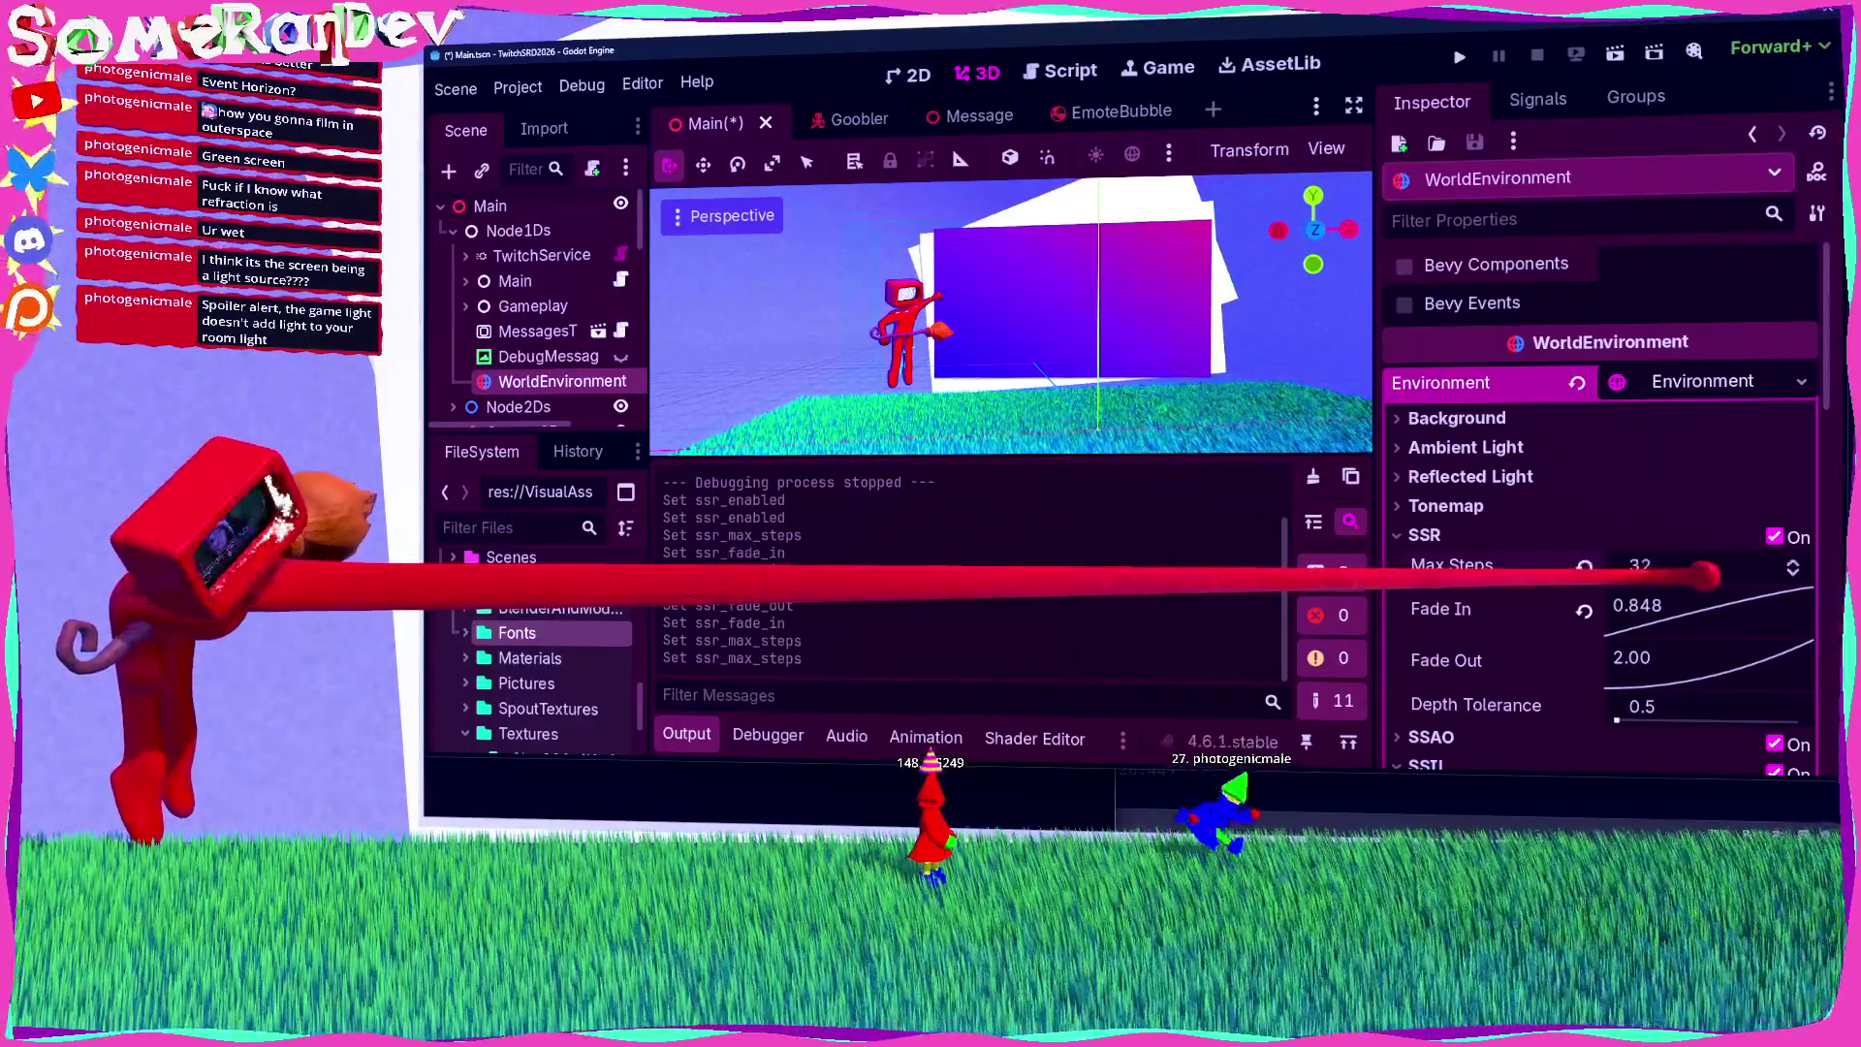
key(ctrl+s)
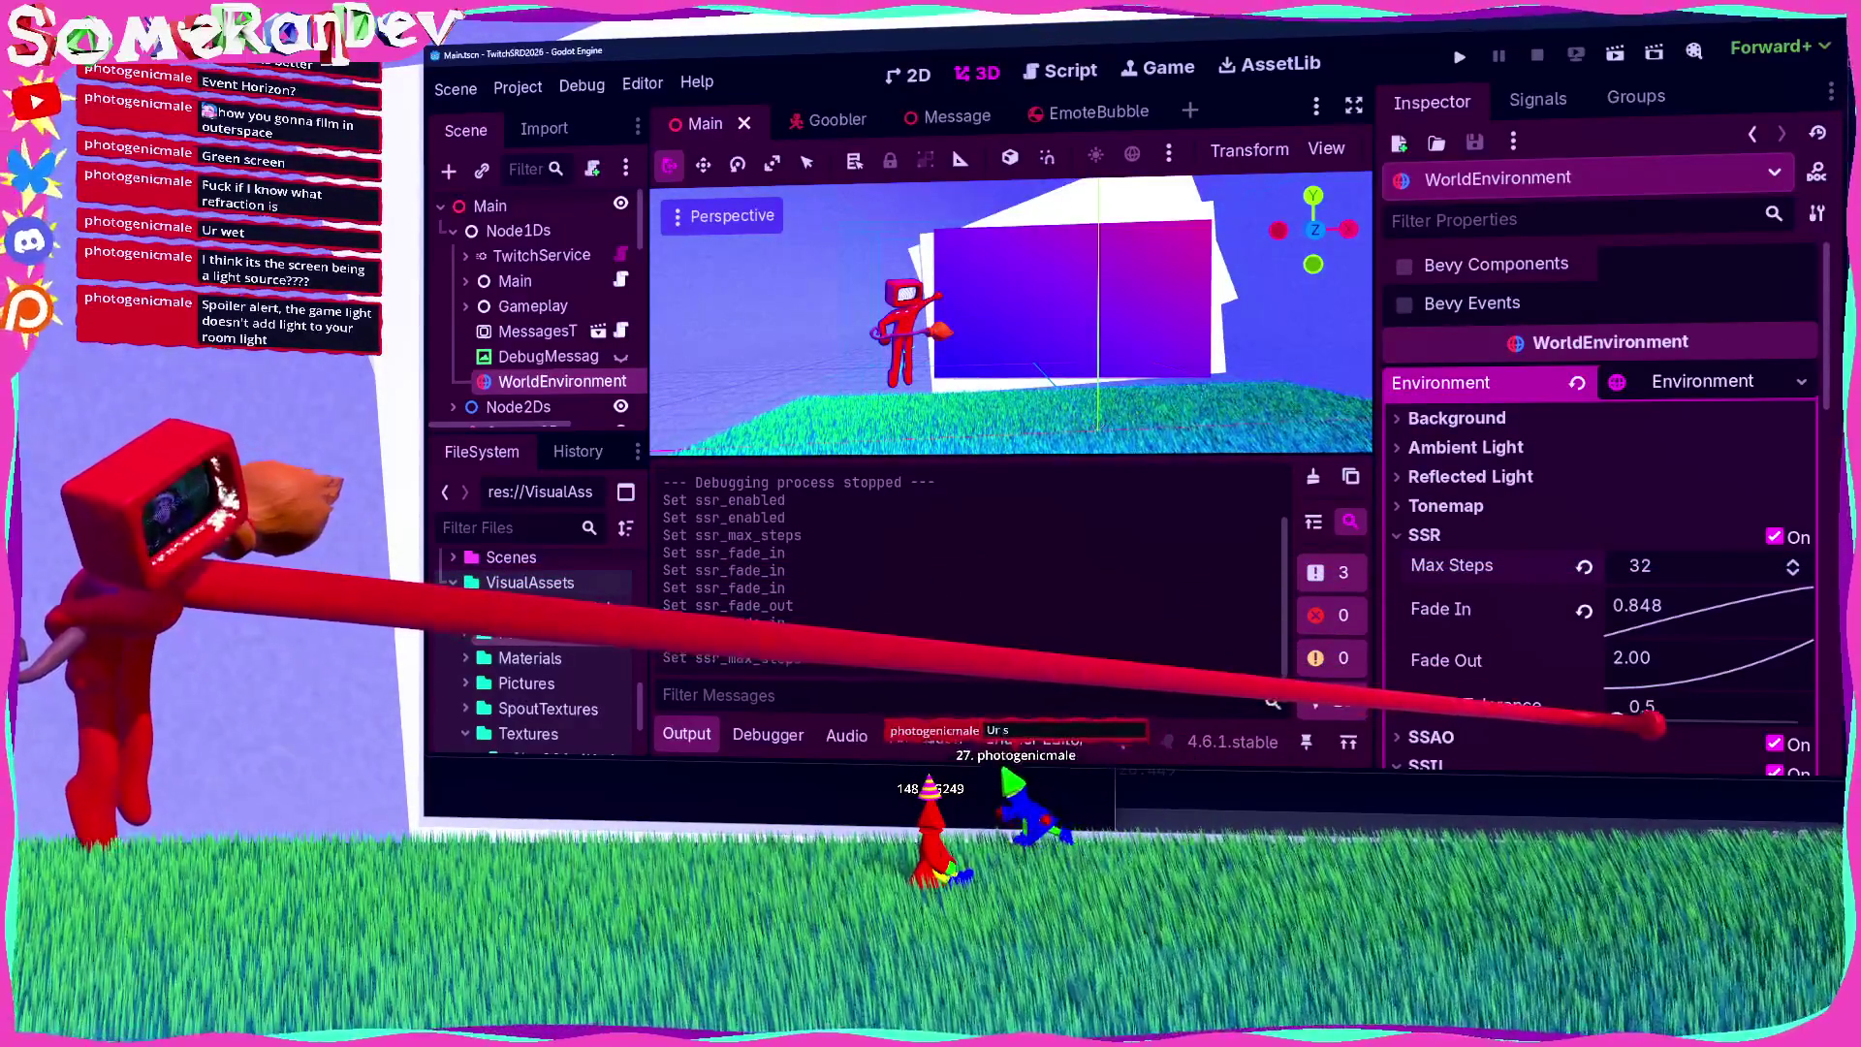
scroll(1121, 374, up, 5)
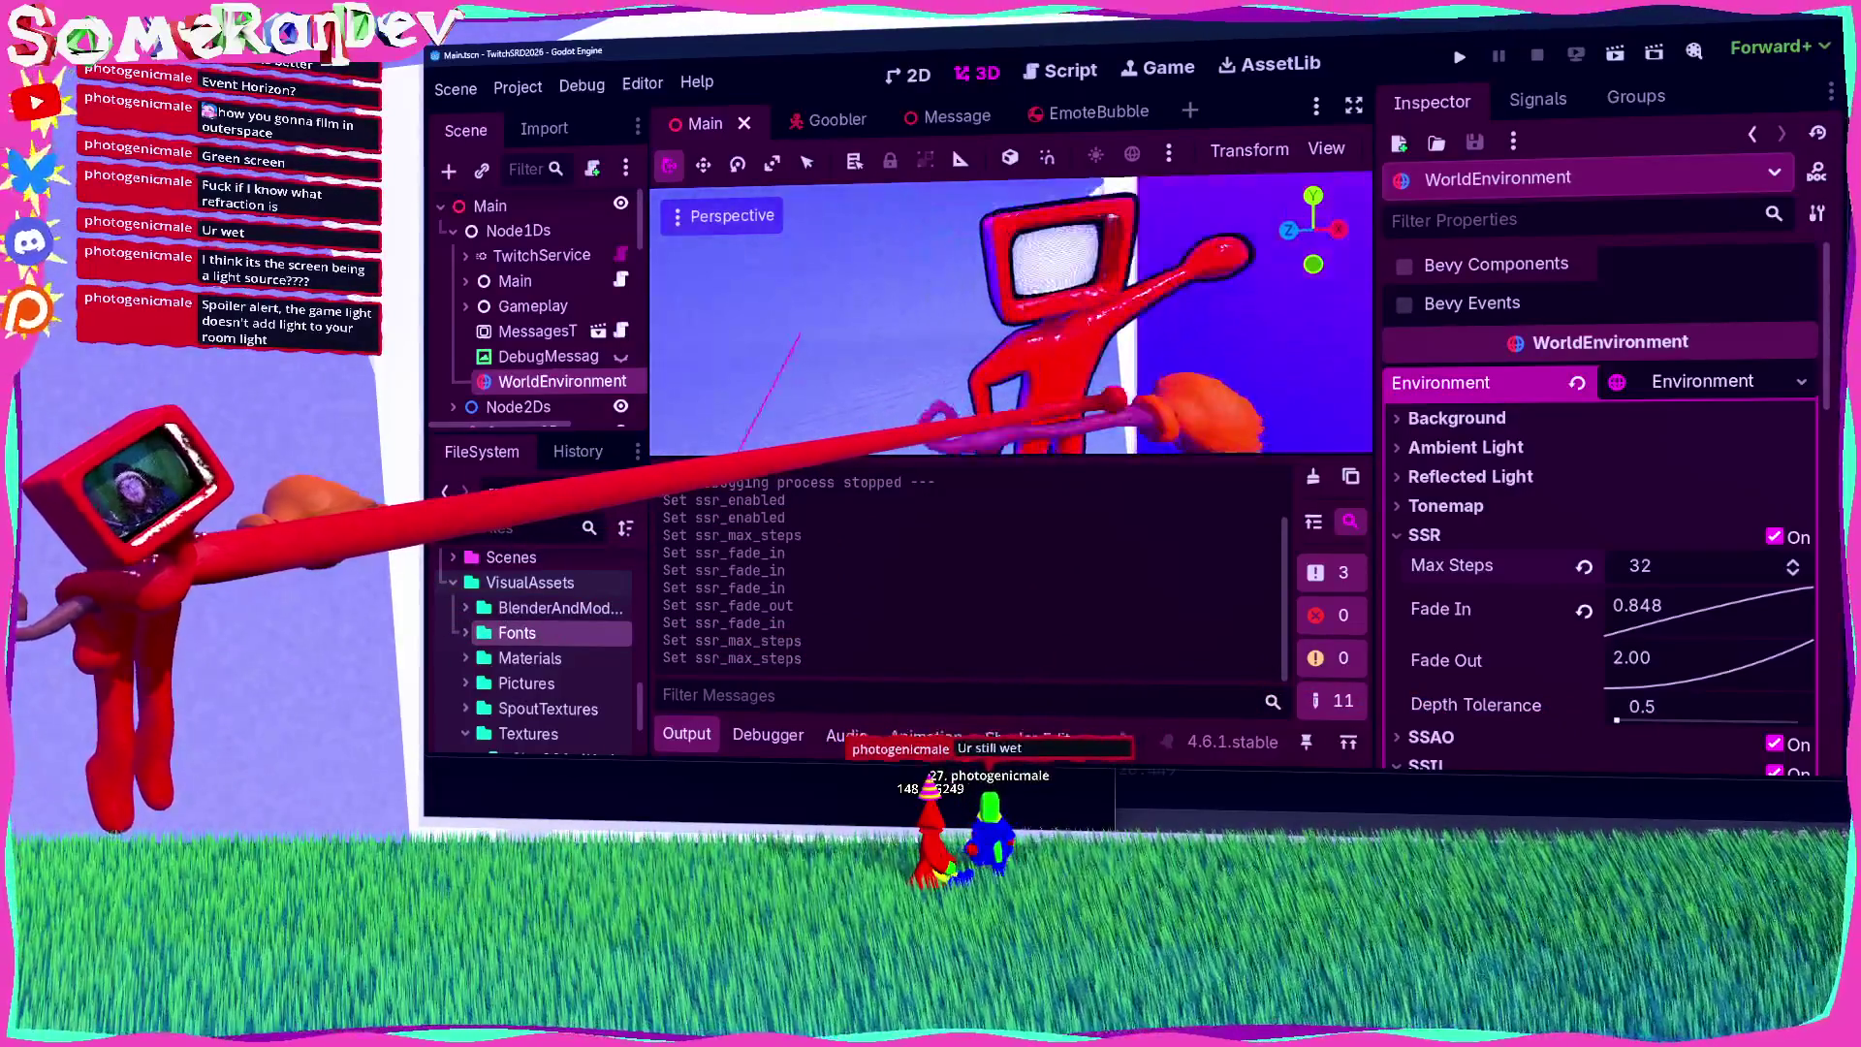
scroll(1121, 402, up, 5)
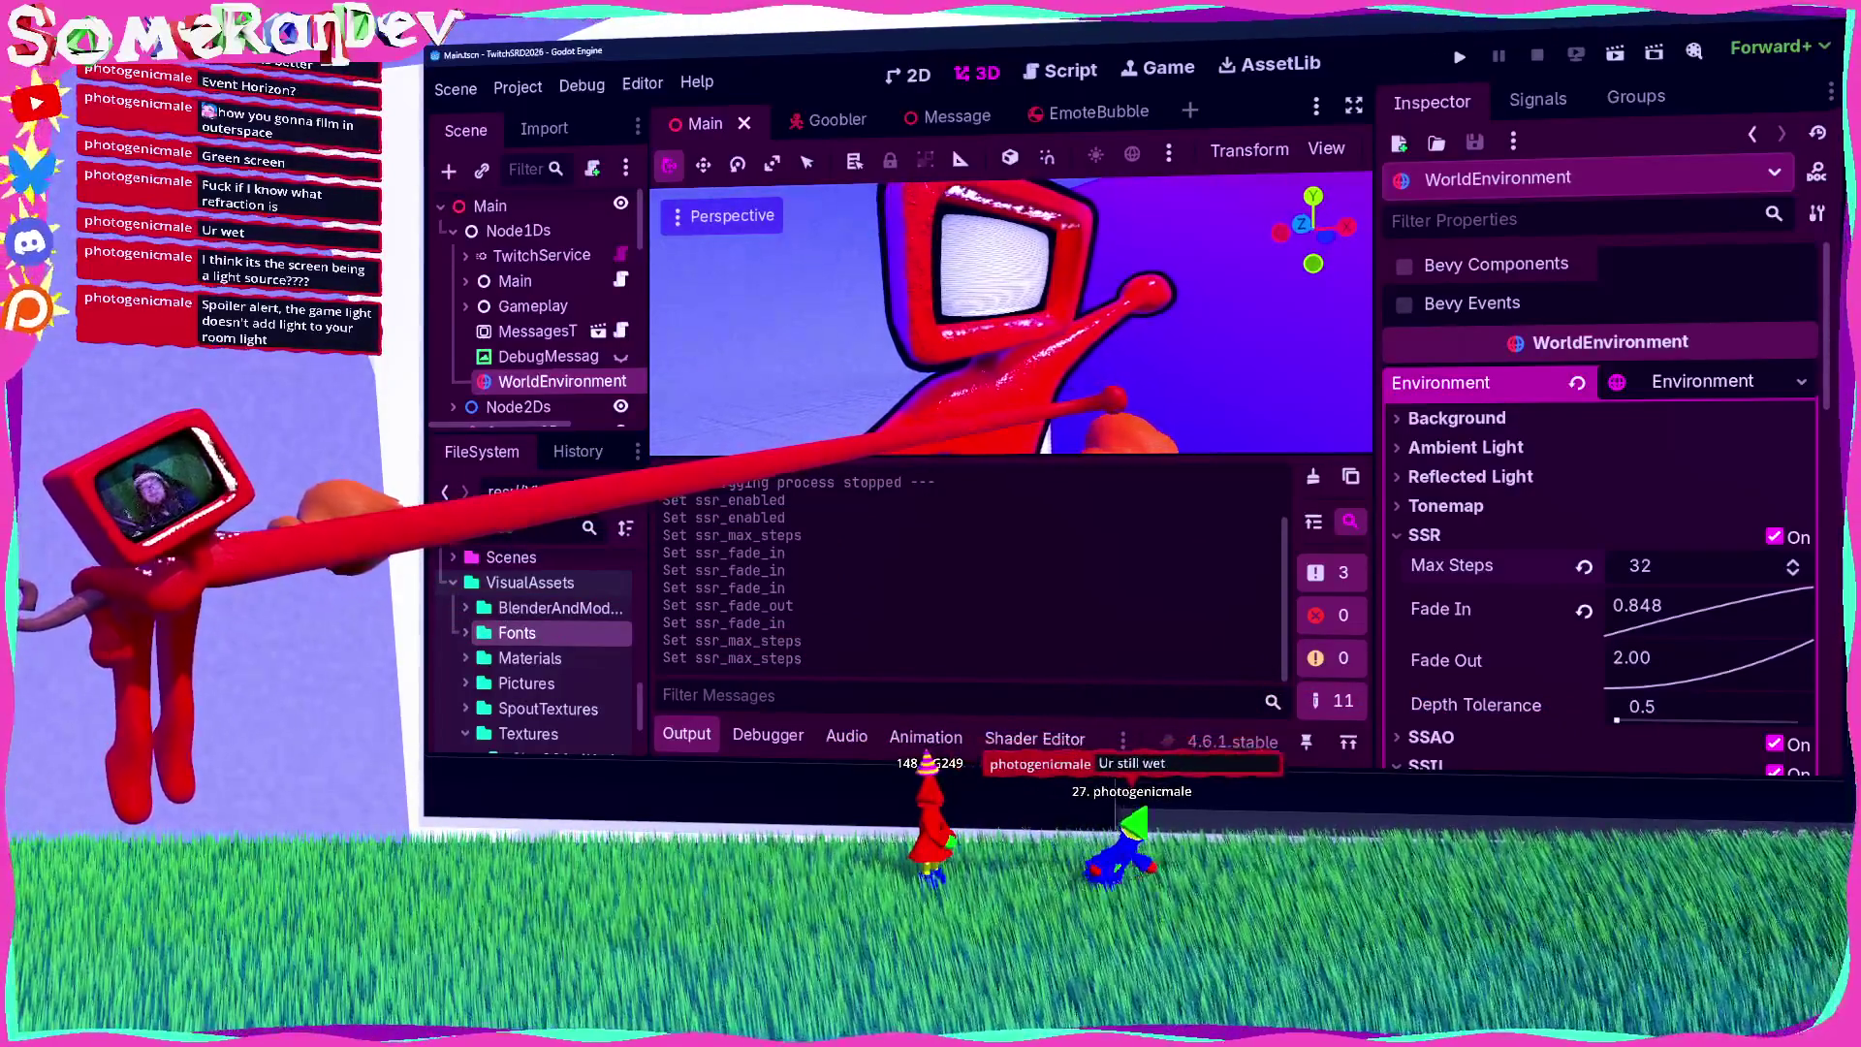
click(1615, 54)
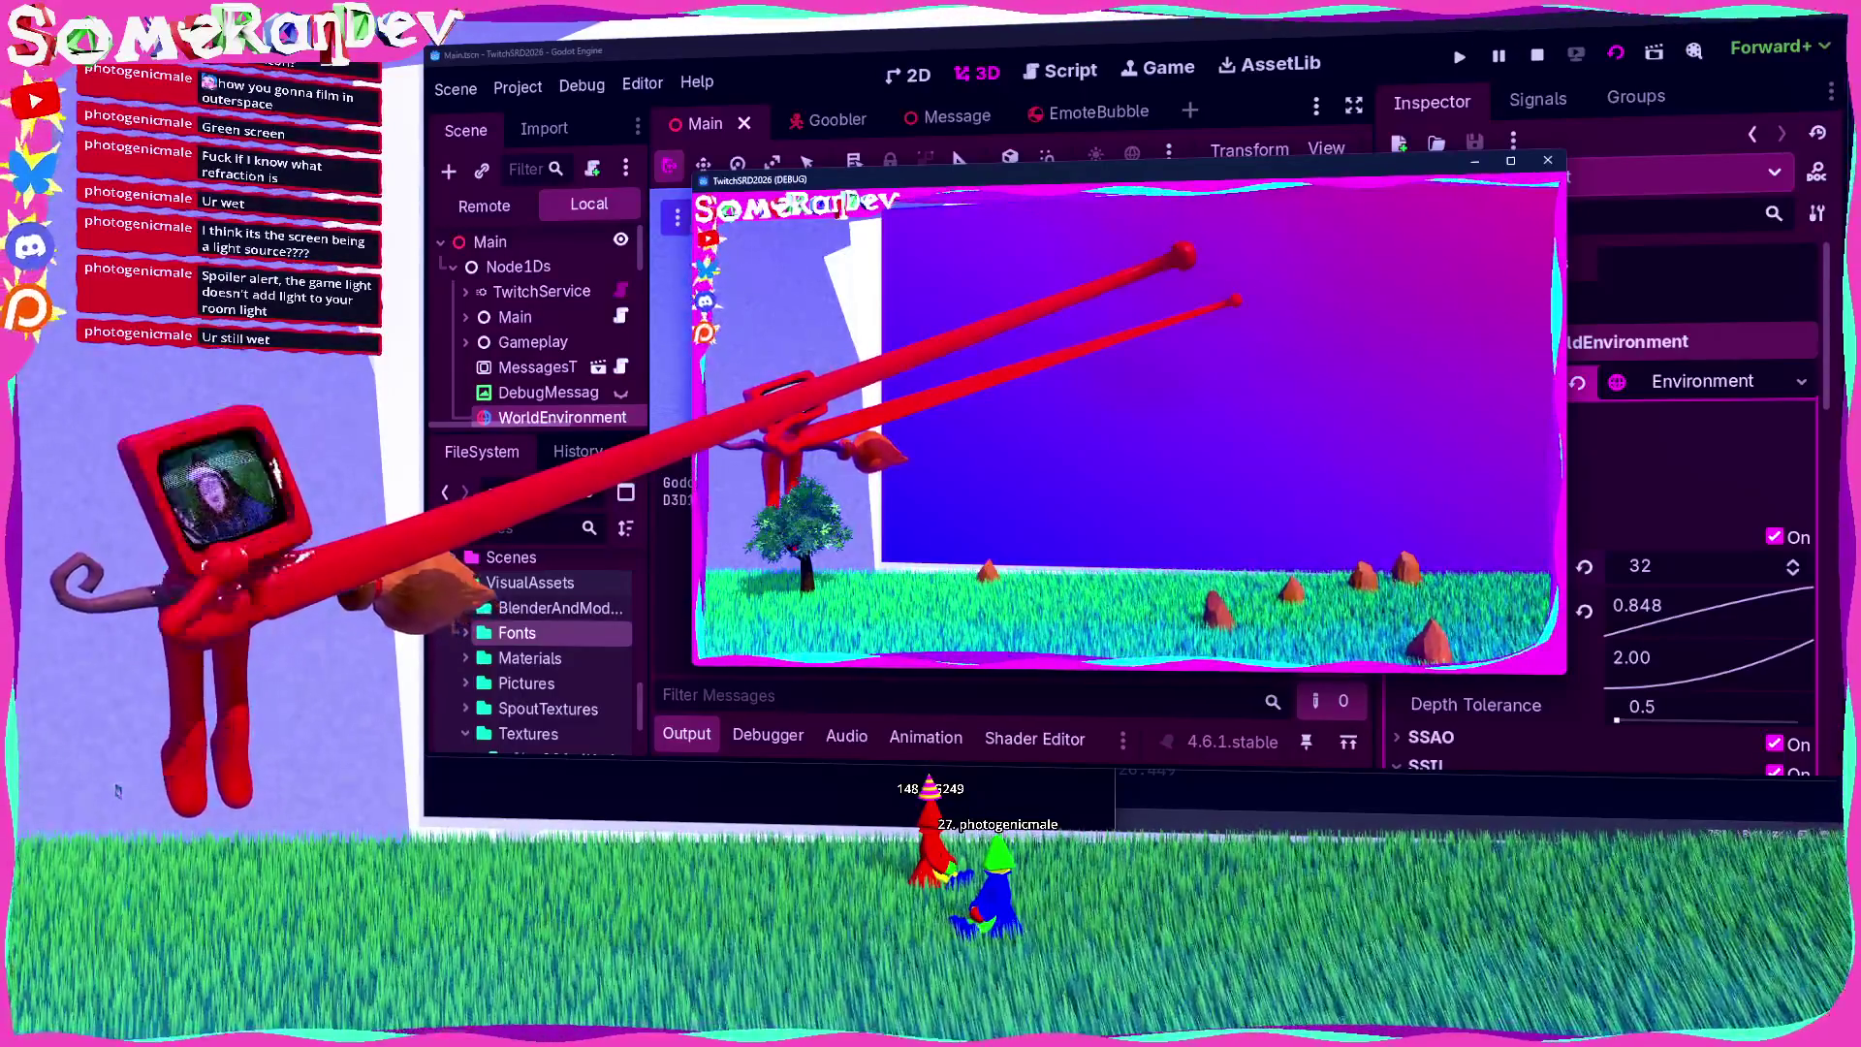
key(F8)
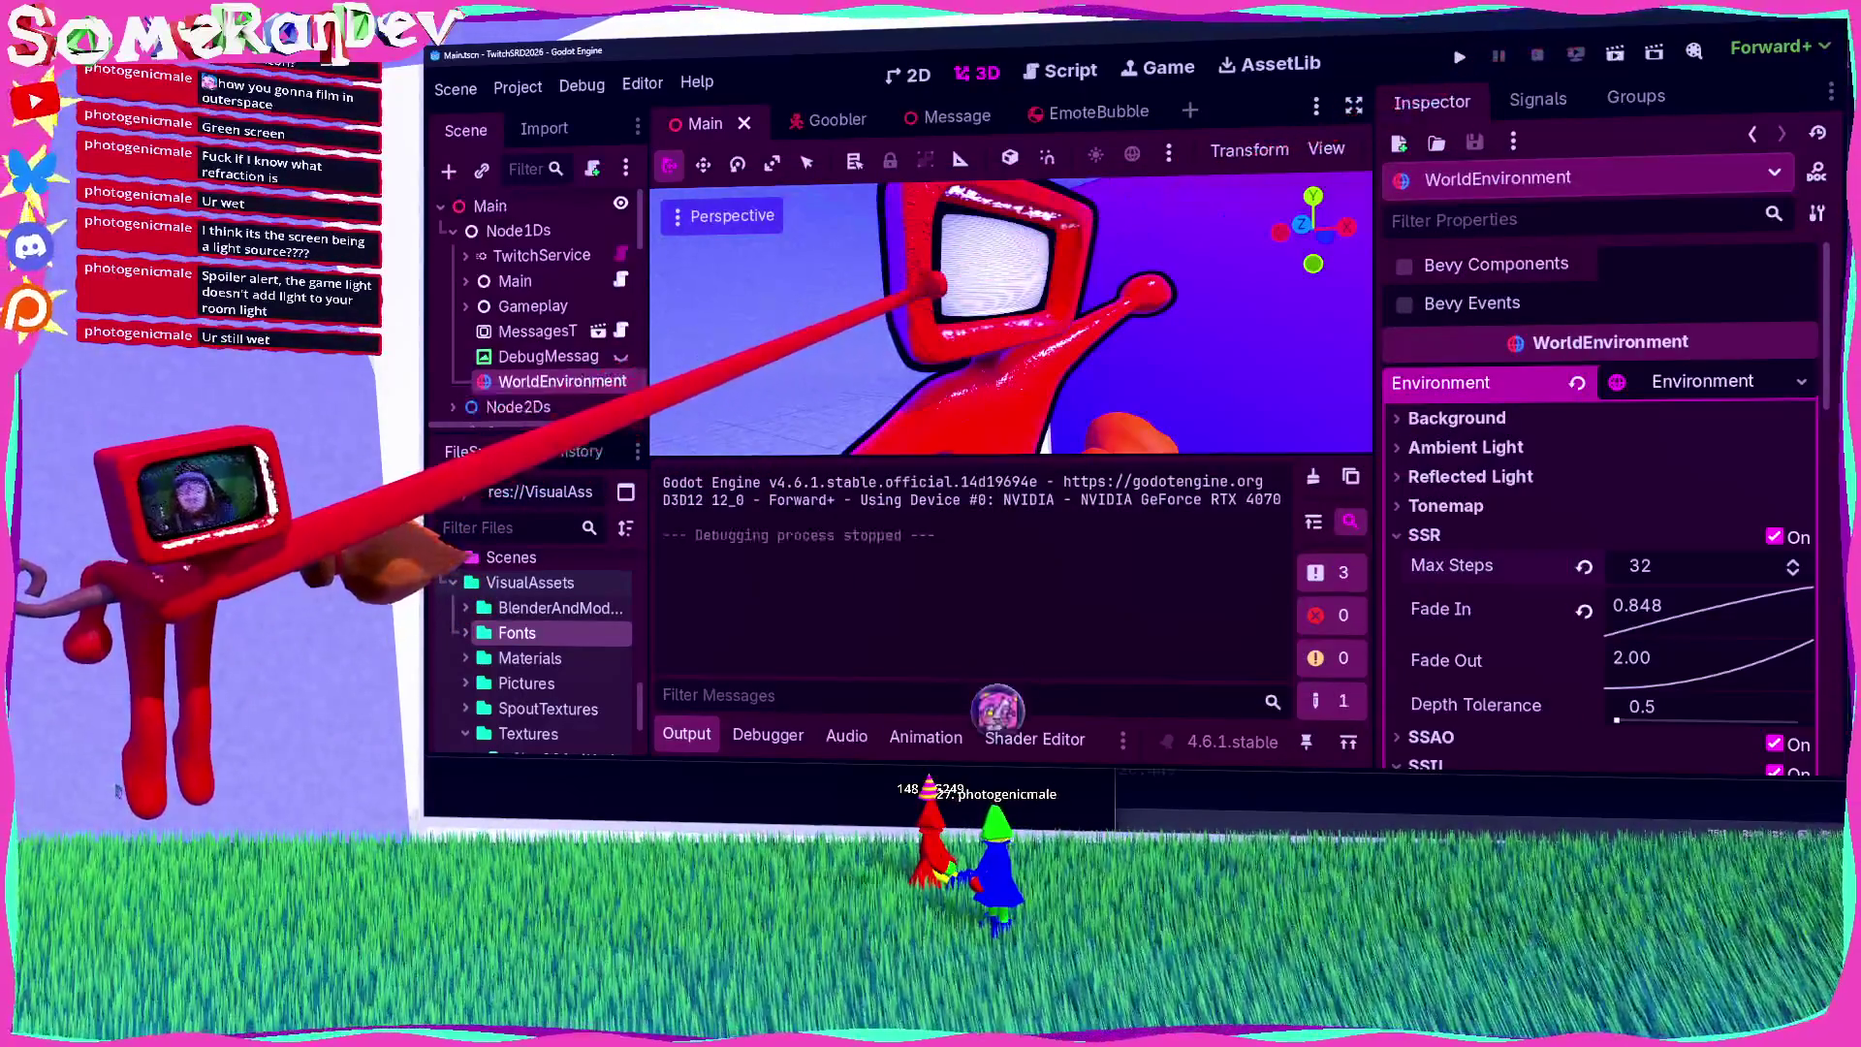
Step: Hide the Output panel, dismiss the imported-scene warning, and widen the scene dock
click(686, 734)
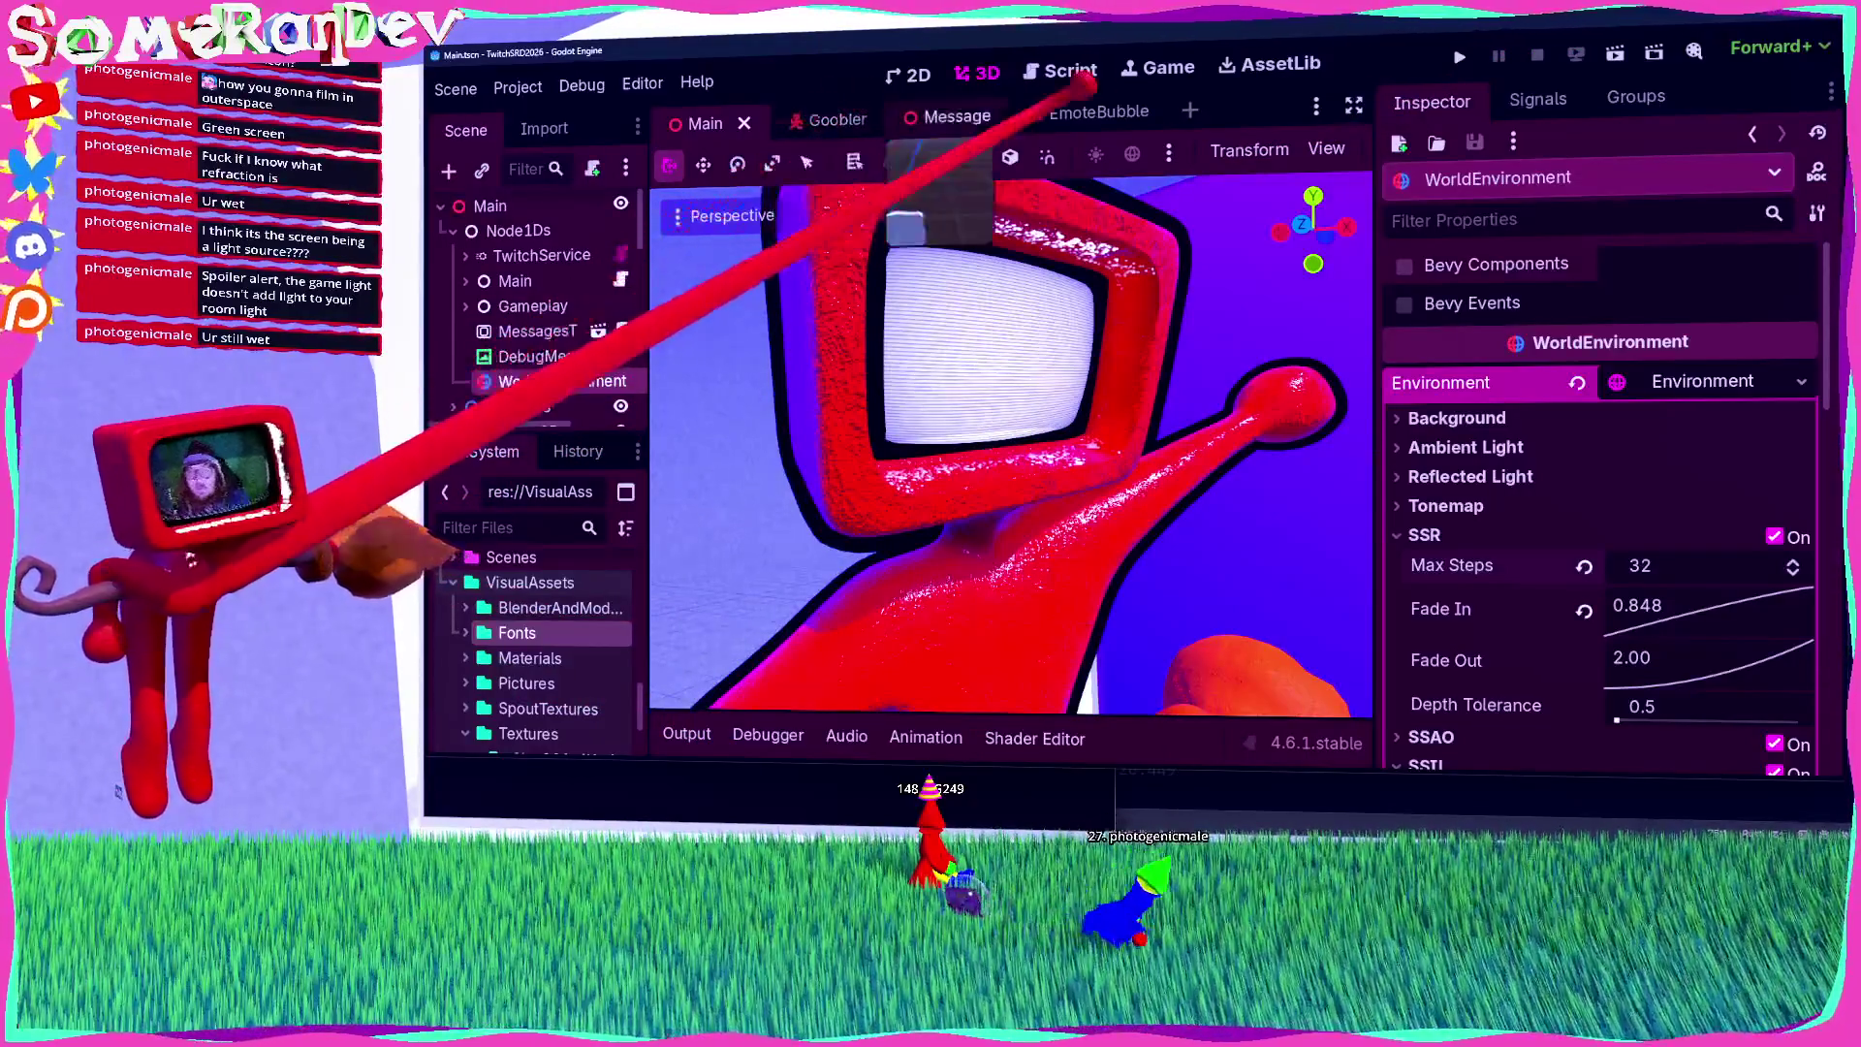
scroll(543, 301, down, 5)
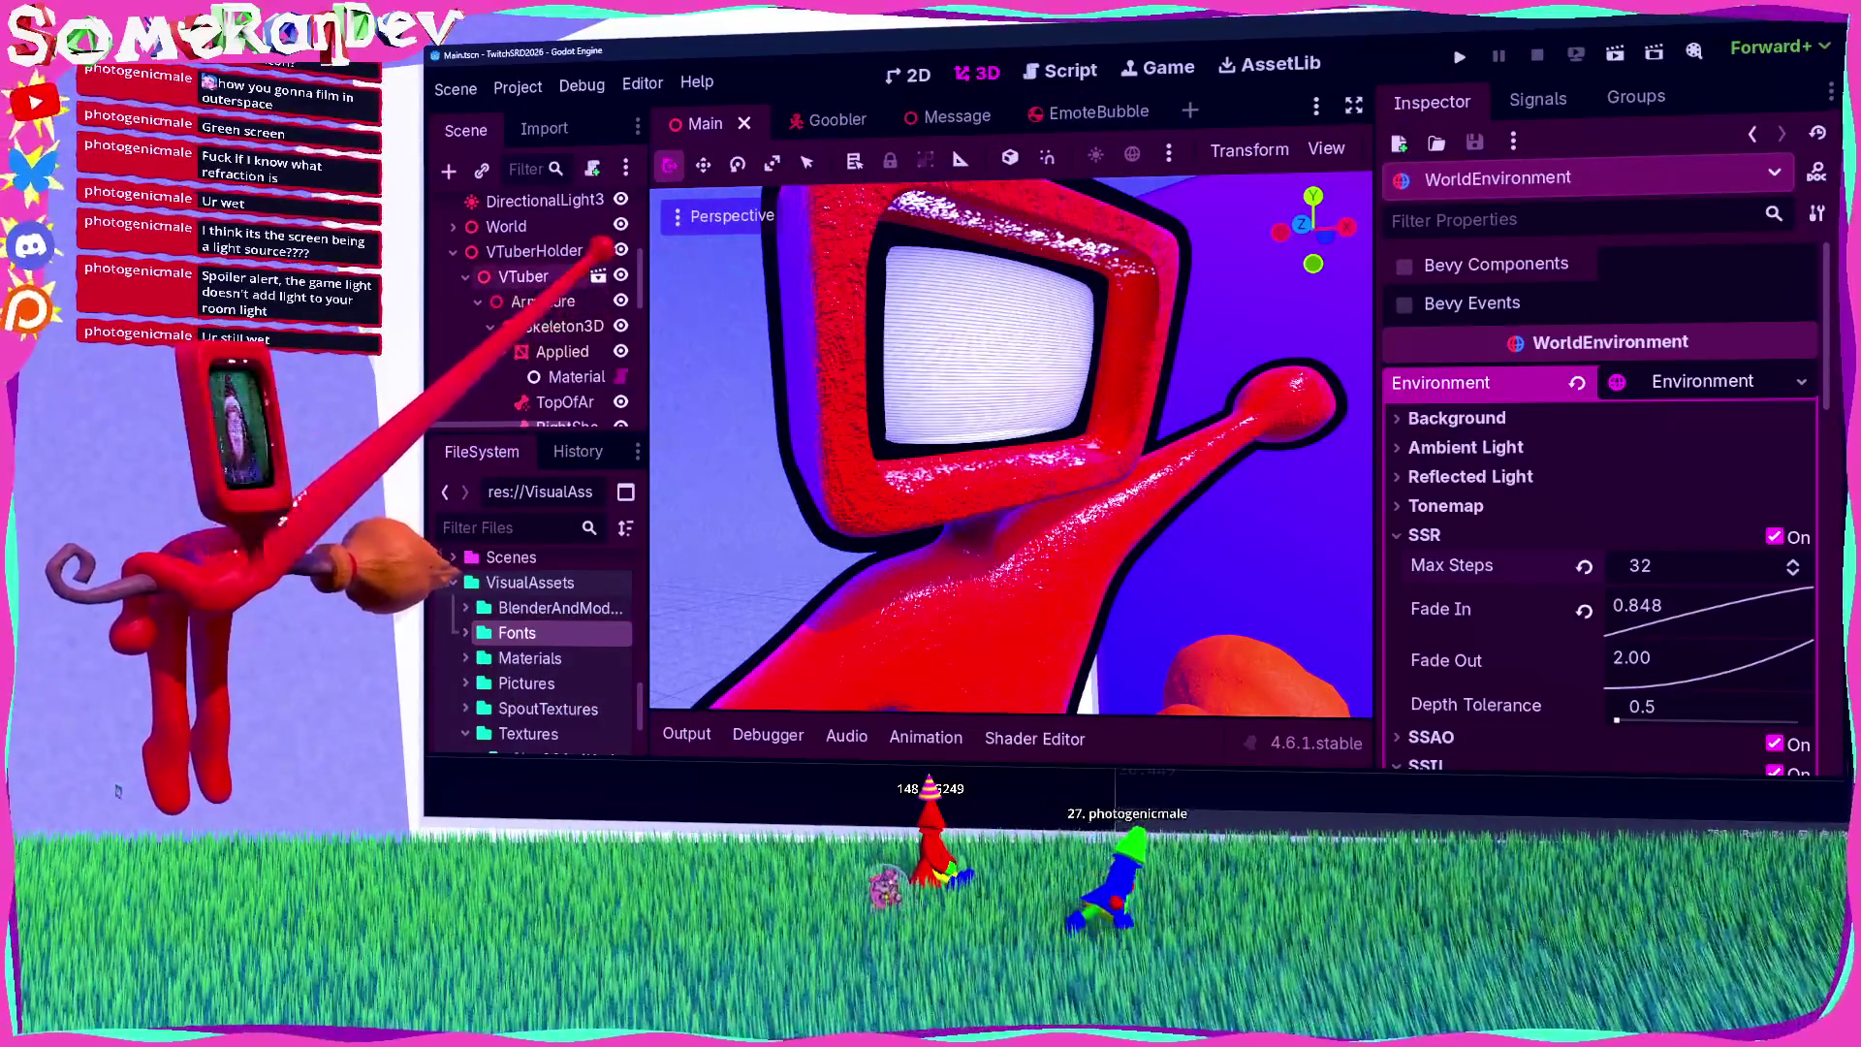
click(598, 276)
key(Escape)
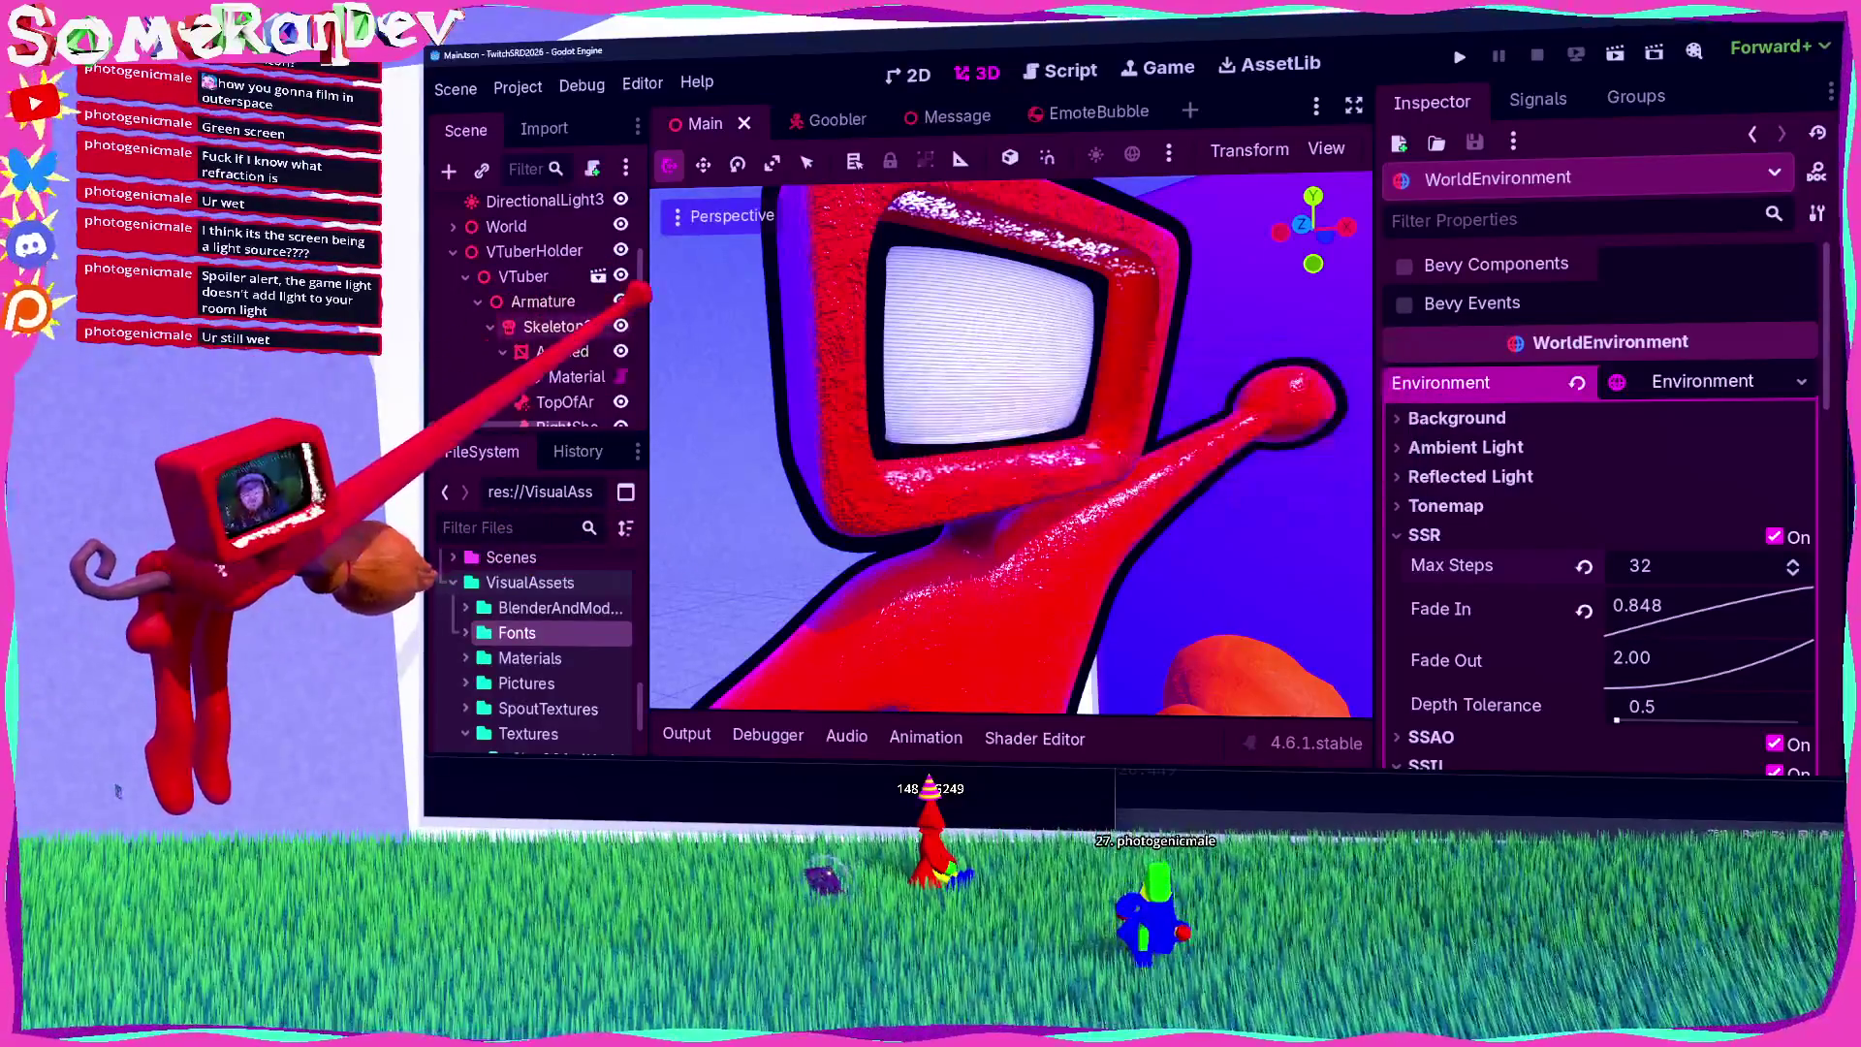
drag(648, 296, 725, 295)
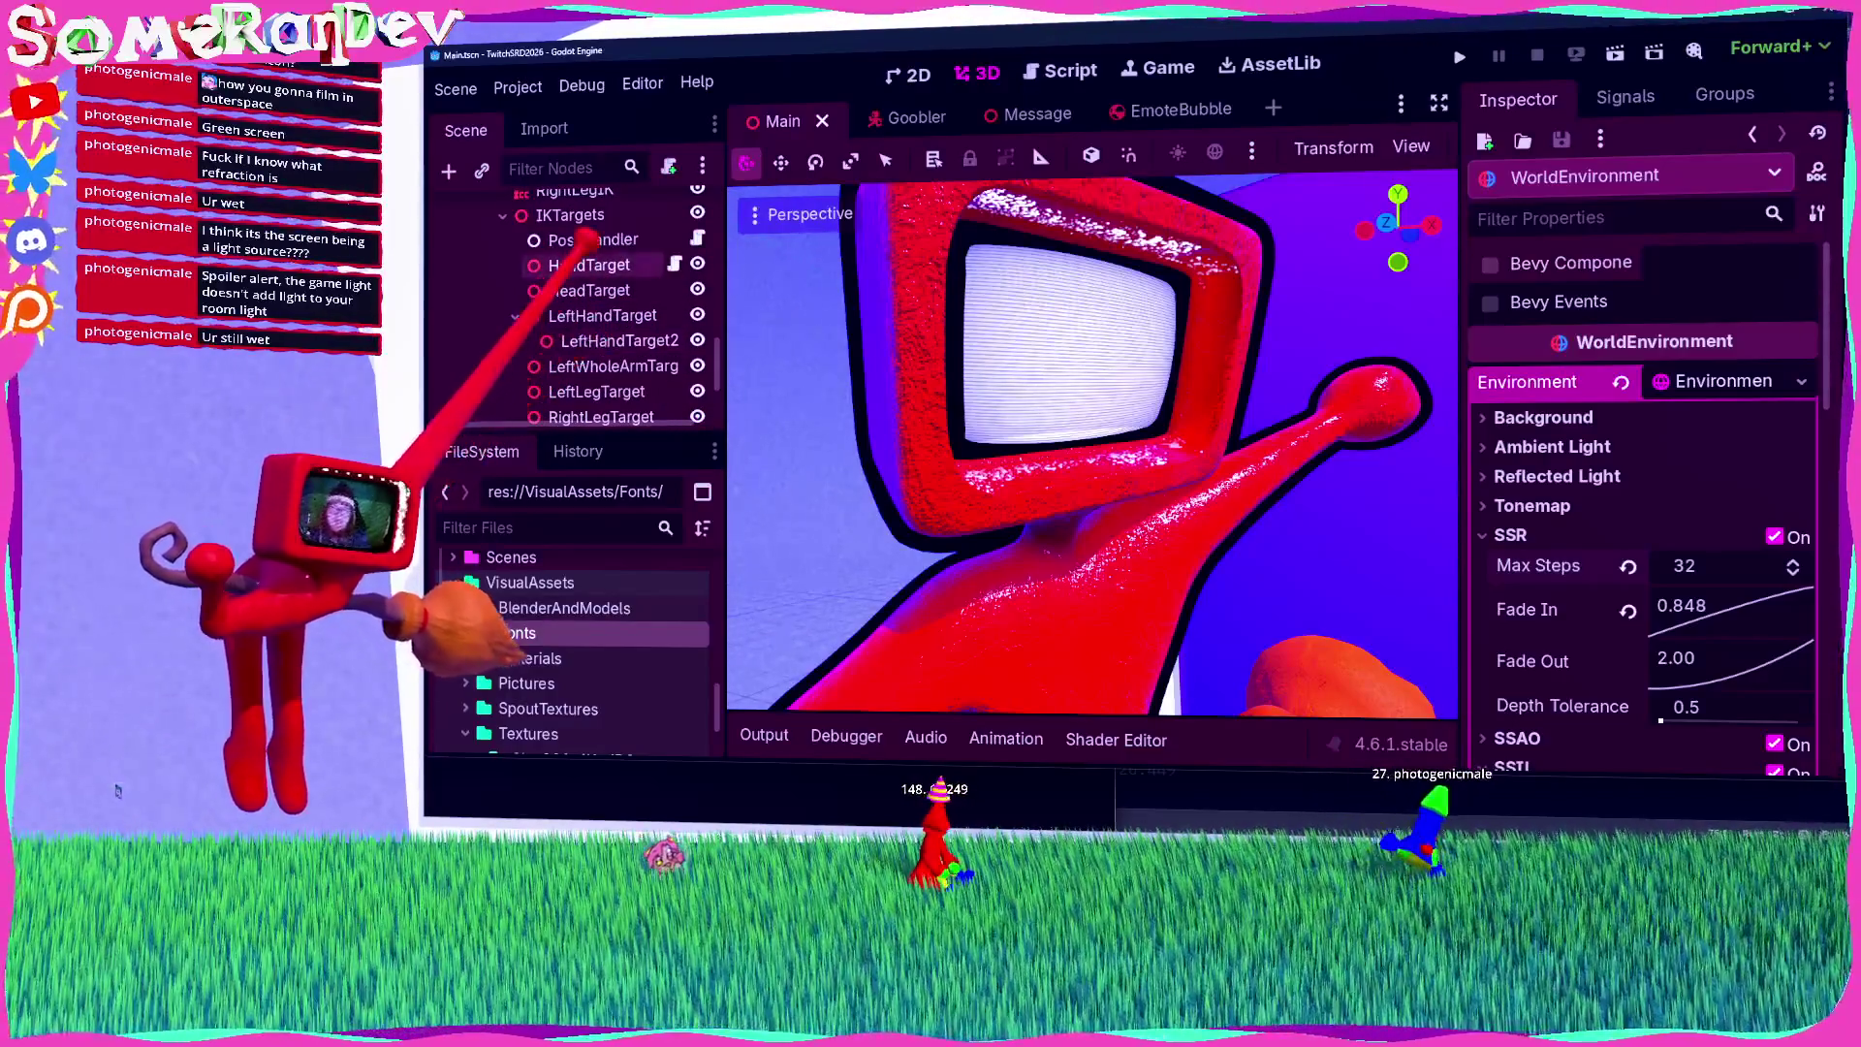
Step: Frame the HandTarget node in view, then inspect the HeadIK node's settings
double_click(588, 265)
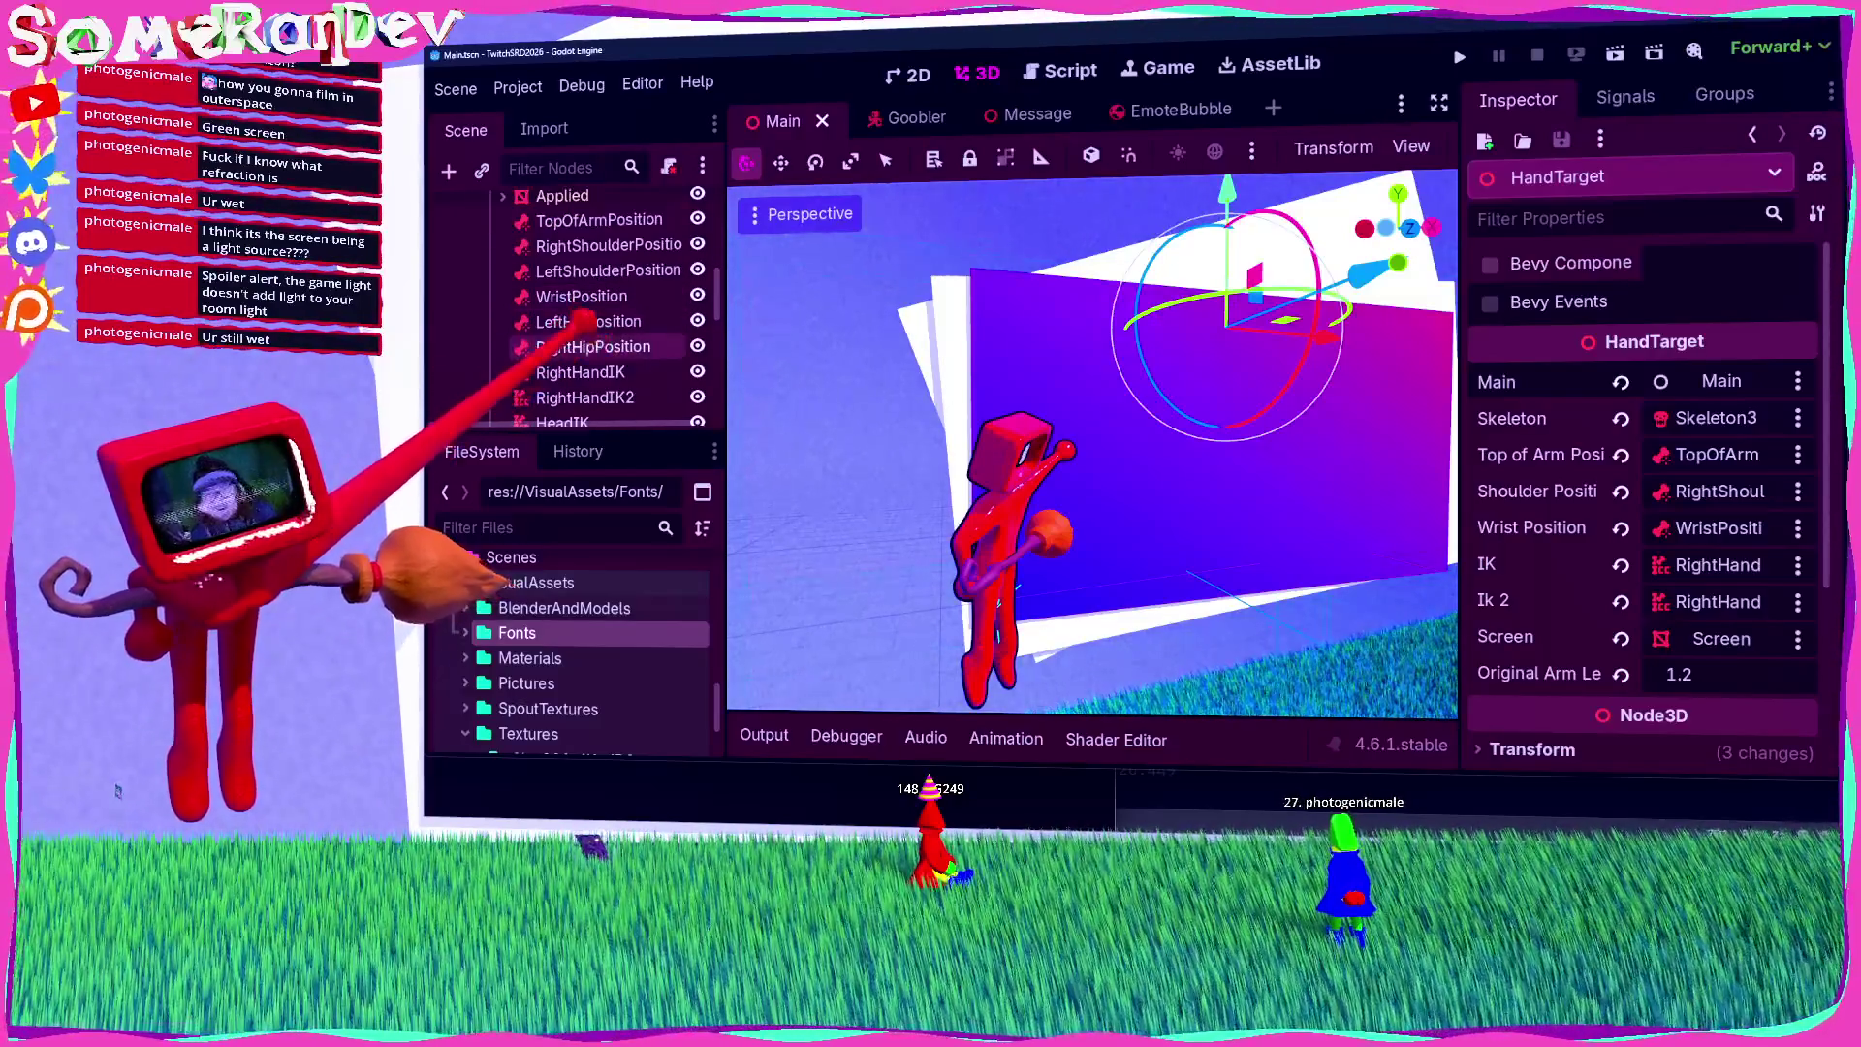
scroll(601, 310, down, 3)
click(582, 345)
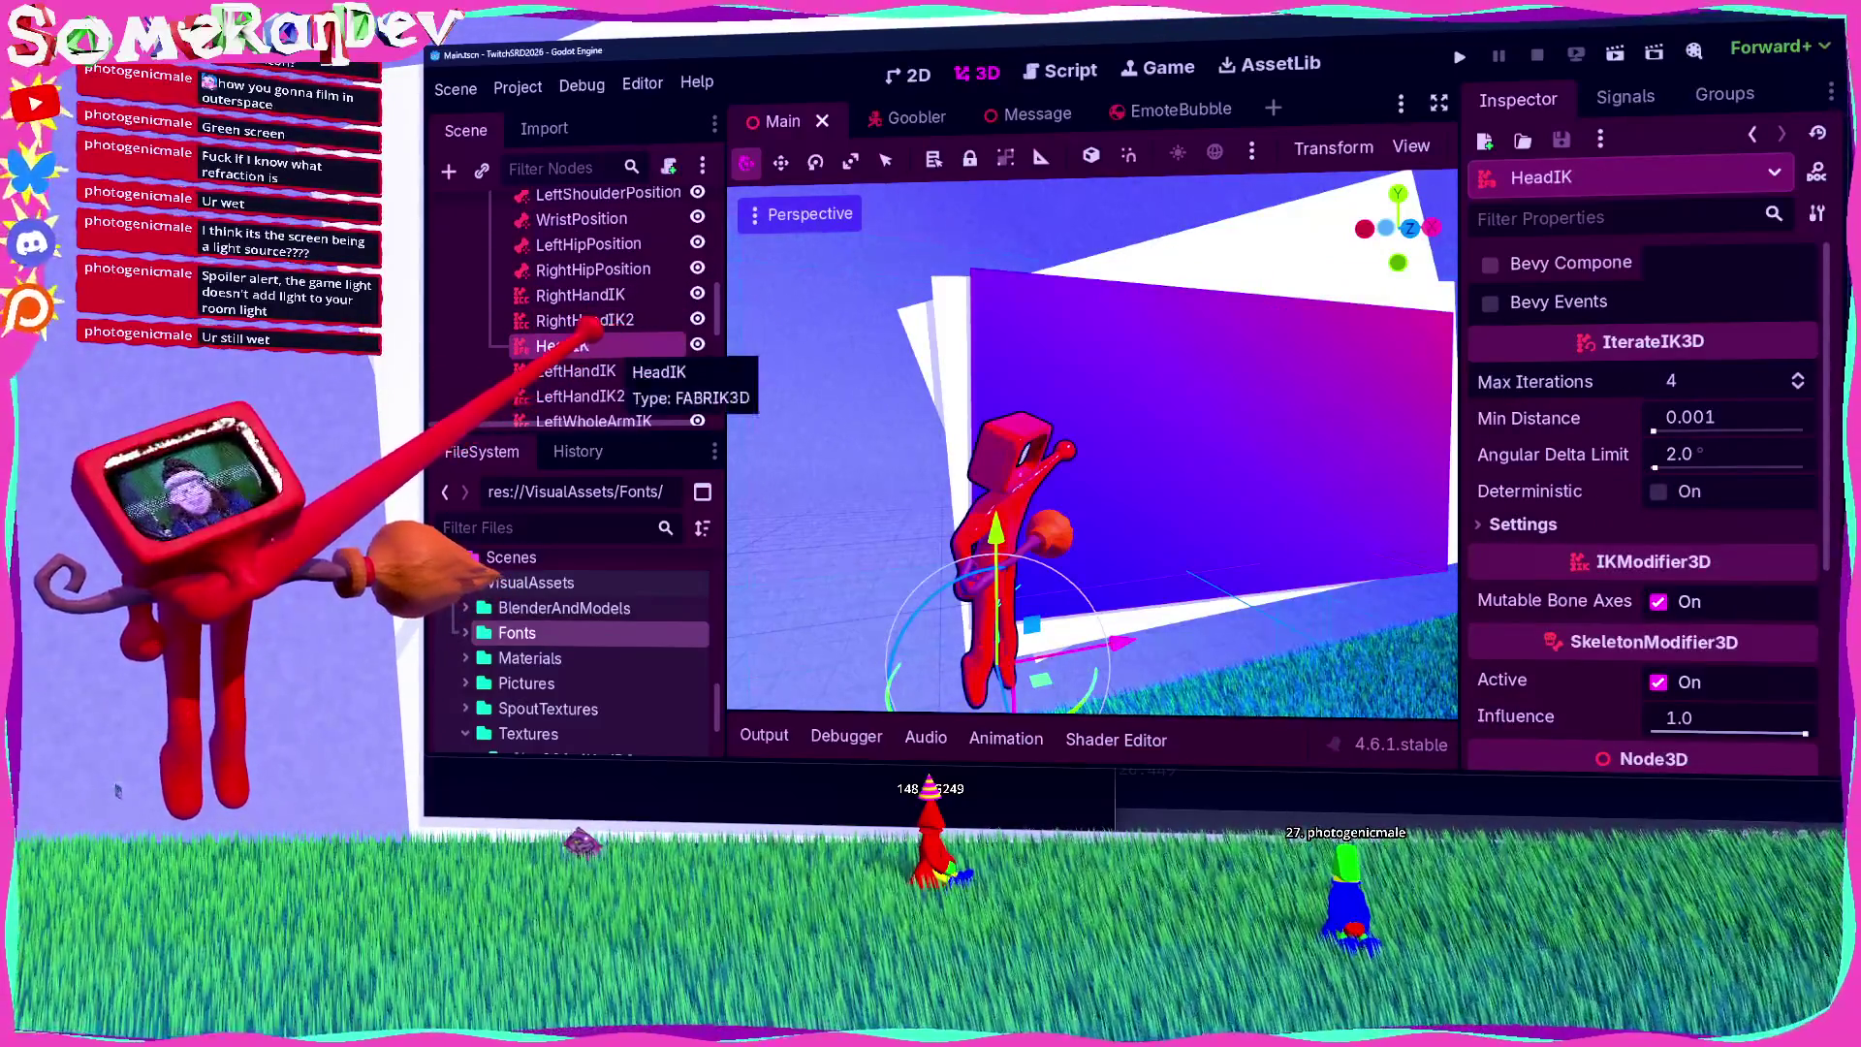
scroll(581, 330, down, 5)
scroll(572, 335, up, 5)
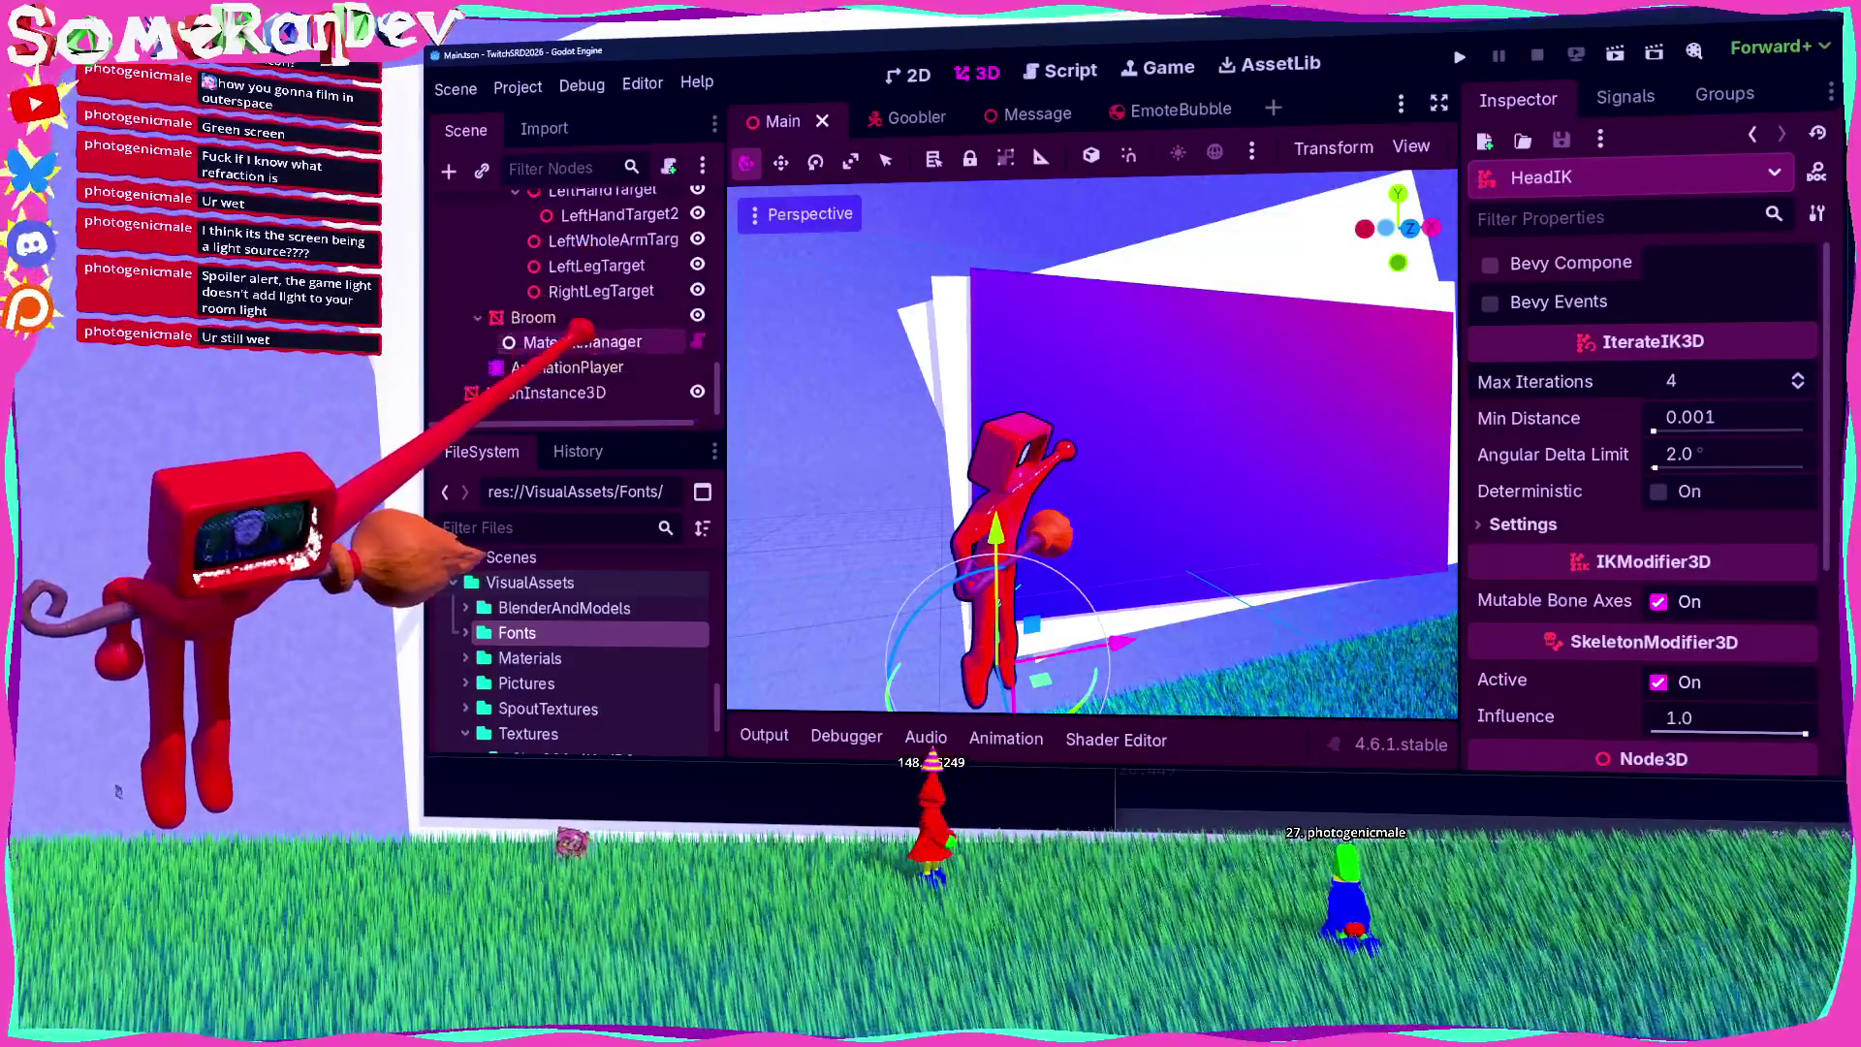
scroll(601, 311, up, 5)
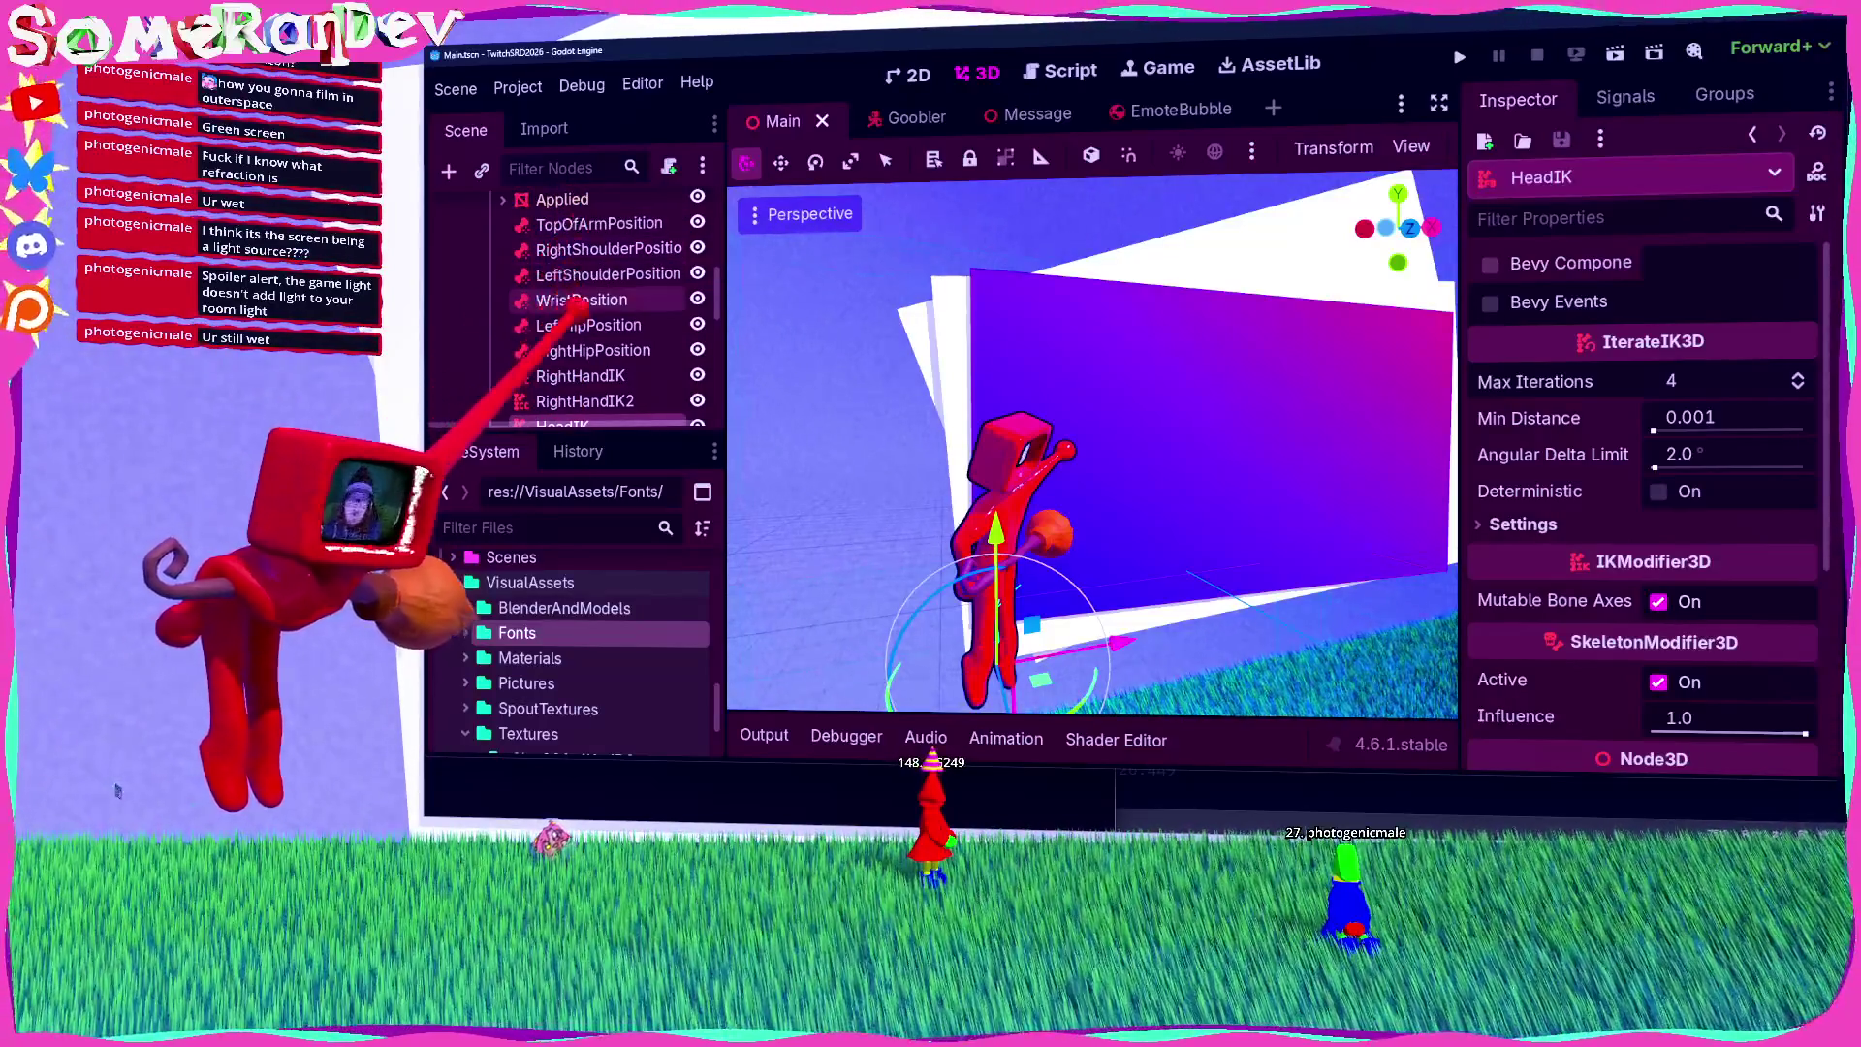
scroll(601, 310, up, 2)
click(562, 276)
click(562, 250)
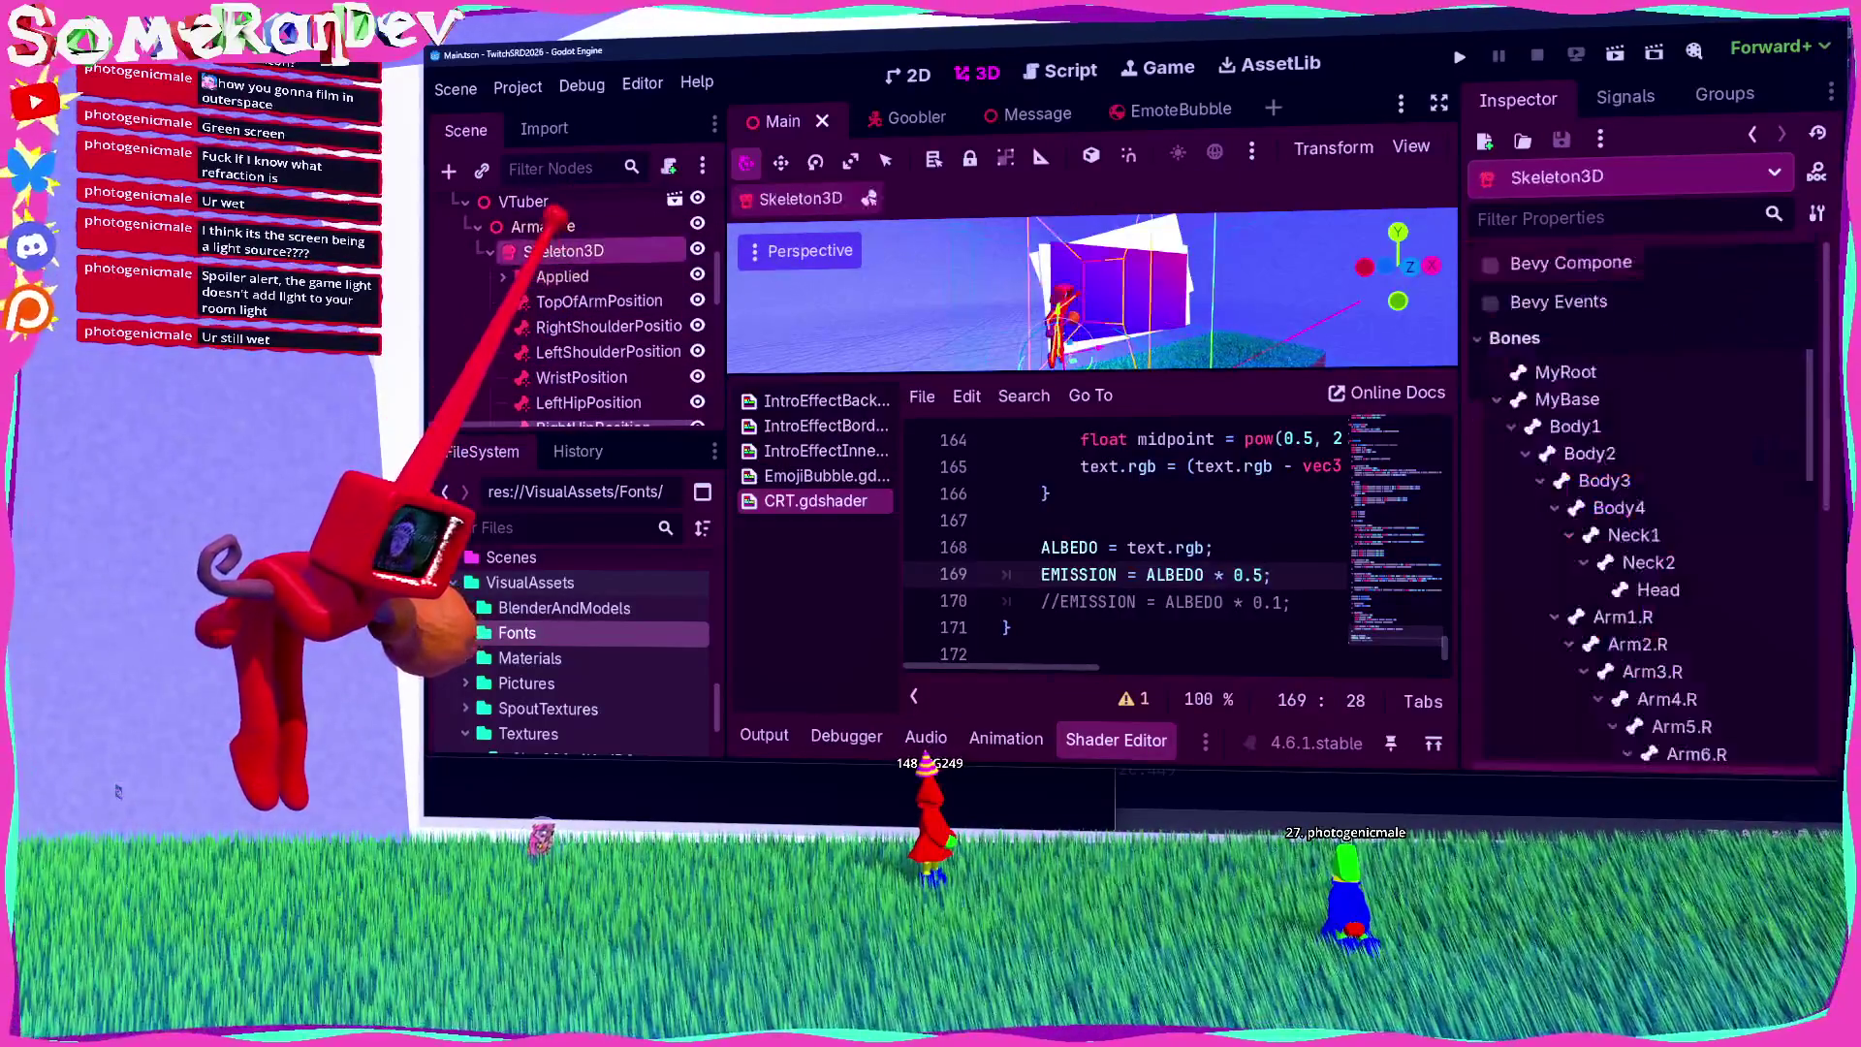
click(1105, 740)
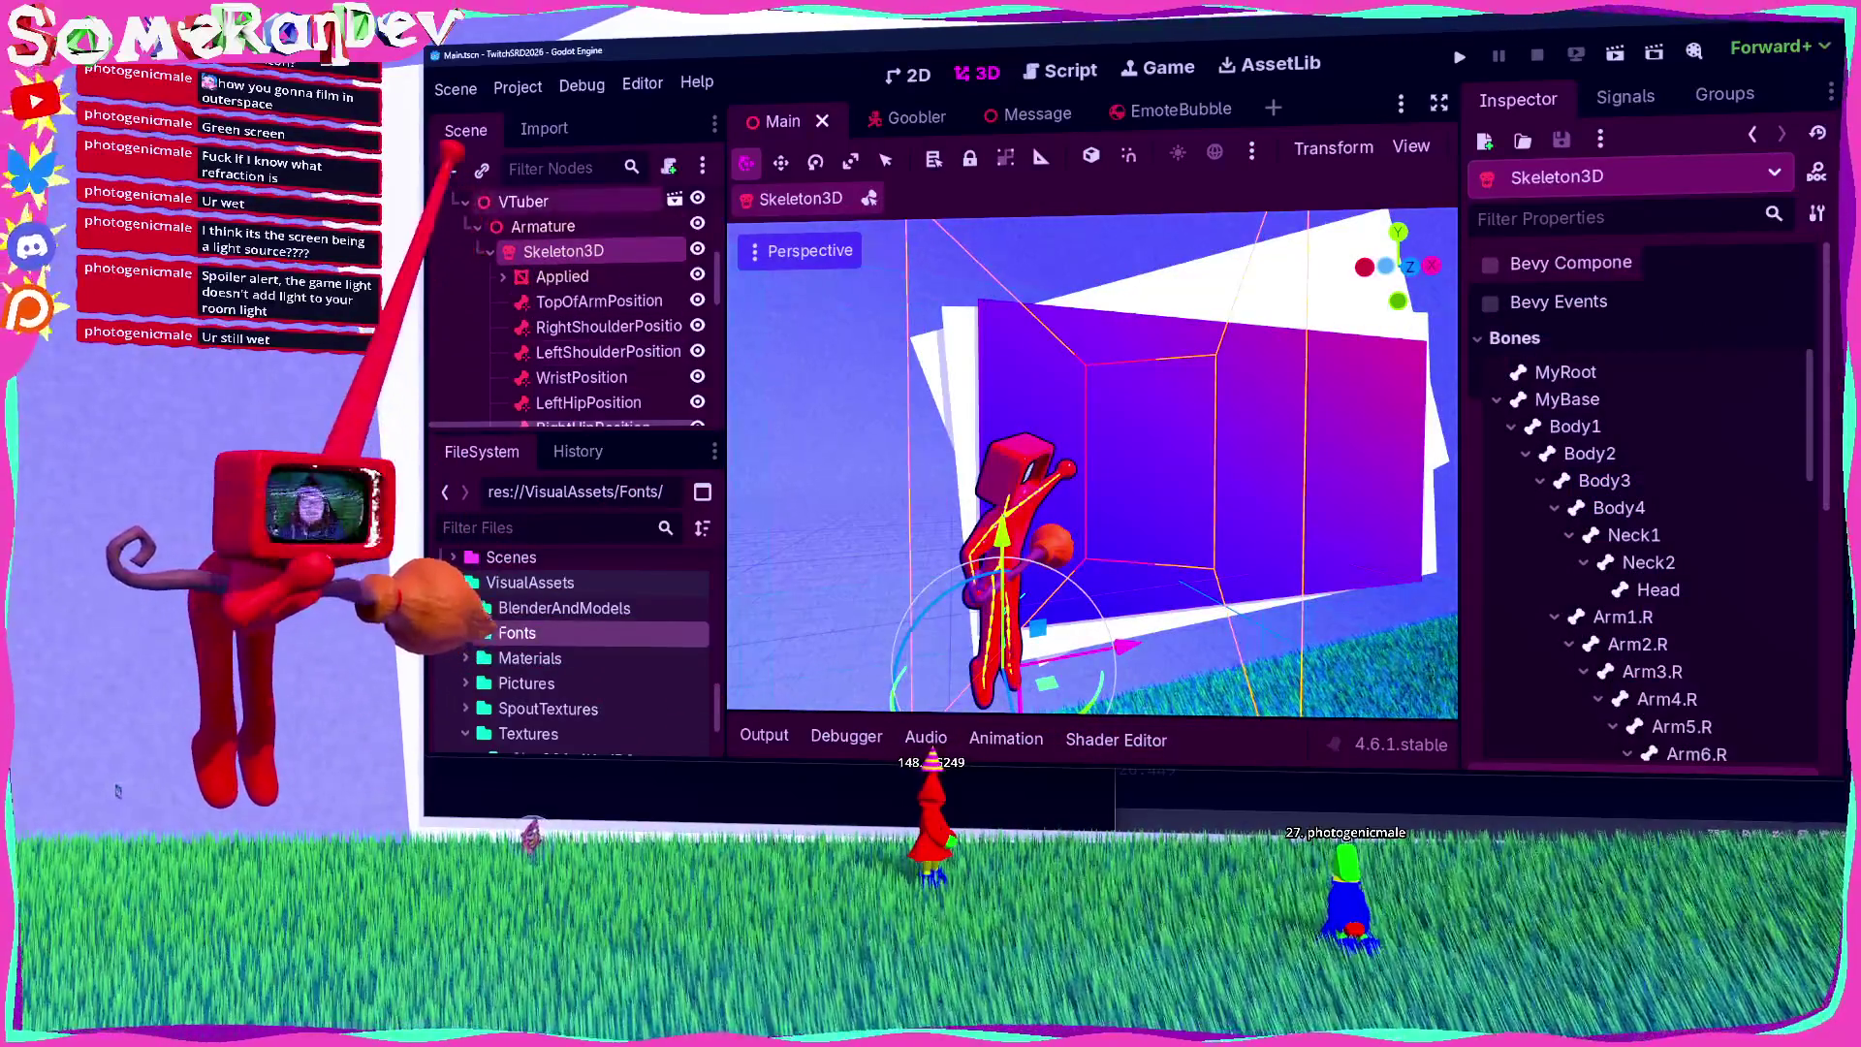
click(448, 171)
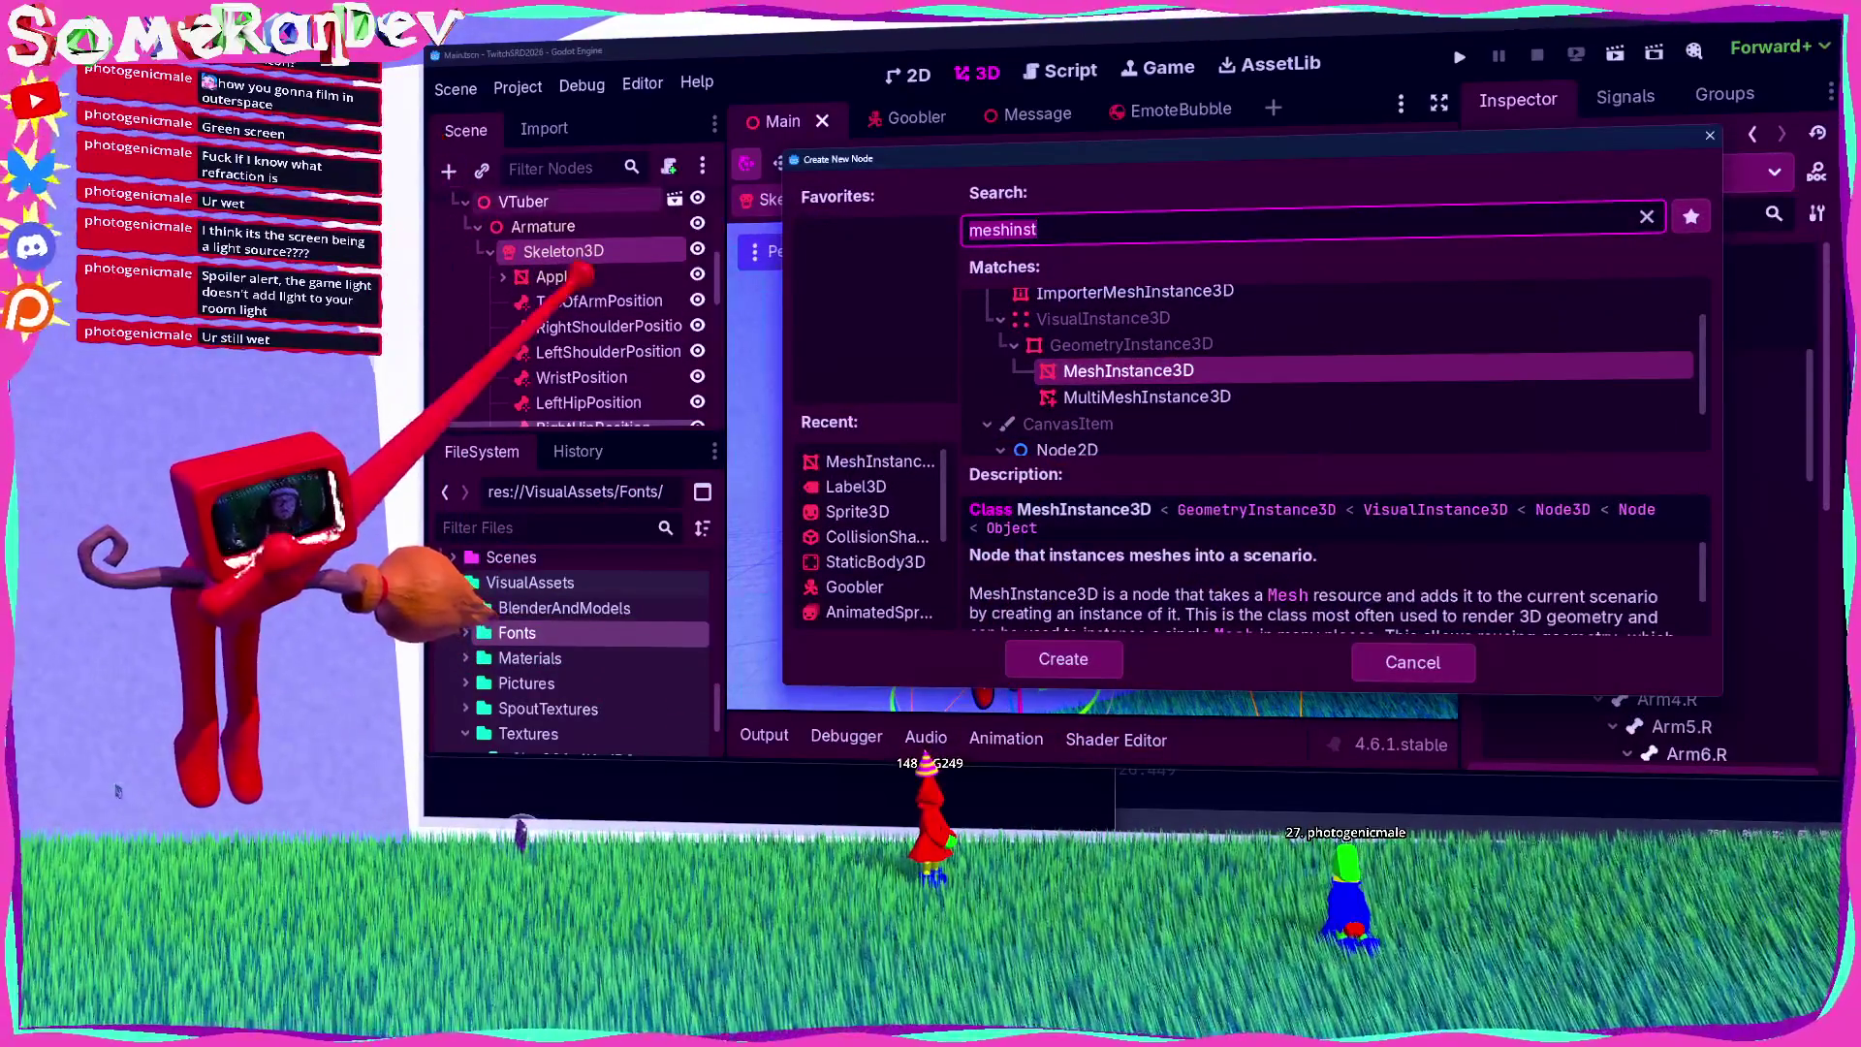
text(bone)
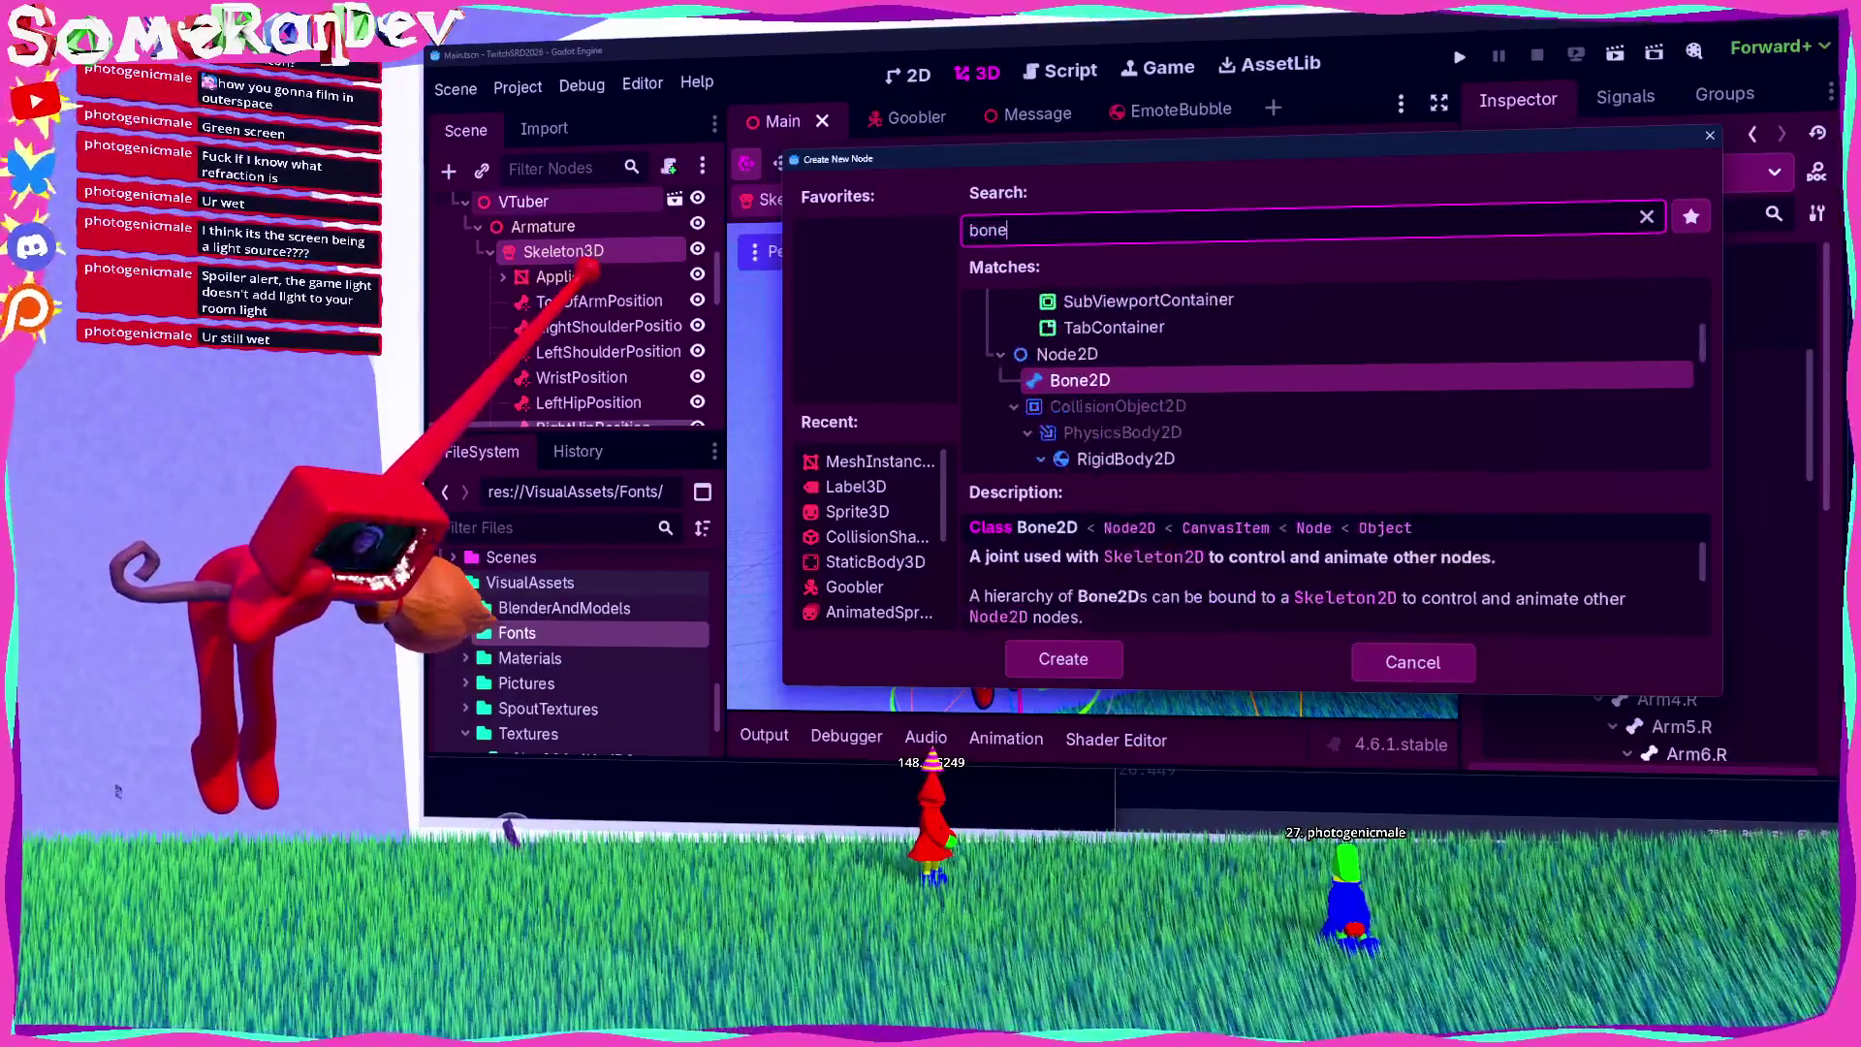
scroll(1124, 398, down, 3)
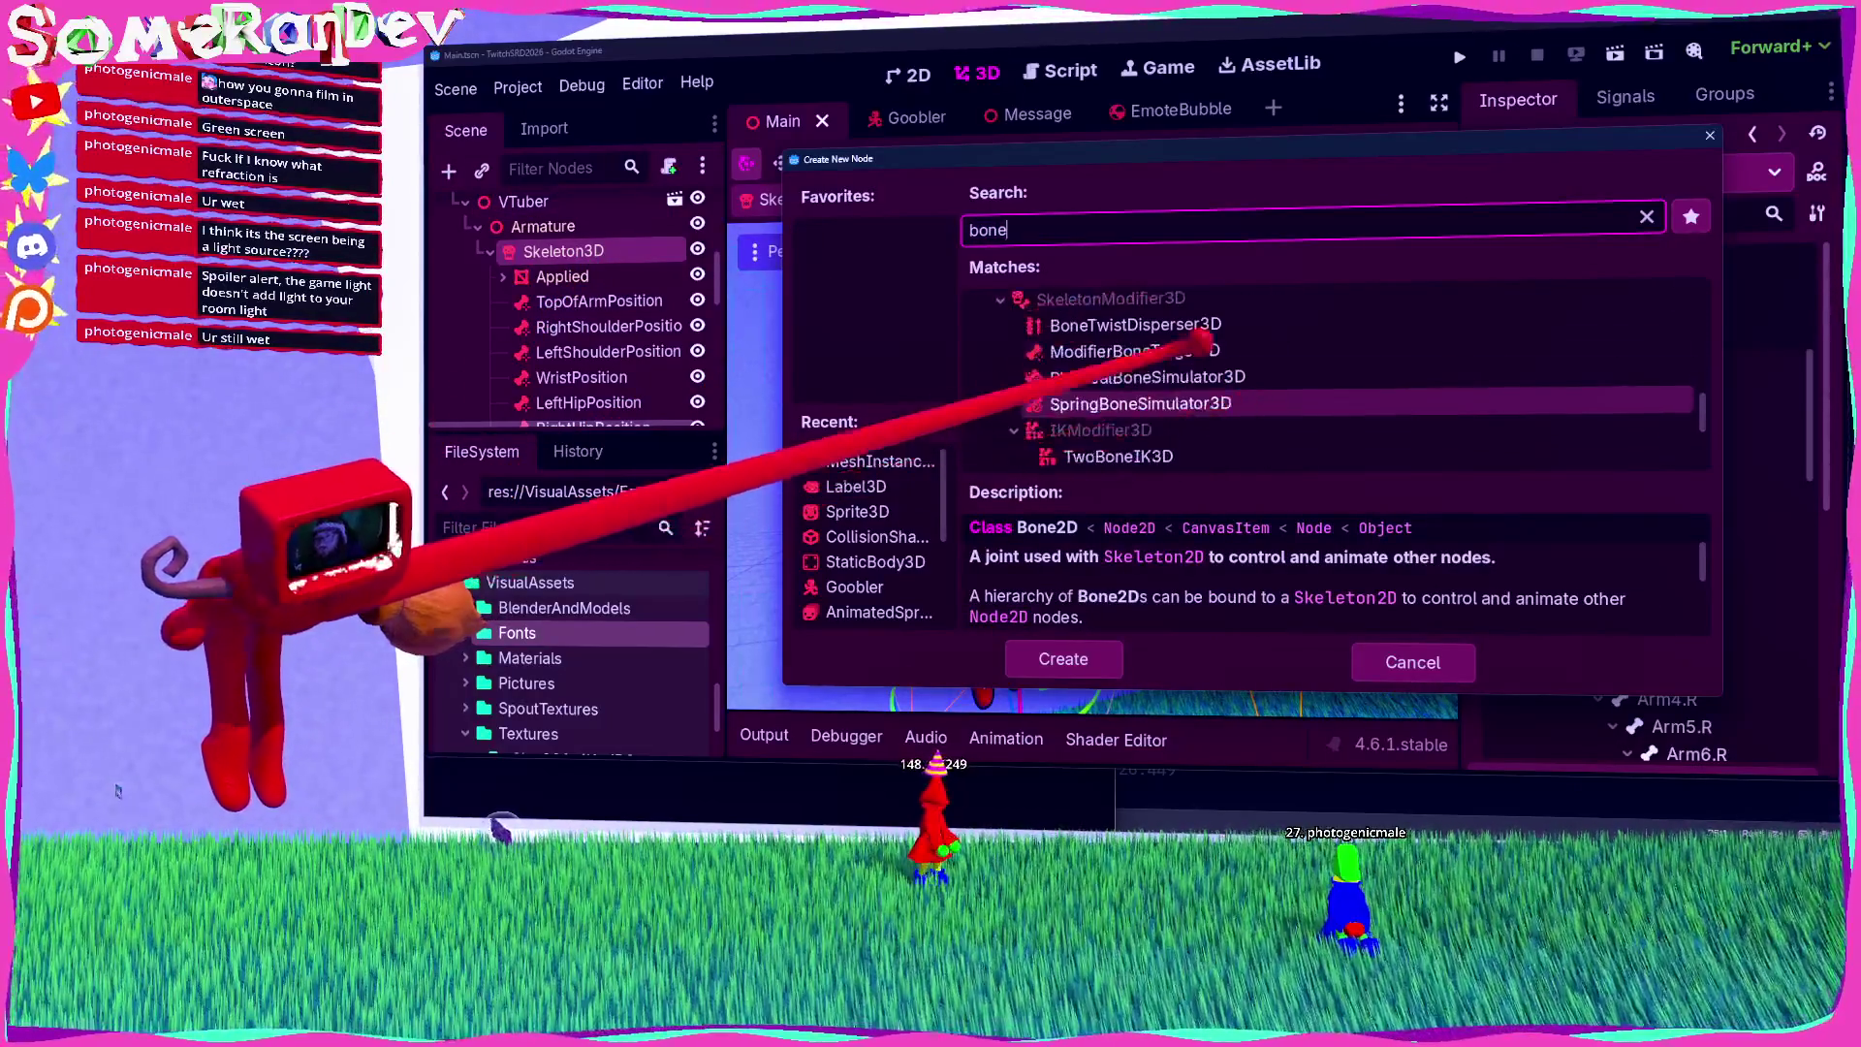
double_click(1201, 310)
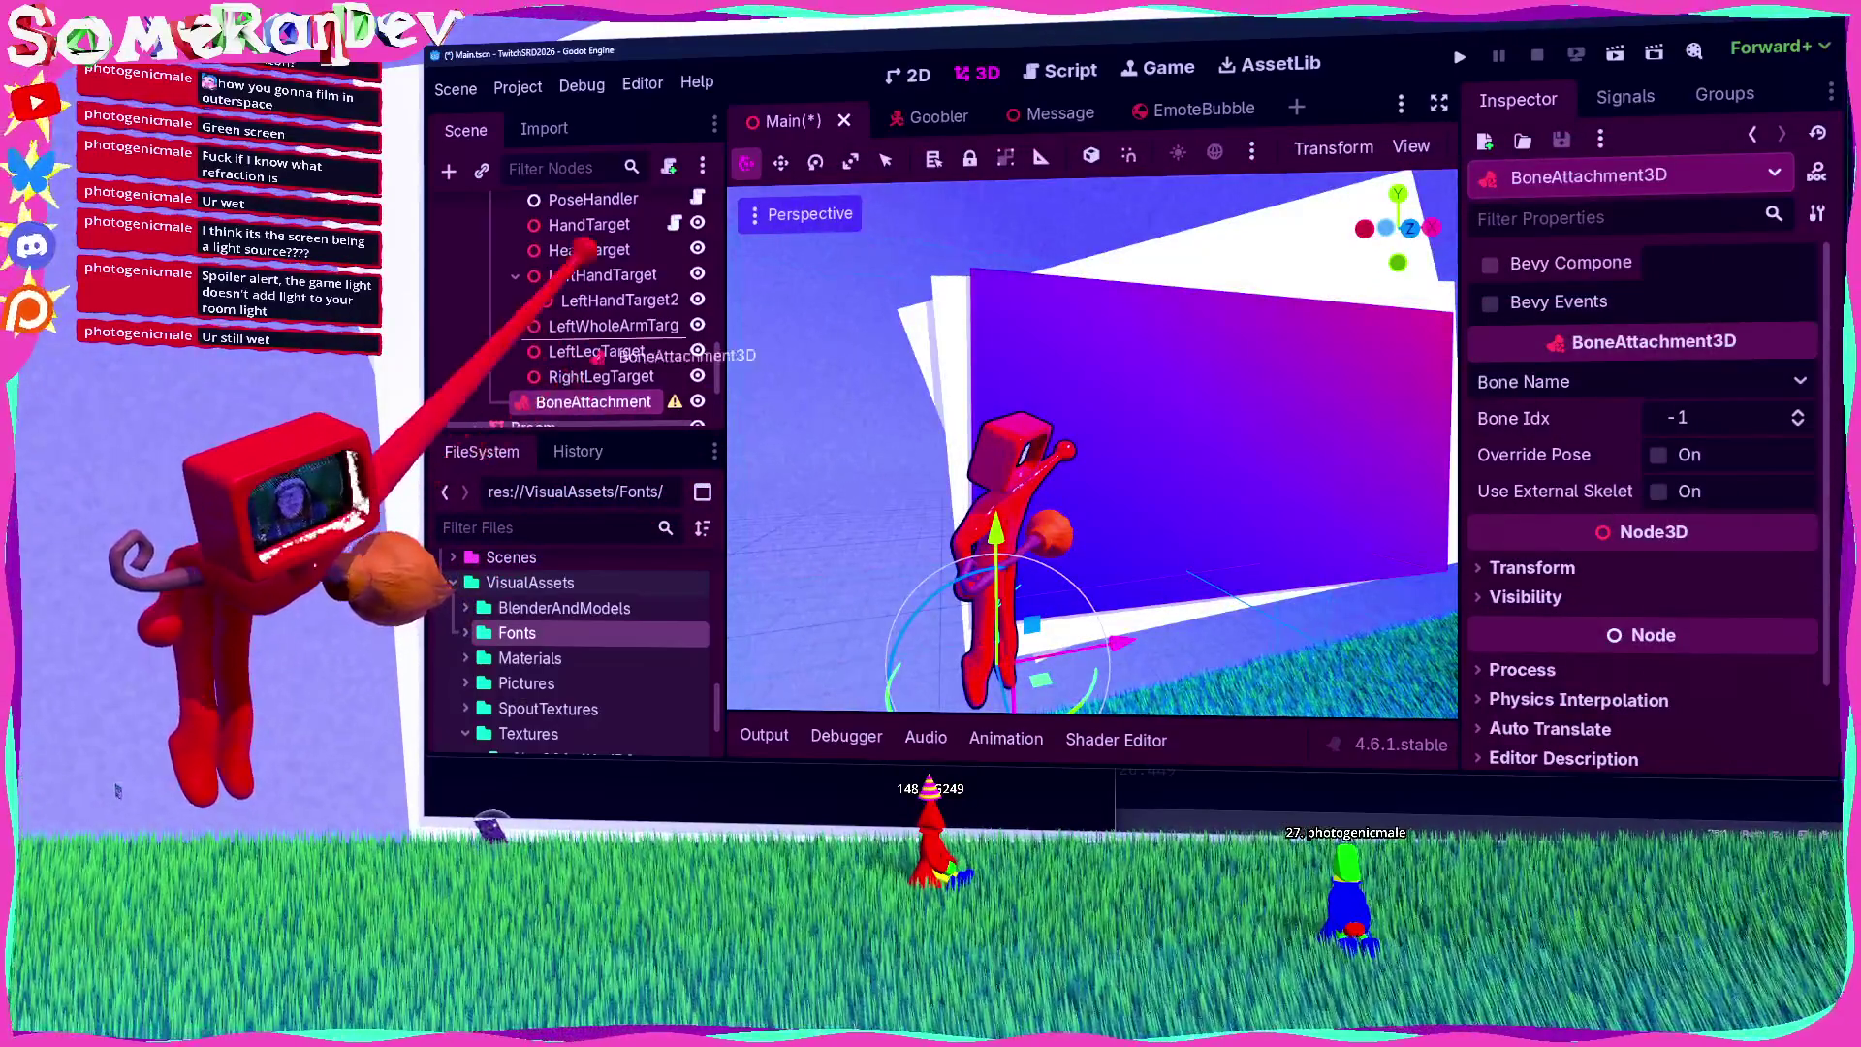
mouse_move(588, 250)
mouse_down()
mouse_move(585, 172)
mouse_move(562, 168)
mouse_up()
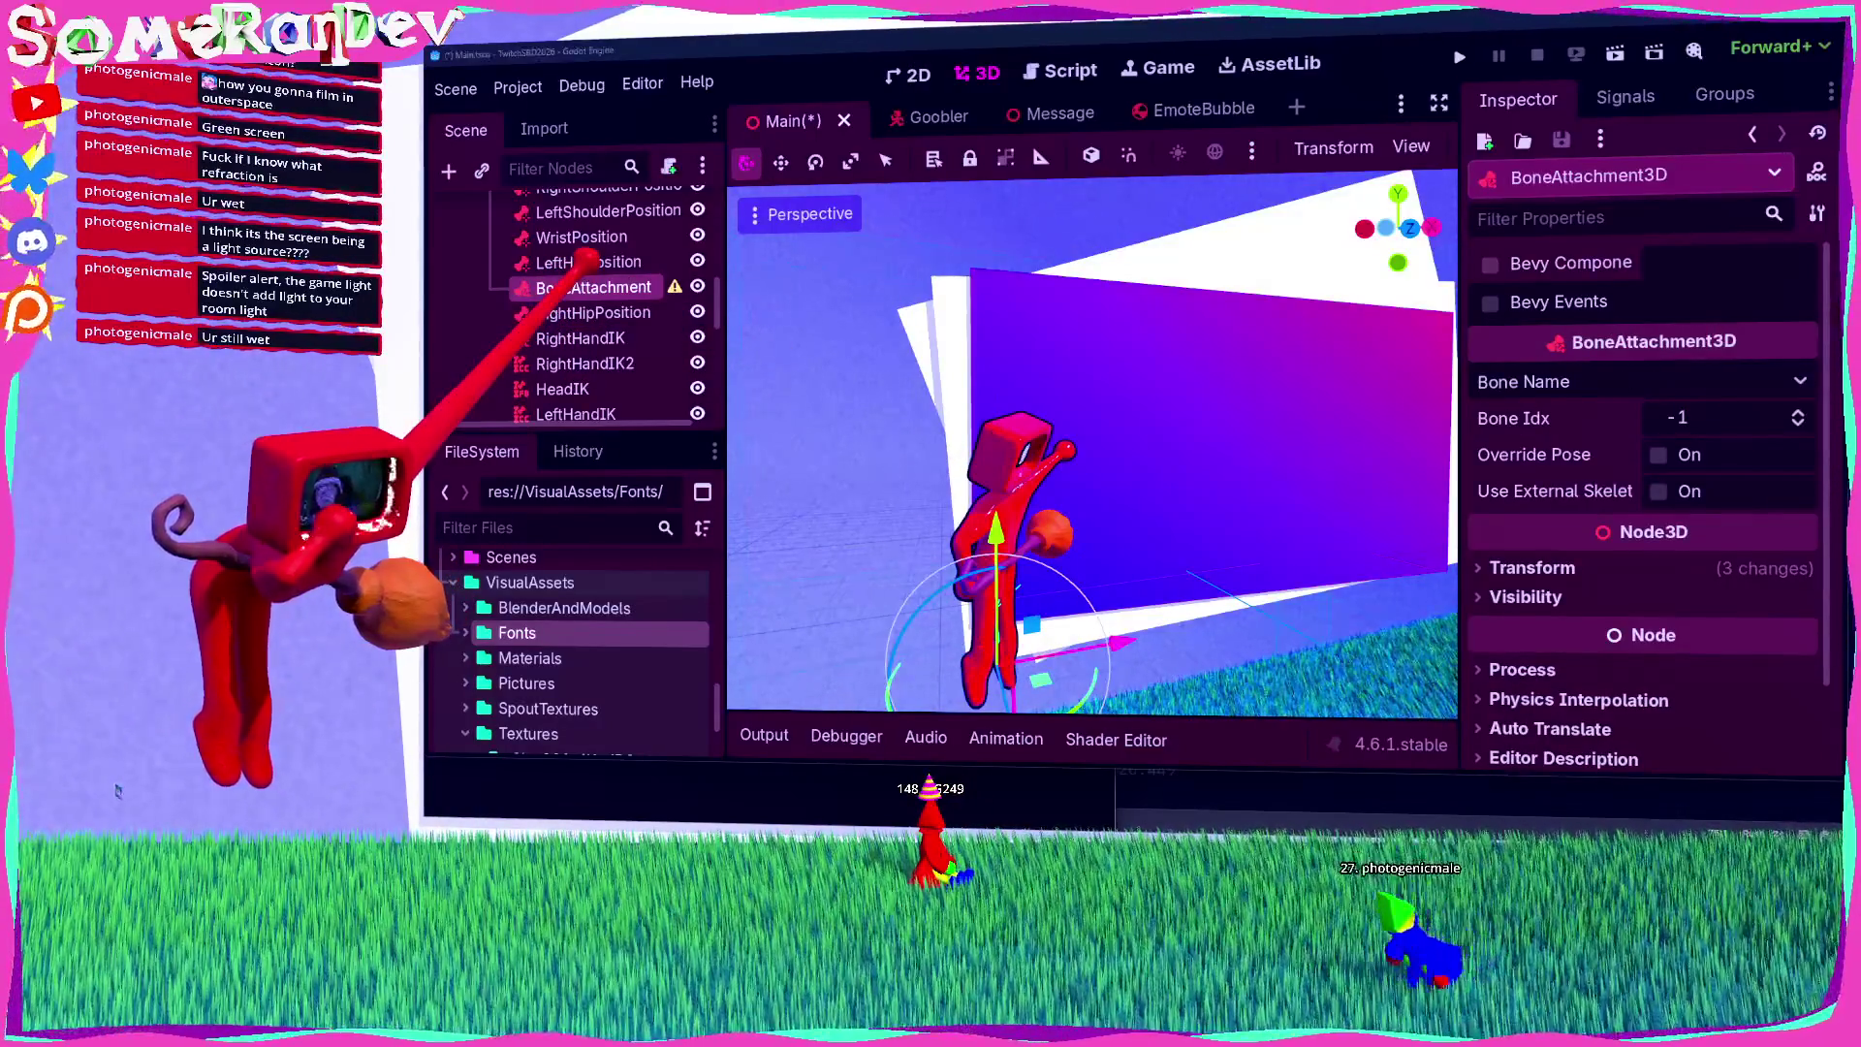
key(Delete)
key(Return)
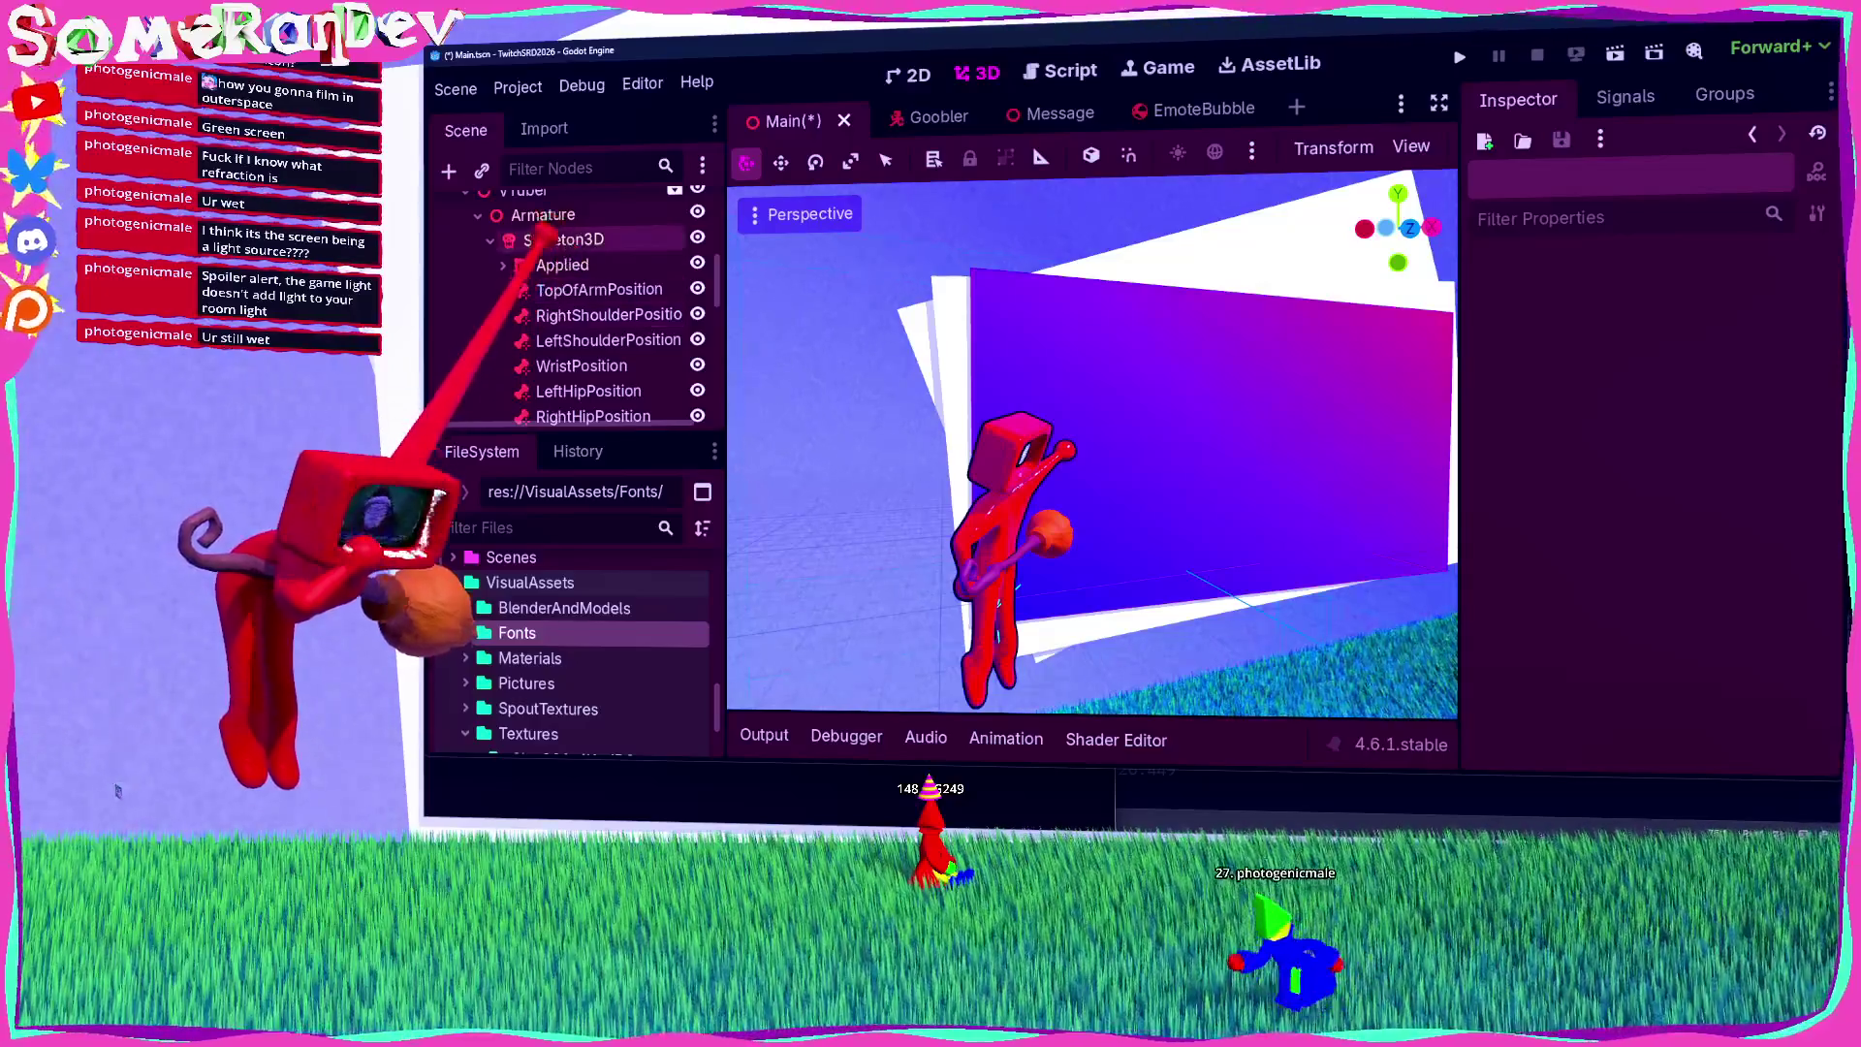
Step: Add a ModifierBoneTarget3D under Skeleton3D and move it up beside the hip position nodes
click(563, 239)
key(ctrl+a)
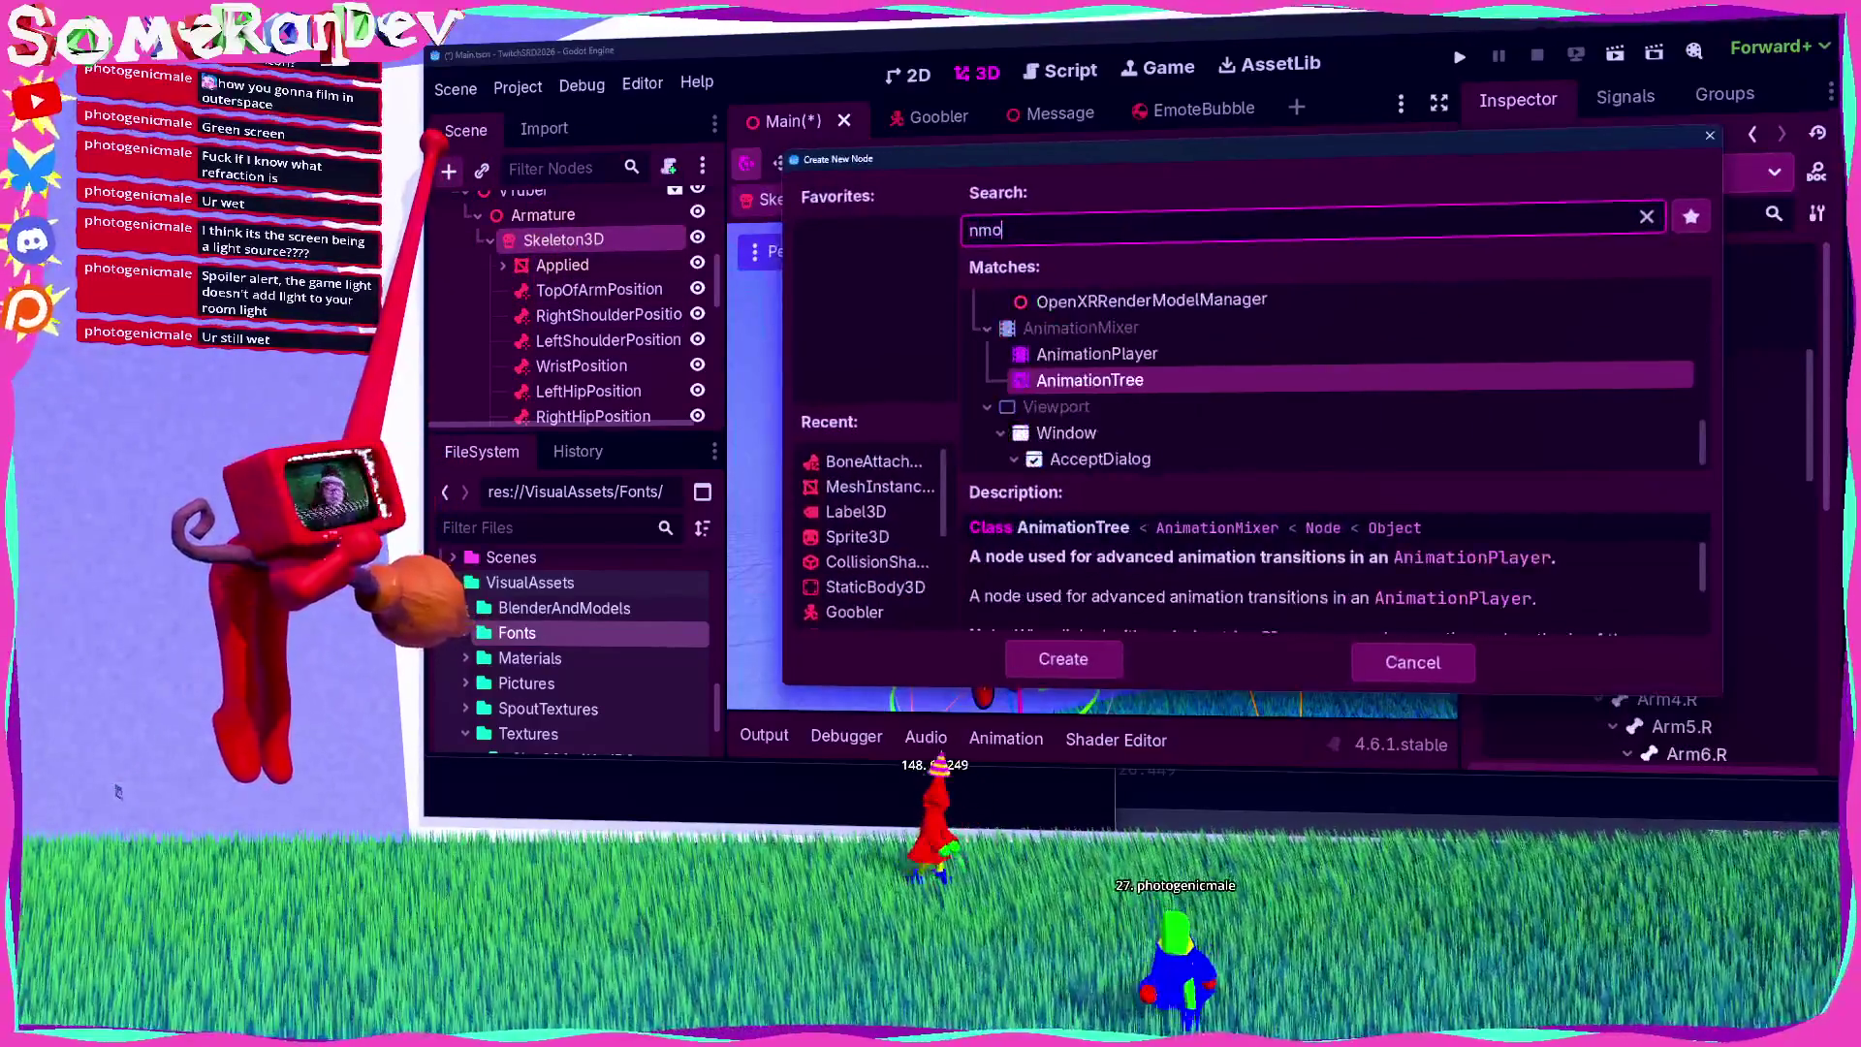
text(modifier)
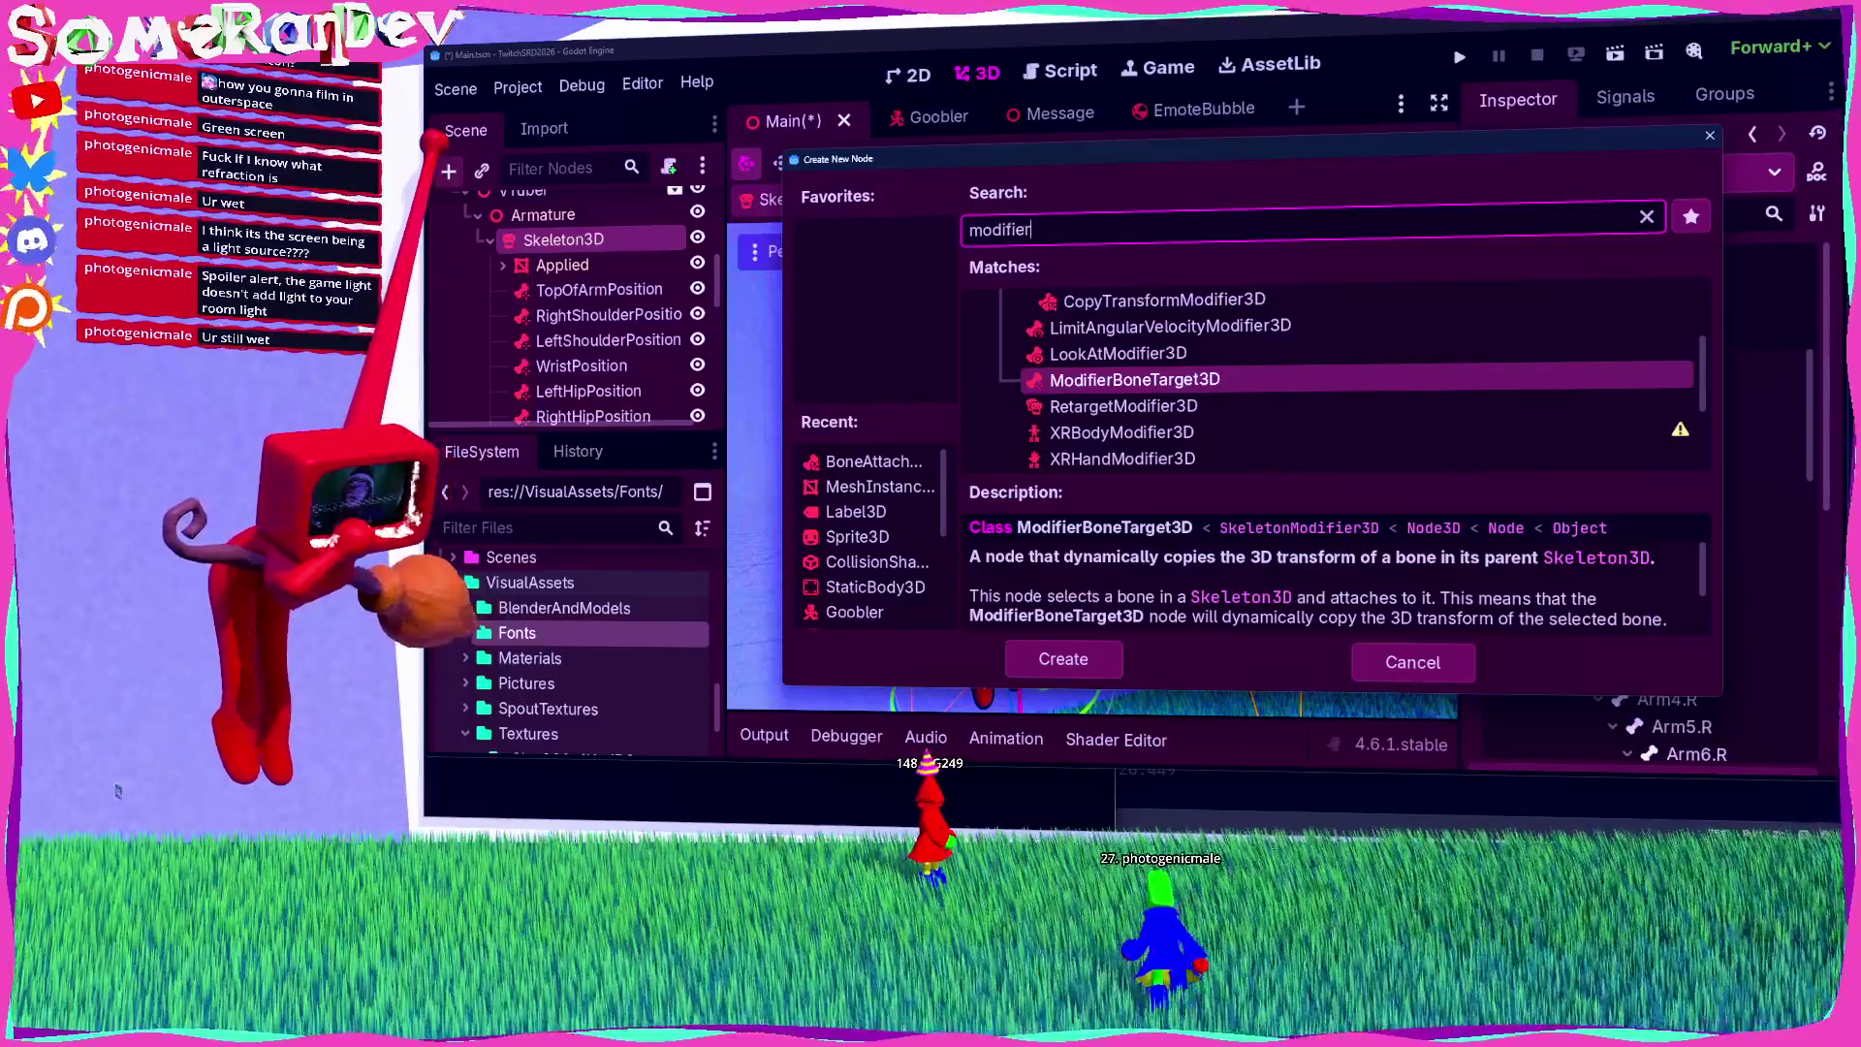
key(Return)
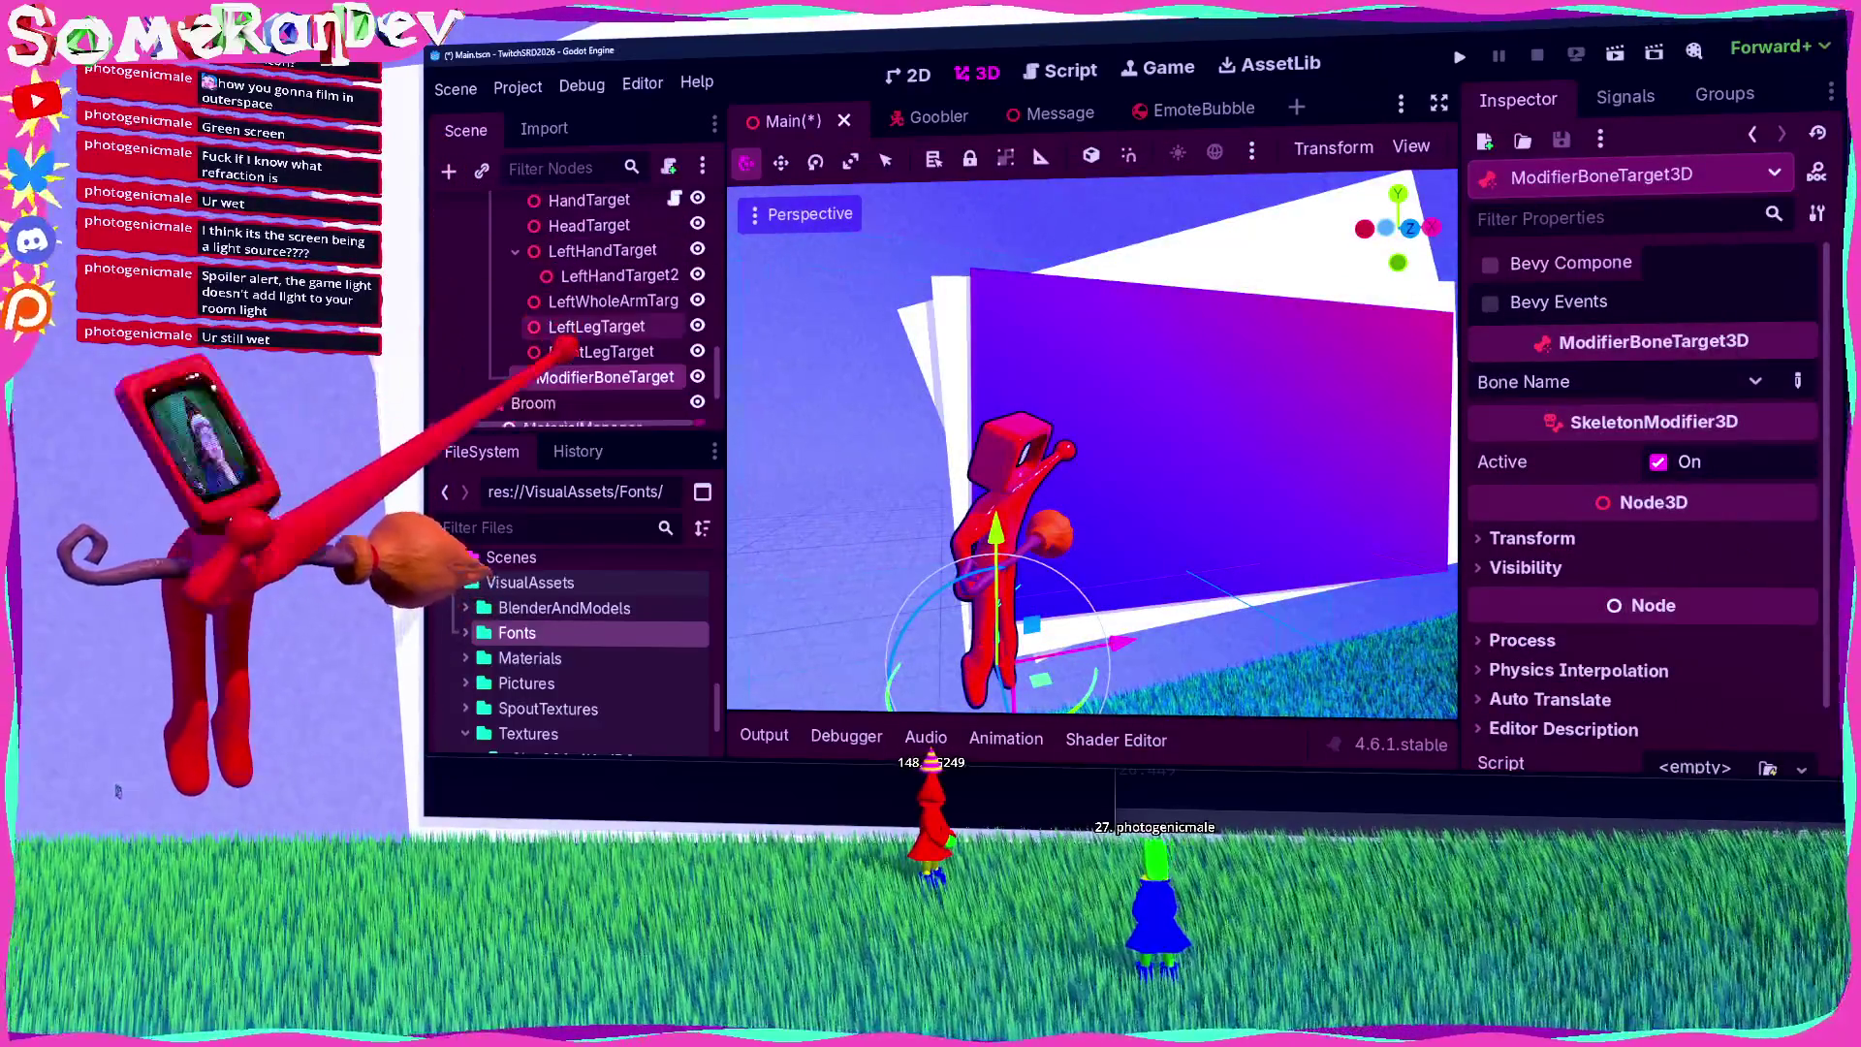
mouse_move(581, 373)
mouse_down()
mouse_move(577, 271)
mouse_move(580, 291)
mouse_up()
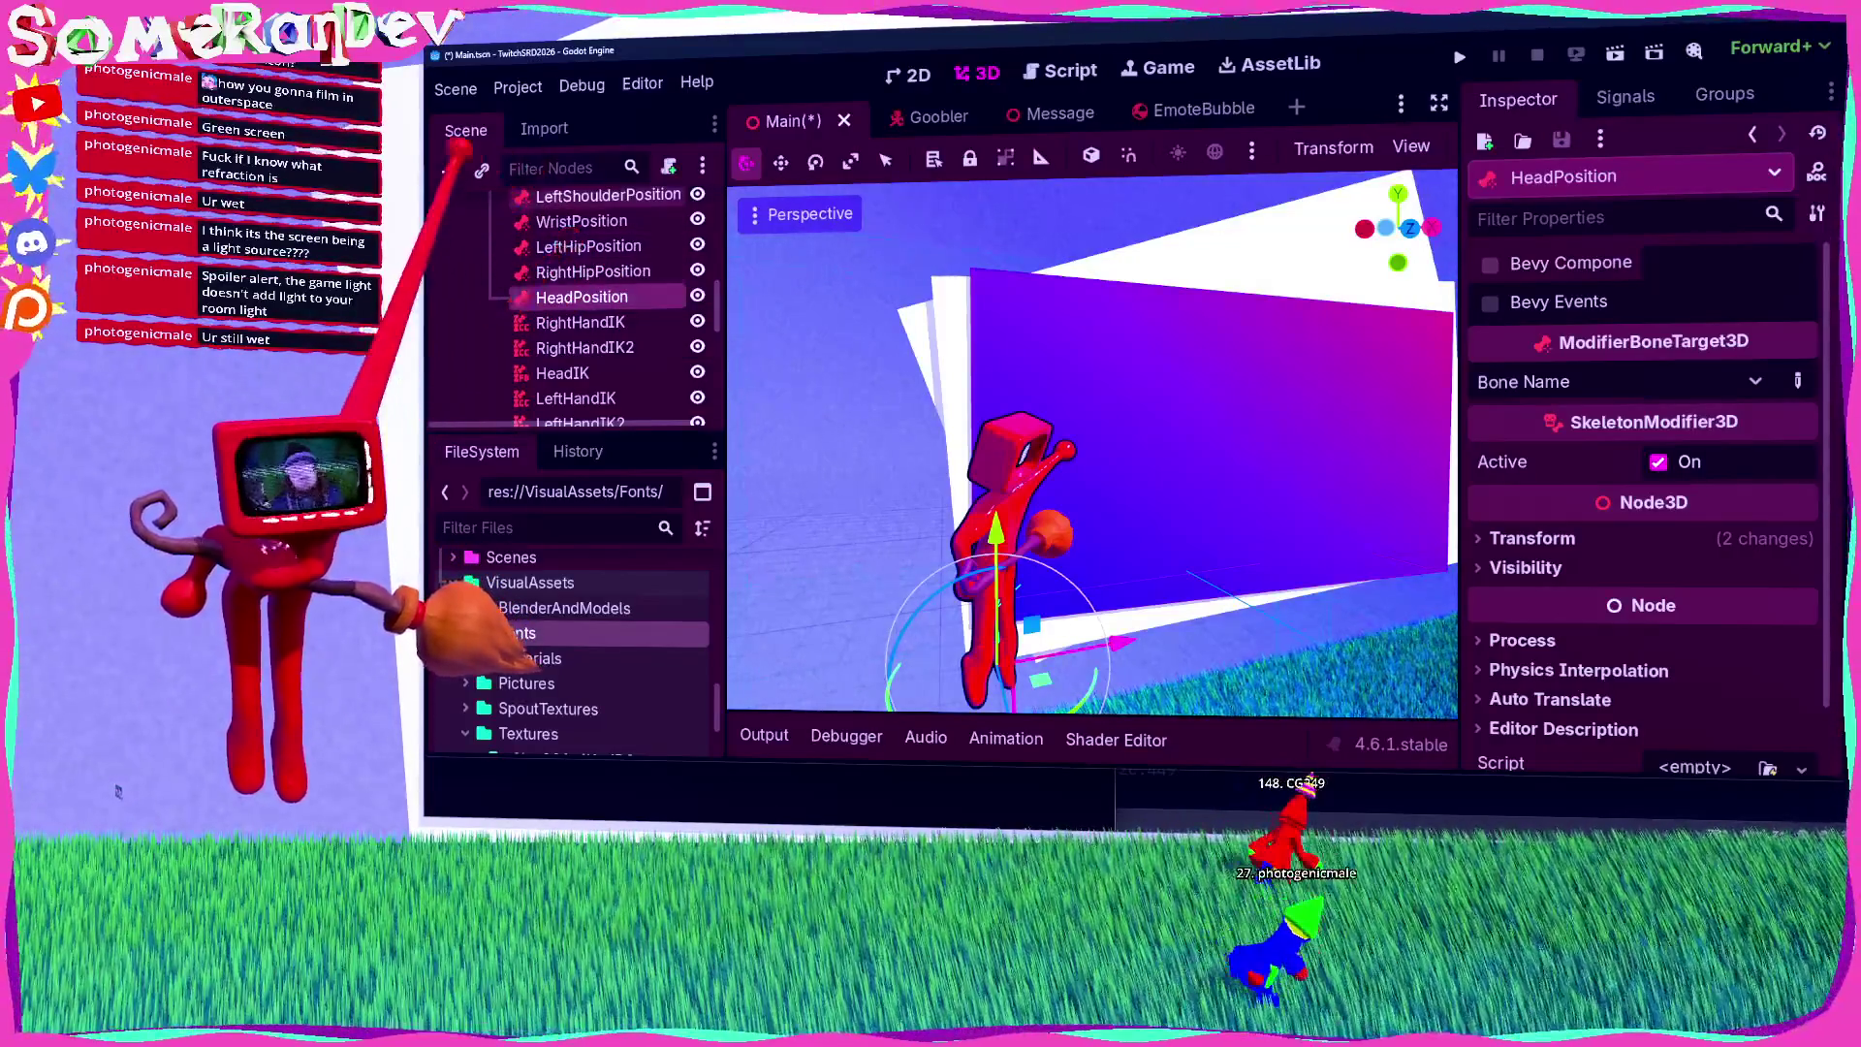
Step: Create a SpotLight3D under HeadPosition by searching 'light'
key(ctrl+a)
text(Ik)
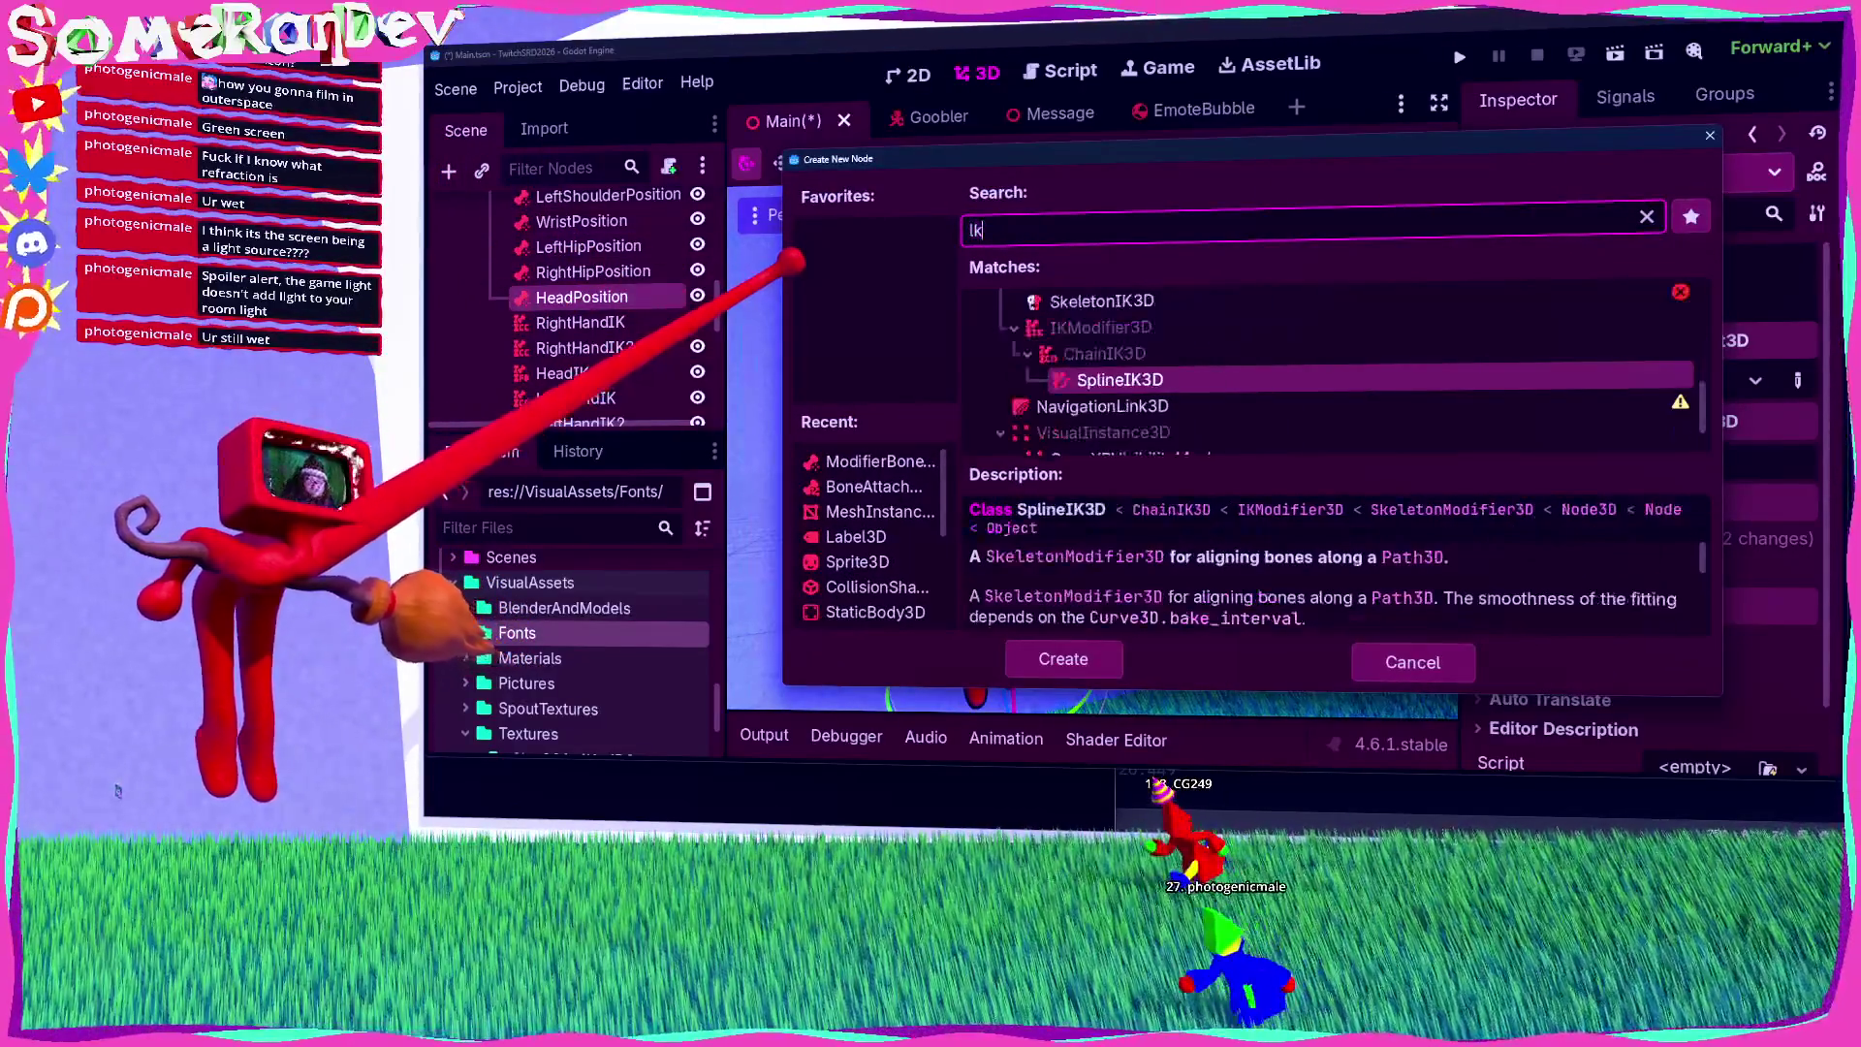
key(BackSpace)
key(BackSpace)
text(light)
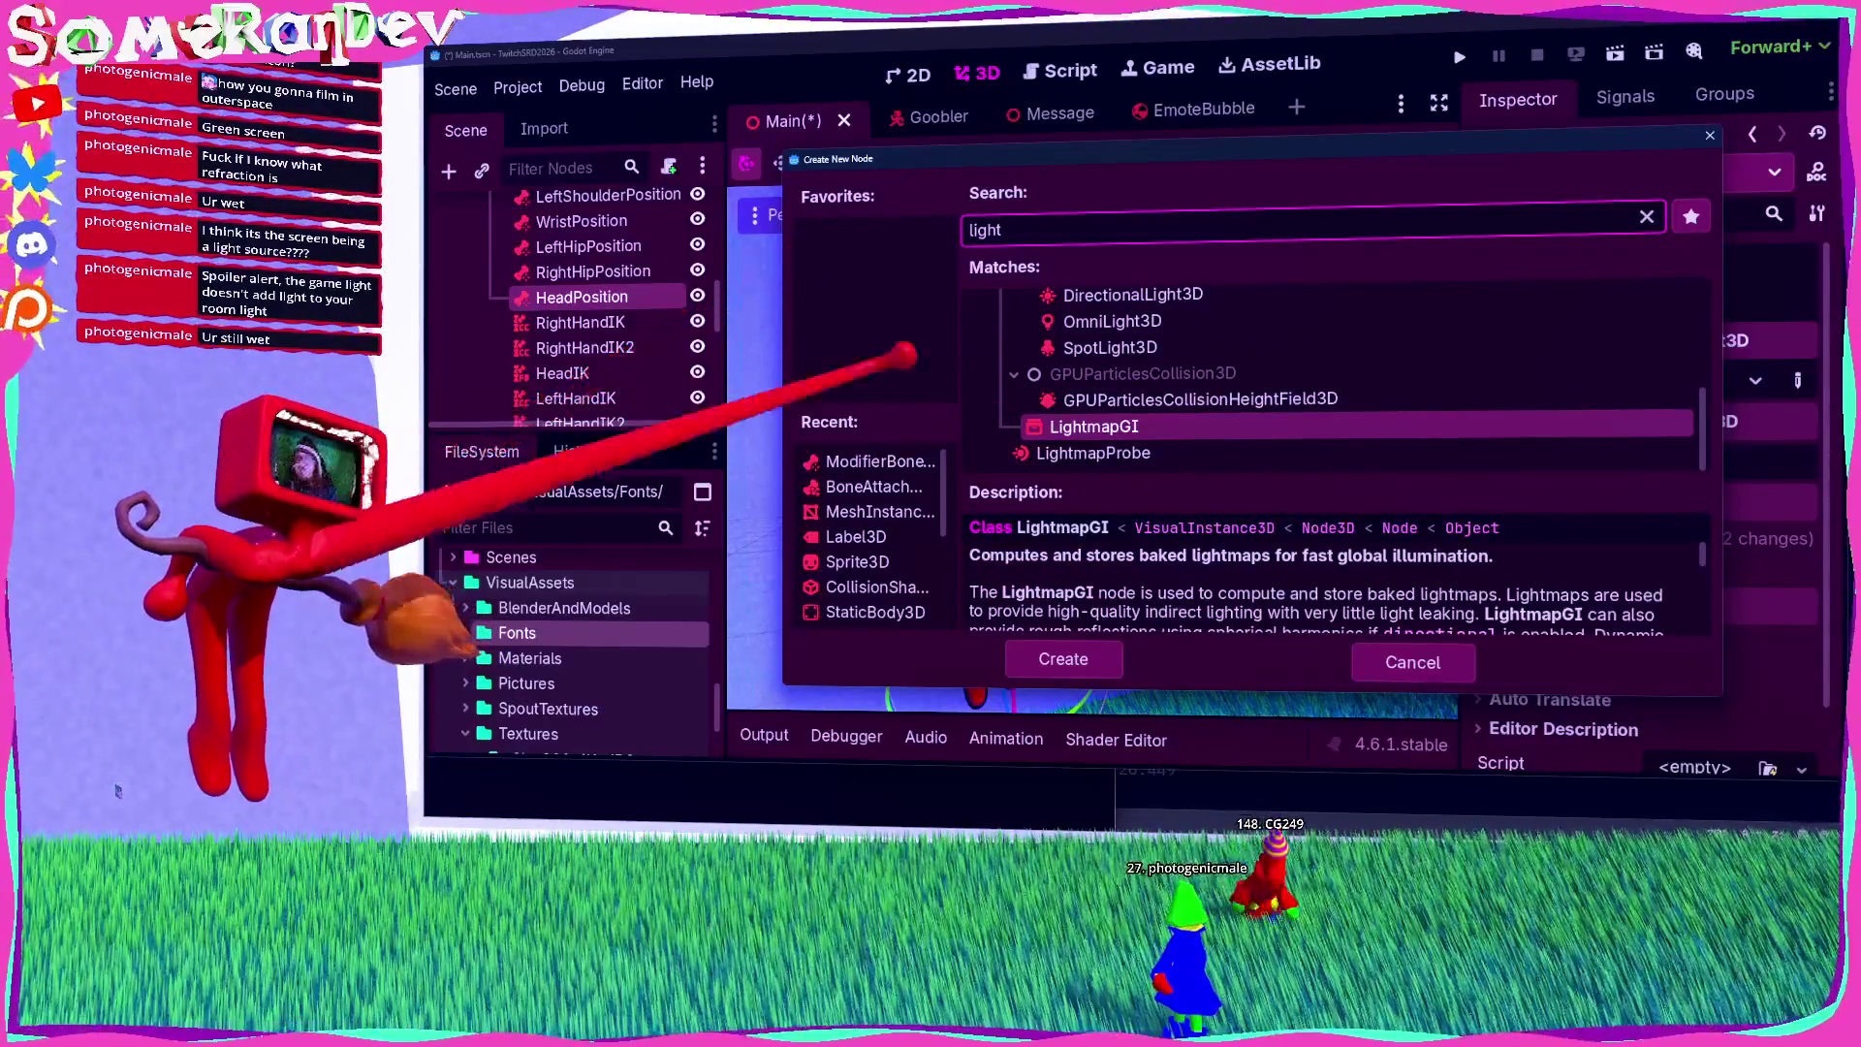
key(Down)
key(Return)
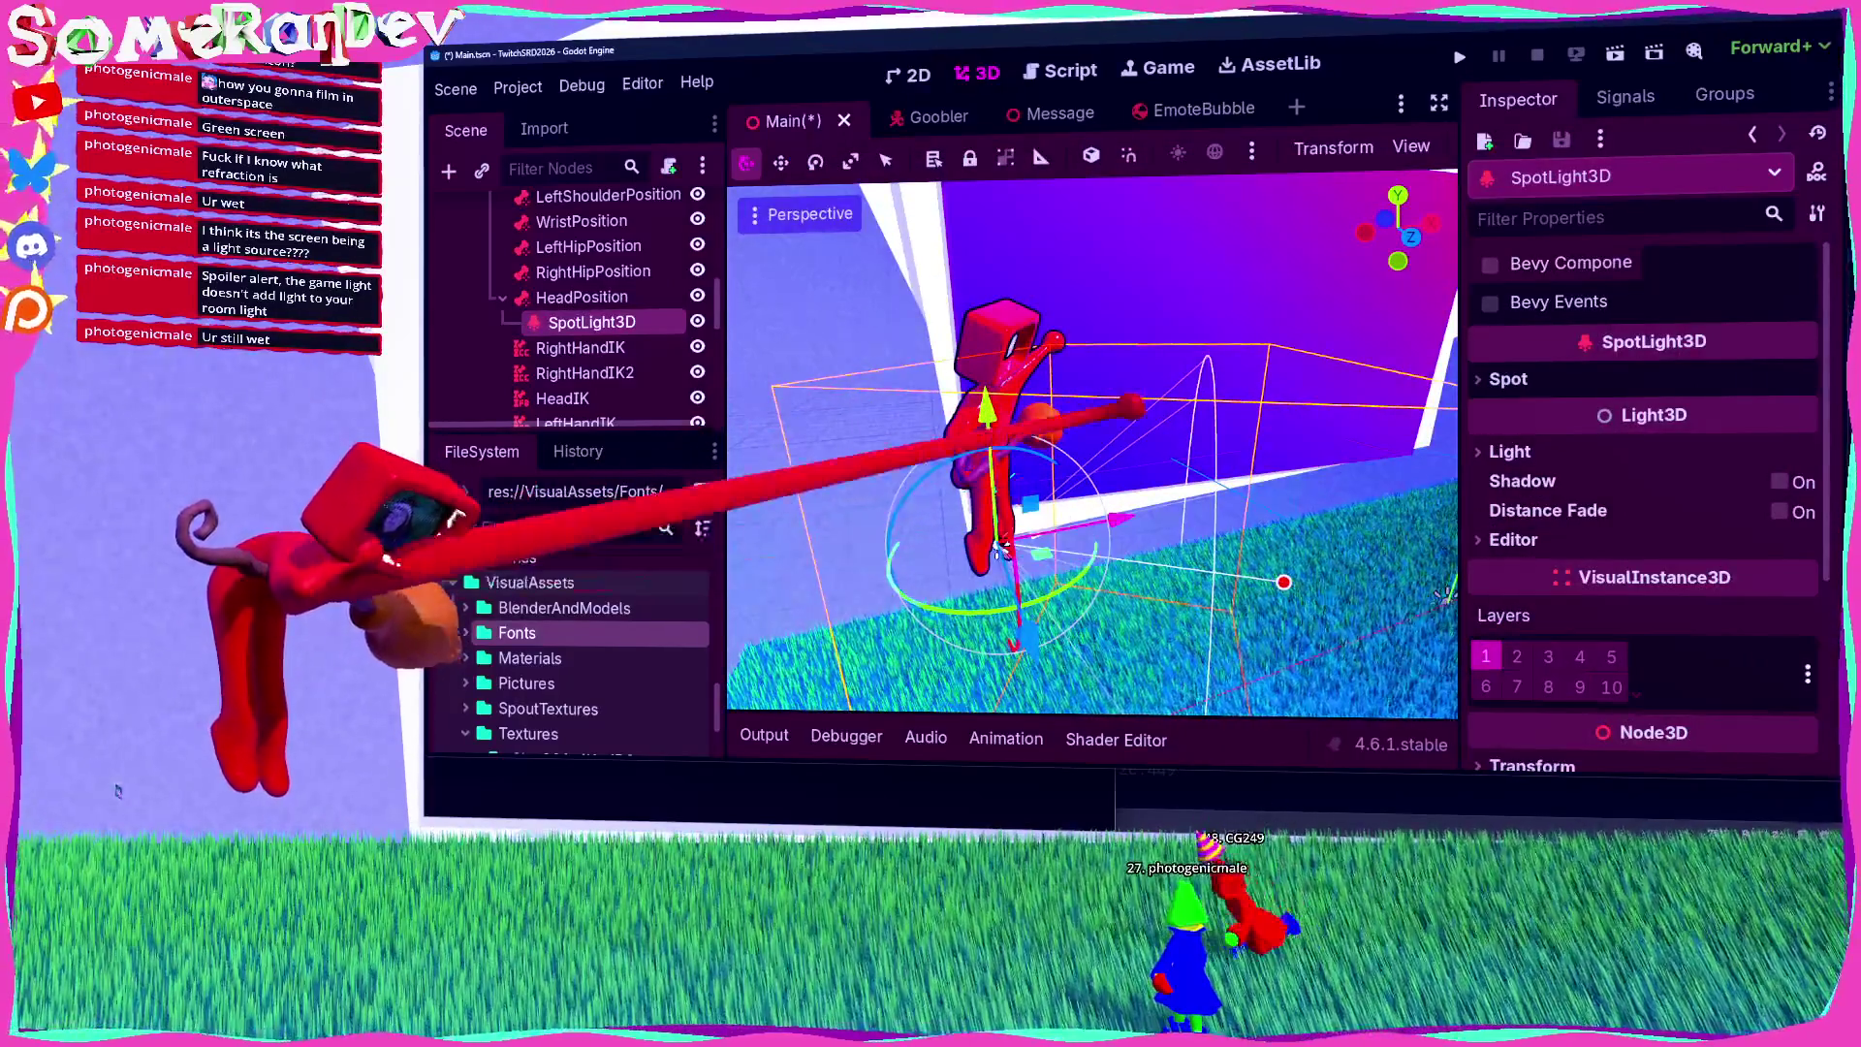
Step: Set HeadPosition's Bone Name to Head, then reselect the SpotLight3D
click(581, 296)
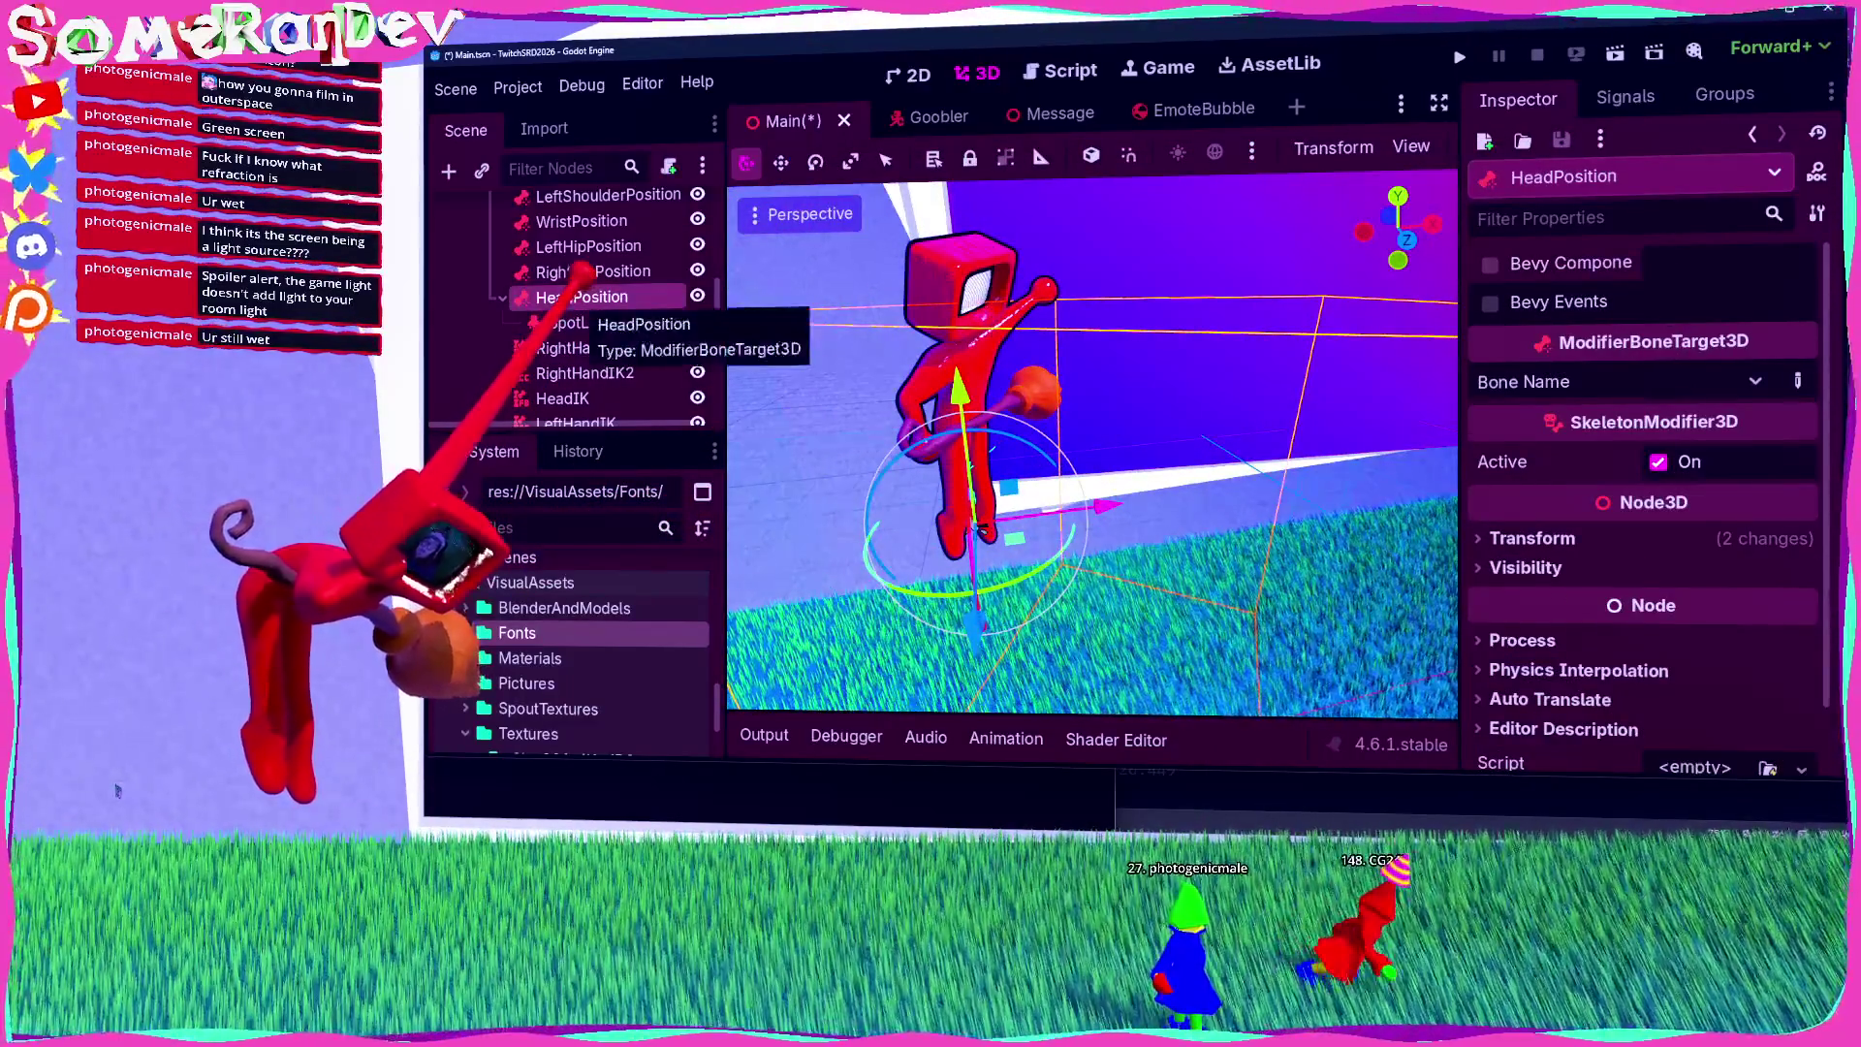
key(Down)
key(Up)
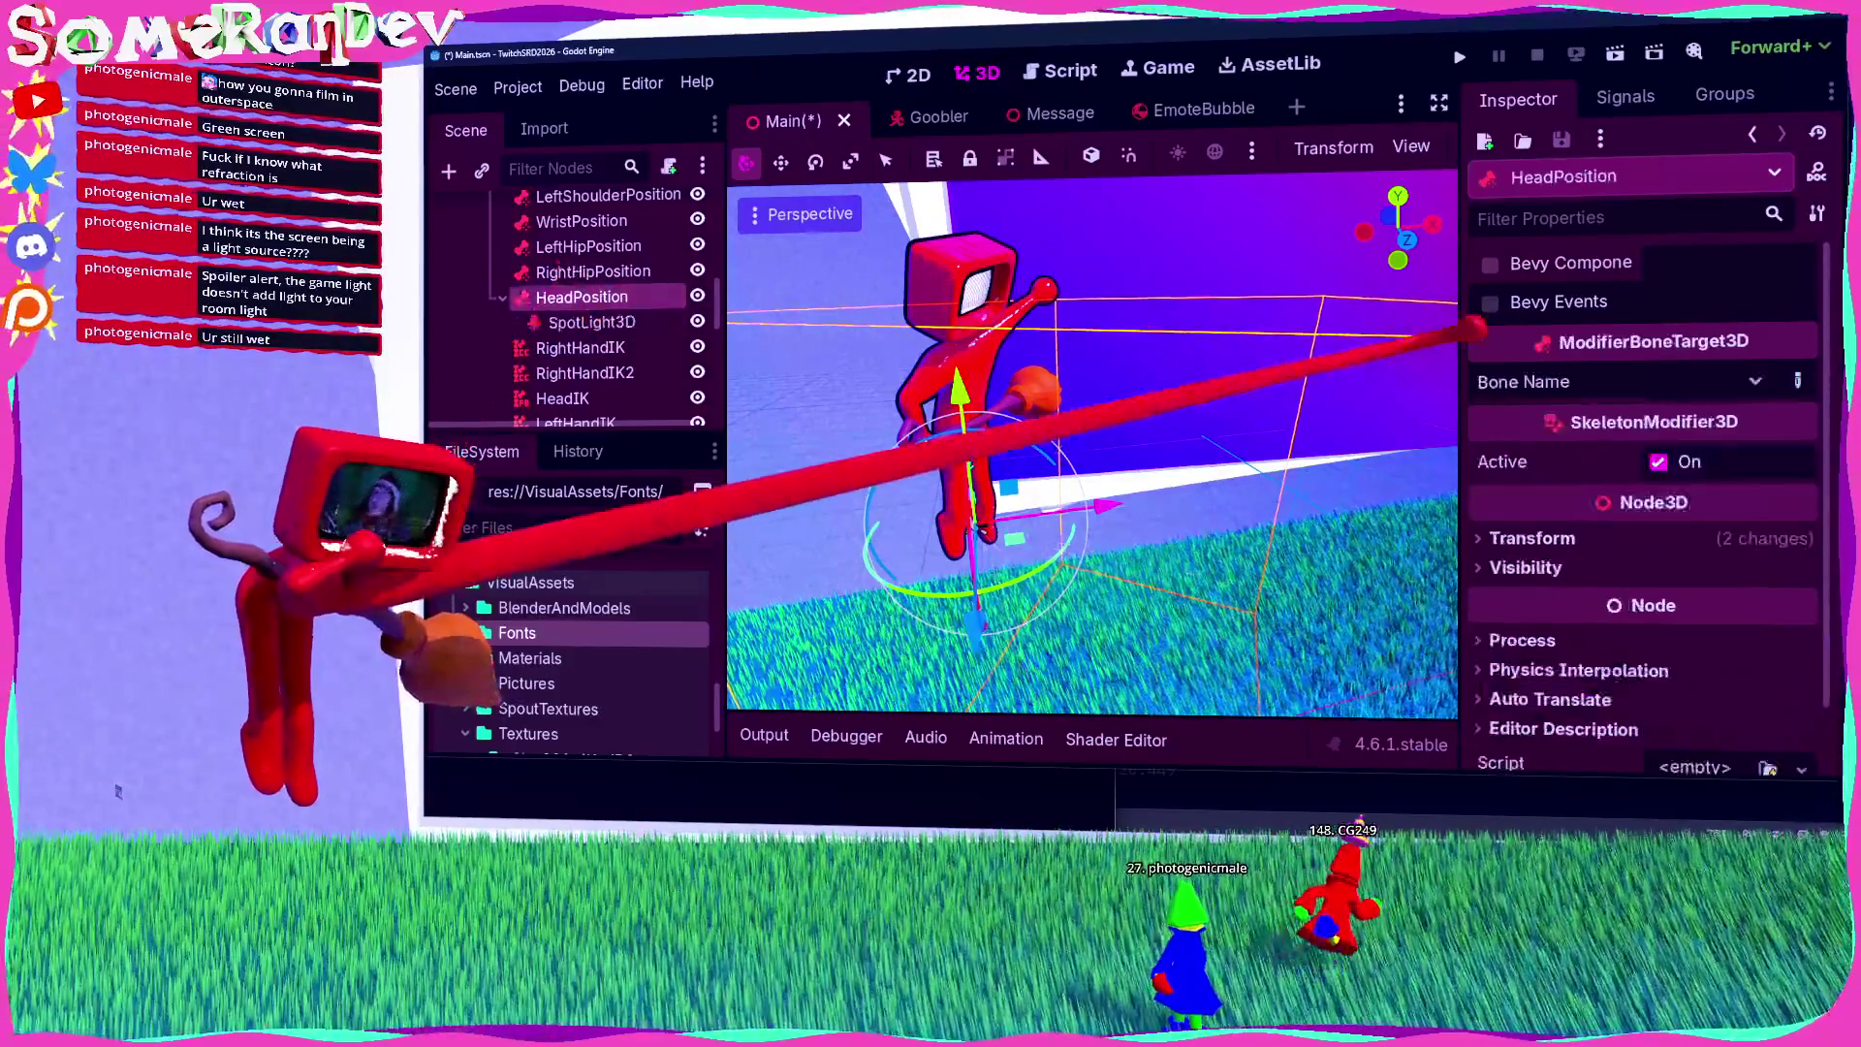
click(1725, 383)
scroll(1730, 296, up, 5)
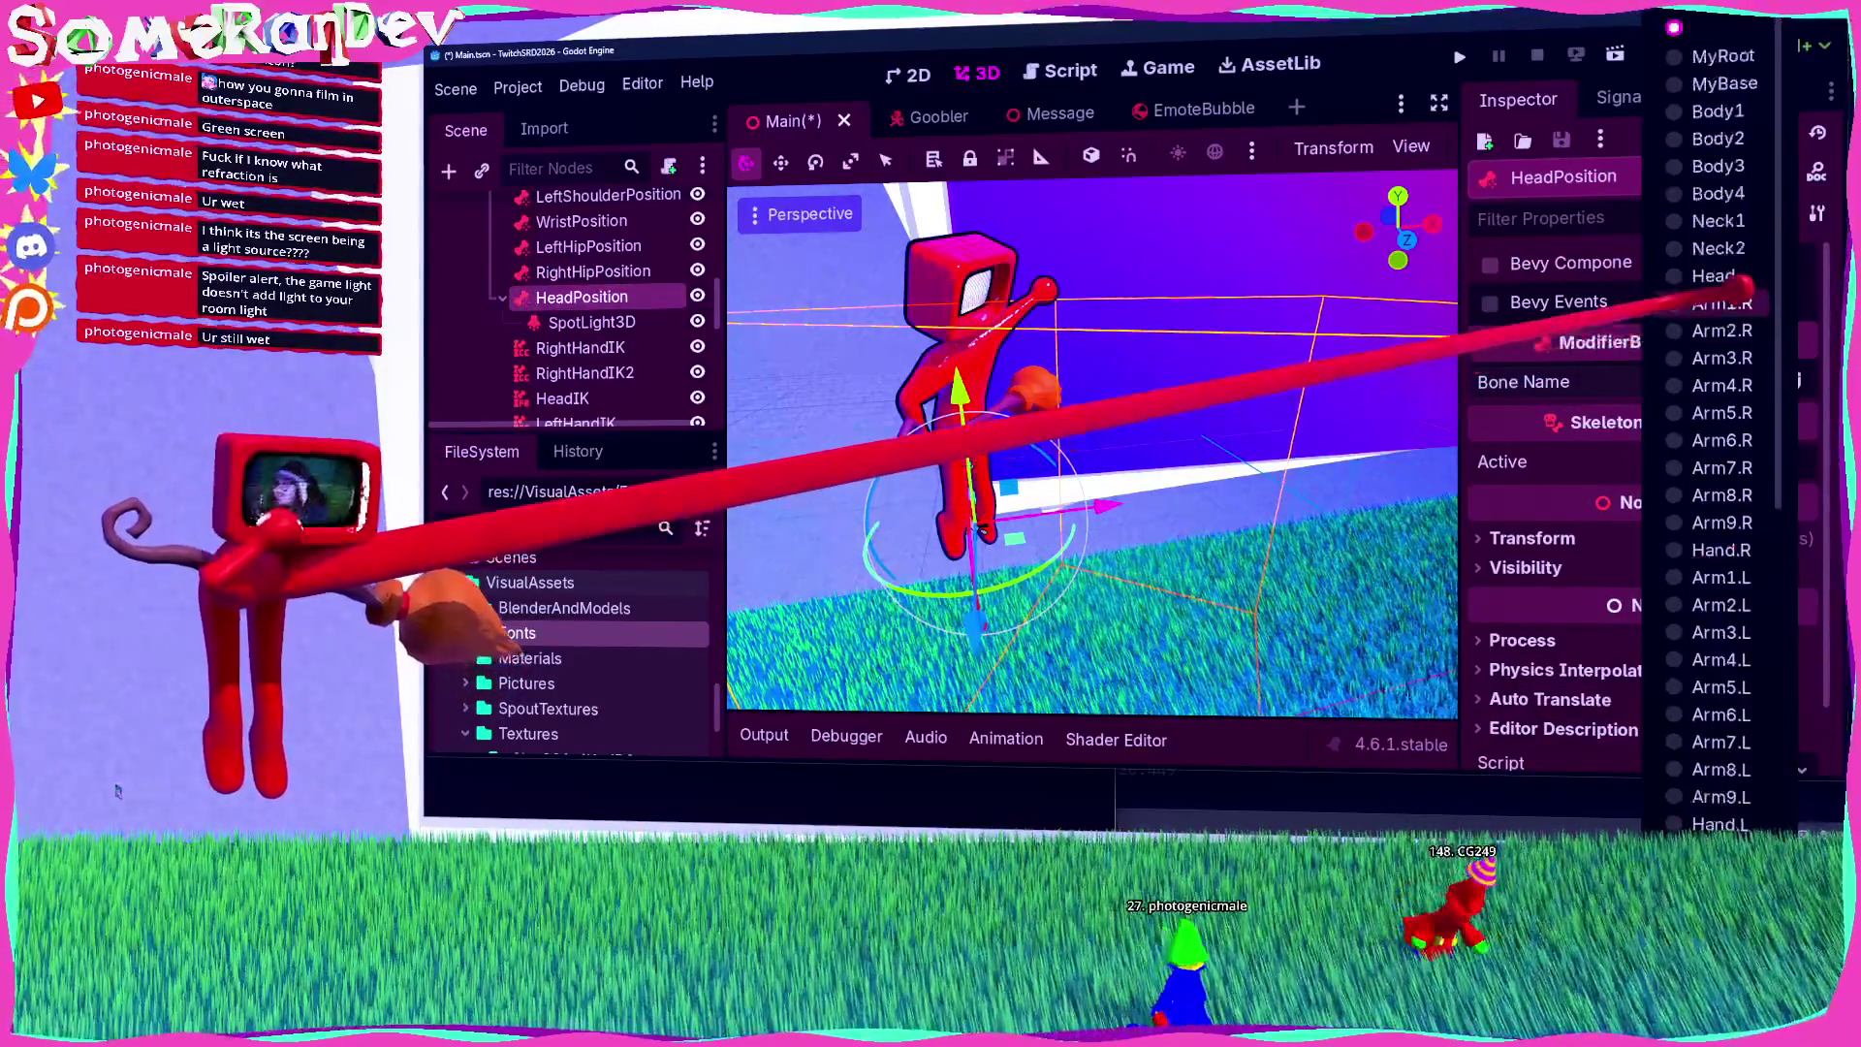
scroll(1735, 310, down, 5)
scroll(1759, 669, up, 5)
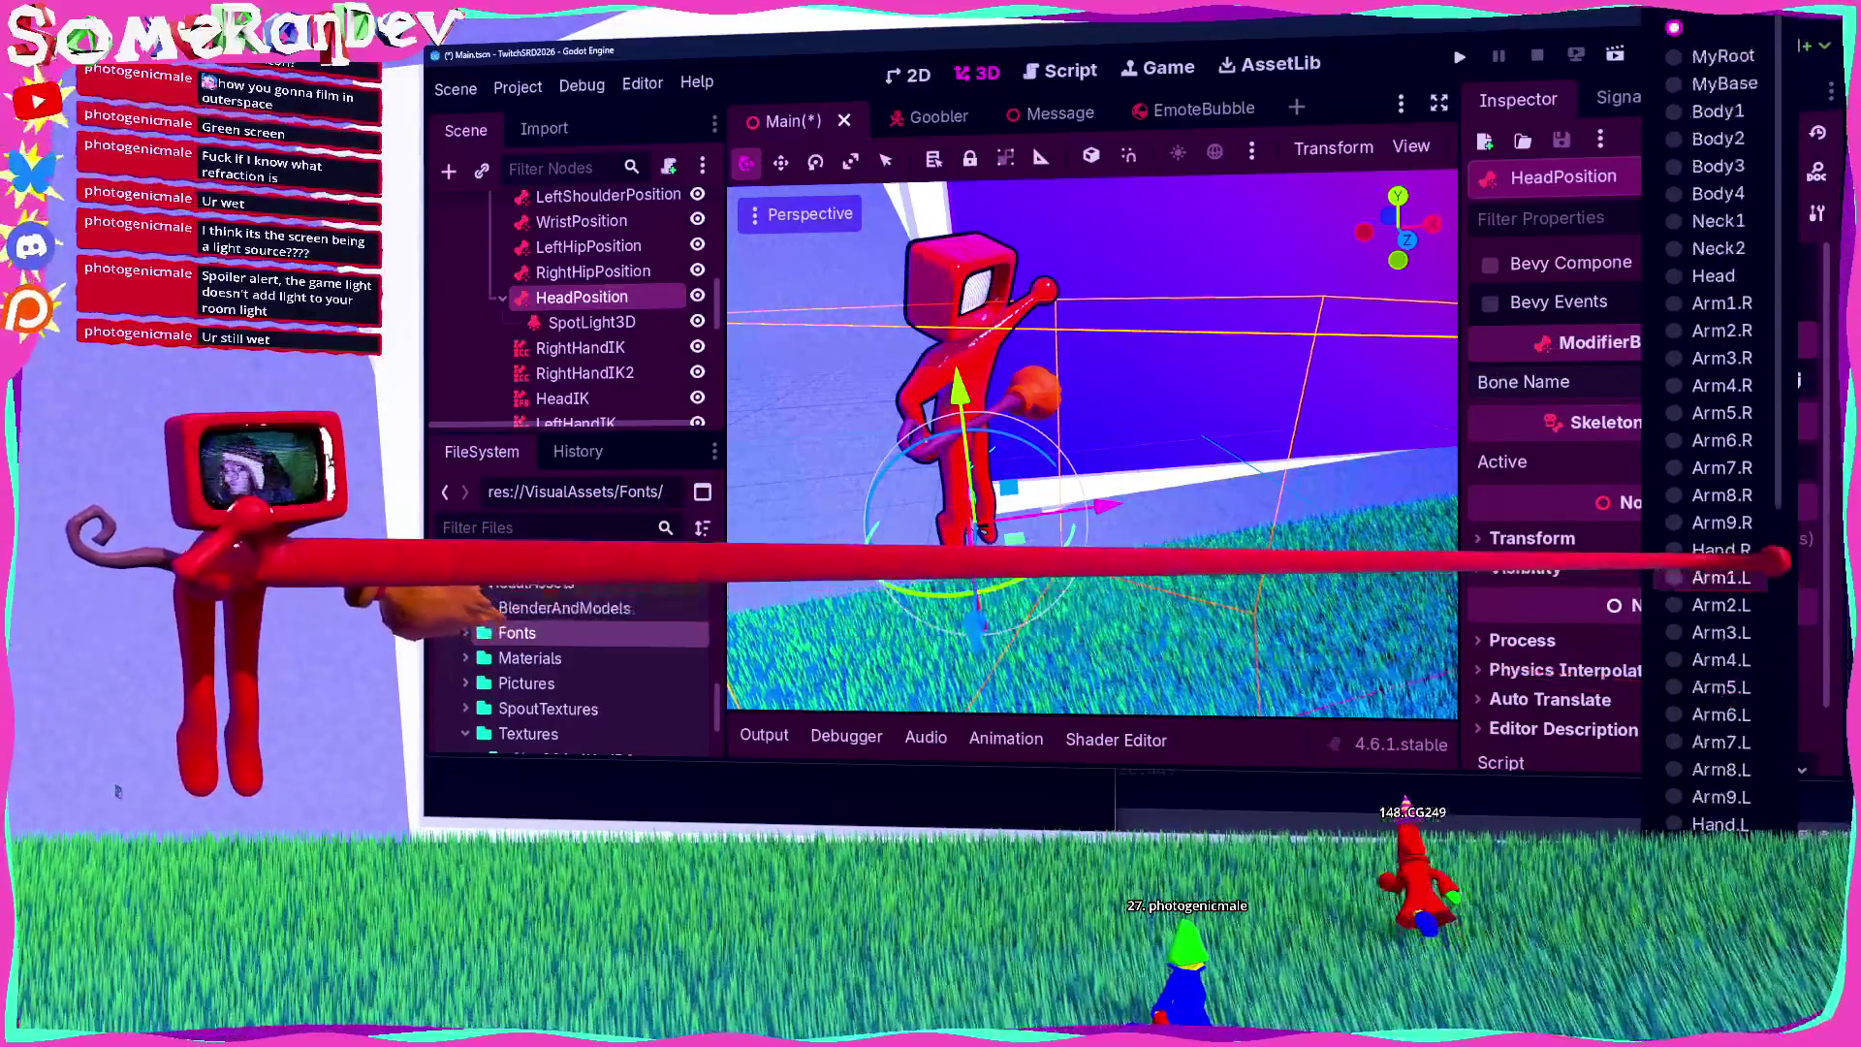
click(1718, 276)
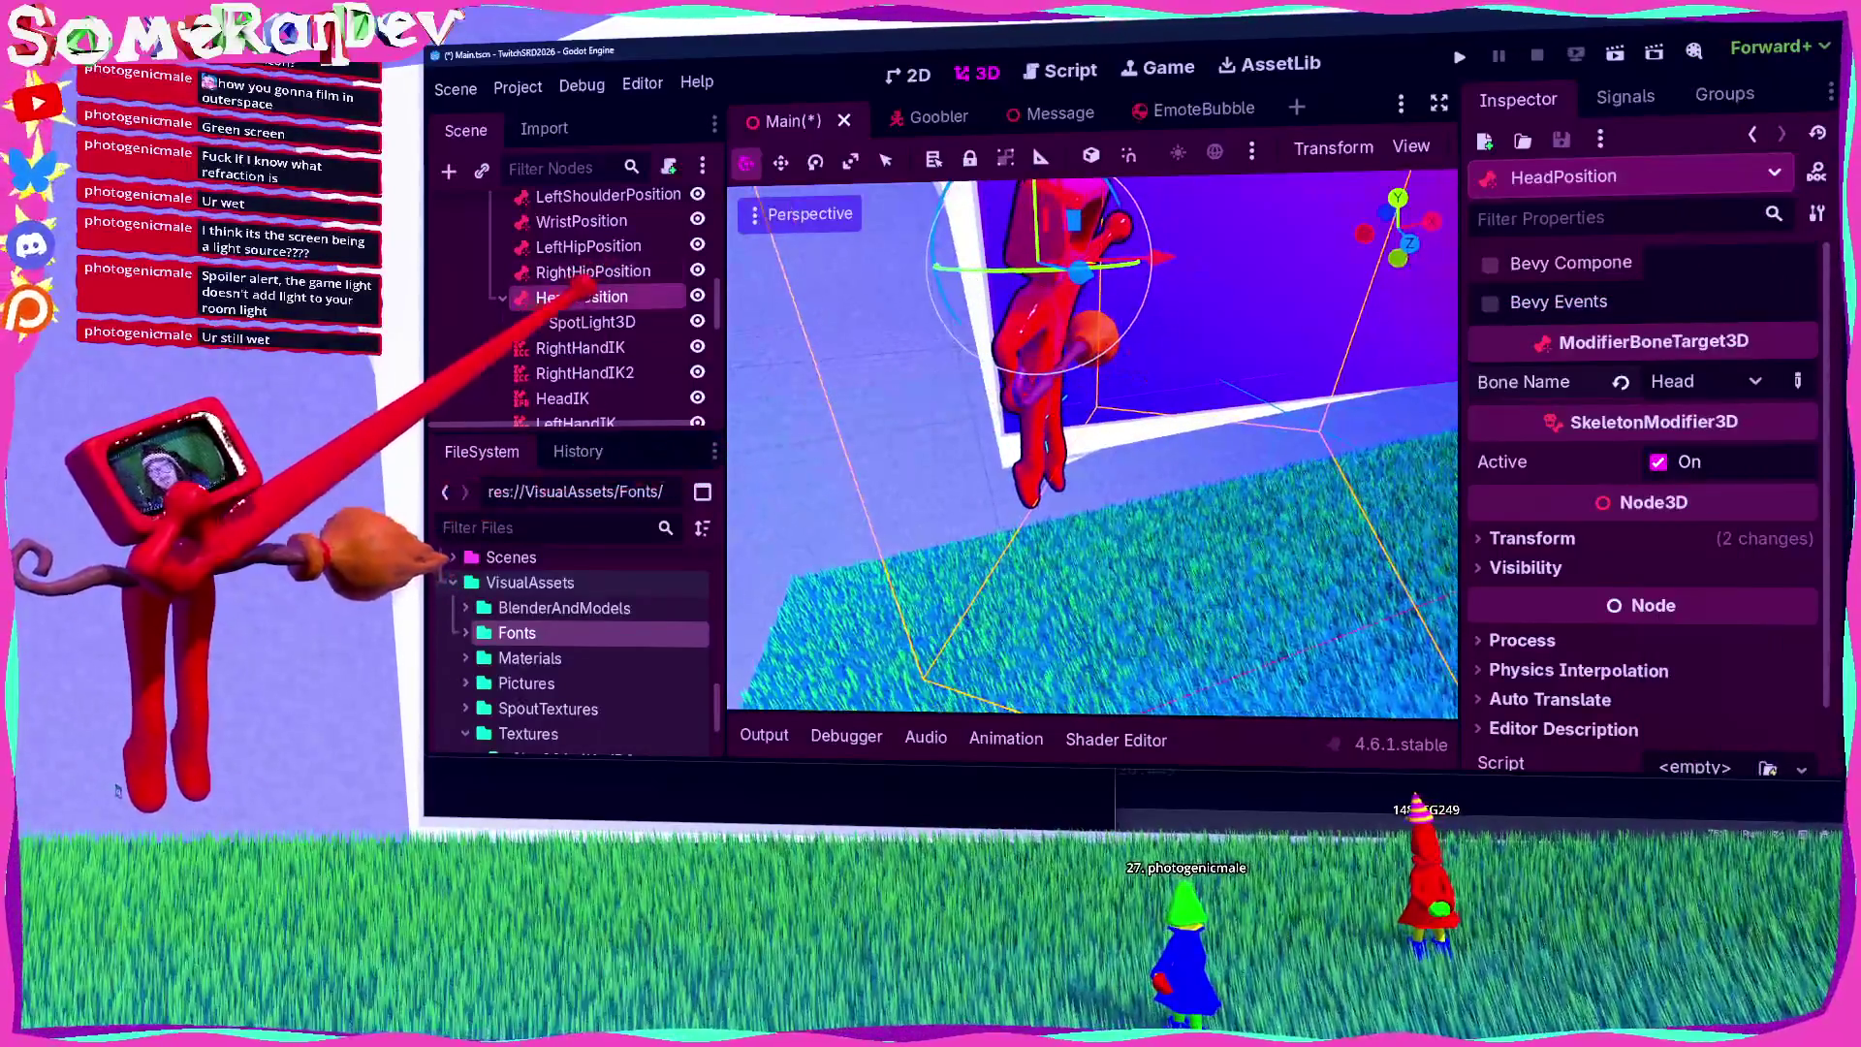
click(591, 322)
Step: Move the spotlight back along z and tilt its X rotation toward 151.5 to face the head
scroll(1648, 408, down, 3)
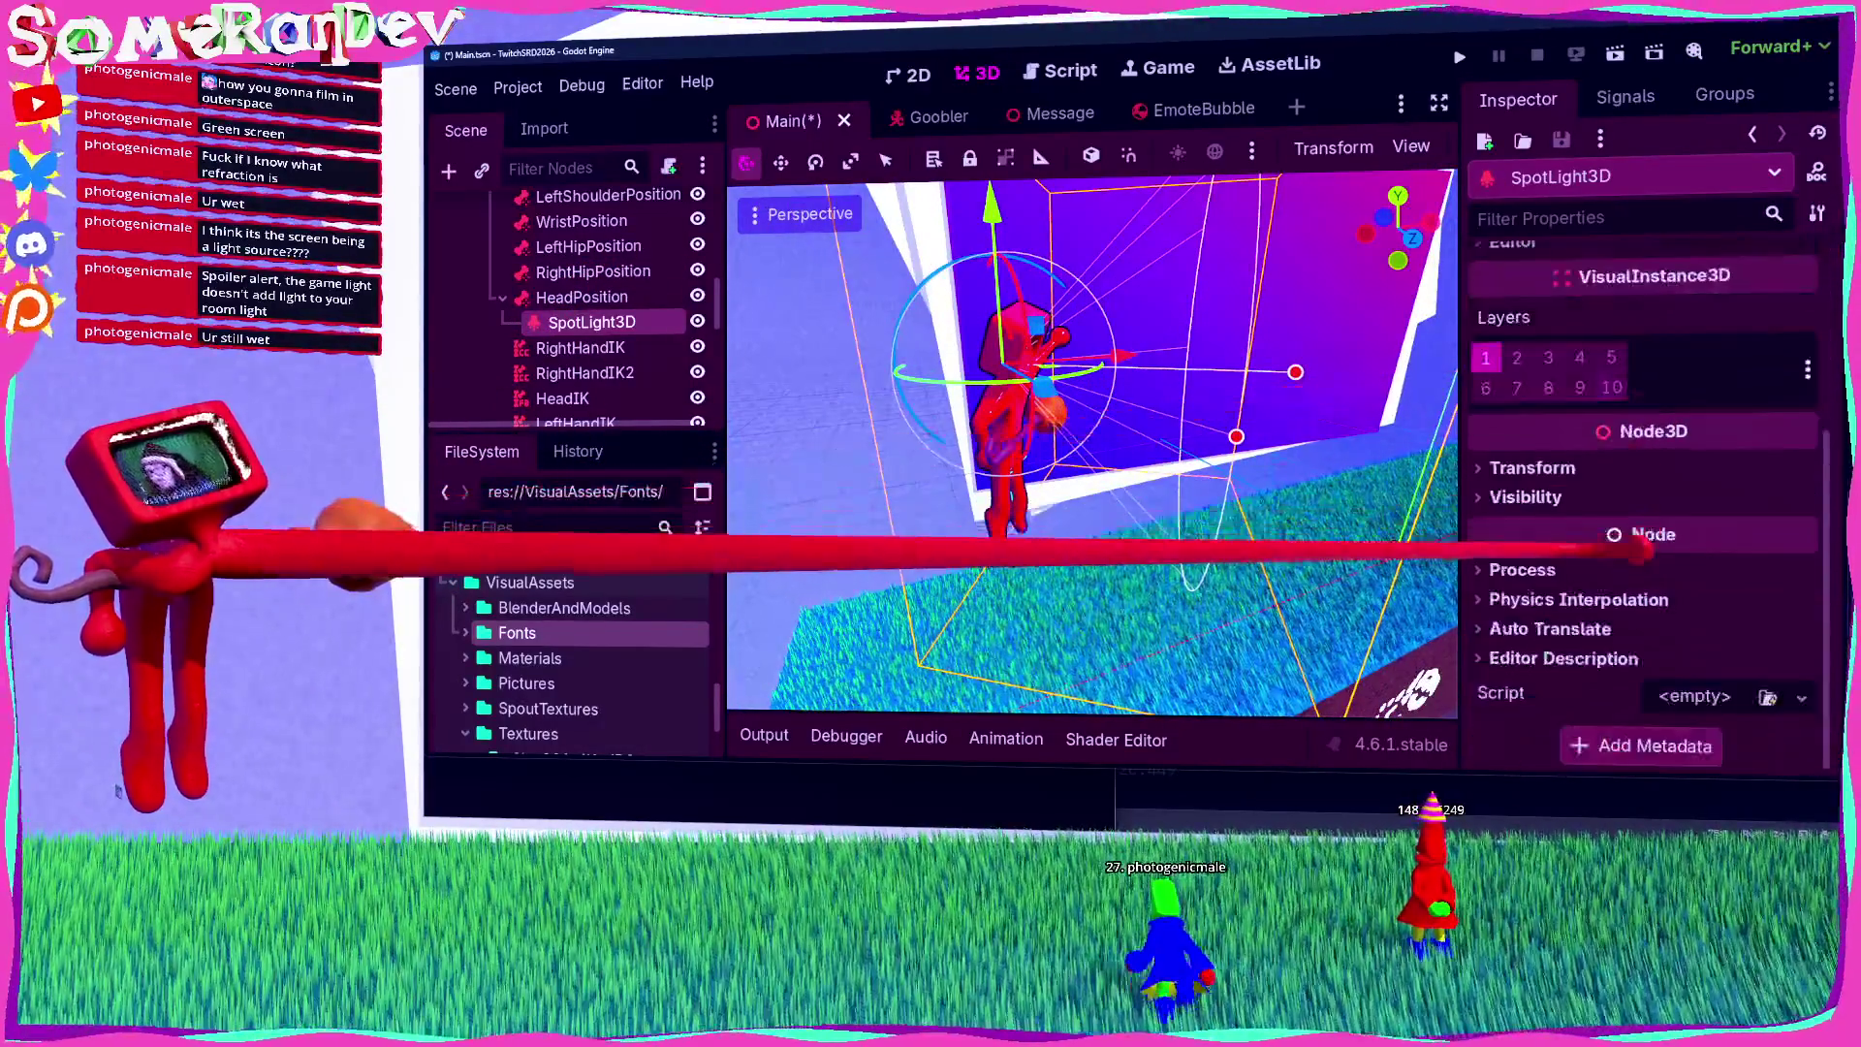
click(1590, 467)
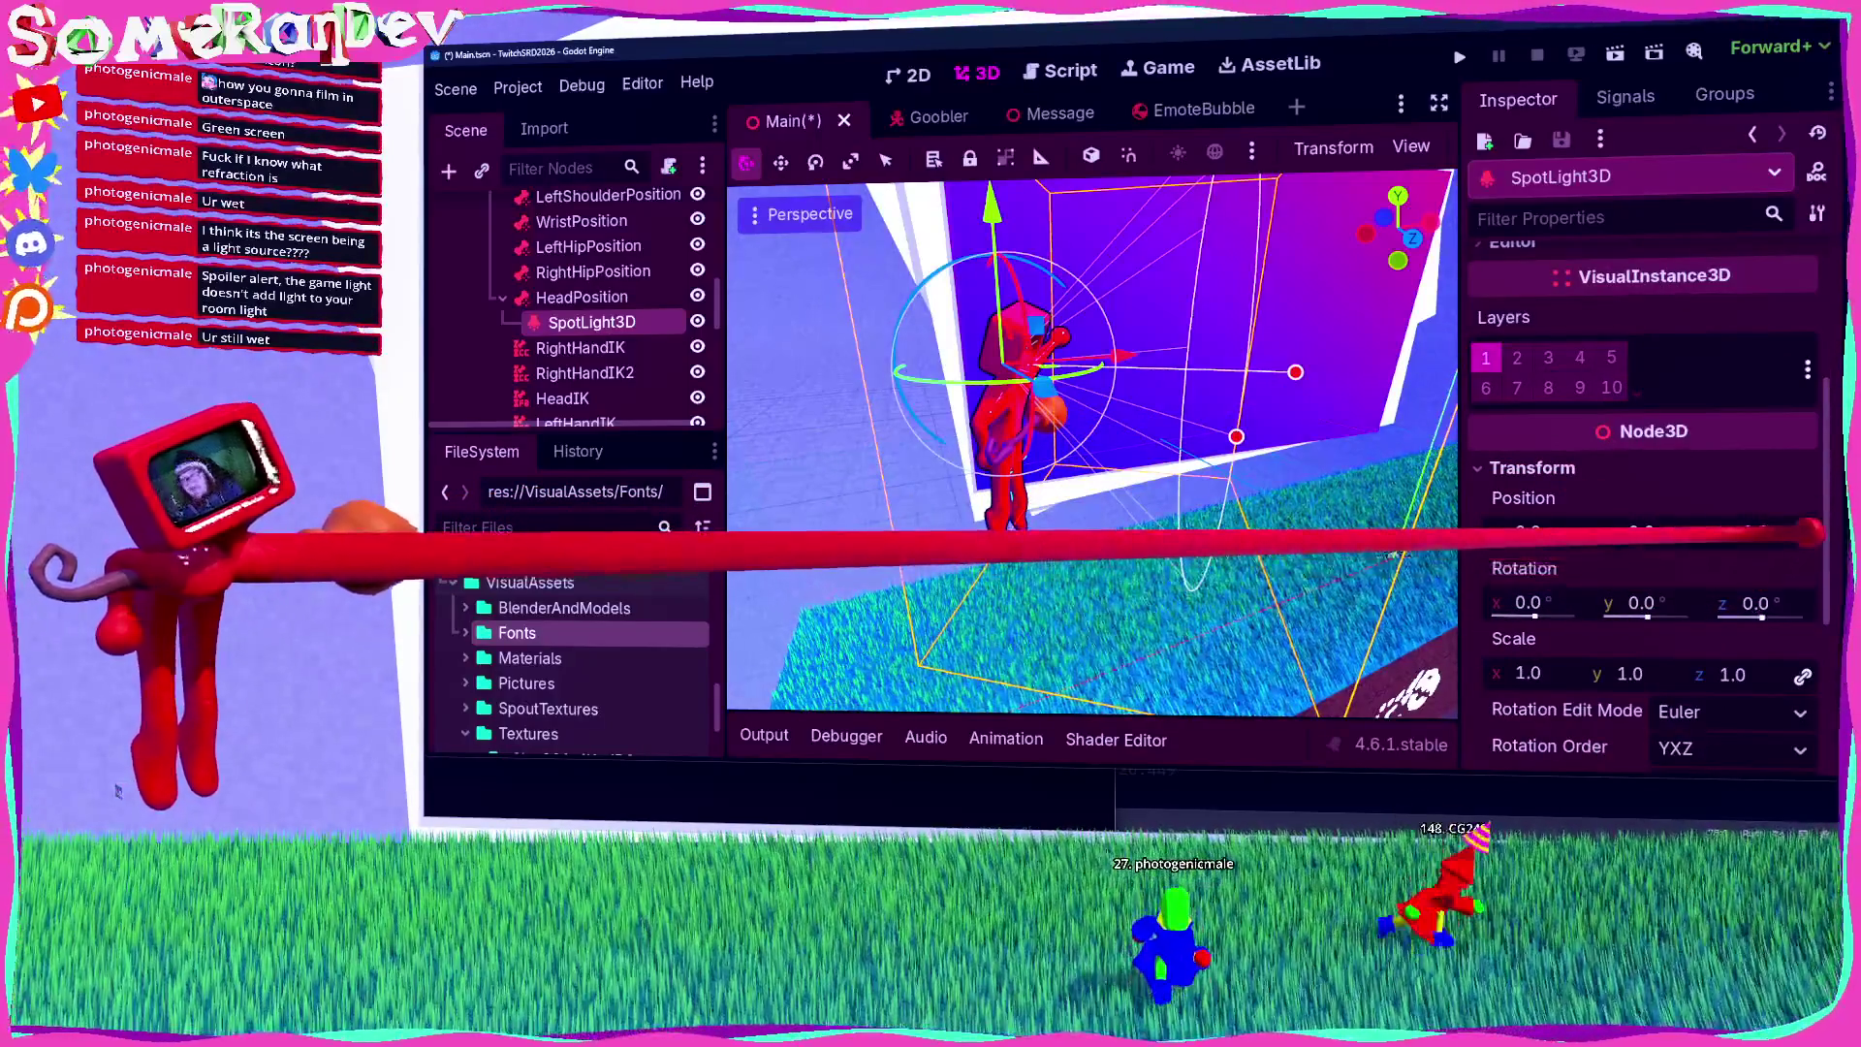
drag(1754, 533, 1710, 545)
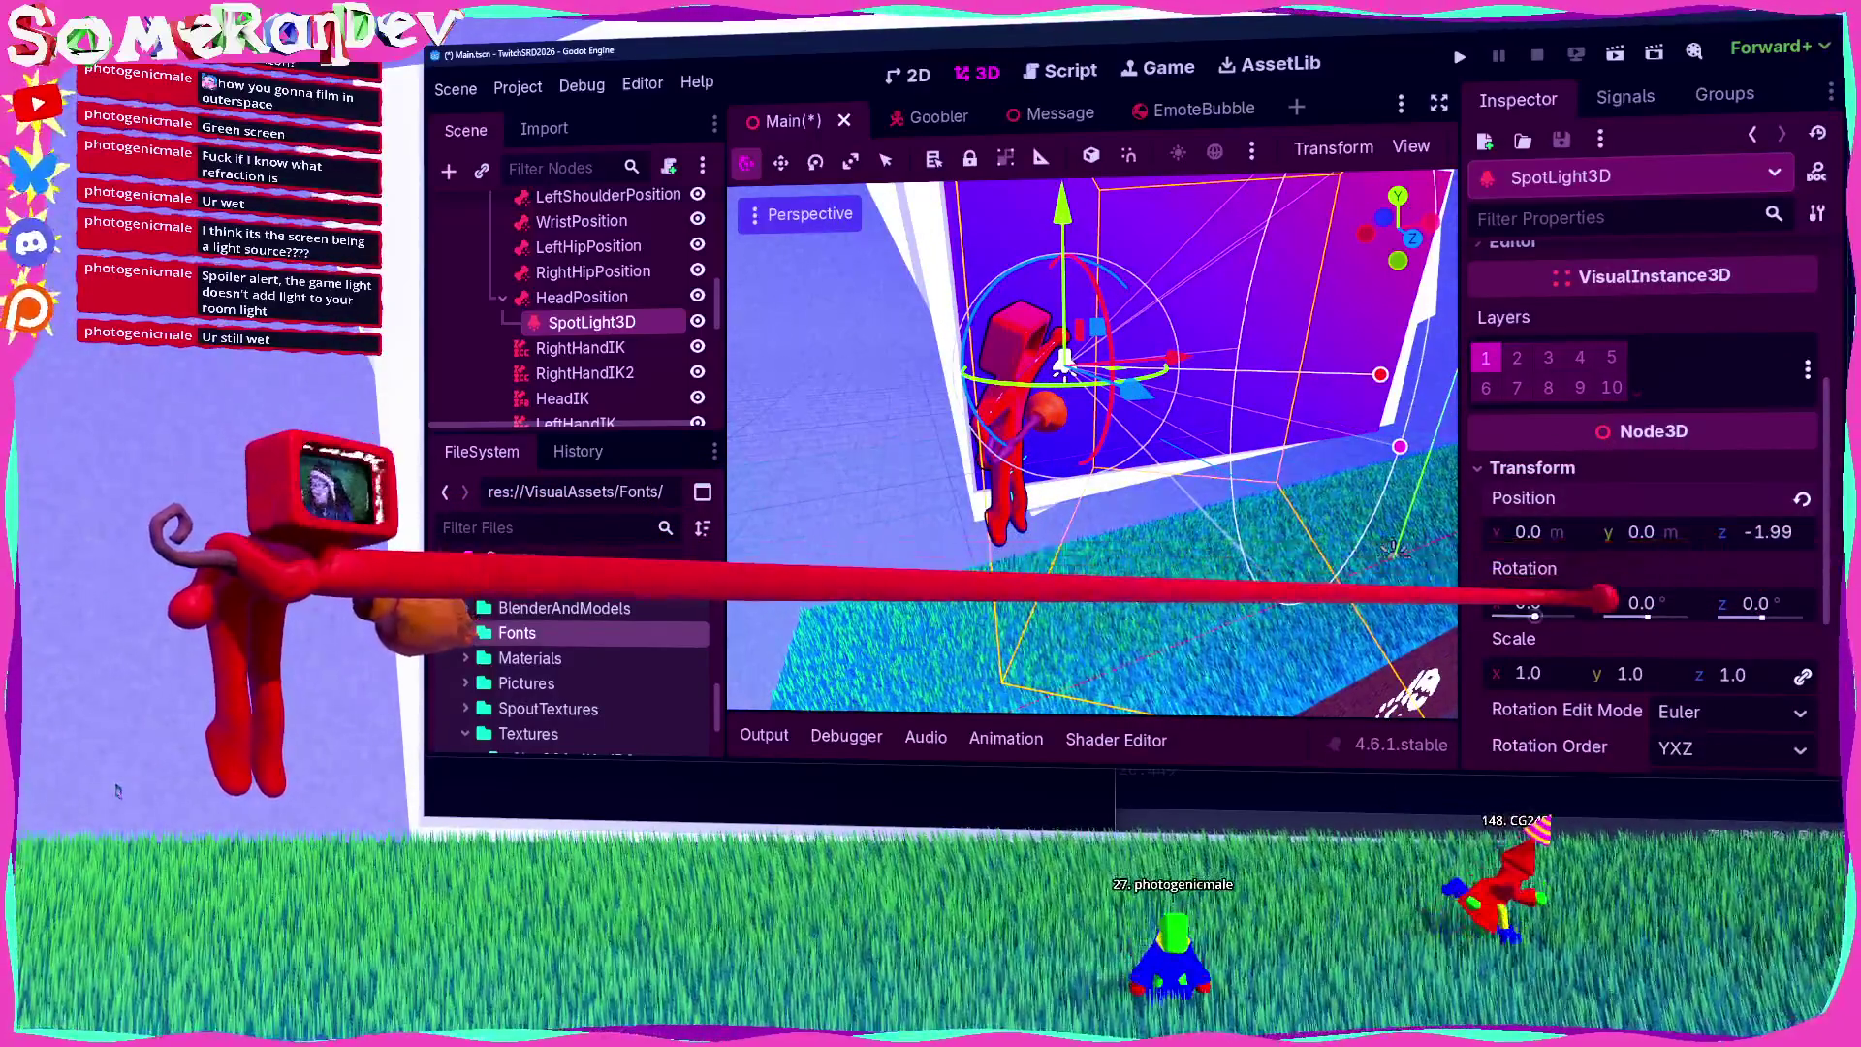
mouse_move(1589, 608)
mouse_down()
mouse_move(1125, 415)
mouse_move(1132, 397)
mouse_up()
scroll(1129, 392, up, 4)
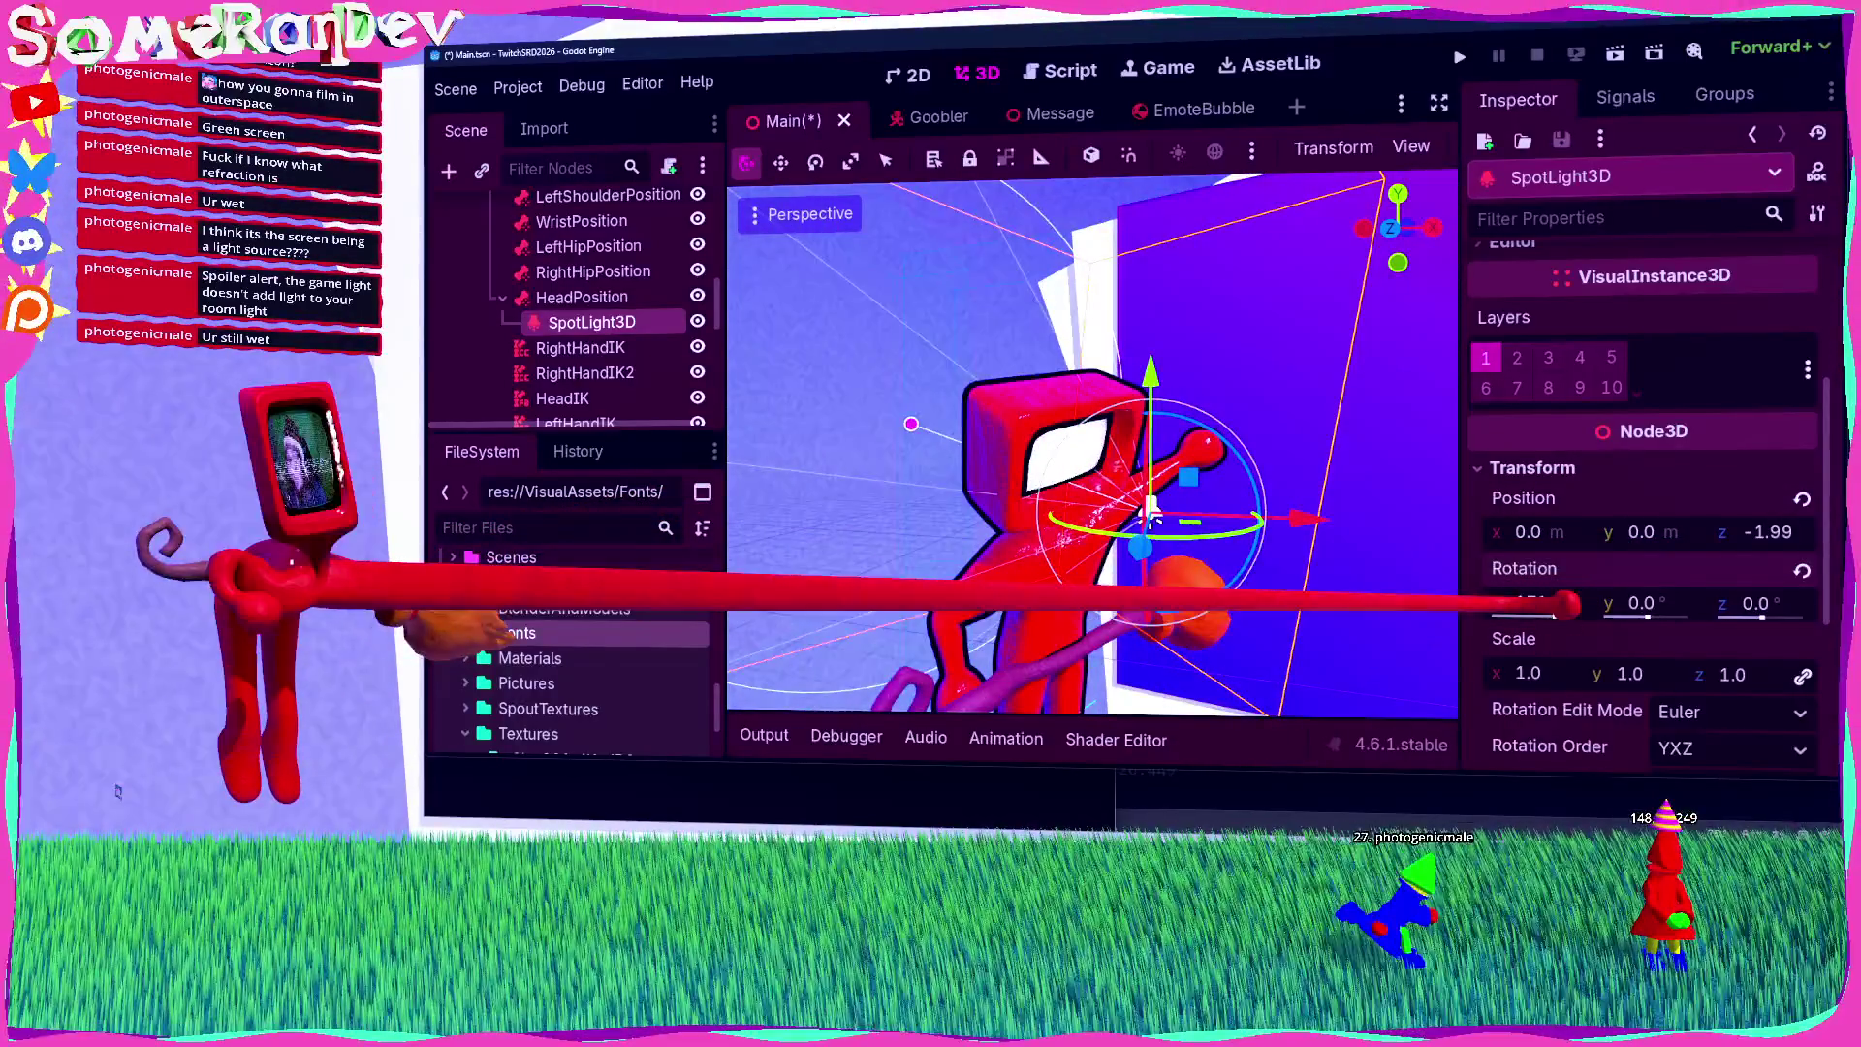
mouse_move(1565, 606)
mouse_down()
mouse_move(1575, 592)
mouse_move(1590, 616)
mouse_move(1512, 603)
mouse_up()
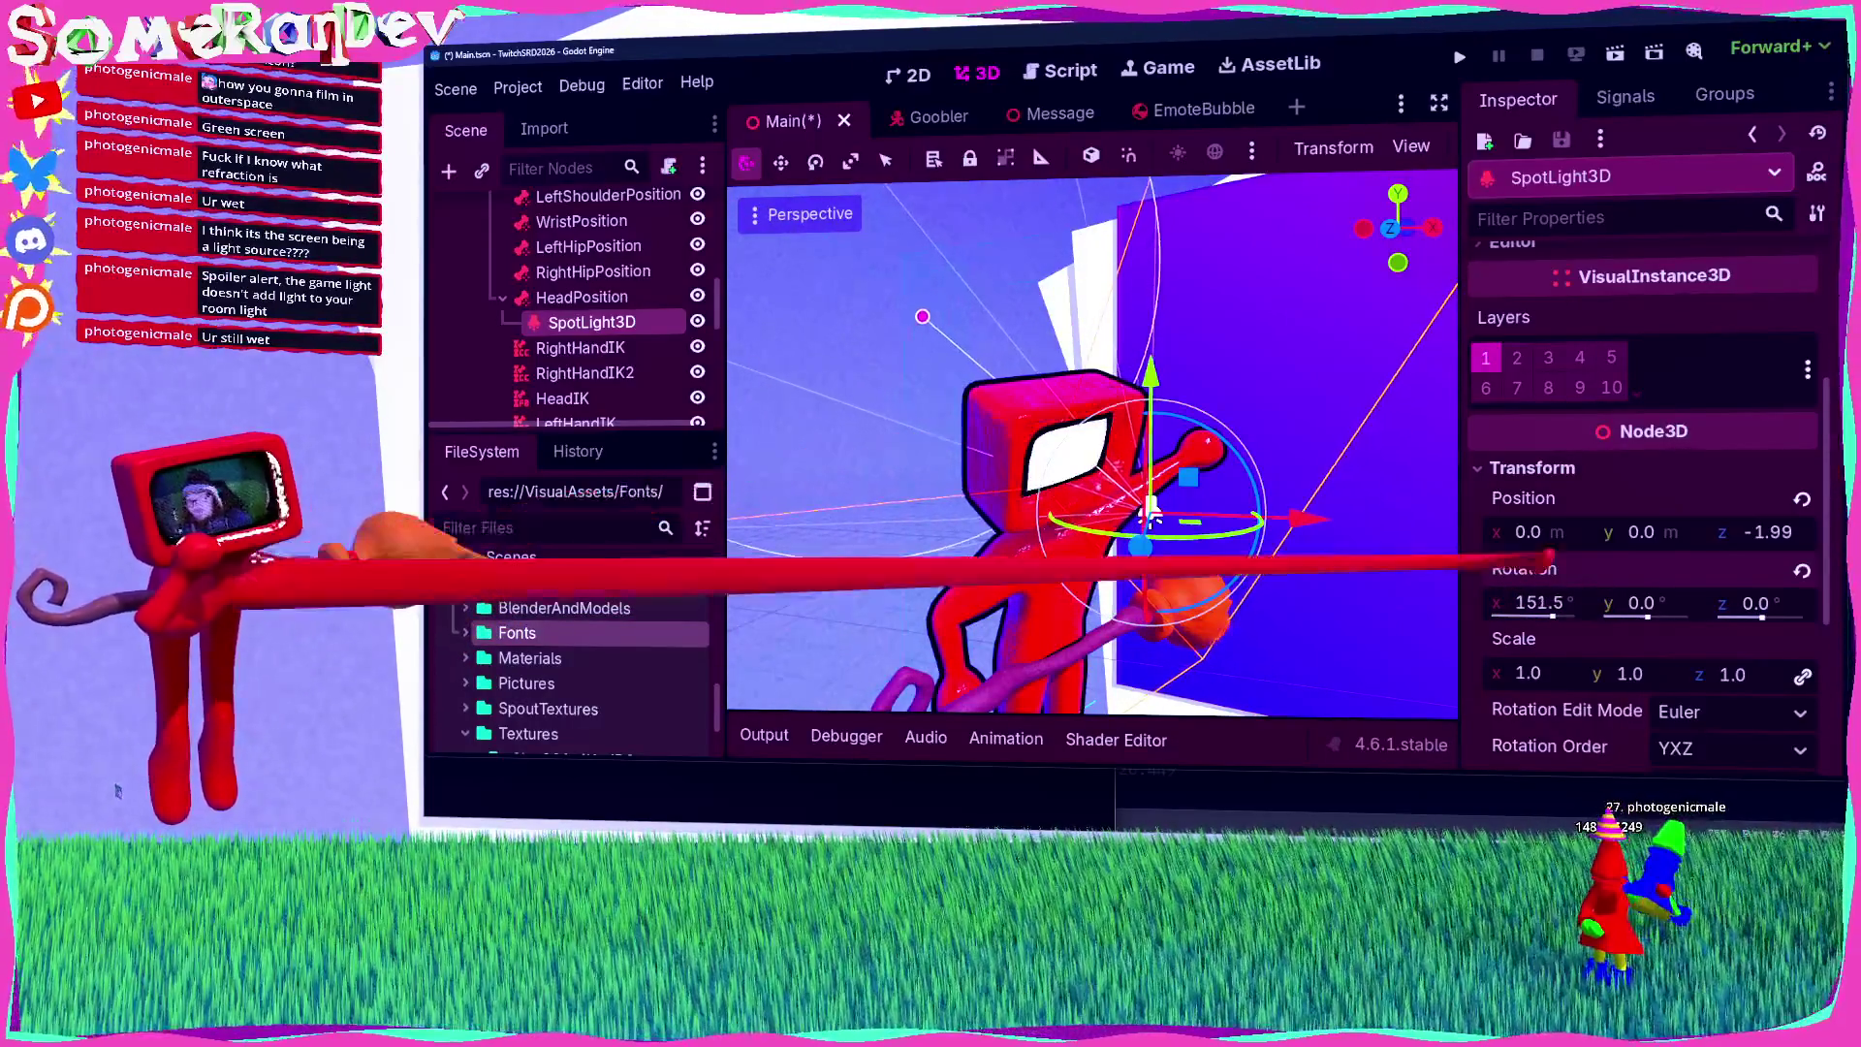
Step: Orbit to check the light on the character, then save the scene and run the game
mouse_move(1151, 517)
mouse_down()
mouse_move(1055, 446)
mouse_move(1173, 453)
mouse_move(1073, 476)
mouse_move(1029, 471)
mouse_move(1030, 441)
mouse_move(1008, 441)
mouse_move(1060, 438)
mouse_up()
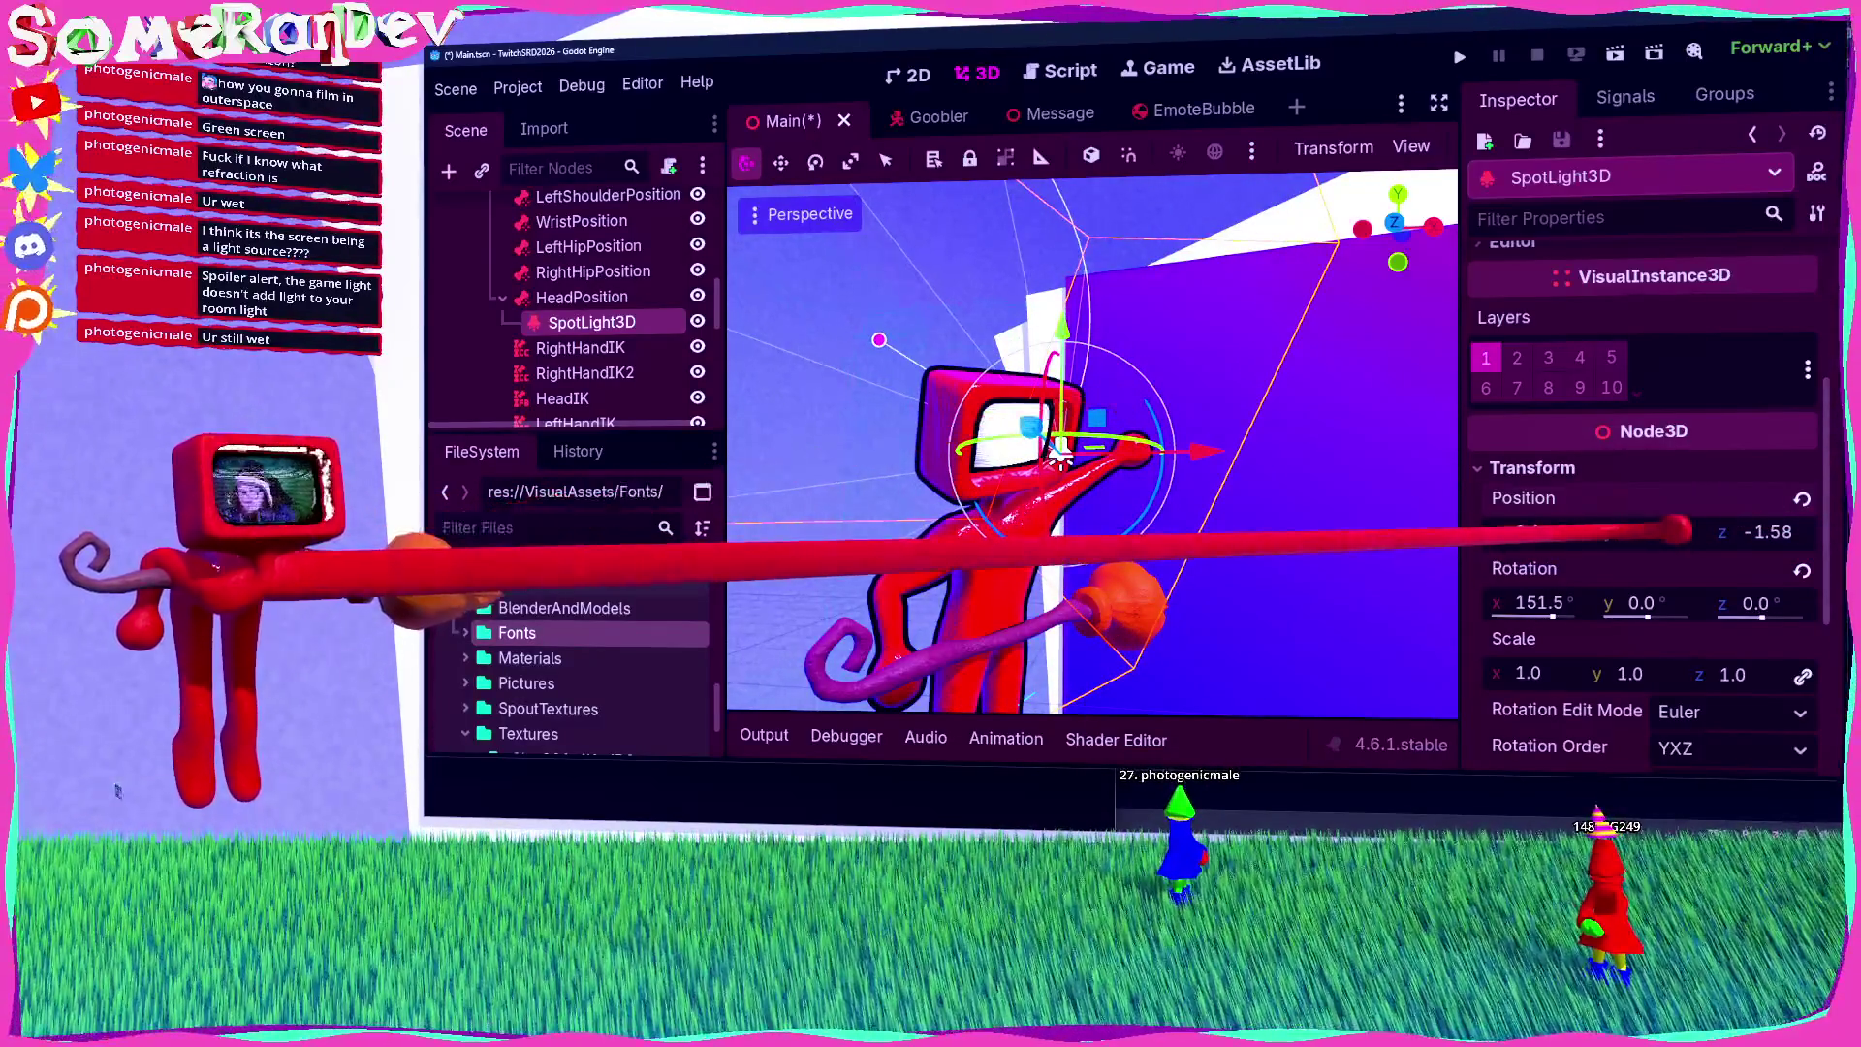
scroll(950, 452, up, 2)
scroll(950, 453, down, 3)
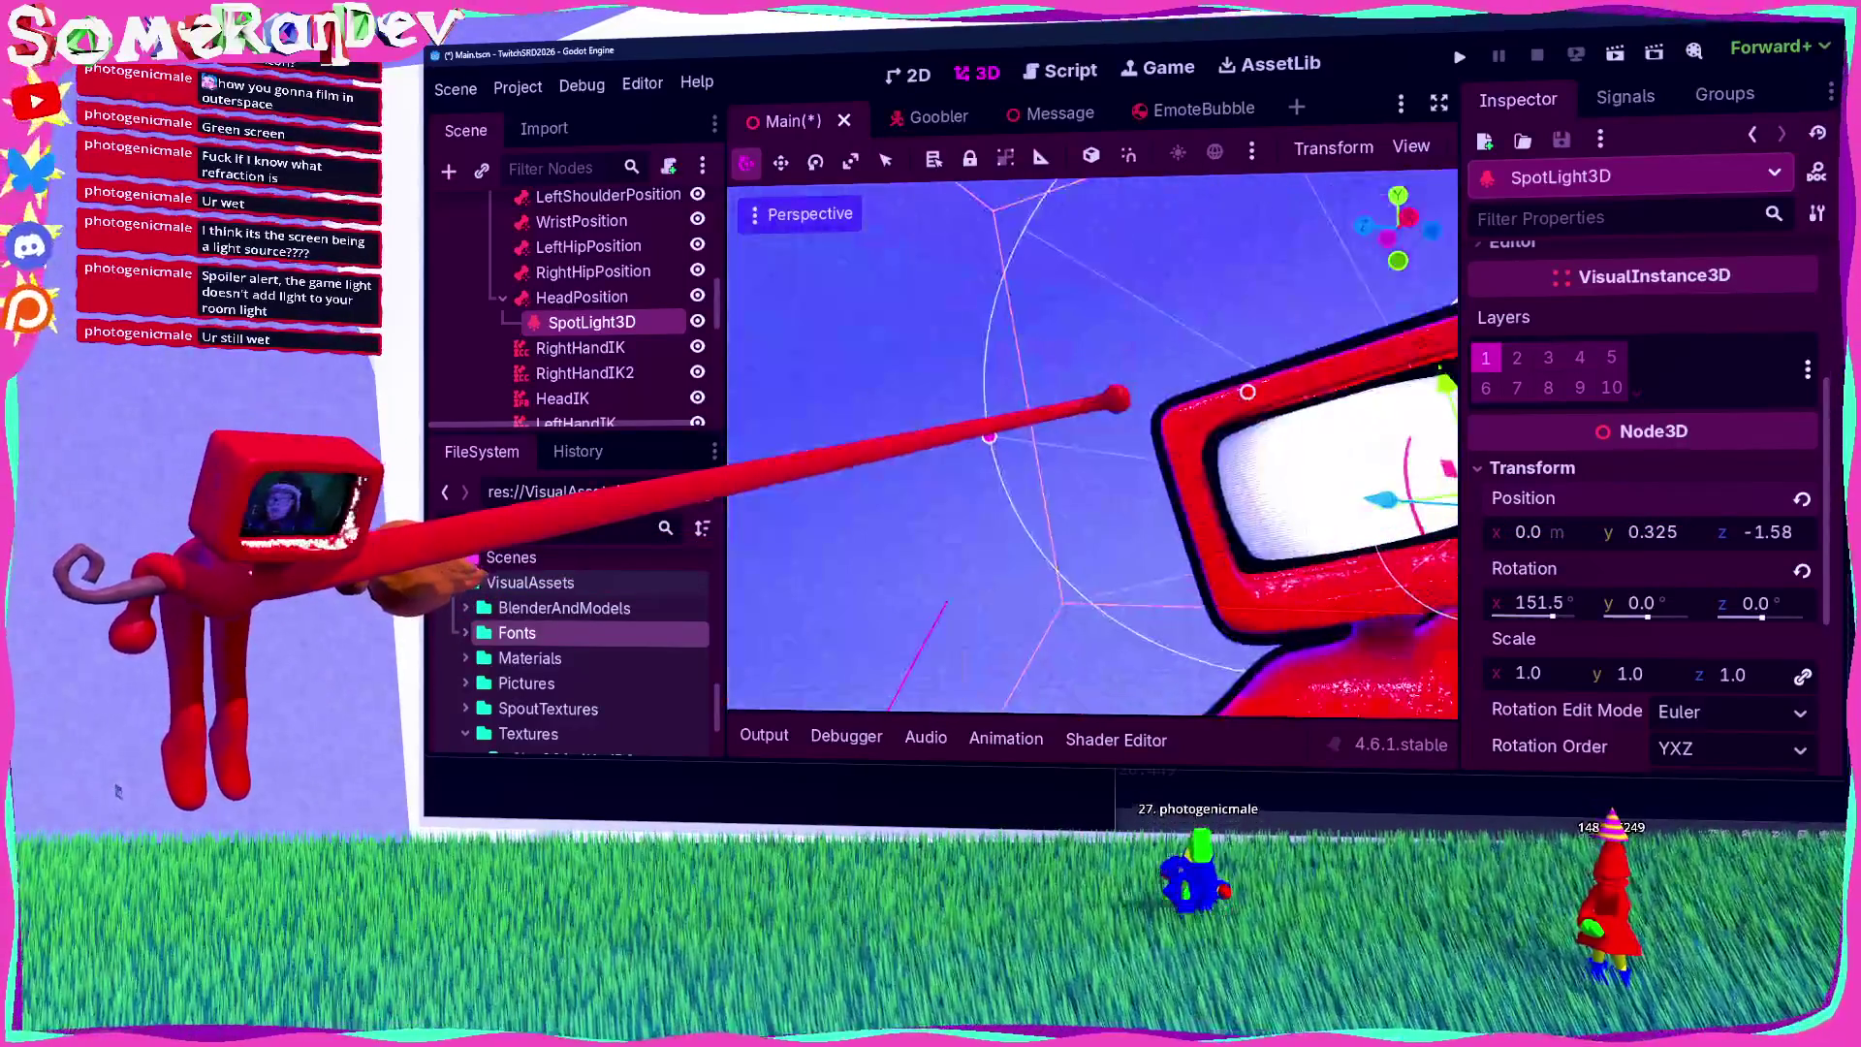
drag(950, 453, 1333, 520)
key(ctrl+s)
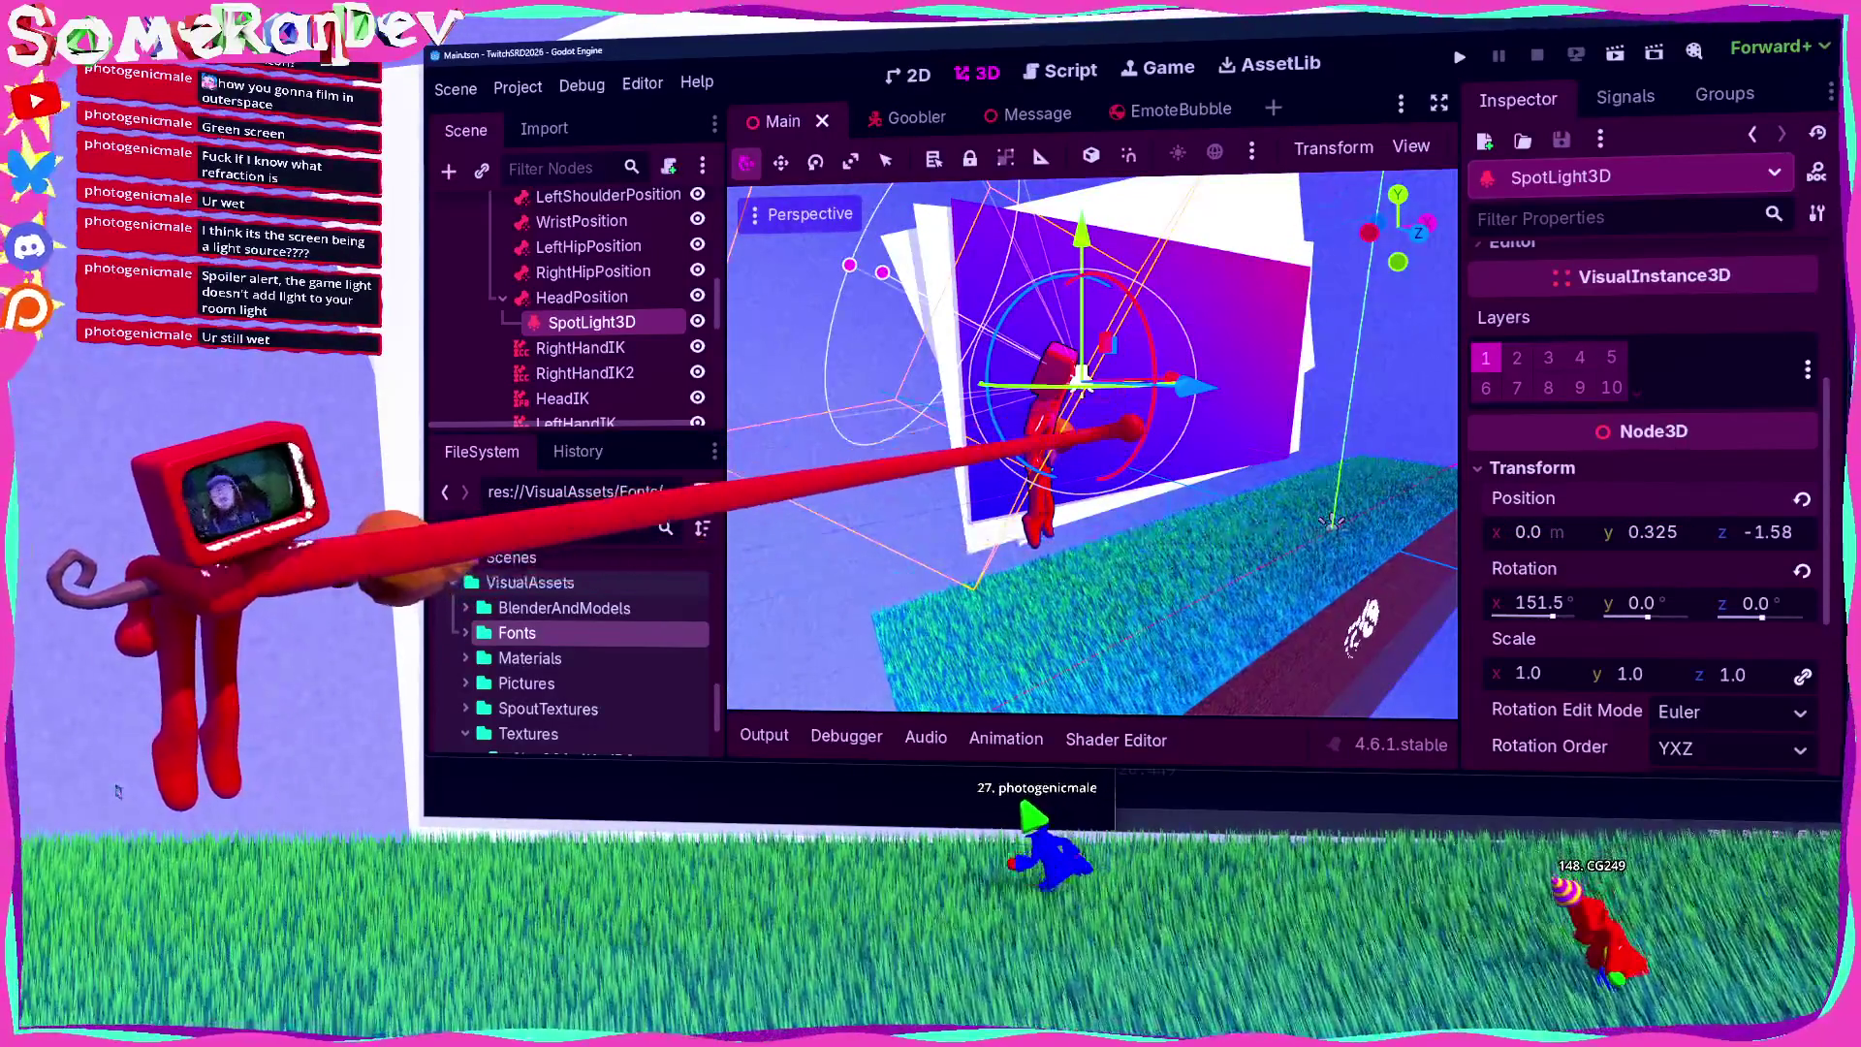
key(F5)
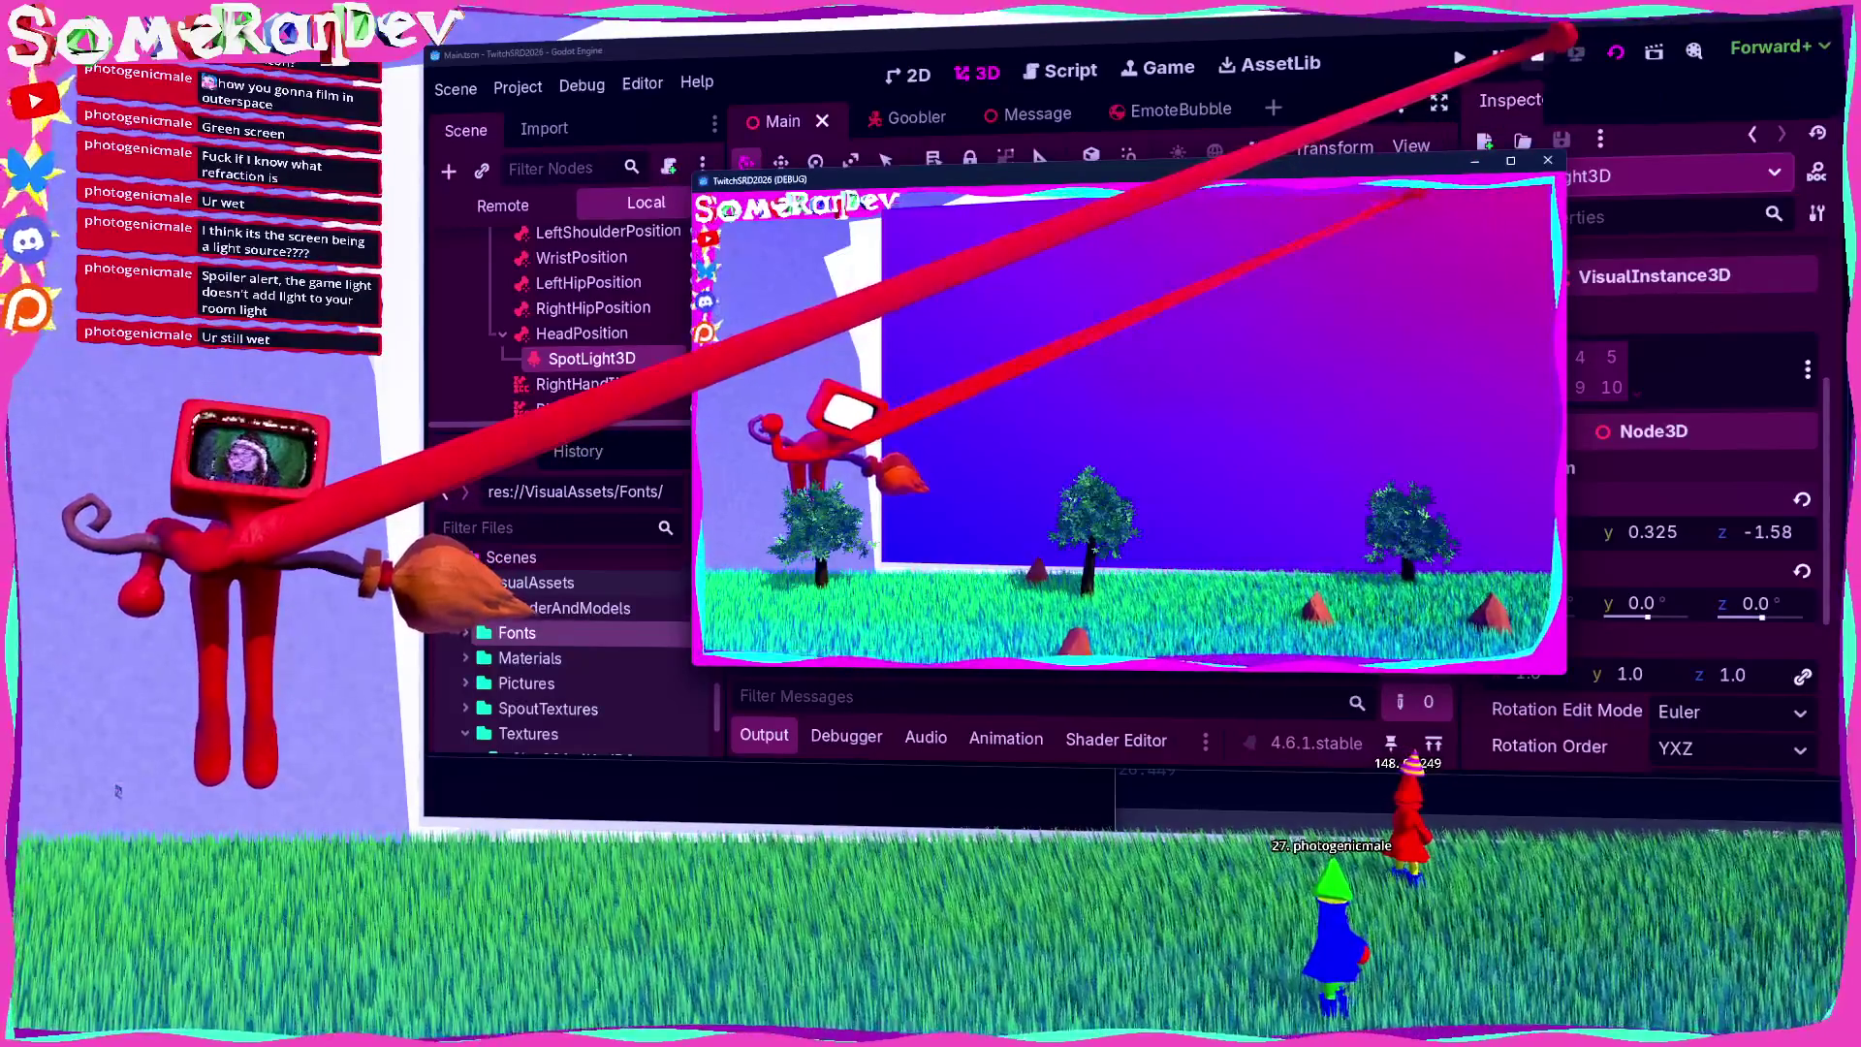
Step: Close the debug game window and orbit the 3D view around the spotlight
click(1537, 55)
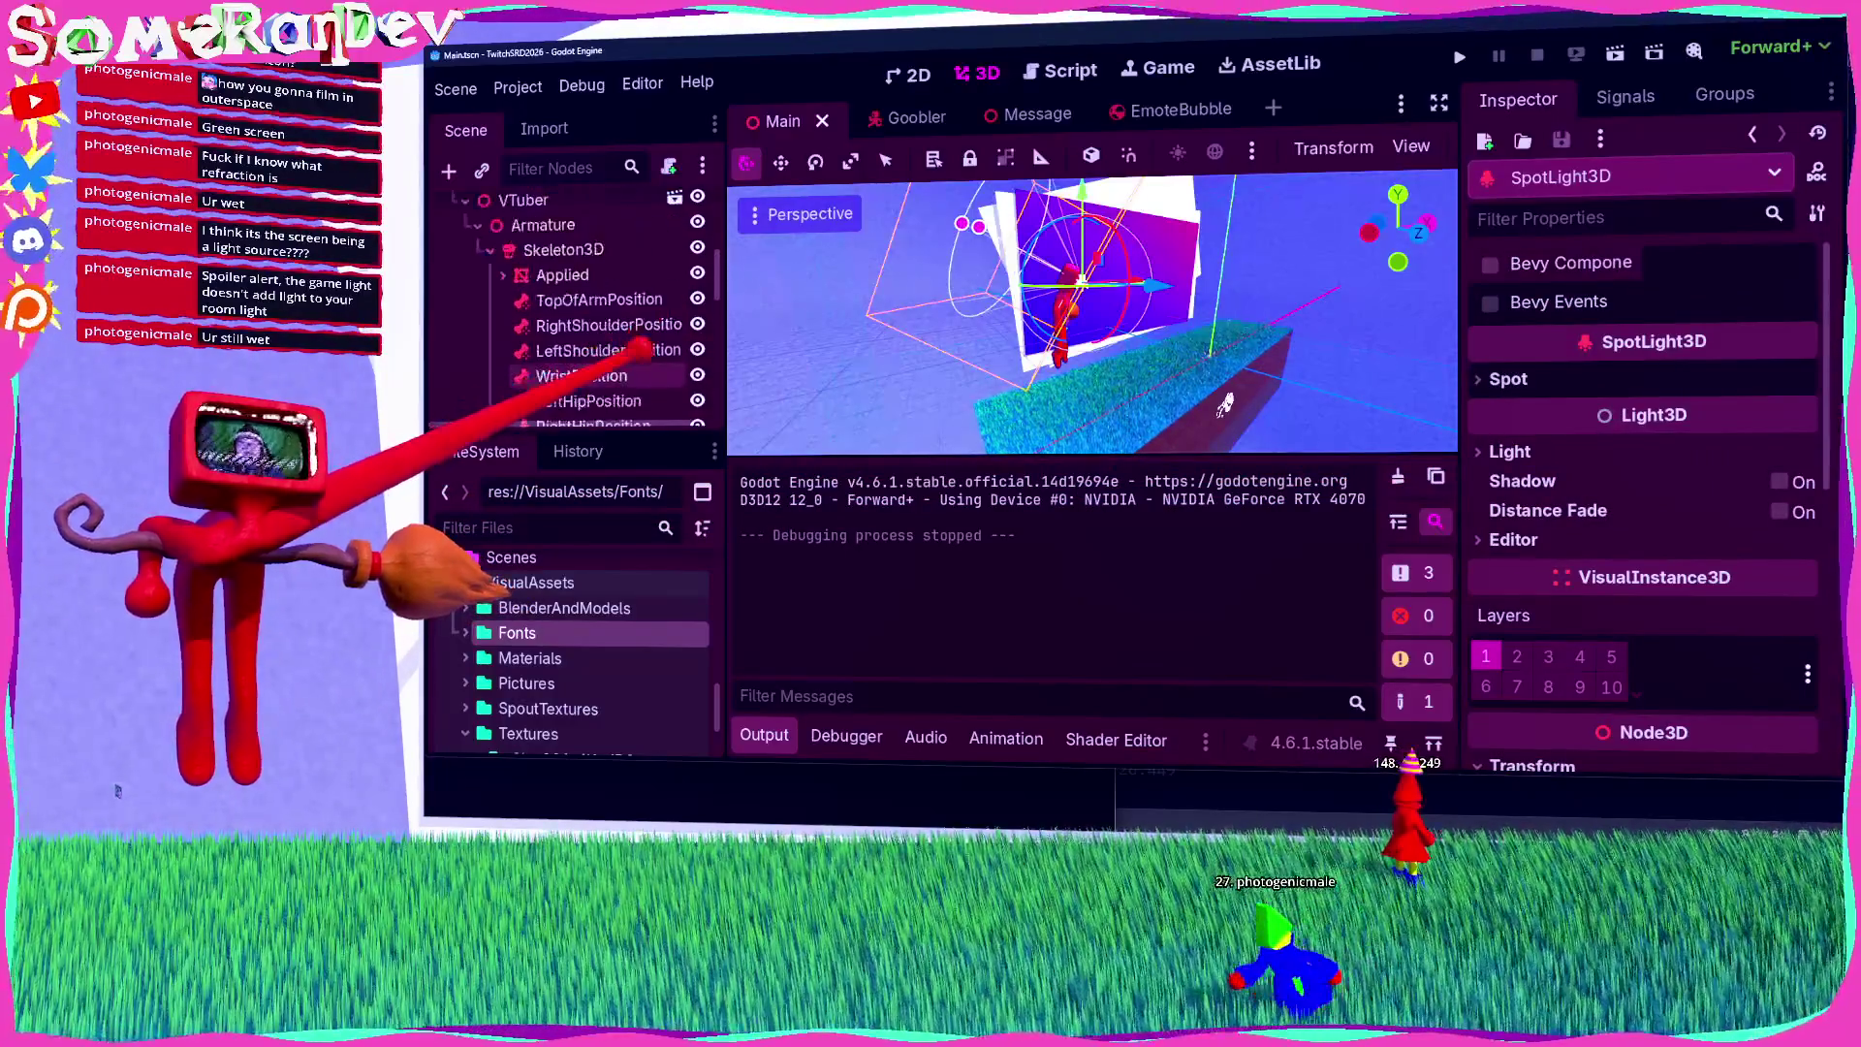
scroll(571, 310, up, 5)
scroll(572, 310, down, 2)
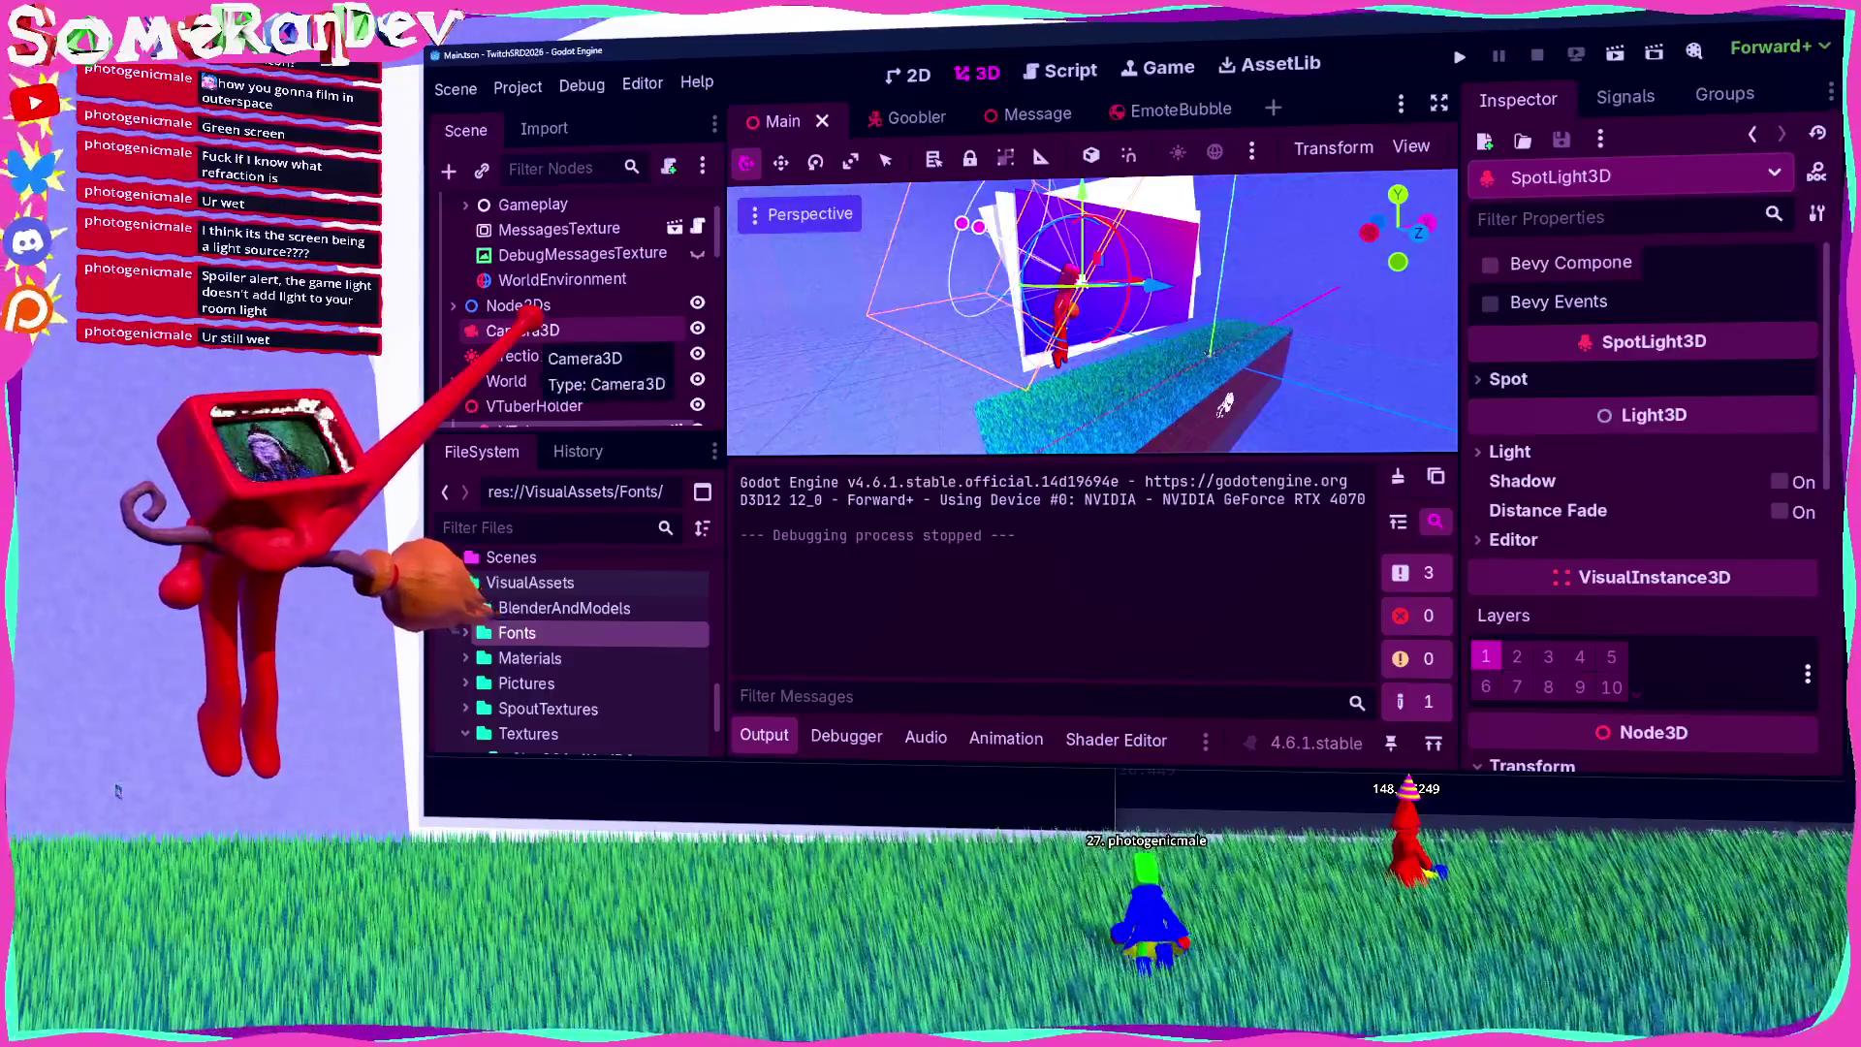
drag(1224, 405, 1154, 407)
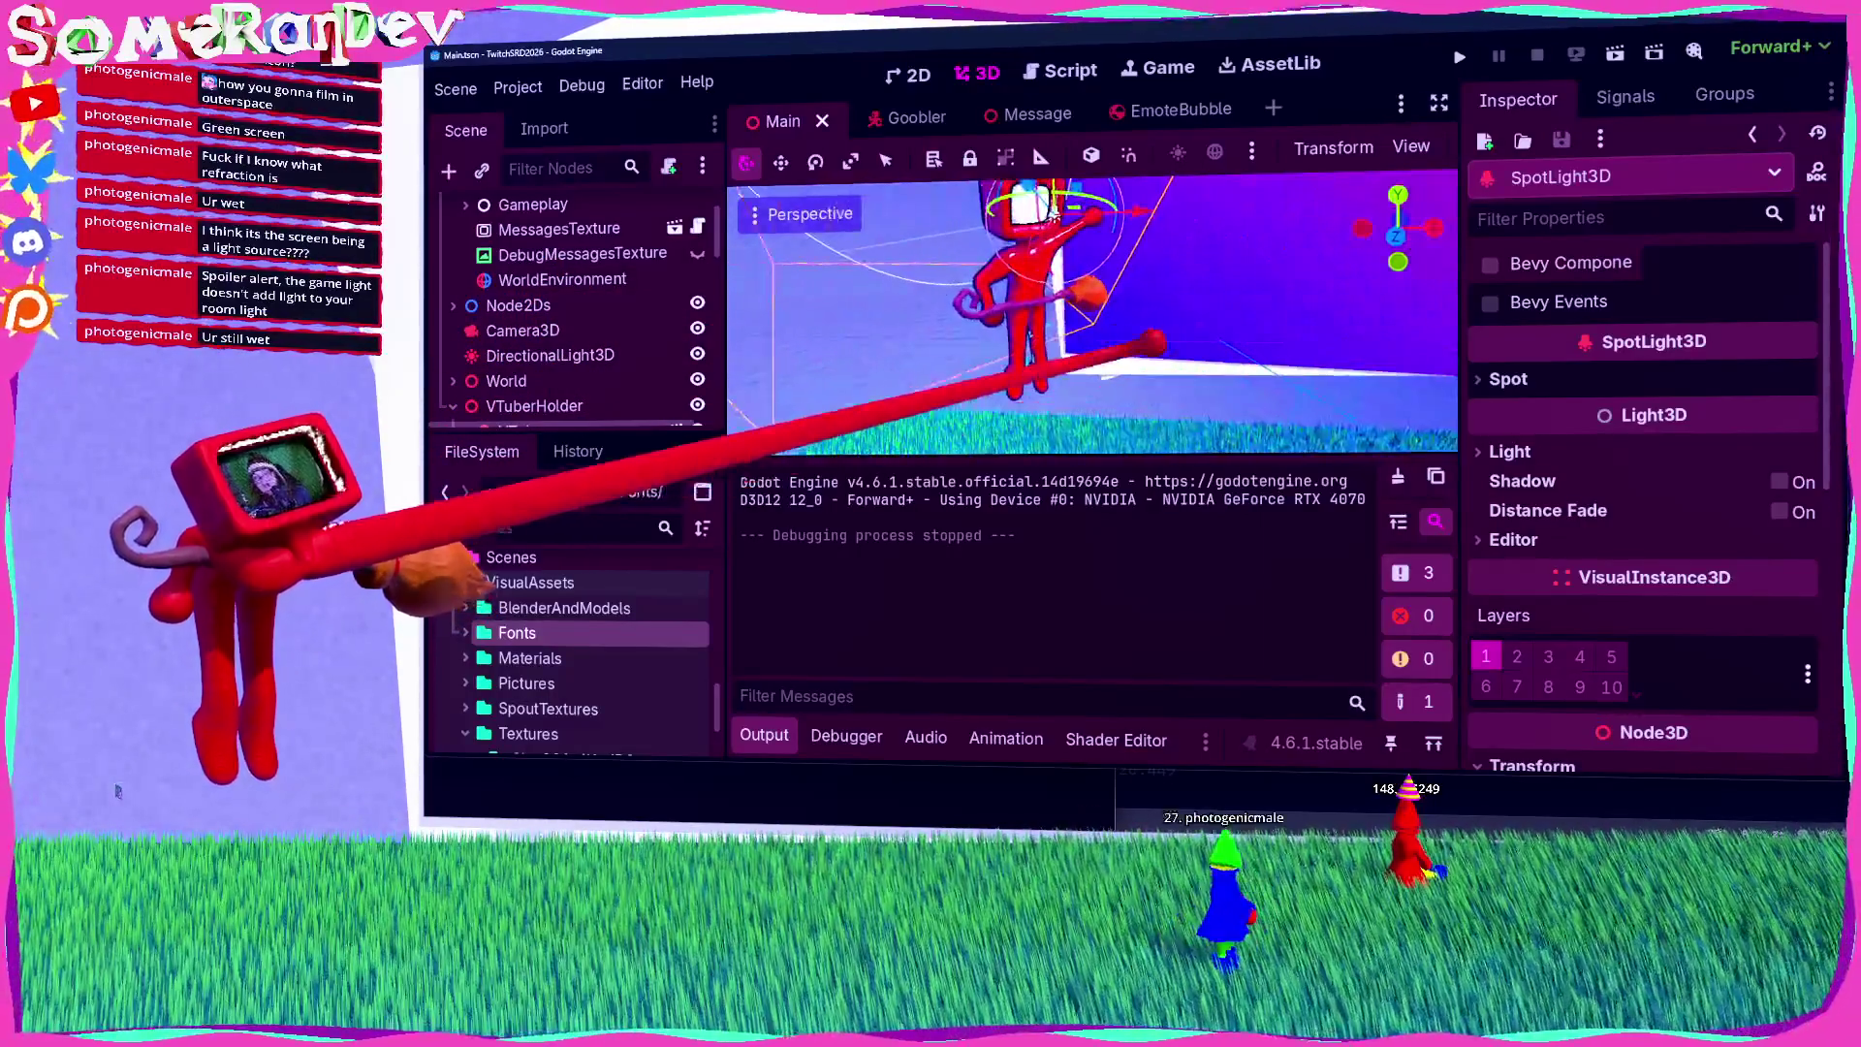
click(1058, 245)
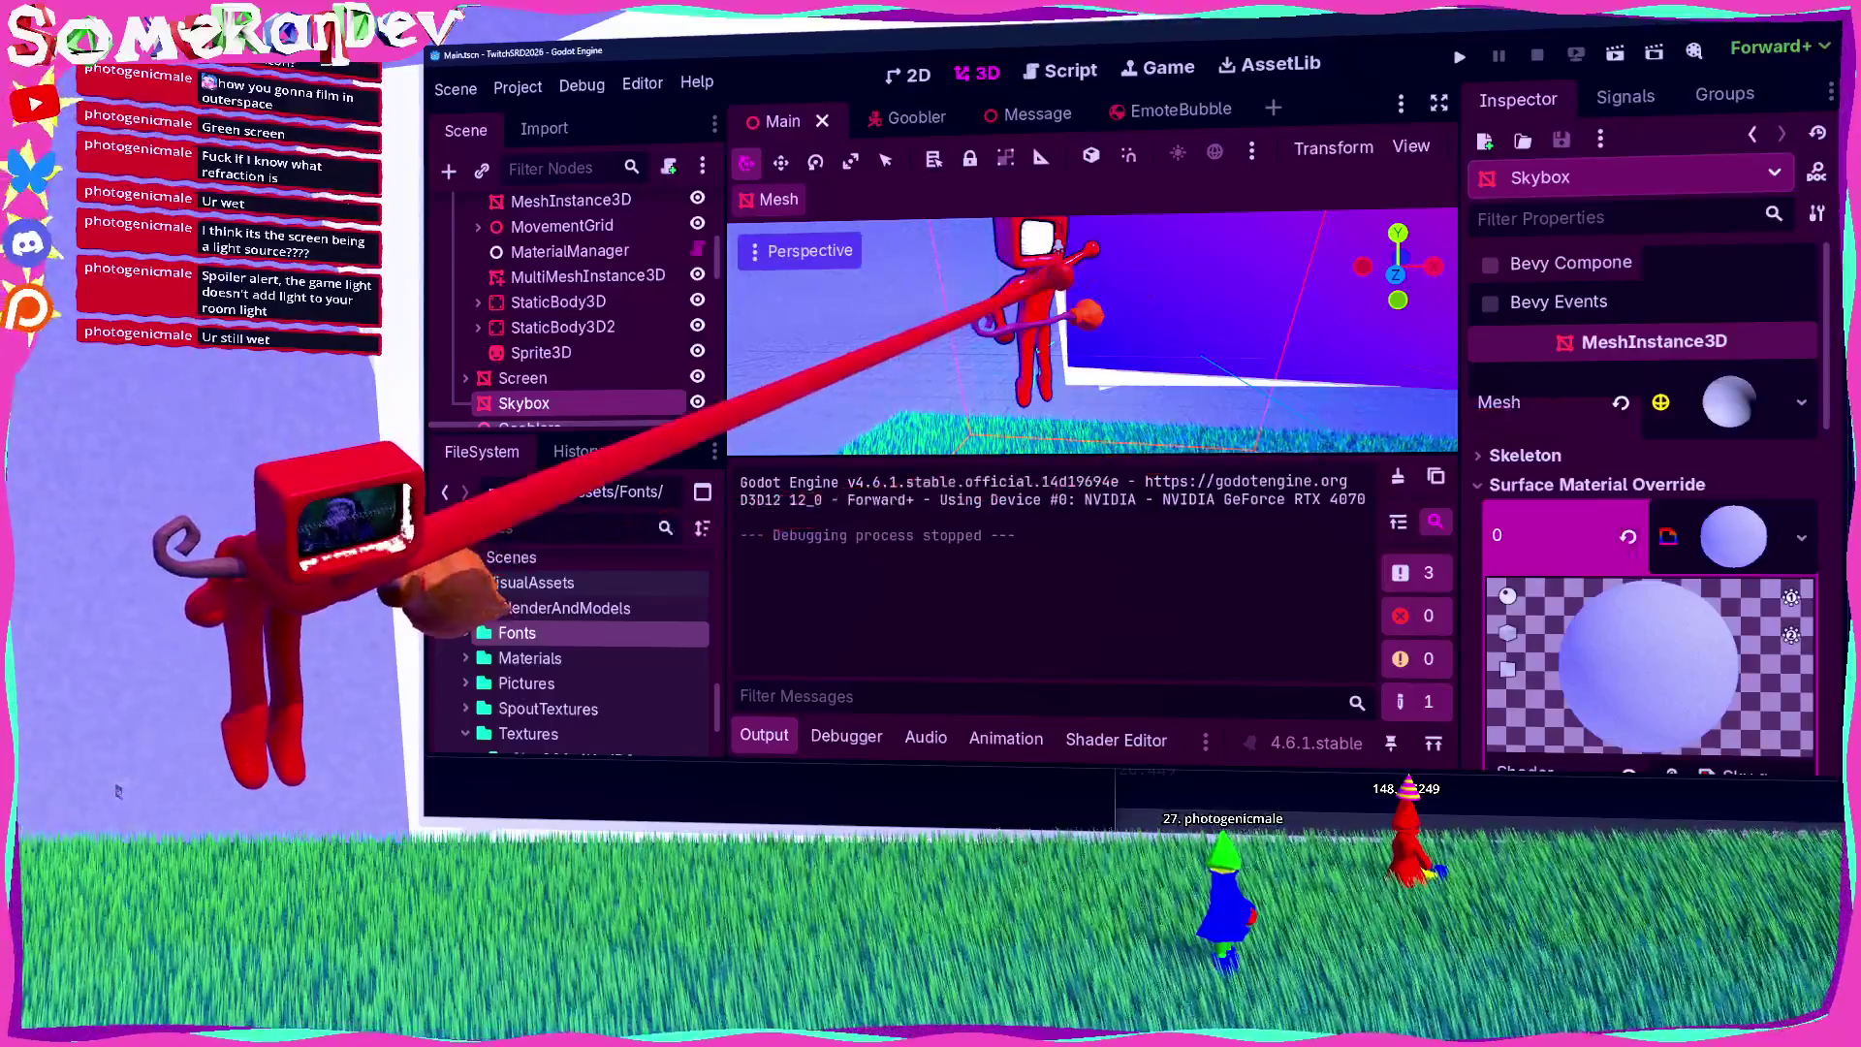
Step: On MaterialManager's second material, set Texture to a new NoiseTexture2D, then save and run
click(1057, 245)
click(503, 351)
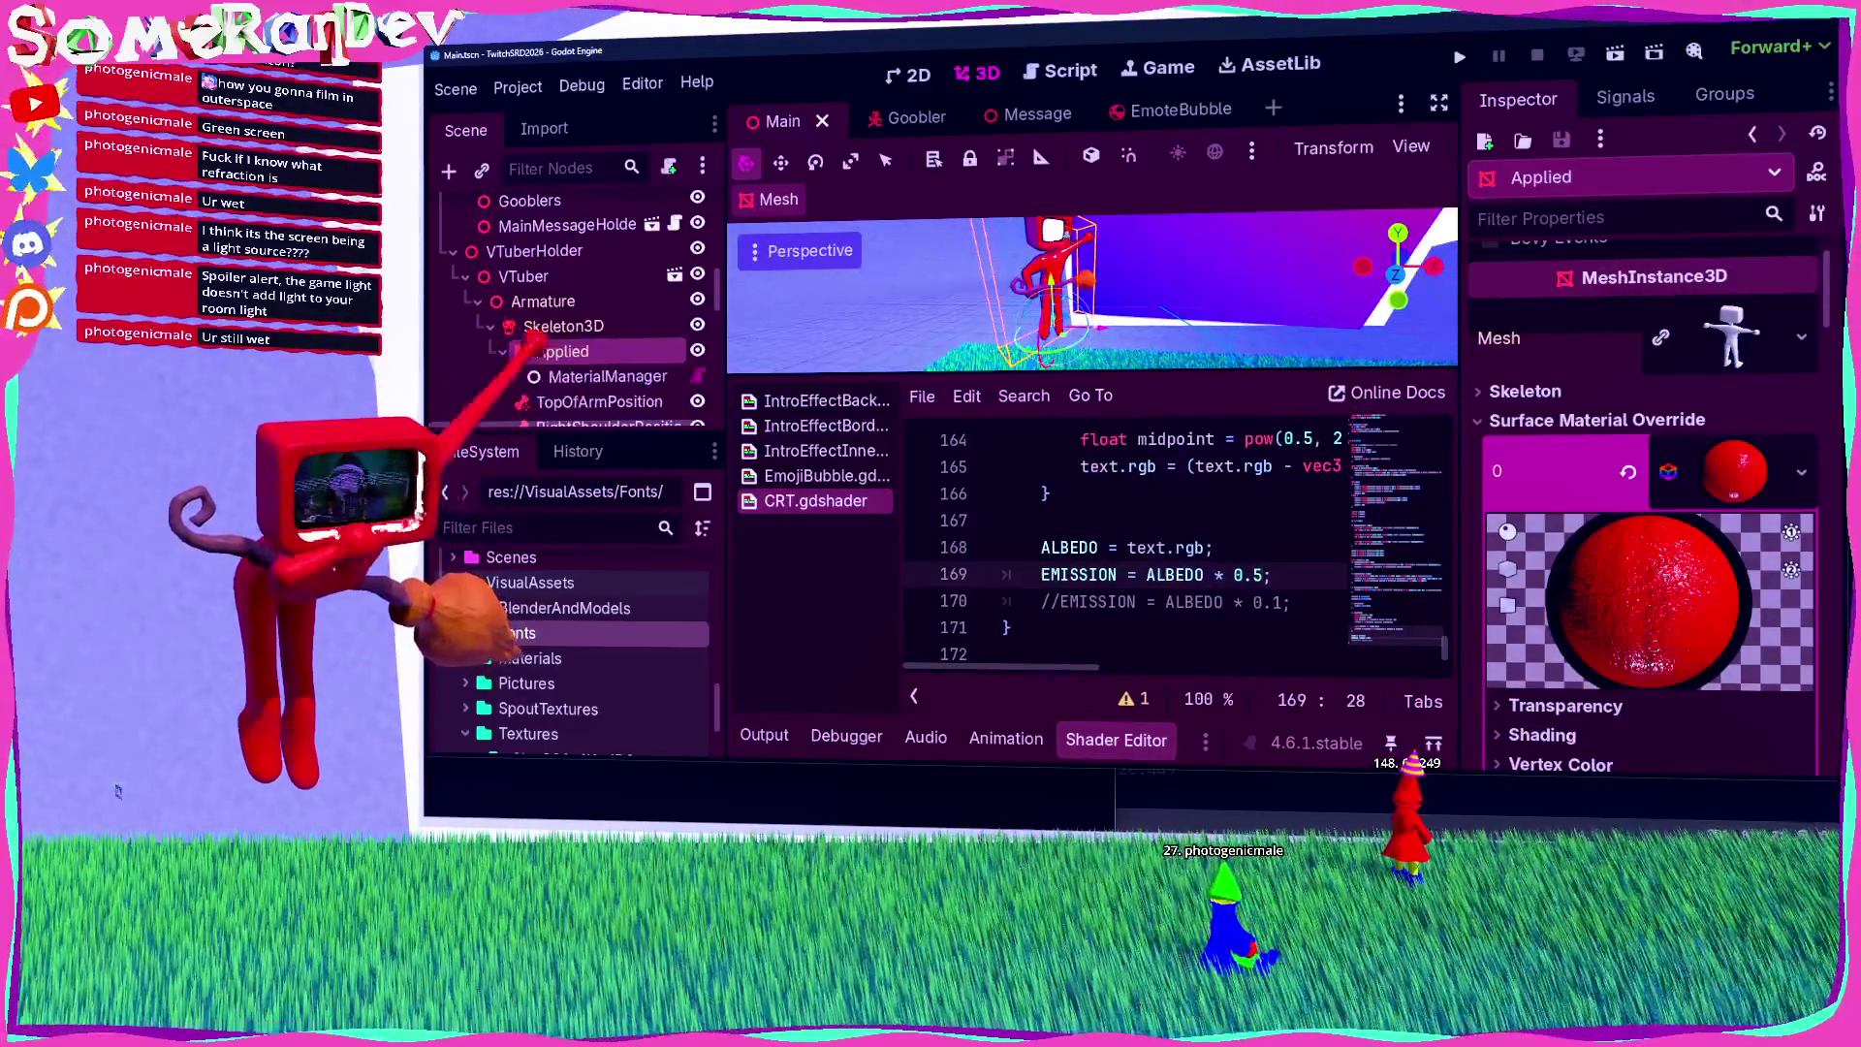
click(608, 376)
click(1742, 403)
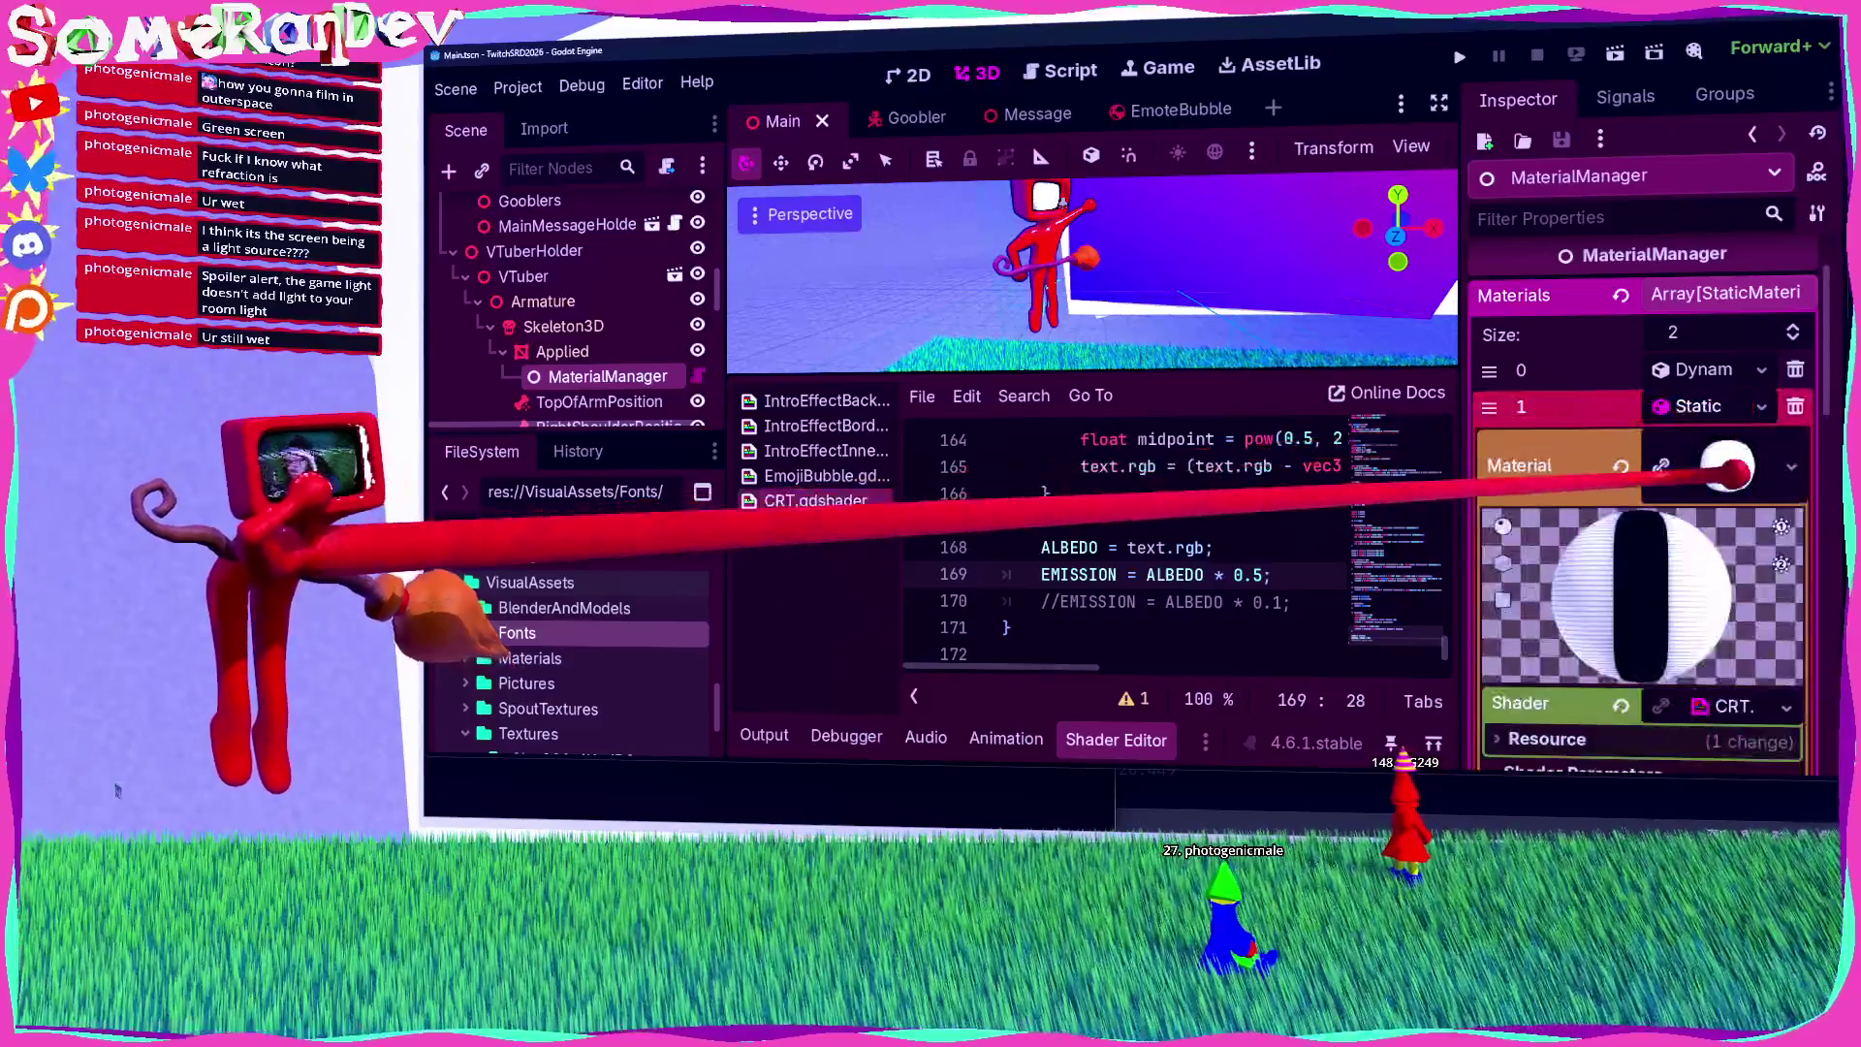
scroll(1745, 436, down, 5)
click(1786, 414)
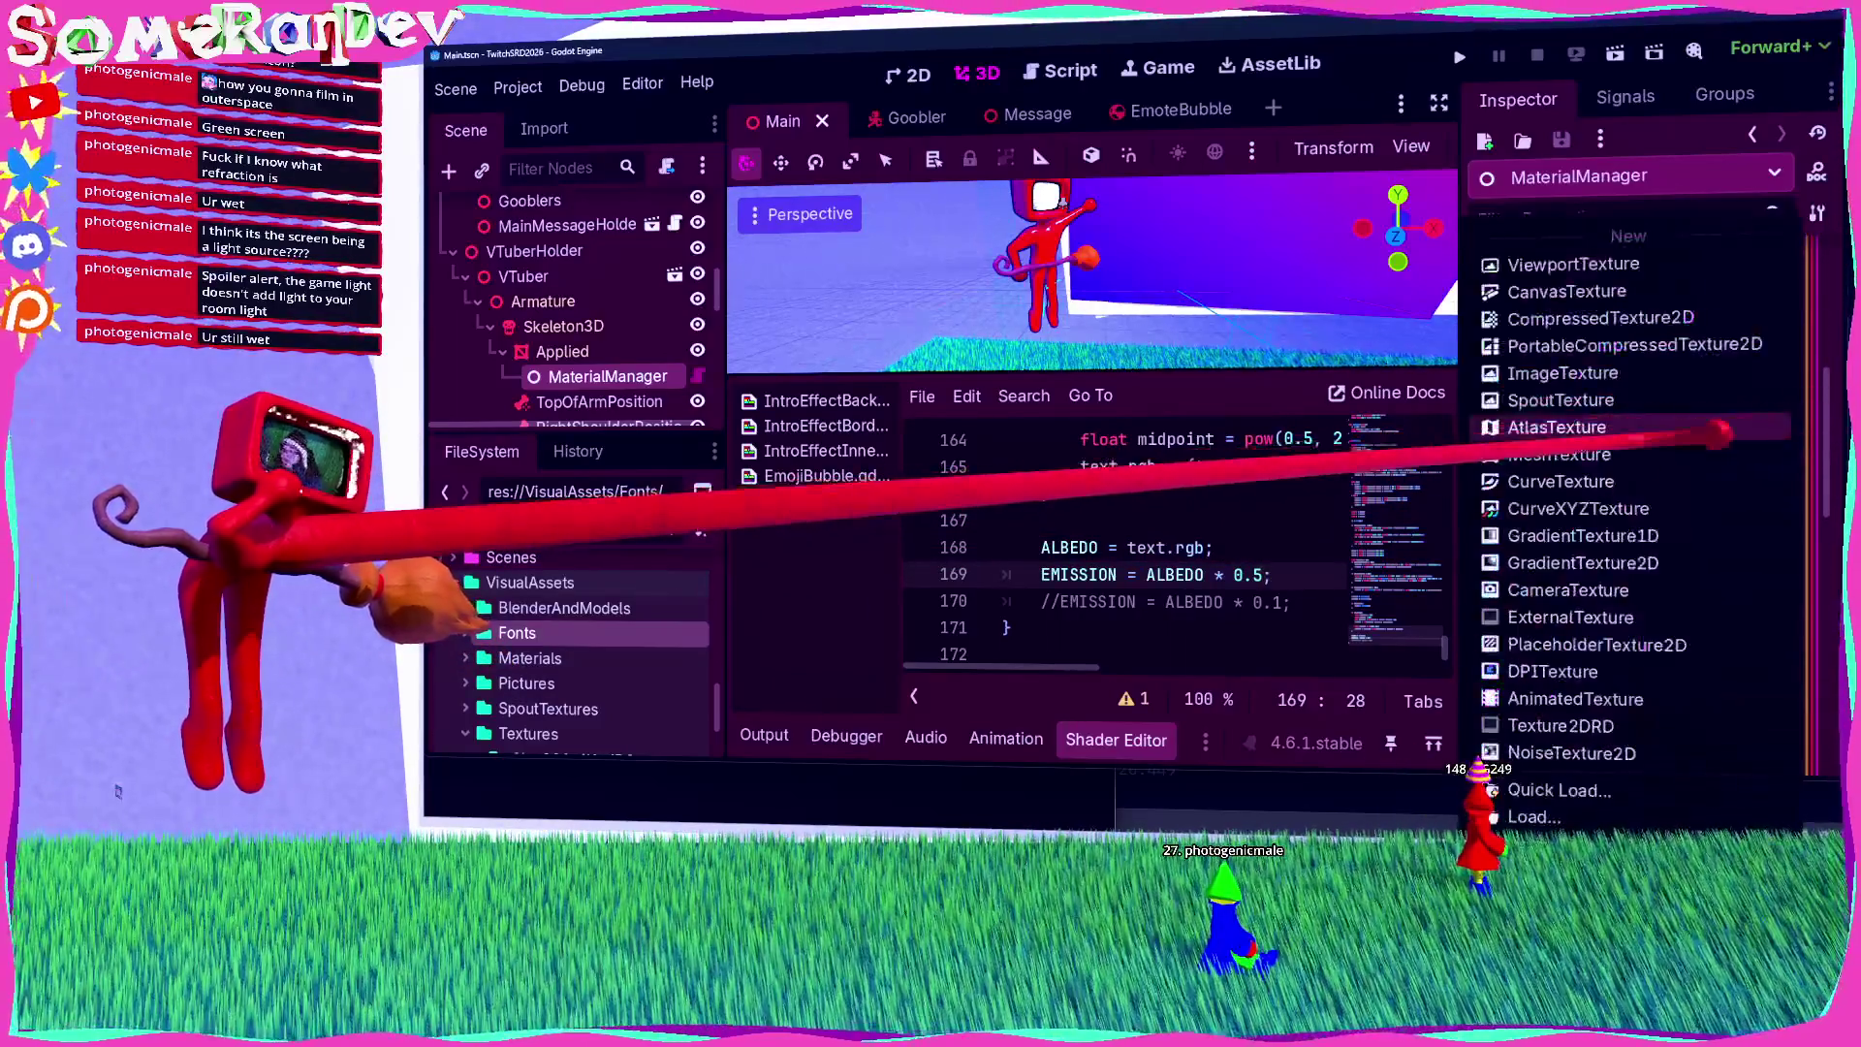
click(1570, 581)
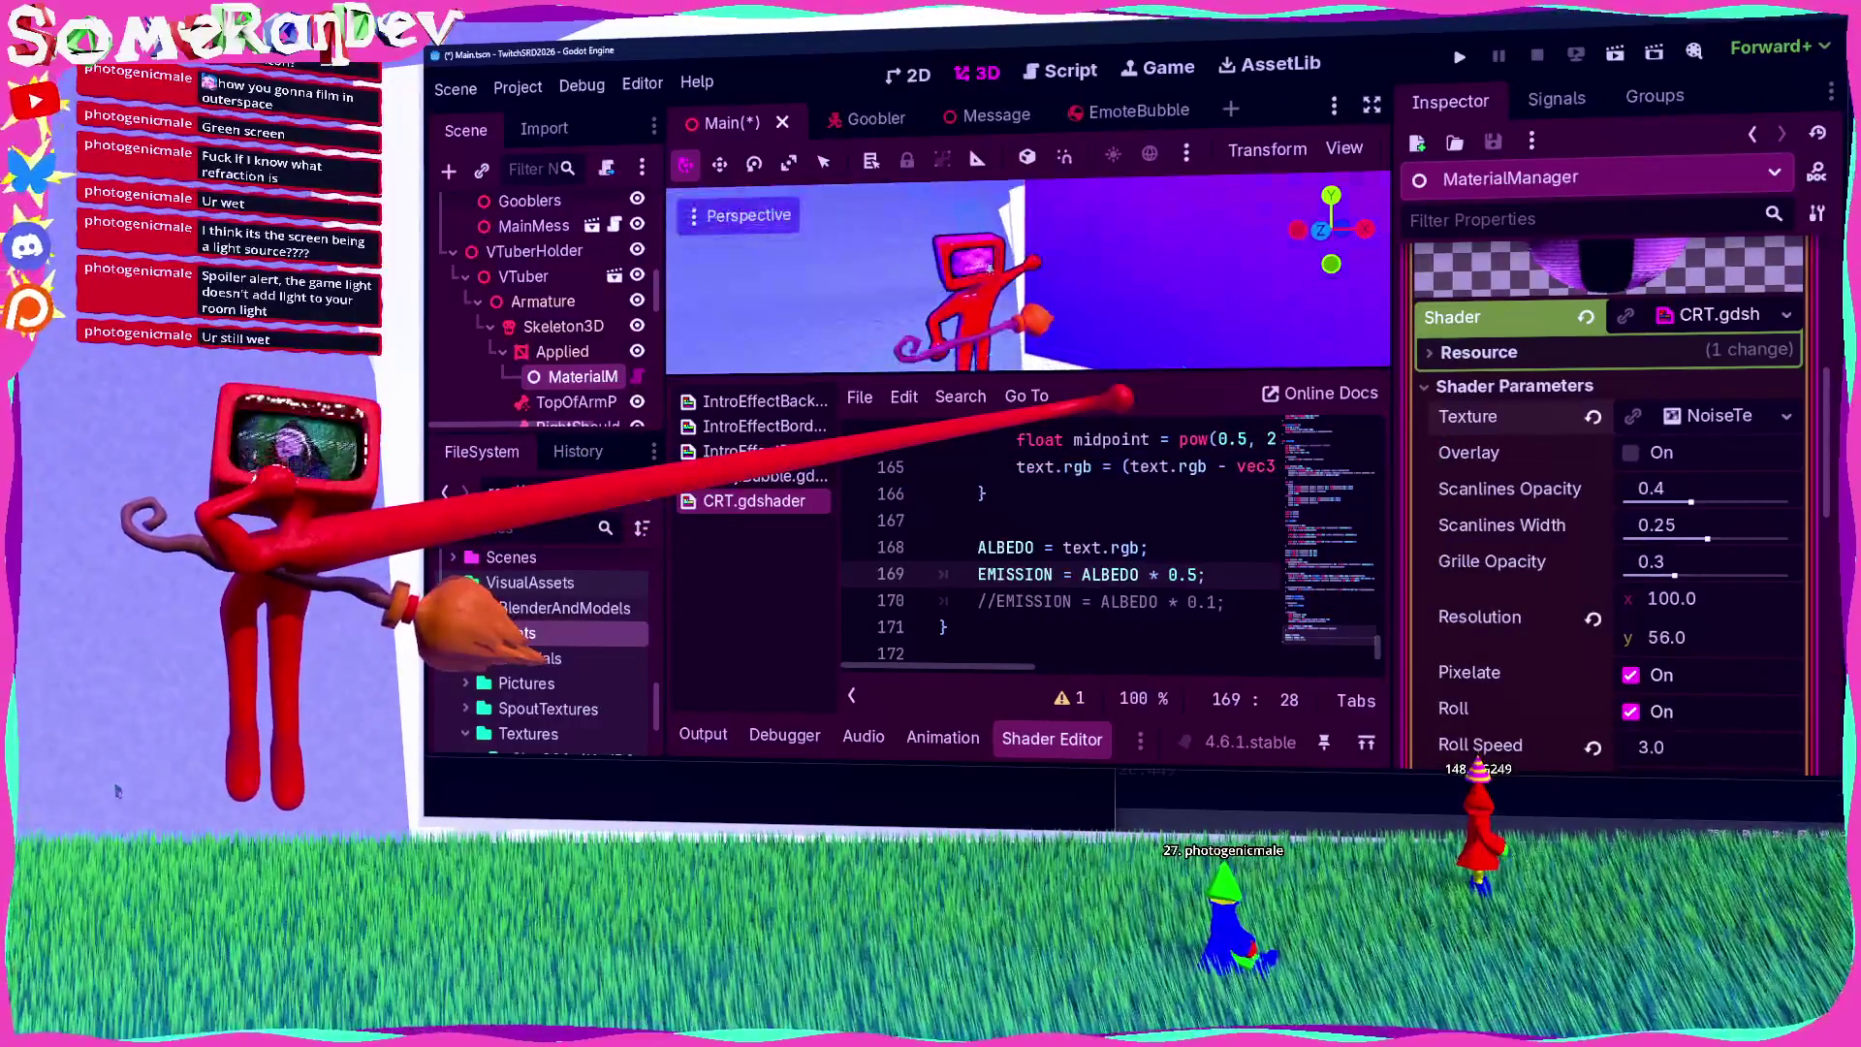
key(ctrl+s)
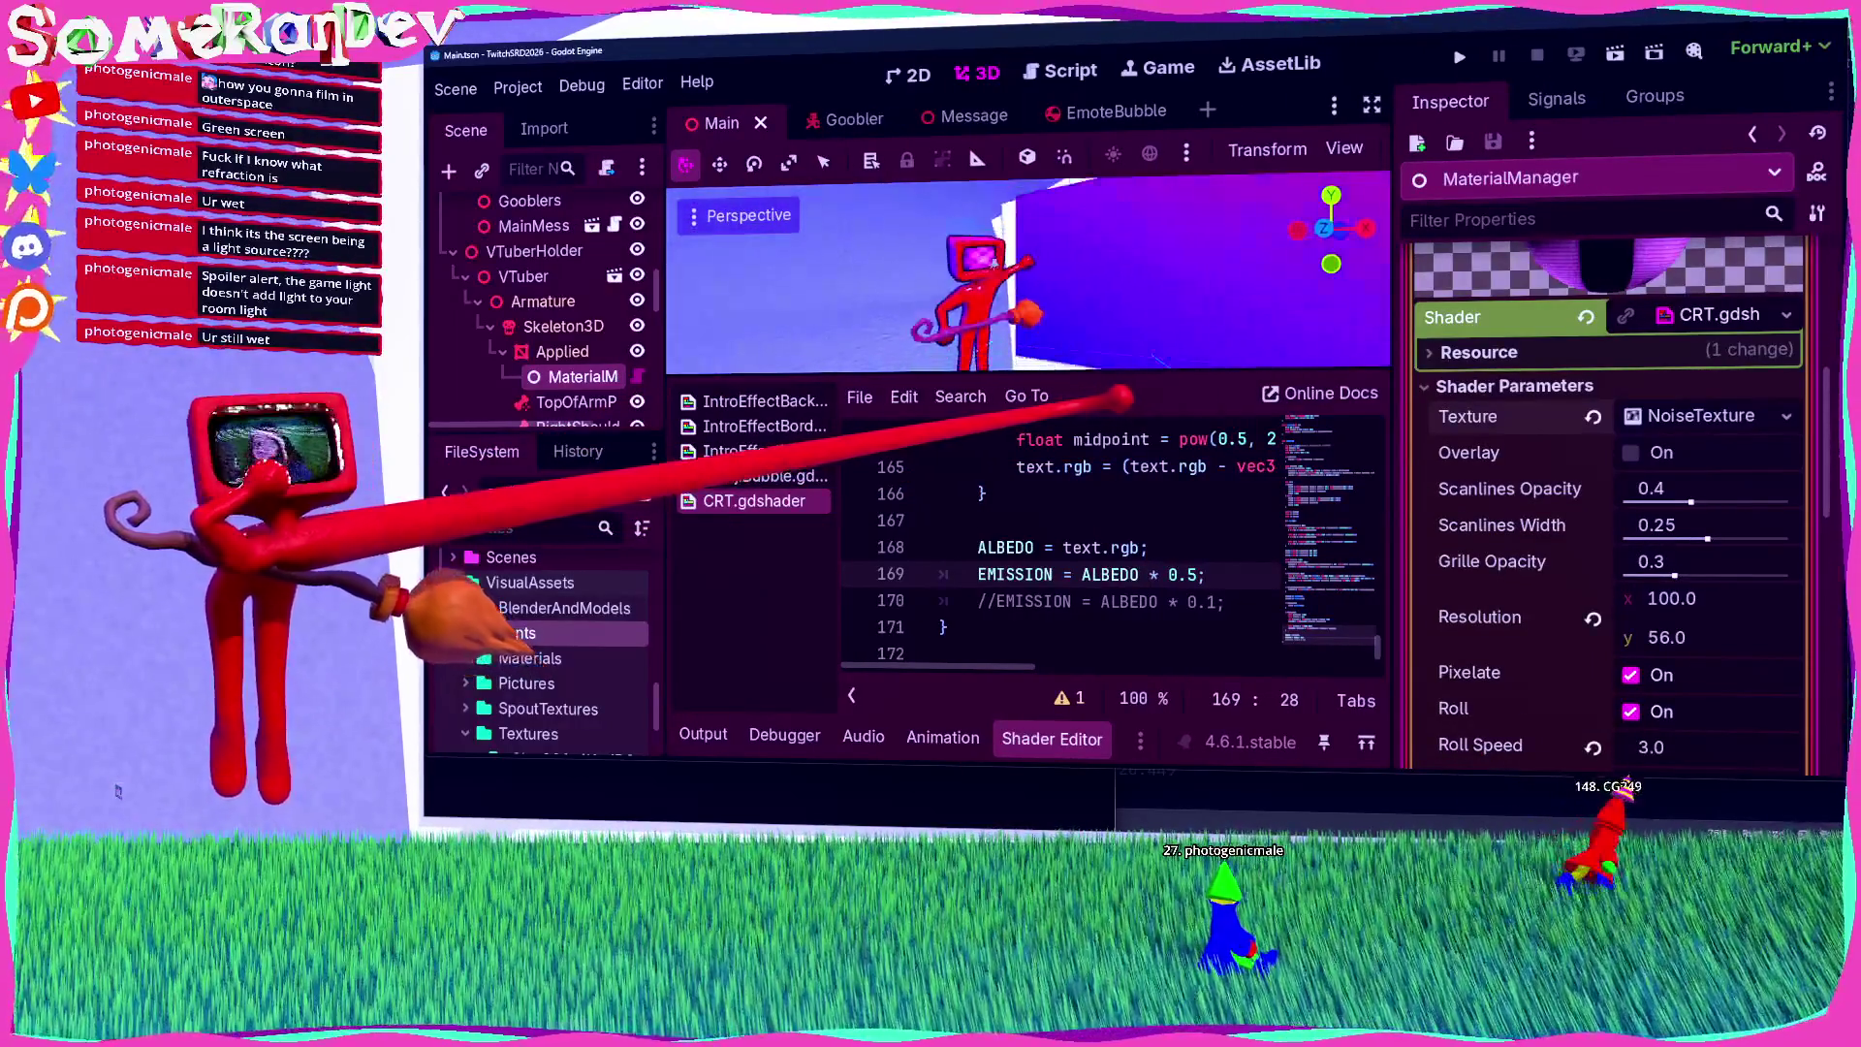
click(1613, 53)
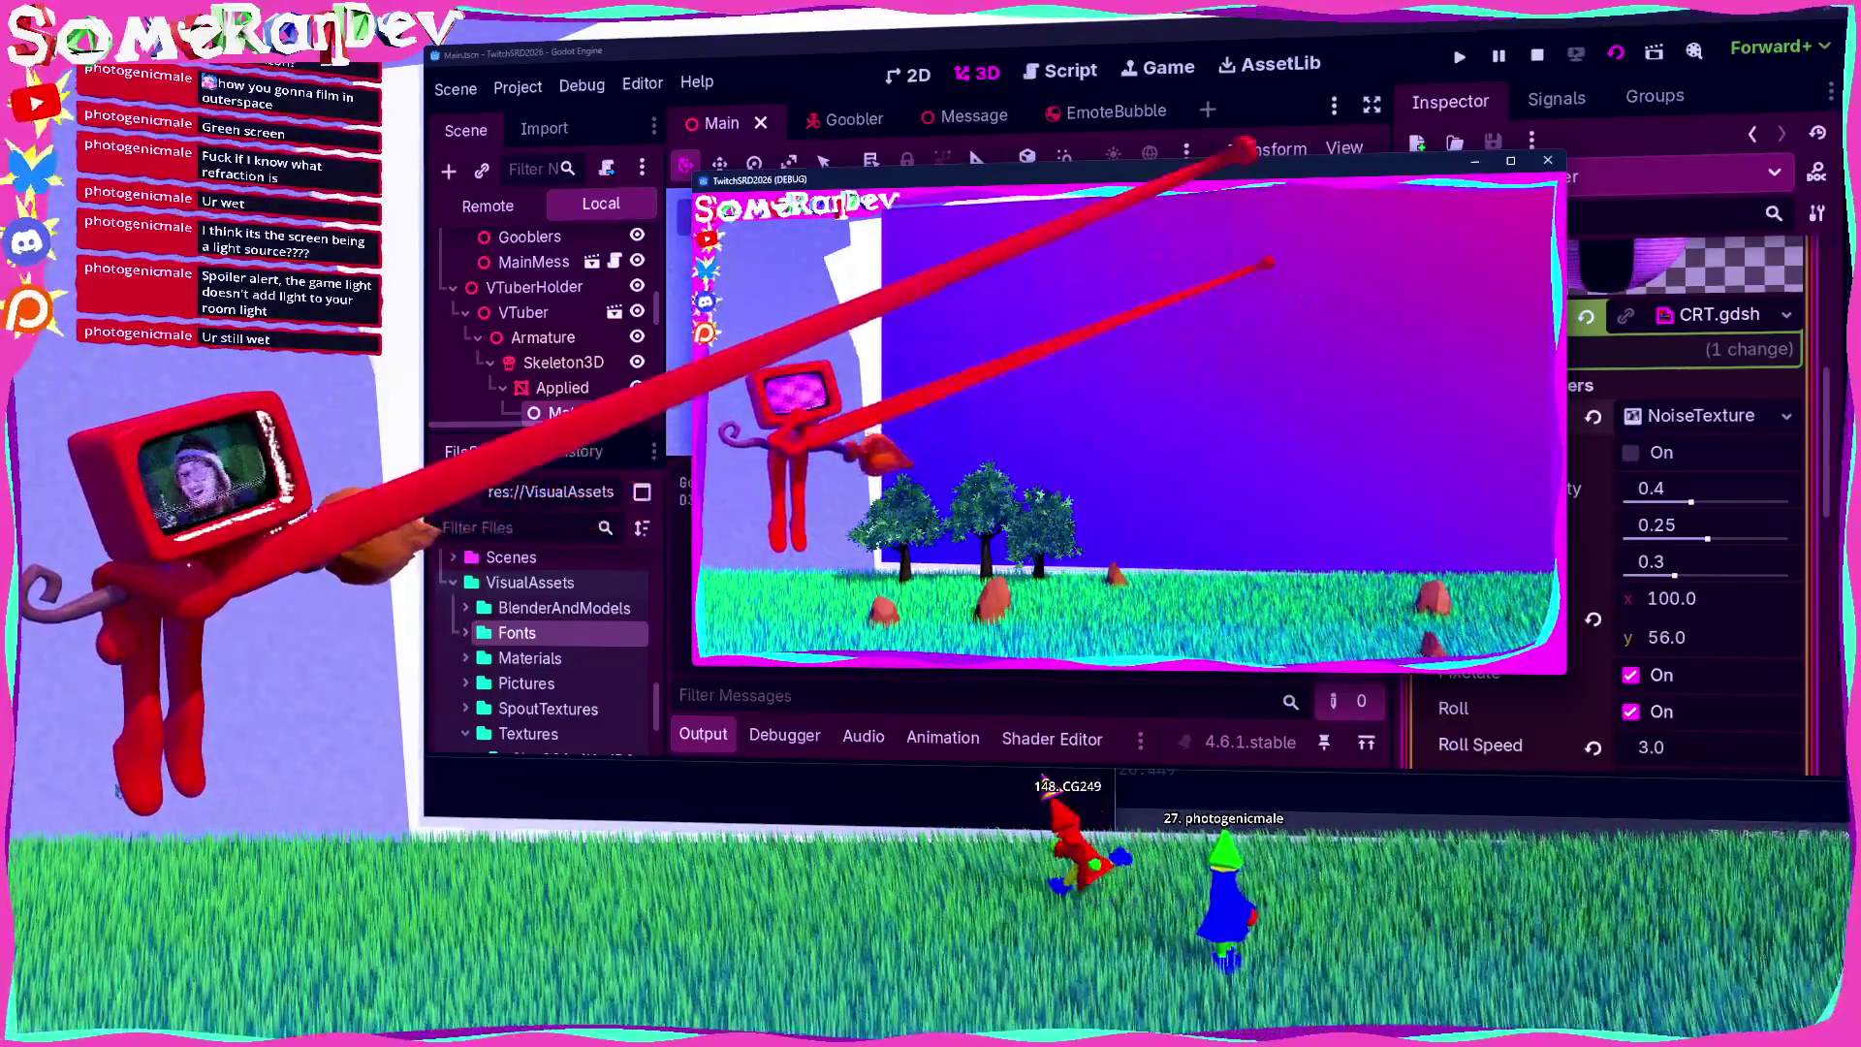
Step: Stop the game, select and frame the SpotLight, move it back to z -1.92, and save
key(F8)
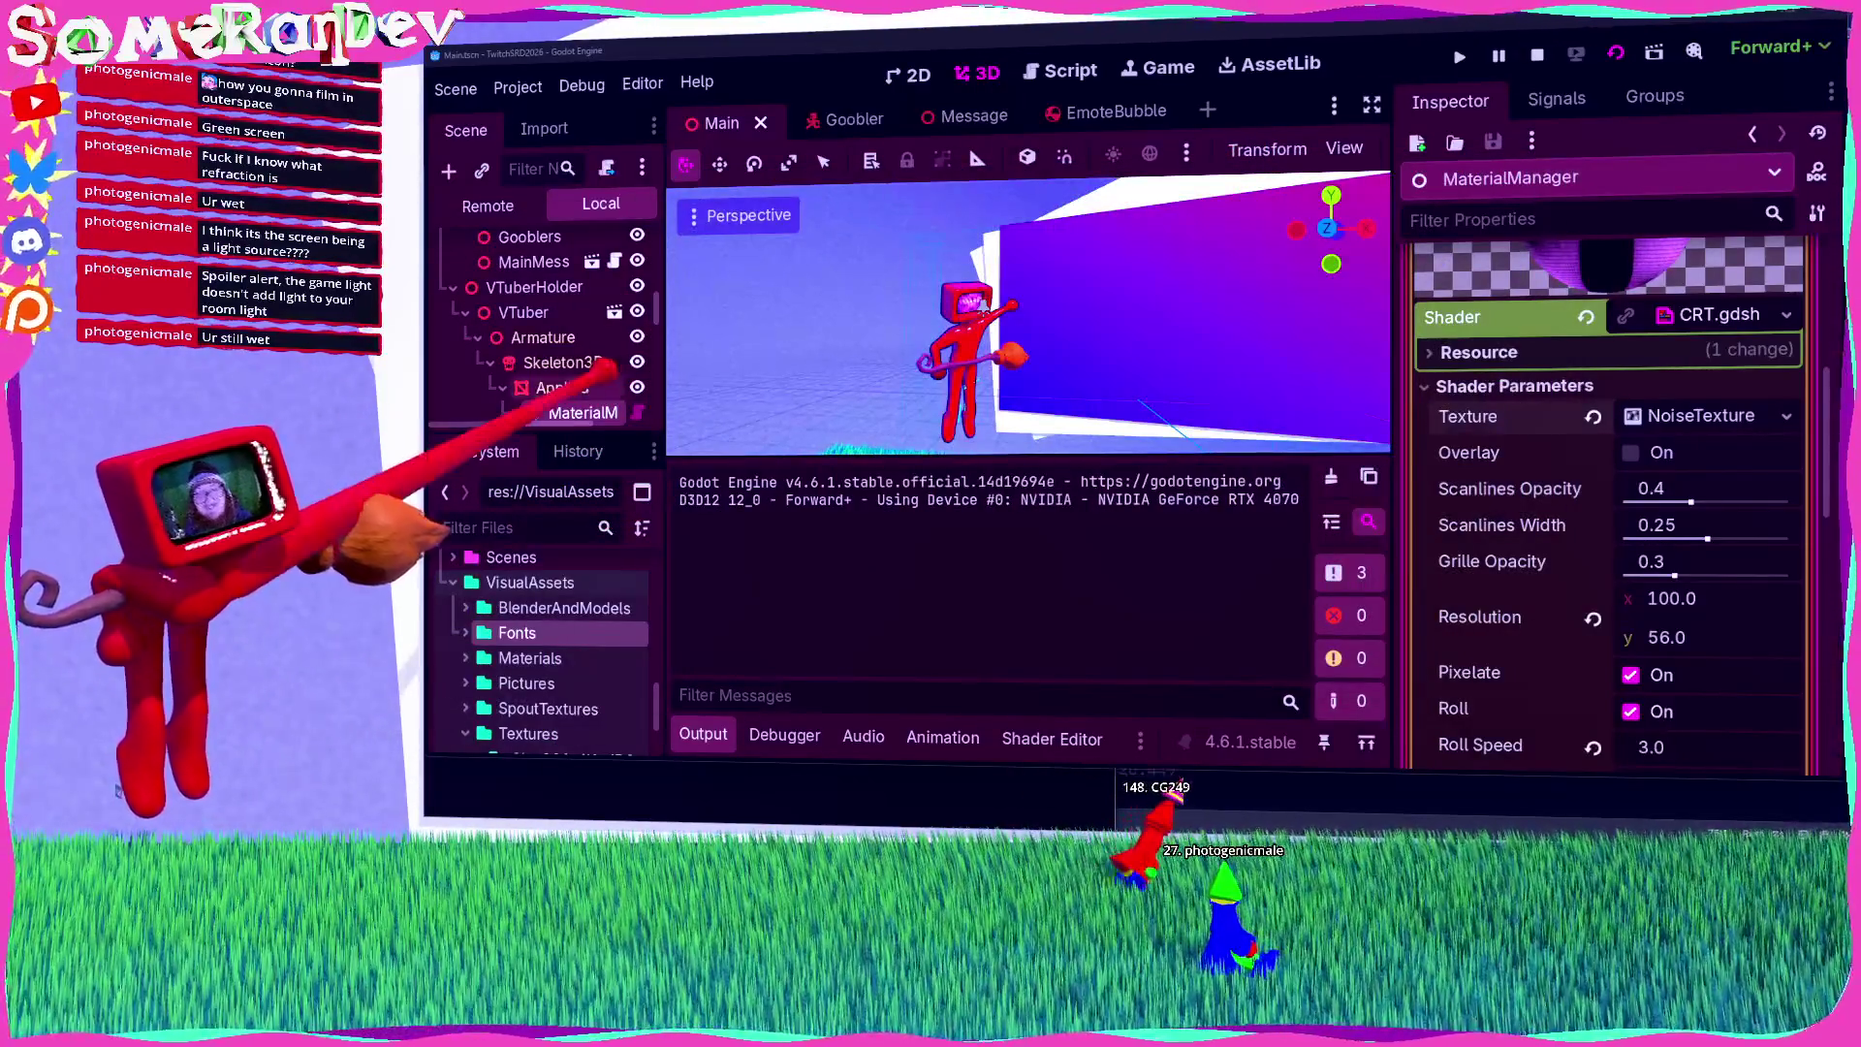
scroll(581, 349, down, 5)
click(582, 360)
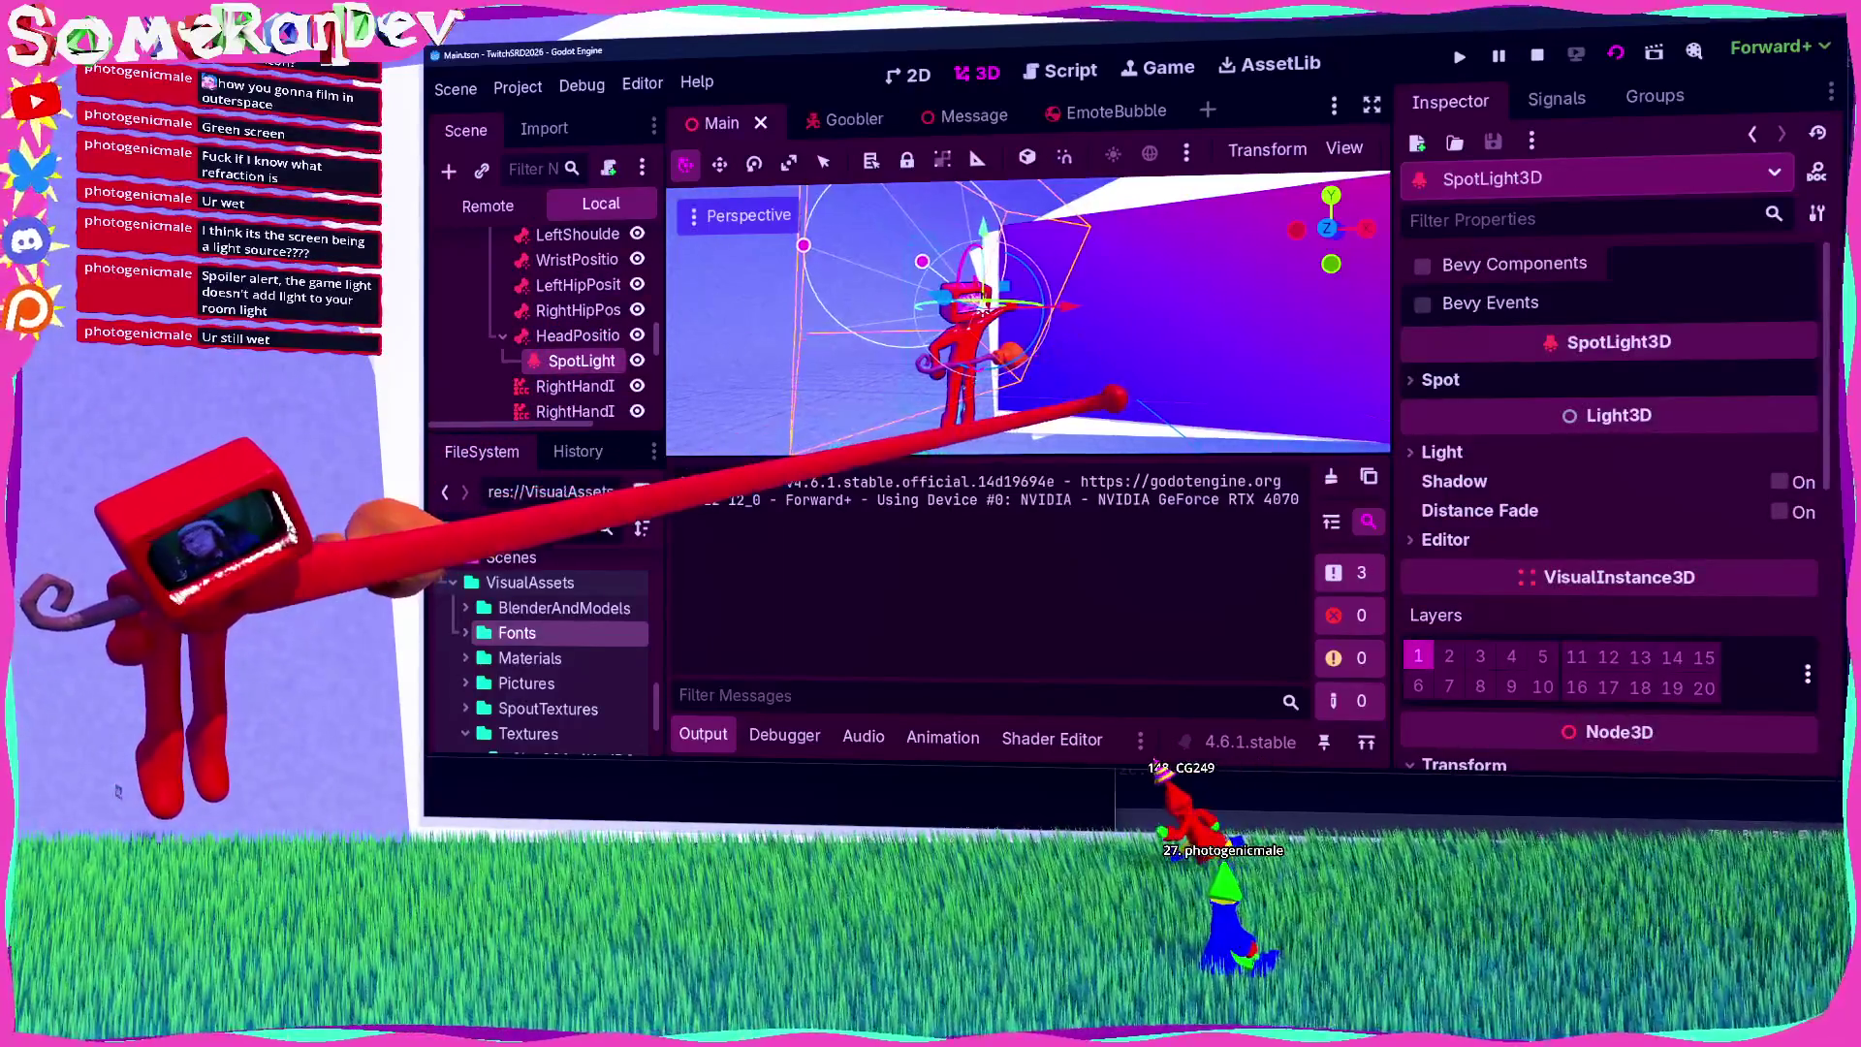
key(f)
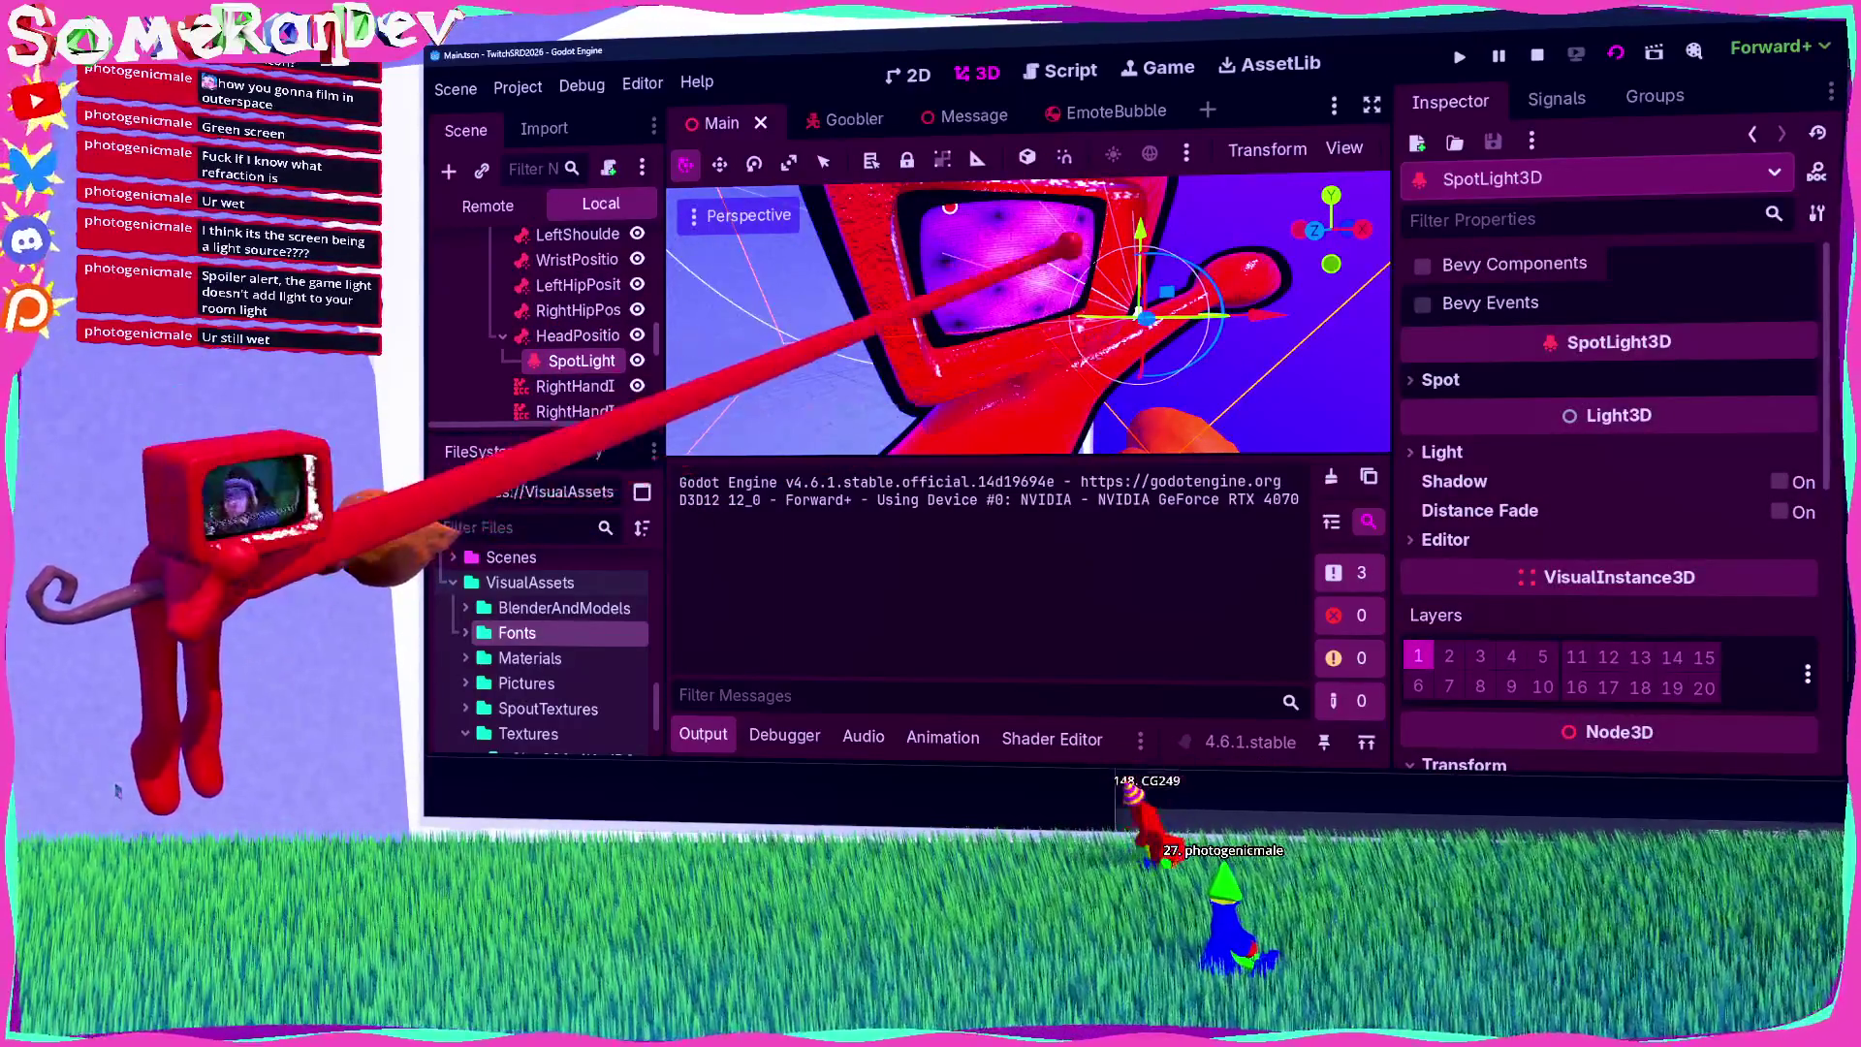
scroll(1769, 337, down, 5)
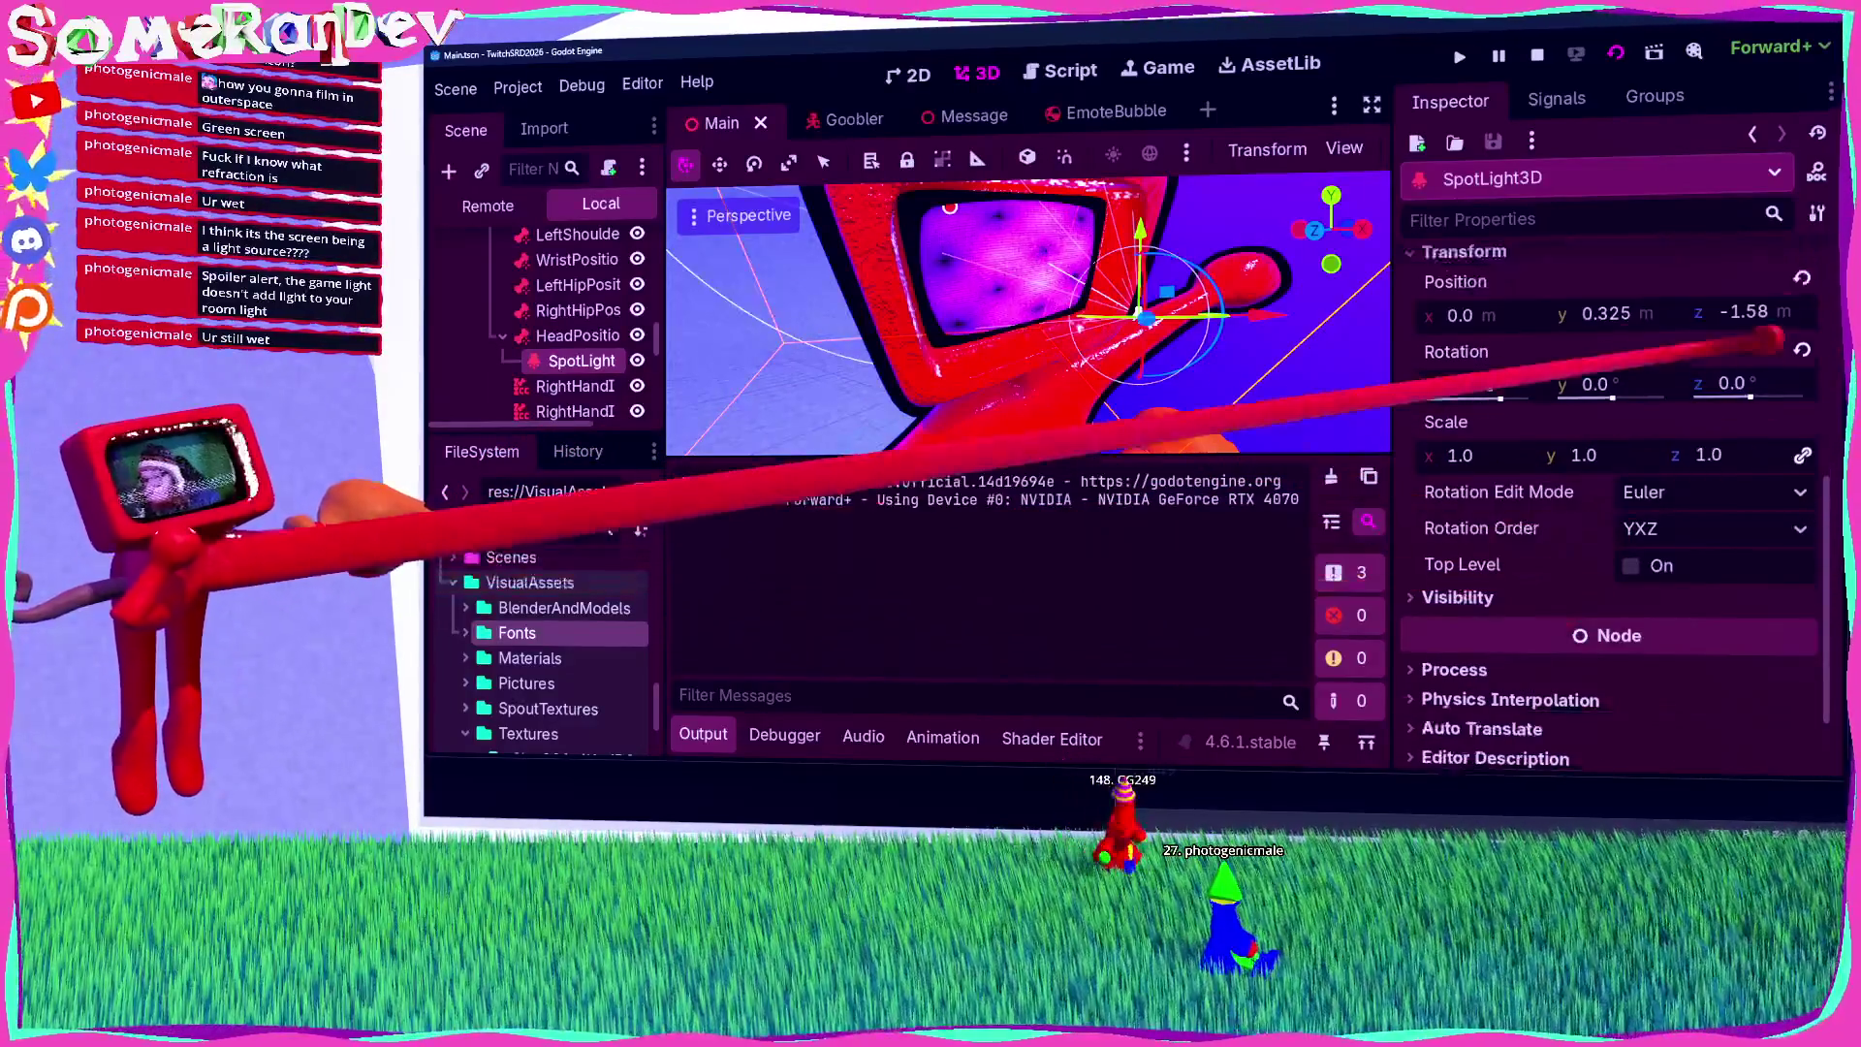
mouse_move(1289, 310)
mouse_down()
mouse_move(1205, 353)
mouse_move(1246, 332)
mouse_move(1229, 287)
mouse_move(1229, 350)
mouse_up()
scroll(1028, 310, down, 3)
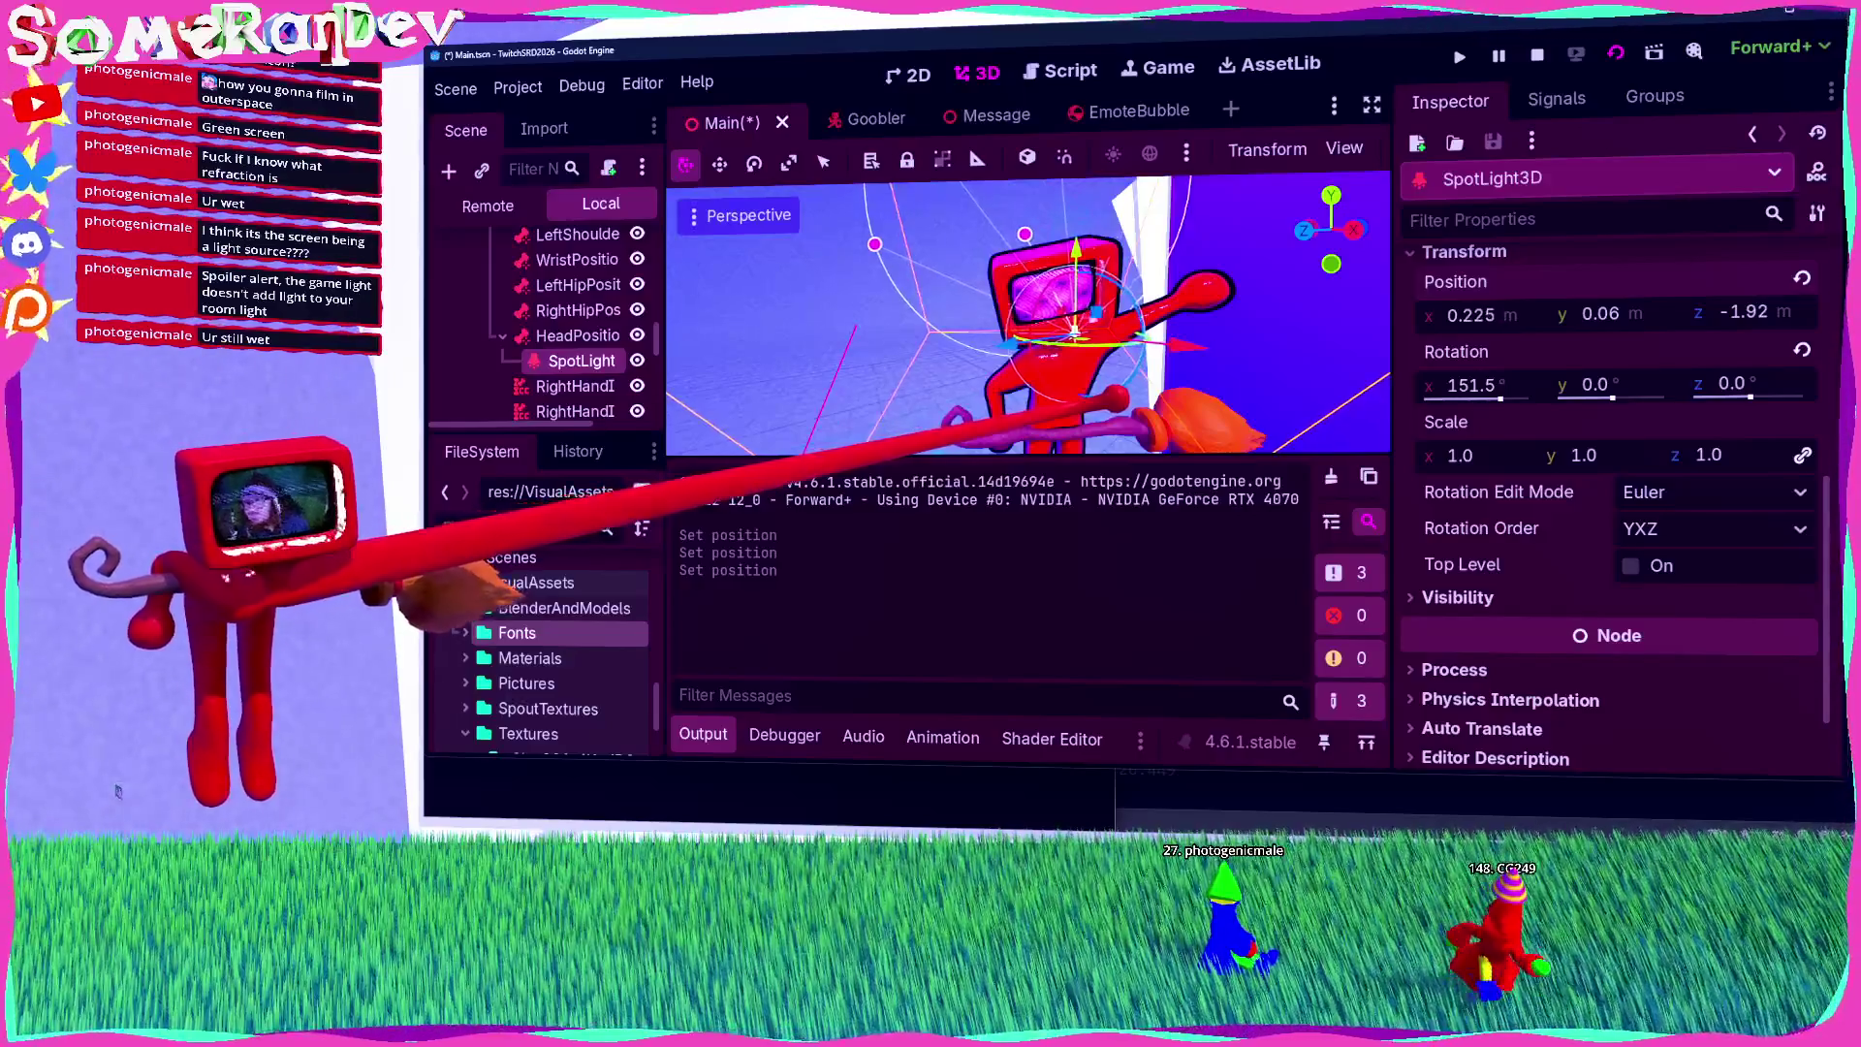
scroll(1531, 504, up, 10)
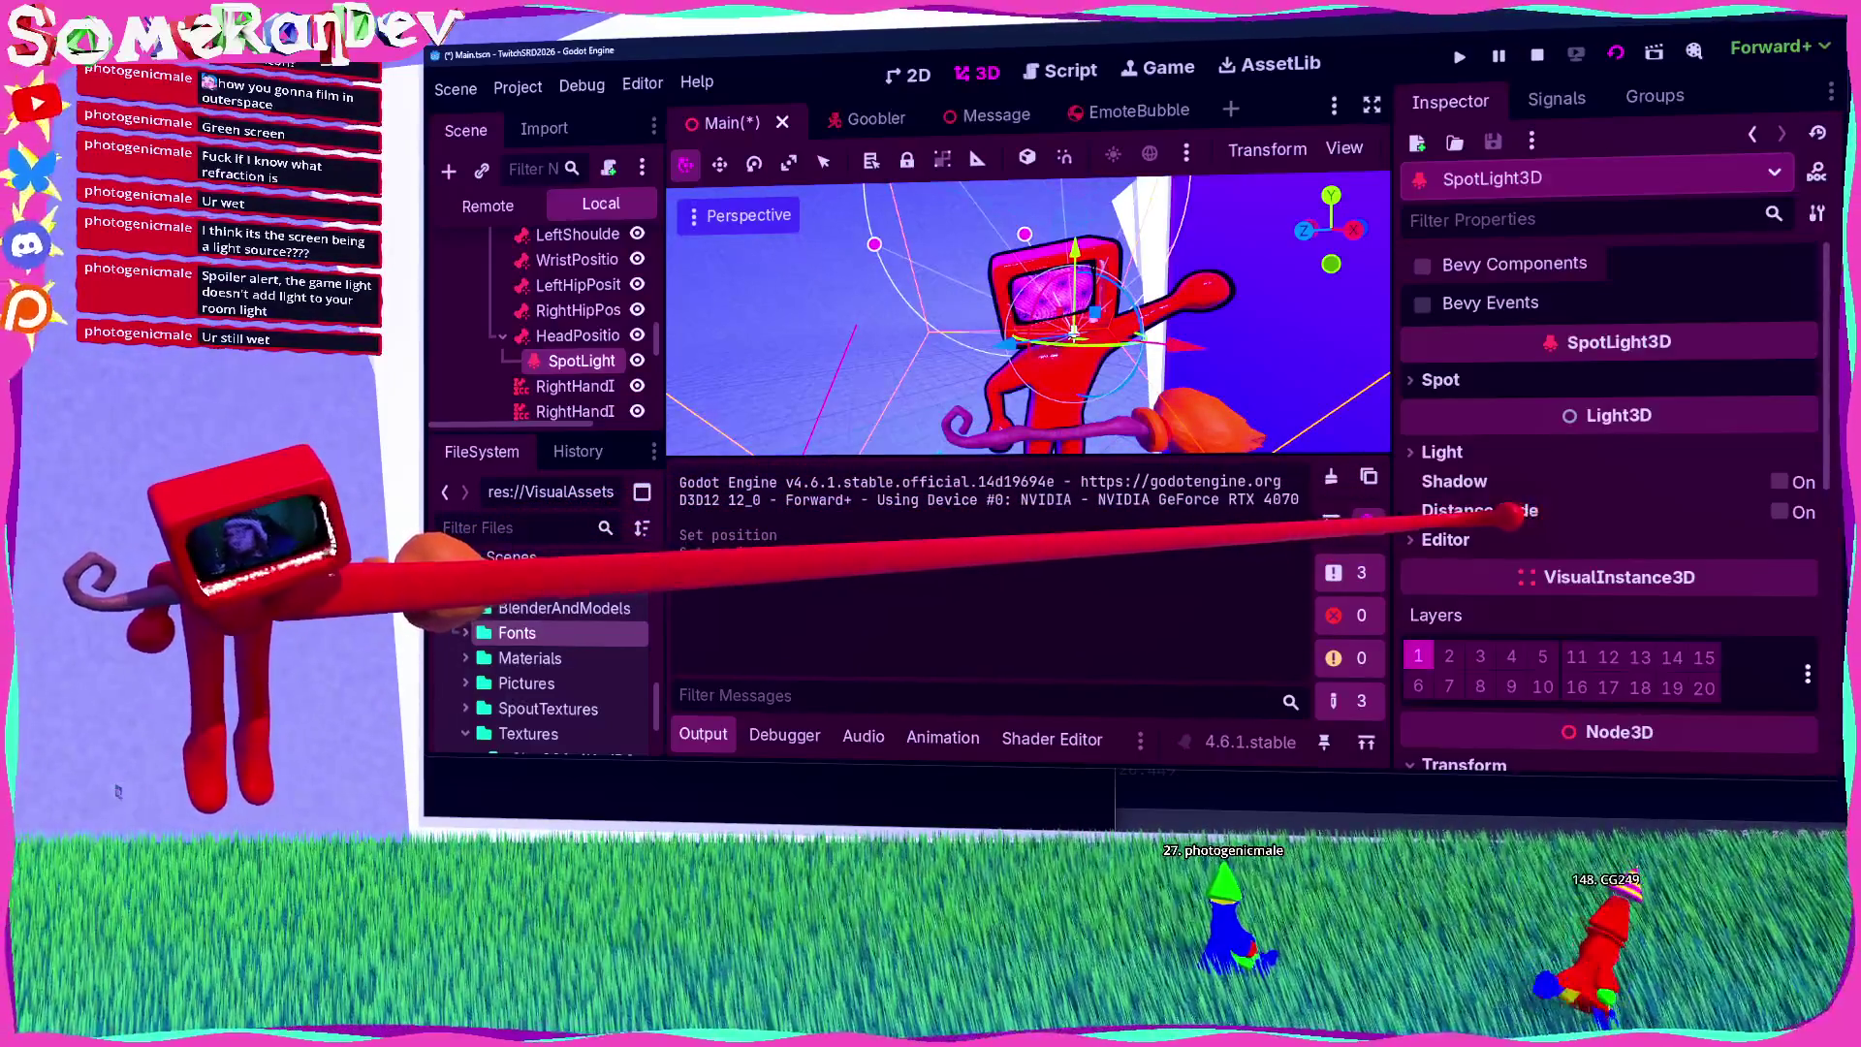
scroll(1531, 504, down, 10)
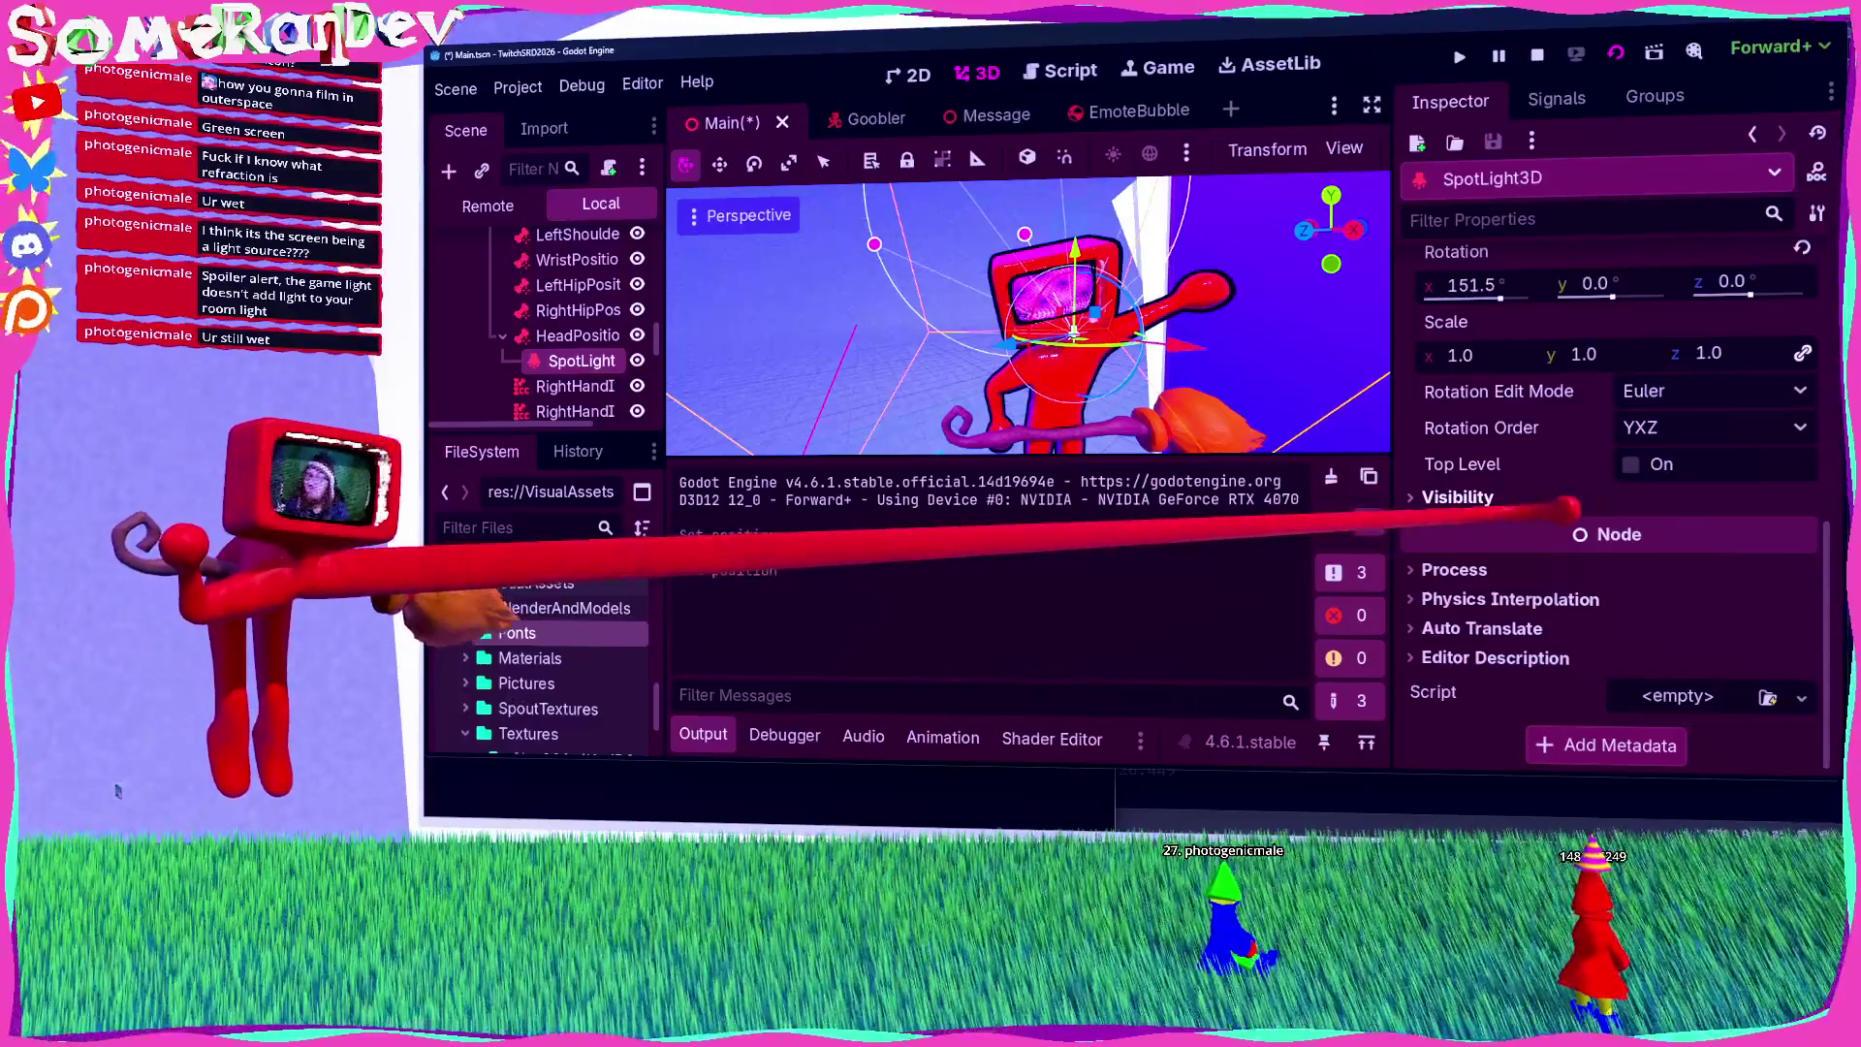
key(ctrl+s)
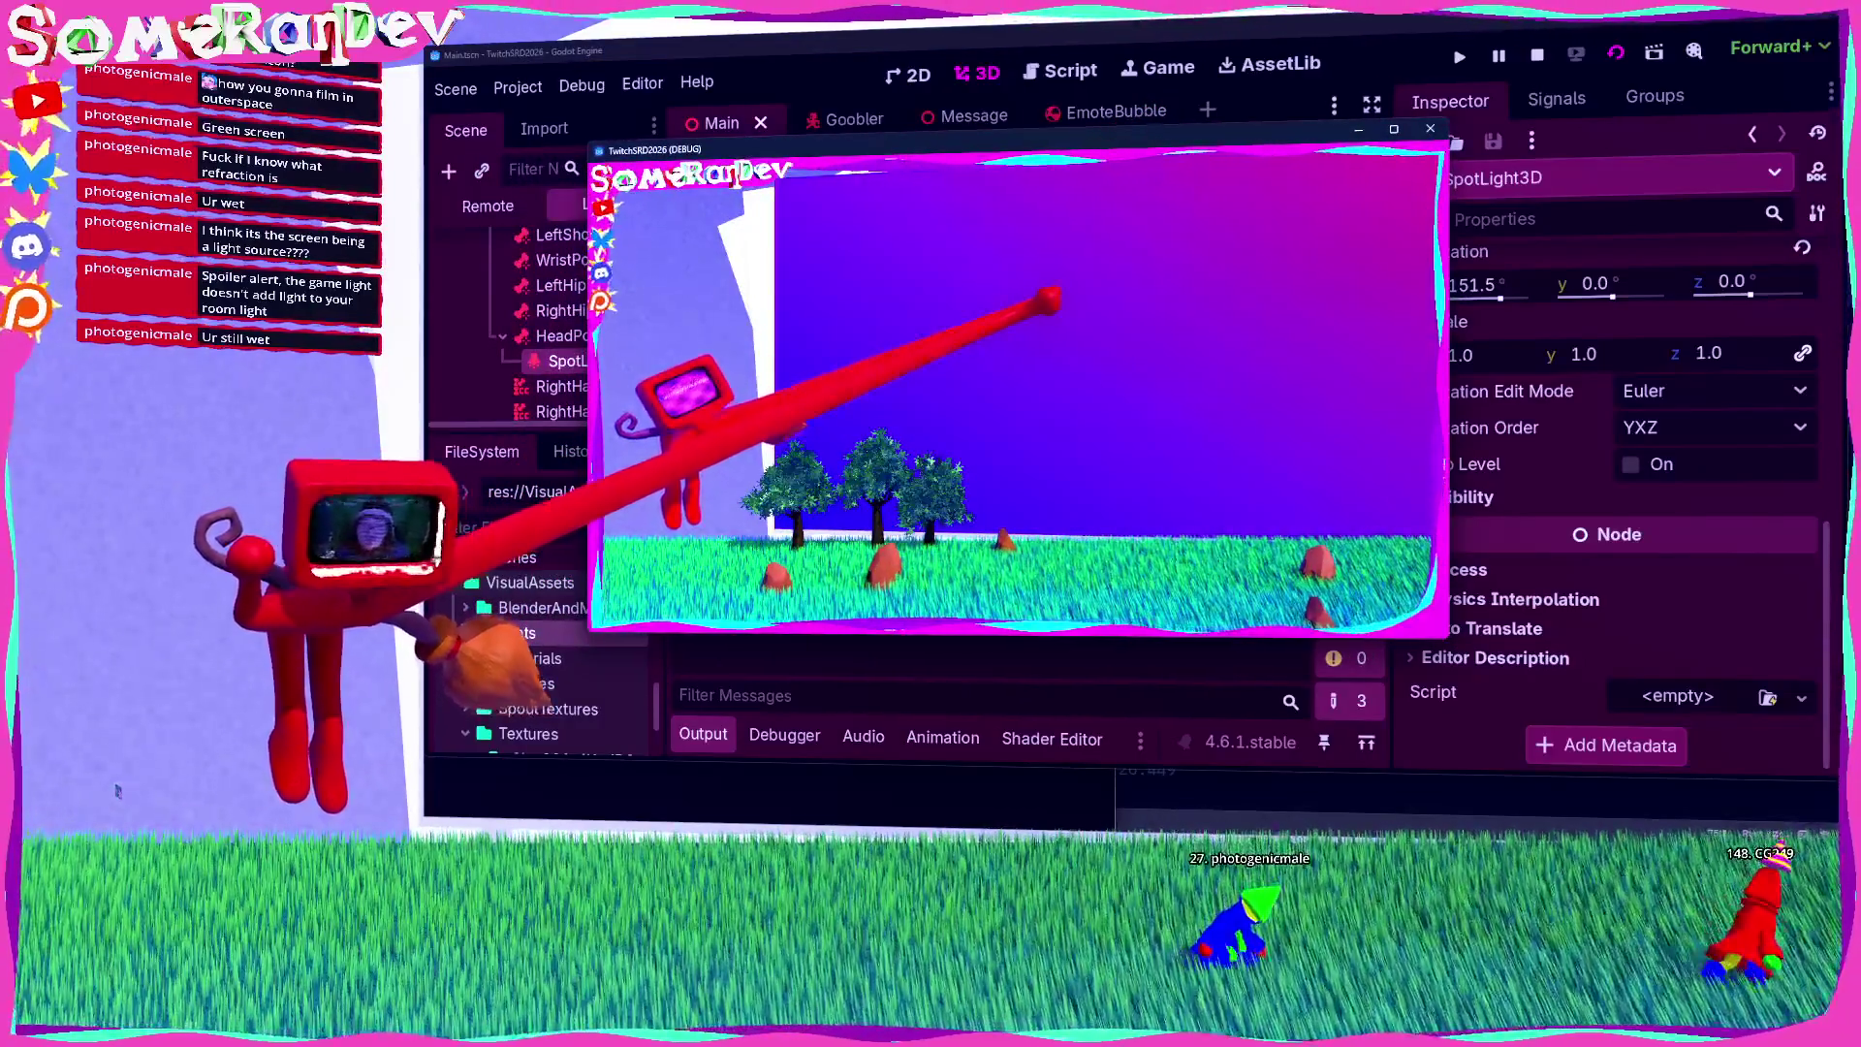
Step: While the game runs, drag the spotlight's z position to -2.73 and return to the game
key(super+Down)
scroll(1609, 387, up, 3)
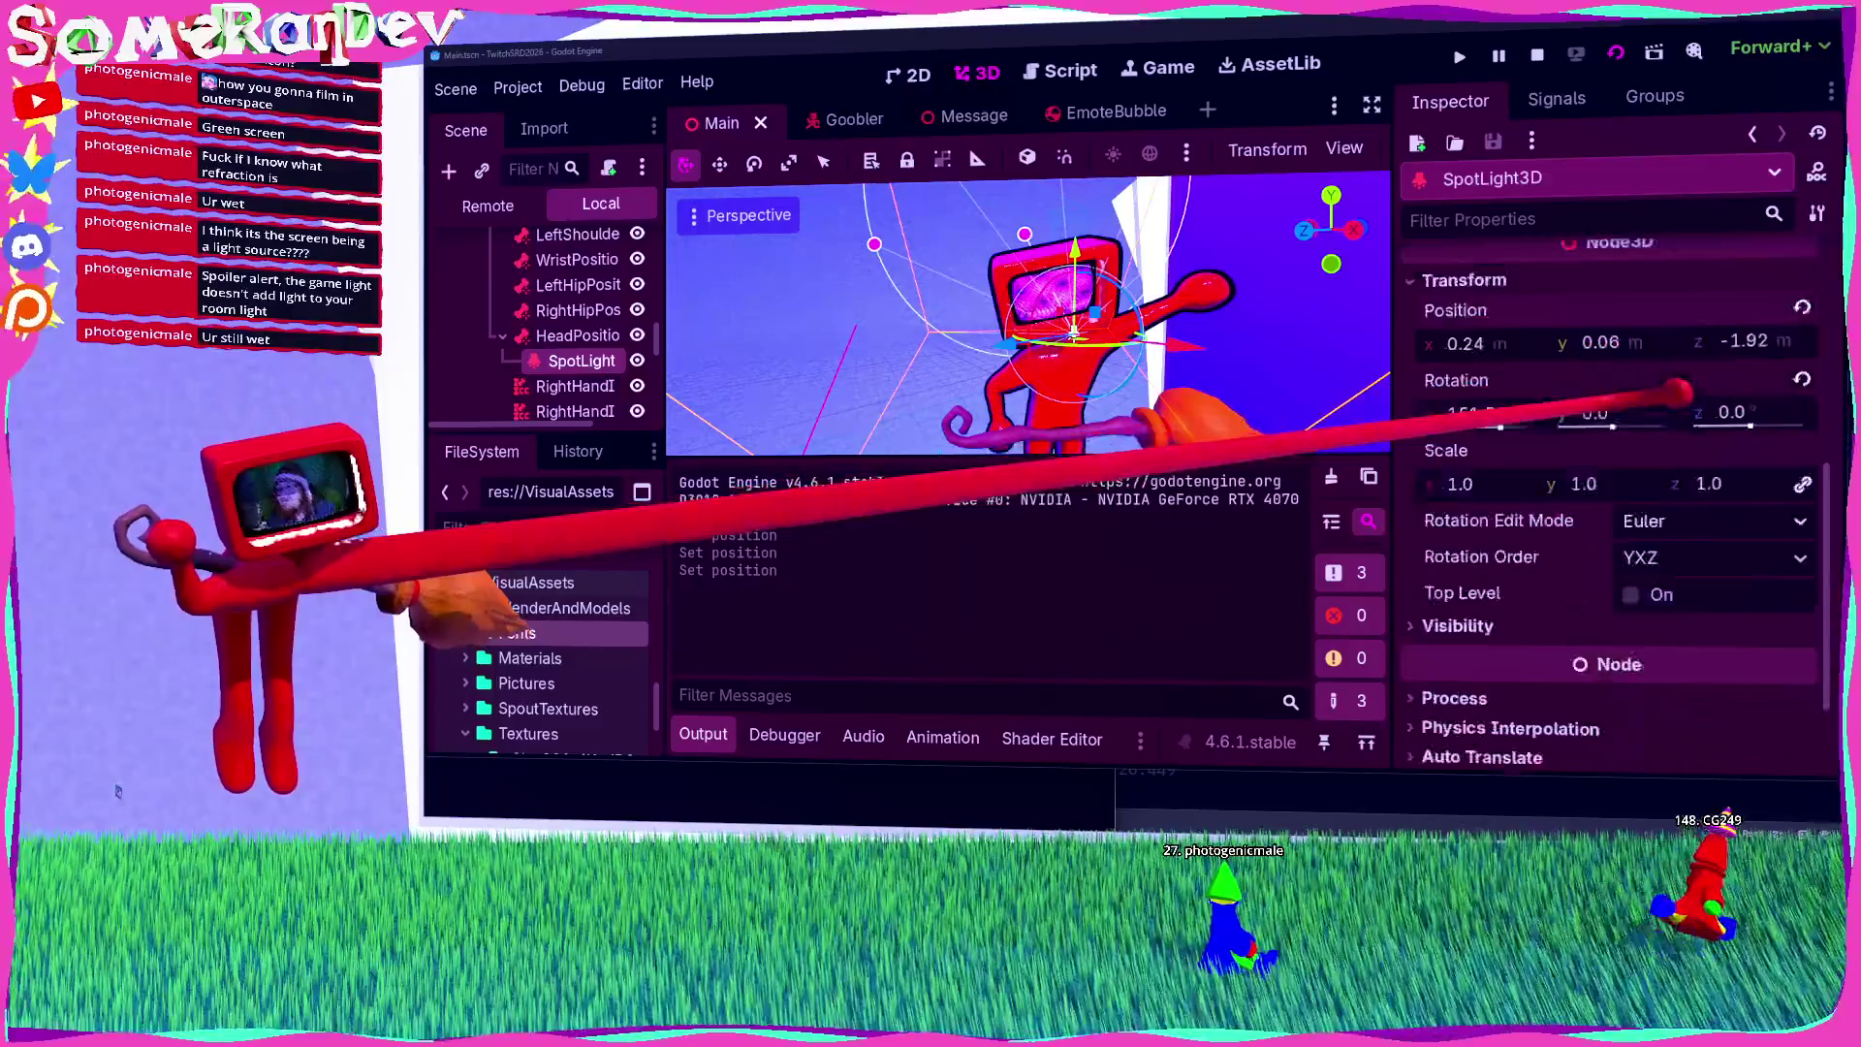
drag(1734, 340, 1648, 341)
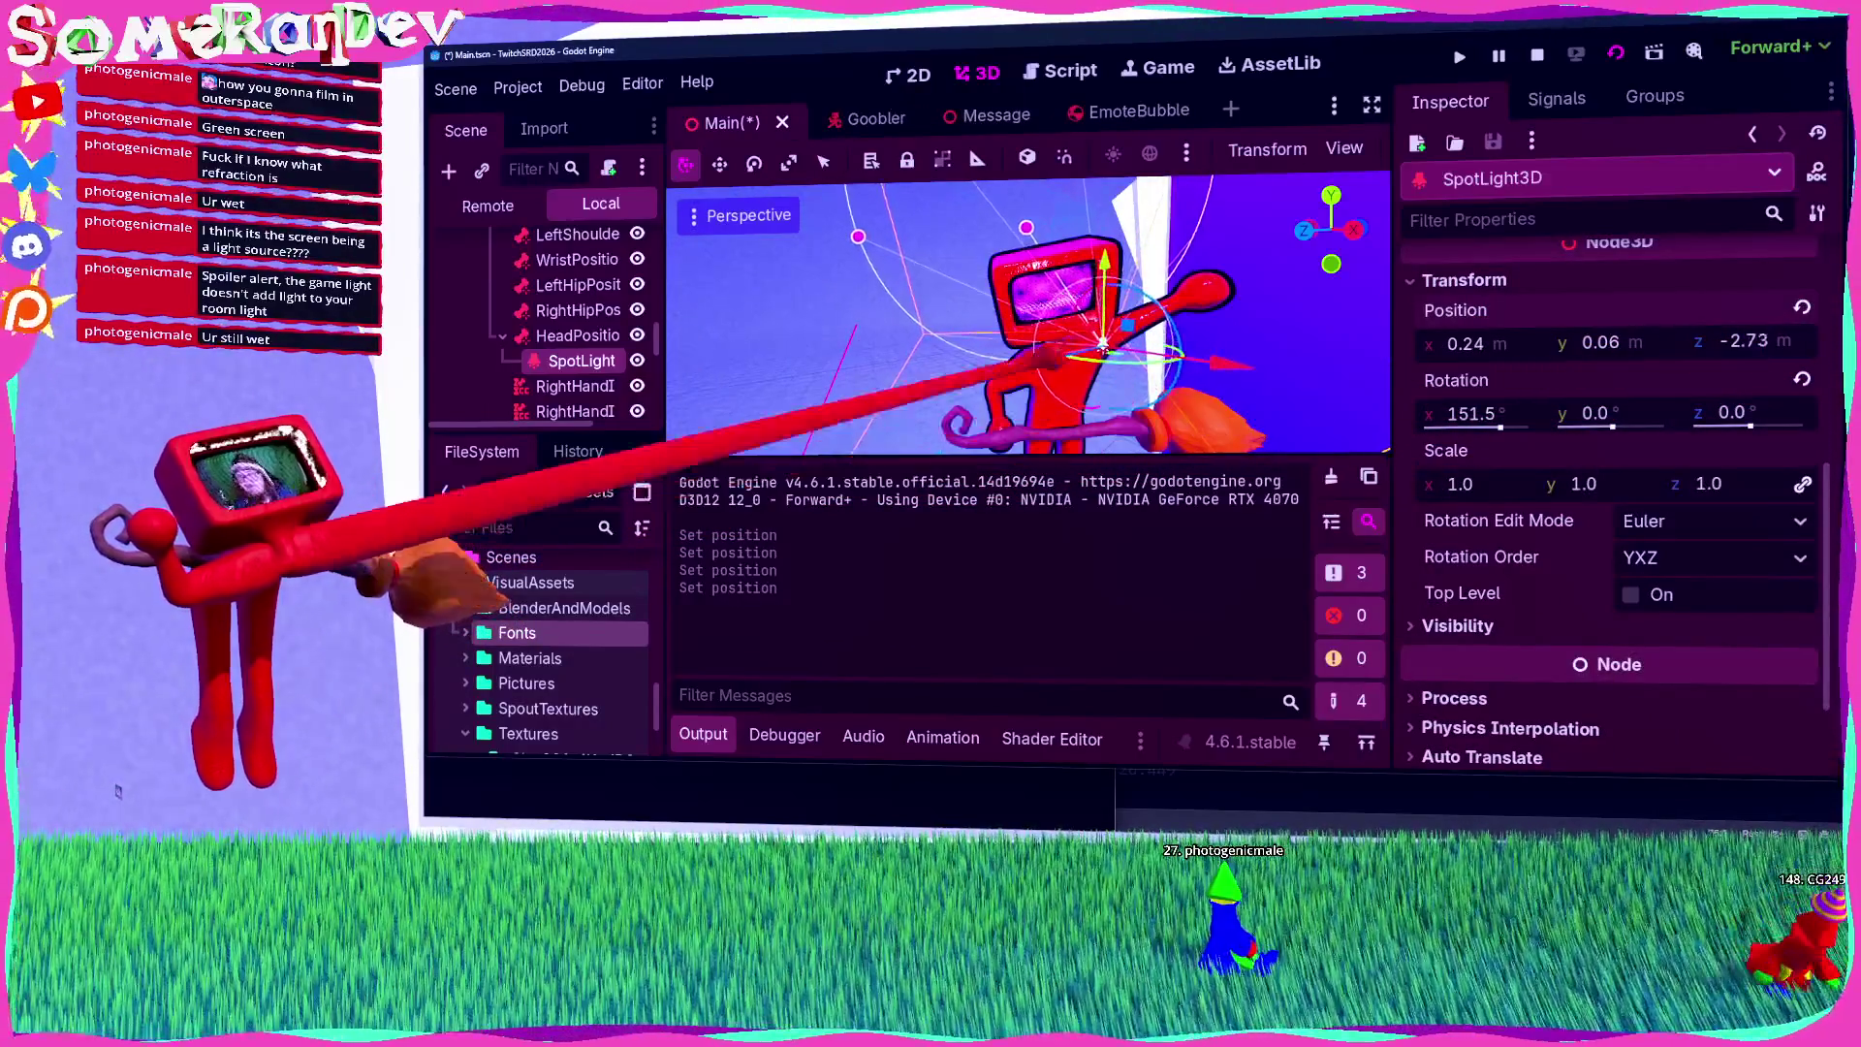
key(alt+Tab)
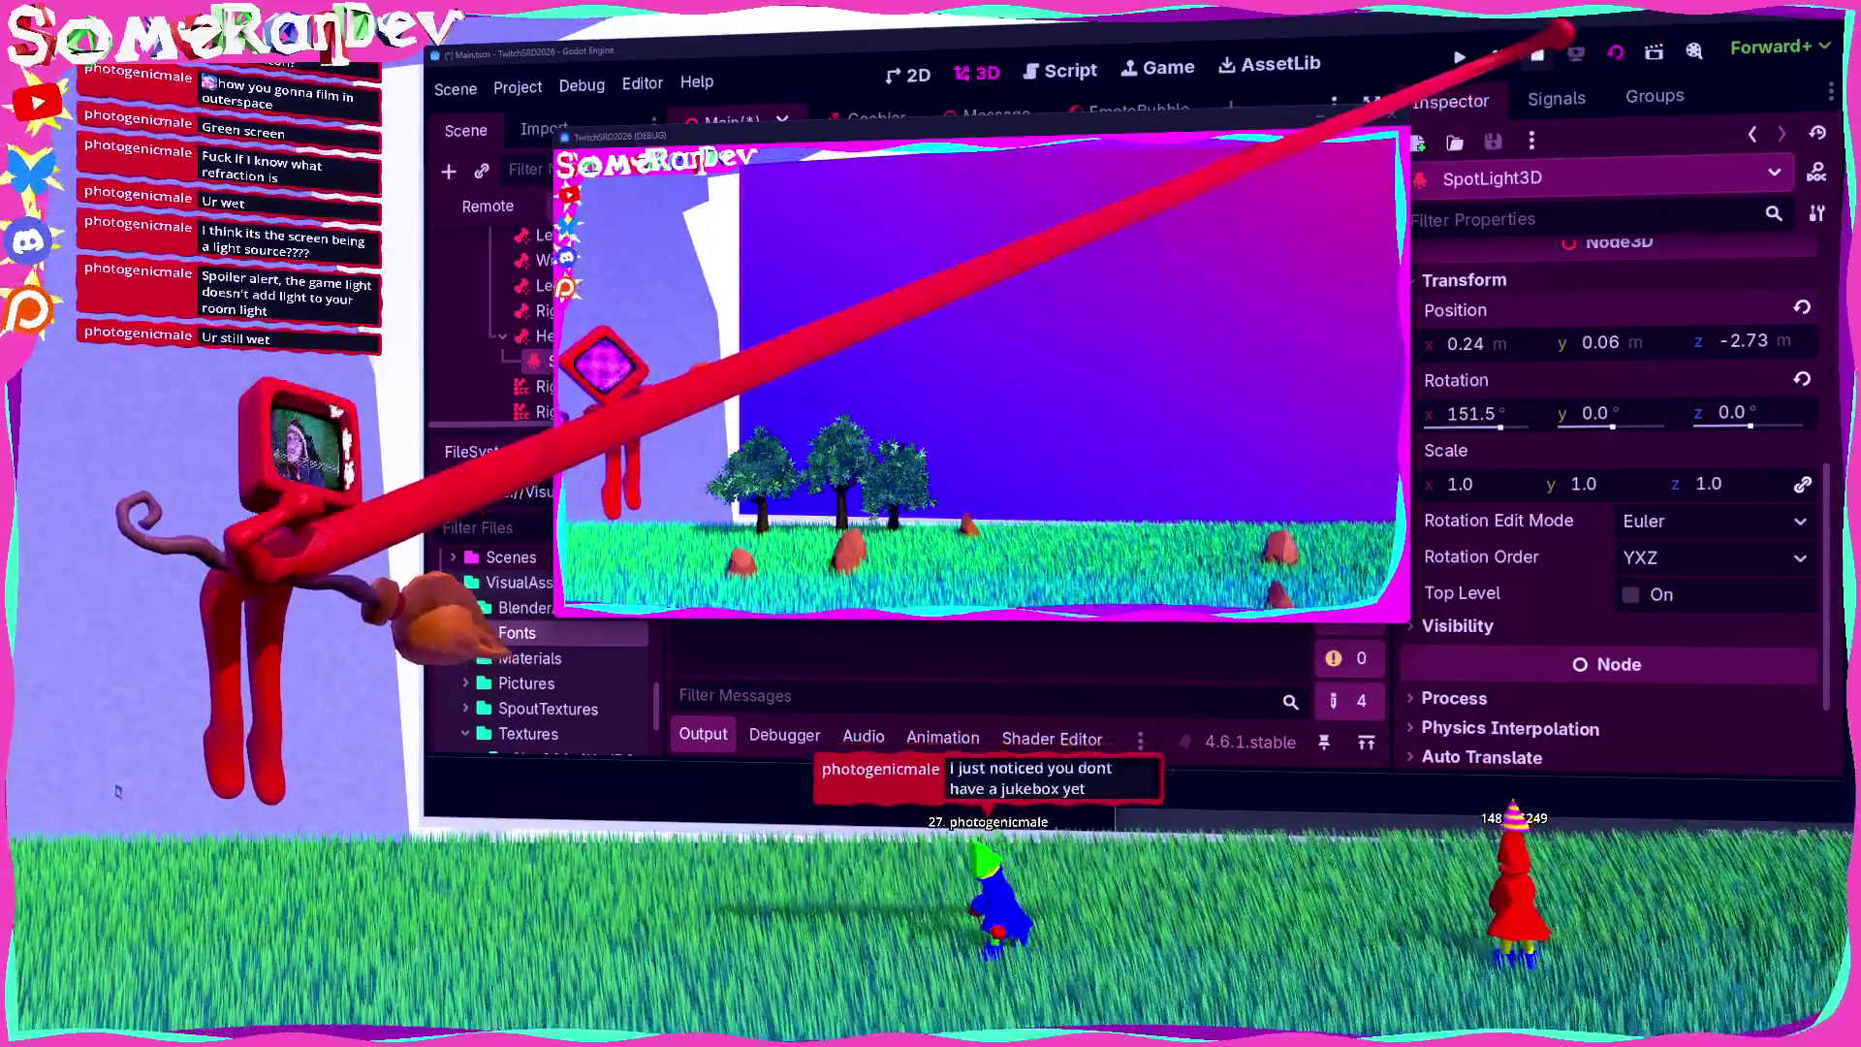
Step: Stop the debug run with F8, leaving the spotlight at z -2.73
key(F8)
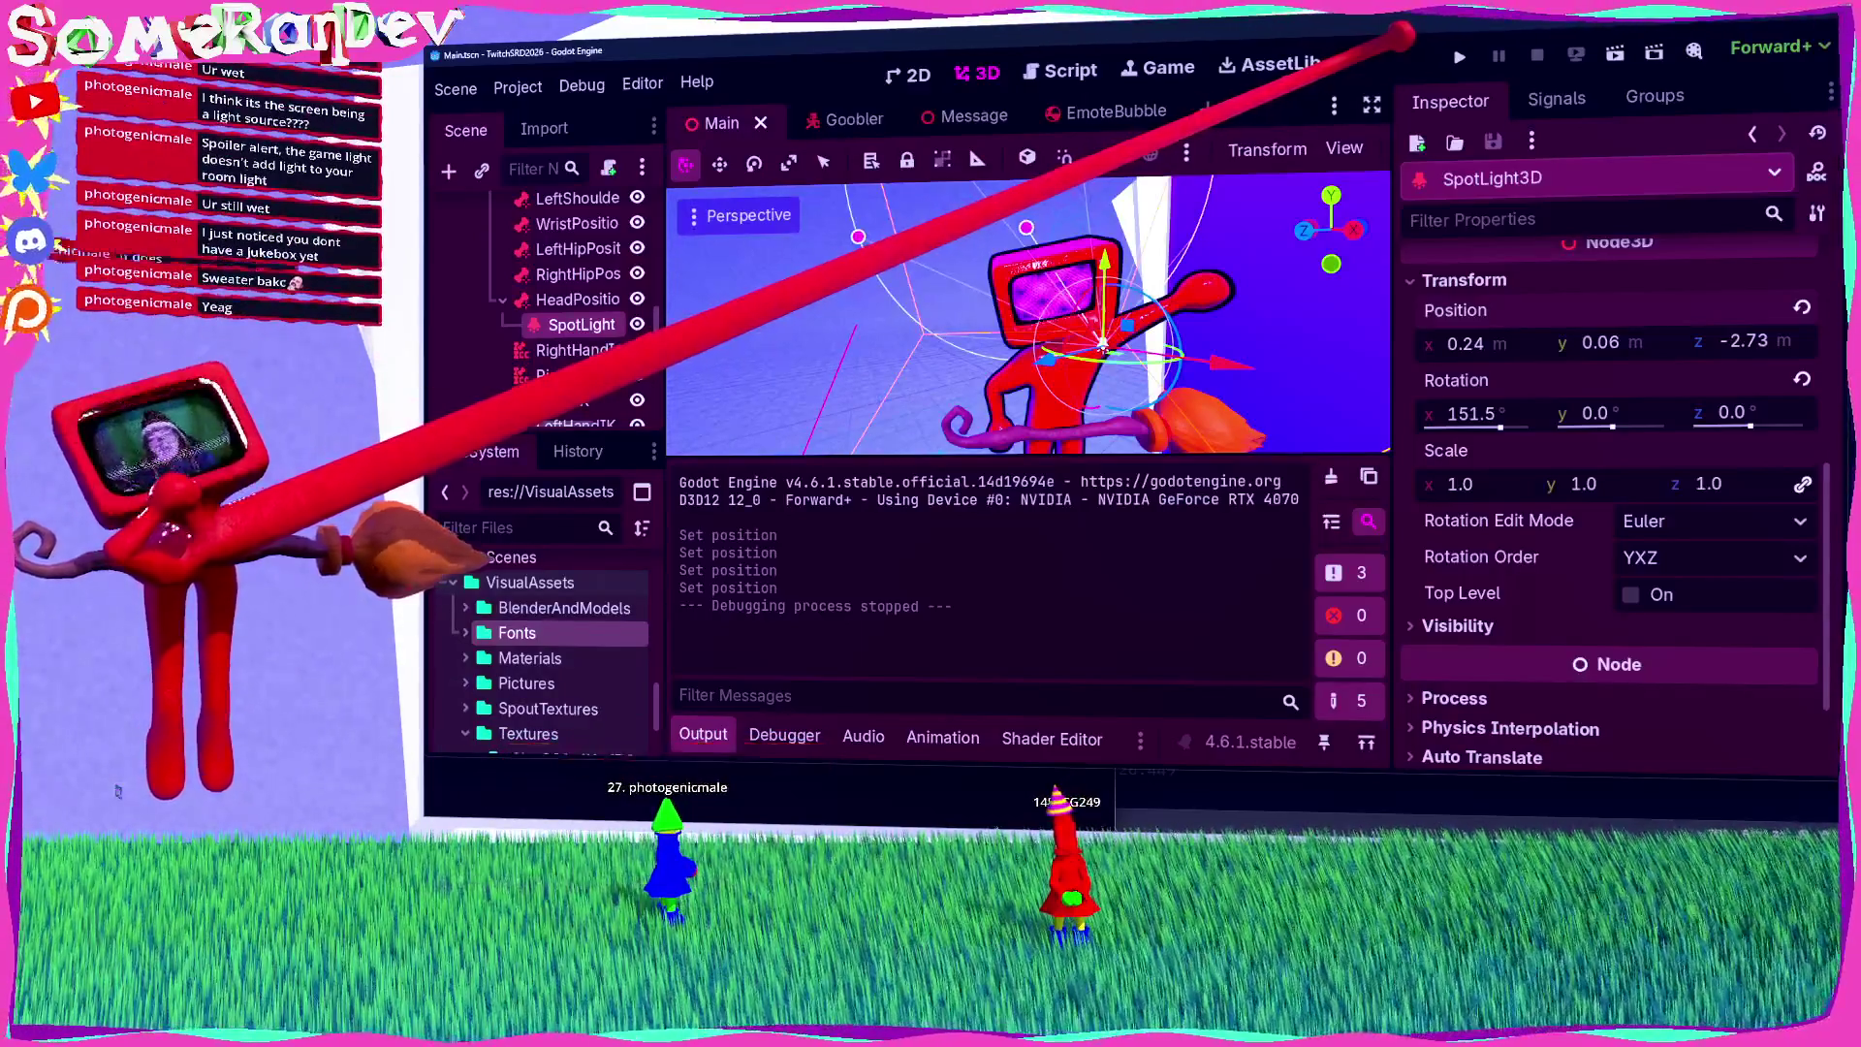
Step: Set the spotlight's position to z -2.5 and y 0, save, frame it, and run the current scene
key(ctrl+s)
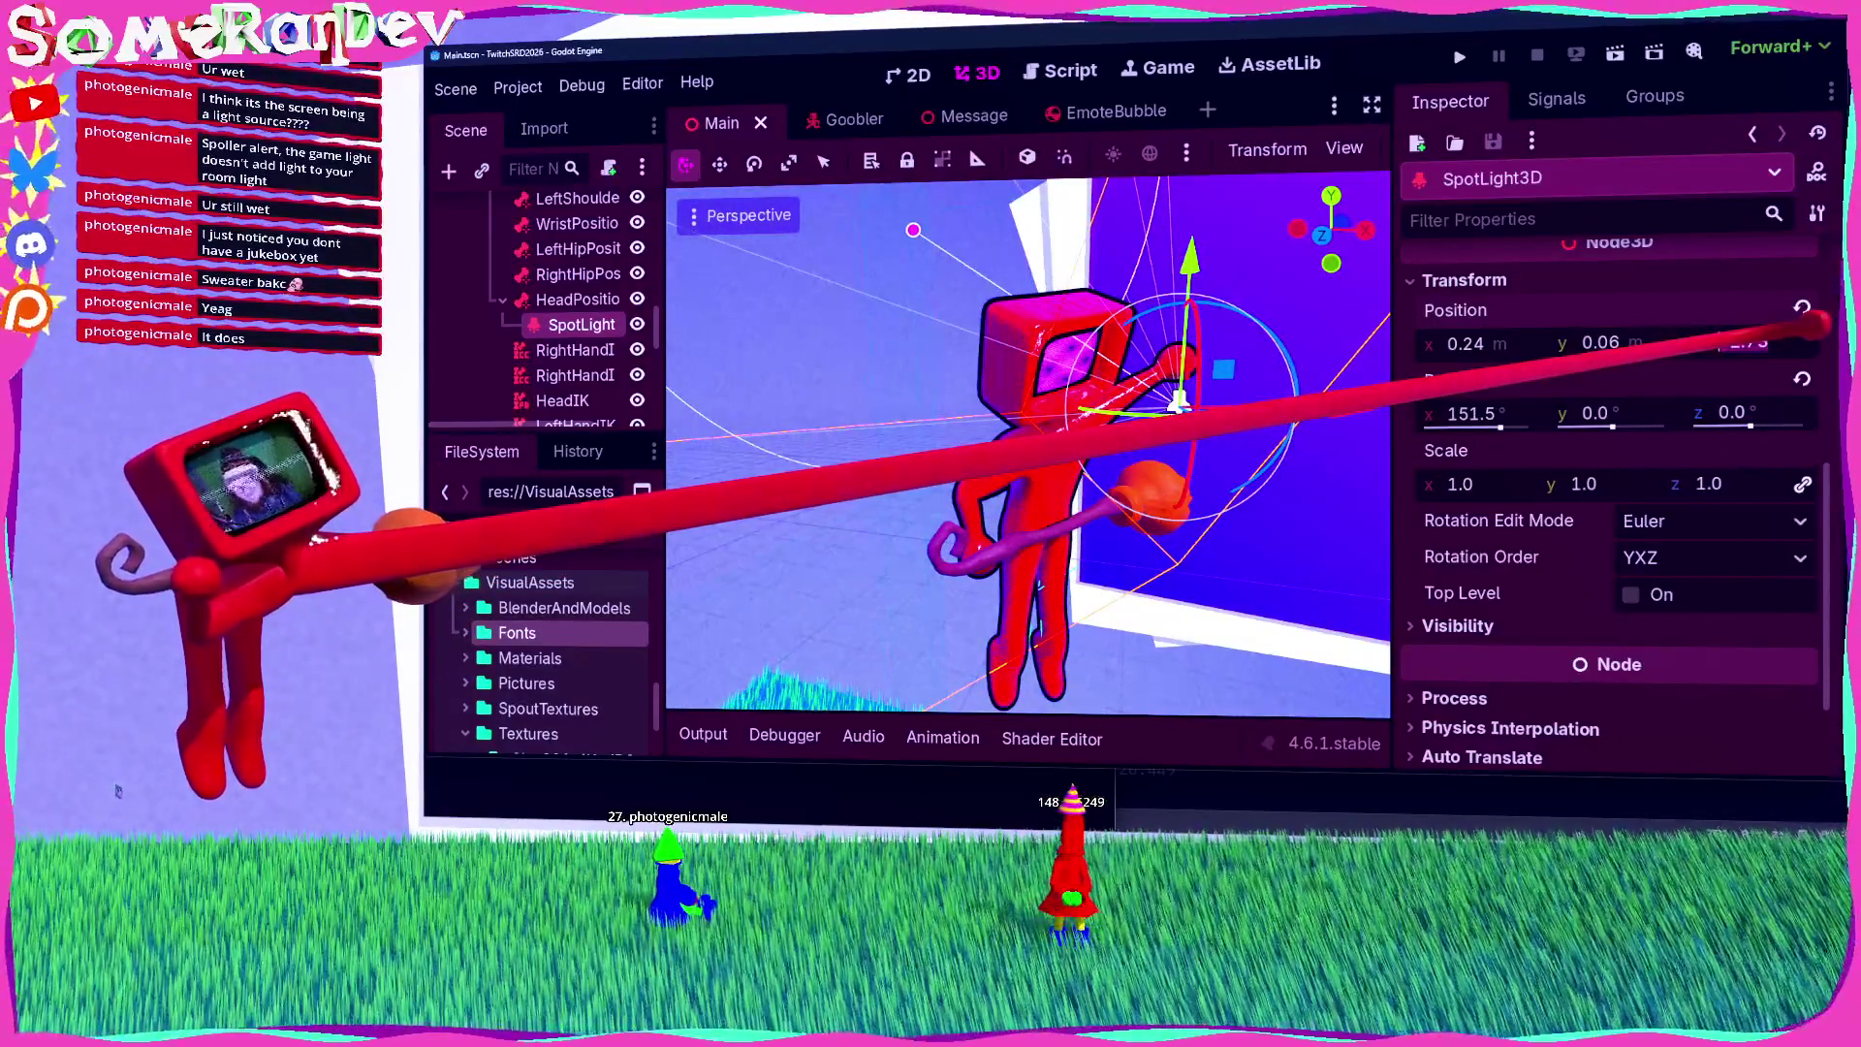
drag(1822, 323, 1793, 329)
click(1662, 340)
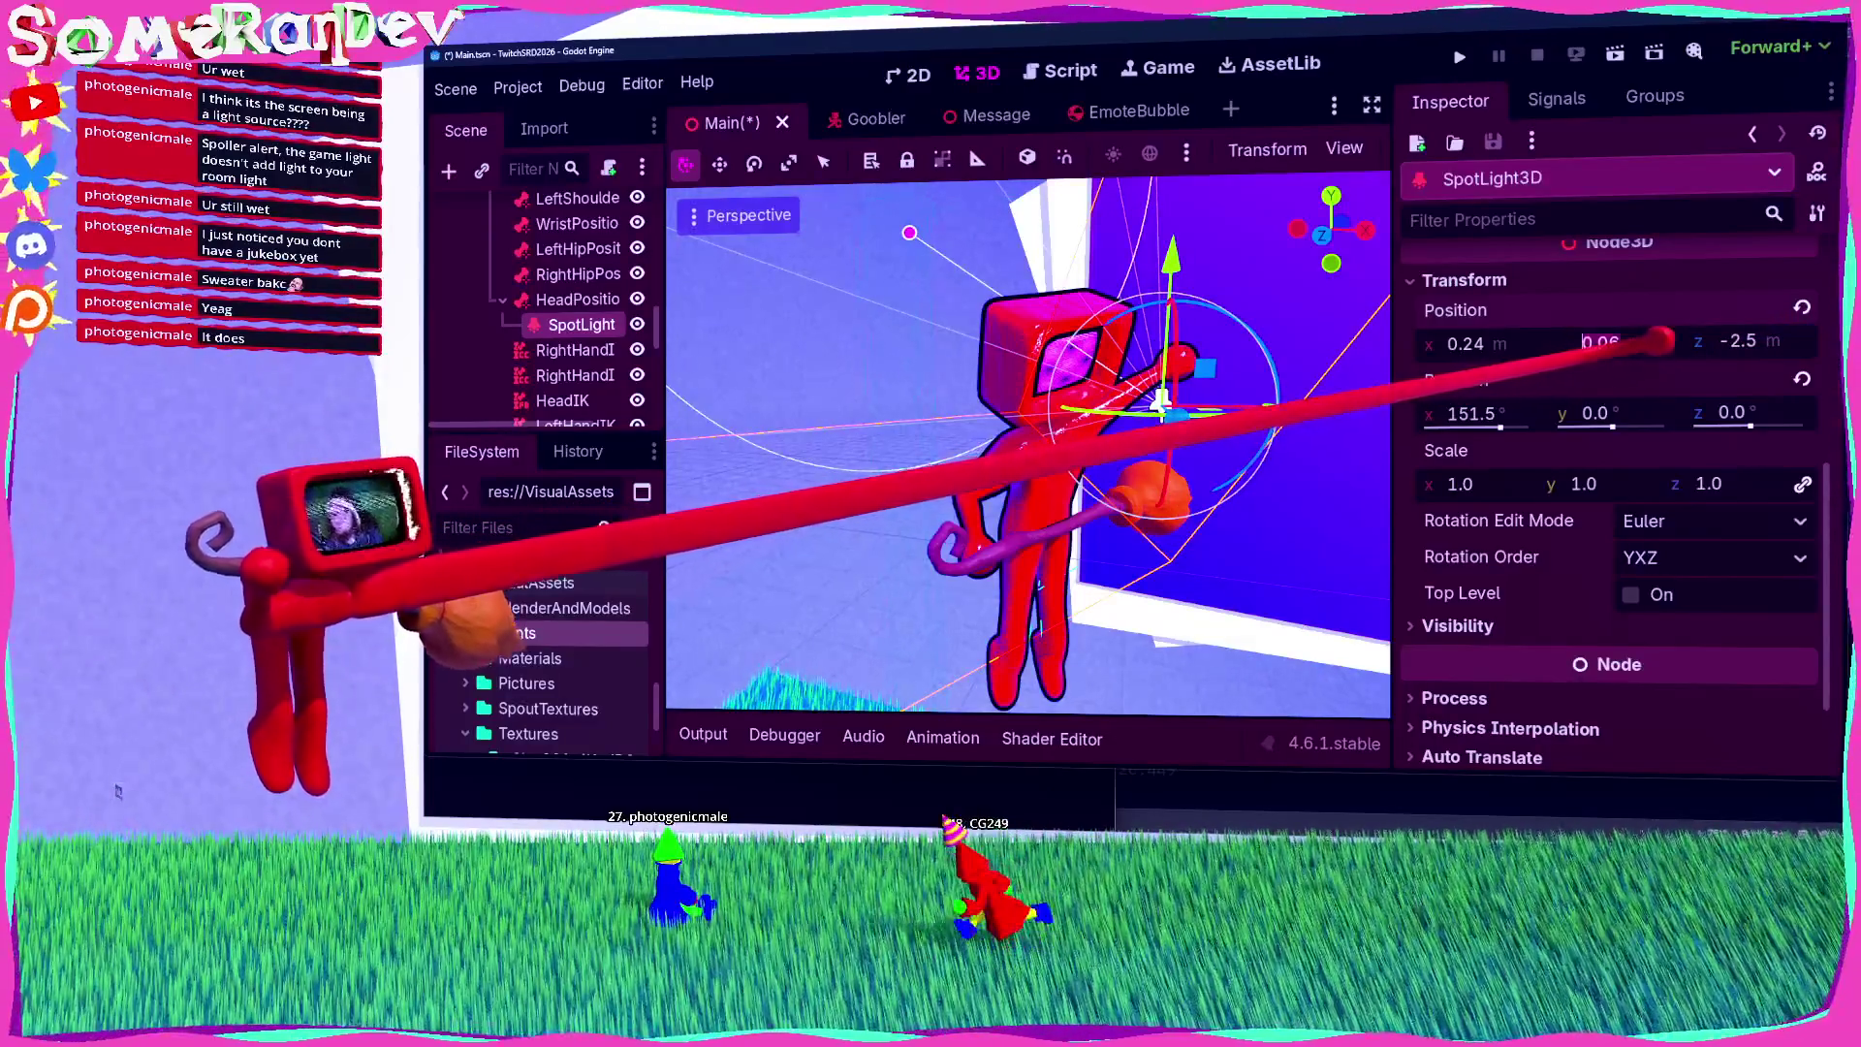
text(0)
key(Return)
key(ctrl+s)
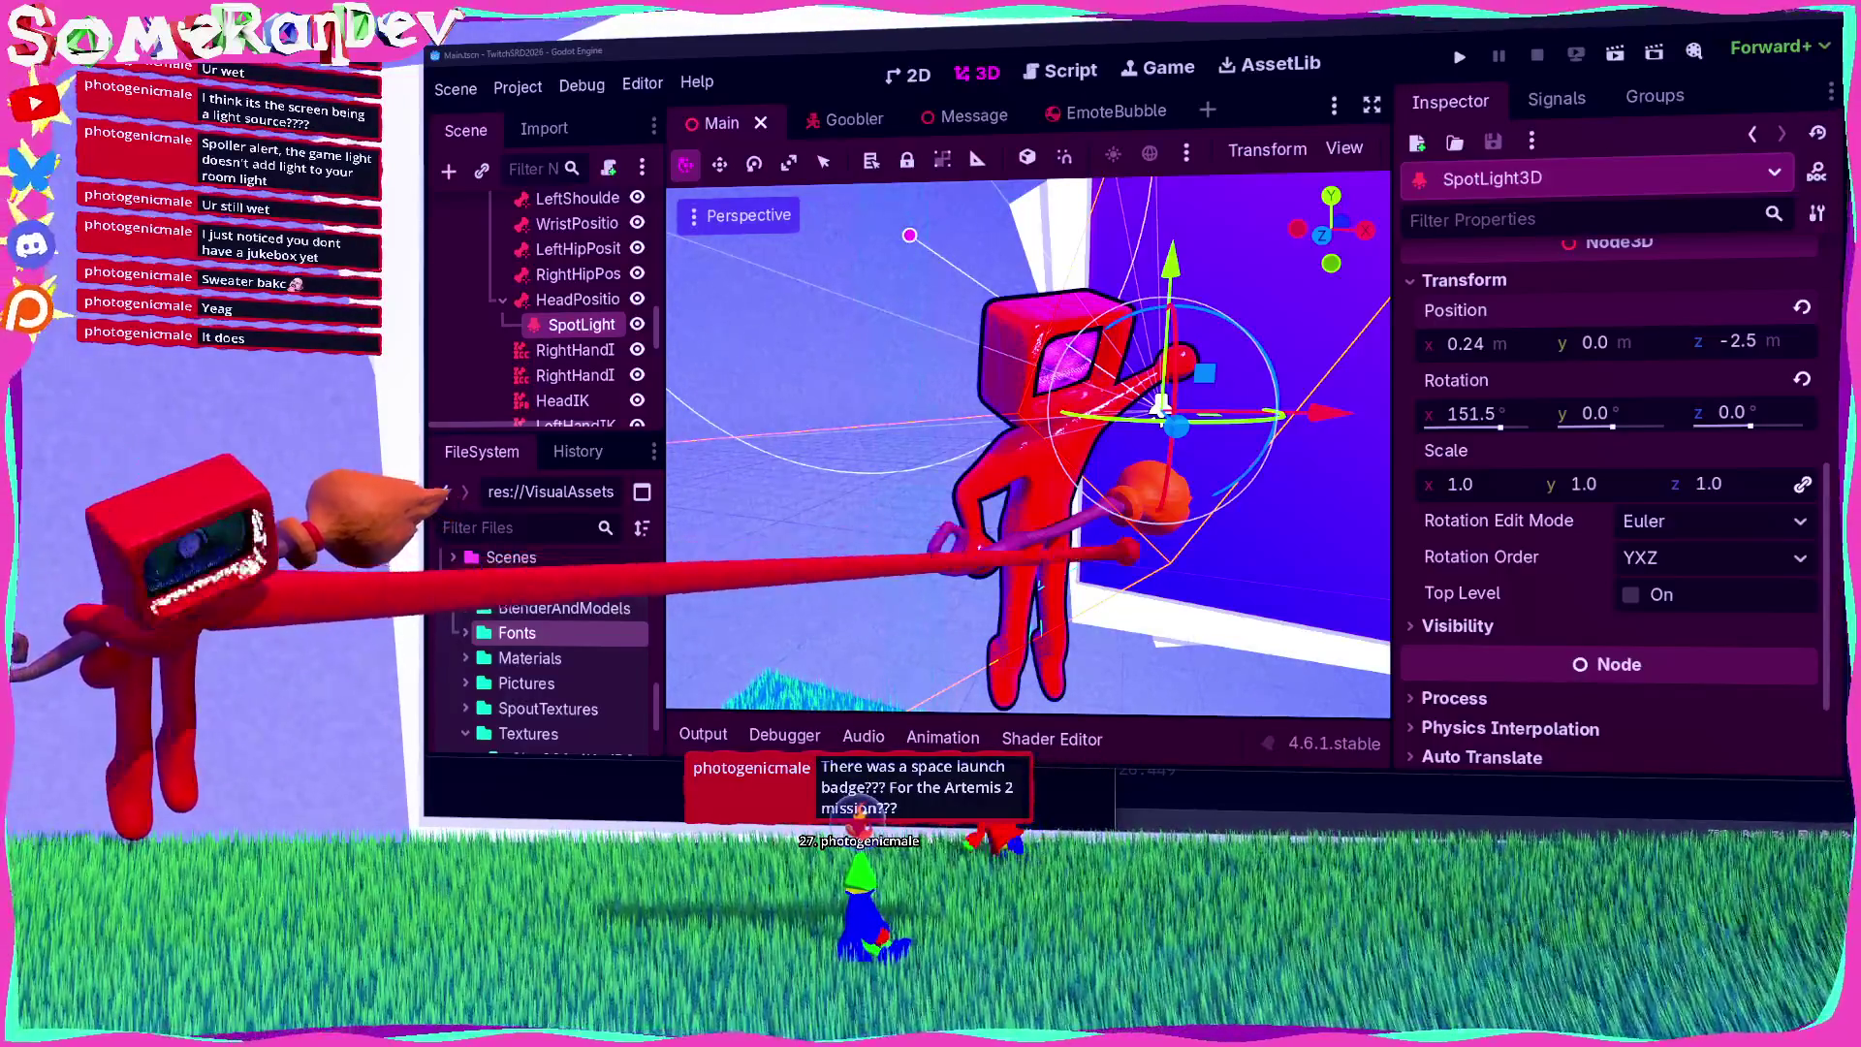
scroll(1027, 446, up, 5)
key(f)
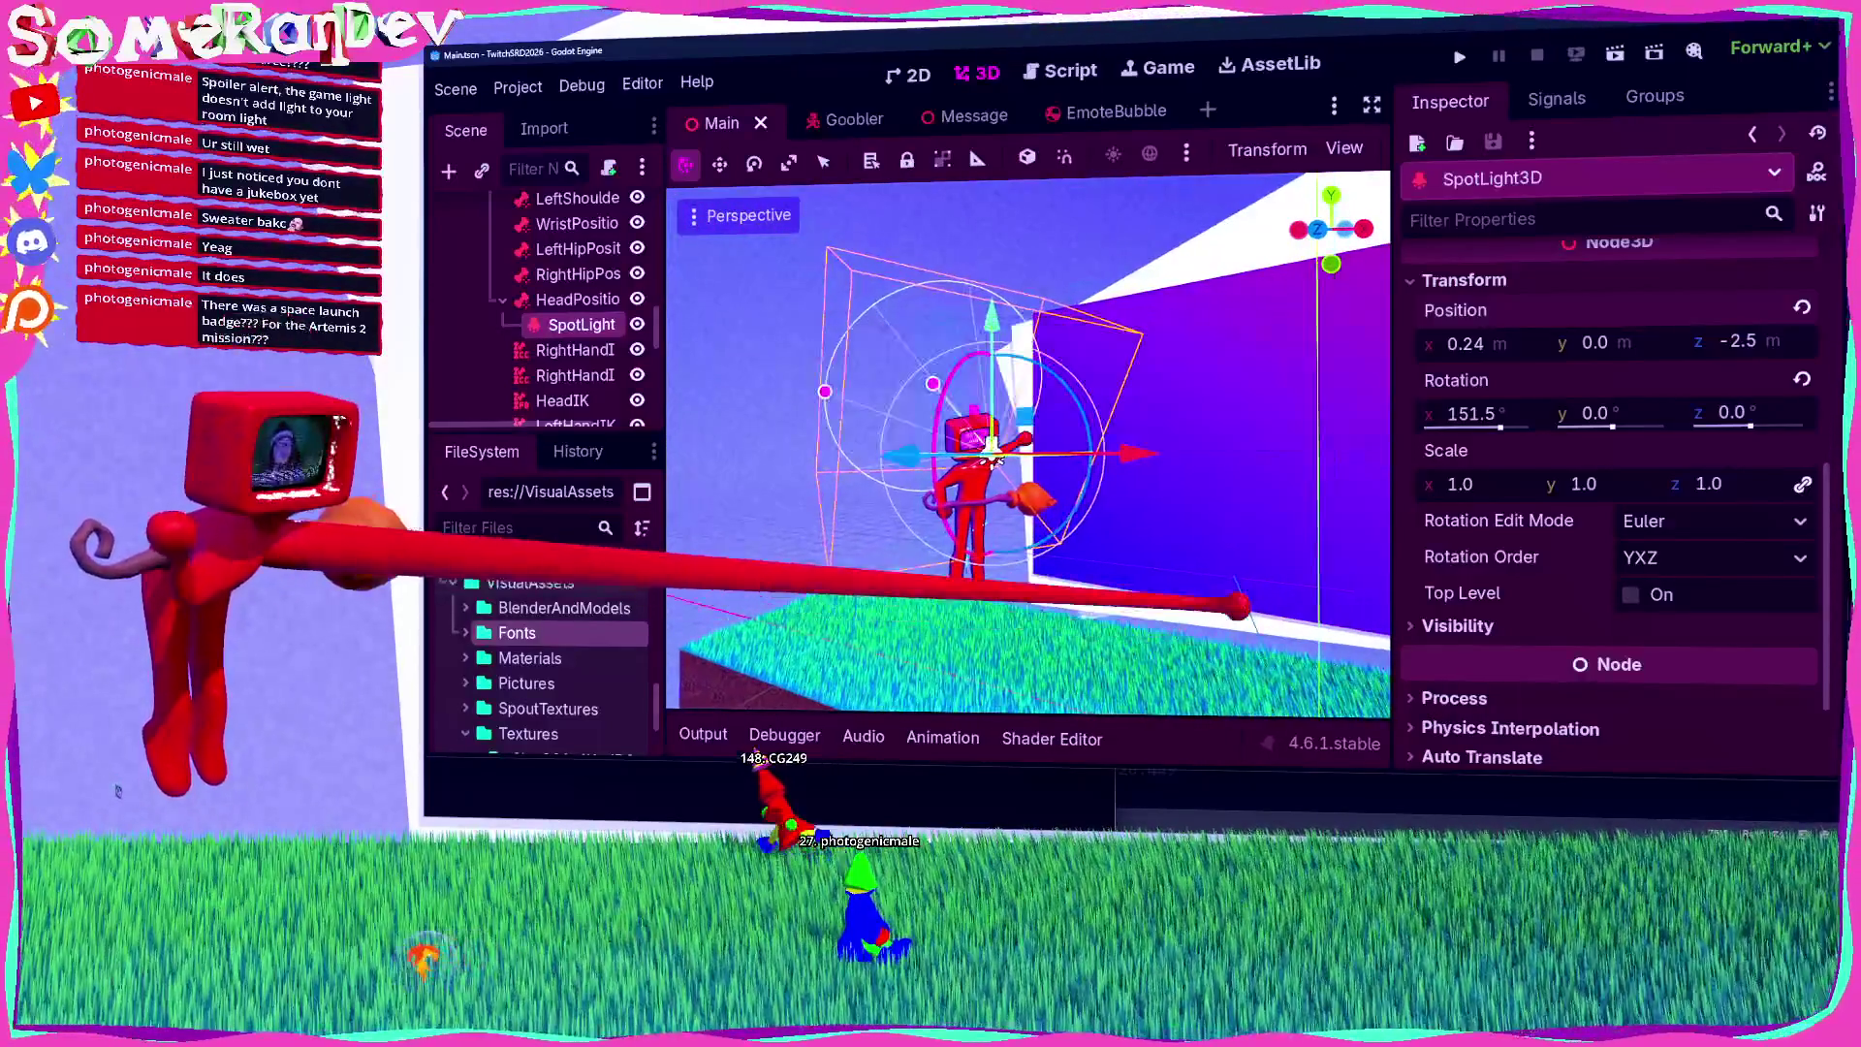
click(1616, 52)
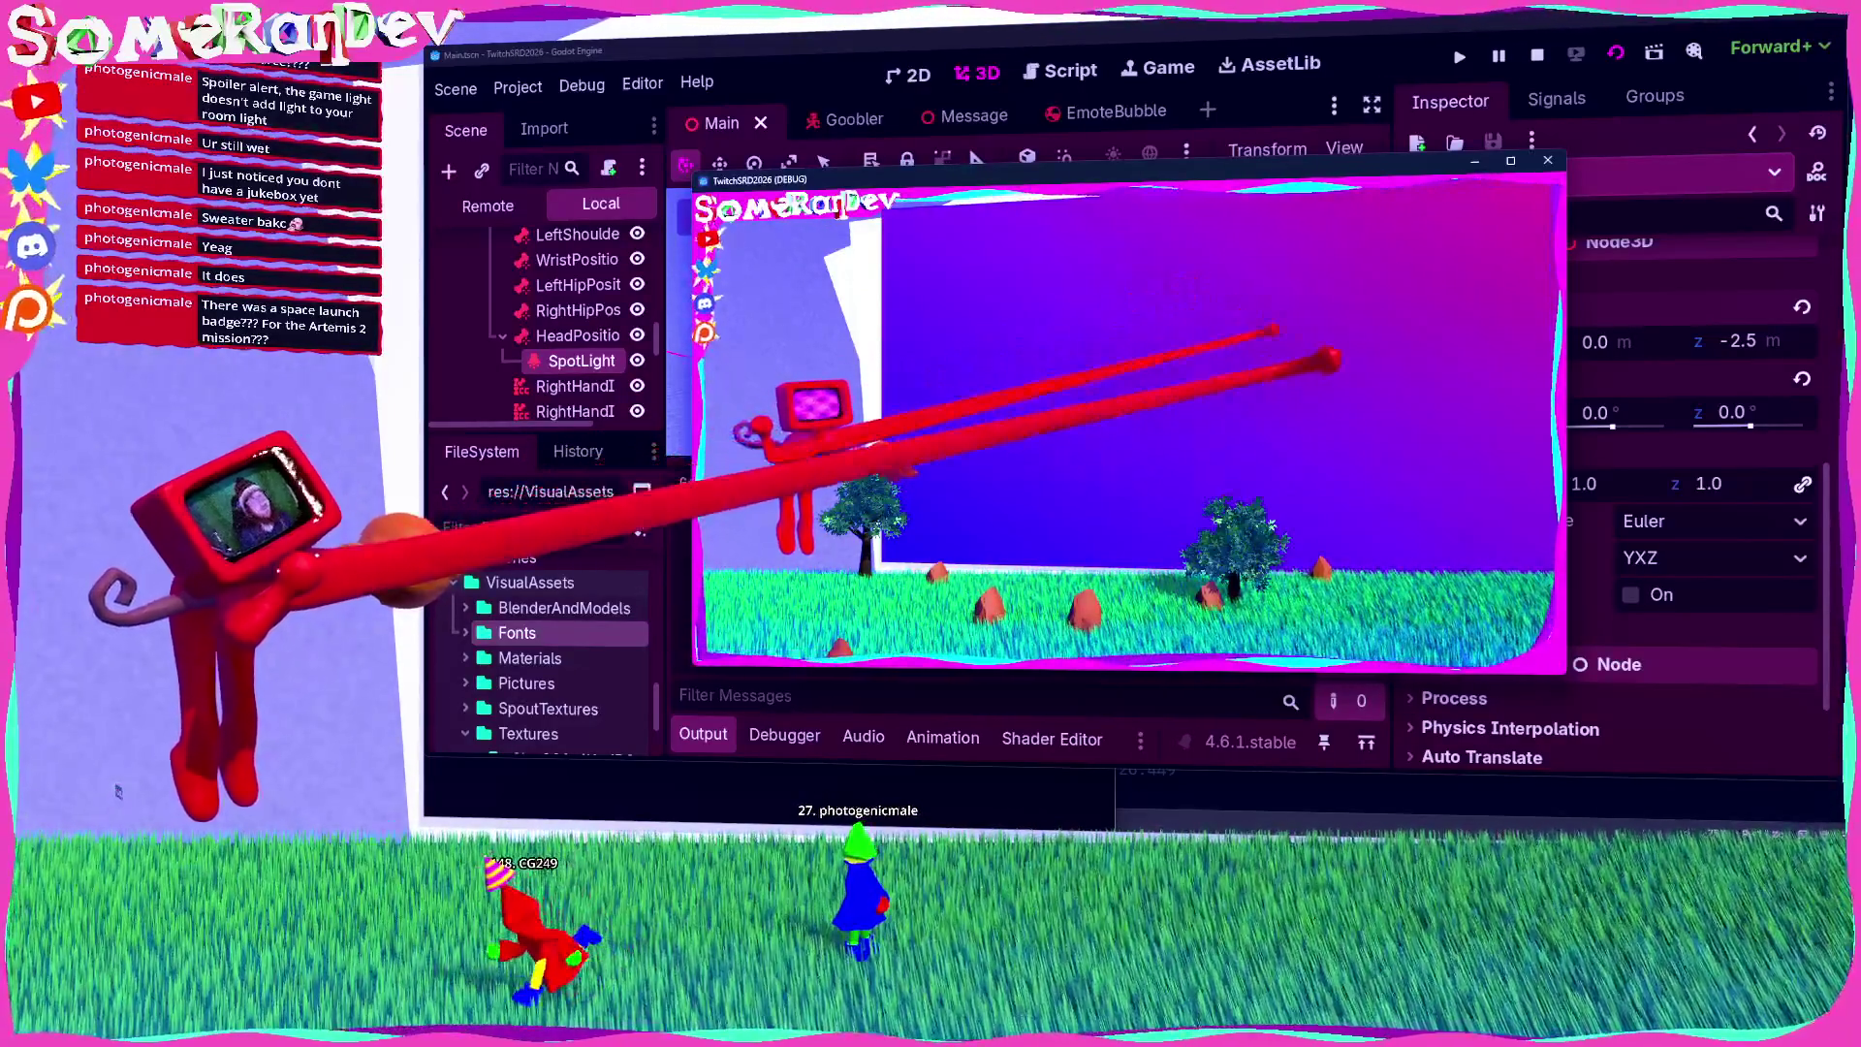
Step: Stop the debug game with F8 to return to the Main scene
key(F8)
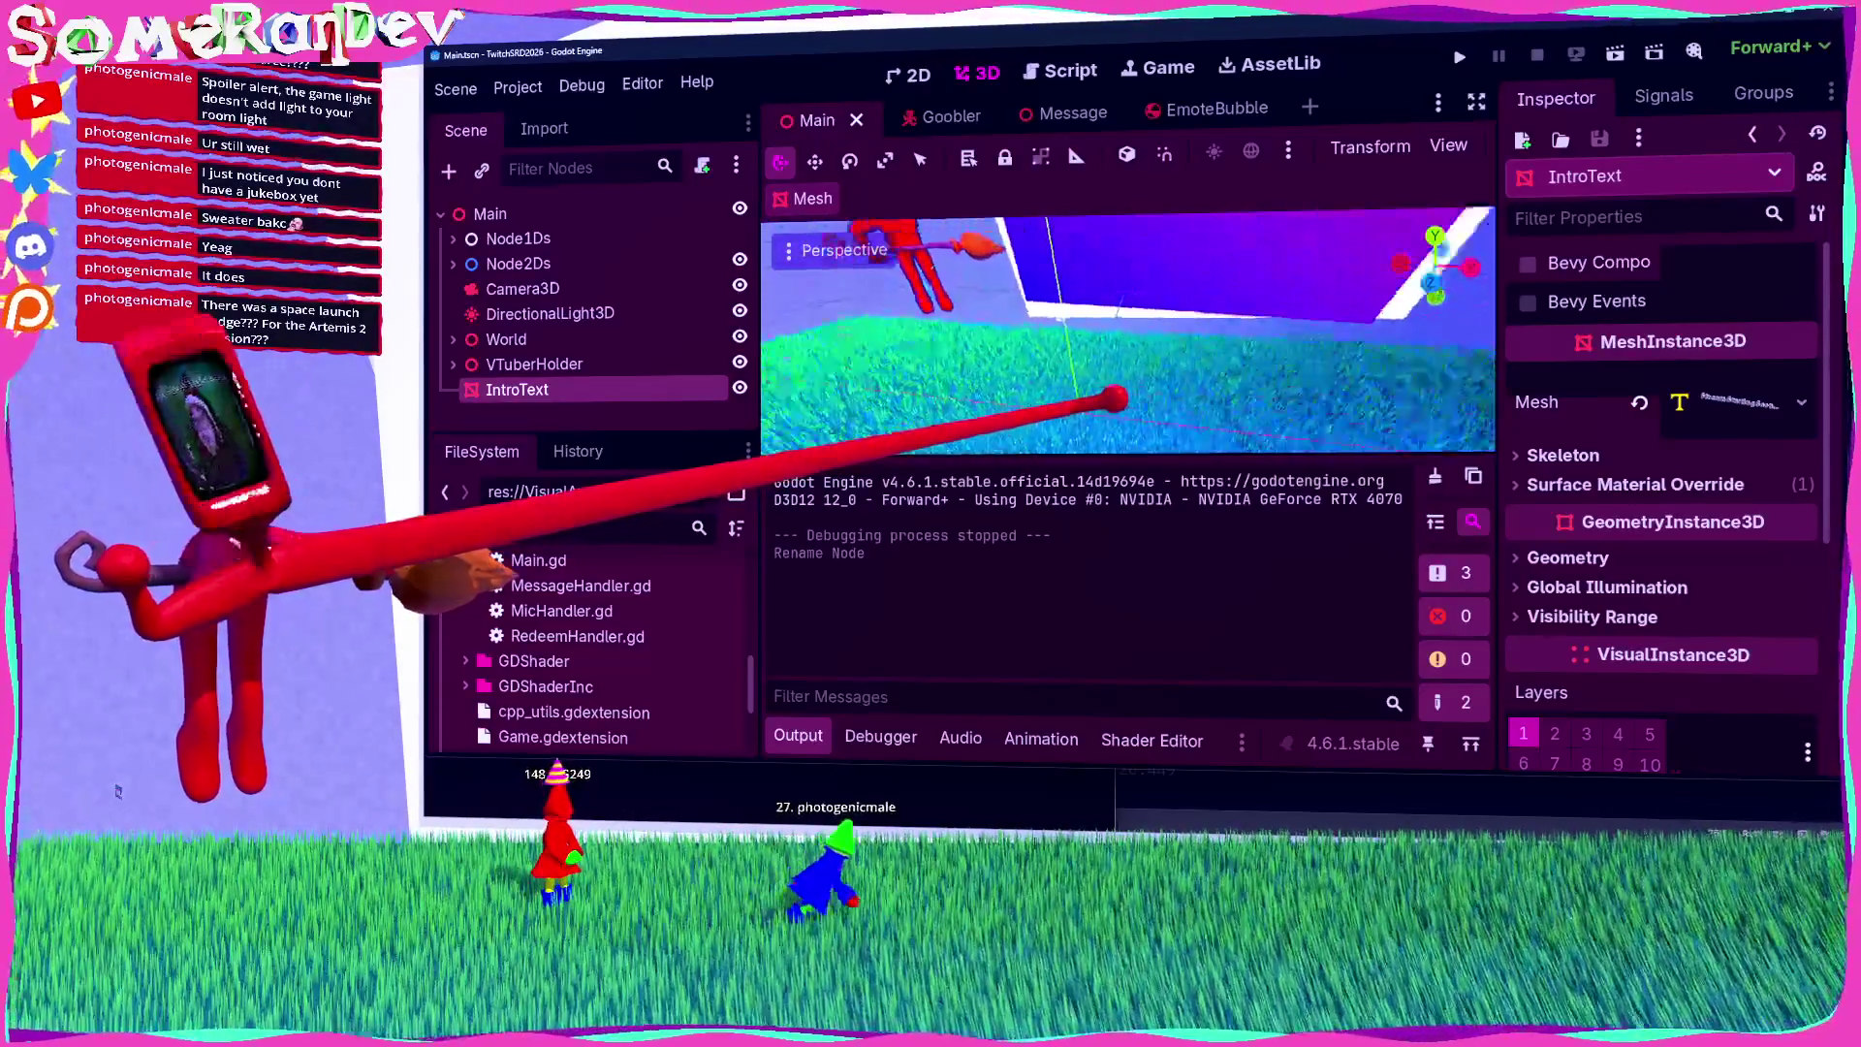
Step: Save, then add a MeshInstance3D child node under the Main root
key(ctrl+s)
click(489, 213)
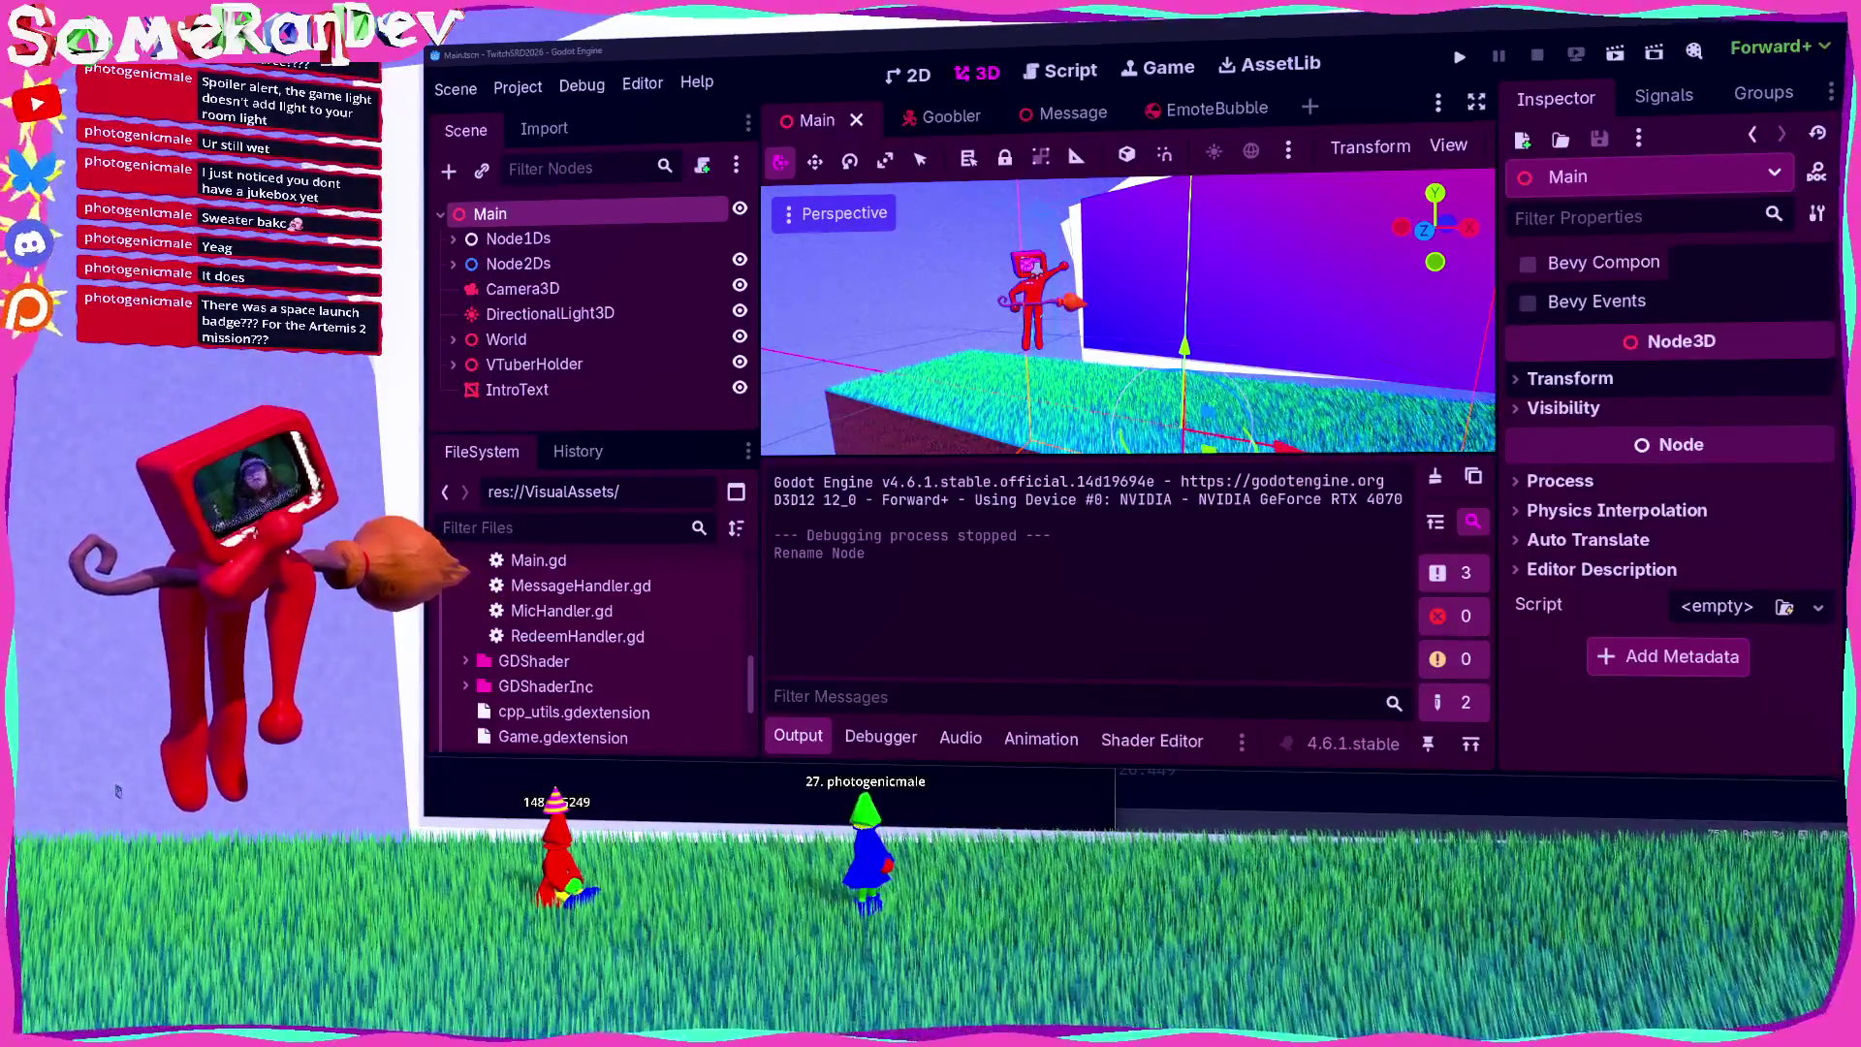
key(ctrl+a)
text(light)
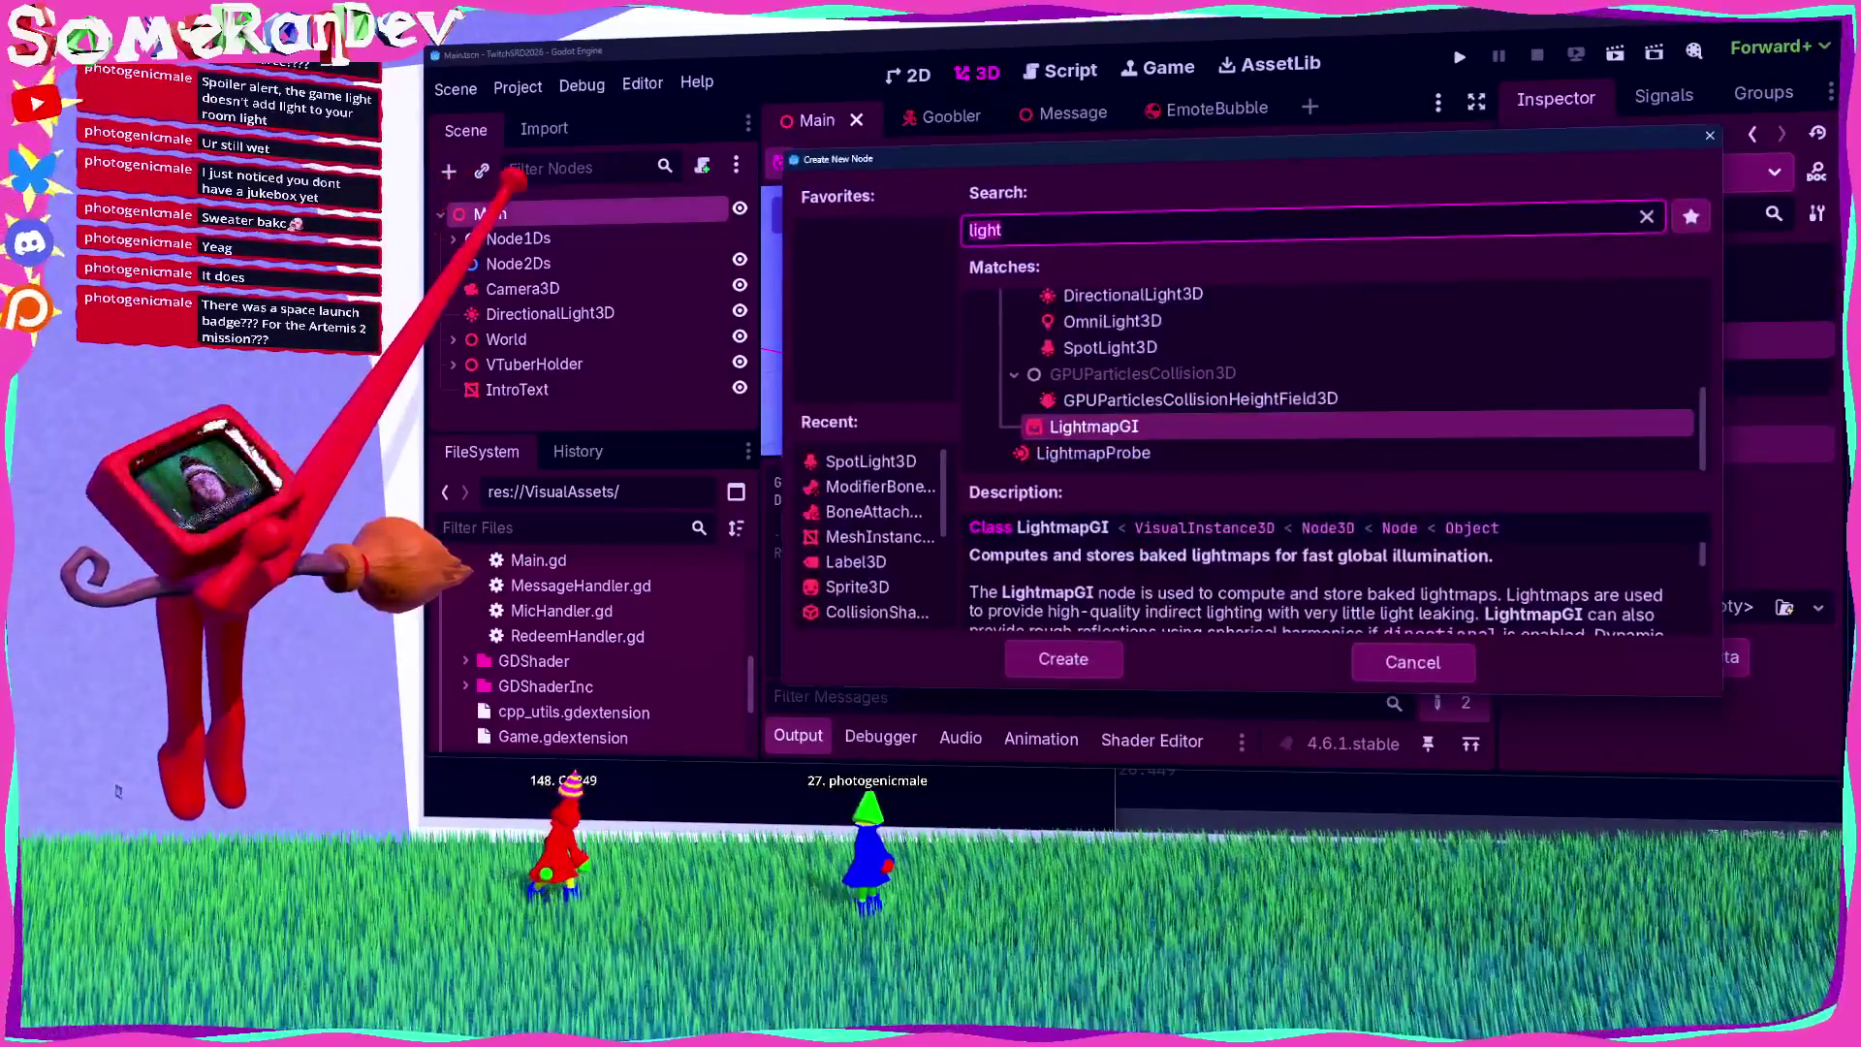
key(ctrl+a)
text(mesh)
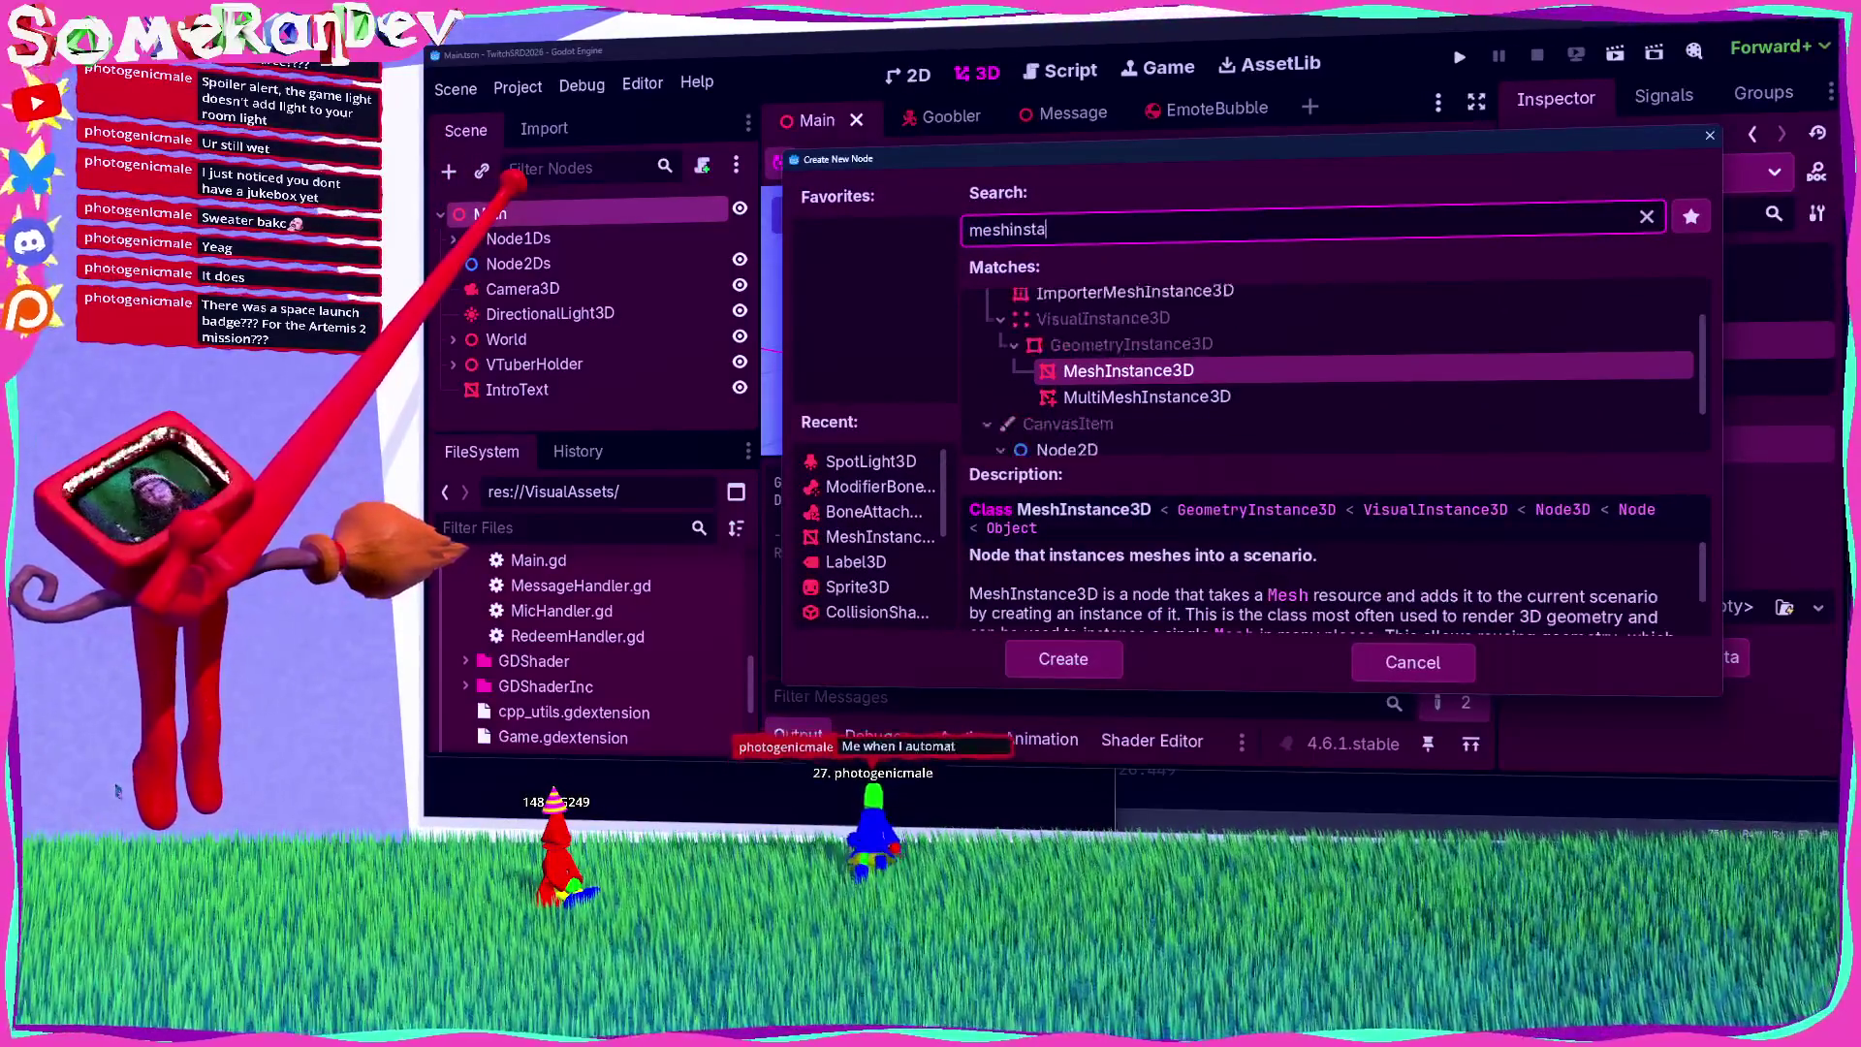
key(Return)
text(PostProcess)
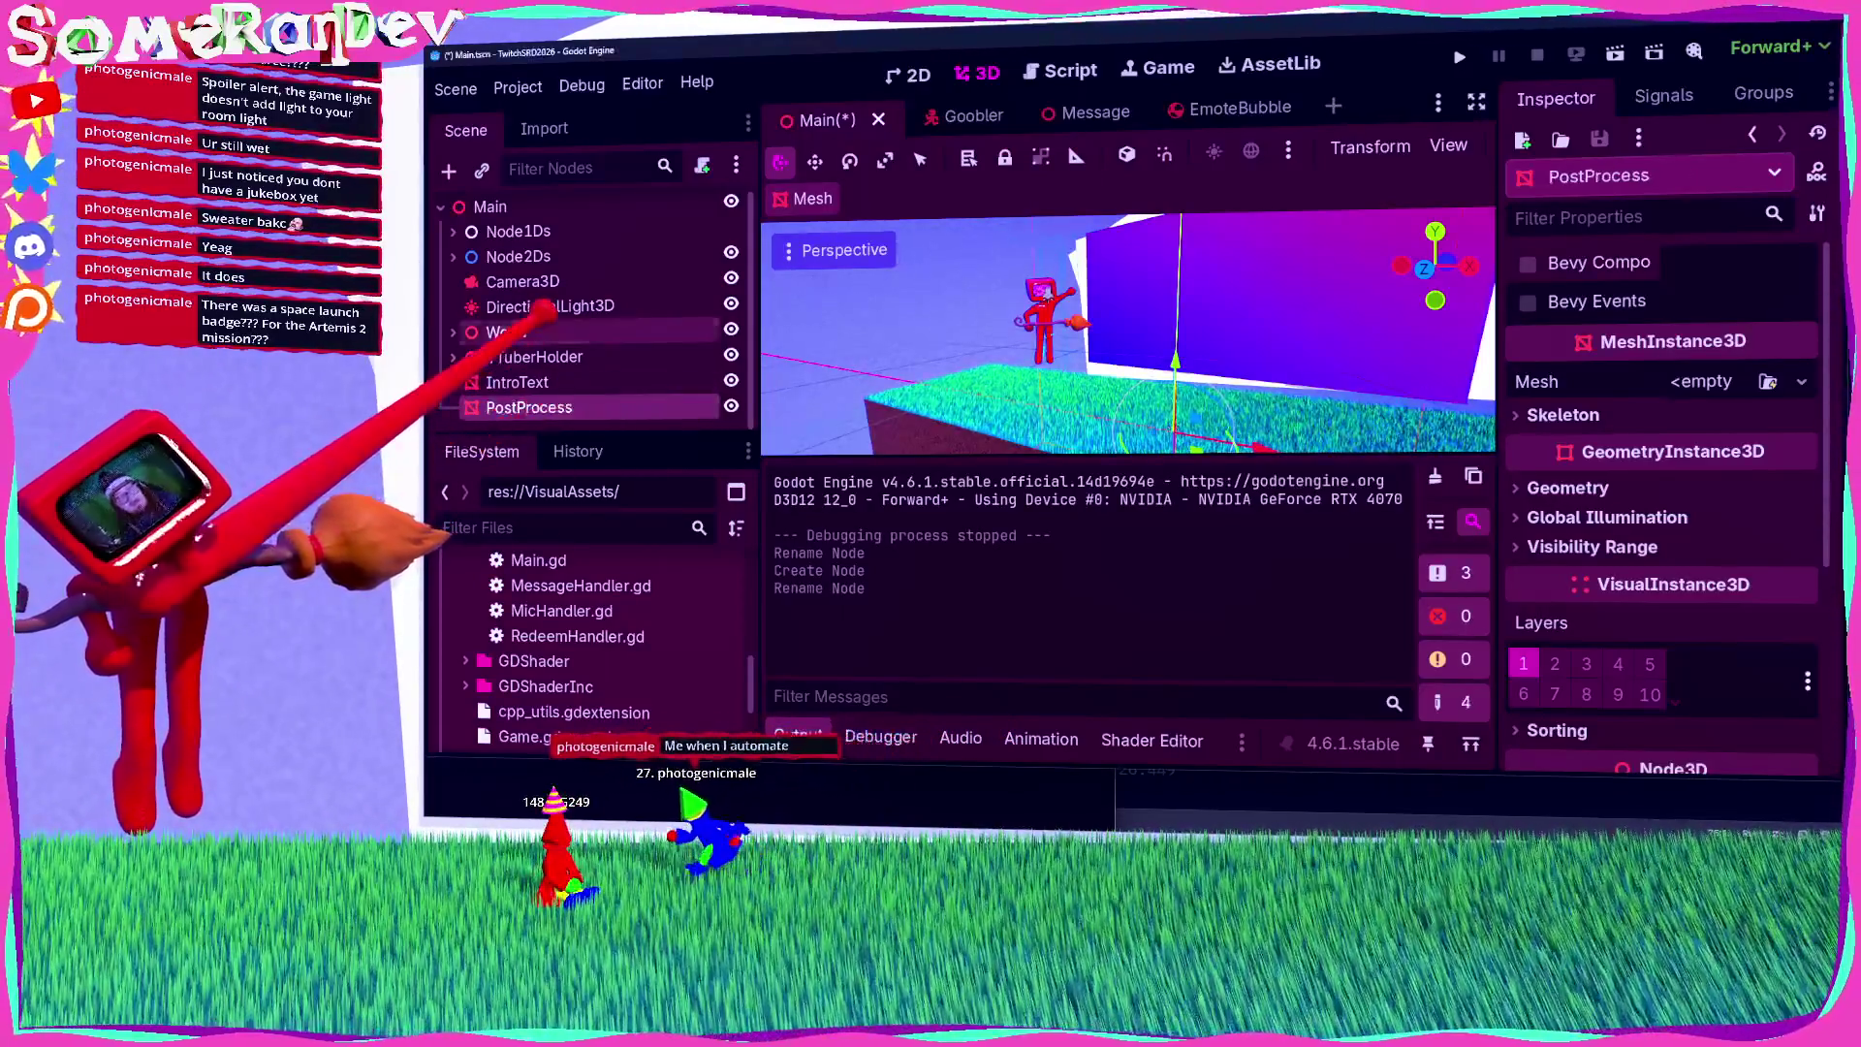
Step: Briefly inspect the World node's children, then select the new PostProcess node
click(509, 332)
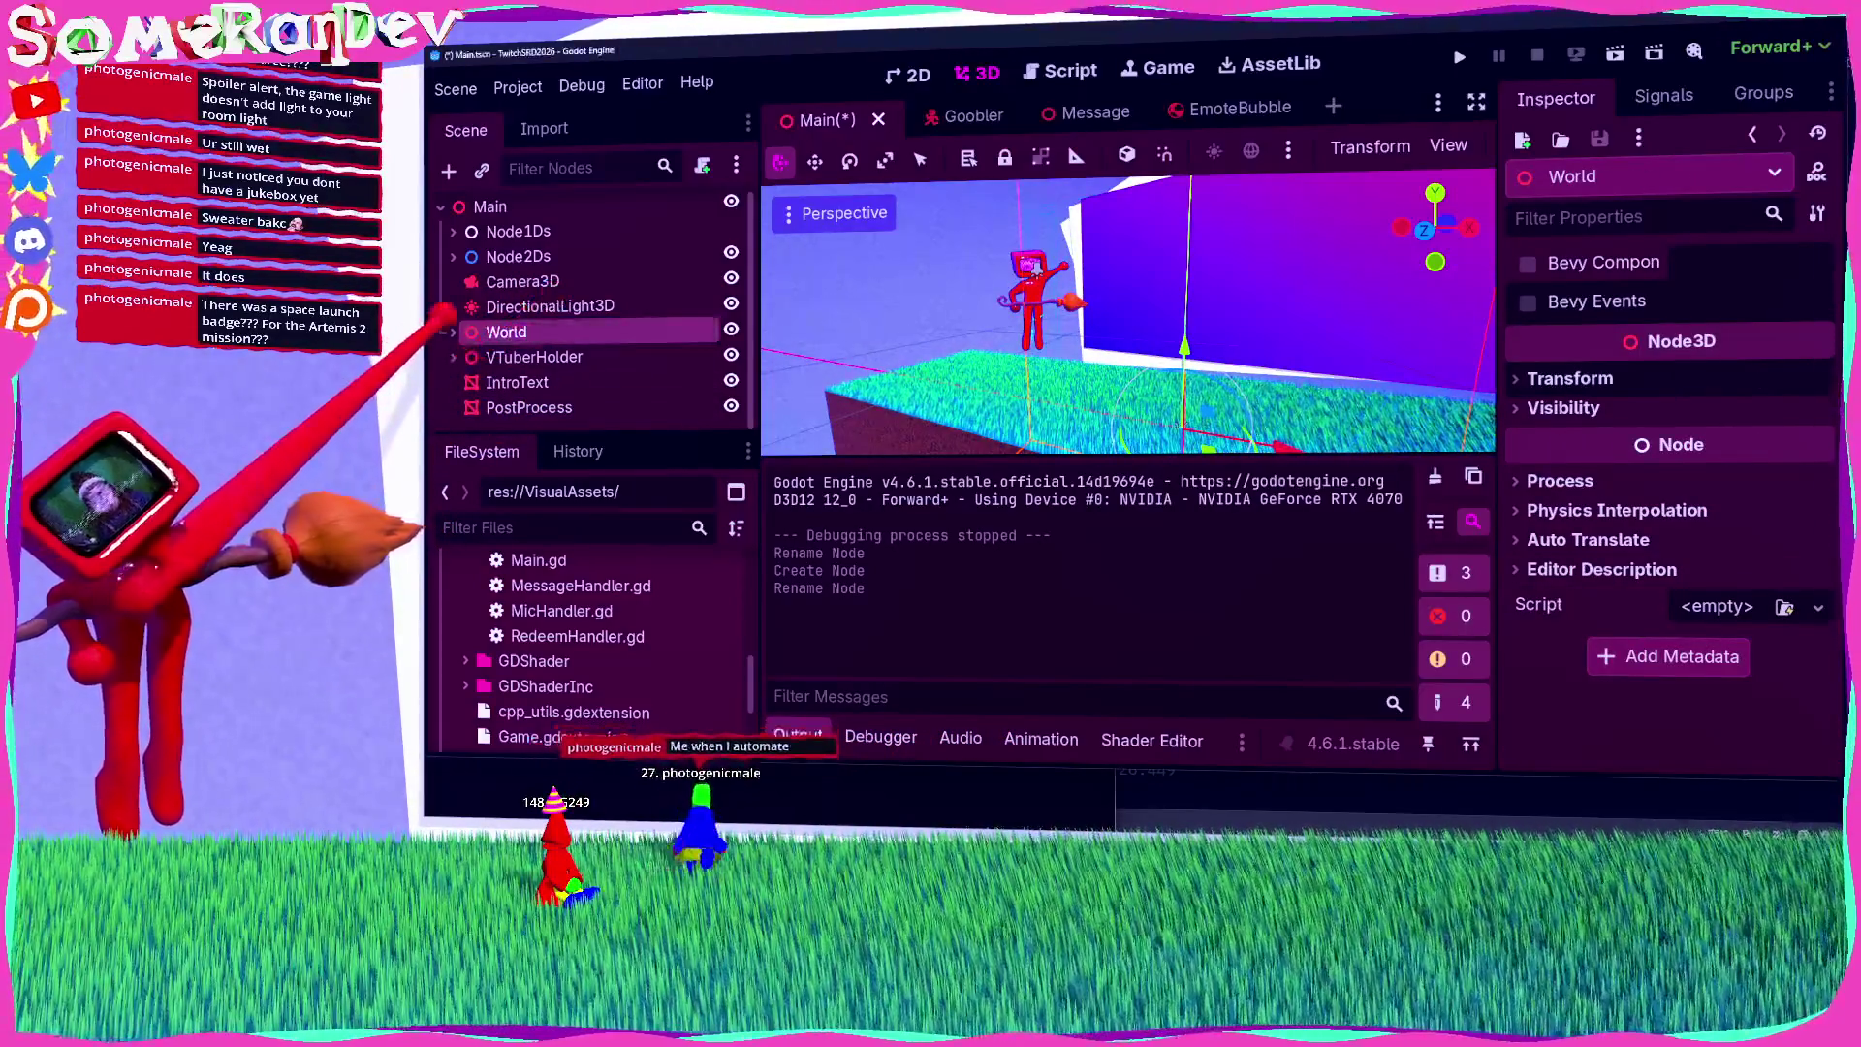
key(f)
key(Right)
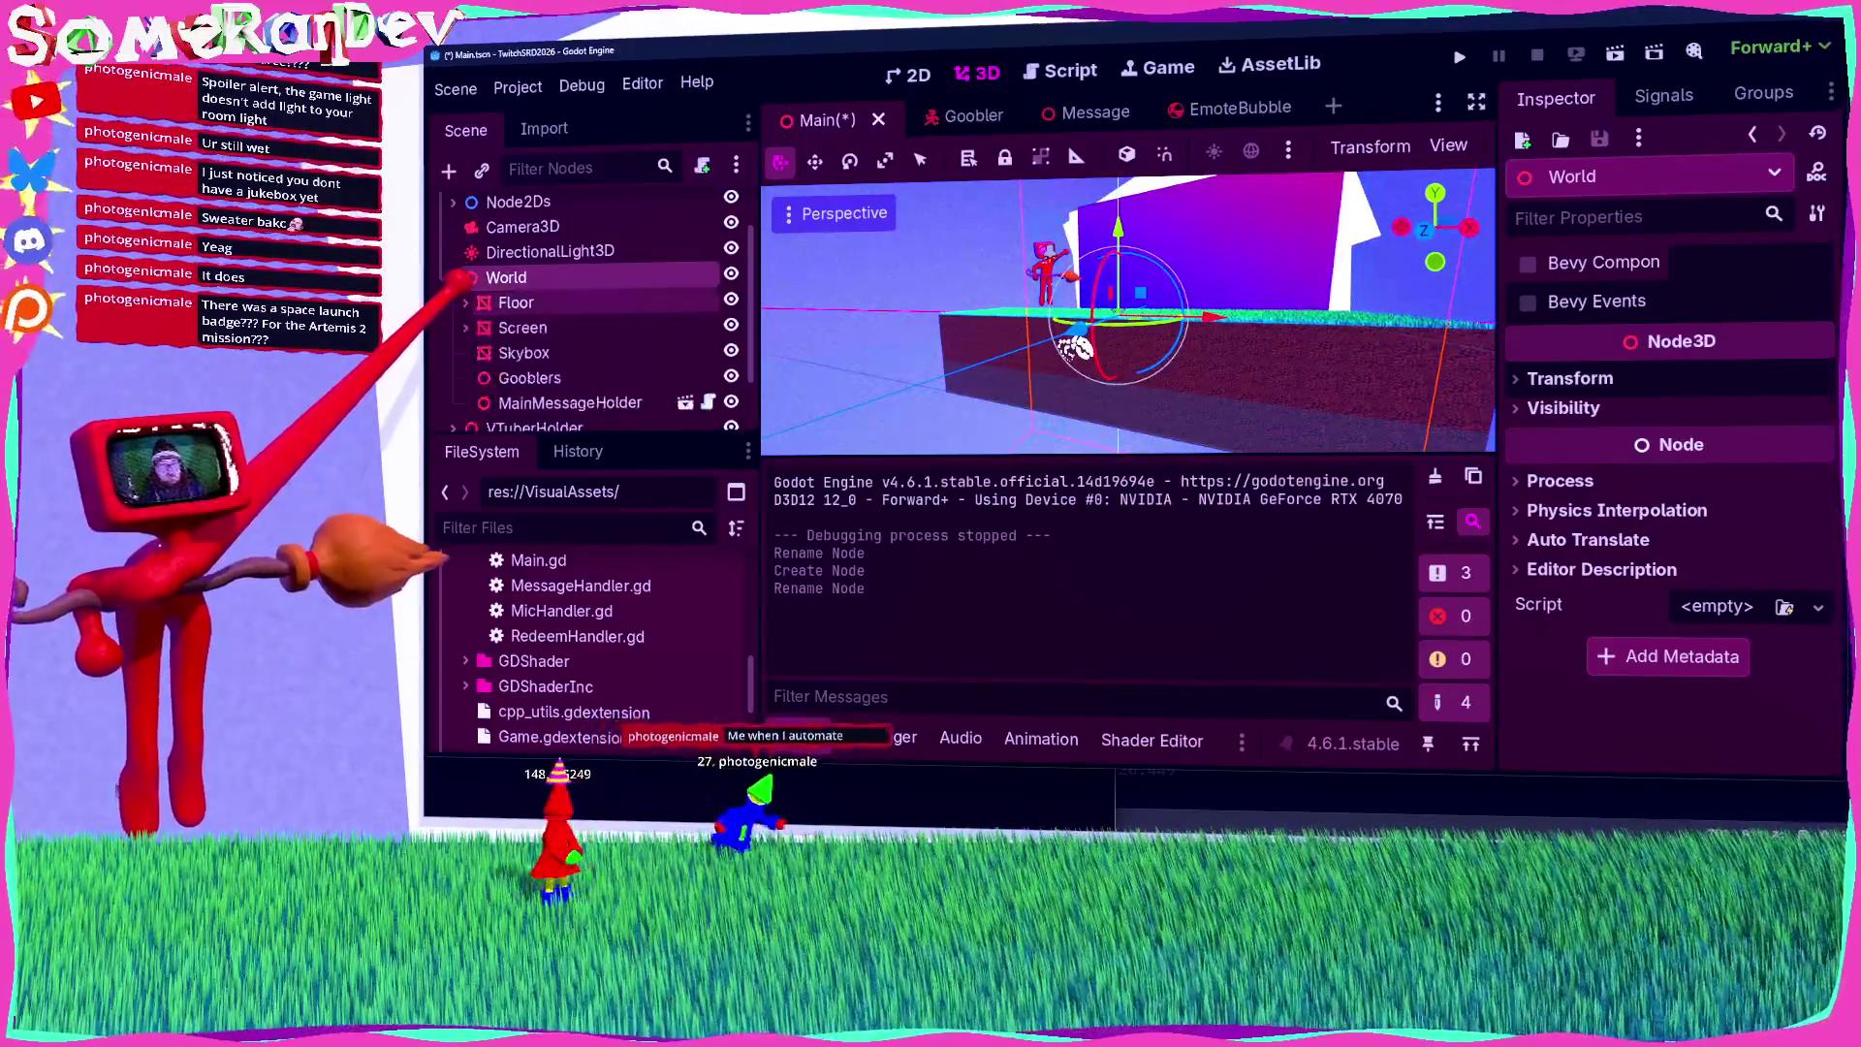
key(Left)
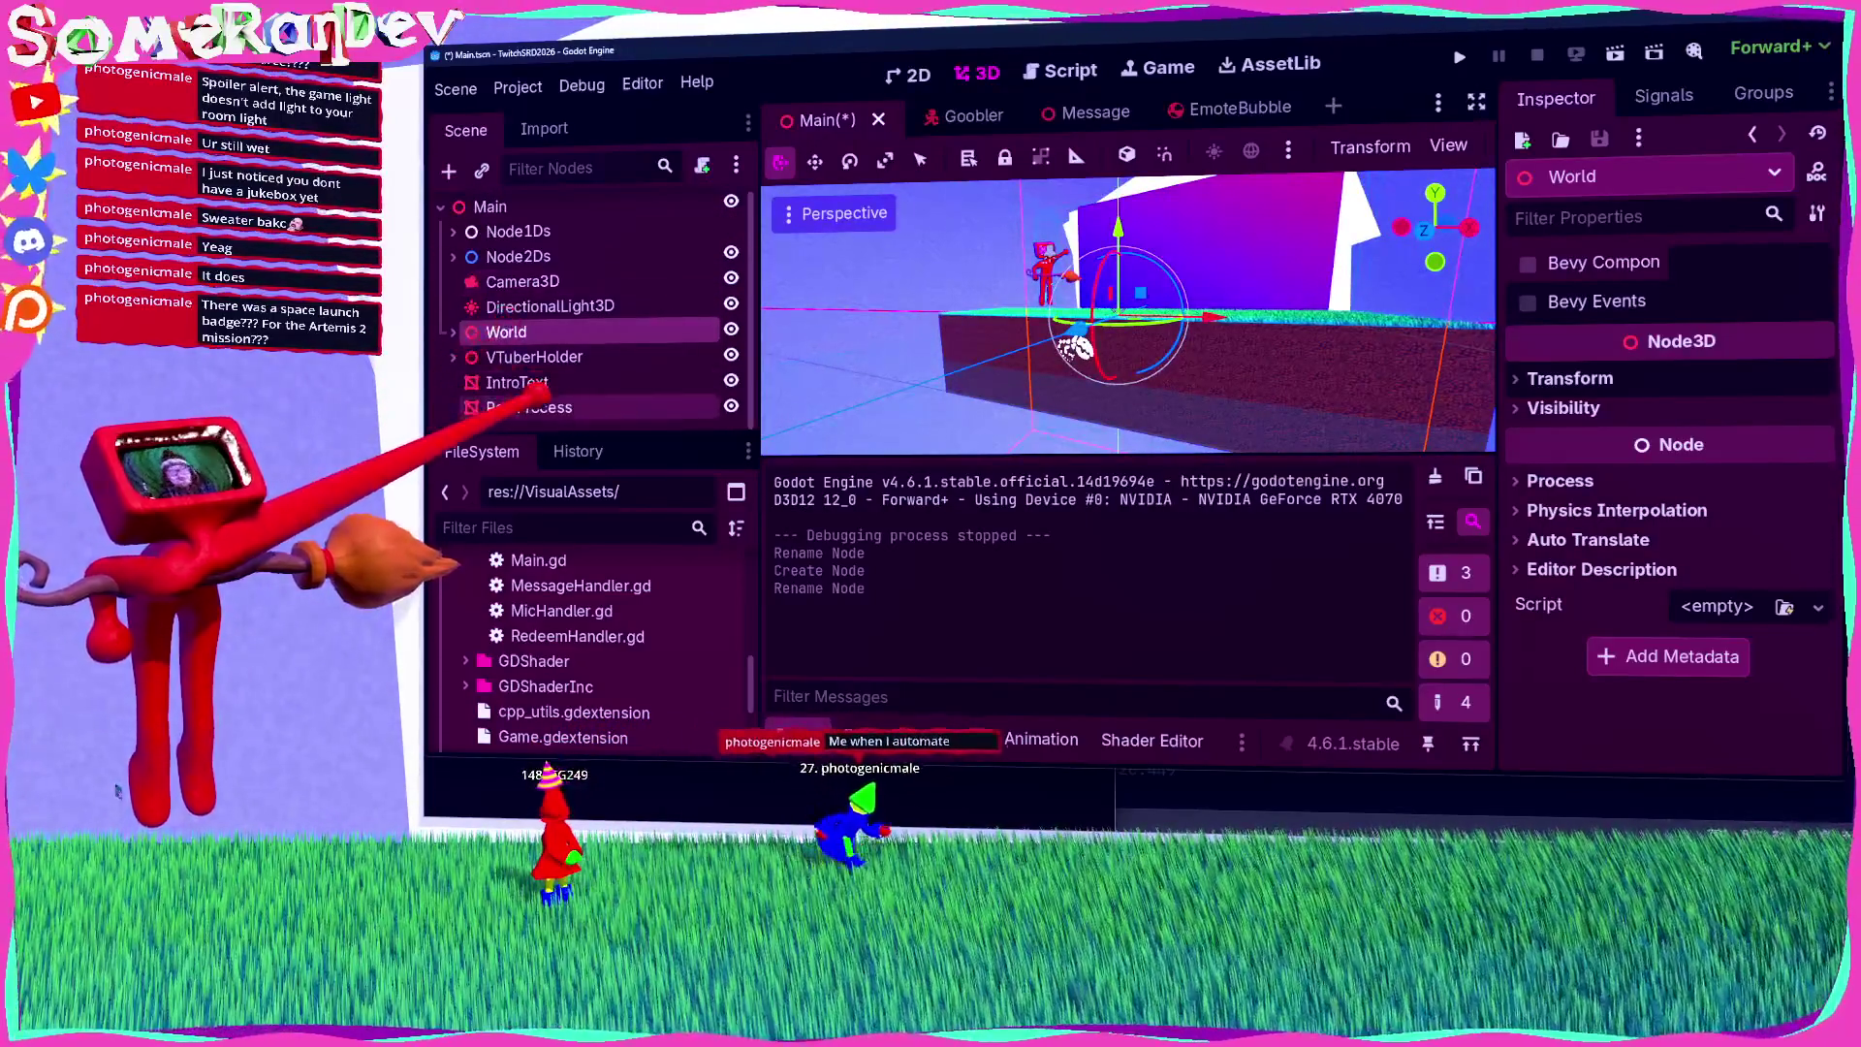
click(529, 407)
Step: Give PostProcess a new QuadMesh sized 2×2
click(1765, 382)
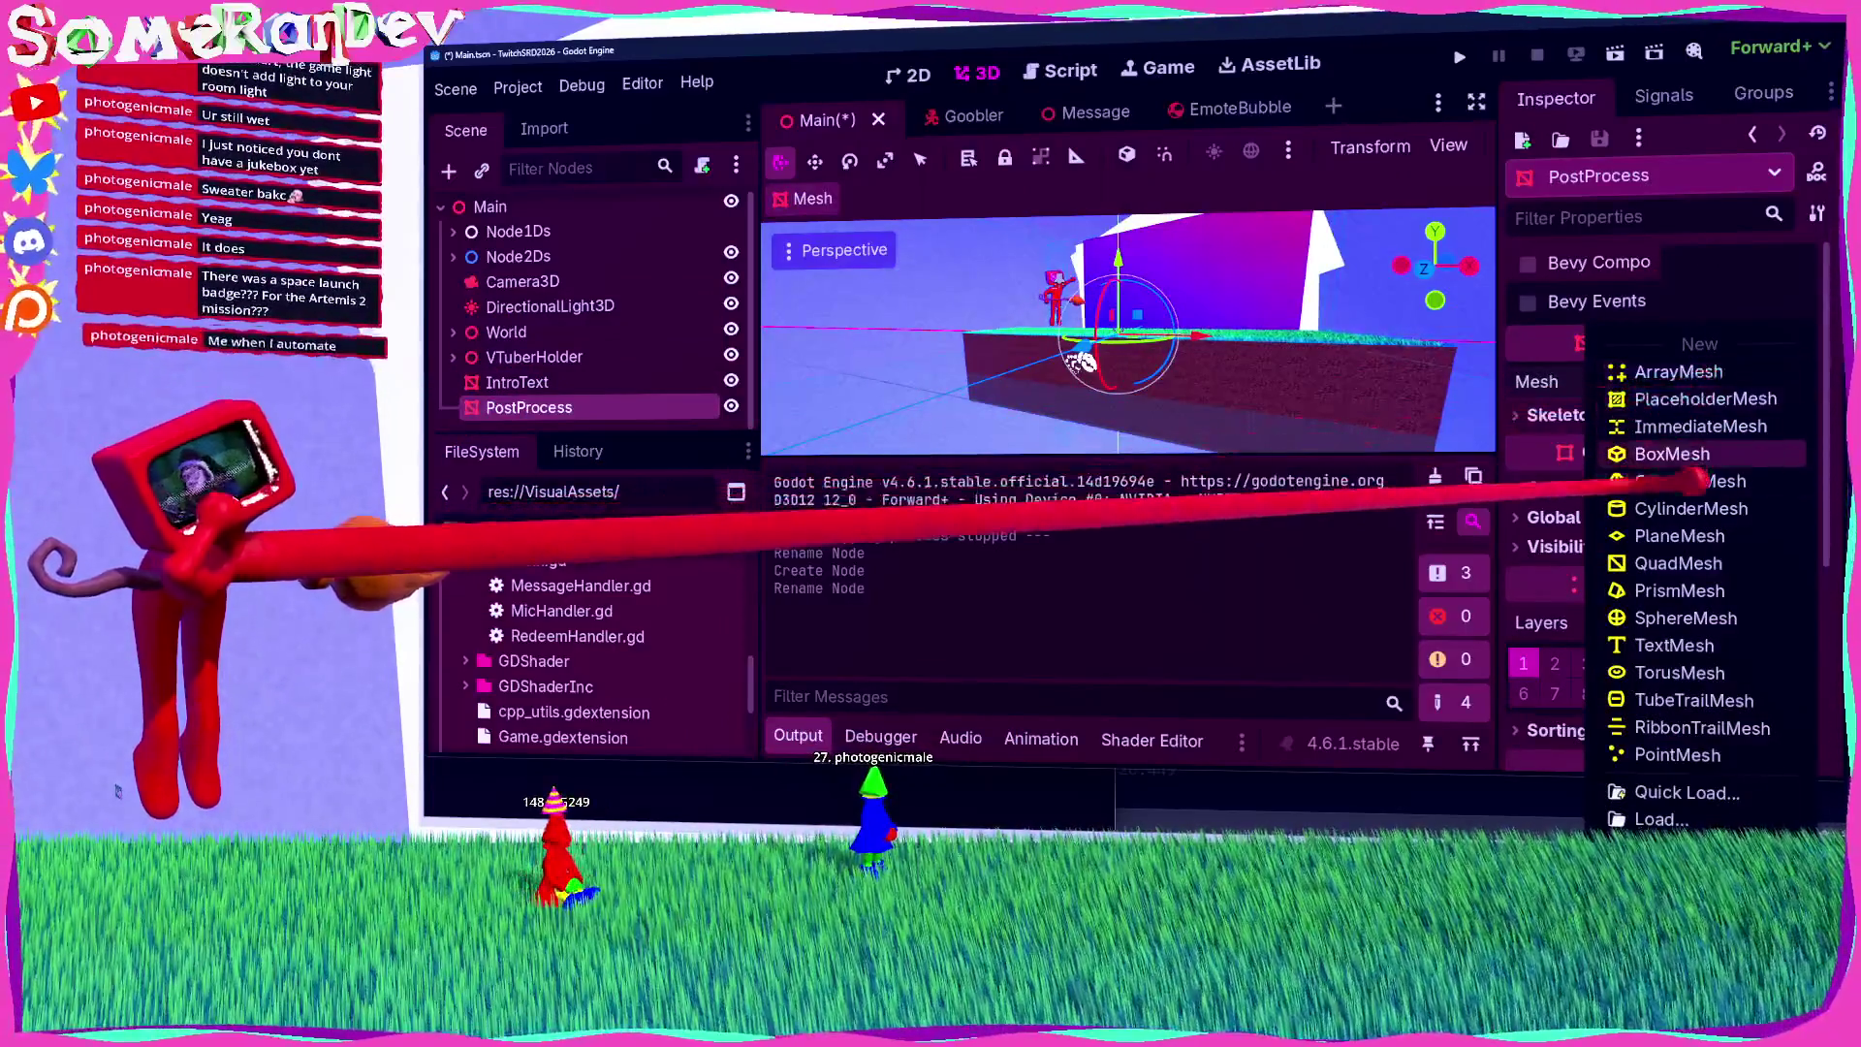
click(1678, 563)
click(1725, 395)
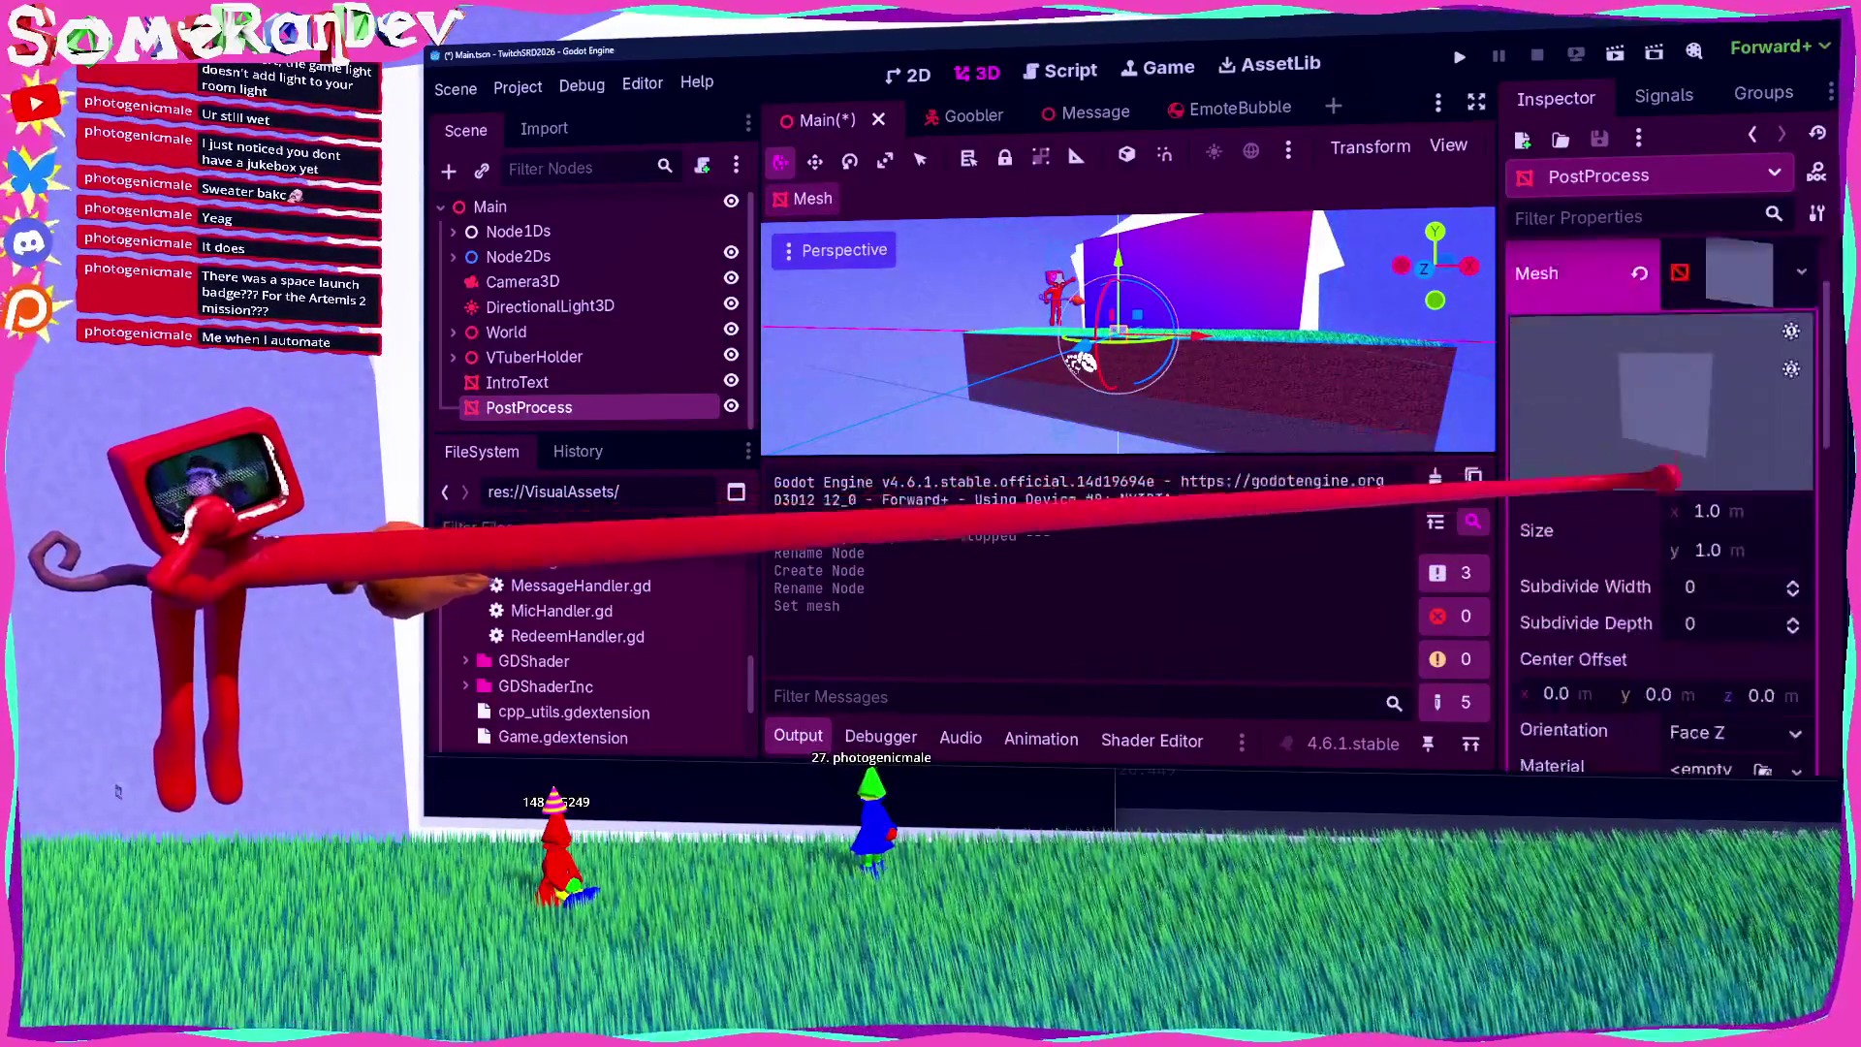
scroll(1664, 478, down, 1)
drag(1735, 465, 1756, 472)
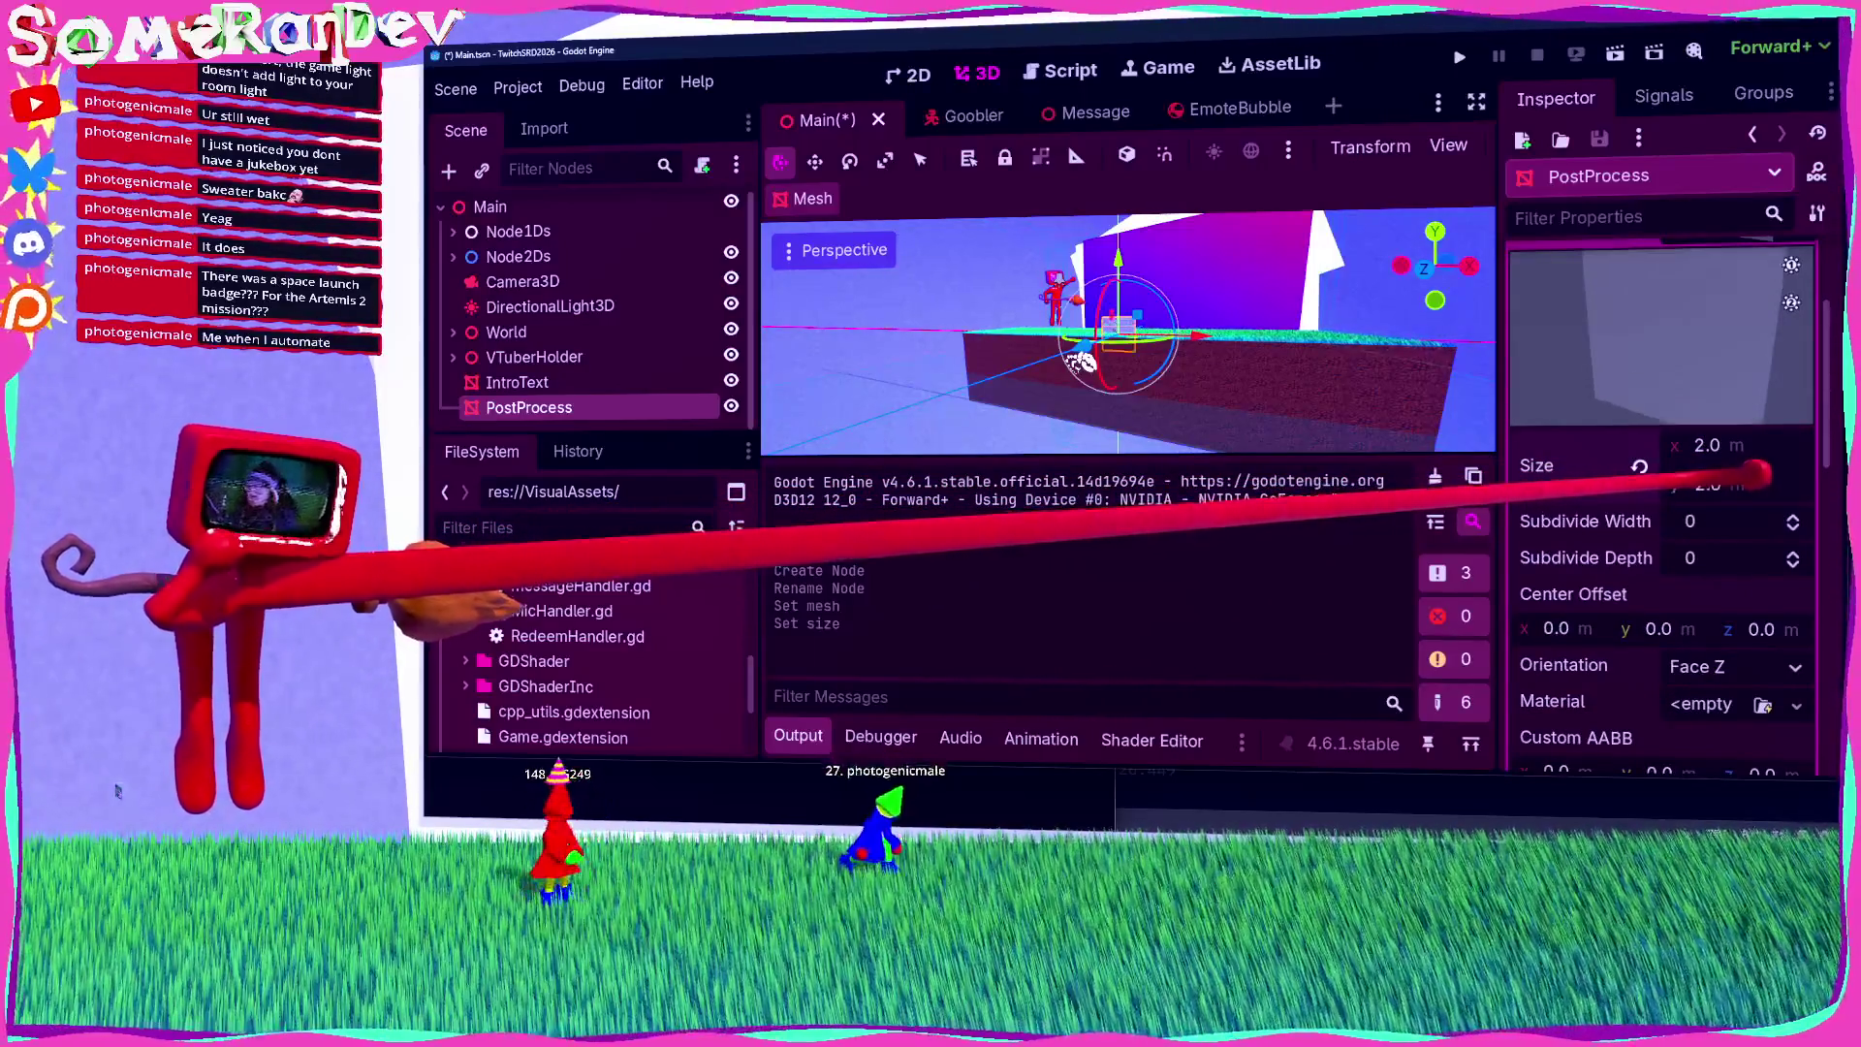
scroll(1662, 513, down, 5)
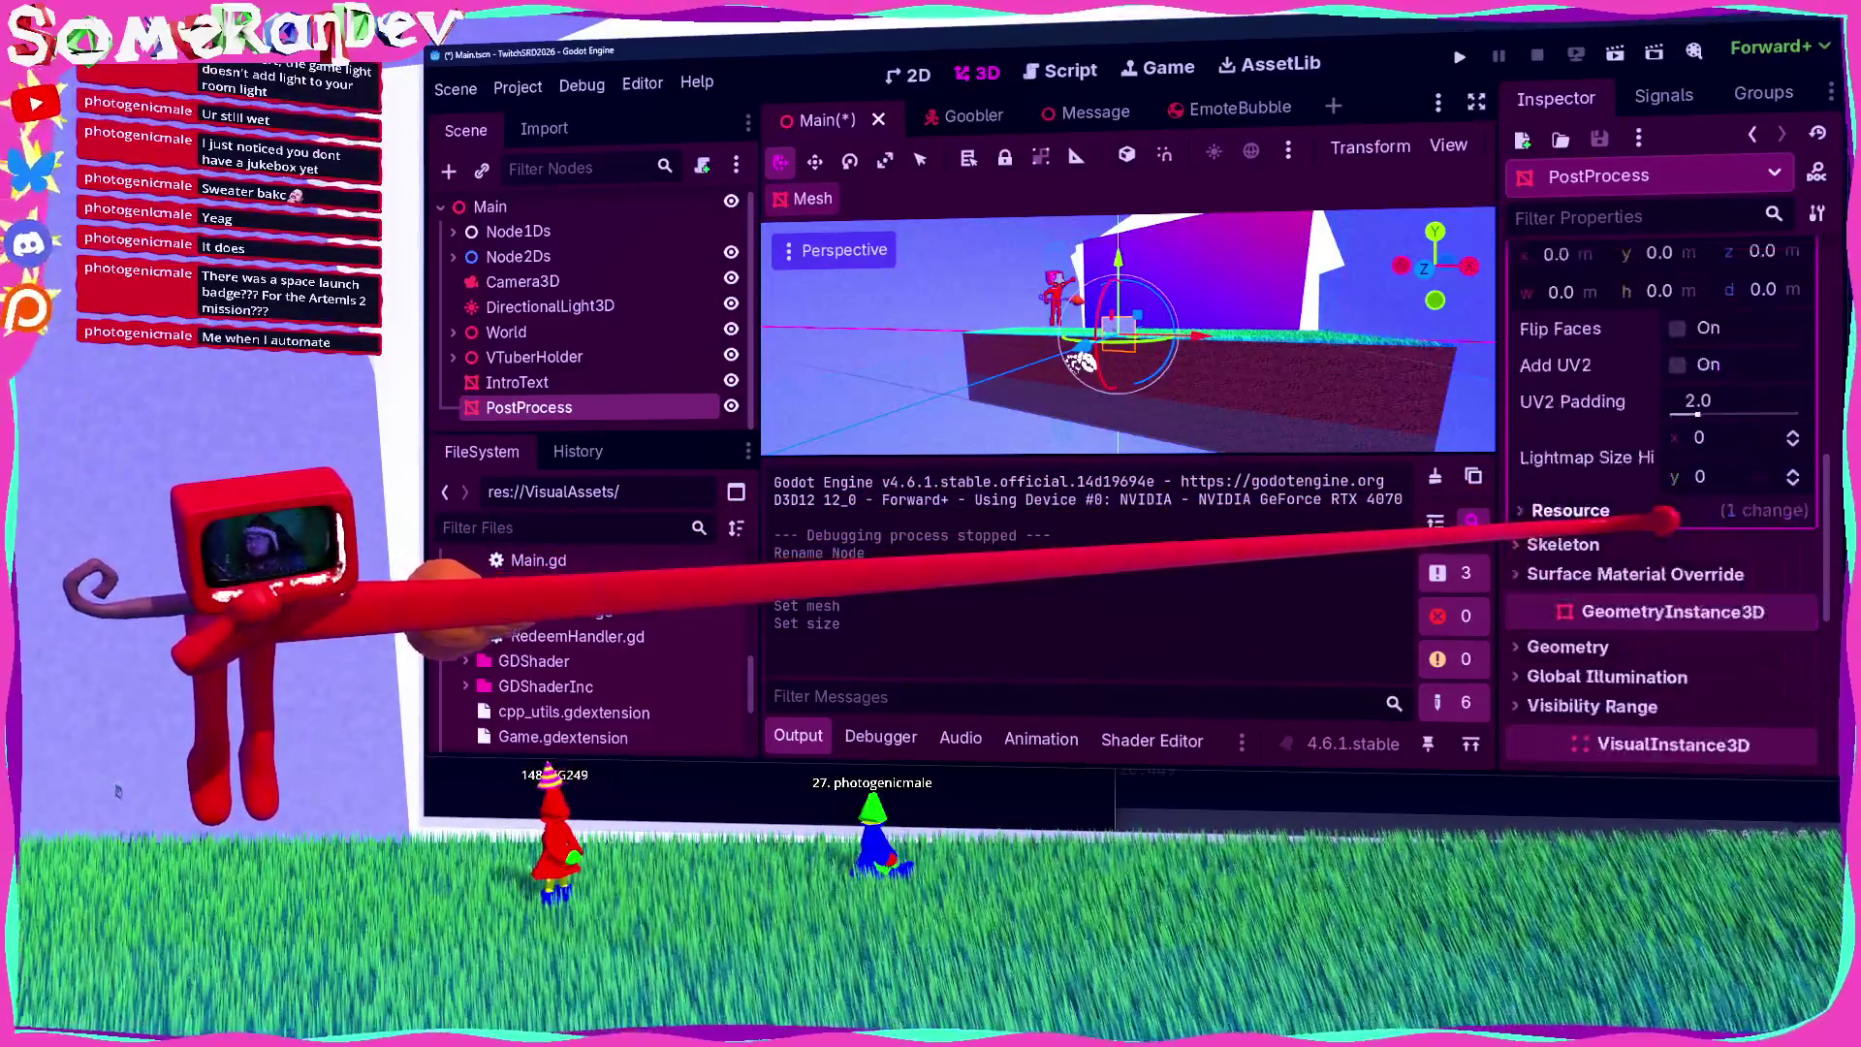
scroll(1667, 509, up, 6)
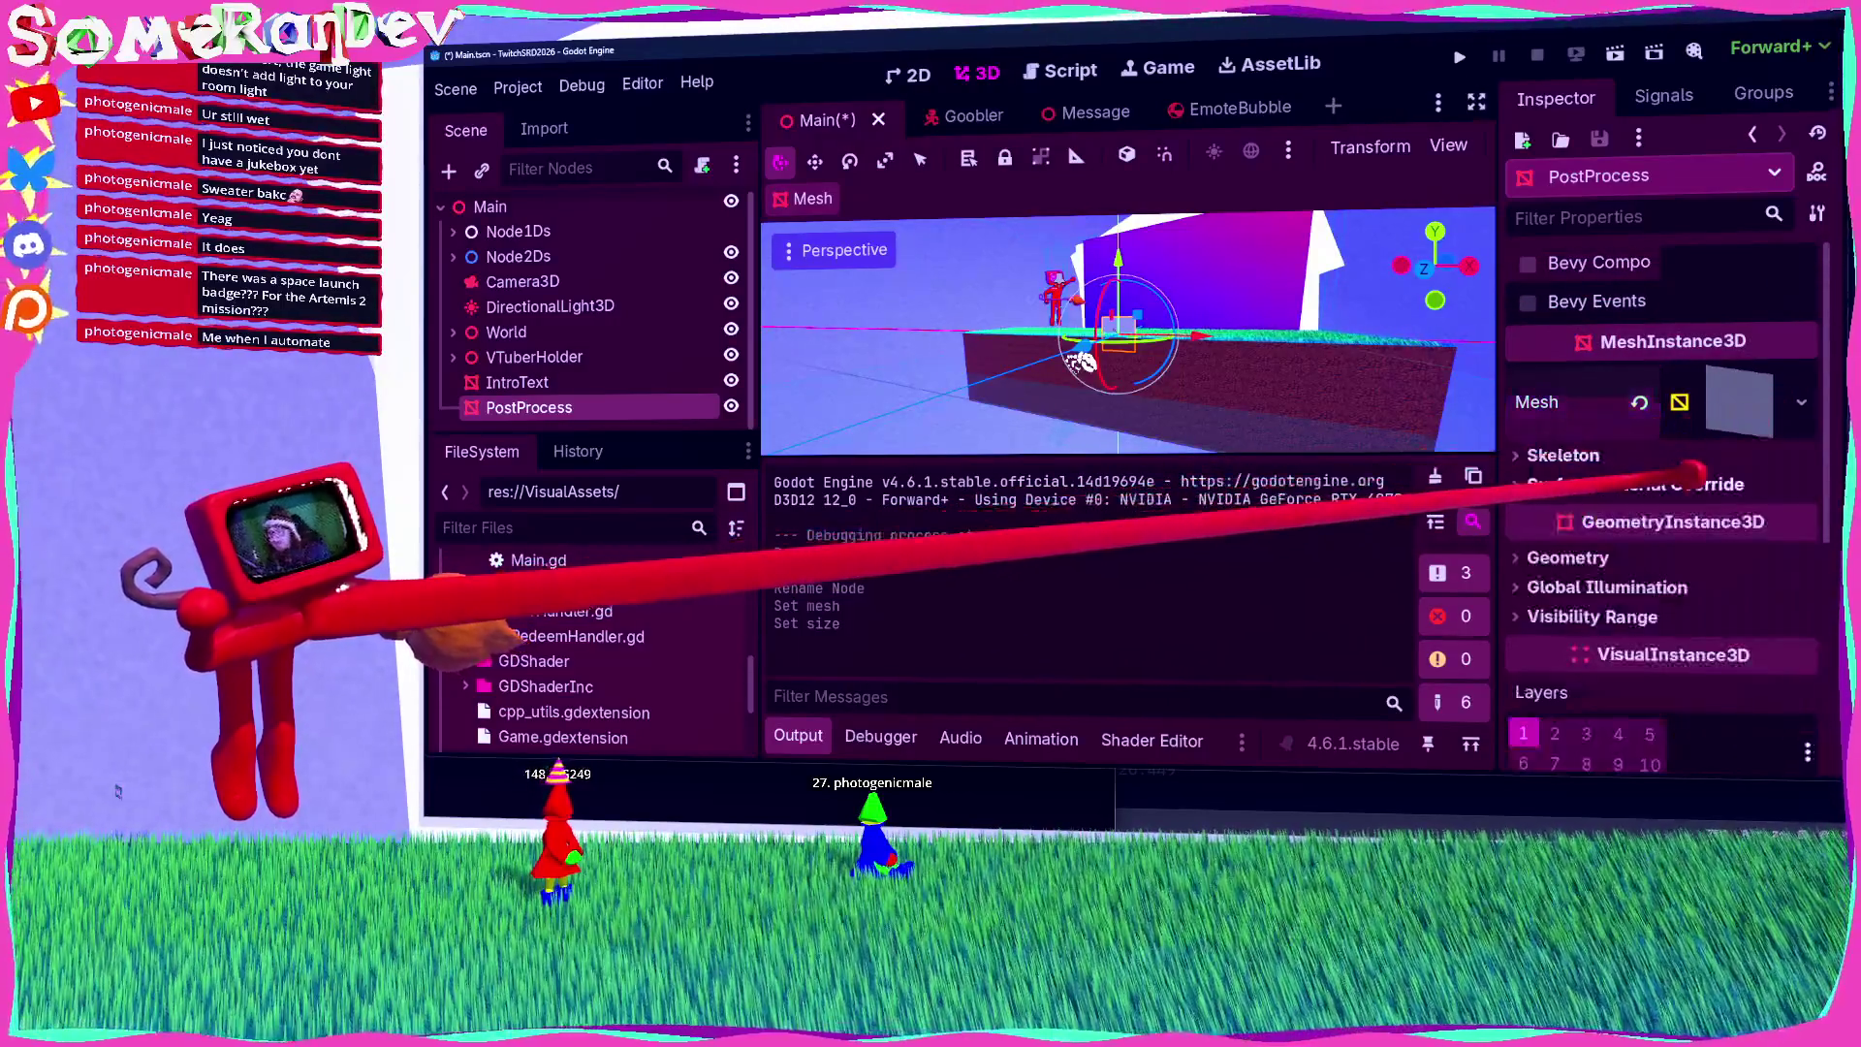
Step: Assign a new ShaderMaterial to surface material override slot 0 and create a new shader for it
click(1691, 484)
click(1735, 535)
click(1715, 583)
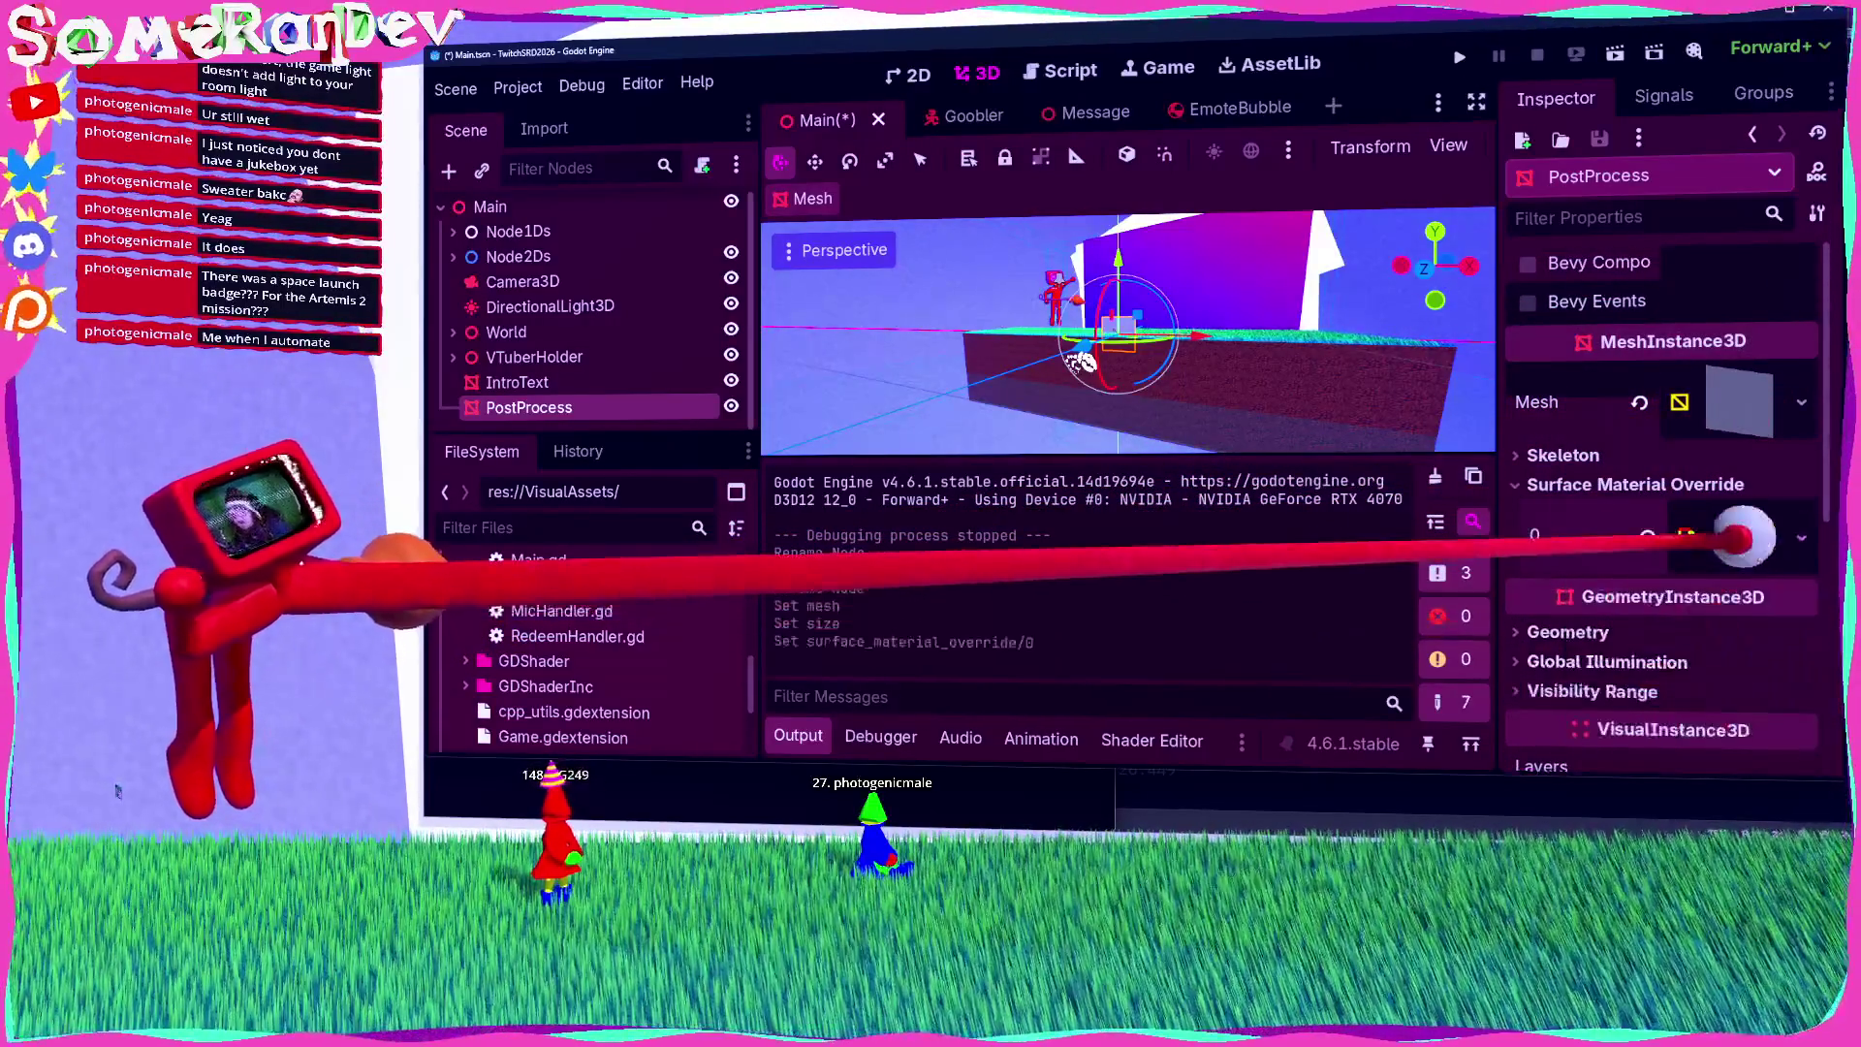
click(1735, 535)
click(1796, 582)
click(1657, 625)
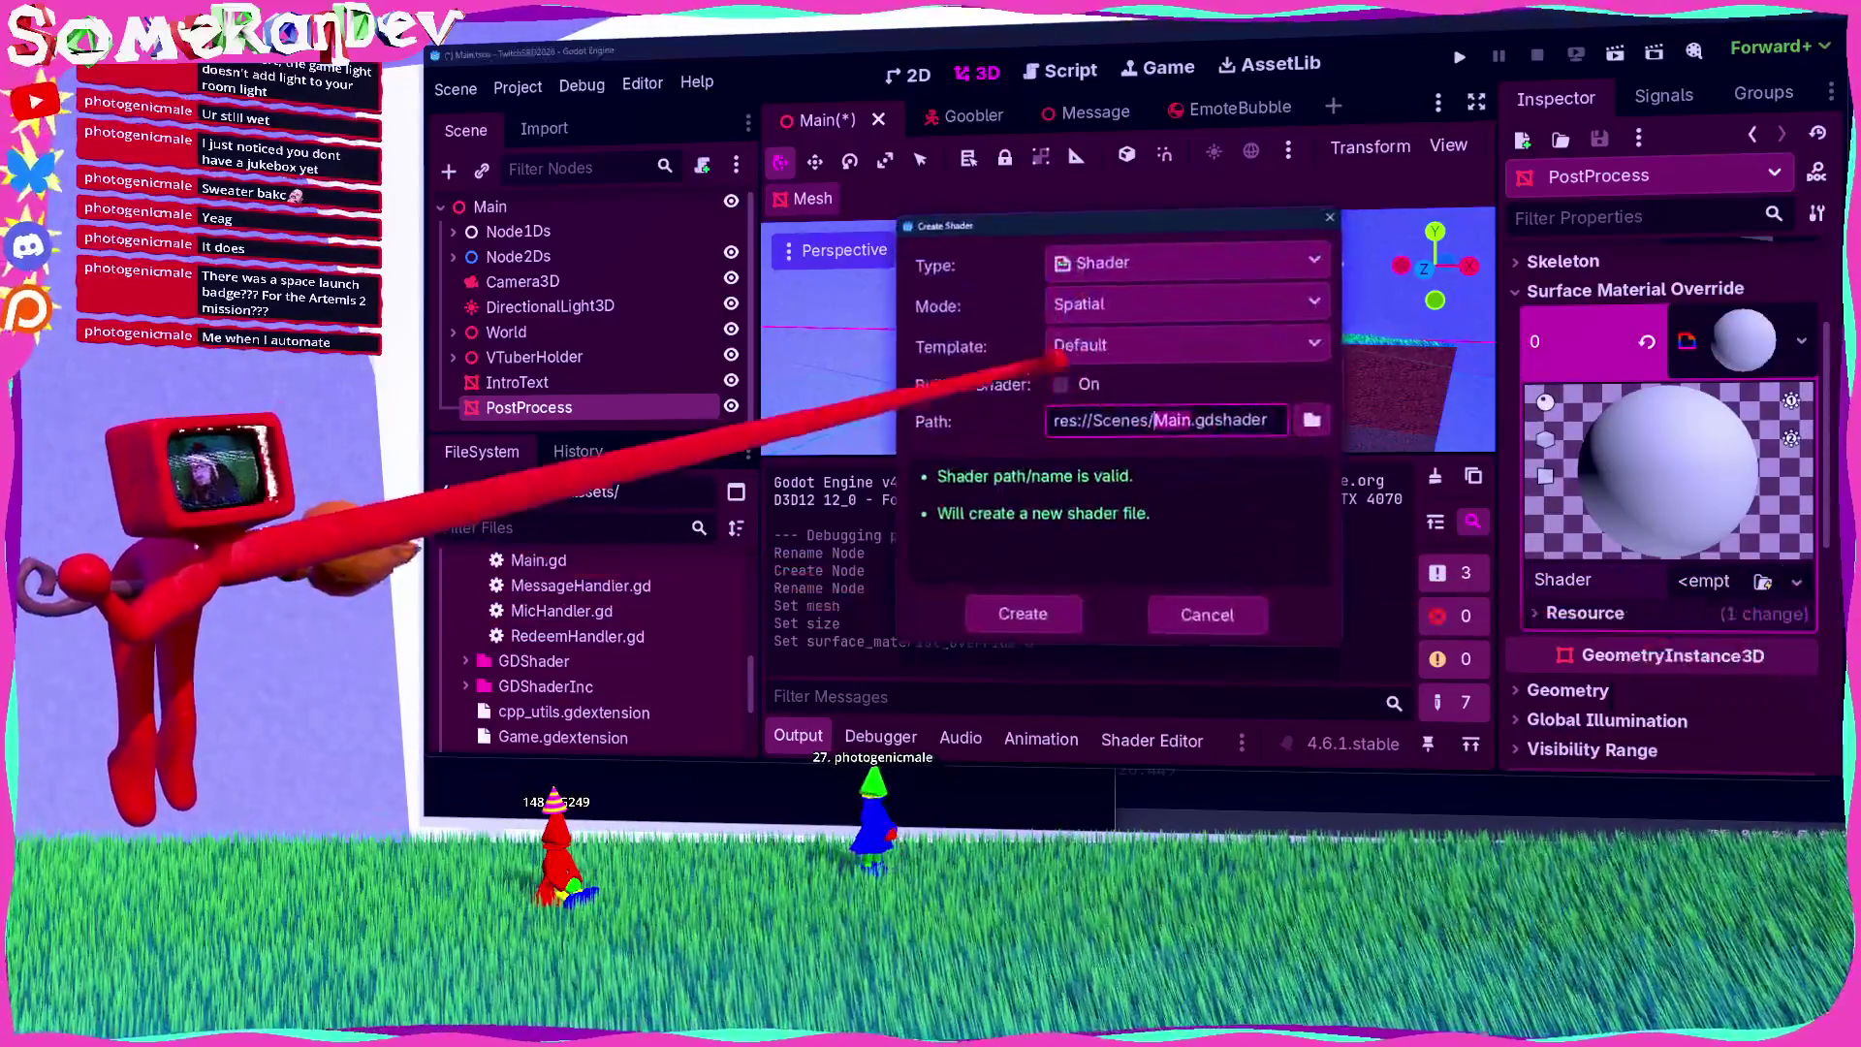
Step: Point the new shader's path to res://Code/GDShader/PostProcess.gdshader
click(1313, 419)
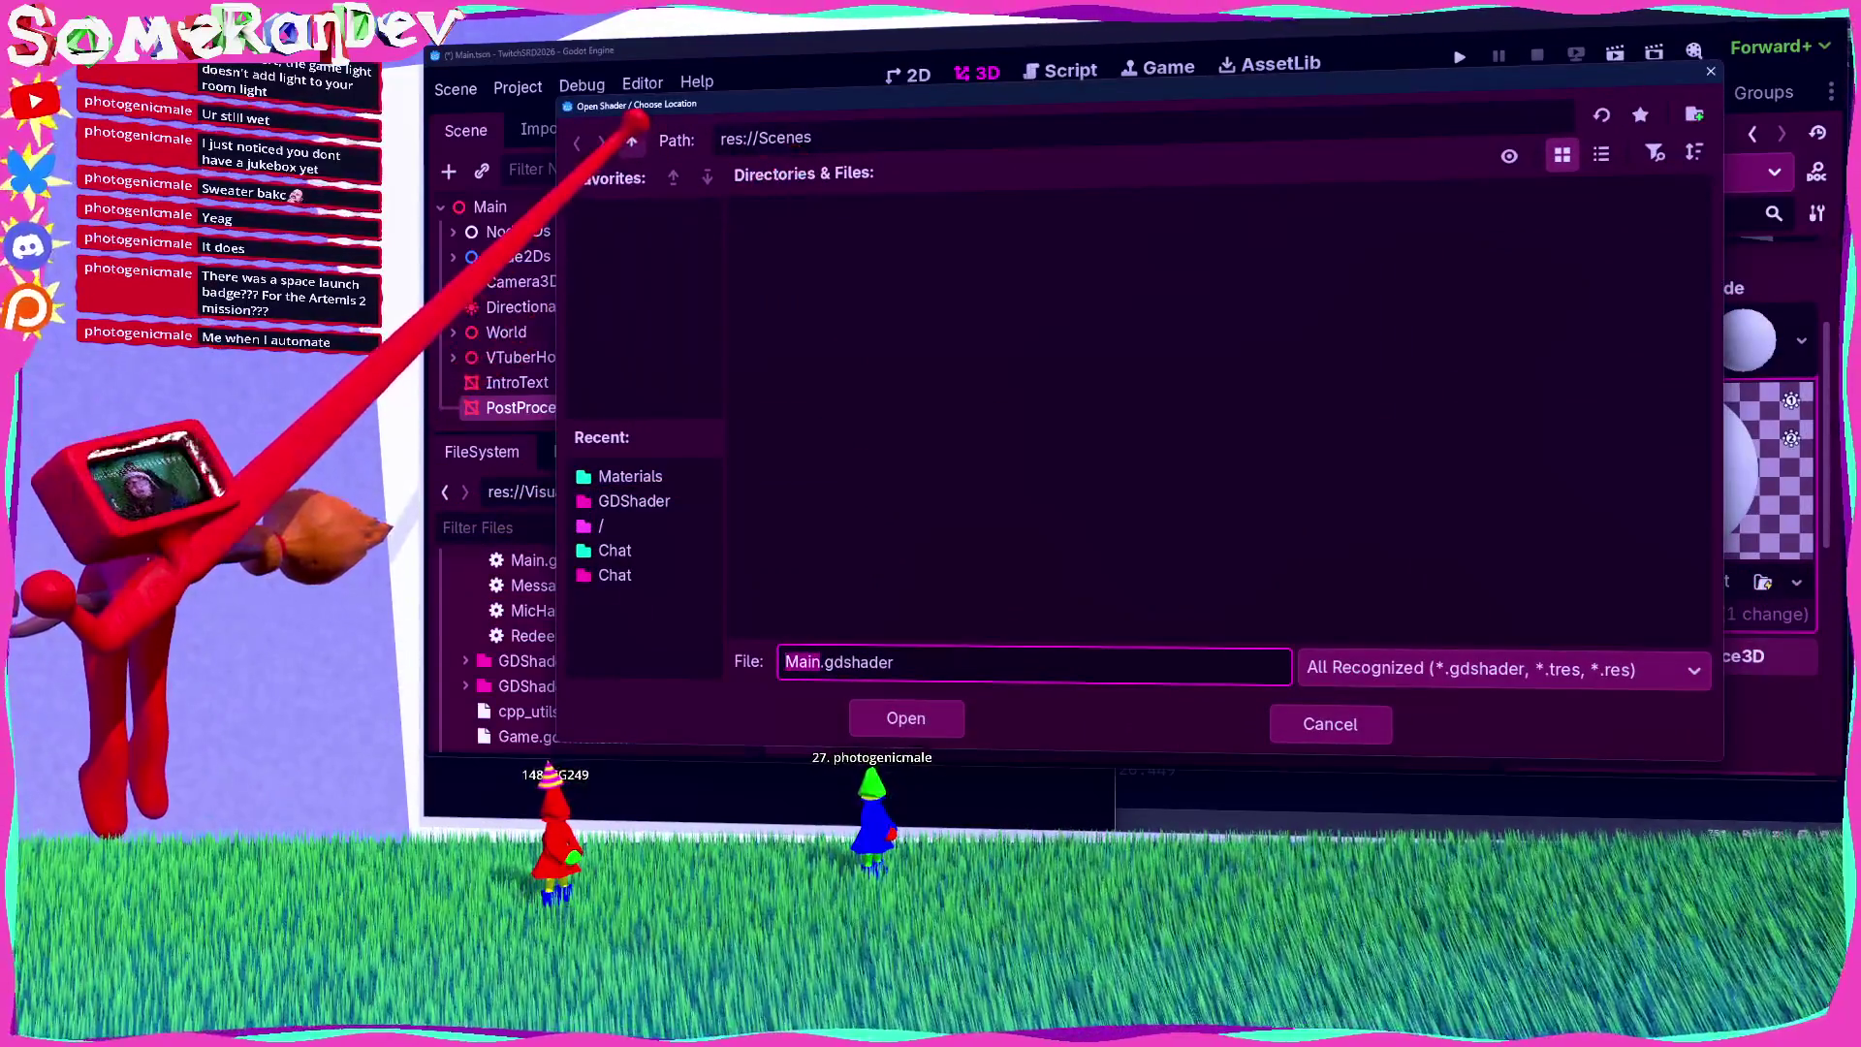
click(631, 140)
double_click(887, 243)
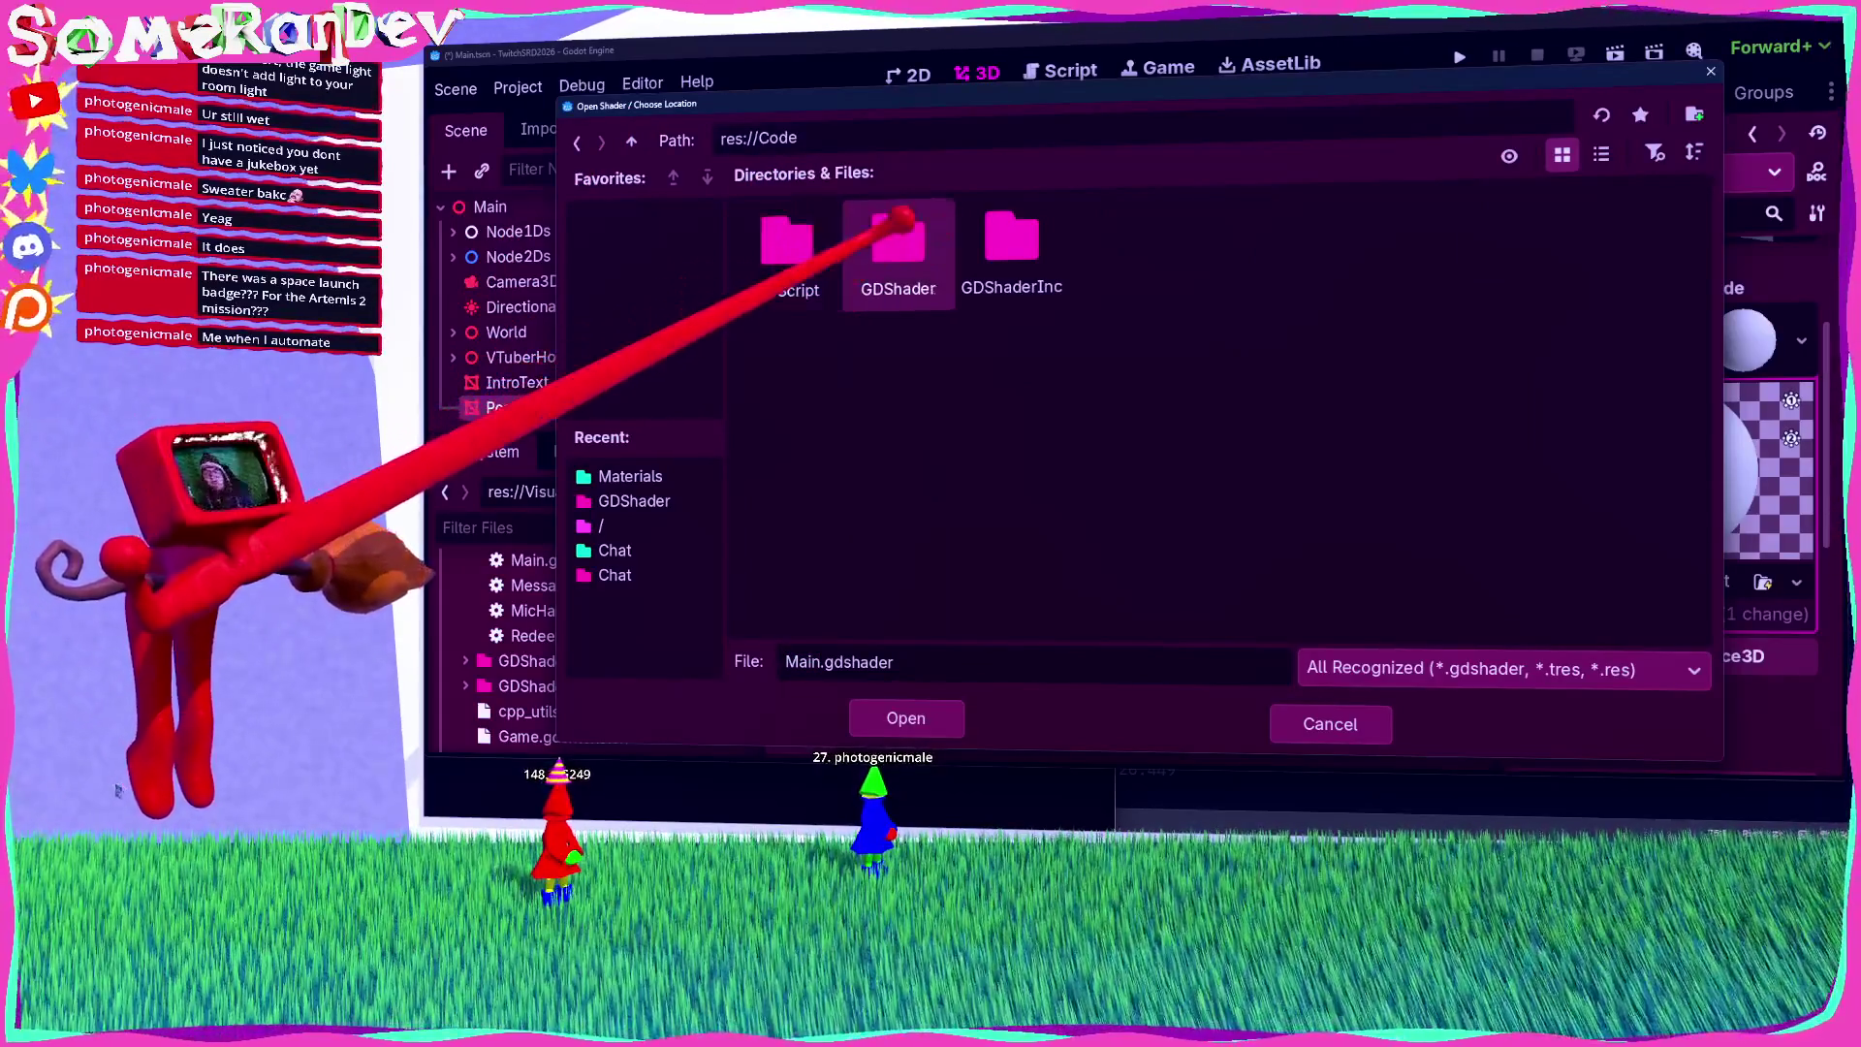
double_click(900, 233)
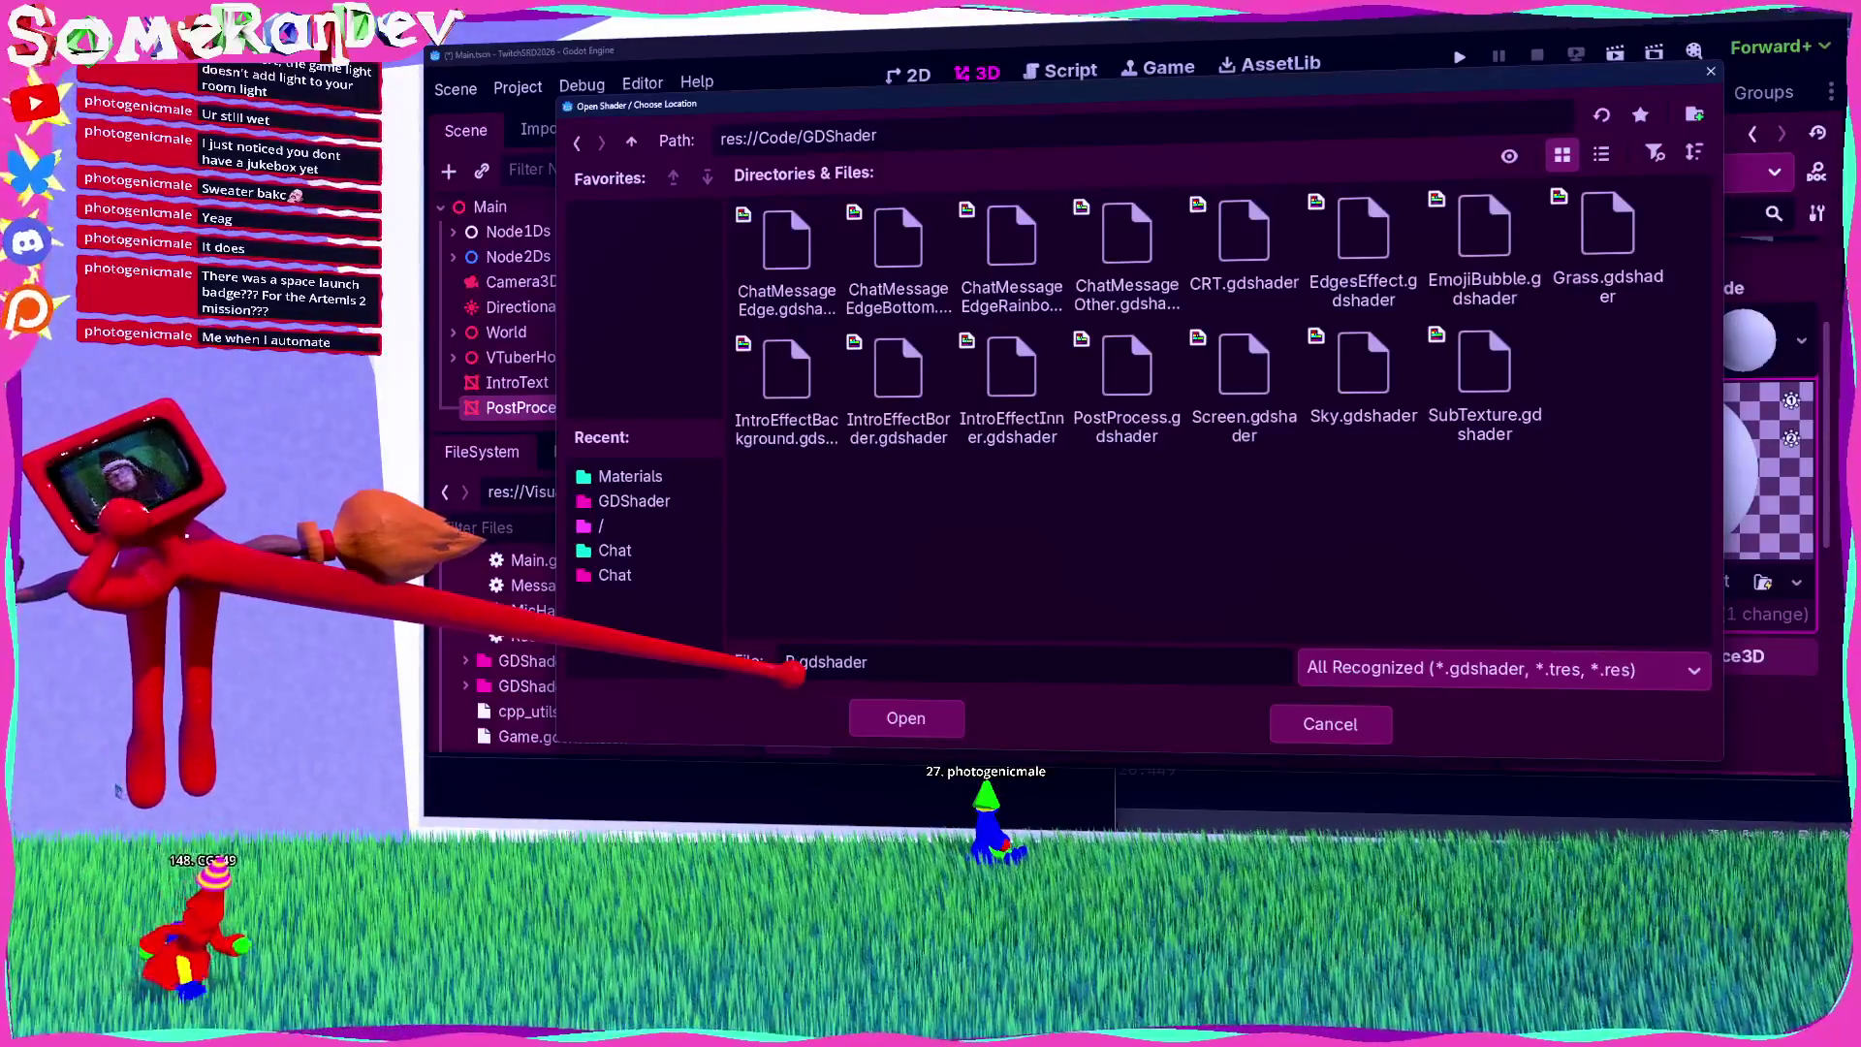
text(s.)
key(Return)
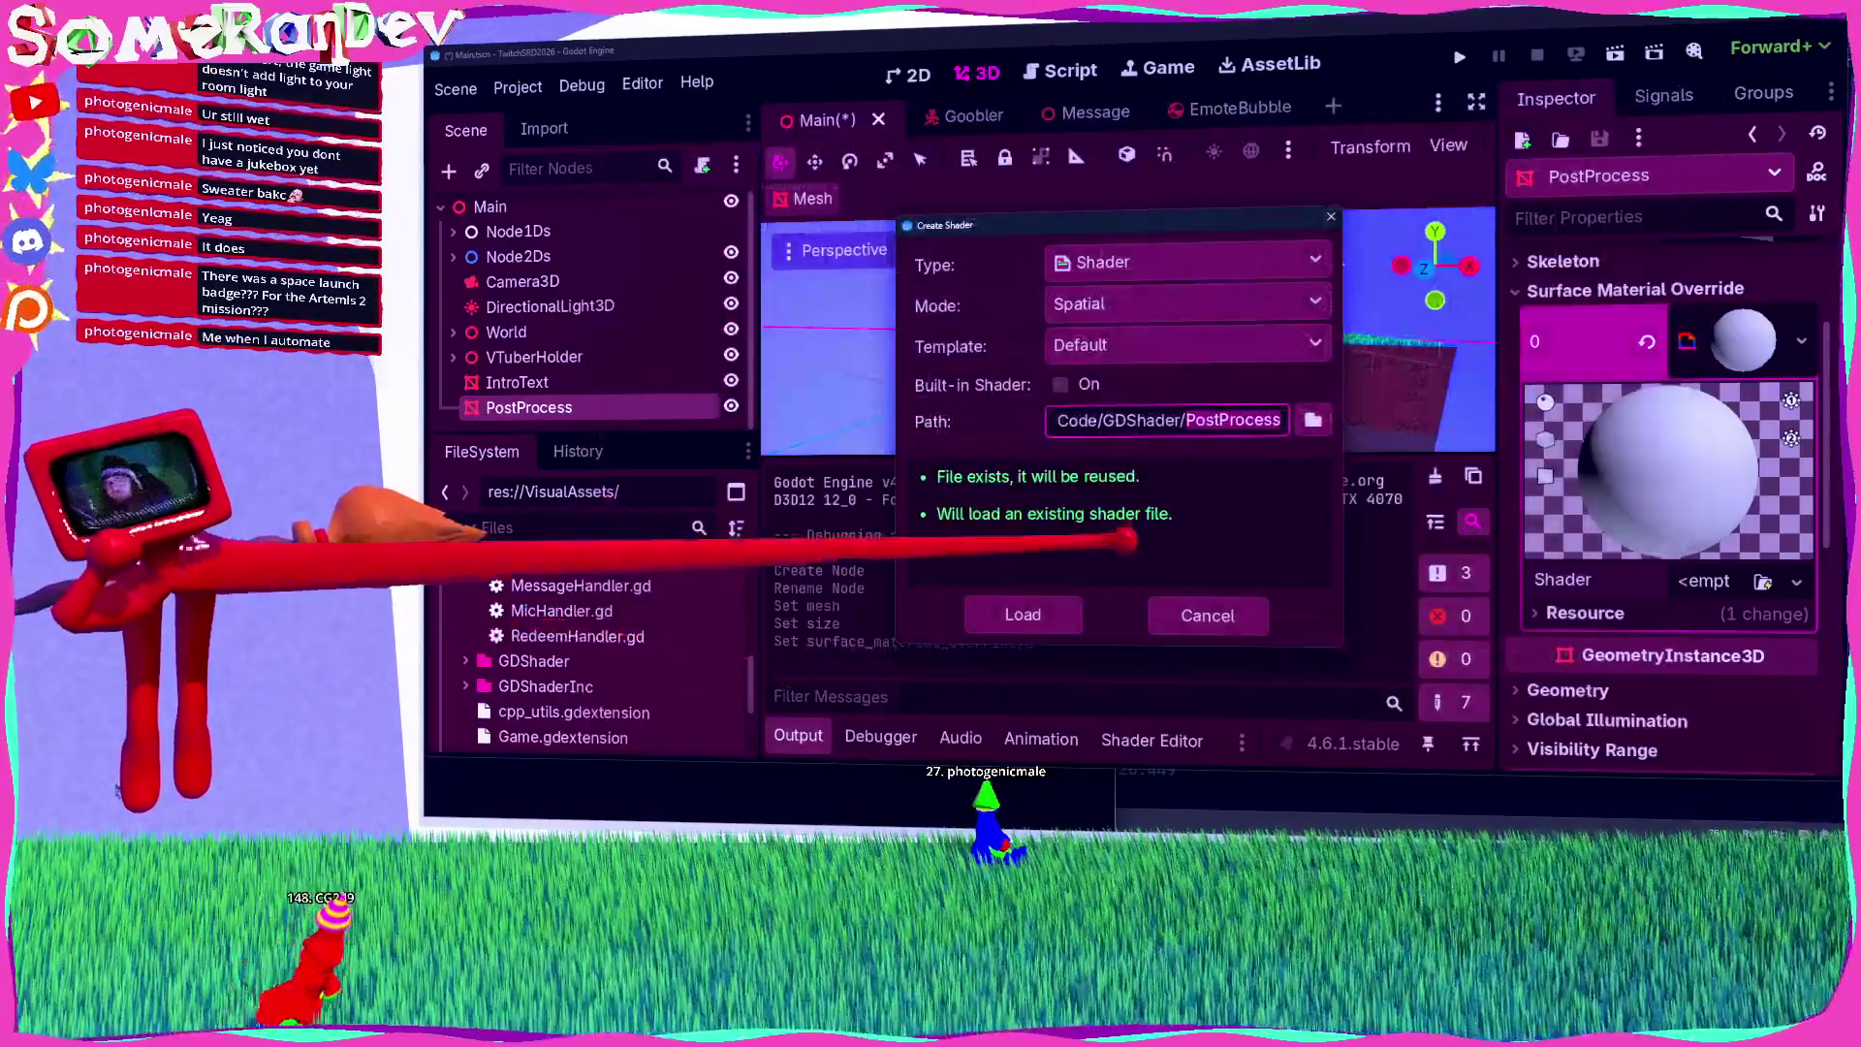
Step: Load the existing PostProcess shader and open its code in the shader editor
click(1017, 612)
click(1740, 580)
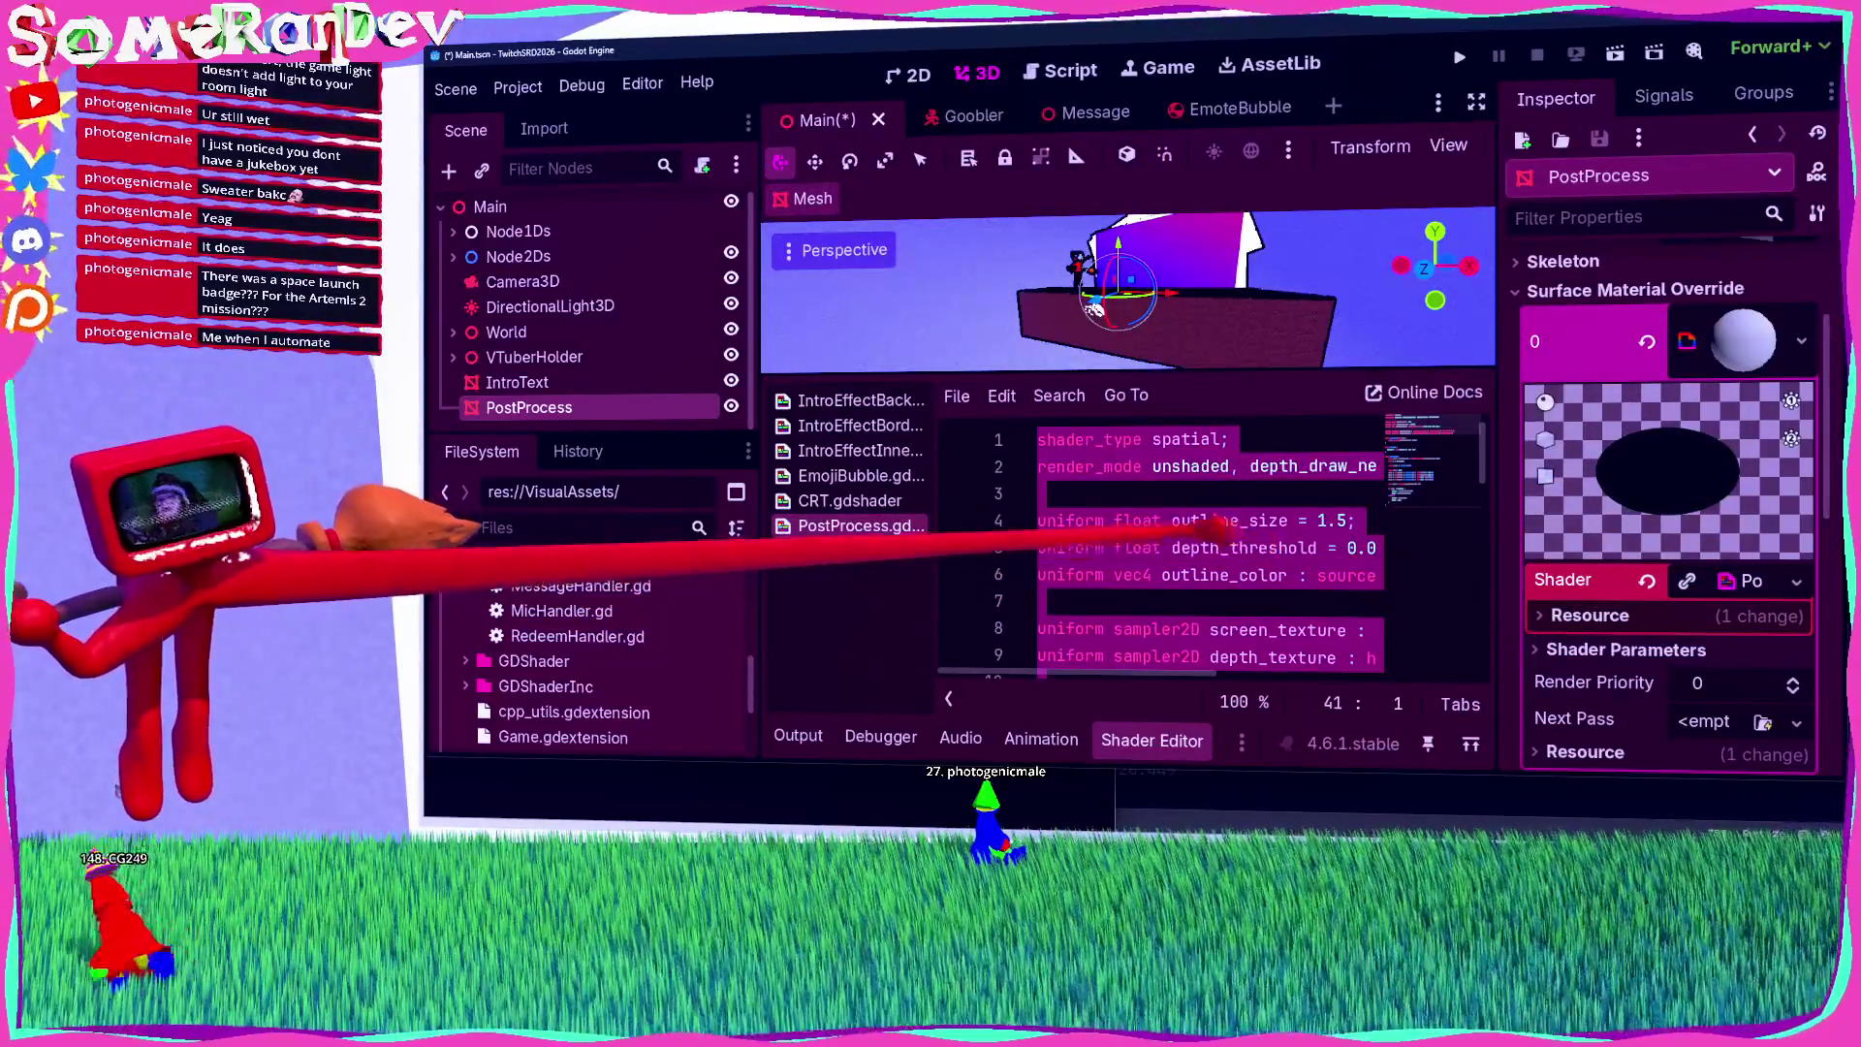
click(1042, 494)
scroll(1012, 531, down, 1)
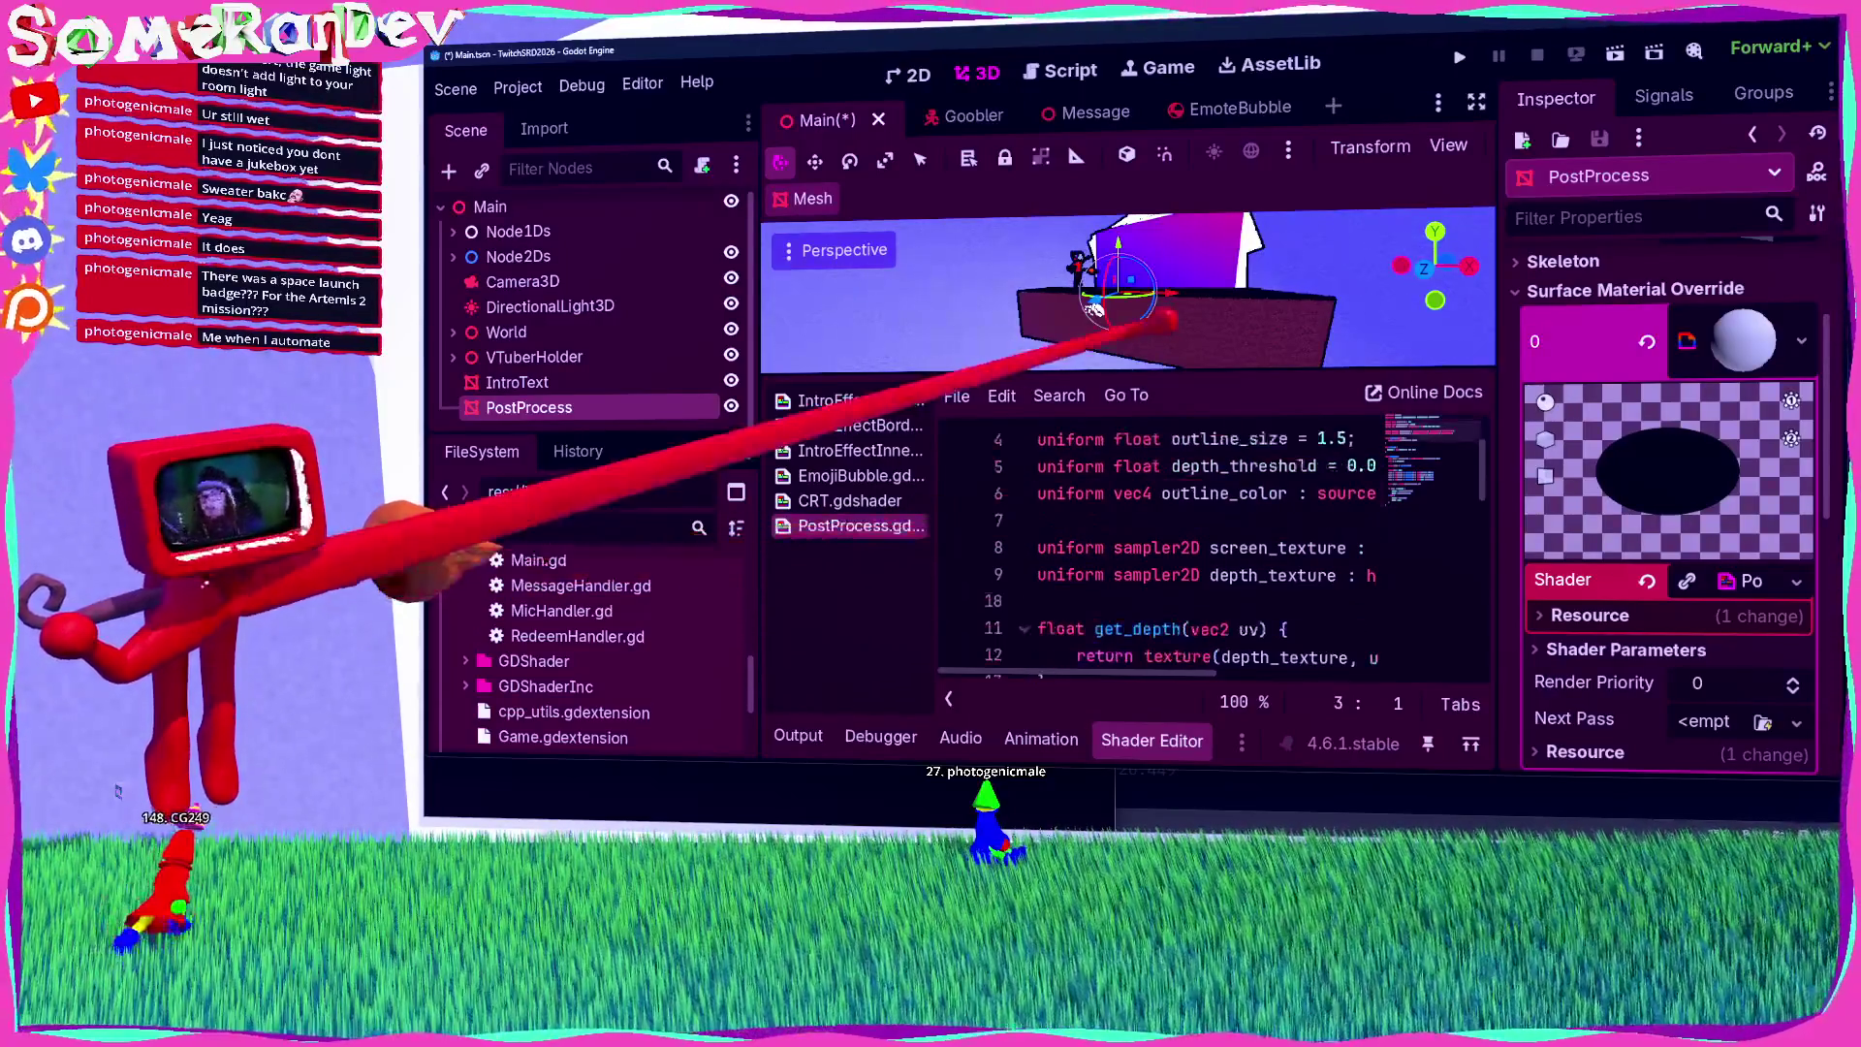
drag(1125, 374, 1124, 225)
click(1202, 509)
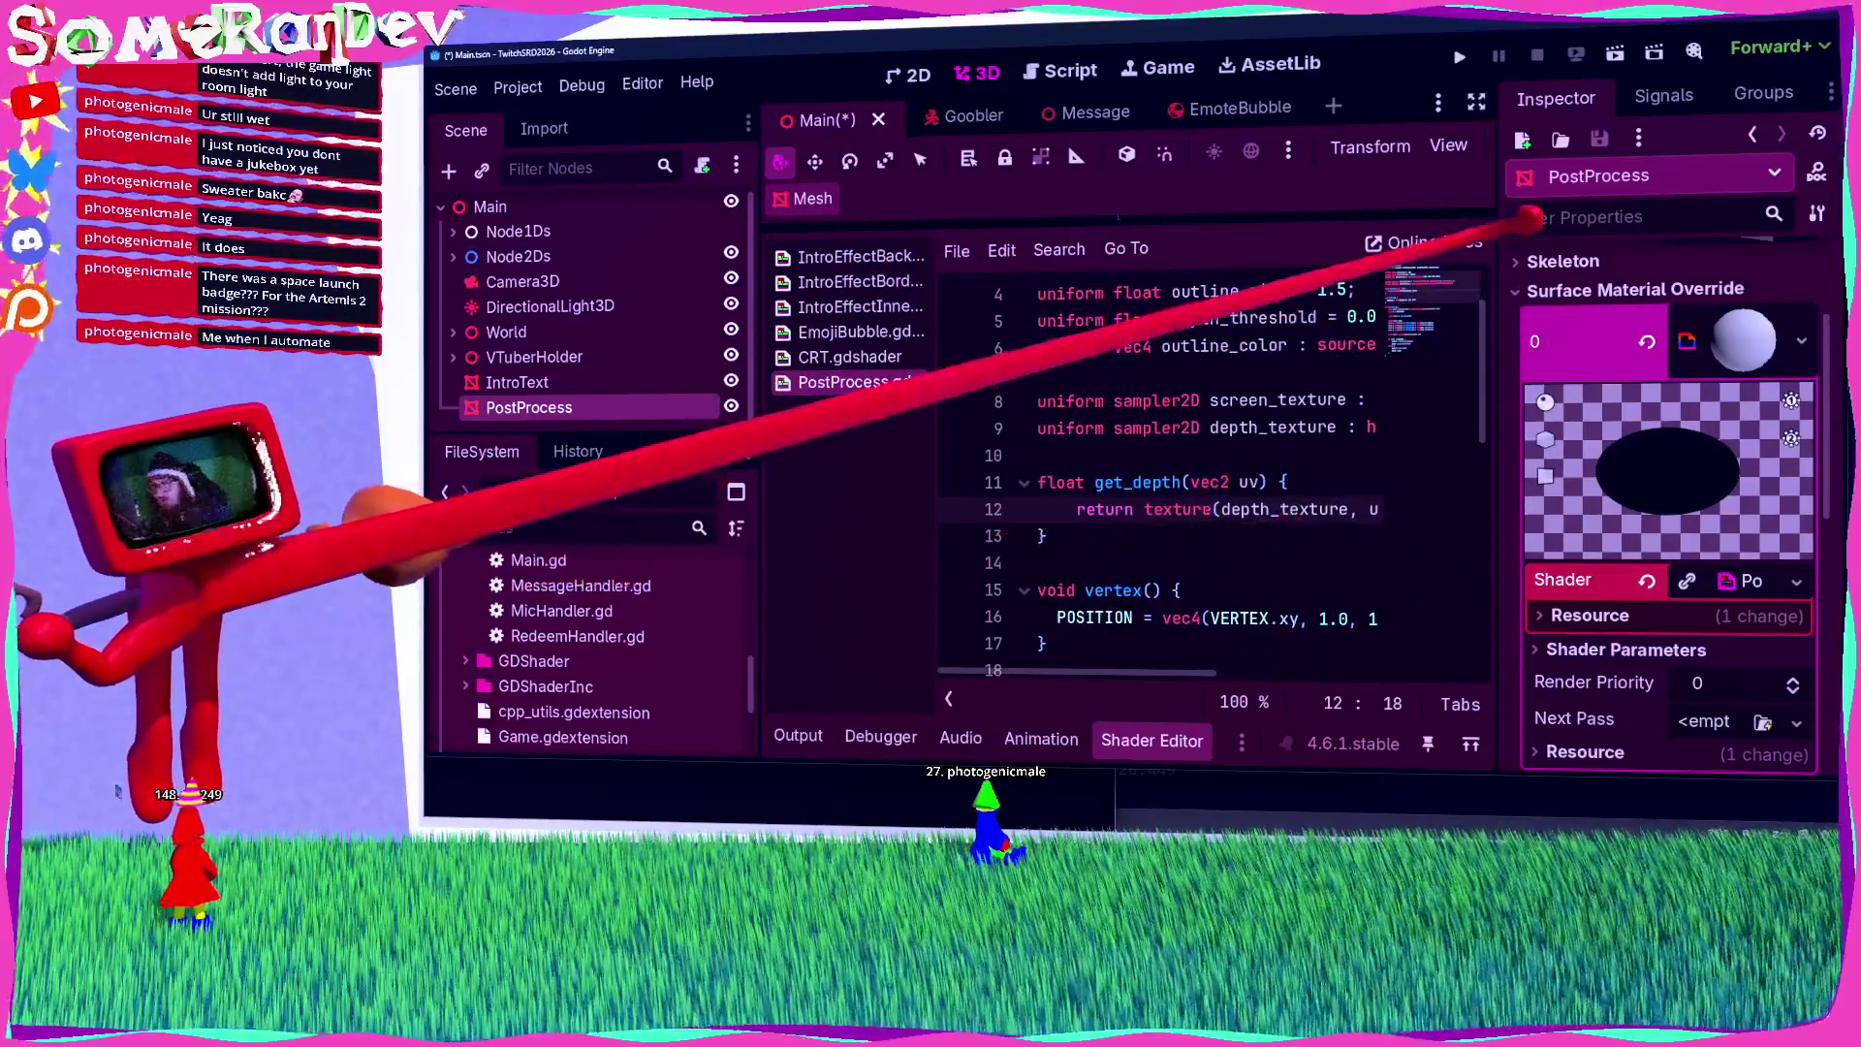
click(1476, 100)
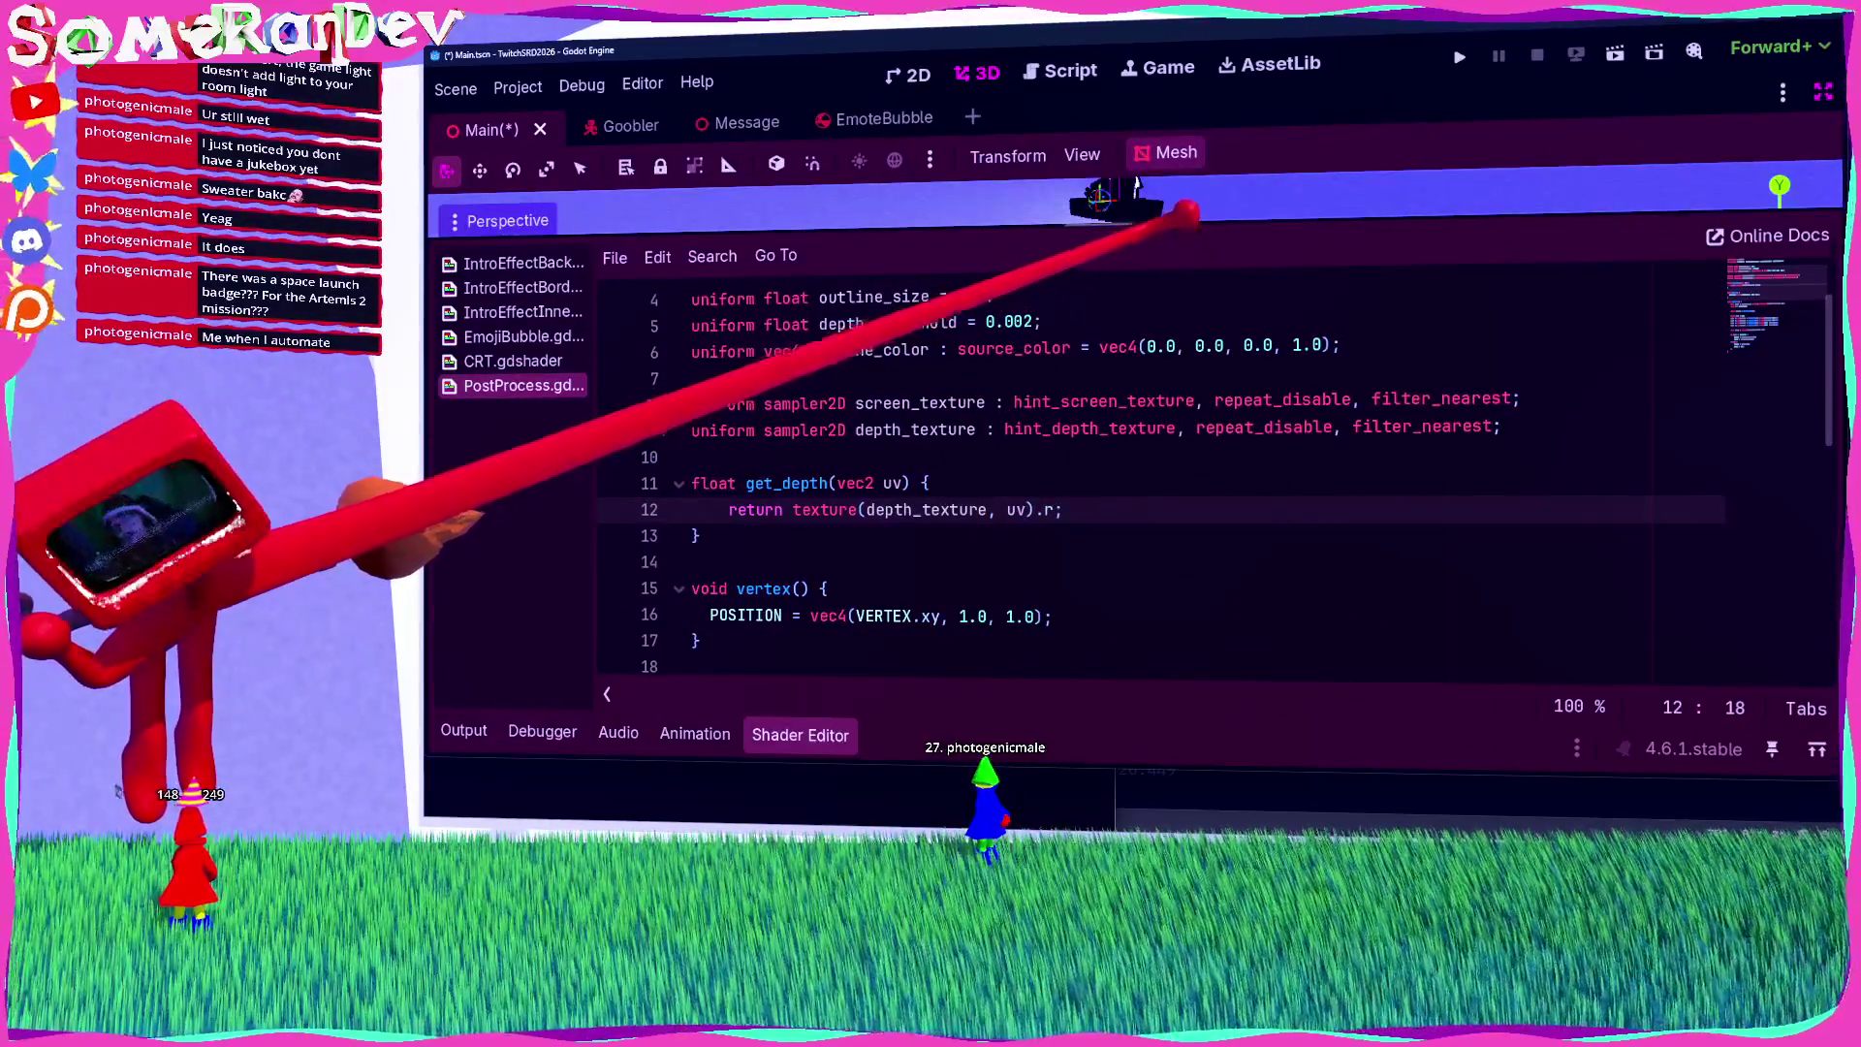
drag(1185, 215, 1124, 373)
click(831, 520)
Step: Review the whole PostProcess shader code, save, and jump to the end of the file
scroll(830, 521, up, 1)
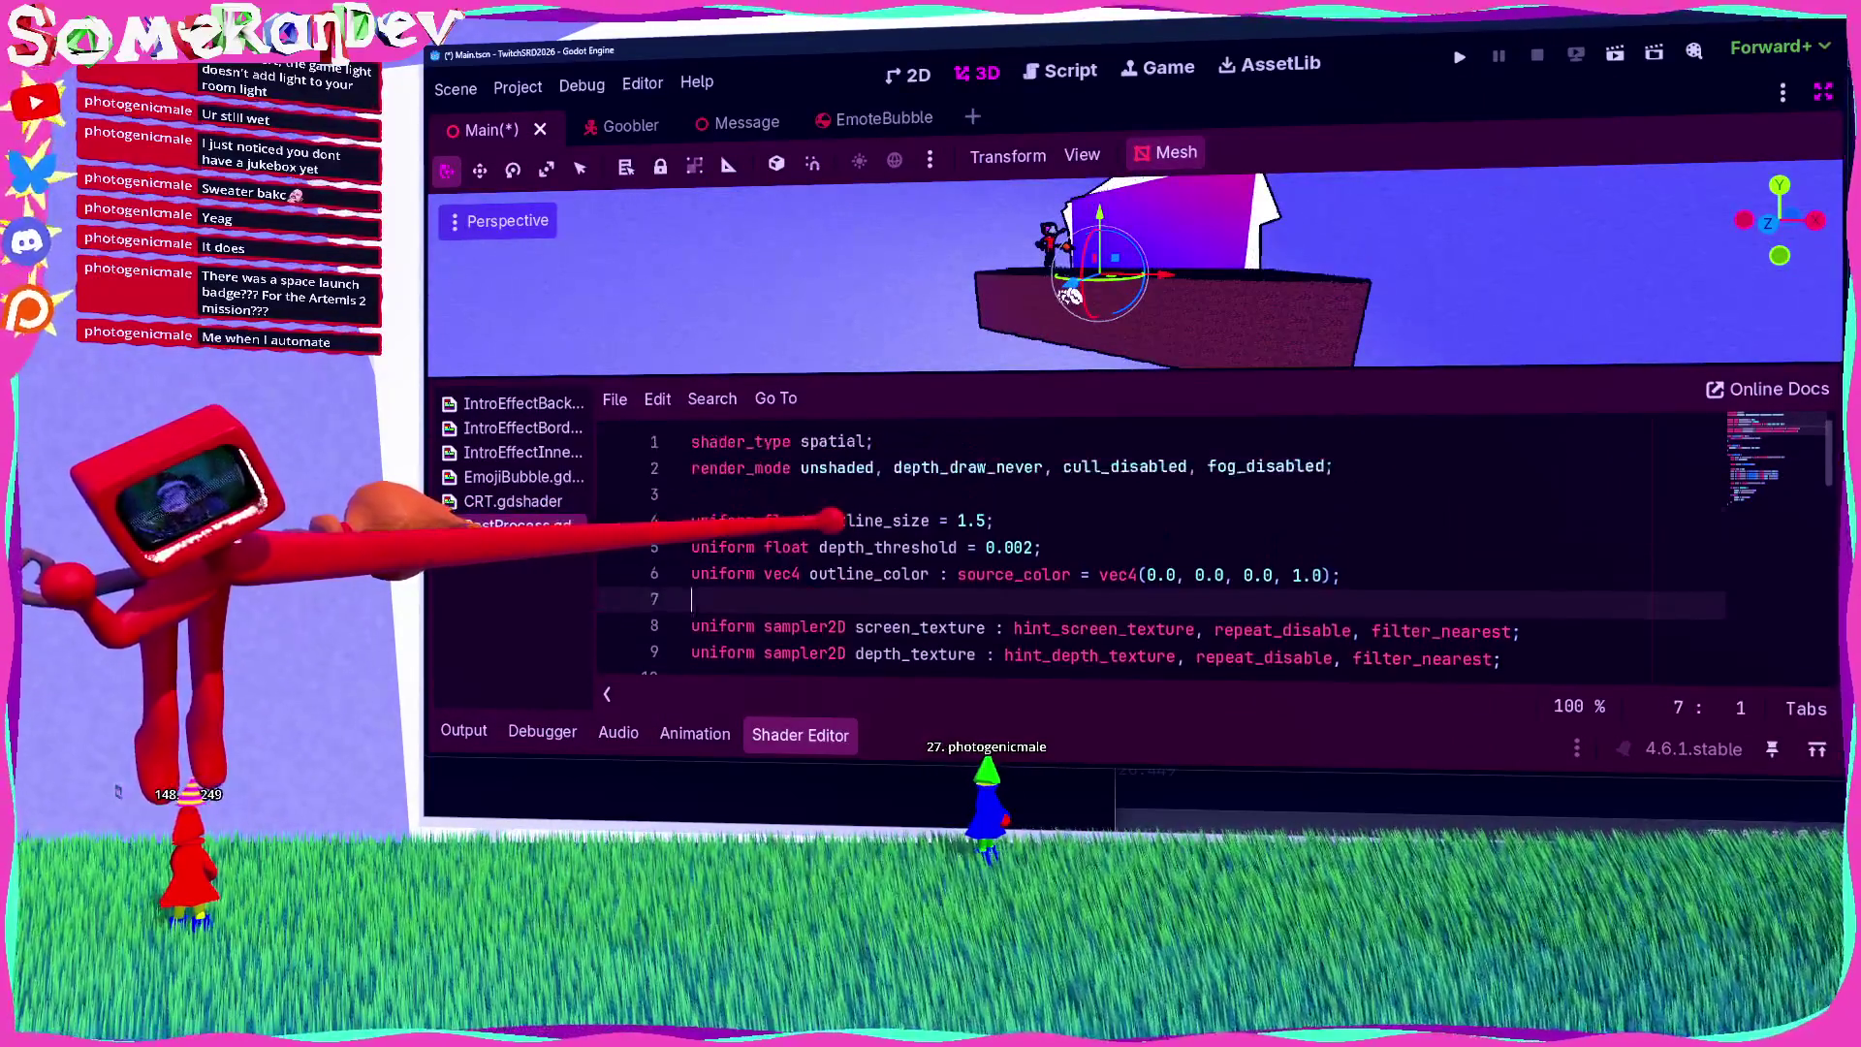
key(ctrl+a)
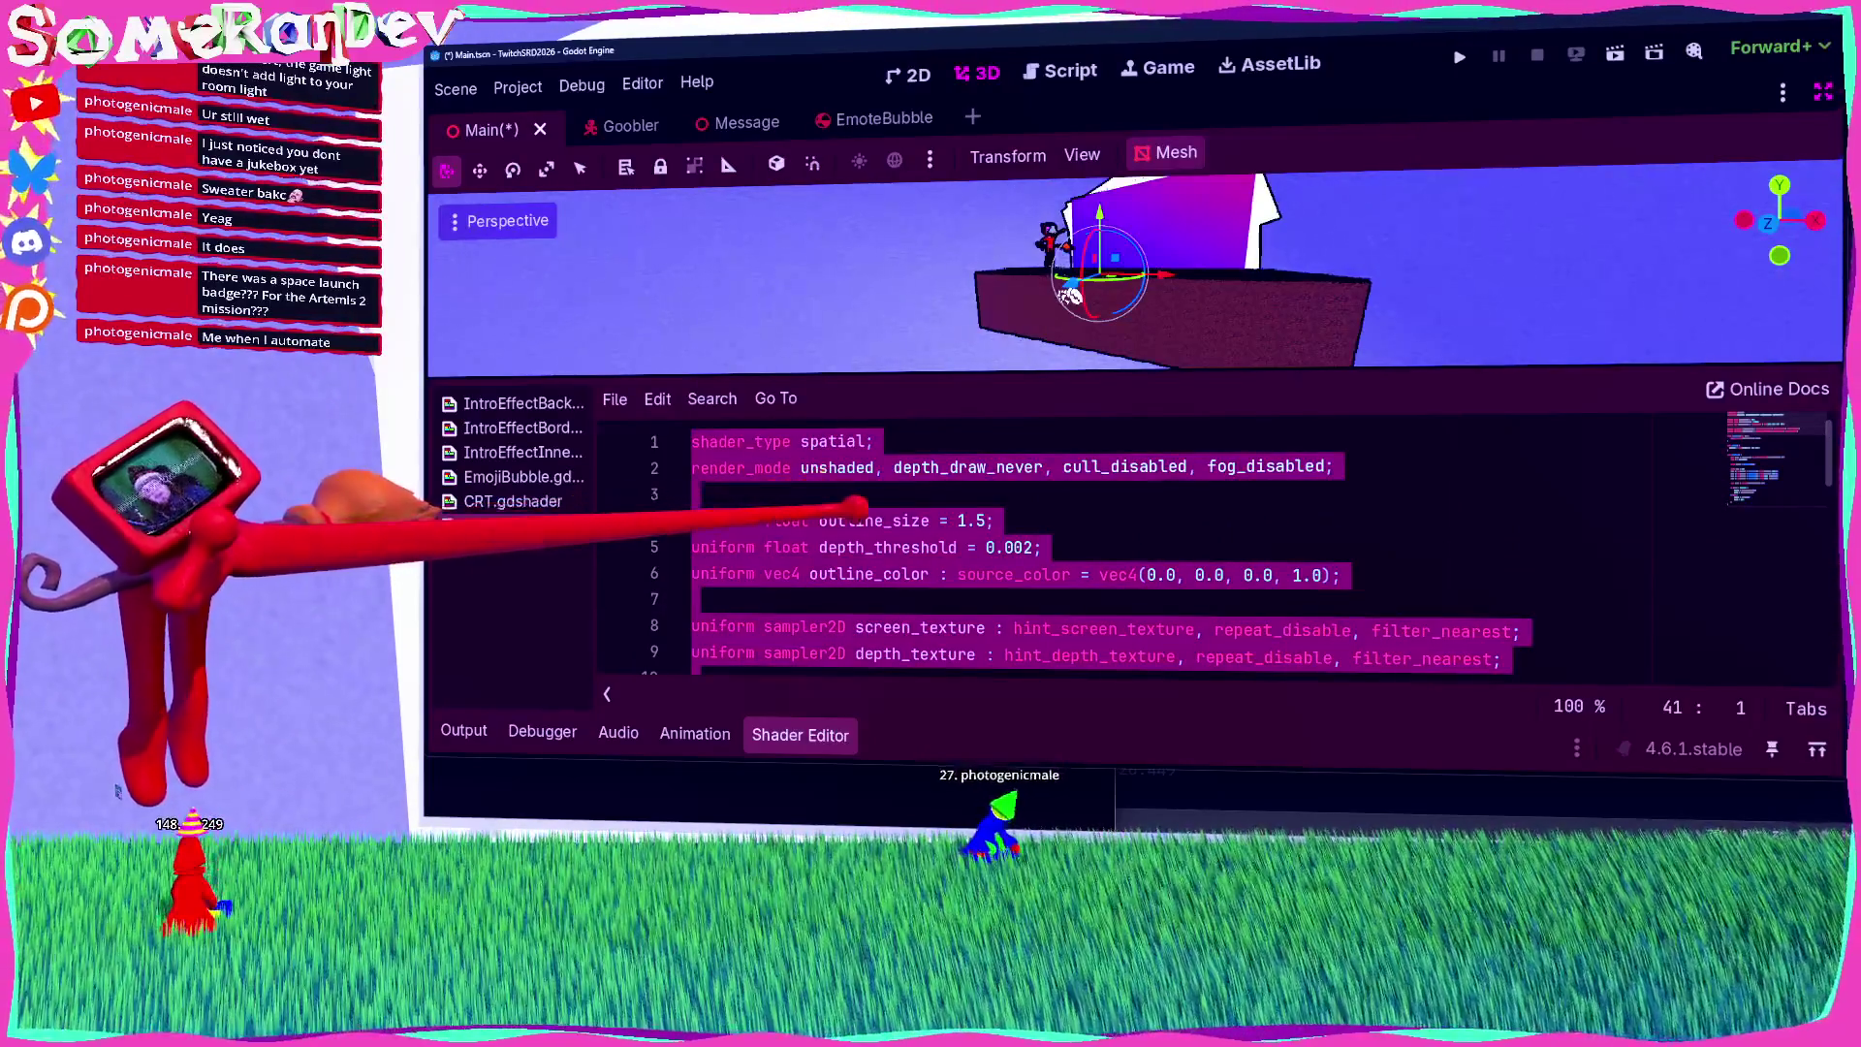
click(892, 500)
scroll(969, 543, down, 10)
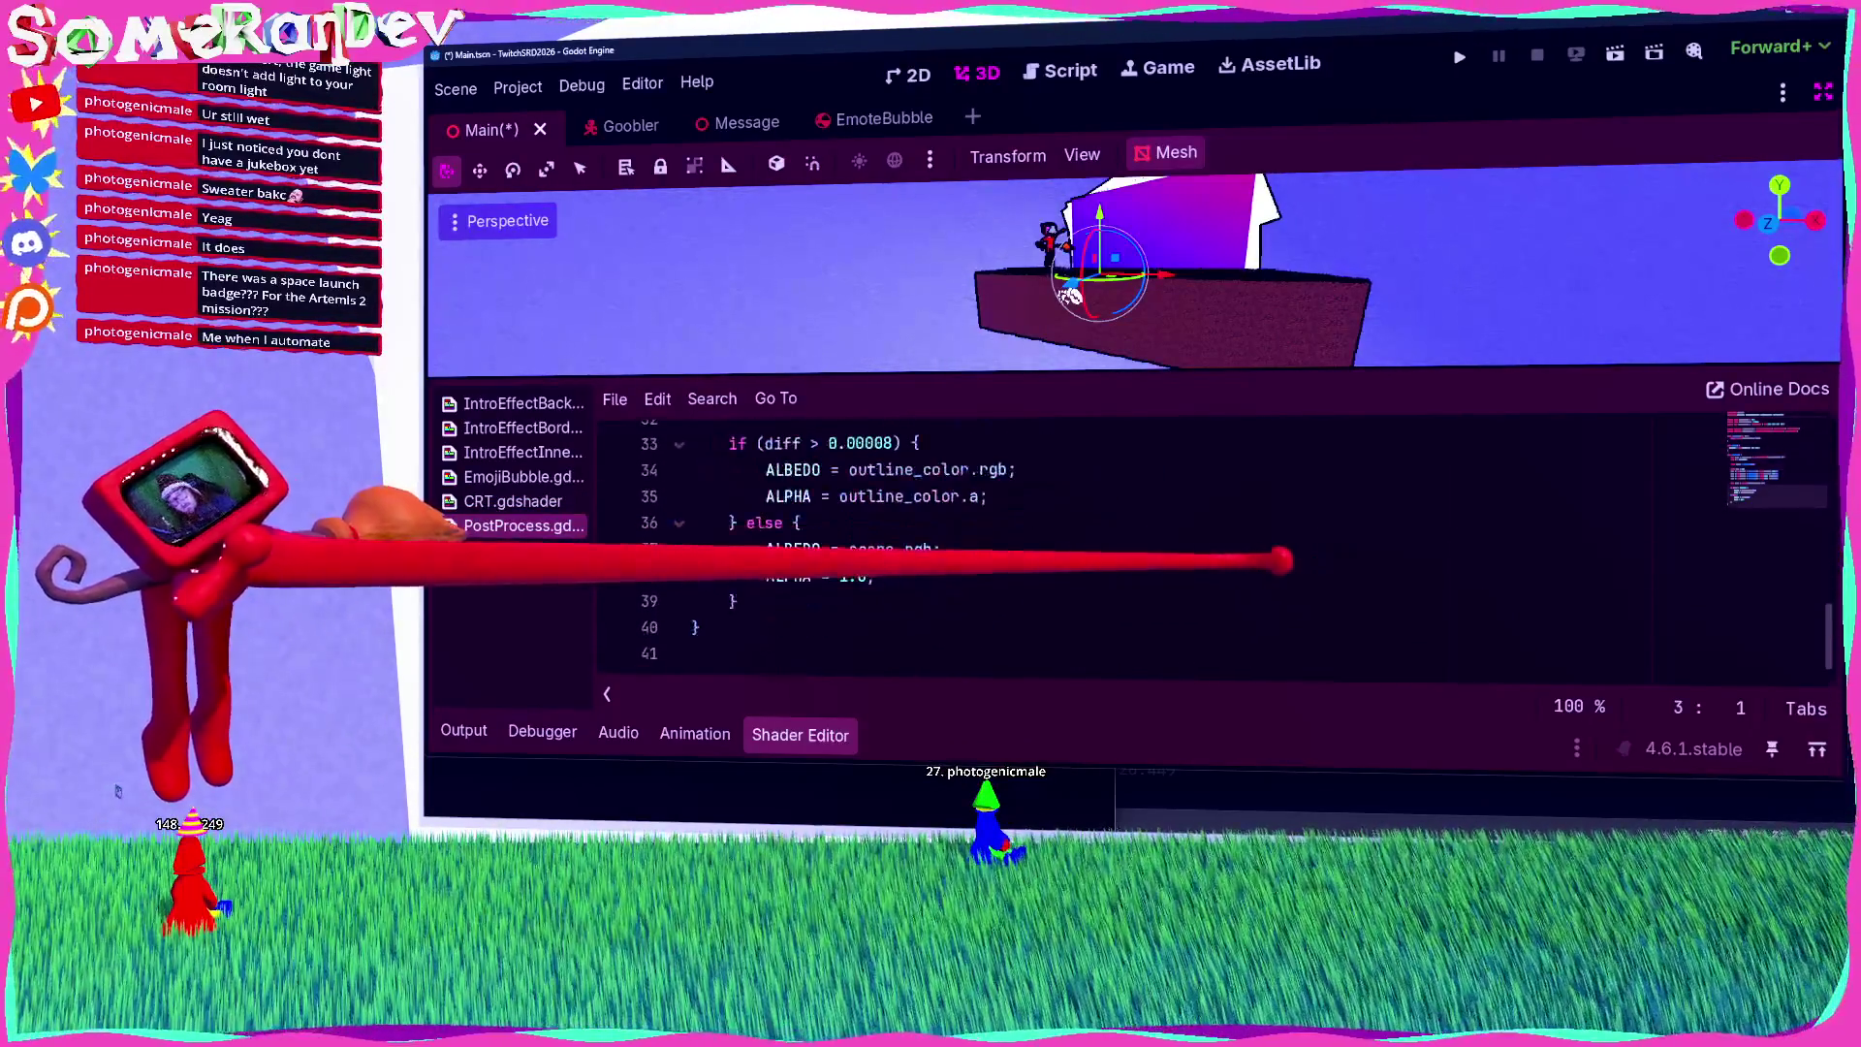
scroll(1764, 465, up, 10)
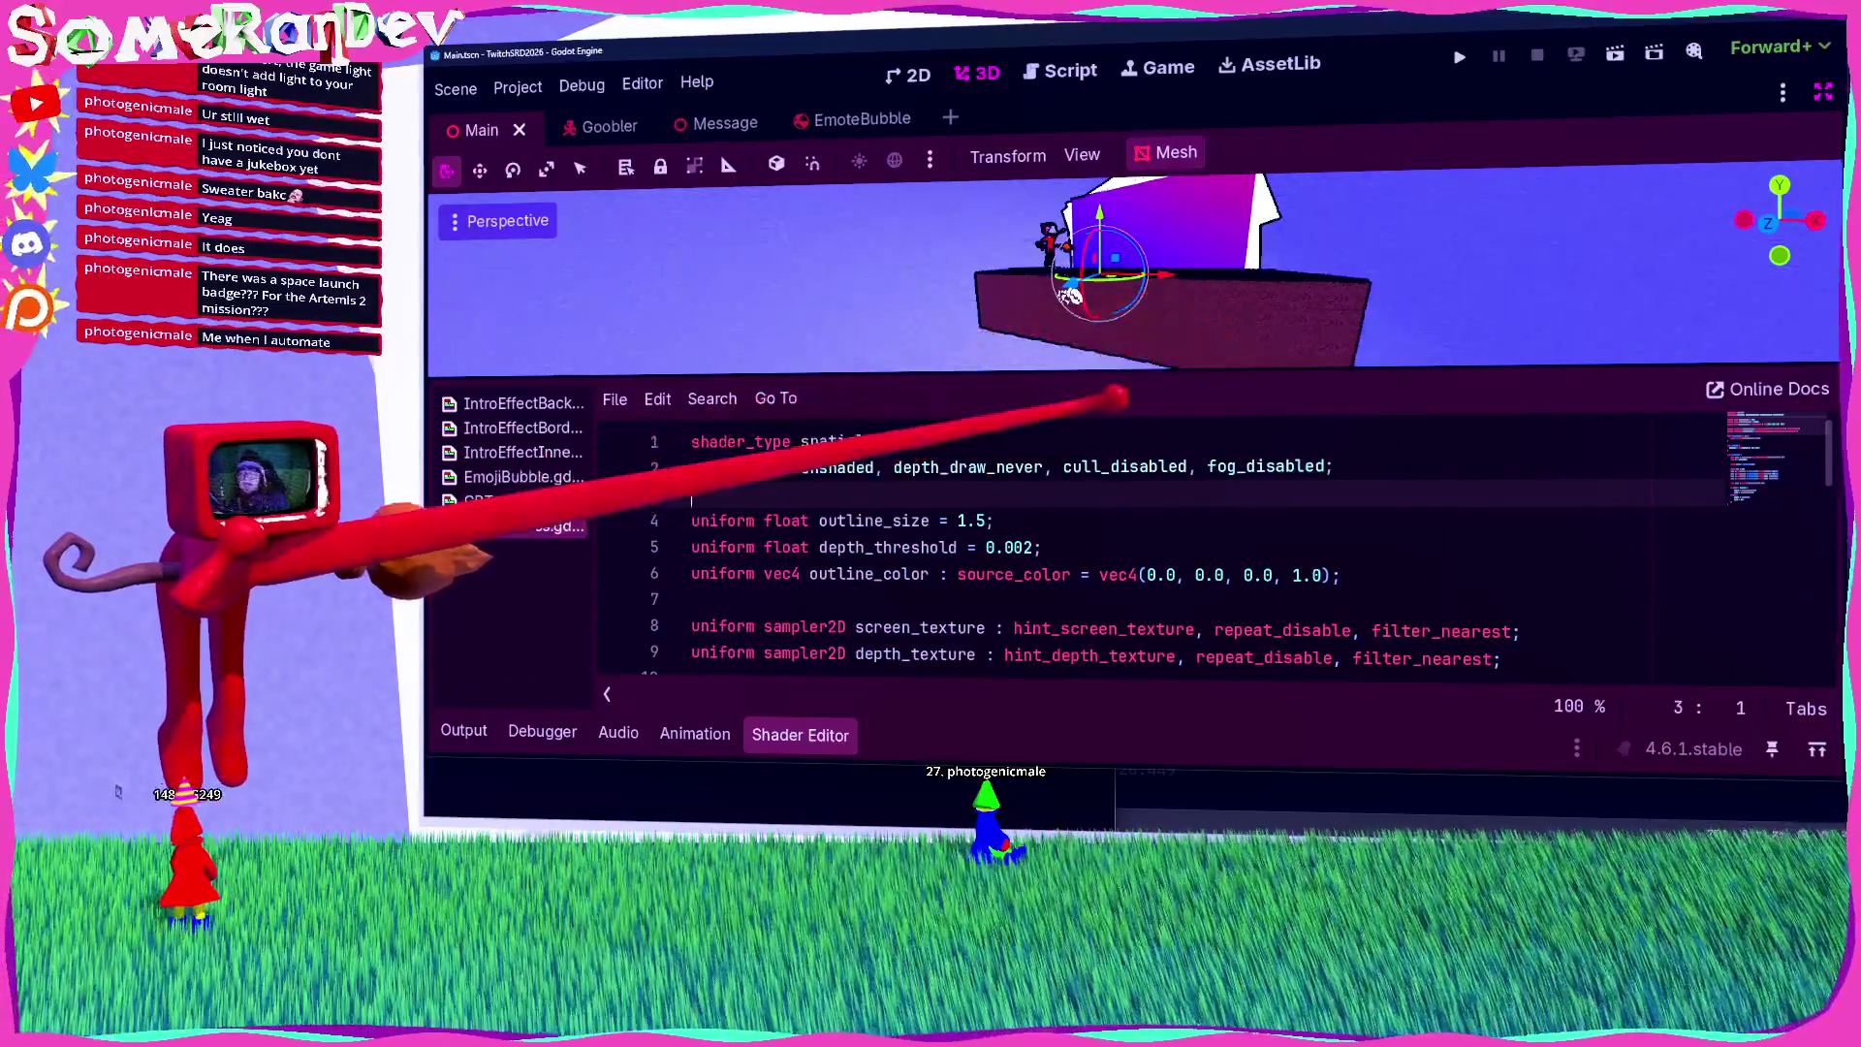
key(ctrl+s)
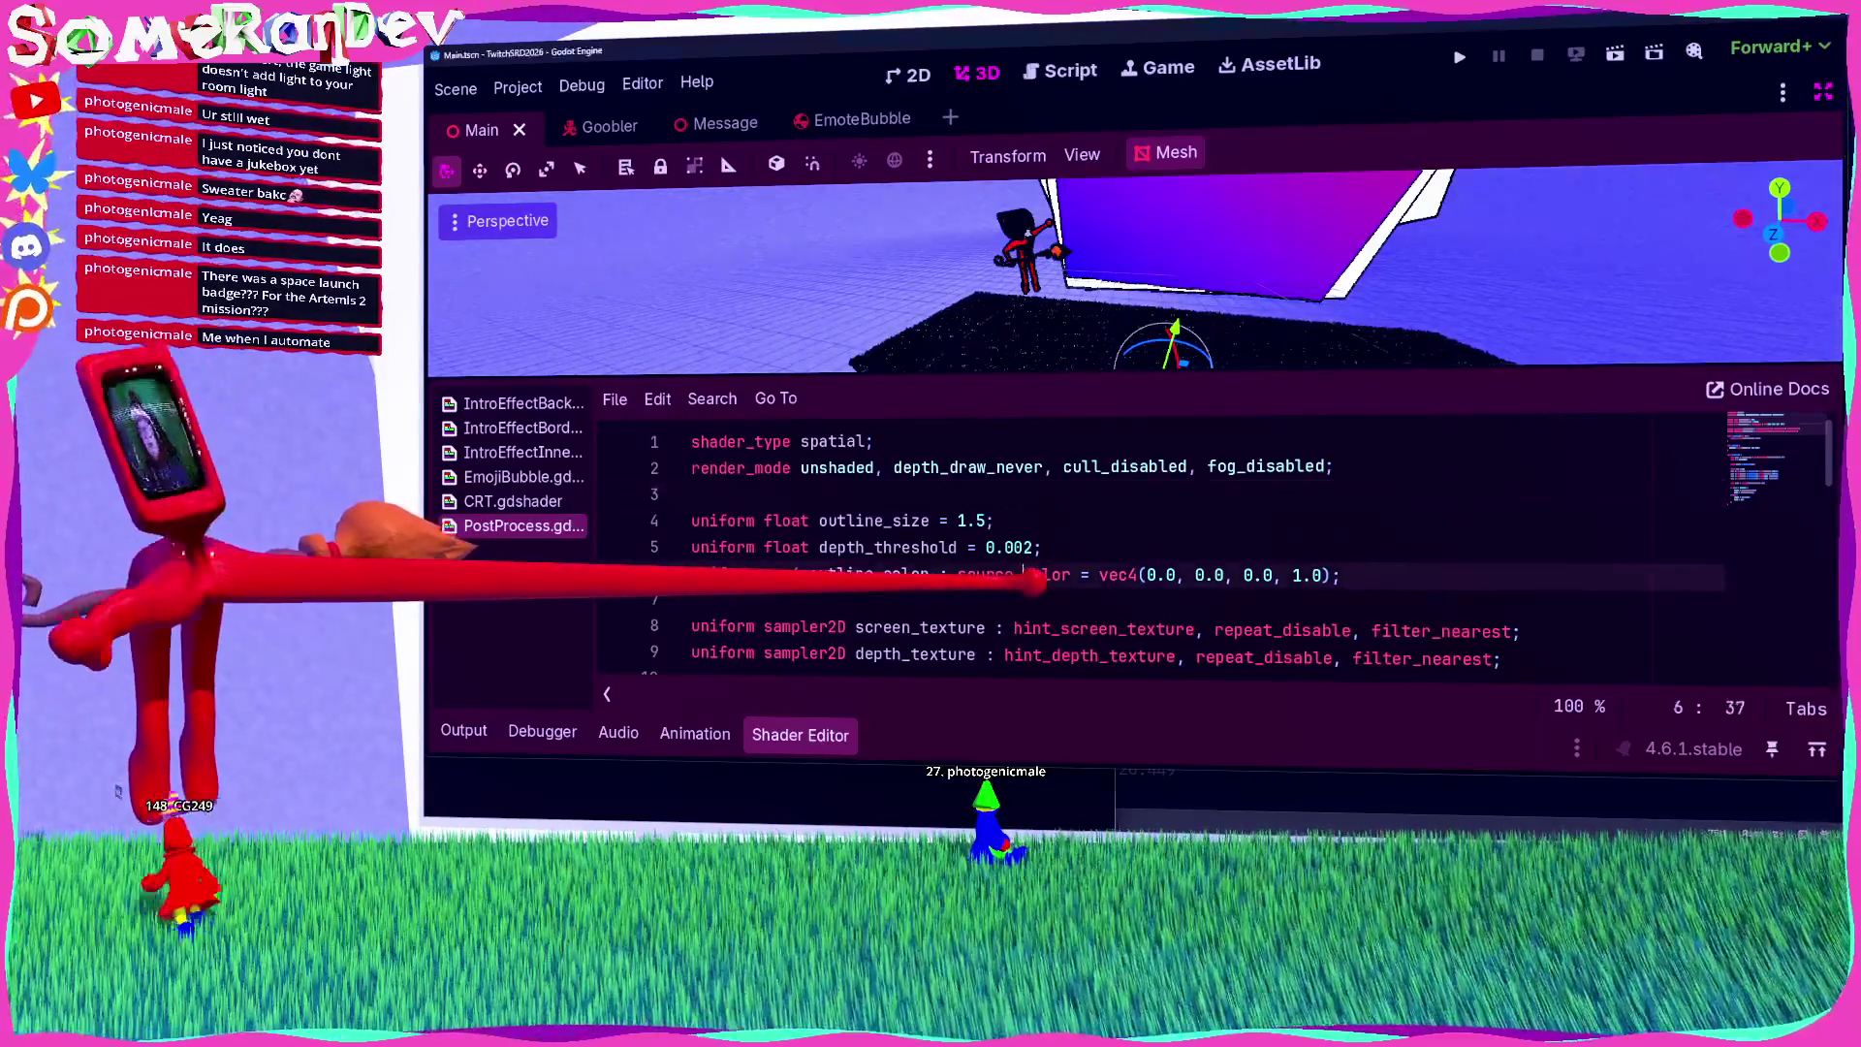
key(ctrl+End)
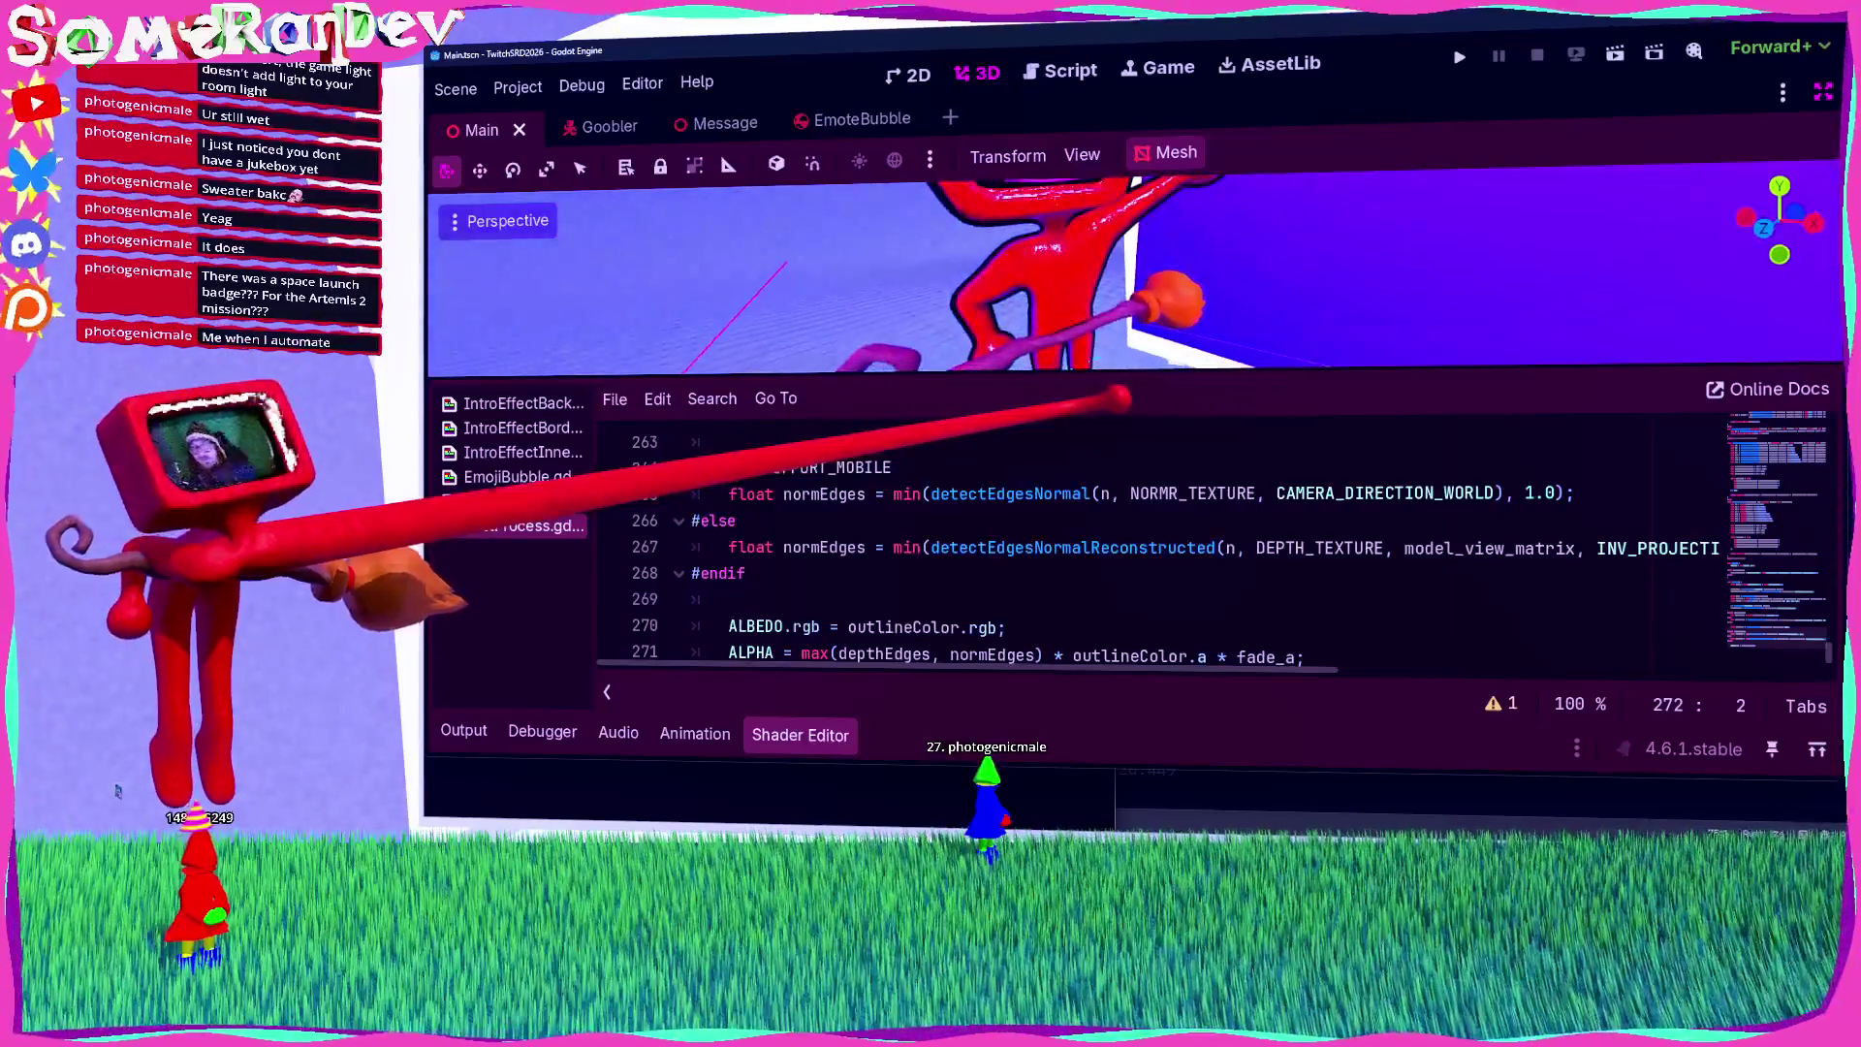
Step: Restore the docks and raise the PostProcess quad's Extra Cull Margin to 16384 m
key(ctrl+shift+F11)
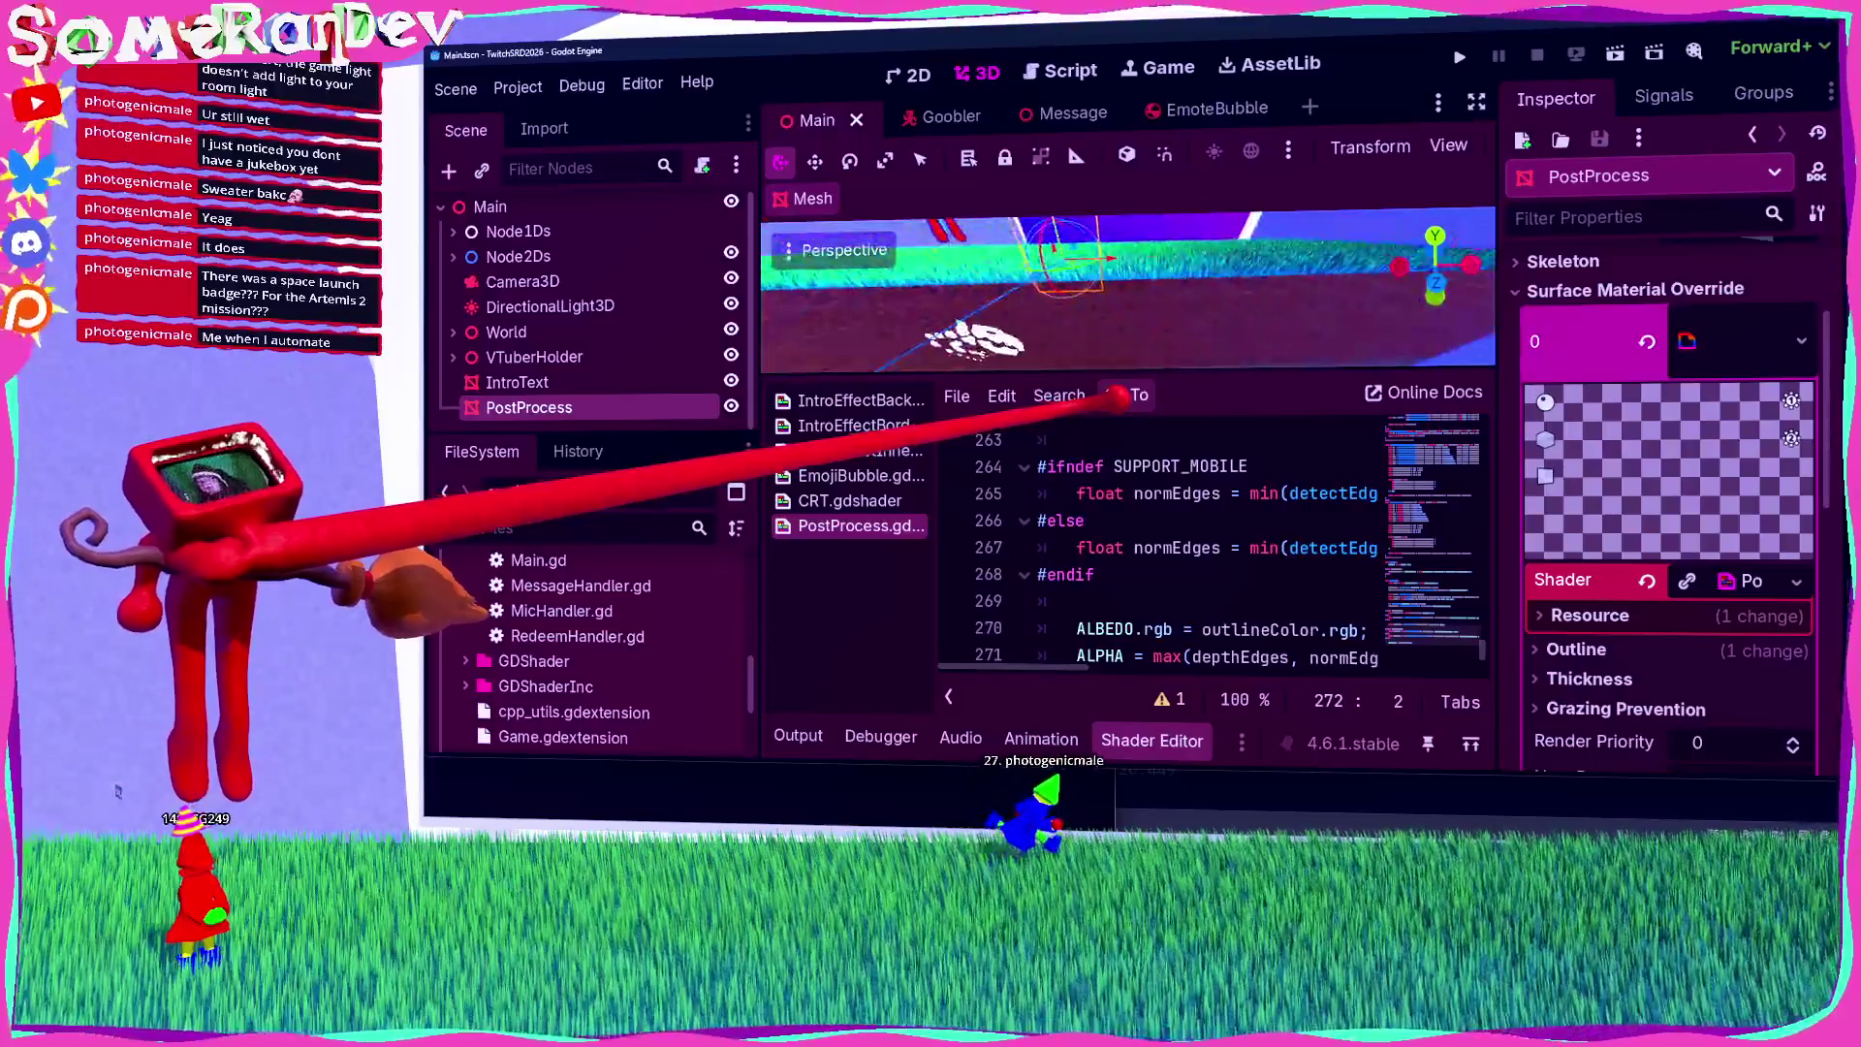
click(1589, 341)
scroll(1667, 436, up, 5)
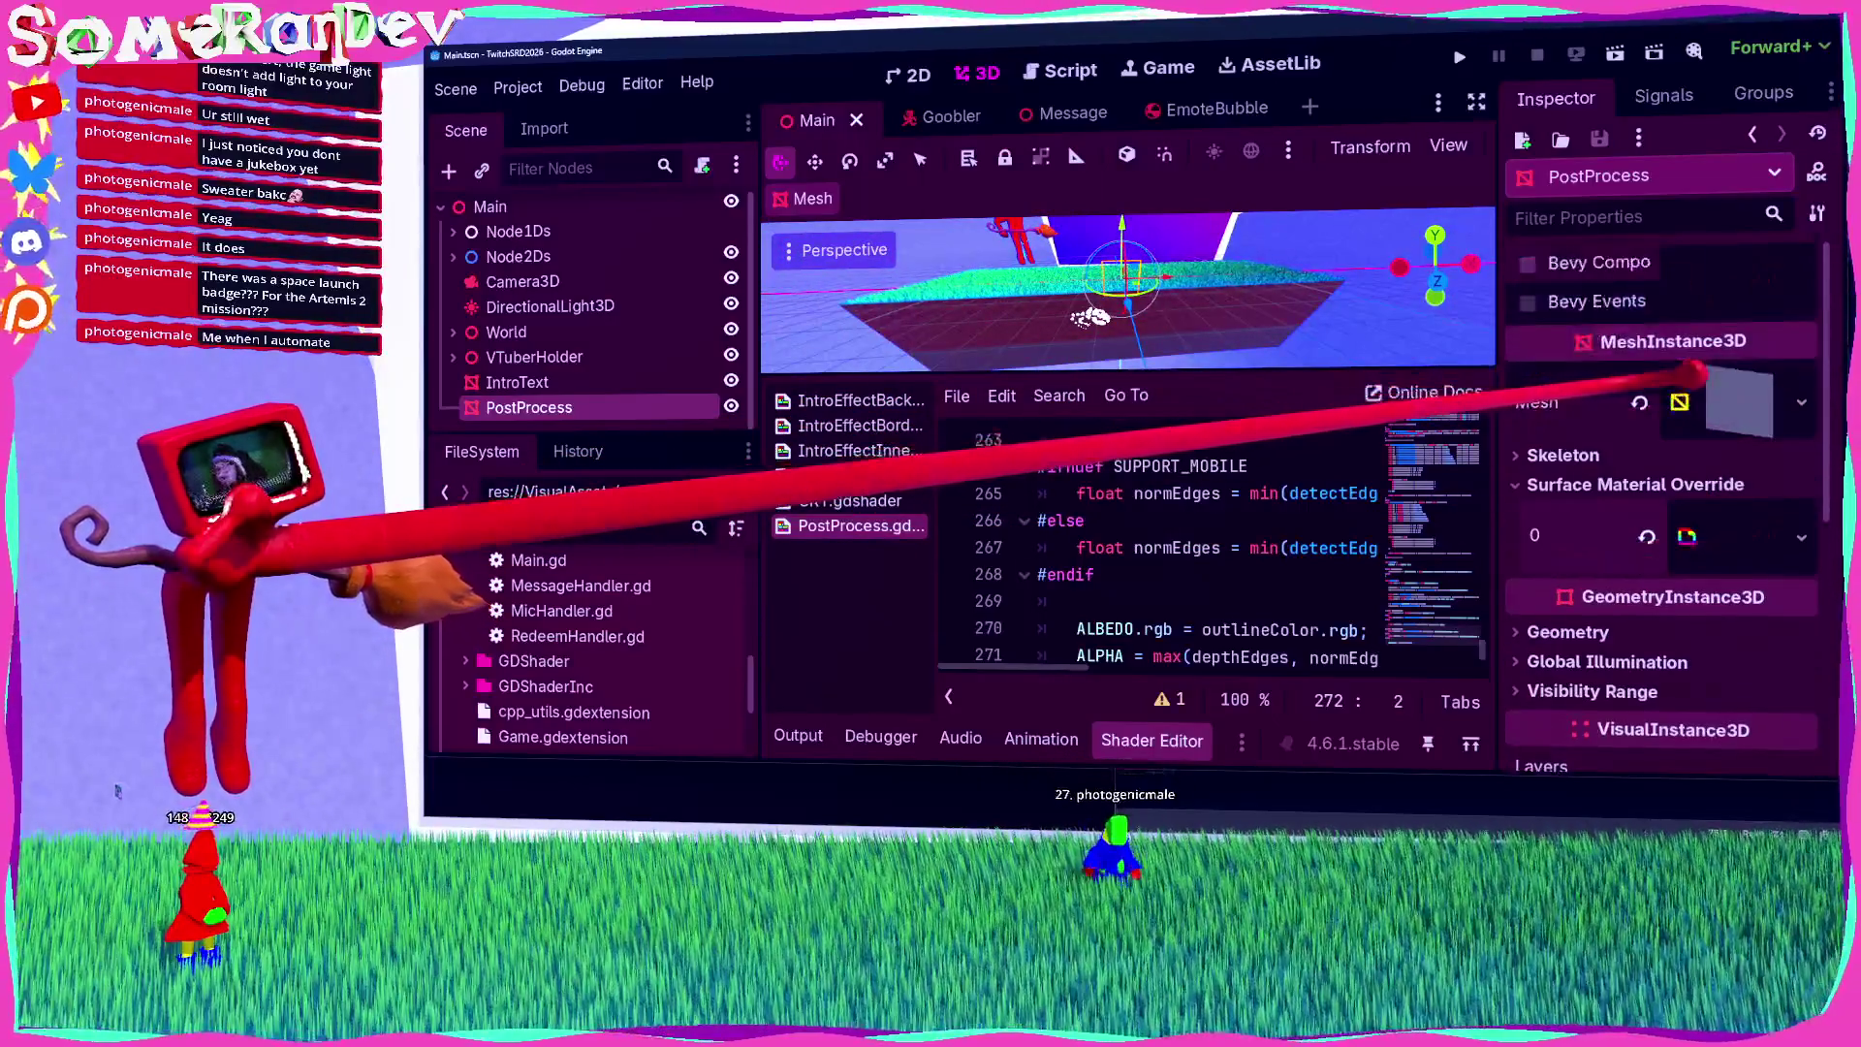
scroll(1667, 437, down, 5)
click(1607, 273)
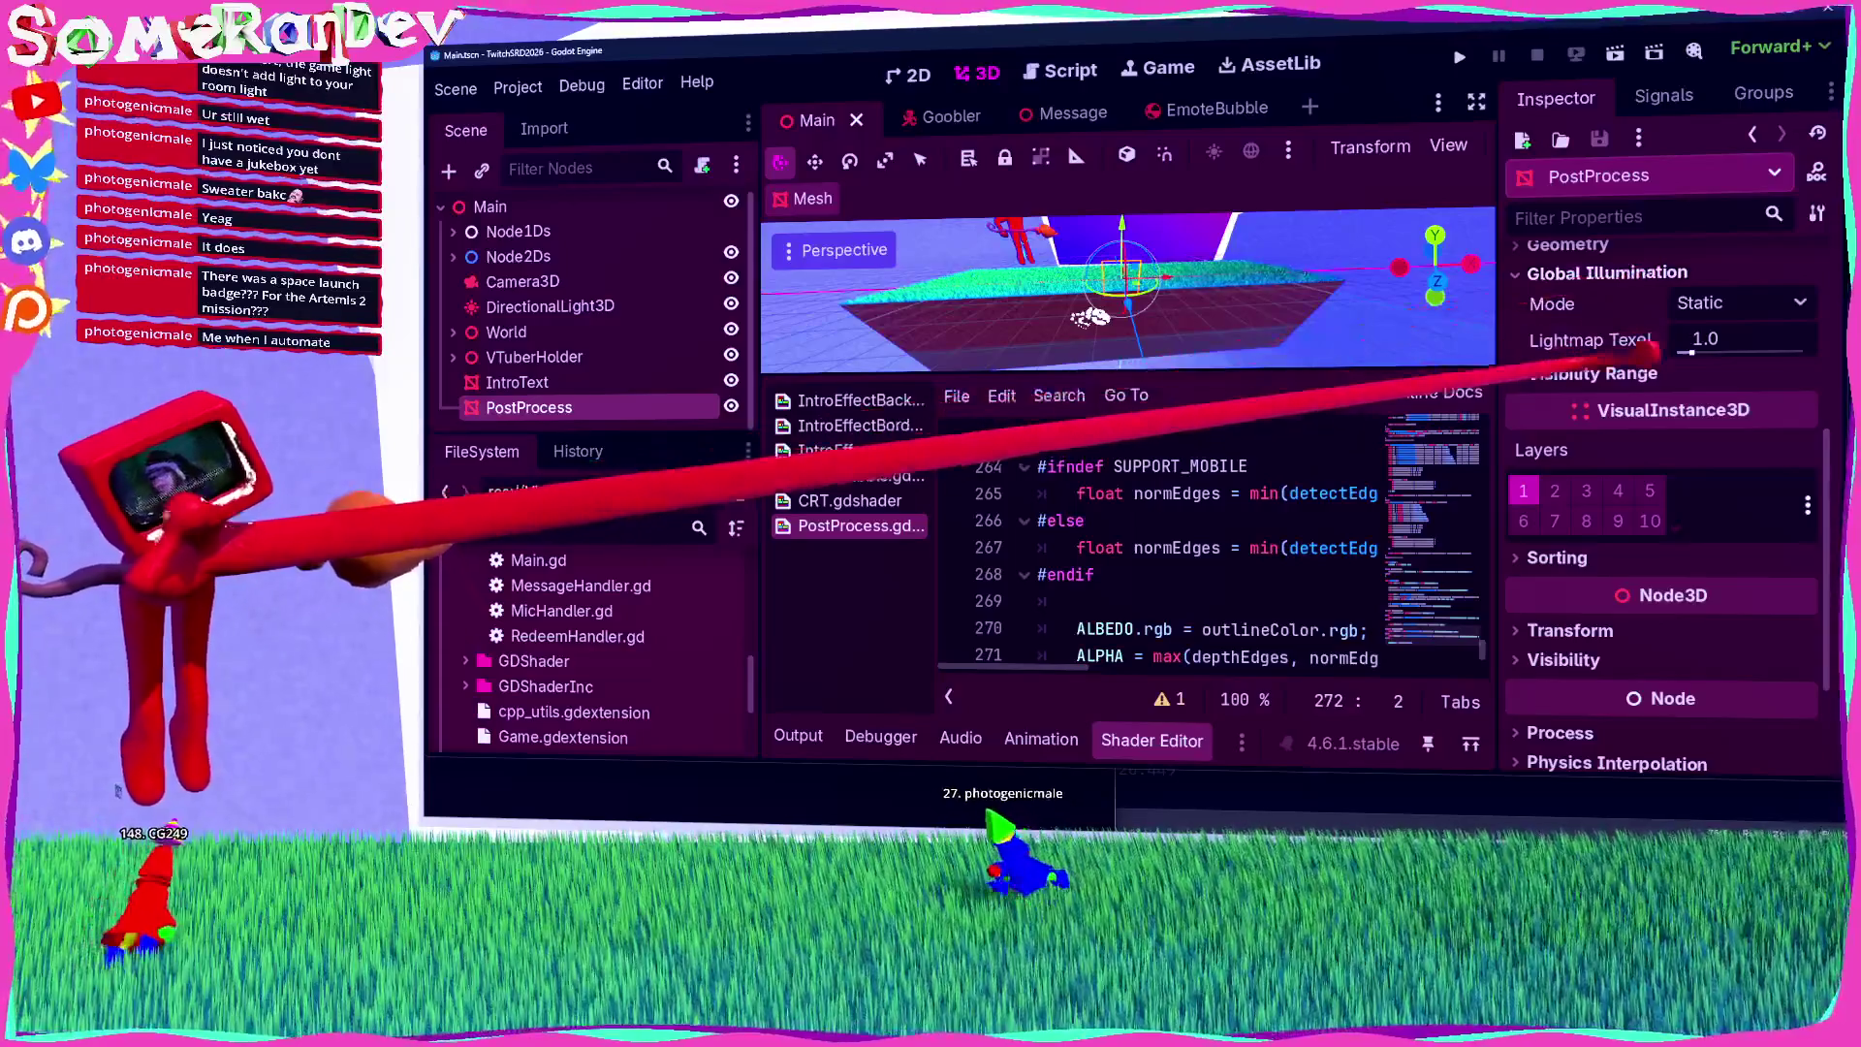
click(1591, 373)
scroll(1633, 448, up, 3)
click(1551, 374)
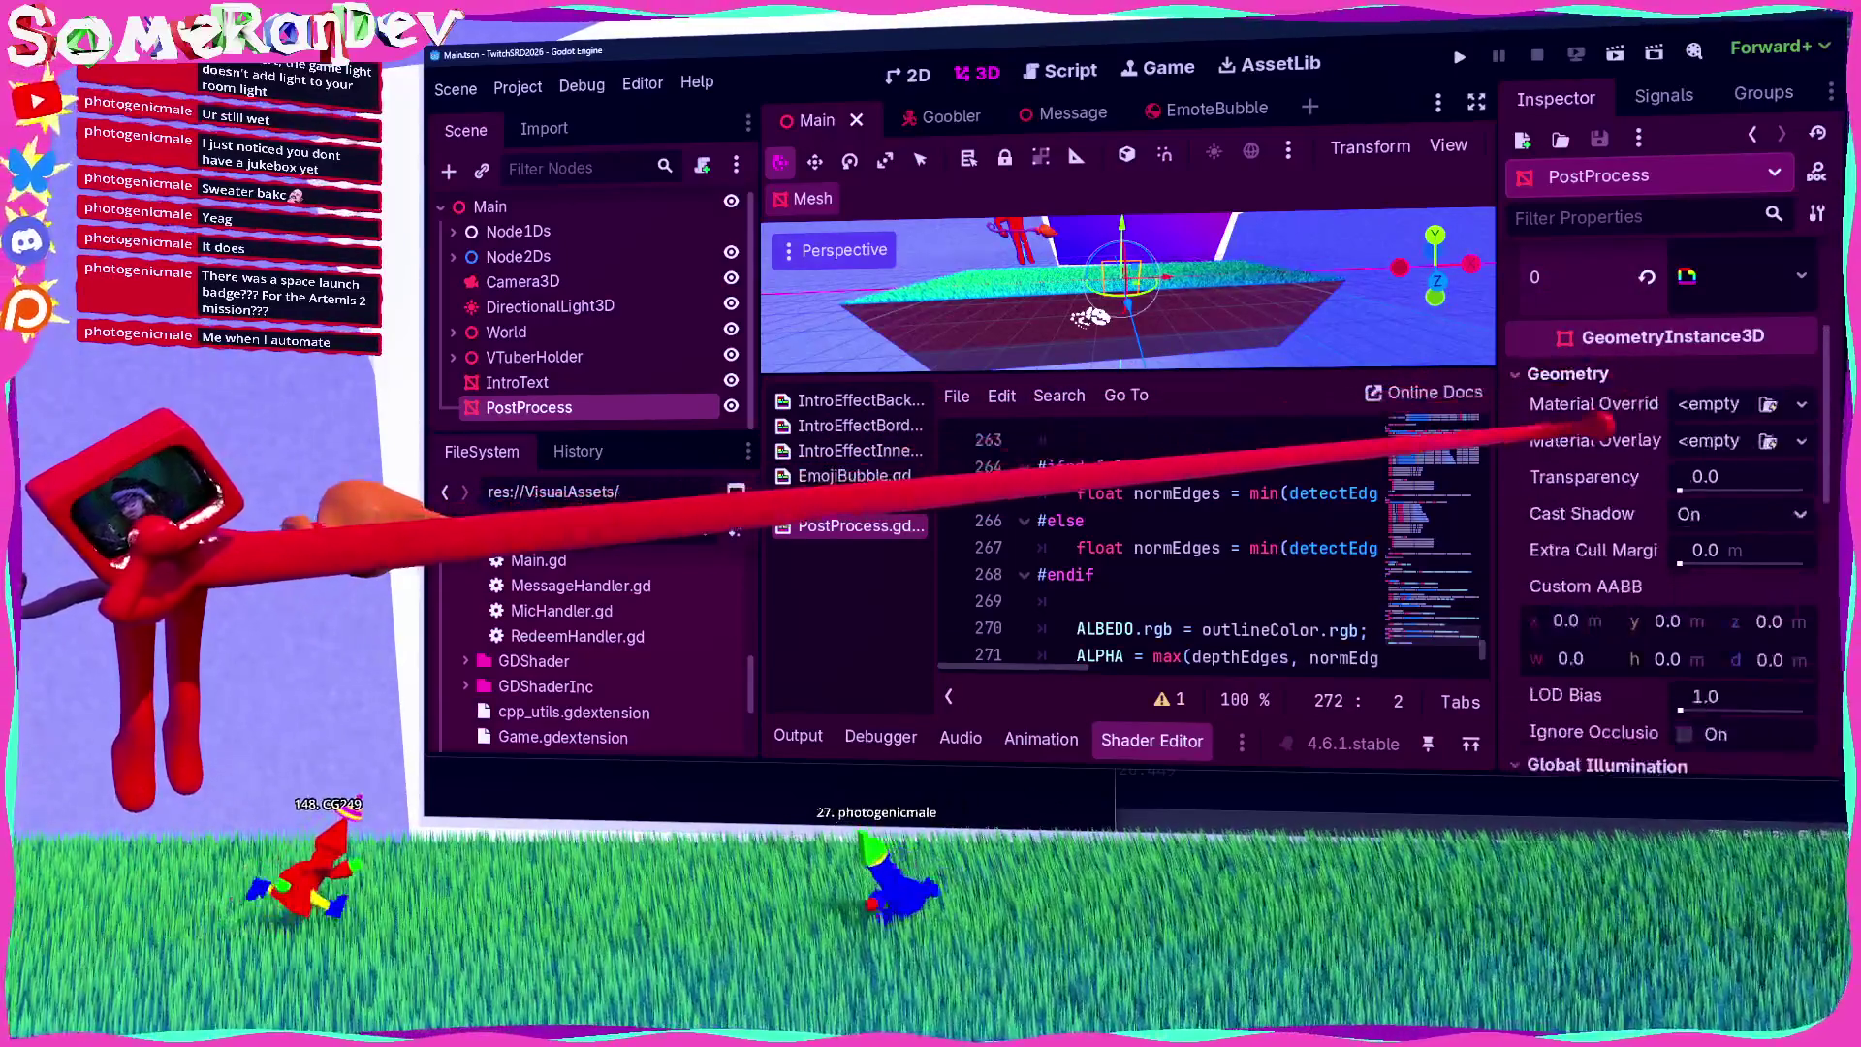
drag(1687, 562, 1805, 564)
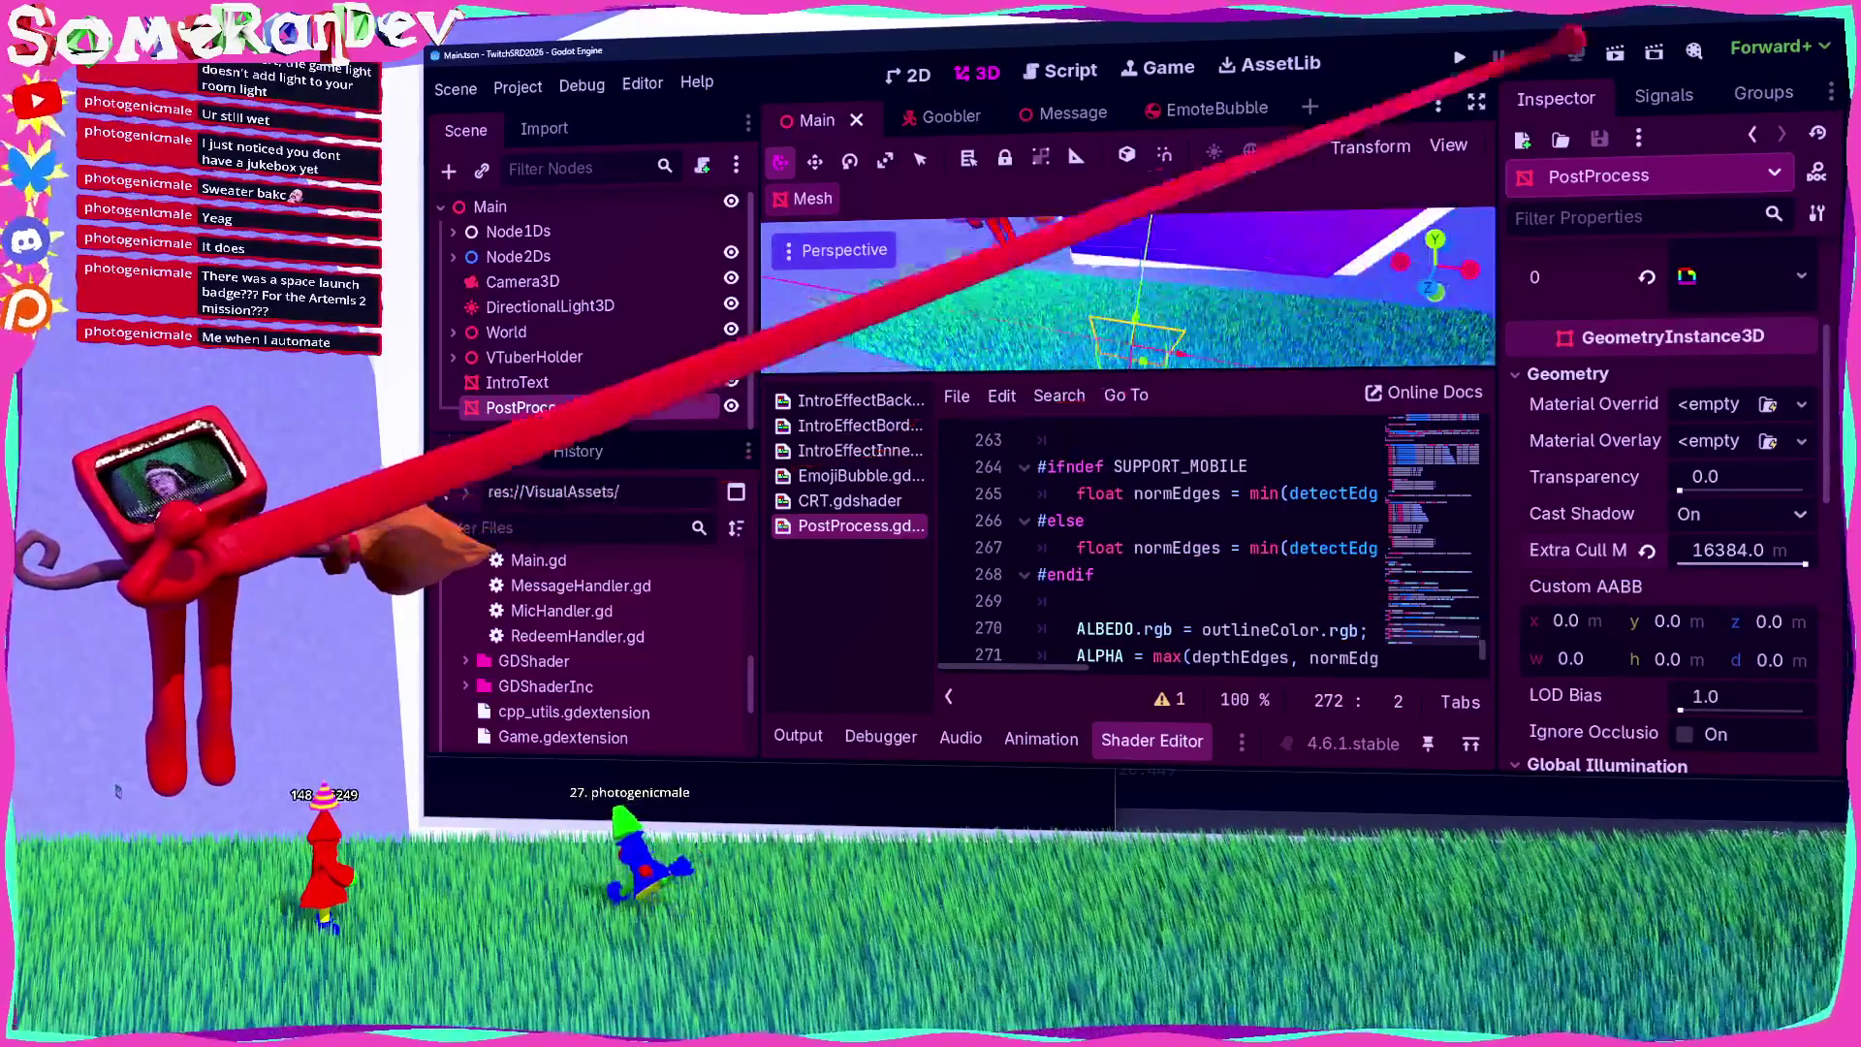
Step: Run the project to test the outline, then stop it
key(F5)
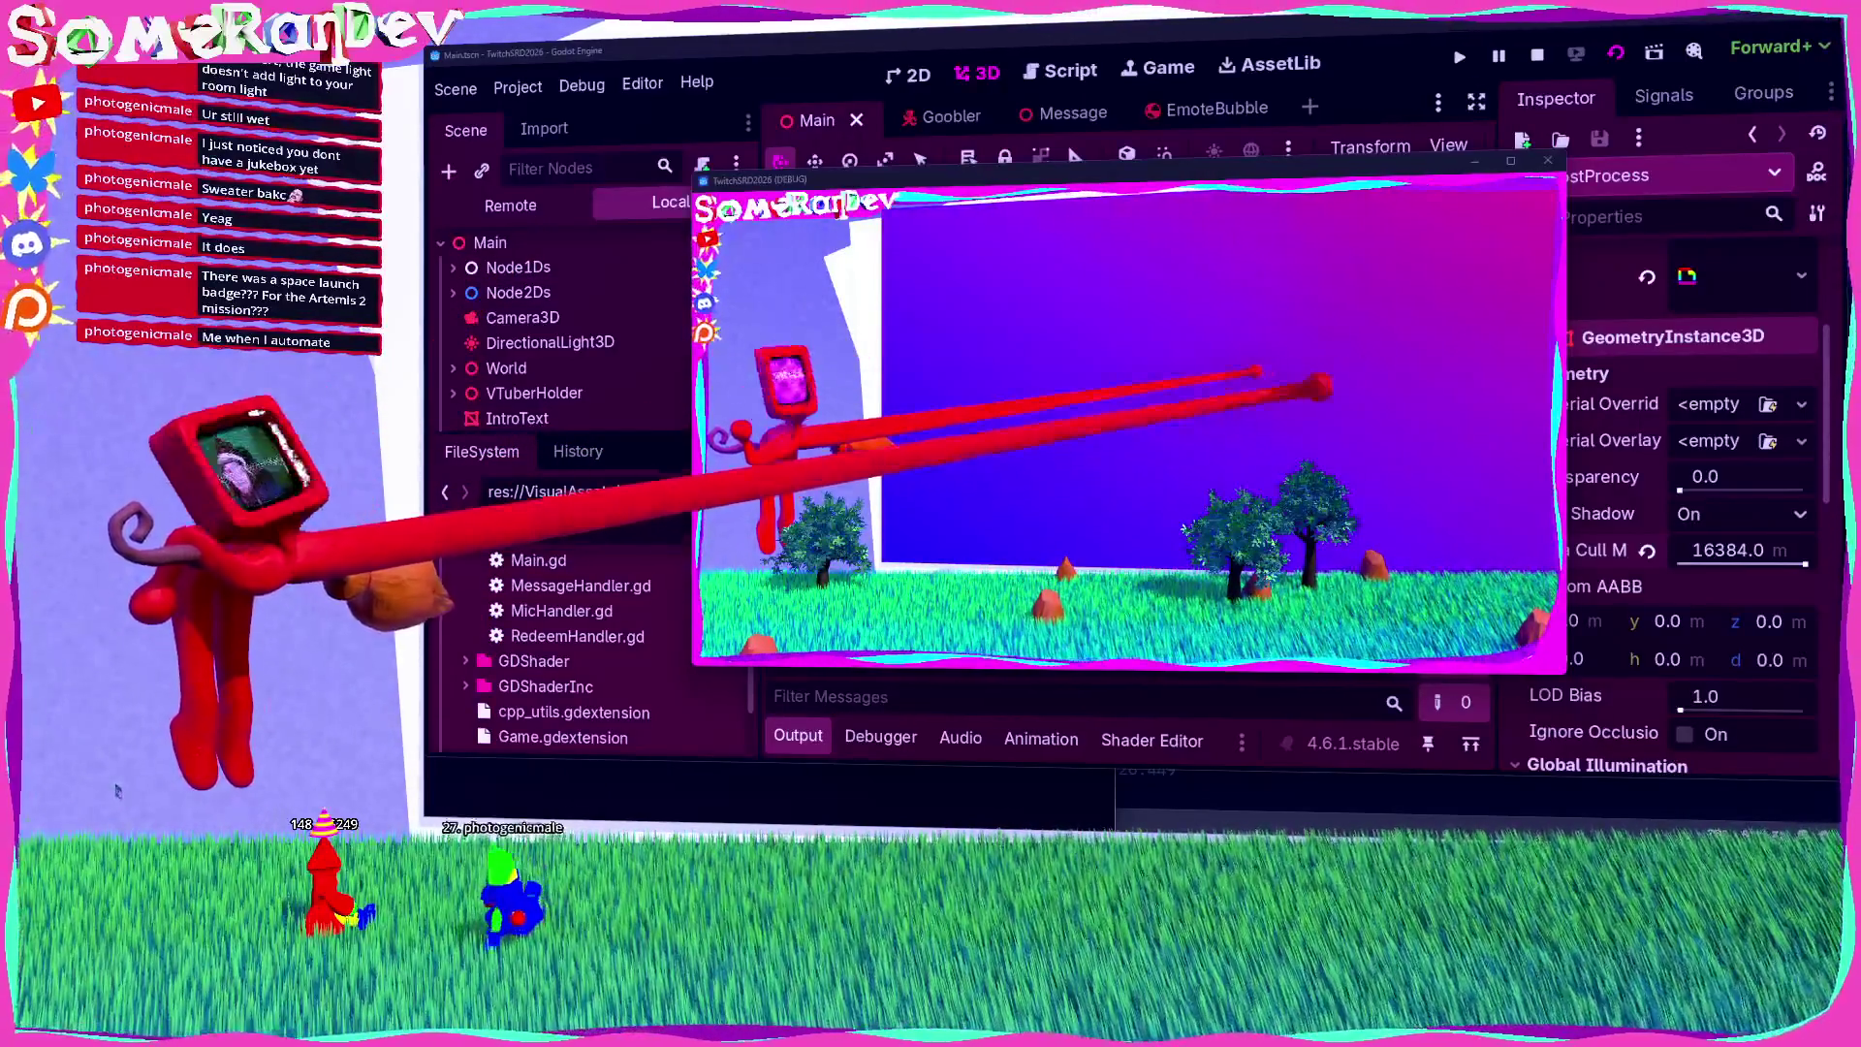
click(1538, 54)
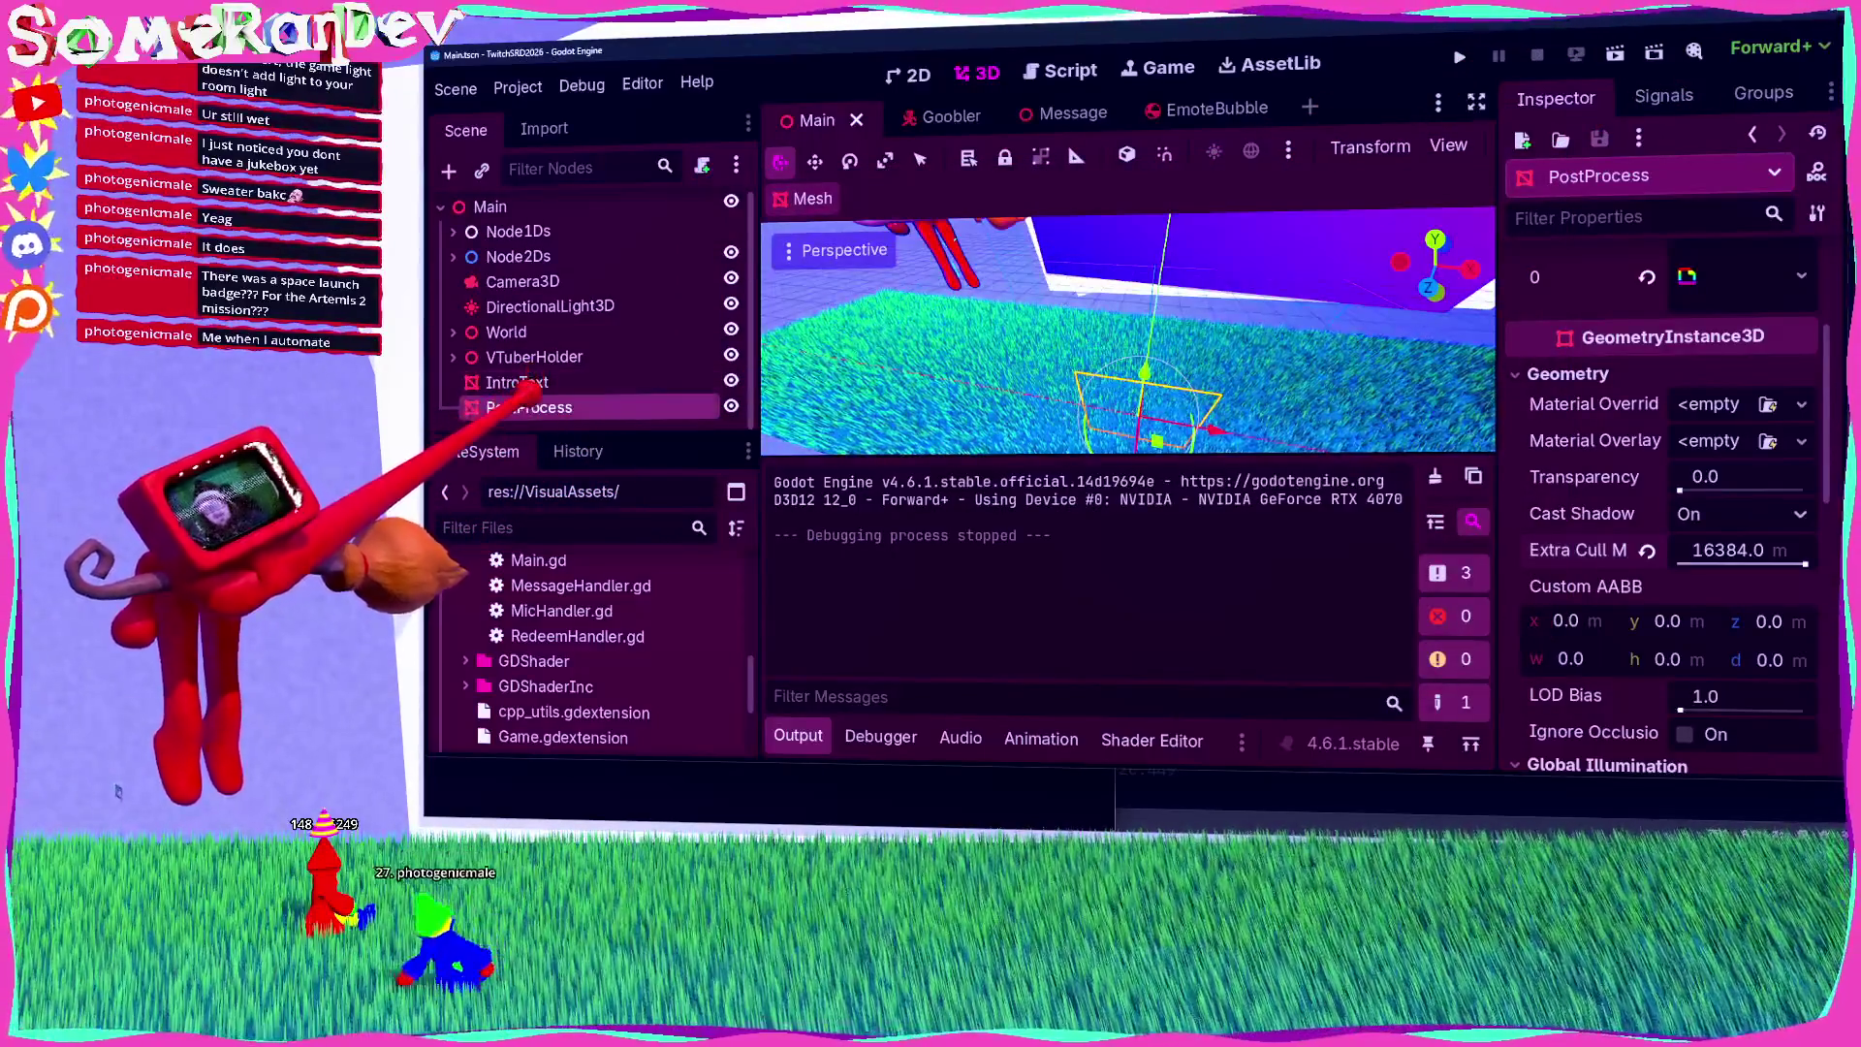
scroll(1550, 533, up, 3)
Step: Expand the PostProcess quad's mesh and surface material override to inspect them
click(1764, 394)
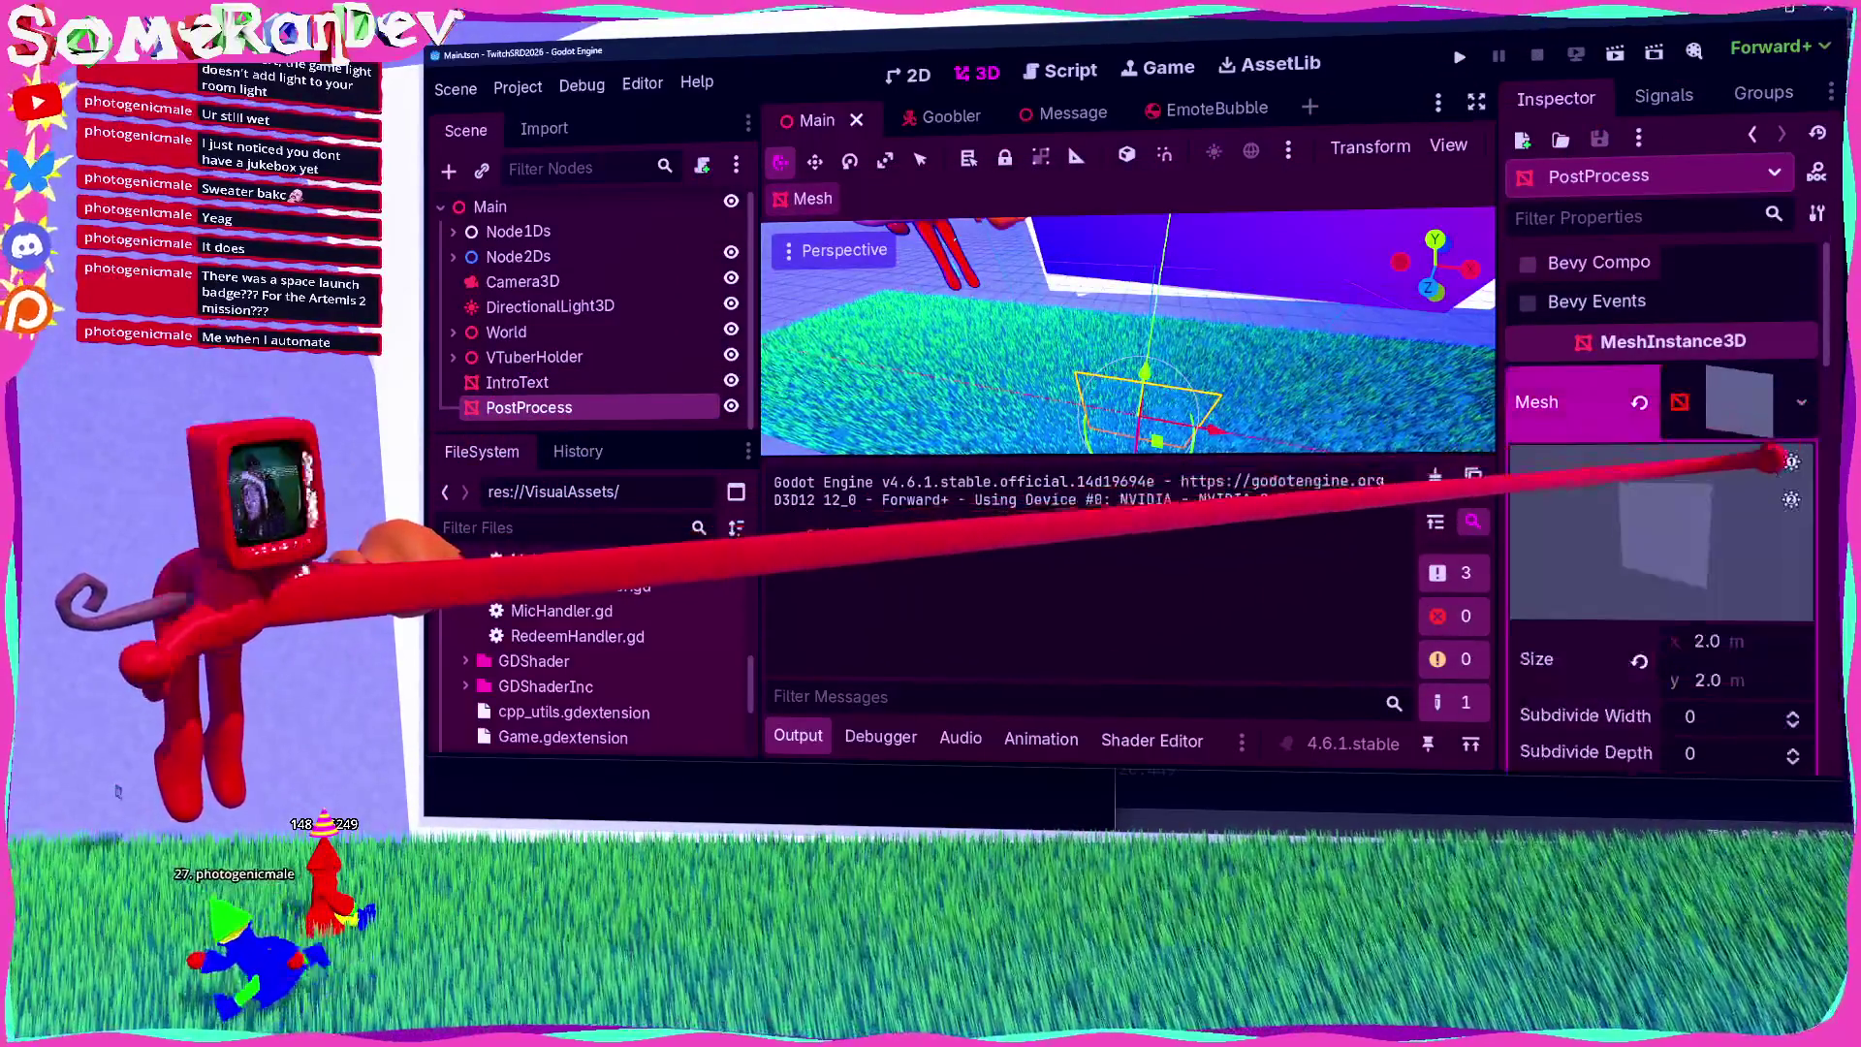
scroll(1701, 495, down, 3)
scroll(1700, 494, up, 5)
click(1579, 485)
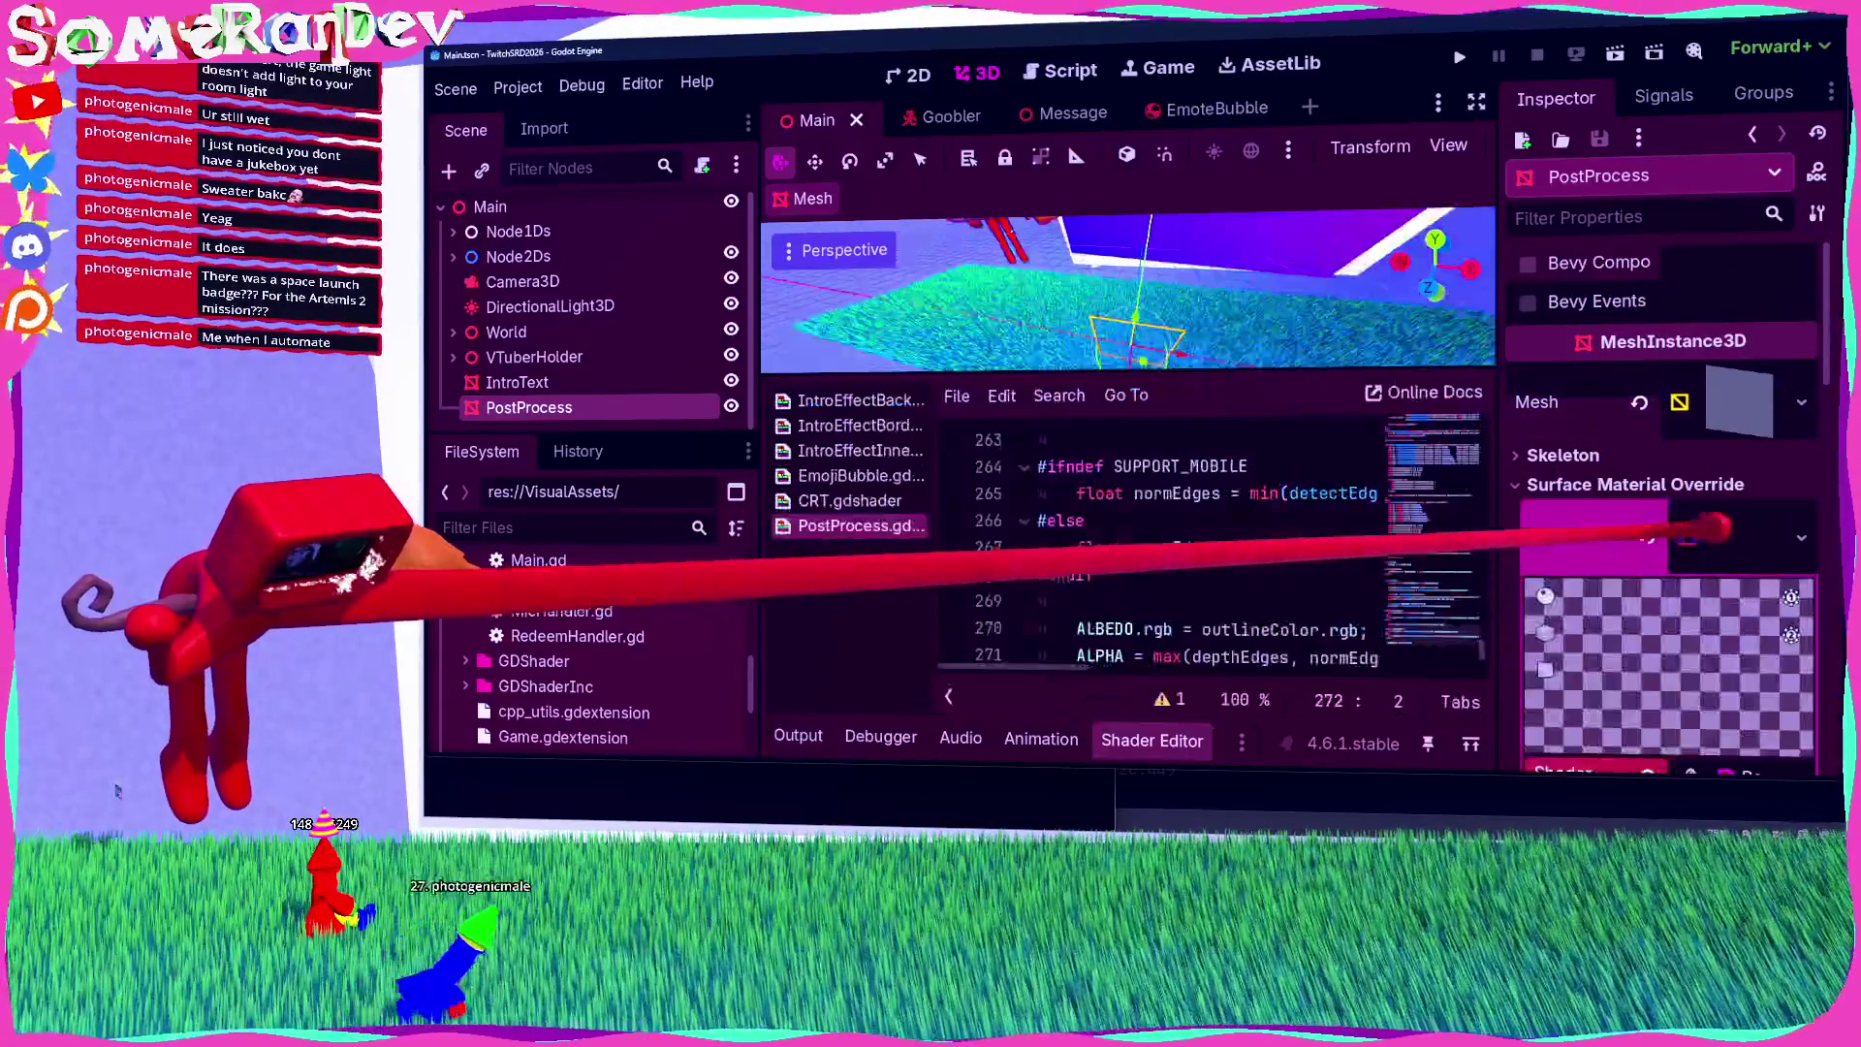
scroll(1647, 513, down, 3)
scroll(1648, 514, down, 3)
Step: Check the outline thresholds, then clear override slot 0 on the VTuber's Applied mesh
click(1662, 392)
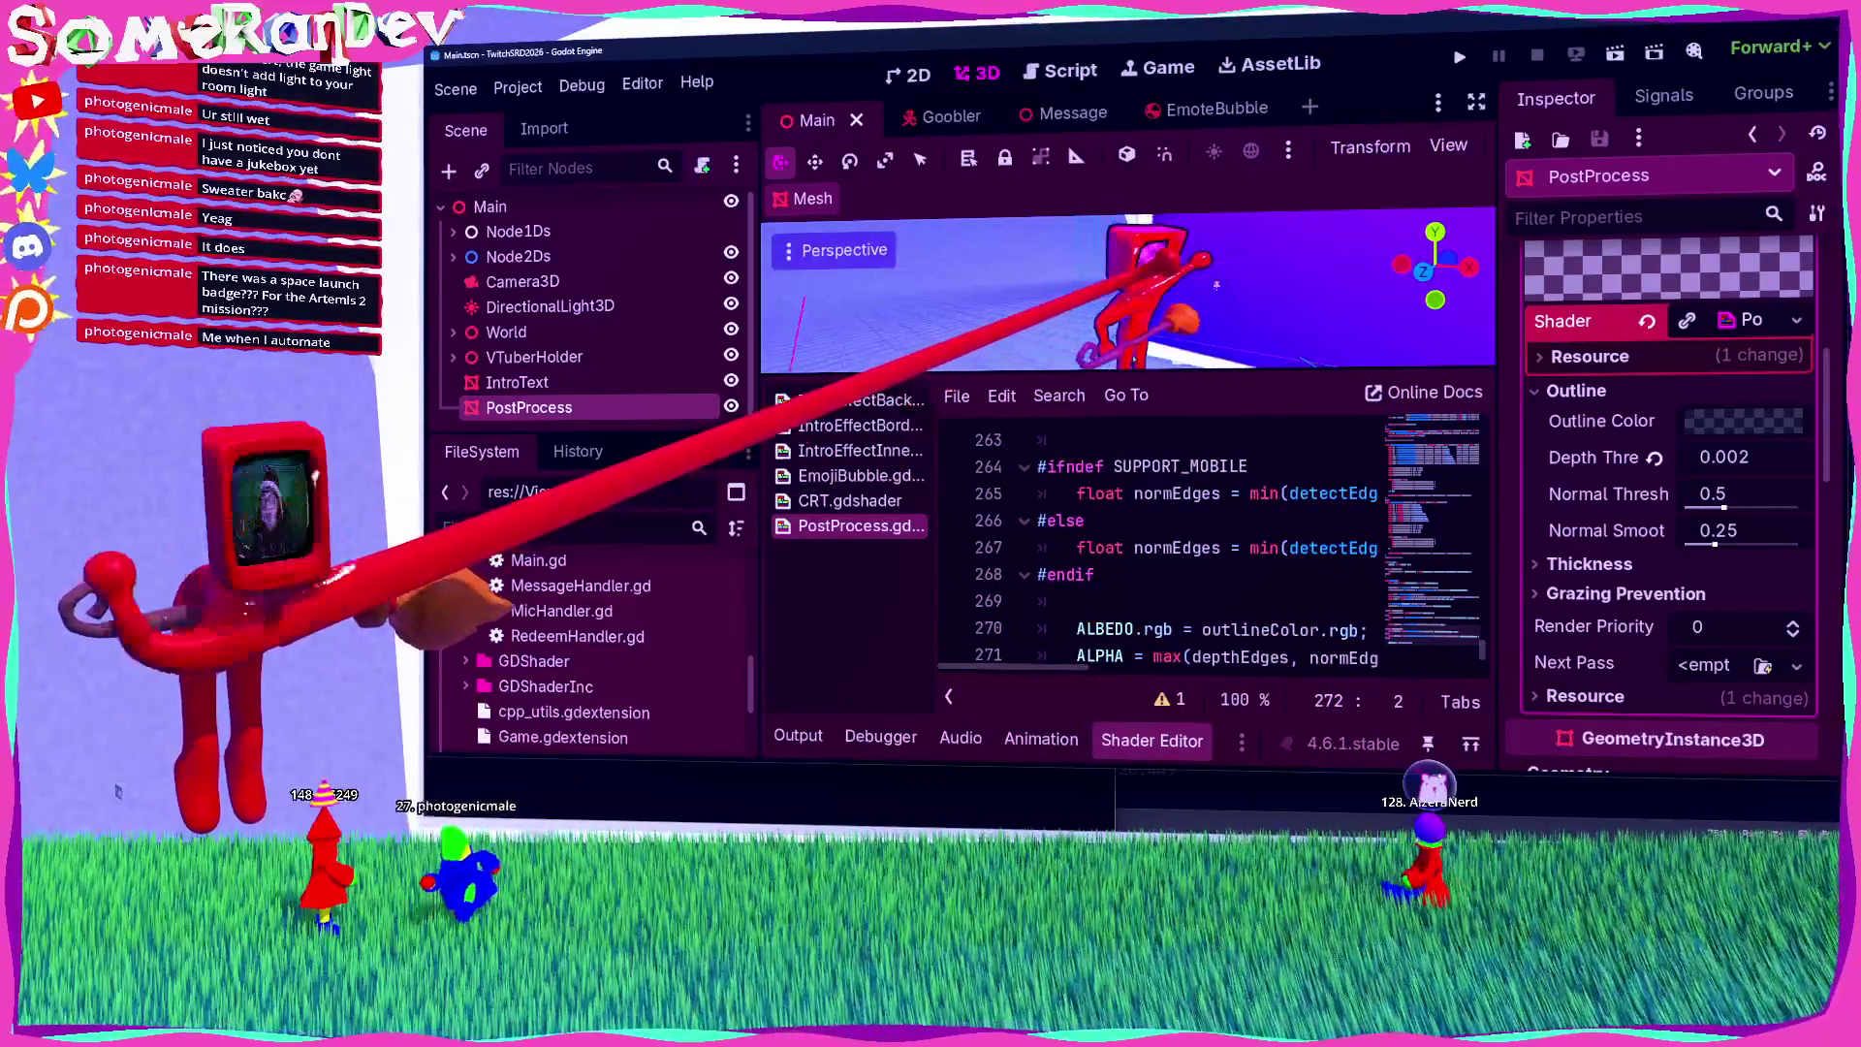
click(1153, 291)
click(1646, 472)
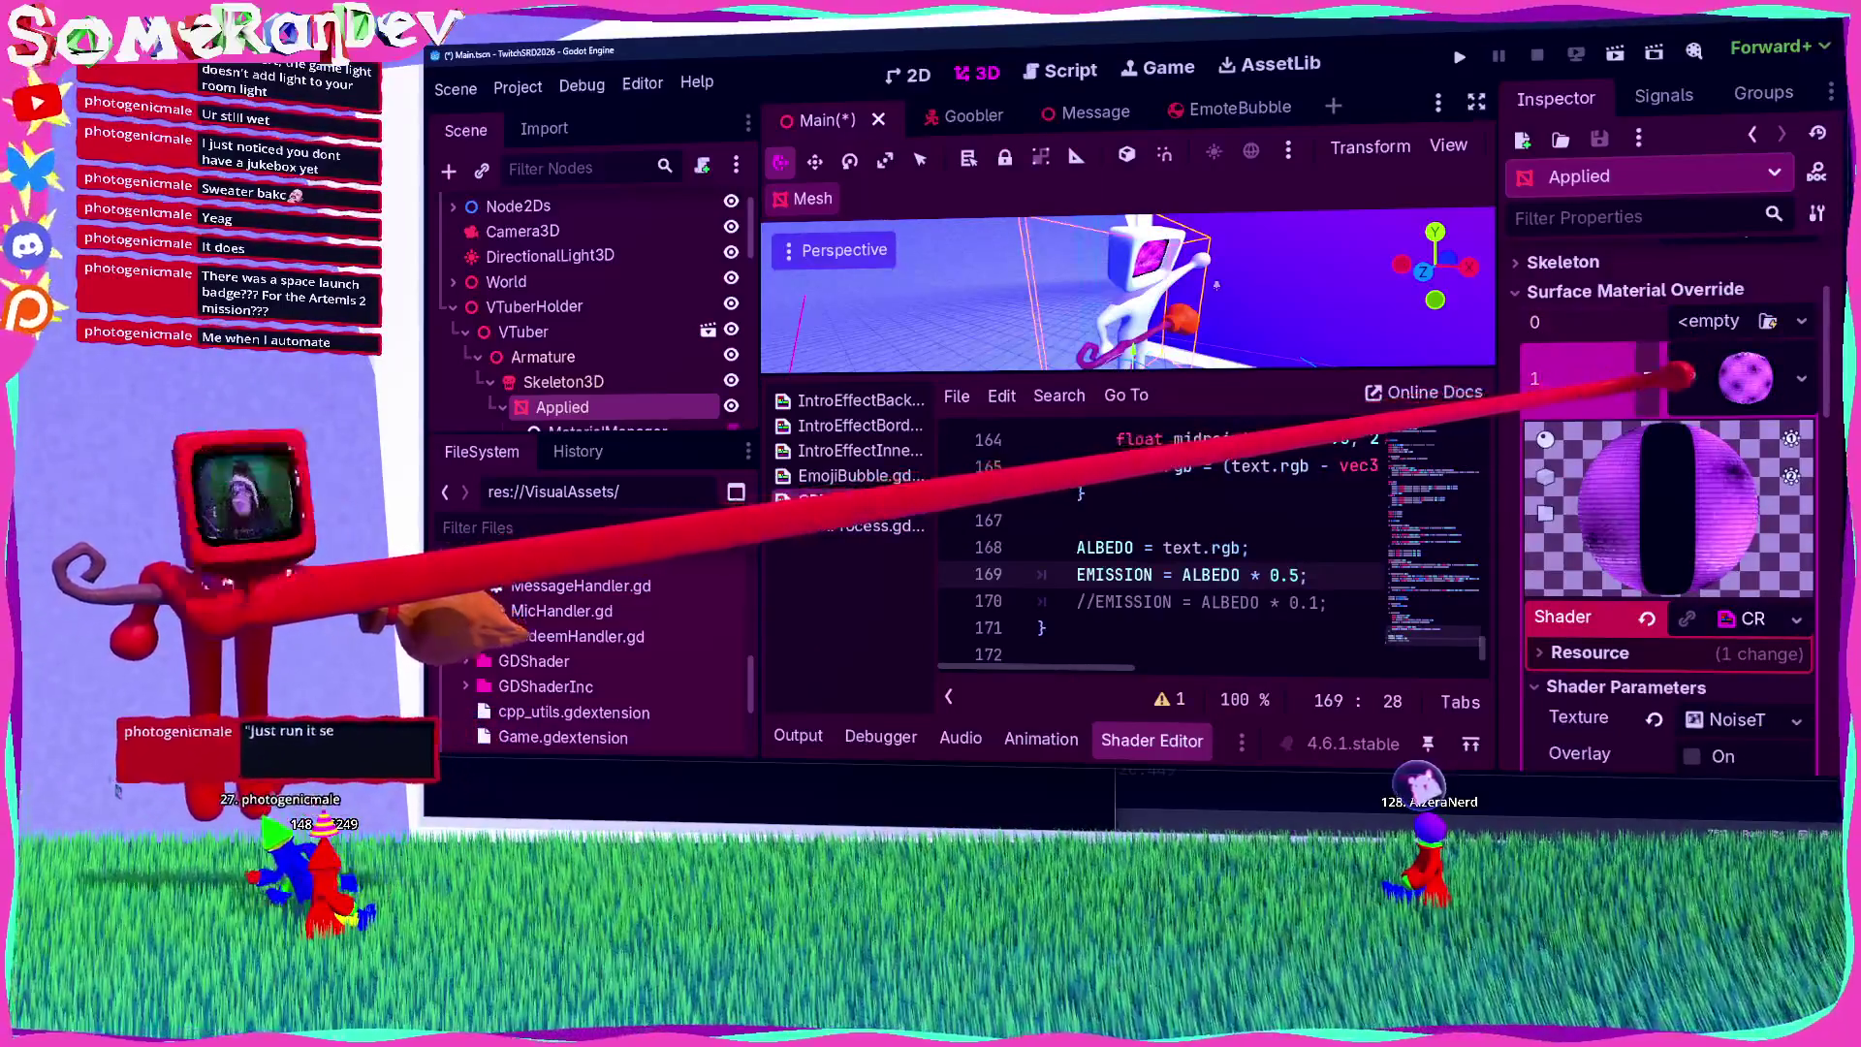
Step: Save the scene and refresh MaterialManager so the VTuber turns red again
key(ctrl+s)
scroll(581, 368, down, 1)
click(607, 377)
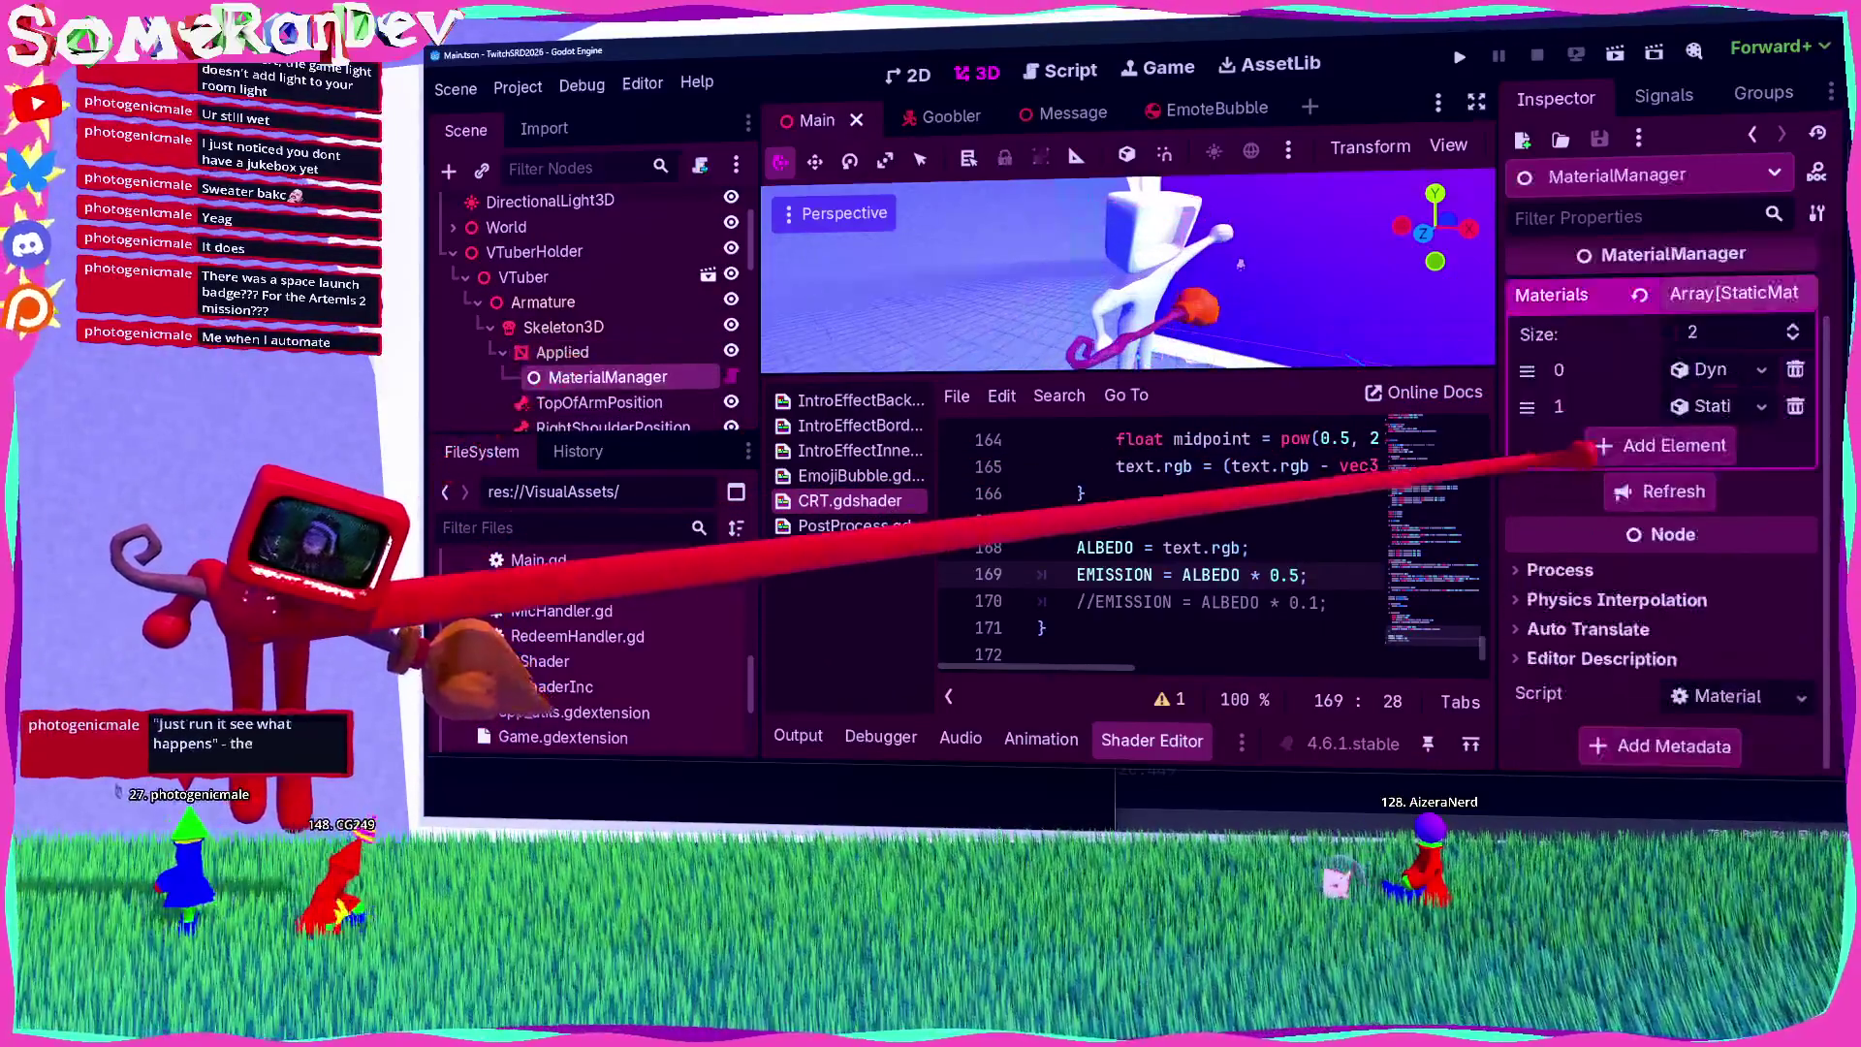
click(1648, 492)
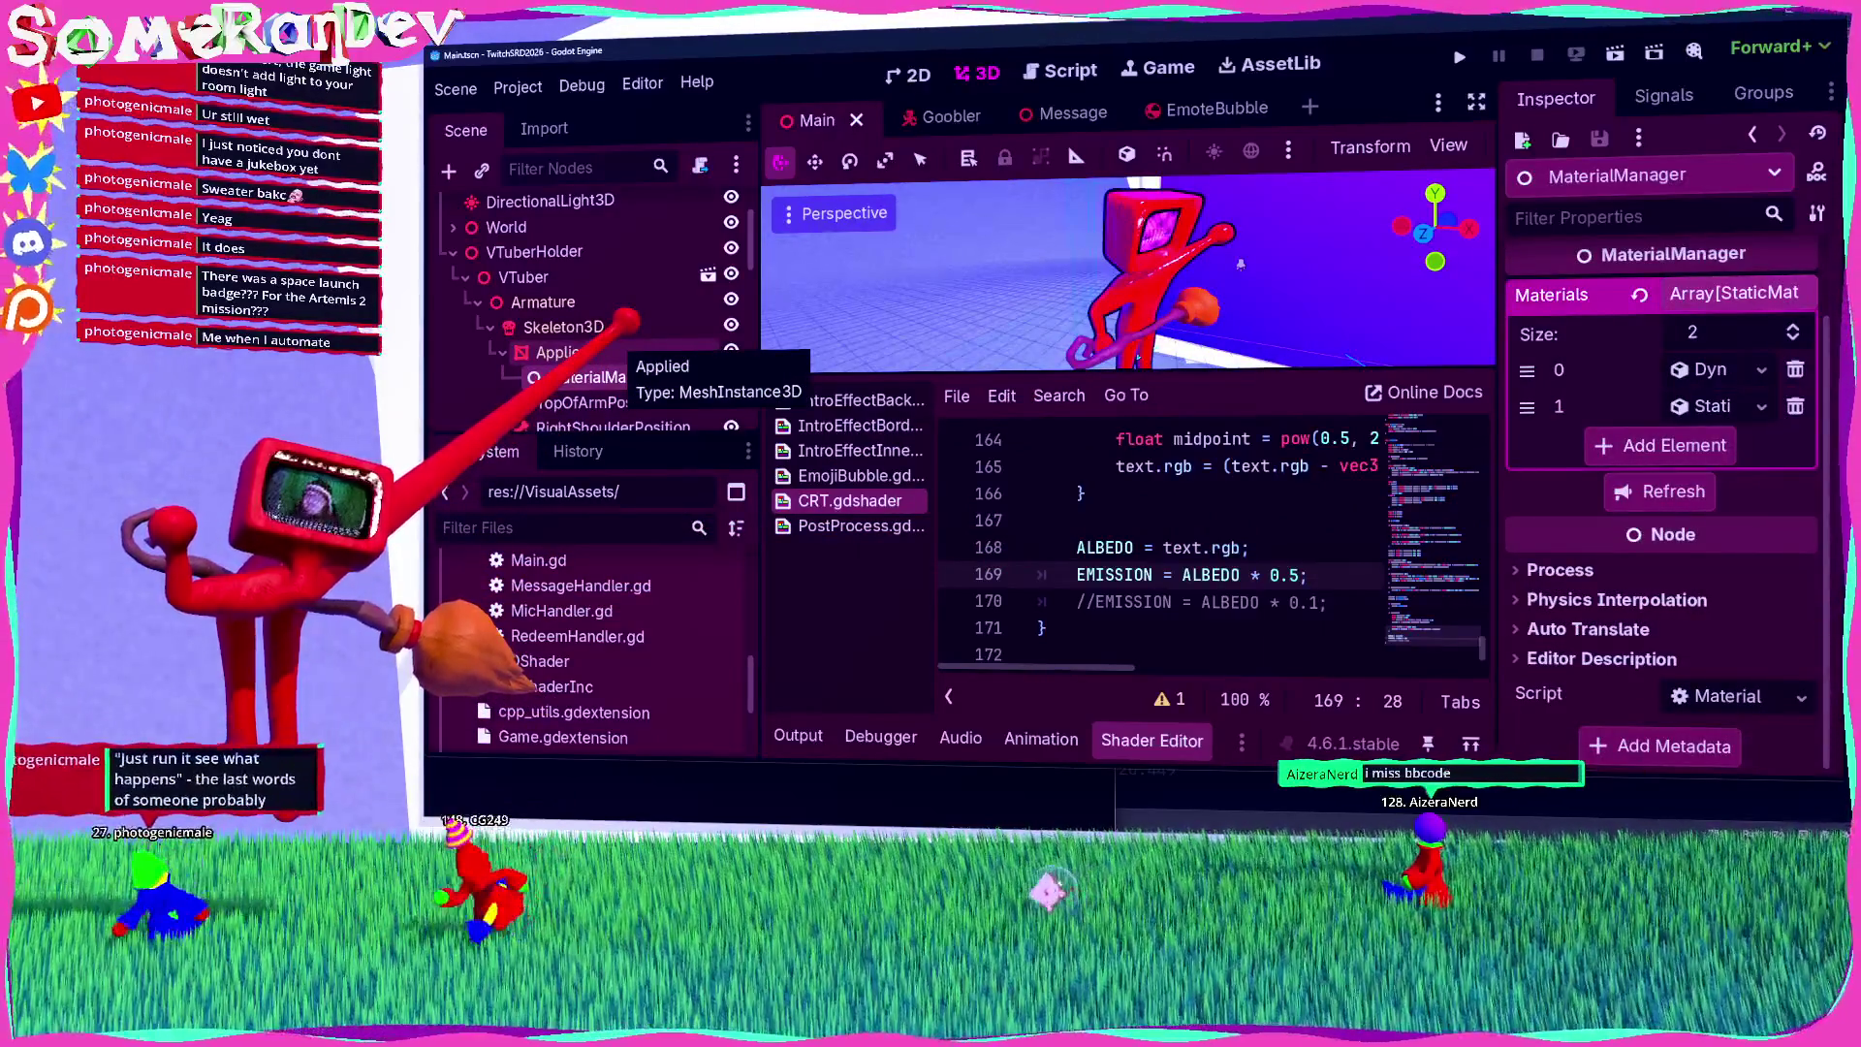
Step: Inspect MaterialManager's material elements 0 and 1, including the Stencil settings
click(572, 352)
click(608, 377)
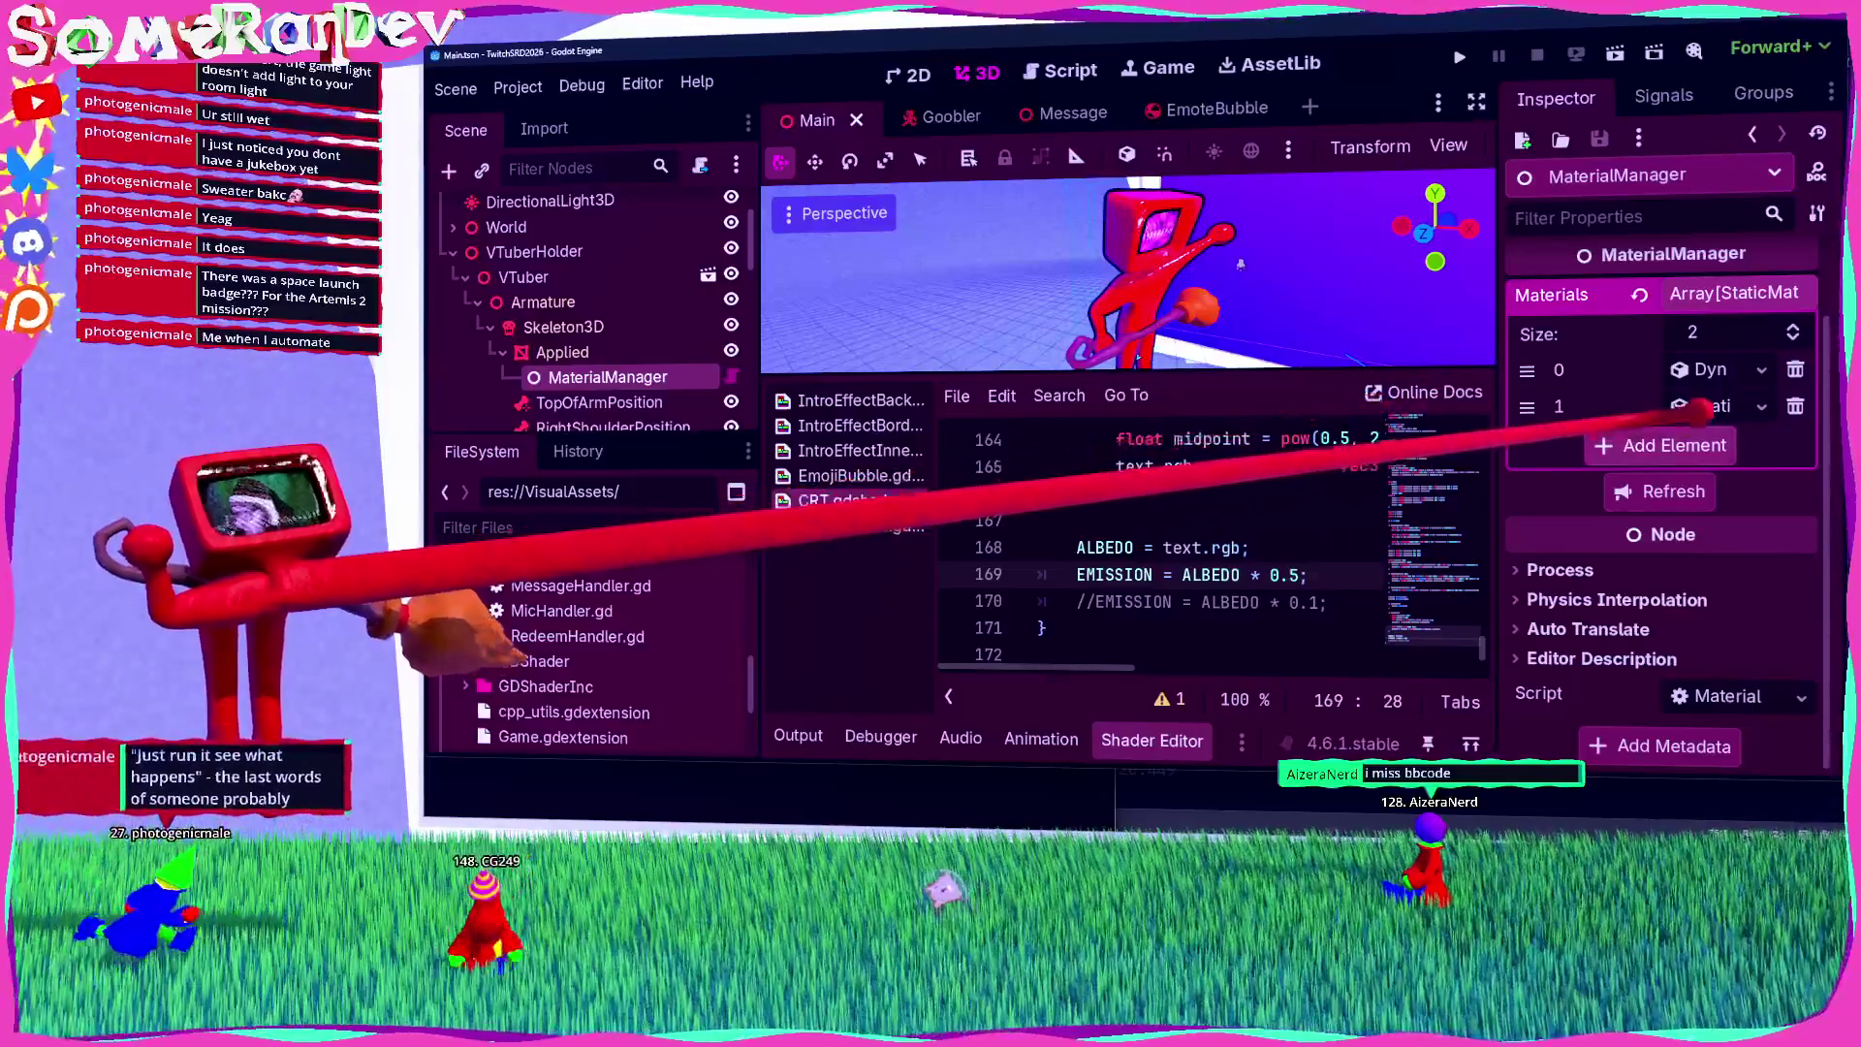
click(1706, 407)
click(1735, 402)
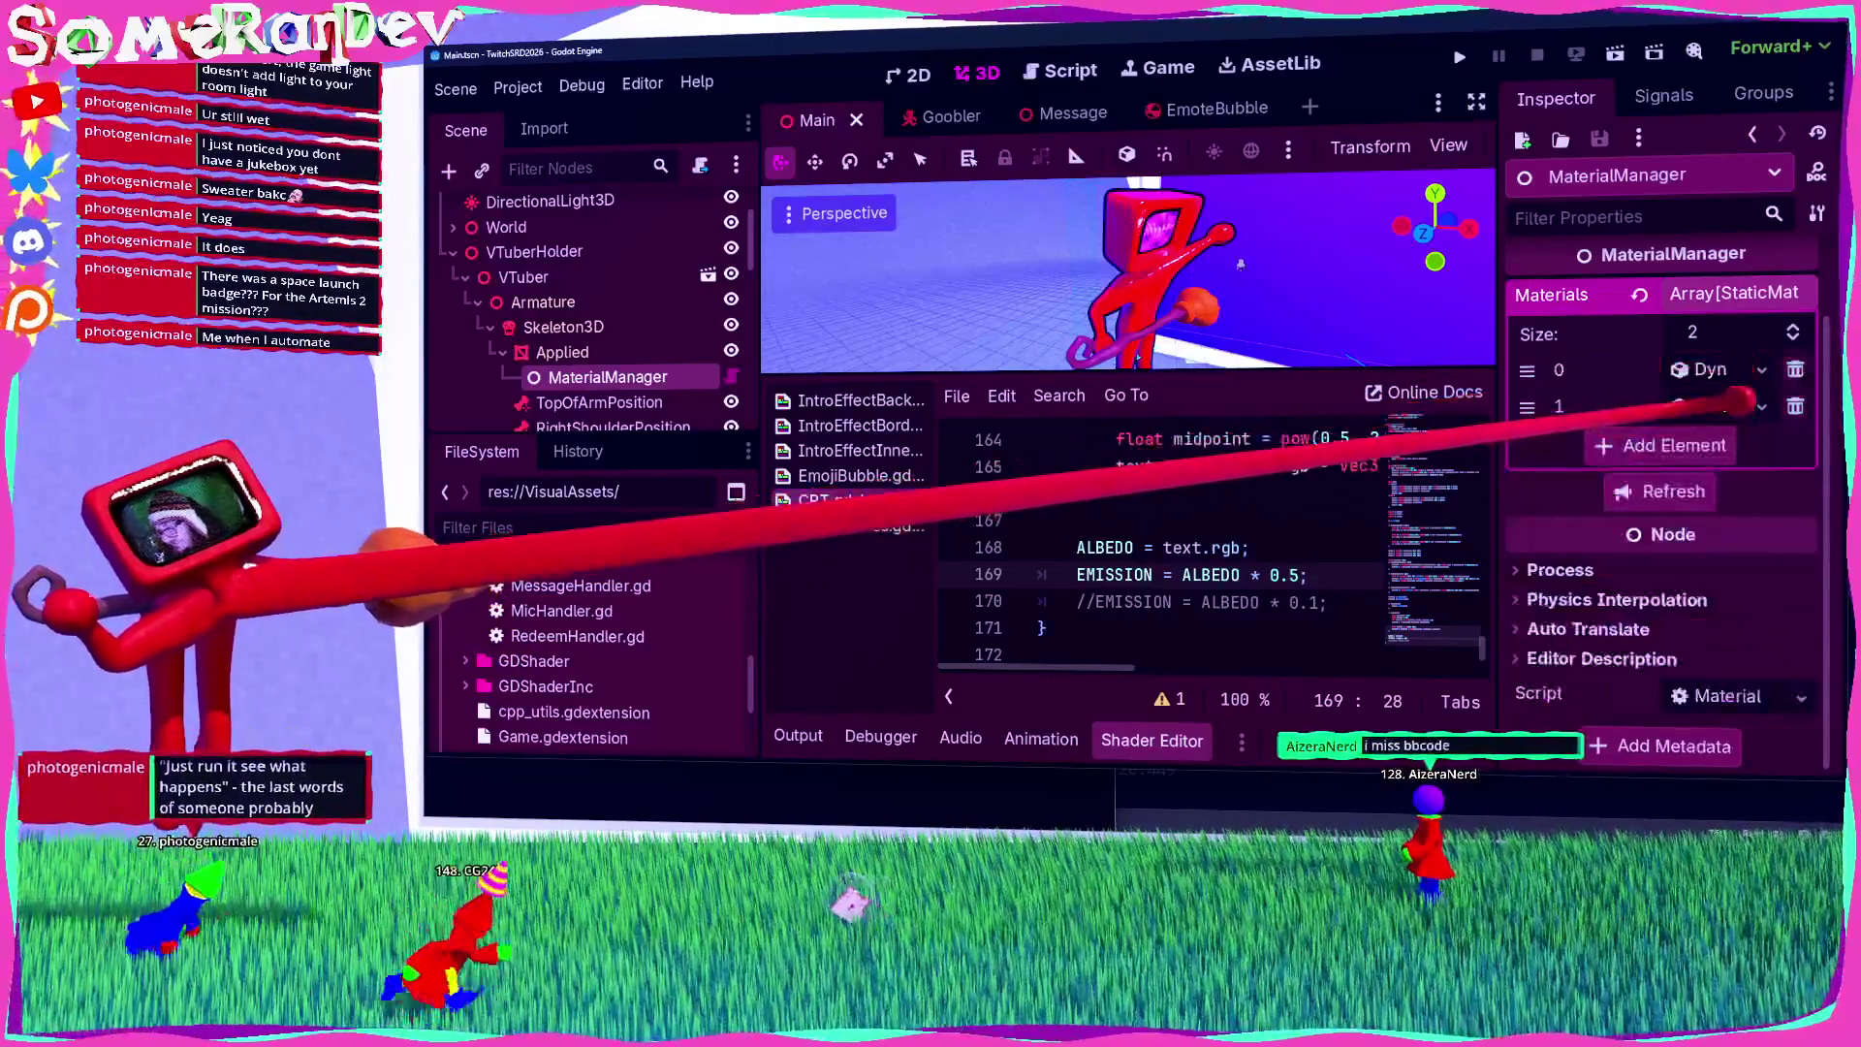
click(1740, 403)
click(1710, 369)
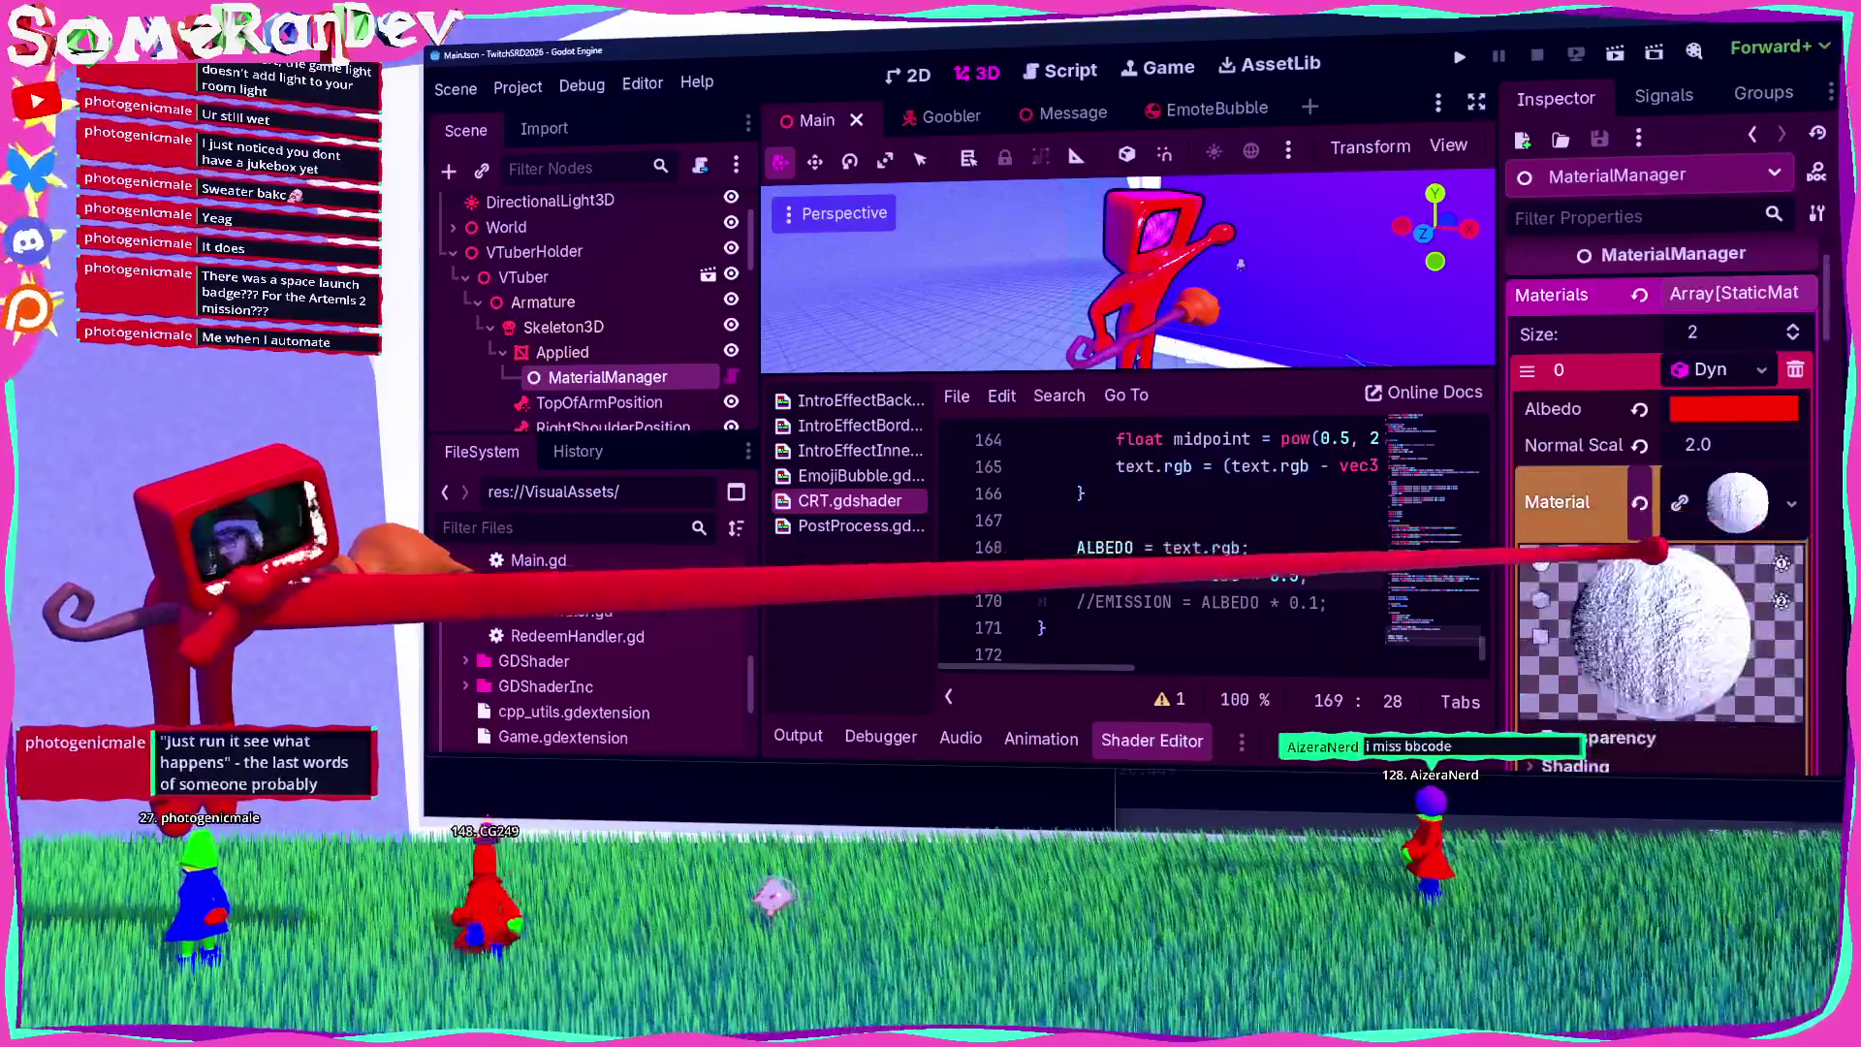
scroll(1652, 550, down, 10)
scroll(1659, 587, down, 10)
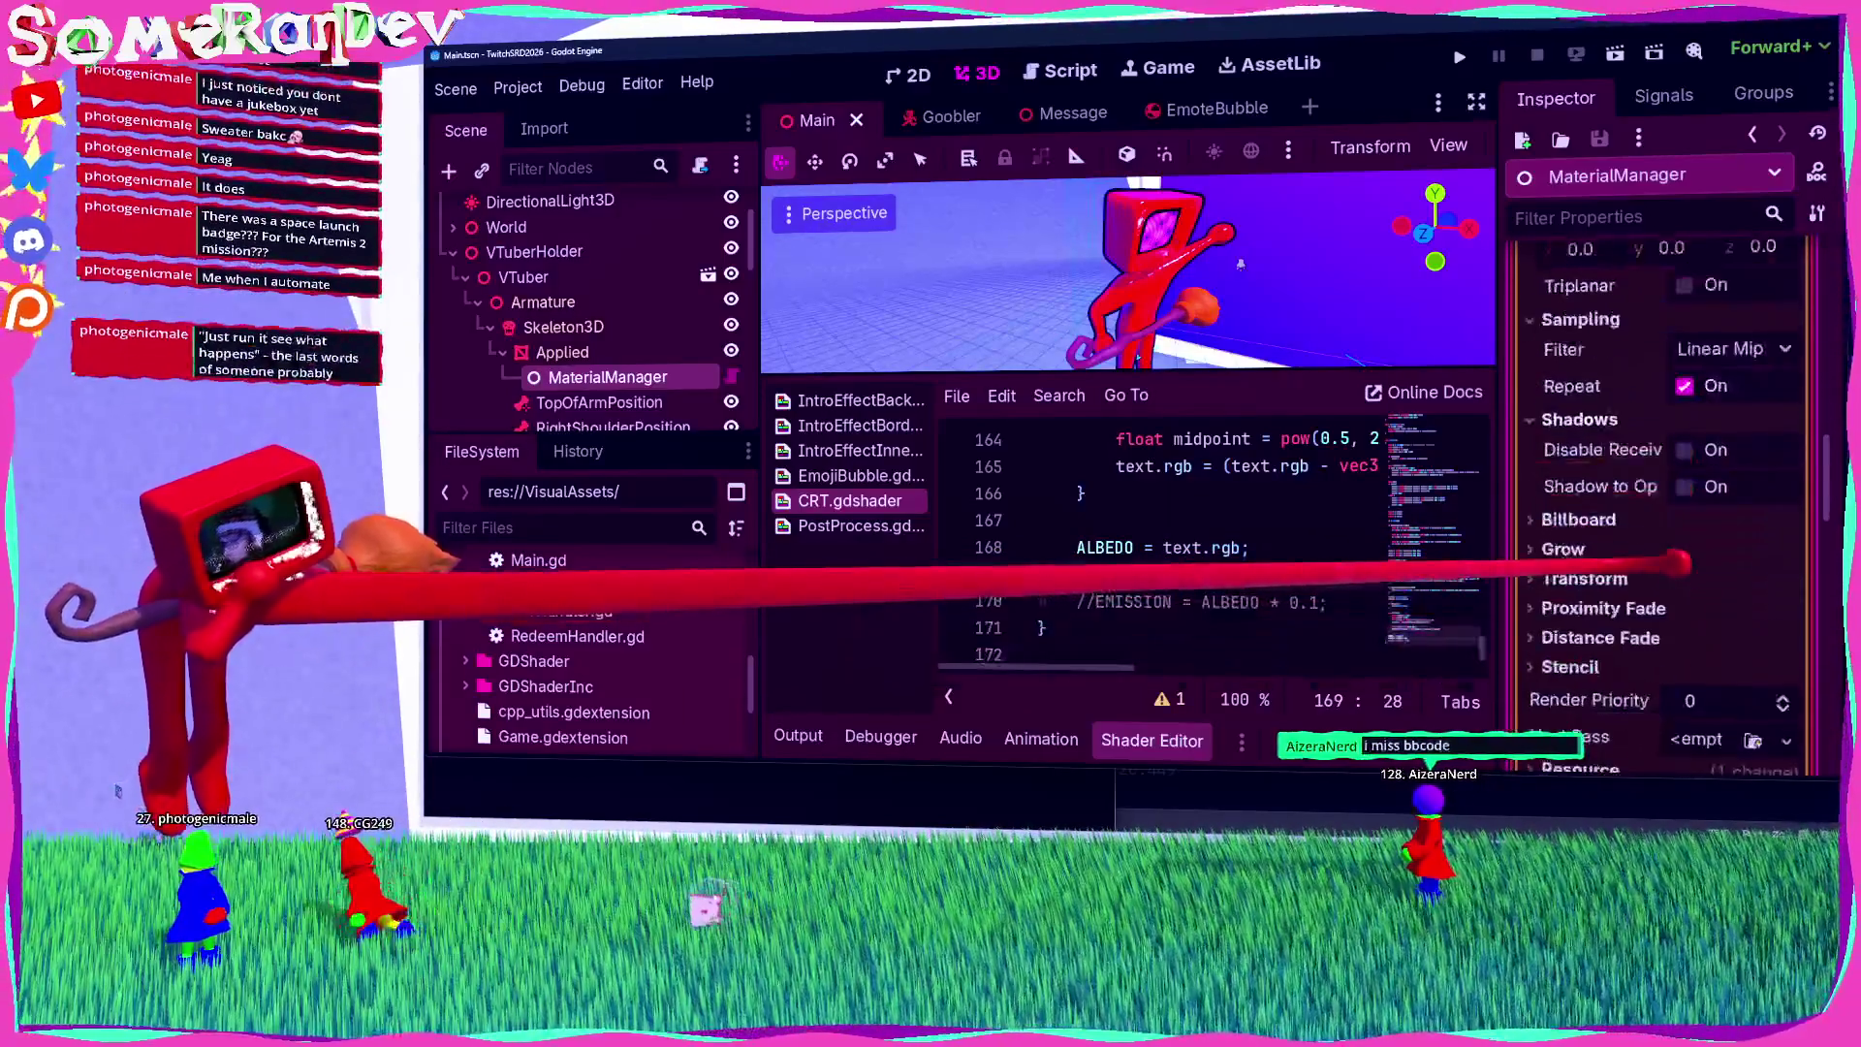
scroll(1657, 456, up, 5)
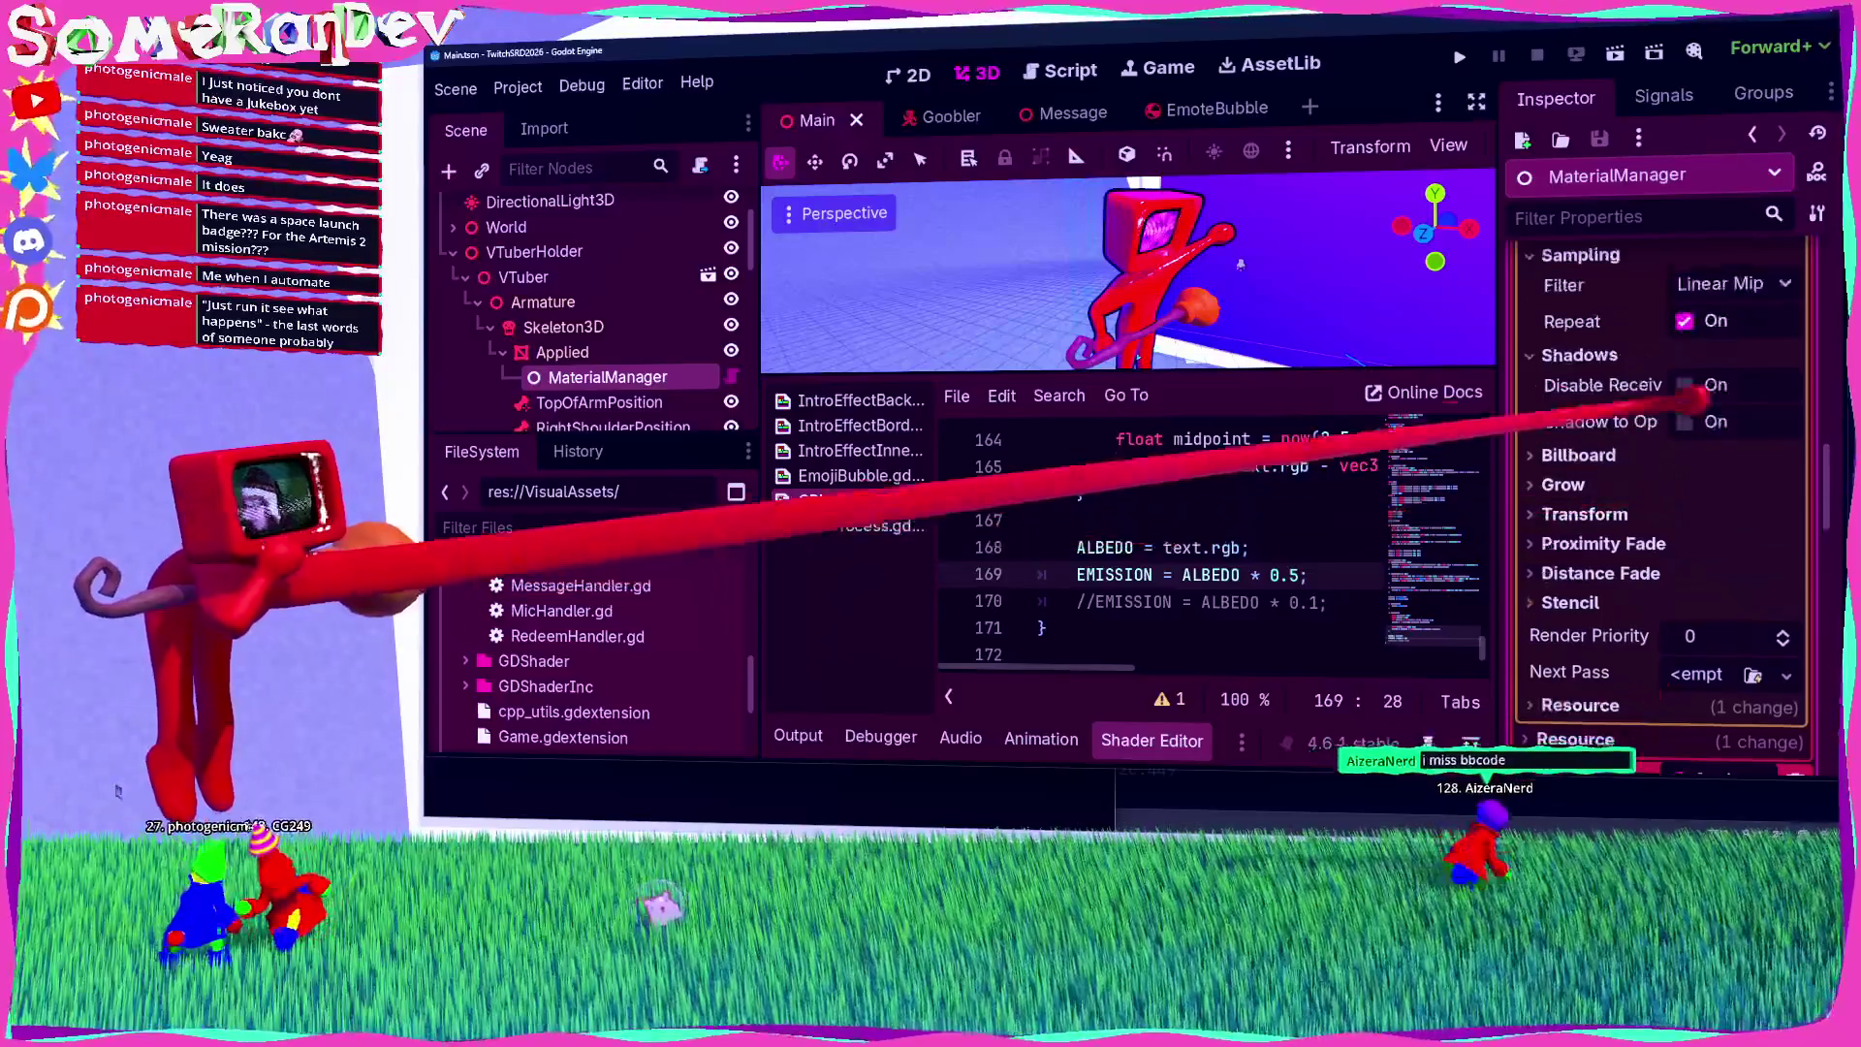
scroll(1654, 407, down, 6)
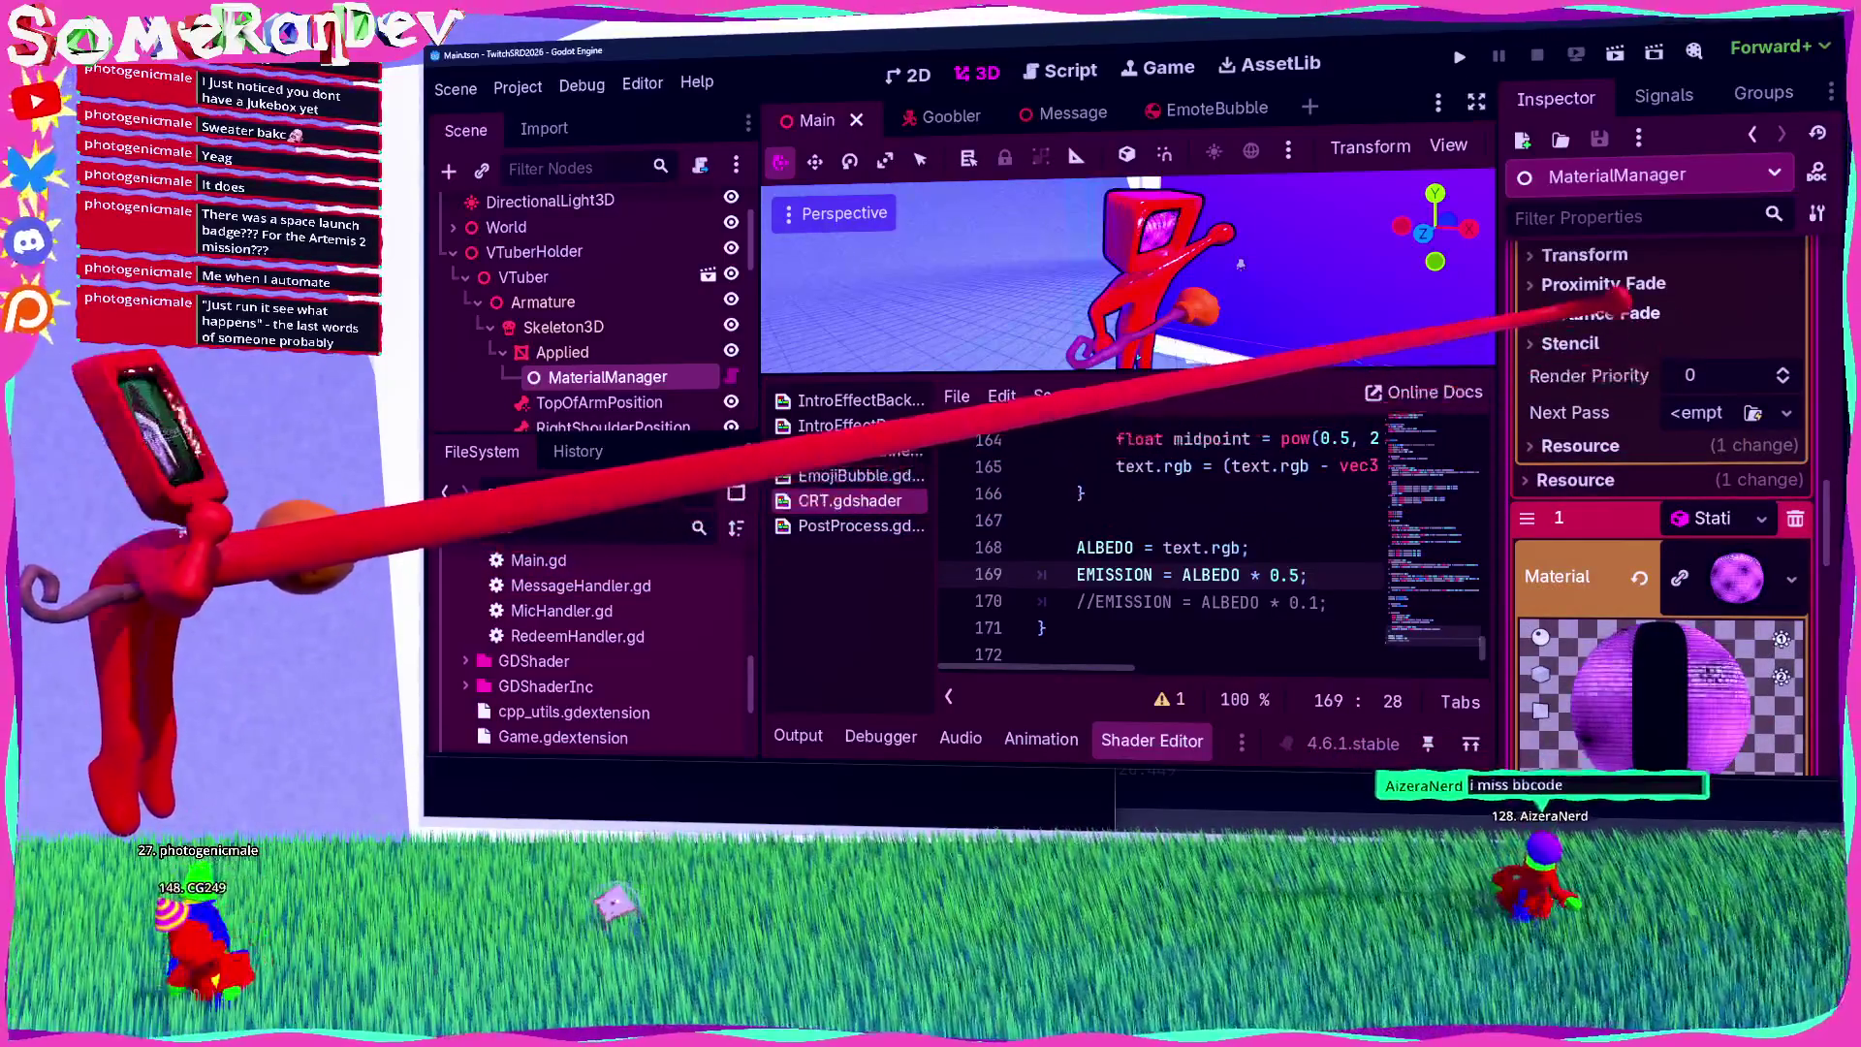
click(1644, 344)
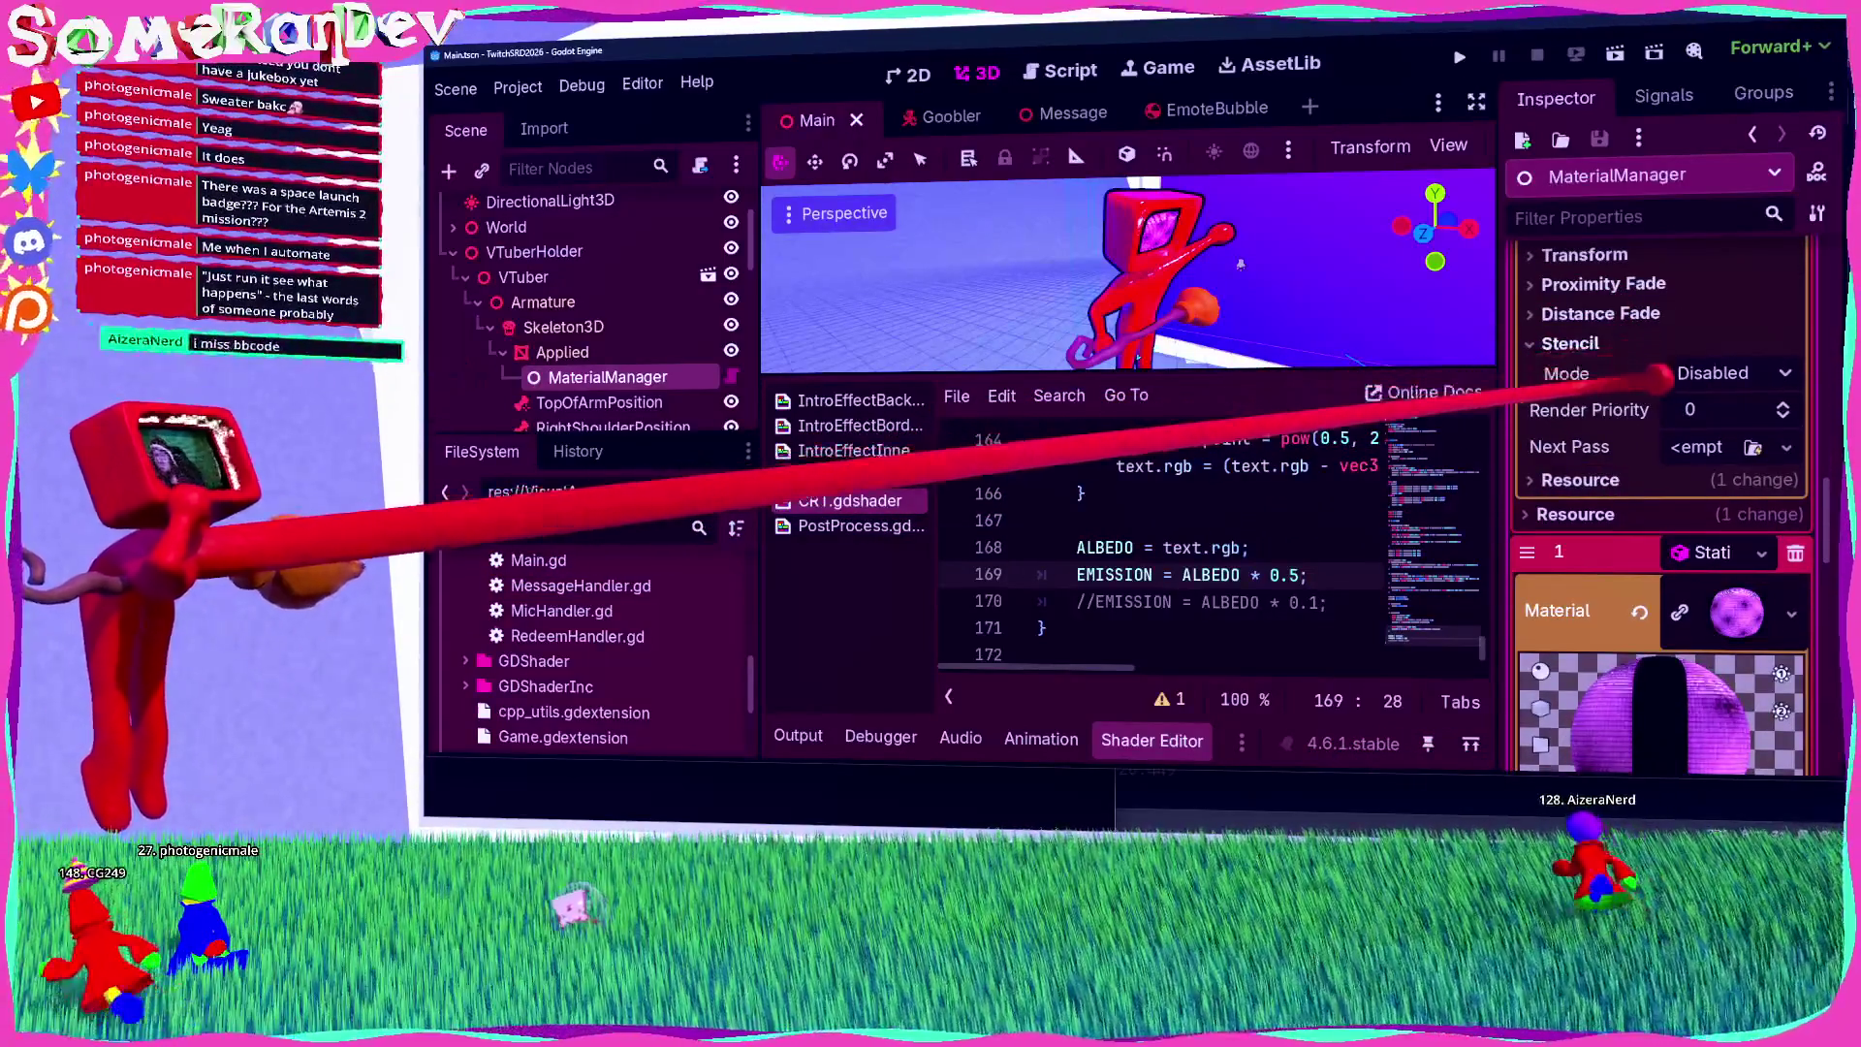
Step: Set Stencil Mode to Disabled on the Applied mesh's red material and save
click(1217, 284)
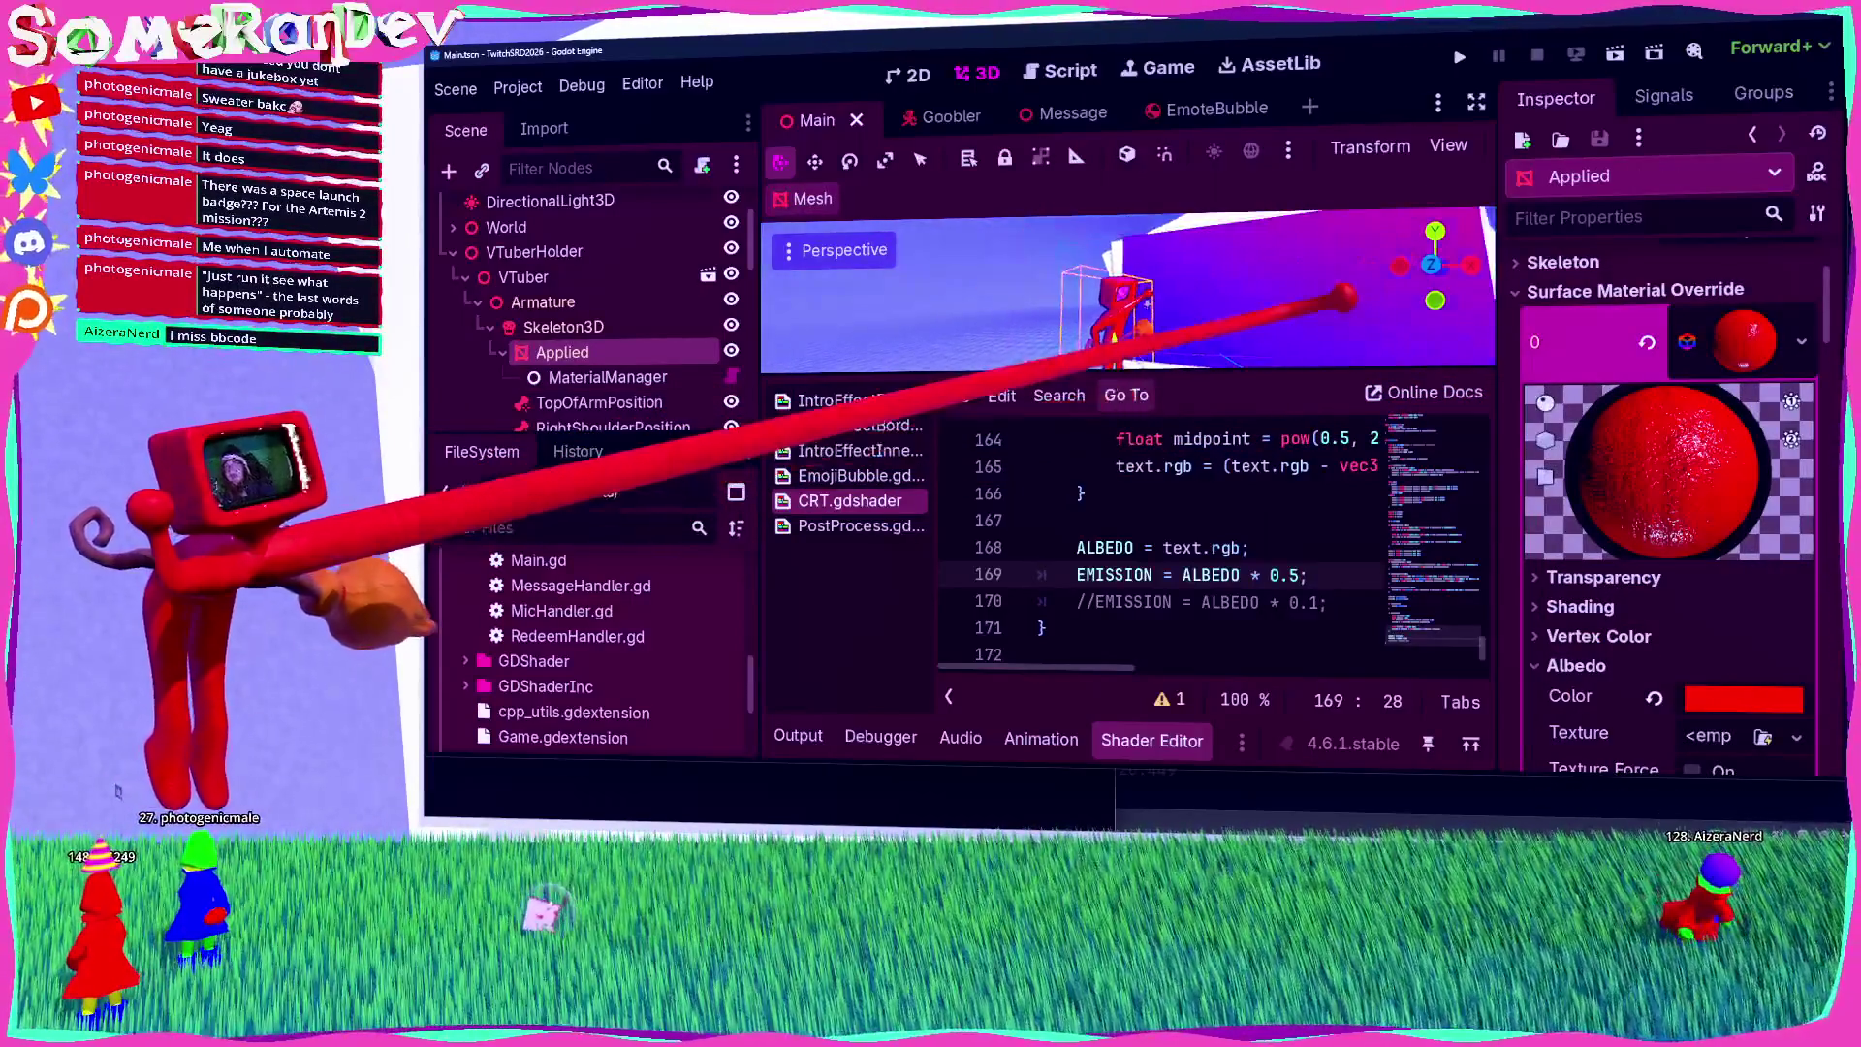
scroll(1216, 284, down, 3)
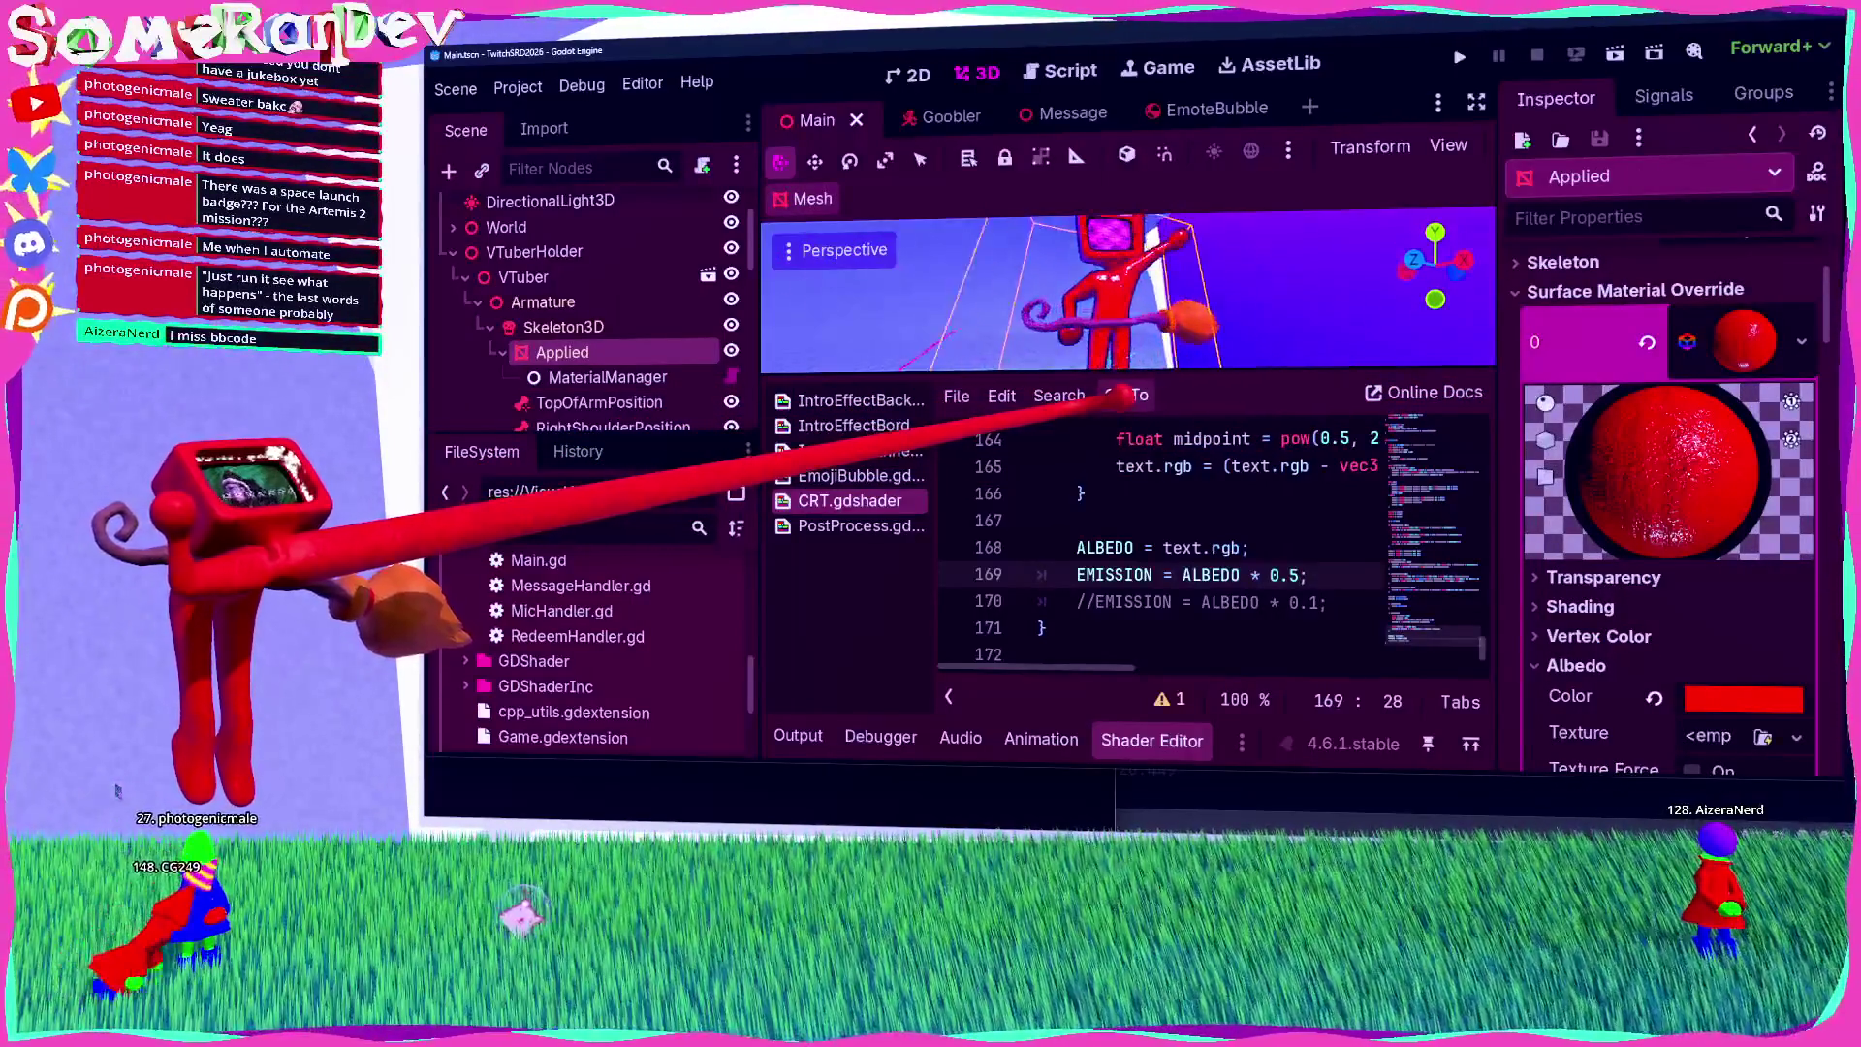
scroll(1660, 582, down, 4)
scroll(1659, 586, down, 15)
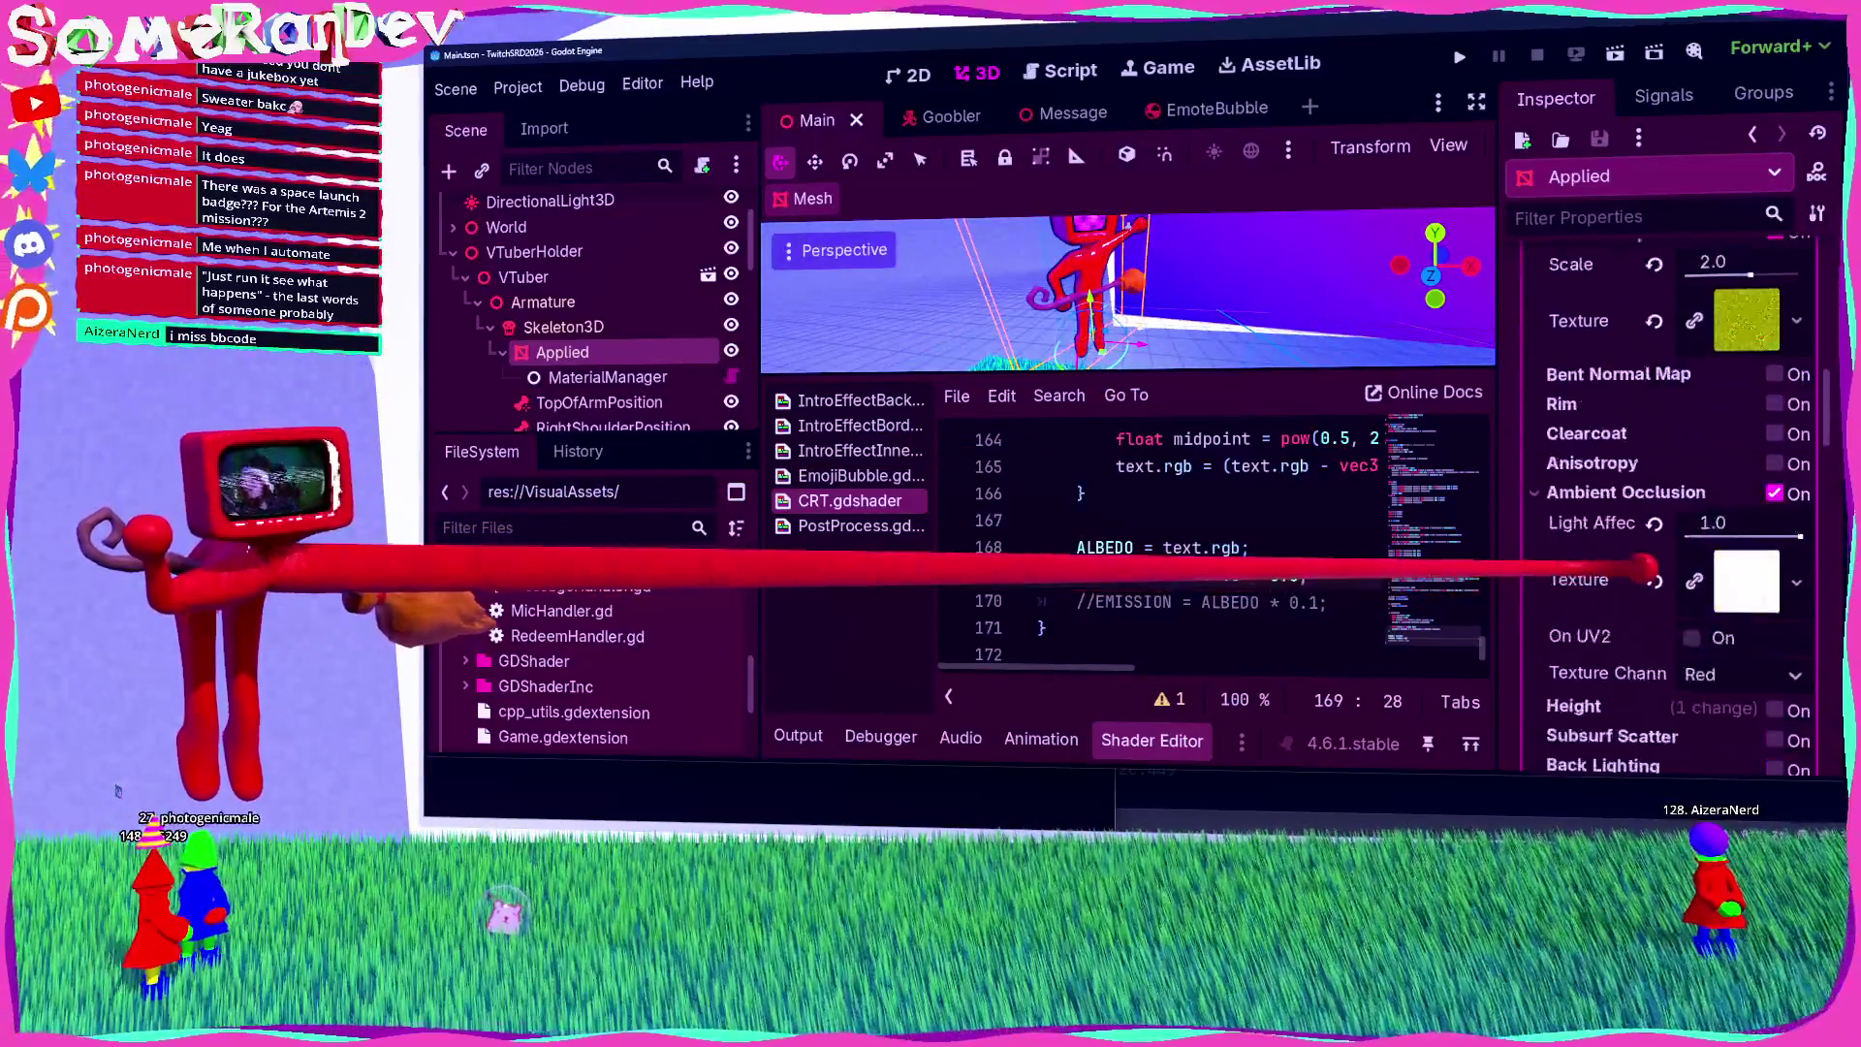
click(1735, 501)
click(1720, 531)
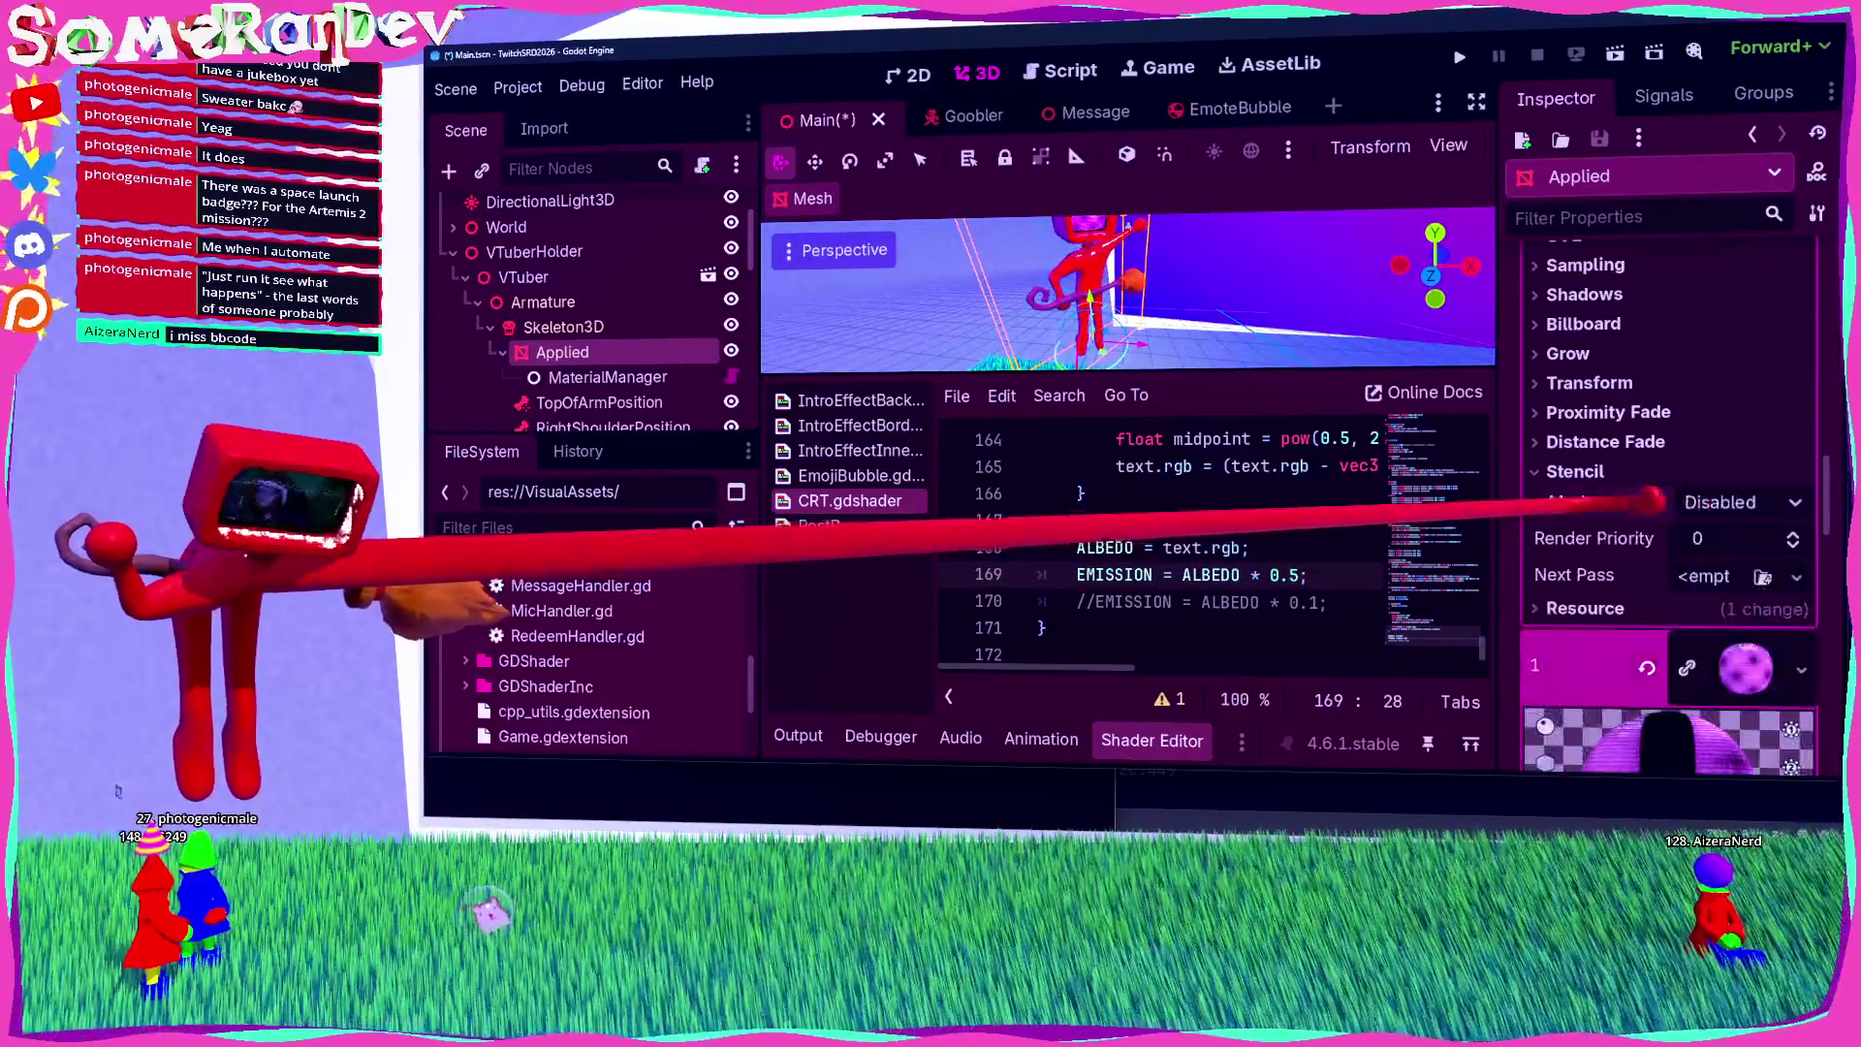
key(ctrl+s)
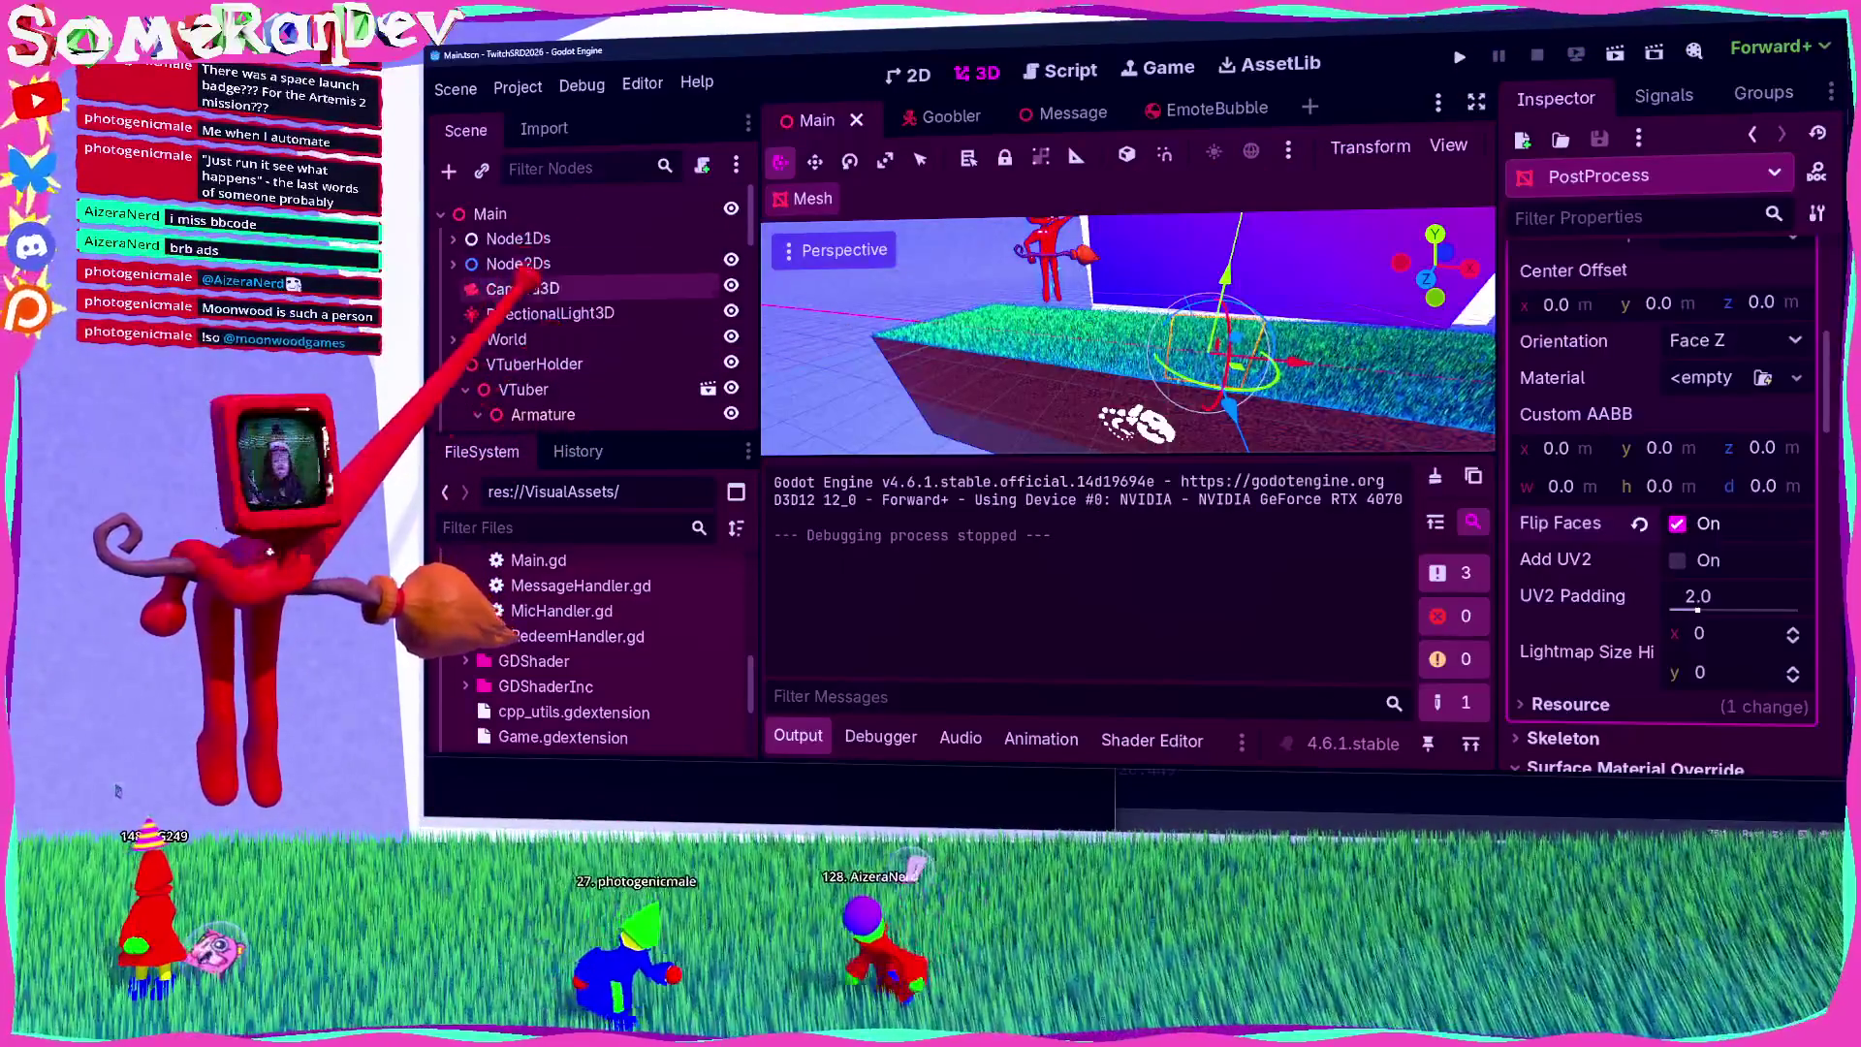
Step: Uncheck Disable Twitch and Filter Streamer on the Main node, save, and run the scene
click(452, 239)
click(515, 287)
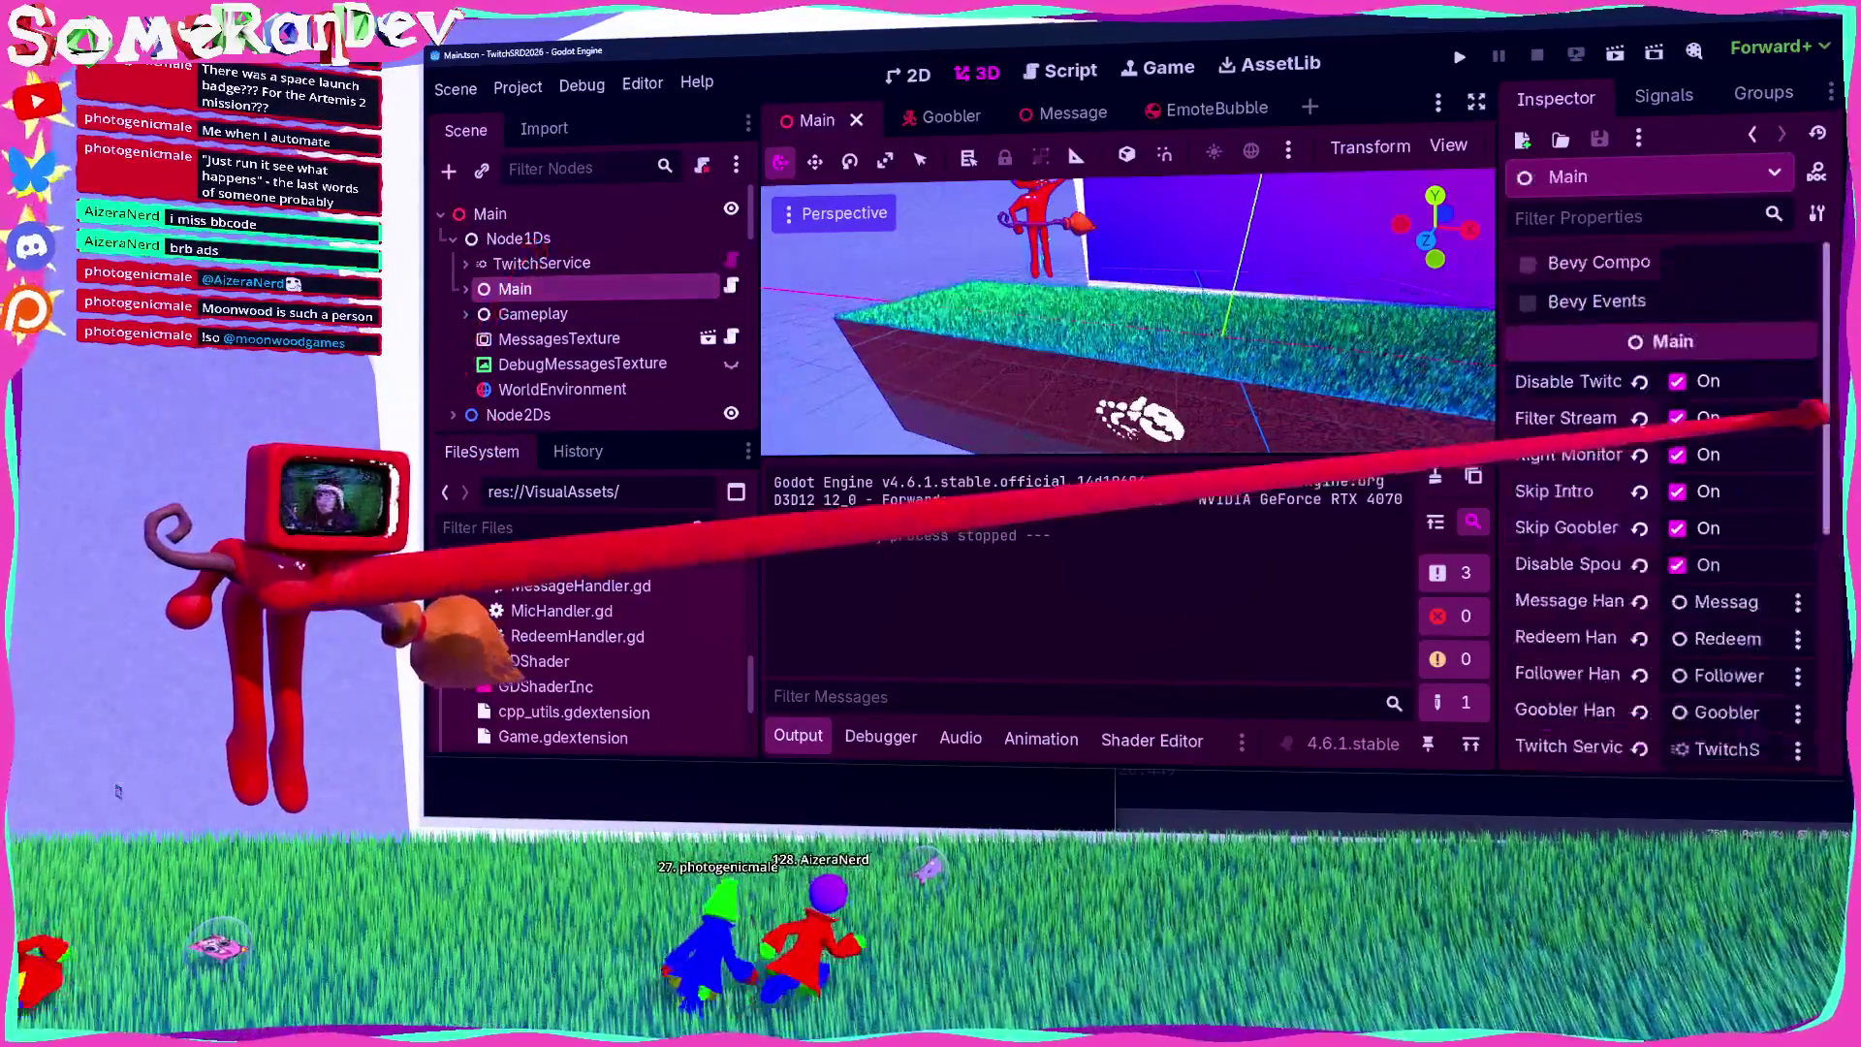
click(1677, 381)
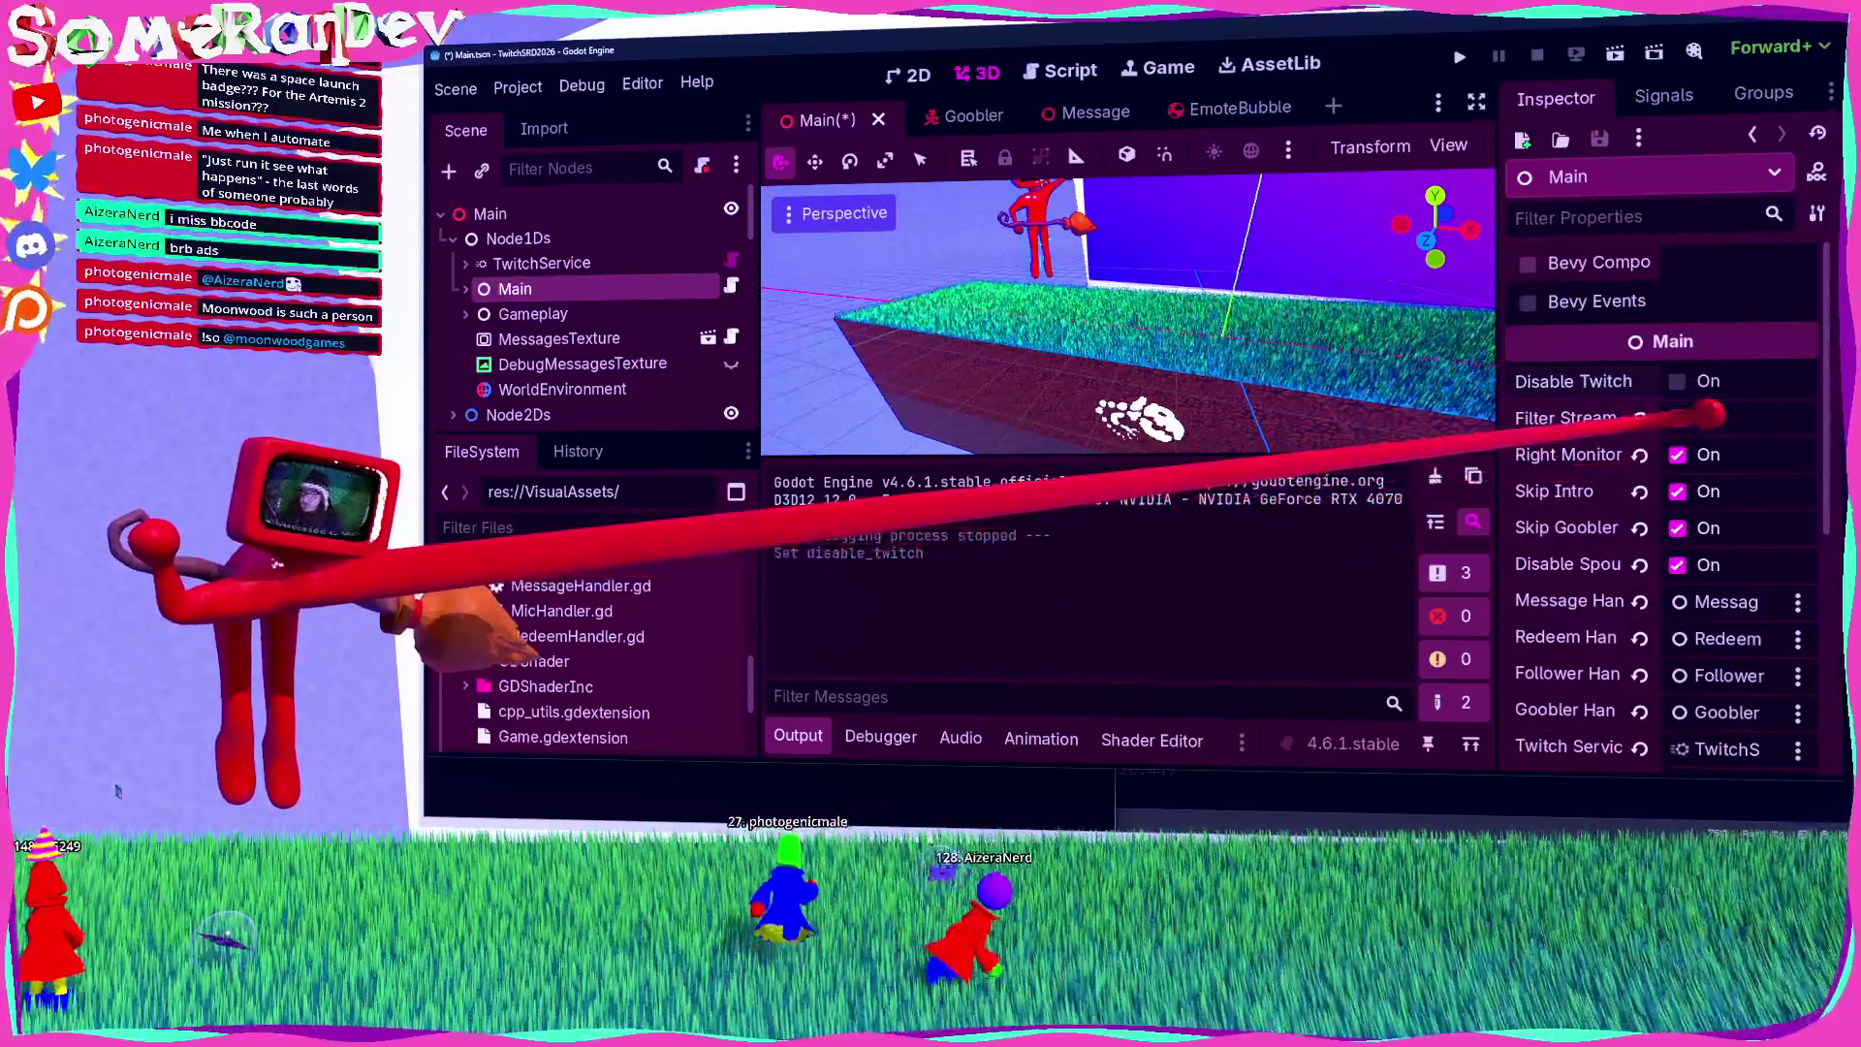
click(1677, 418)
key(ctrl+s)
click(1615, 54)
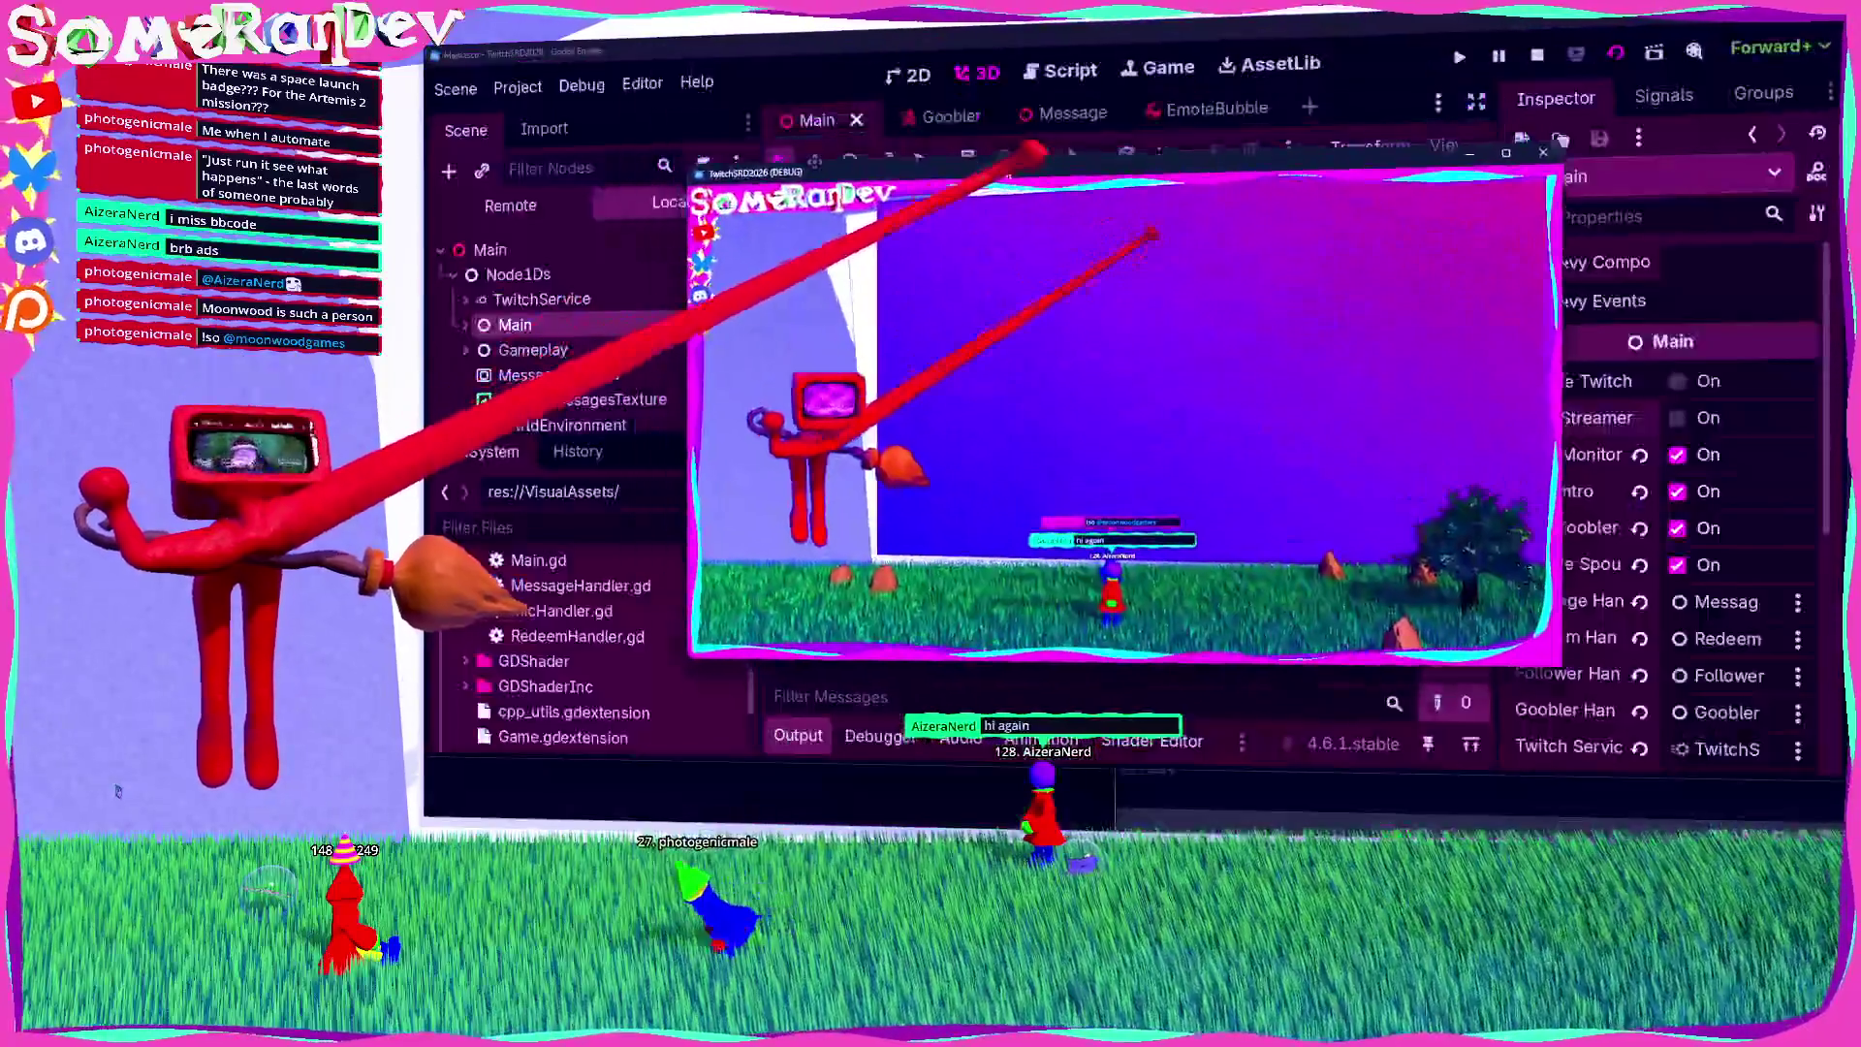
Step: Stop the running game and select the PostProcess node
key(F8)
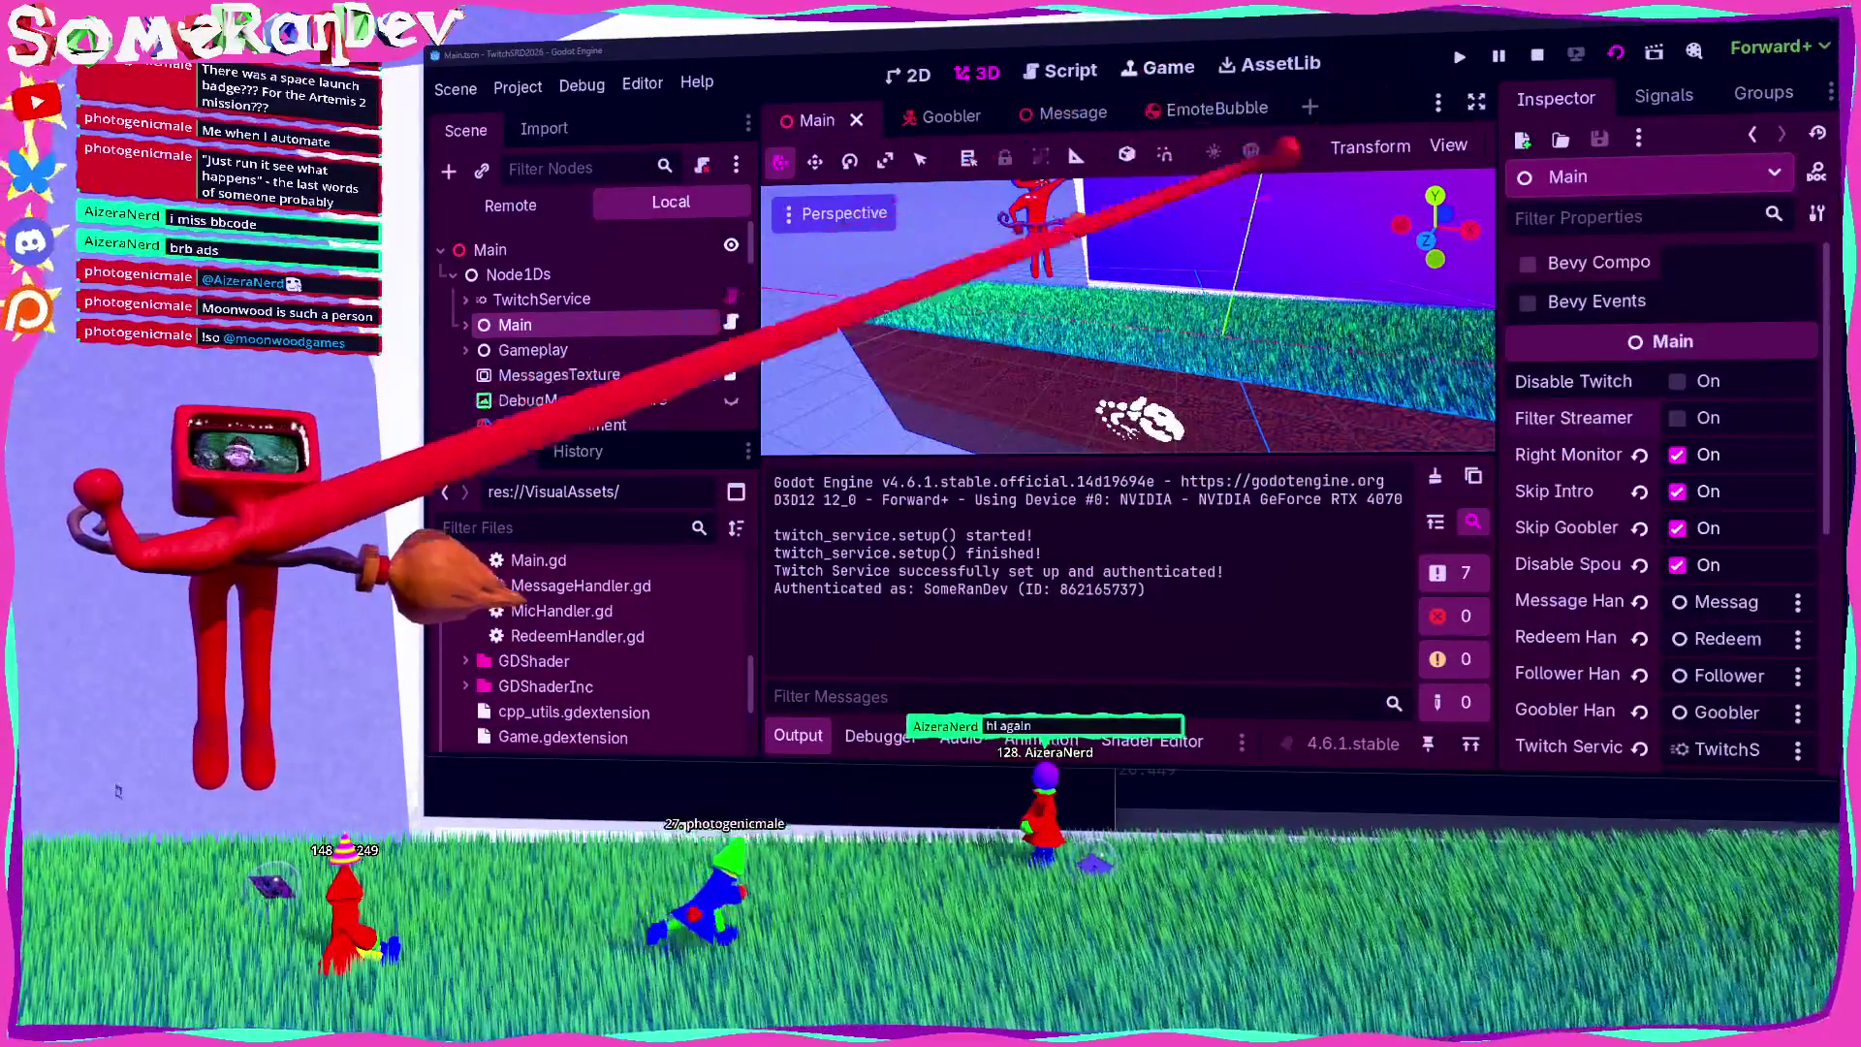
scroll(606, 332, down, 3)
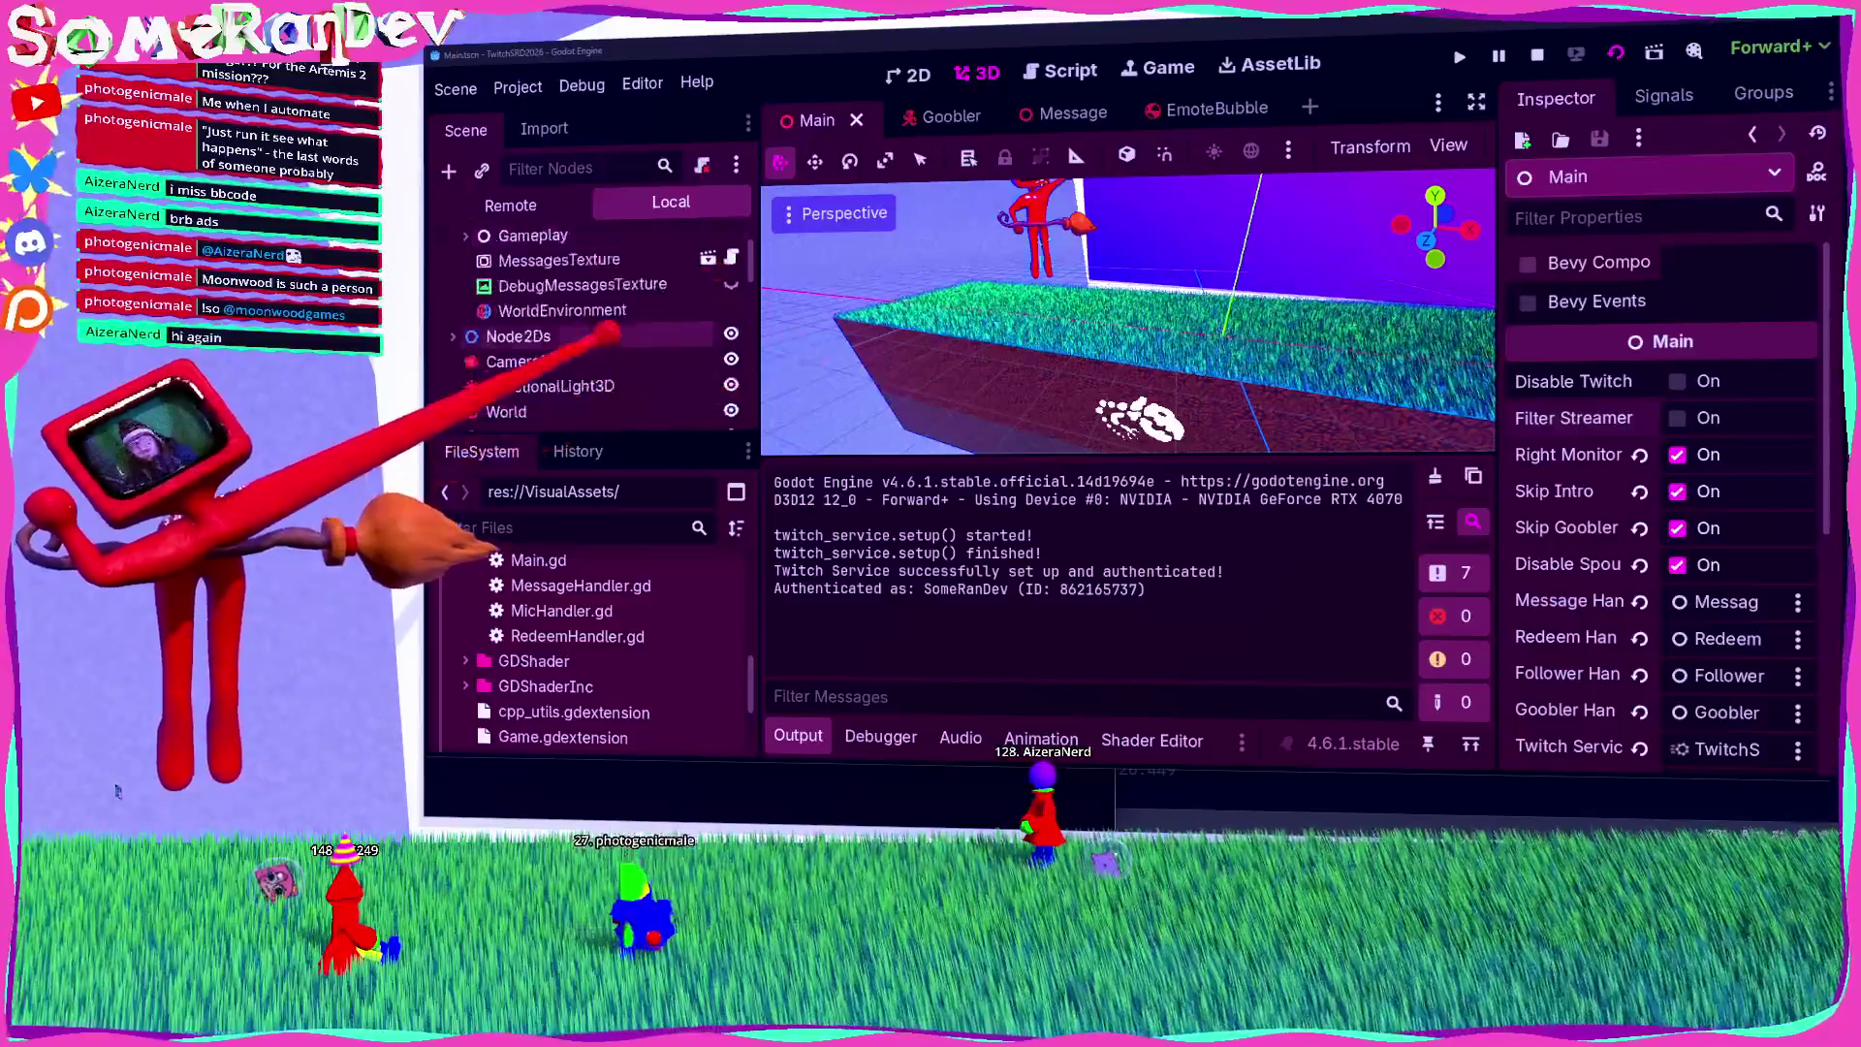
scroll(606, 332, down, 10)
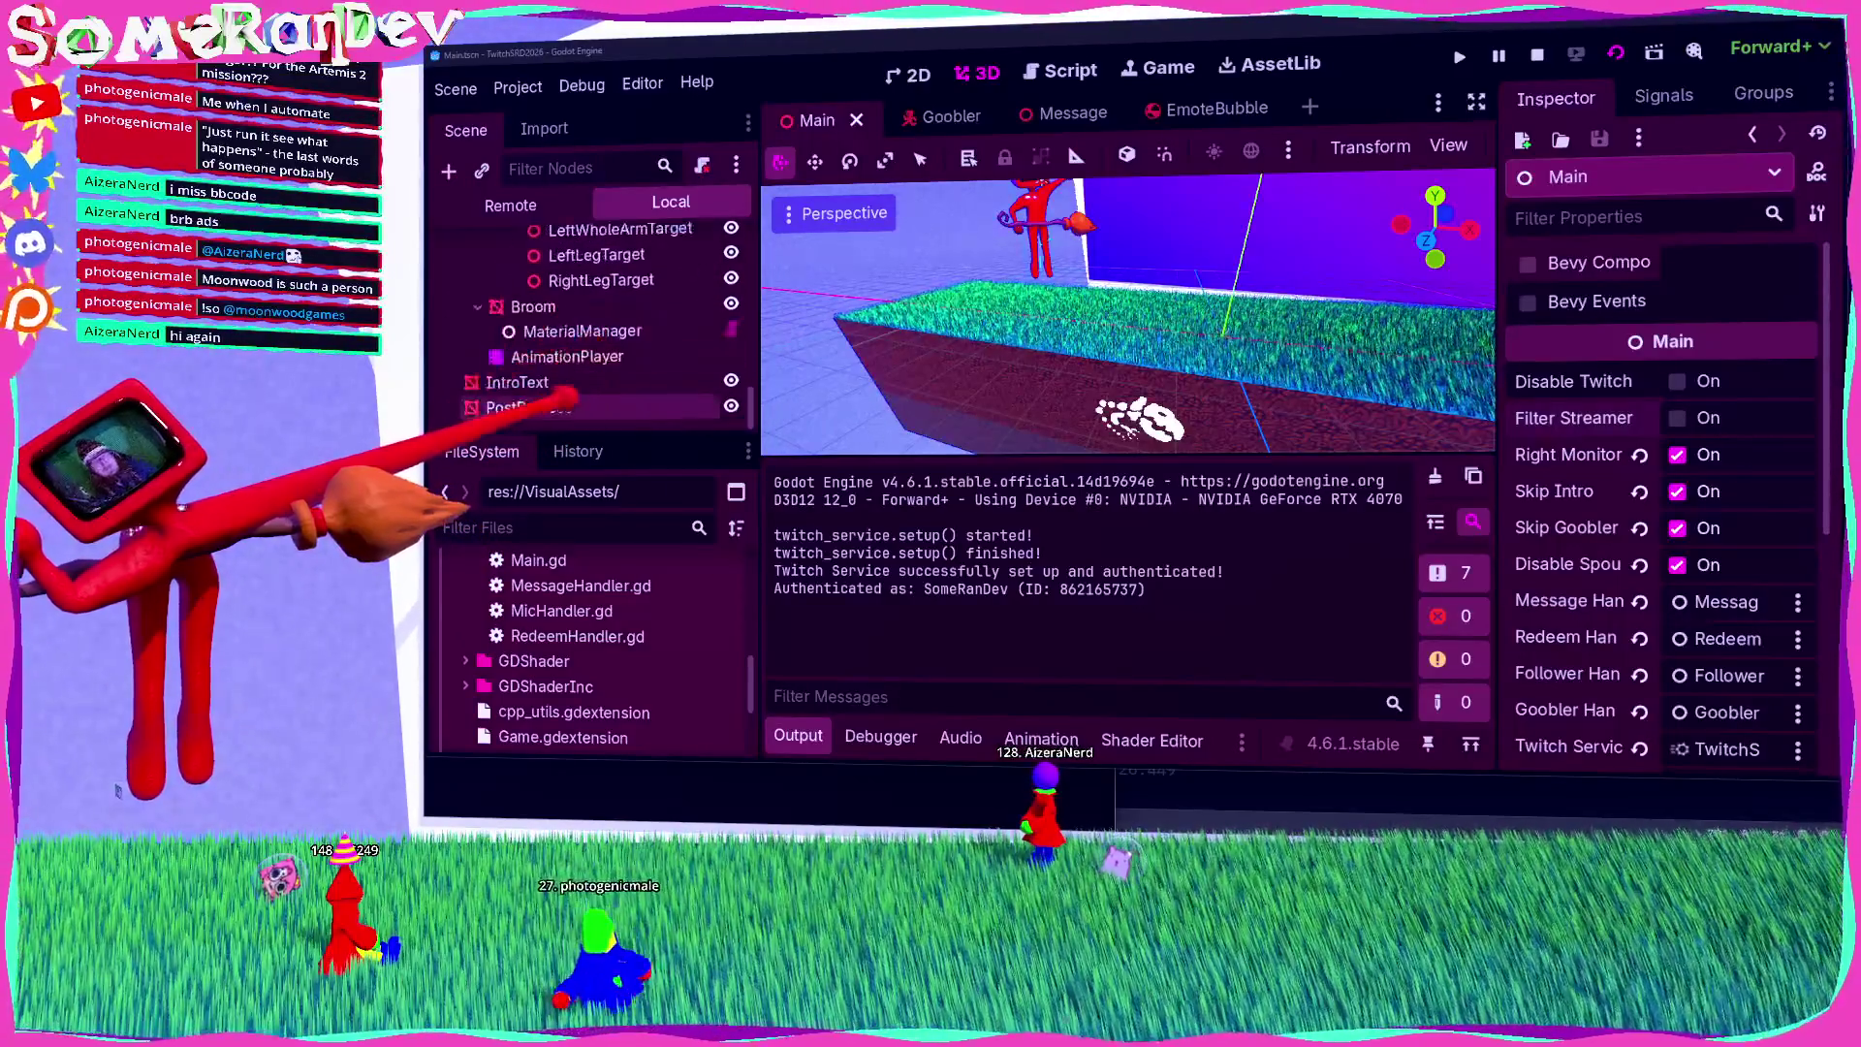
click(572, 406)
Step: Review PostProcess's opaque black Outline Color, then move to the Game workspace
scroll(1662, 542, down, 10)
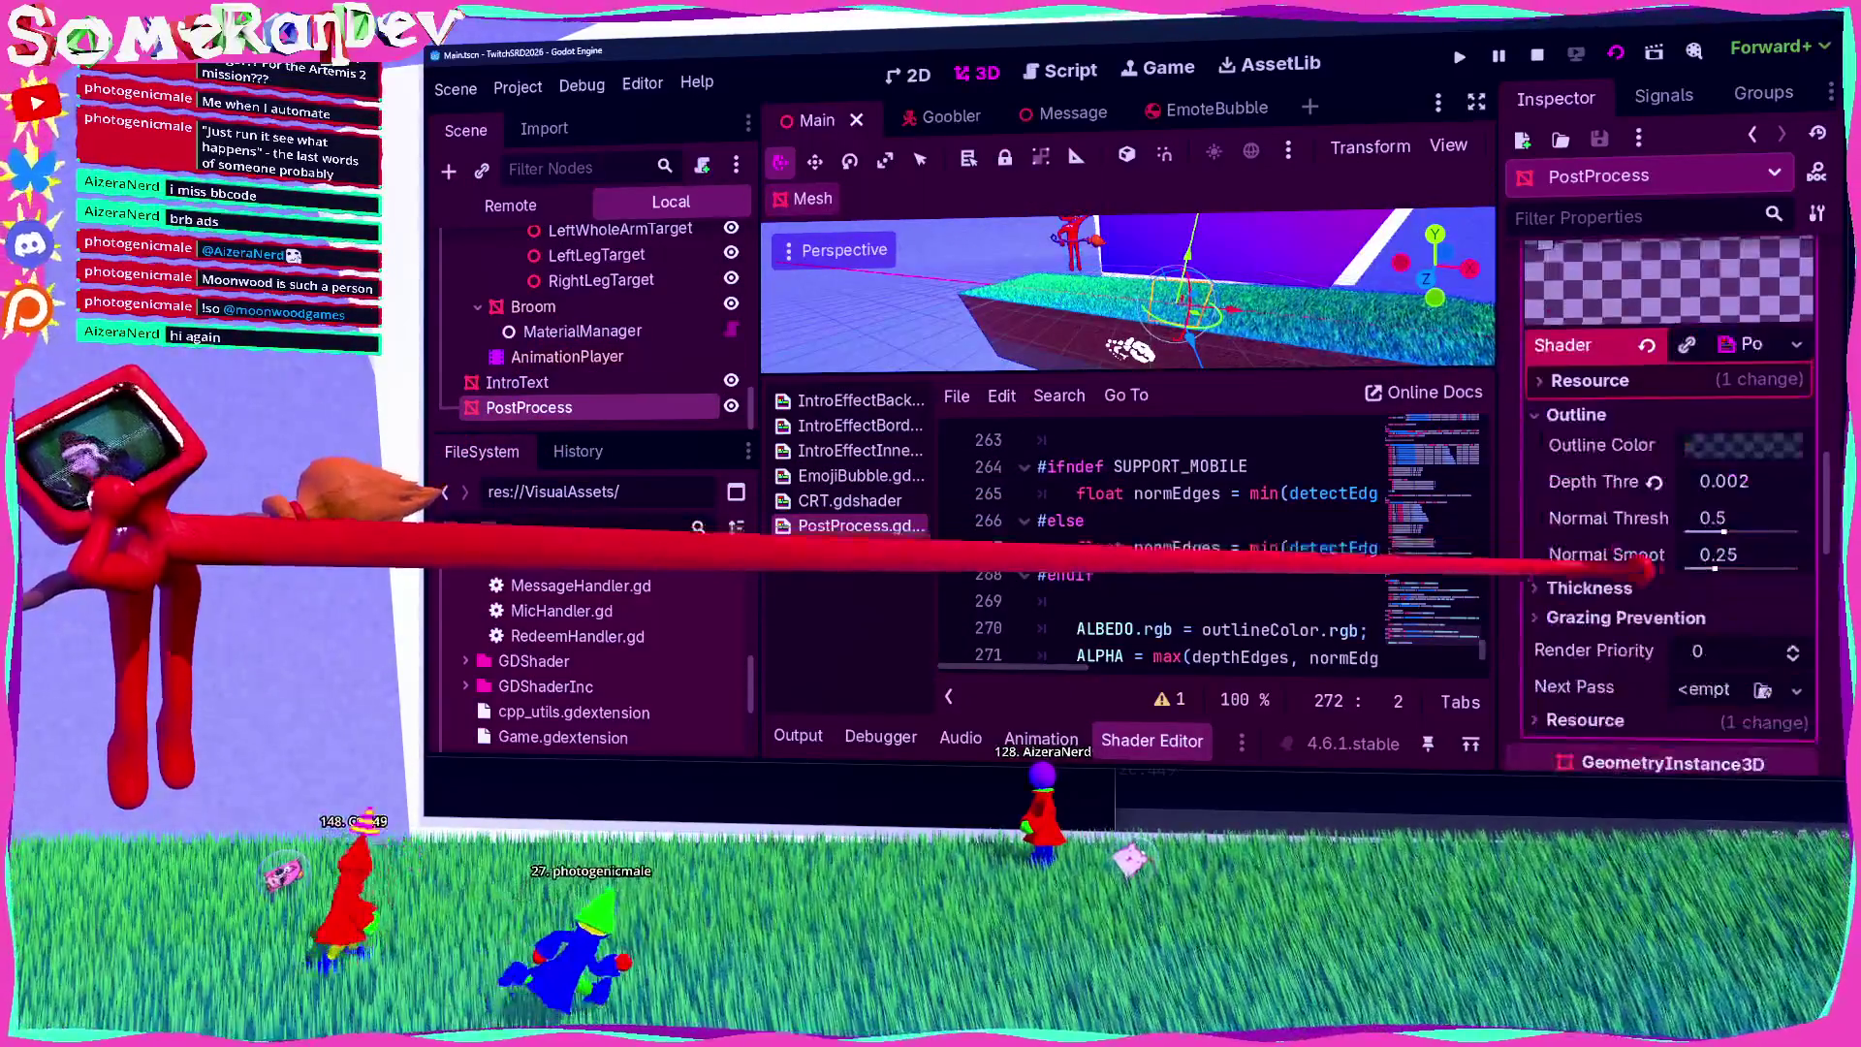
click(1730, 446)
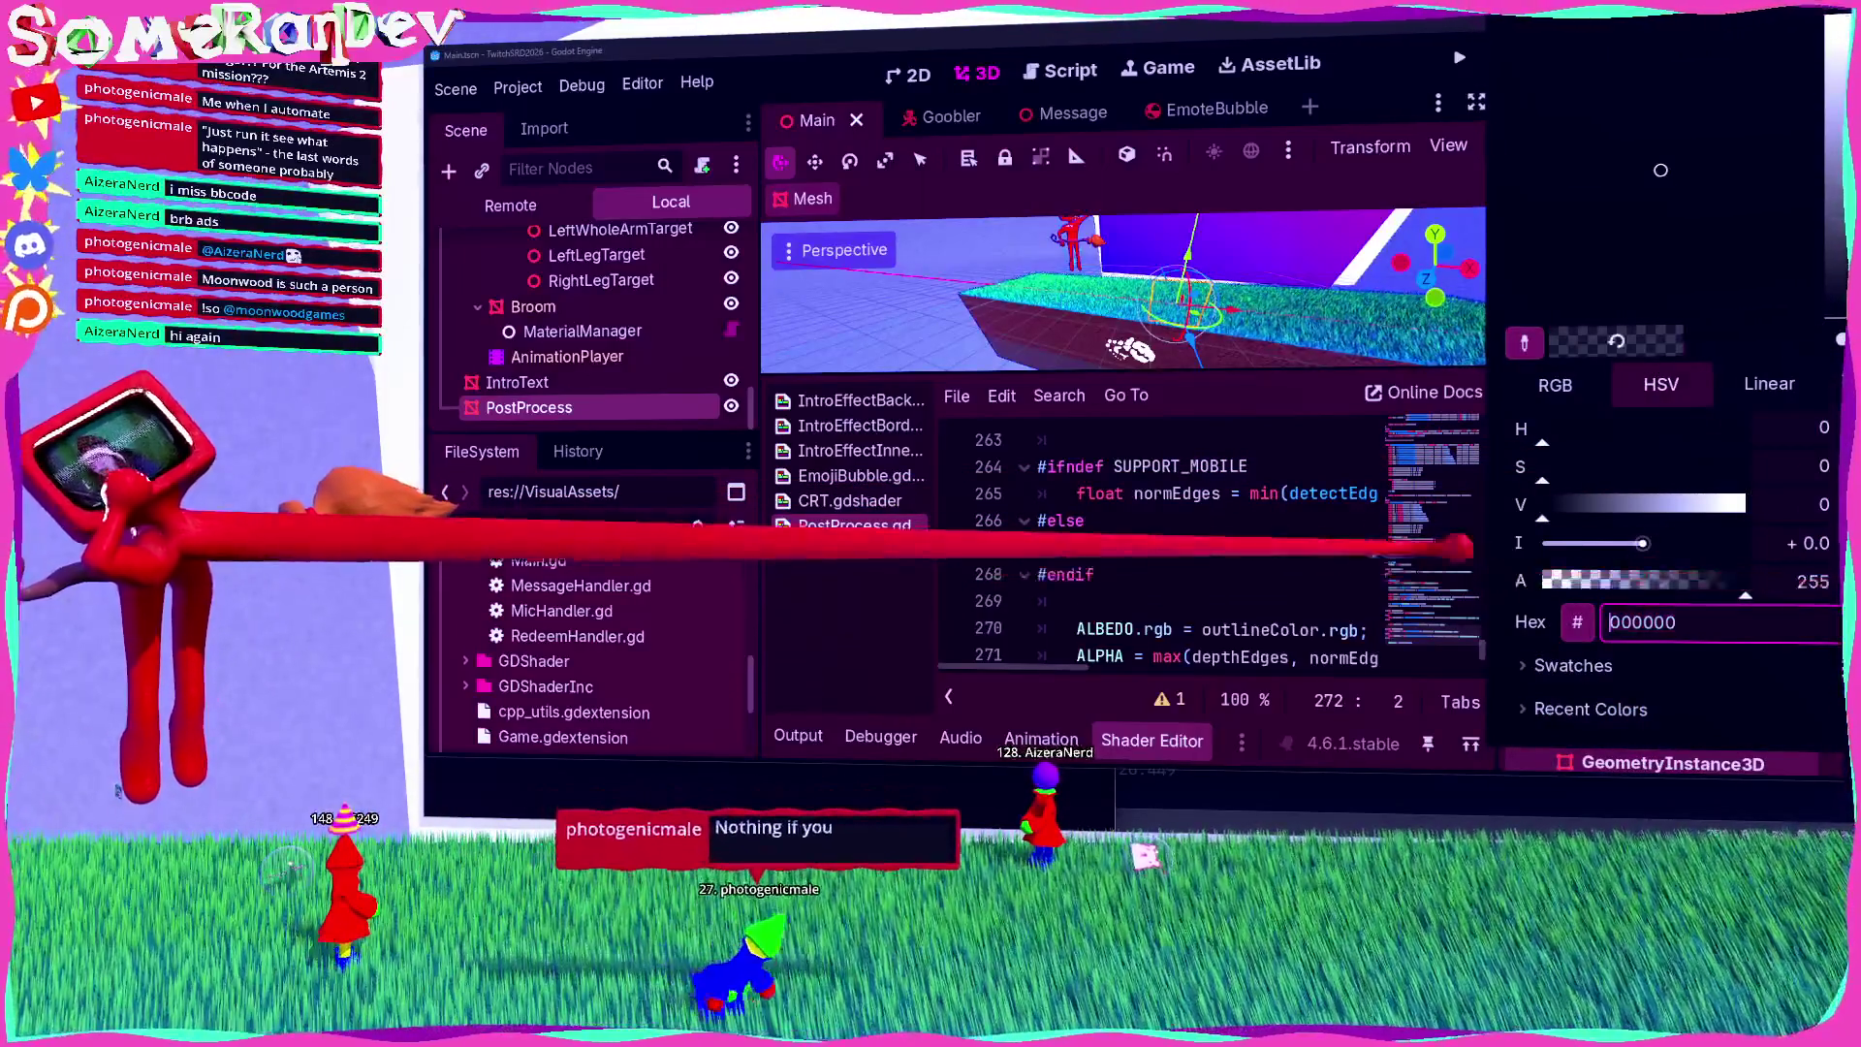
key(Escape)
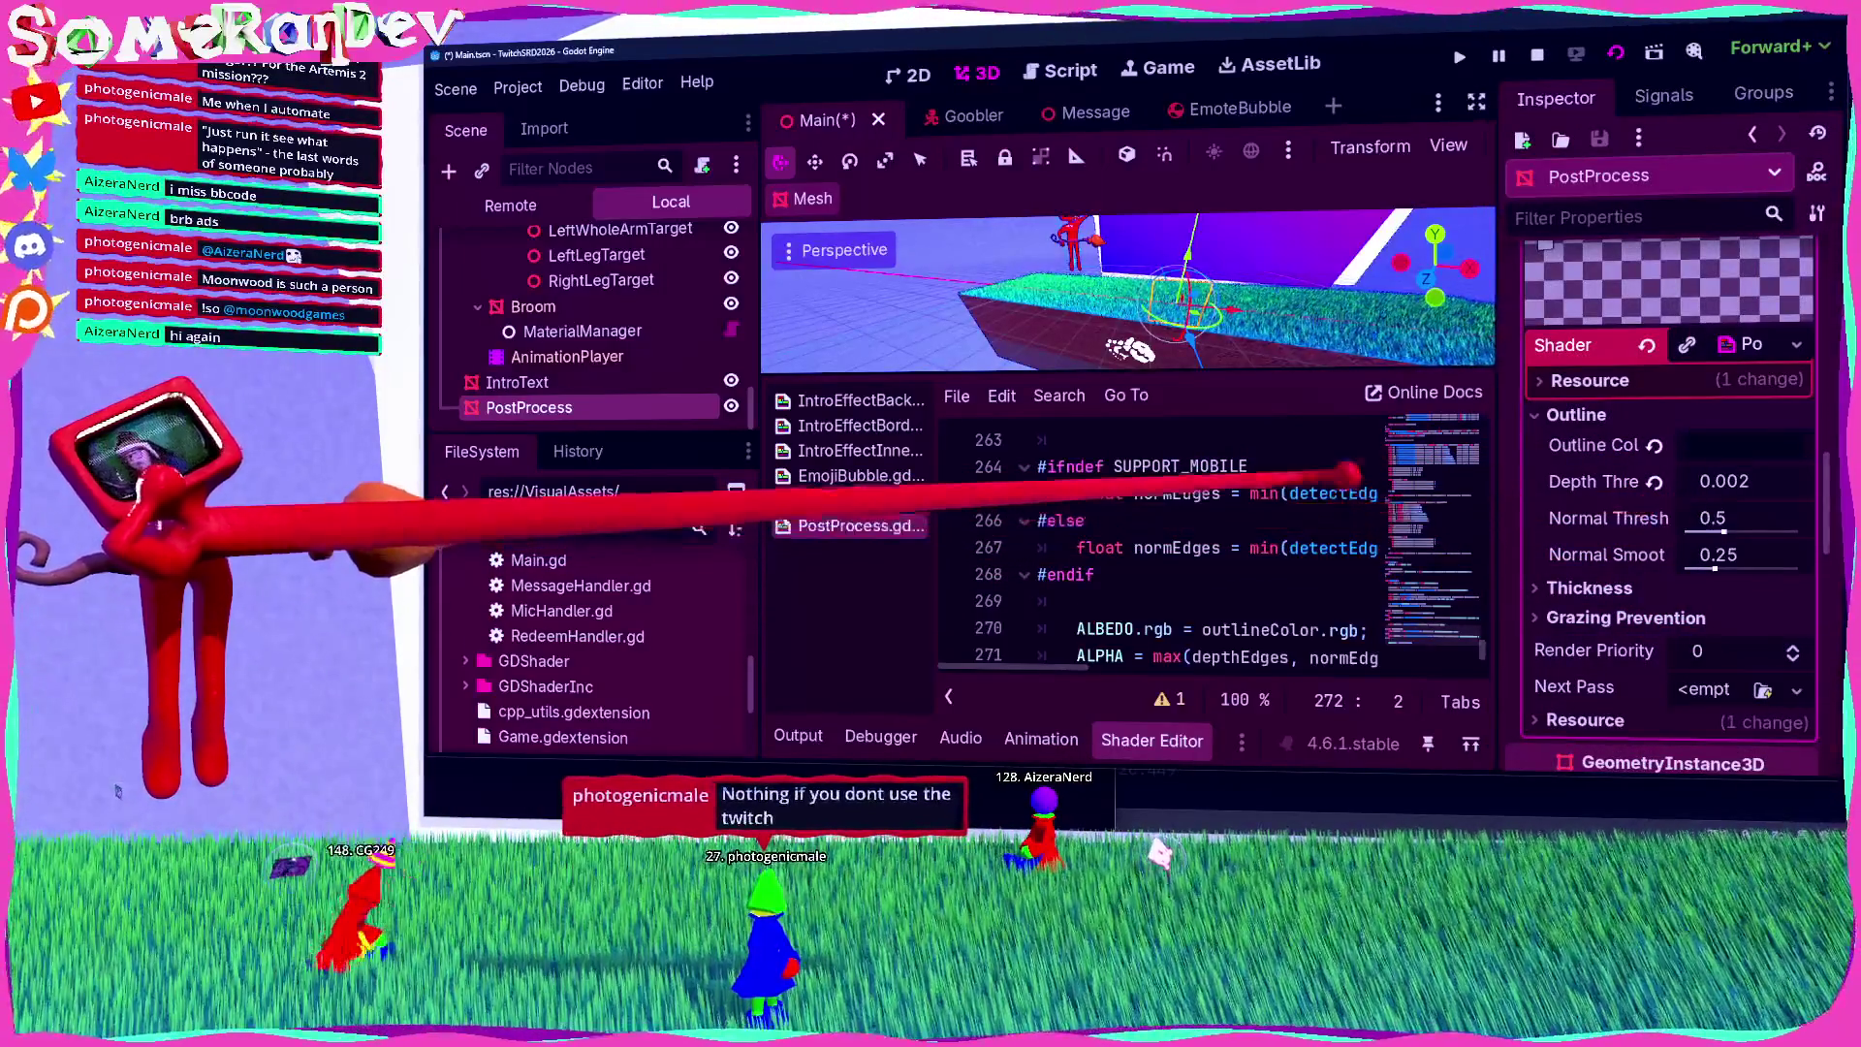
click(1158, 66)
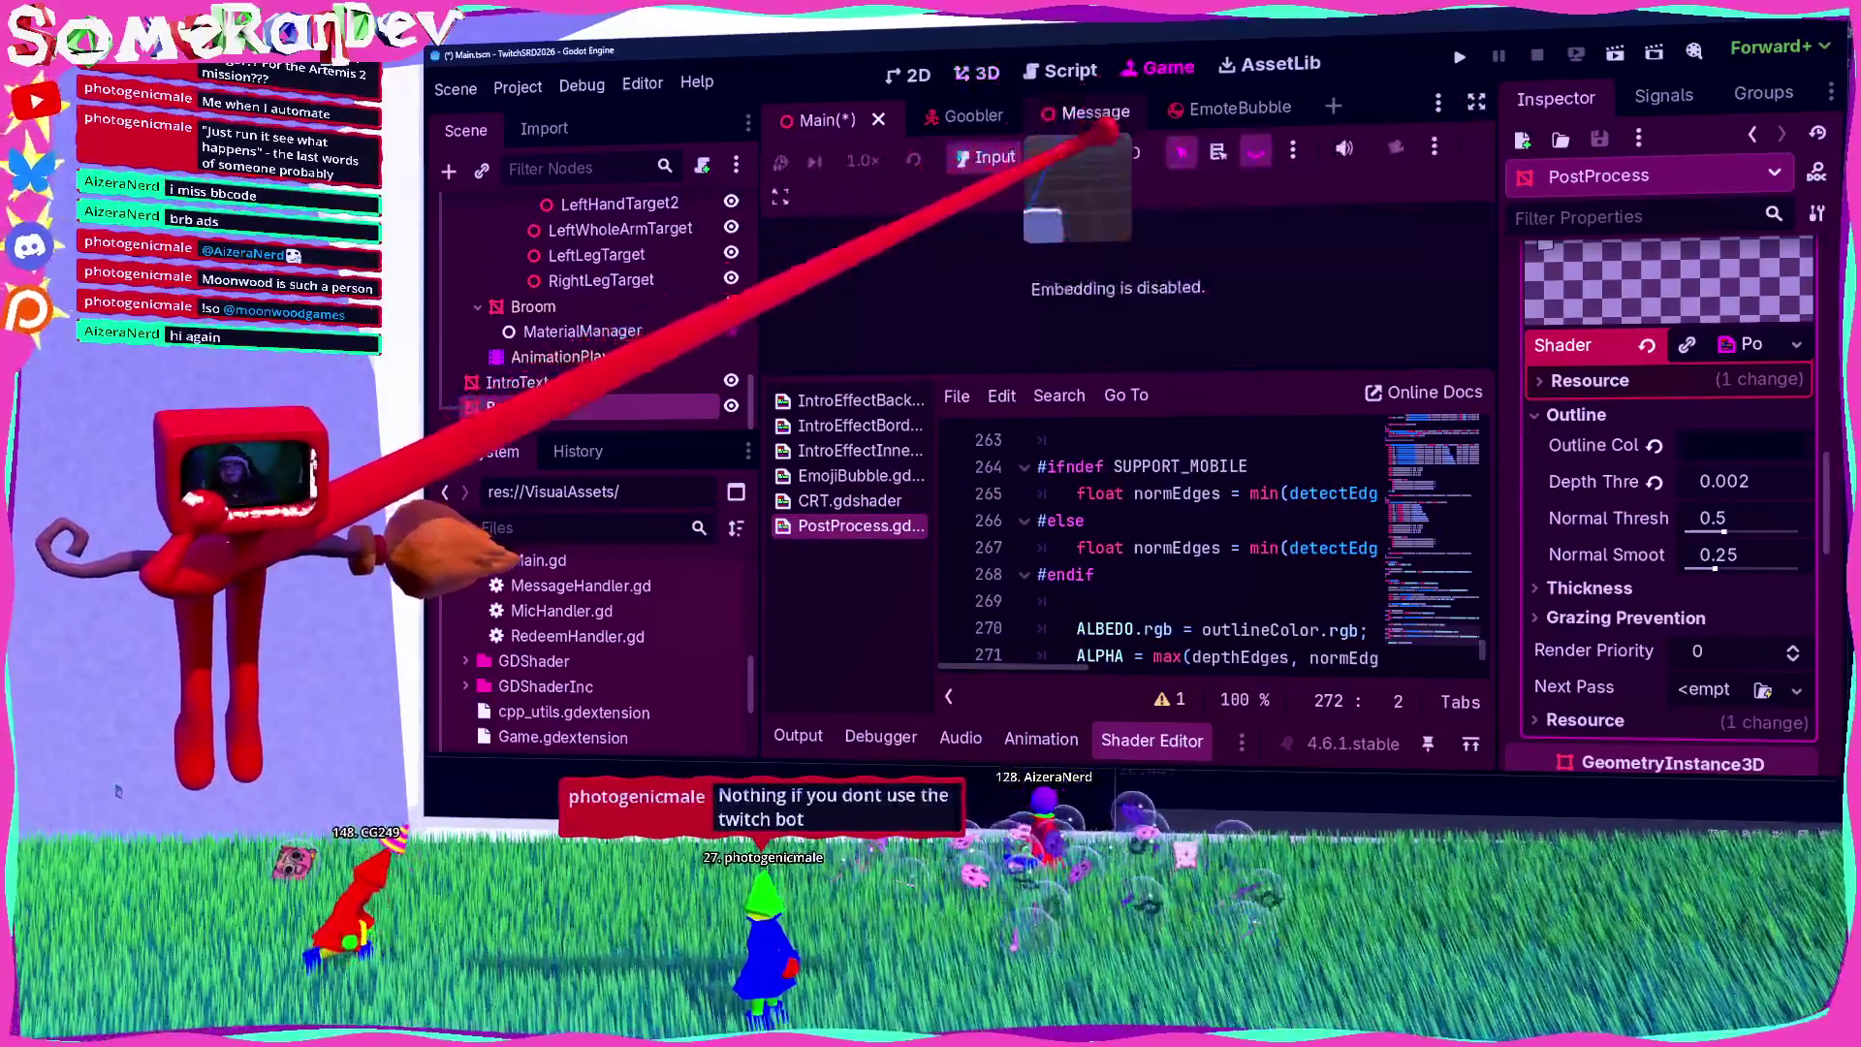
Step: Open and close the Game view's camera options
click(1293, 149)
click(1434, 149)
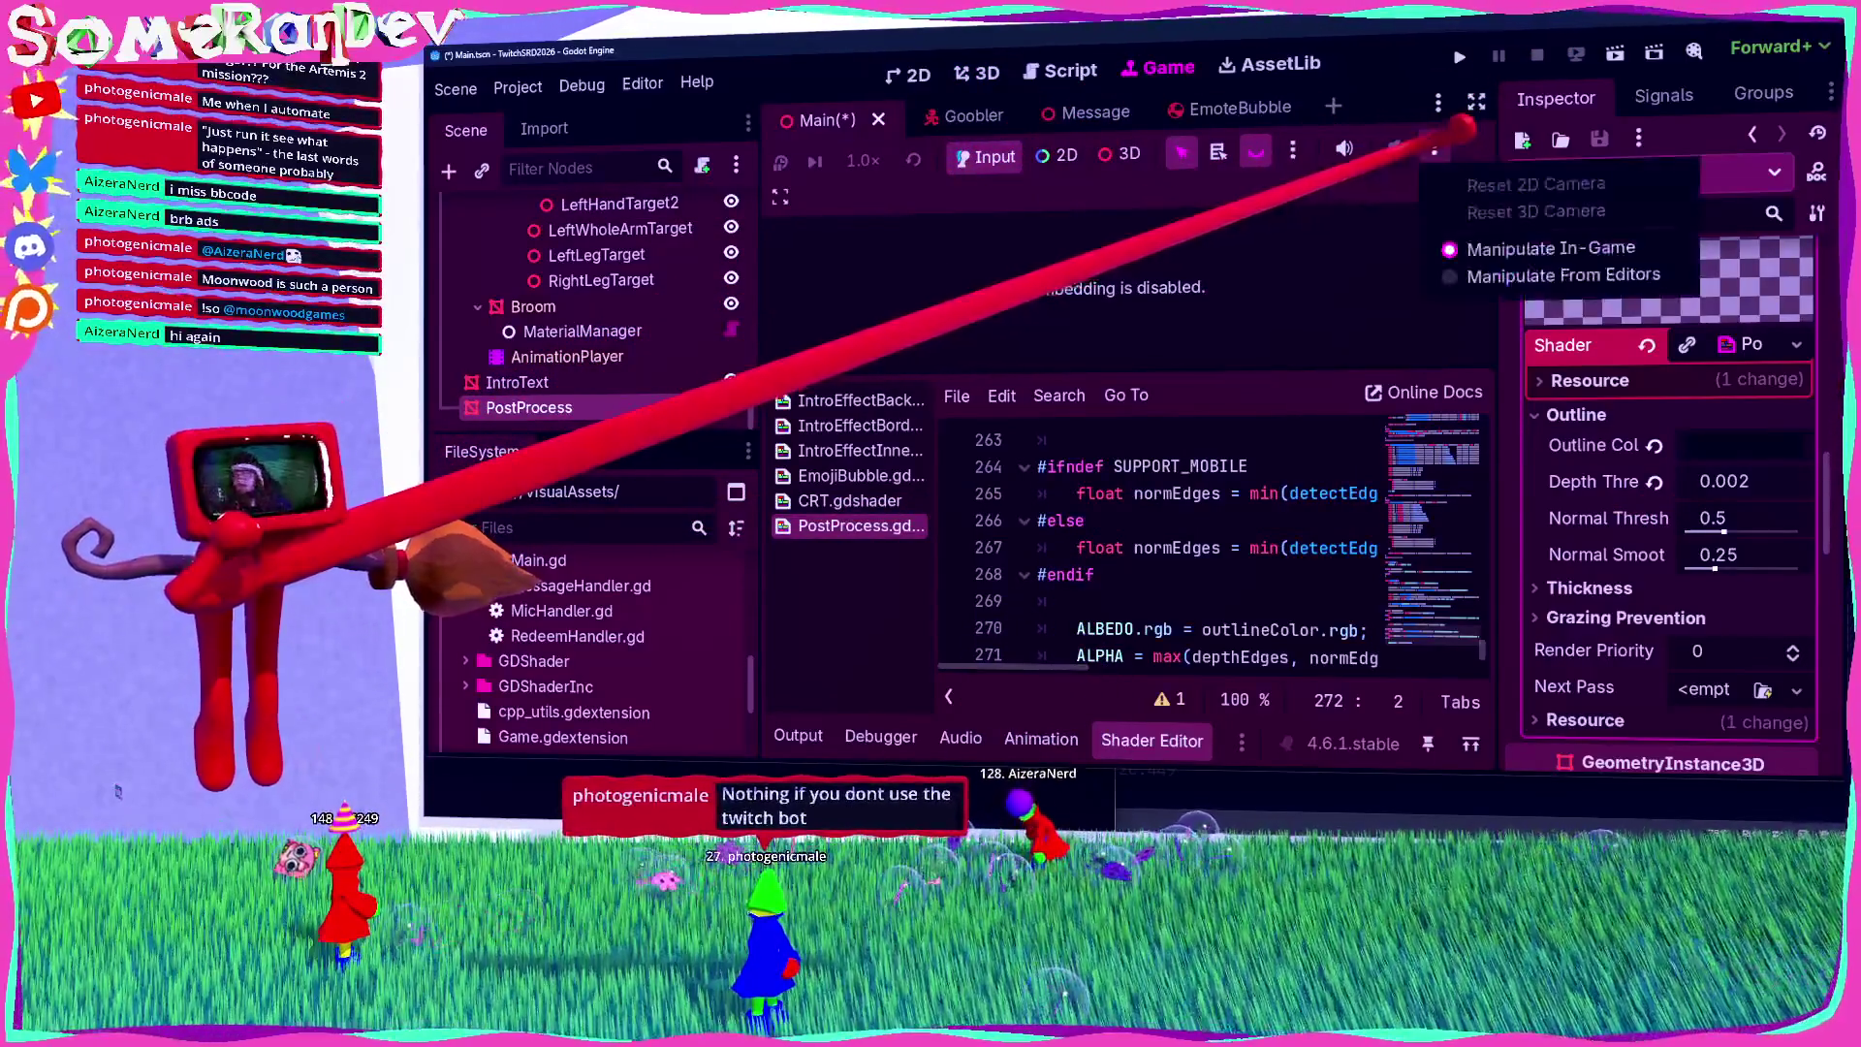
click(1119, 113)
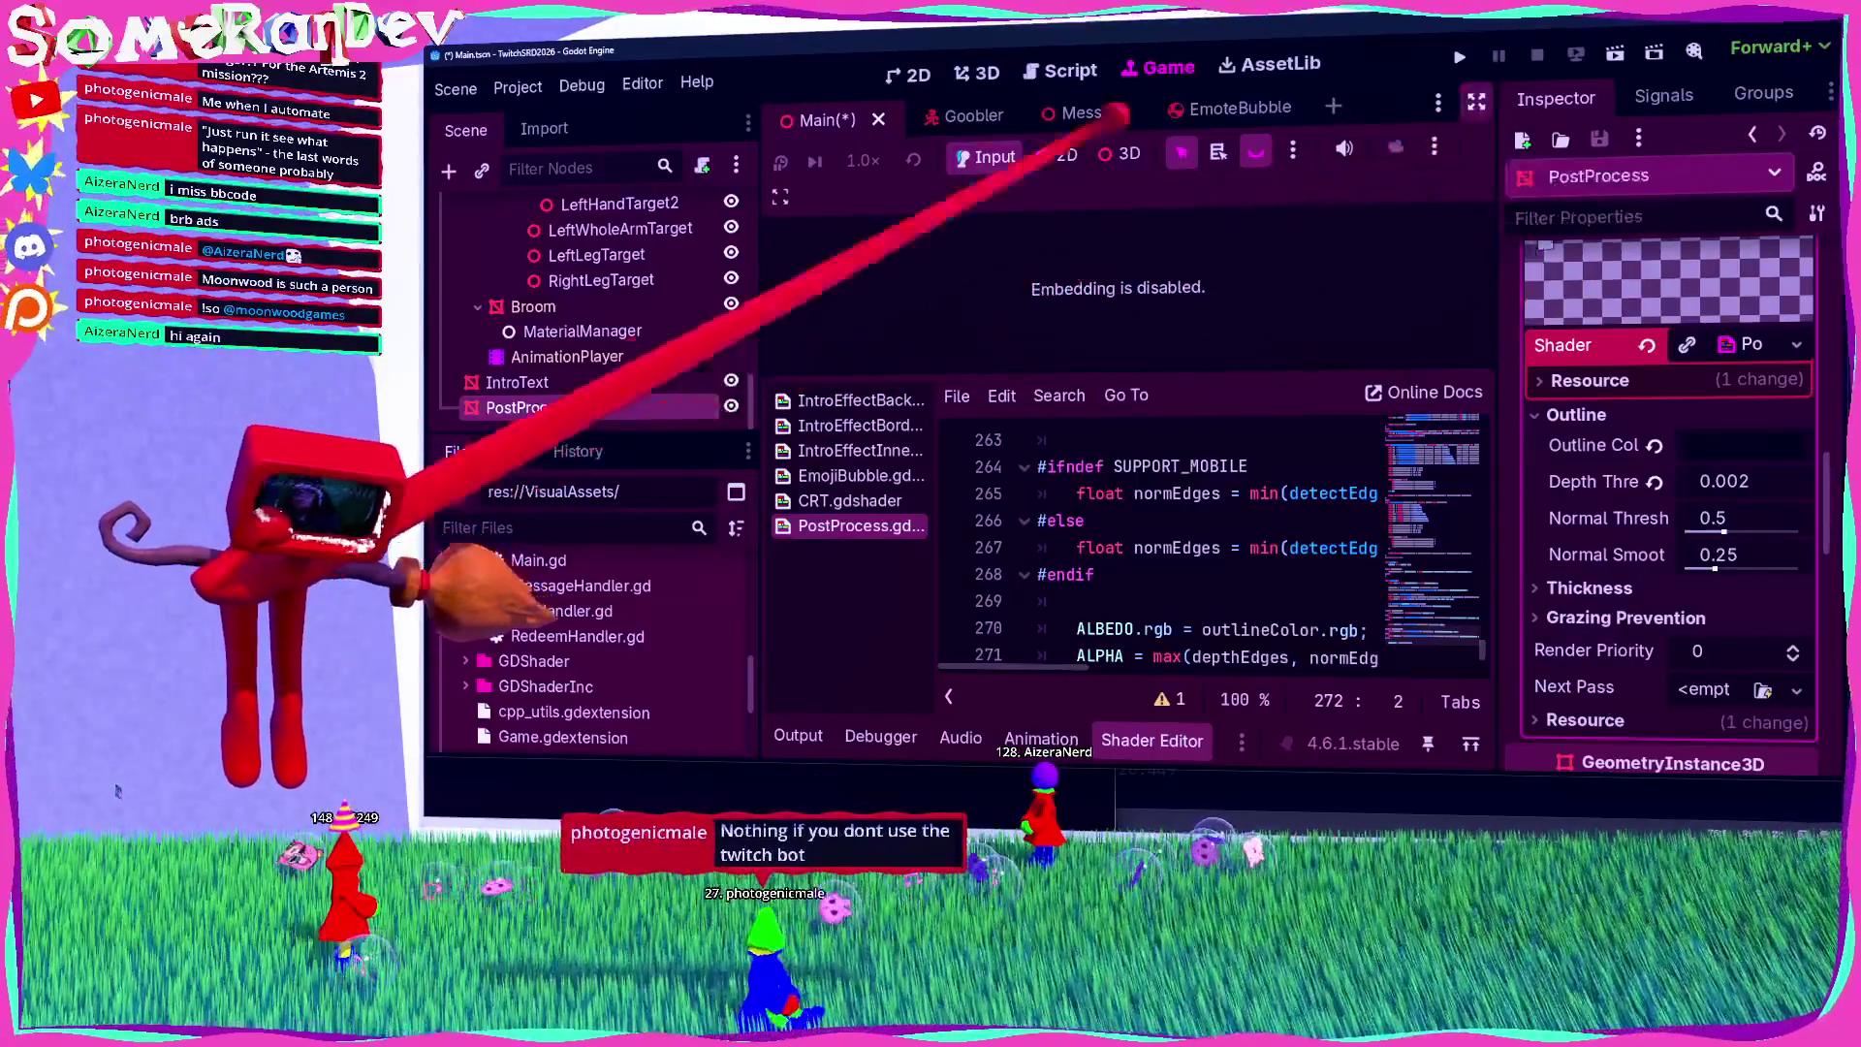
Step: Enable Embed Game on Next Play, collapse the Shader Editor, and play embedded
click(783, 160)
click(833, 231)
click(787, 163)
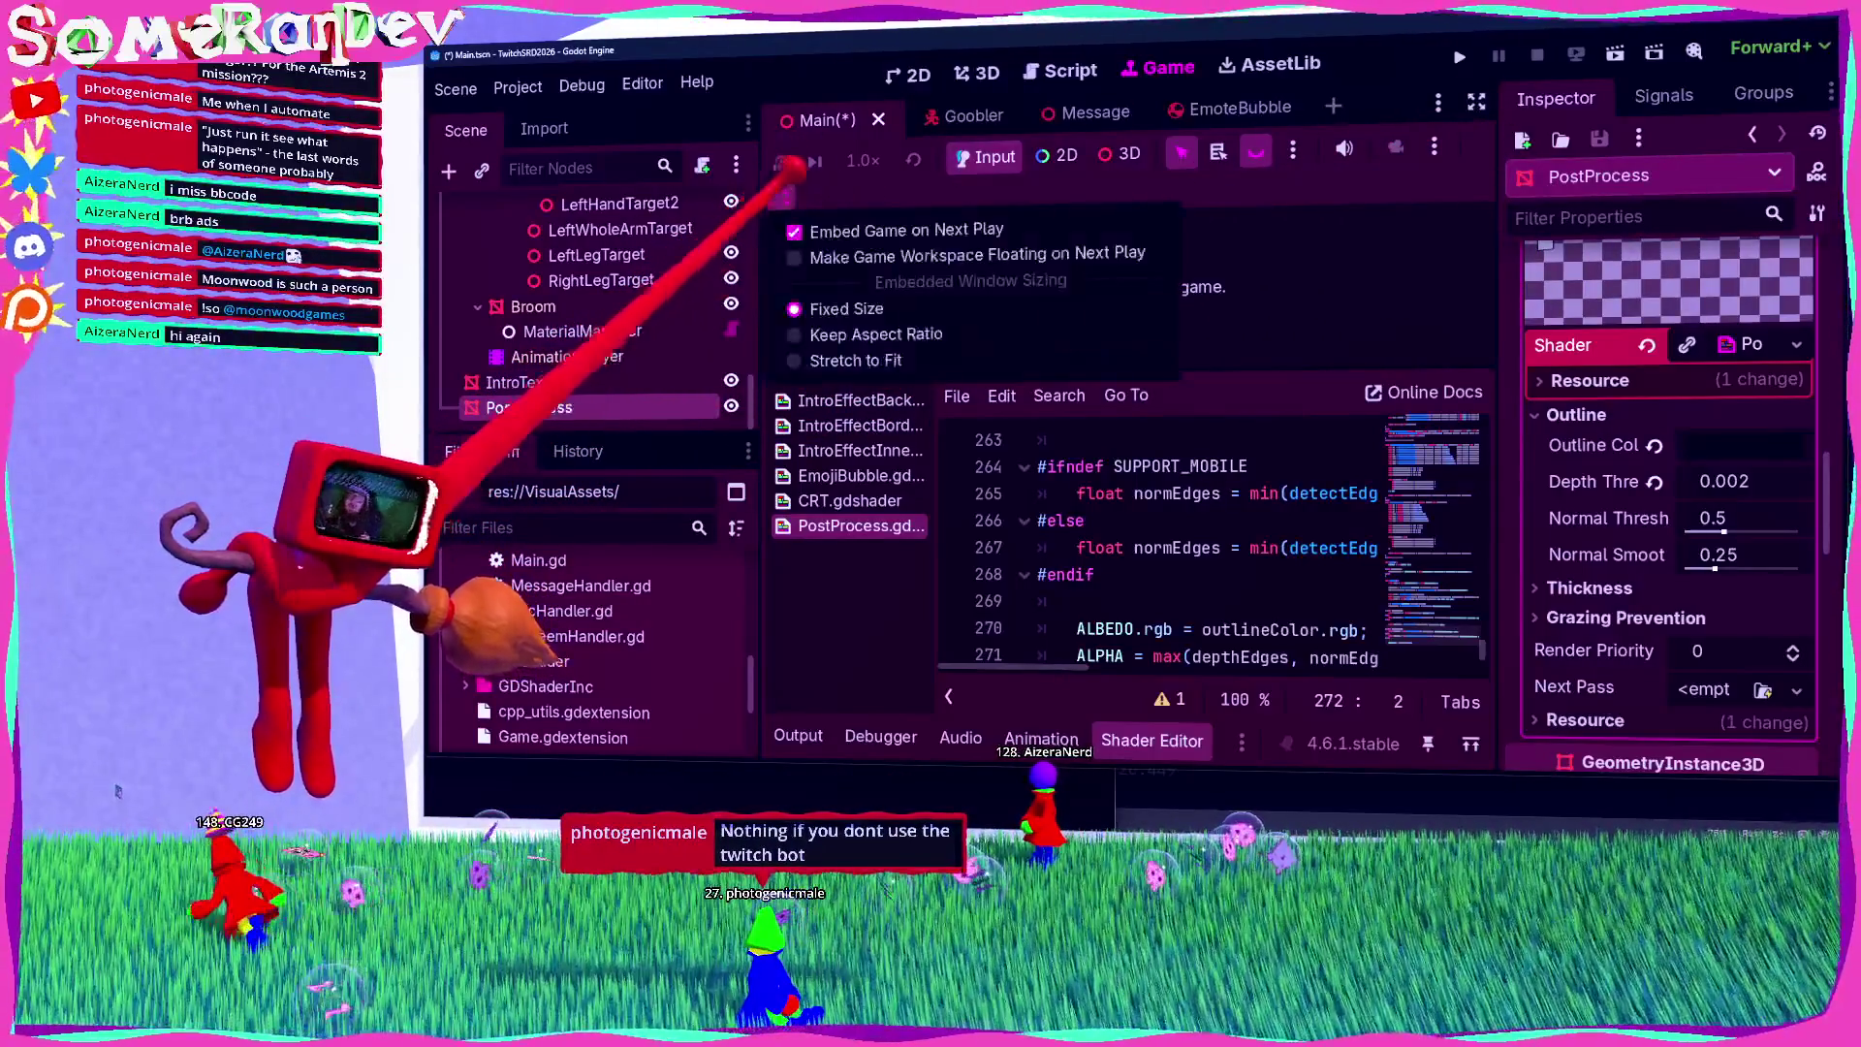
click(1163, 374)
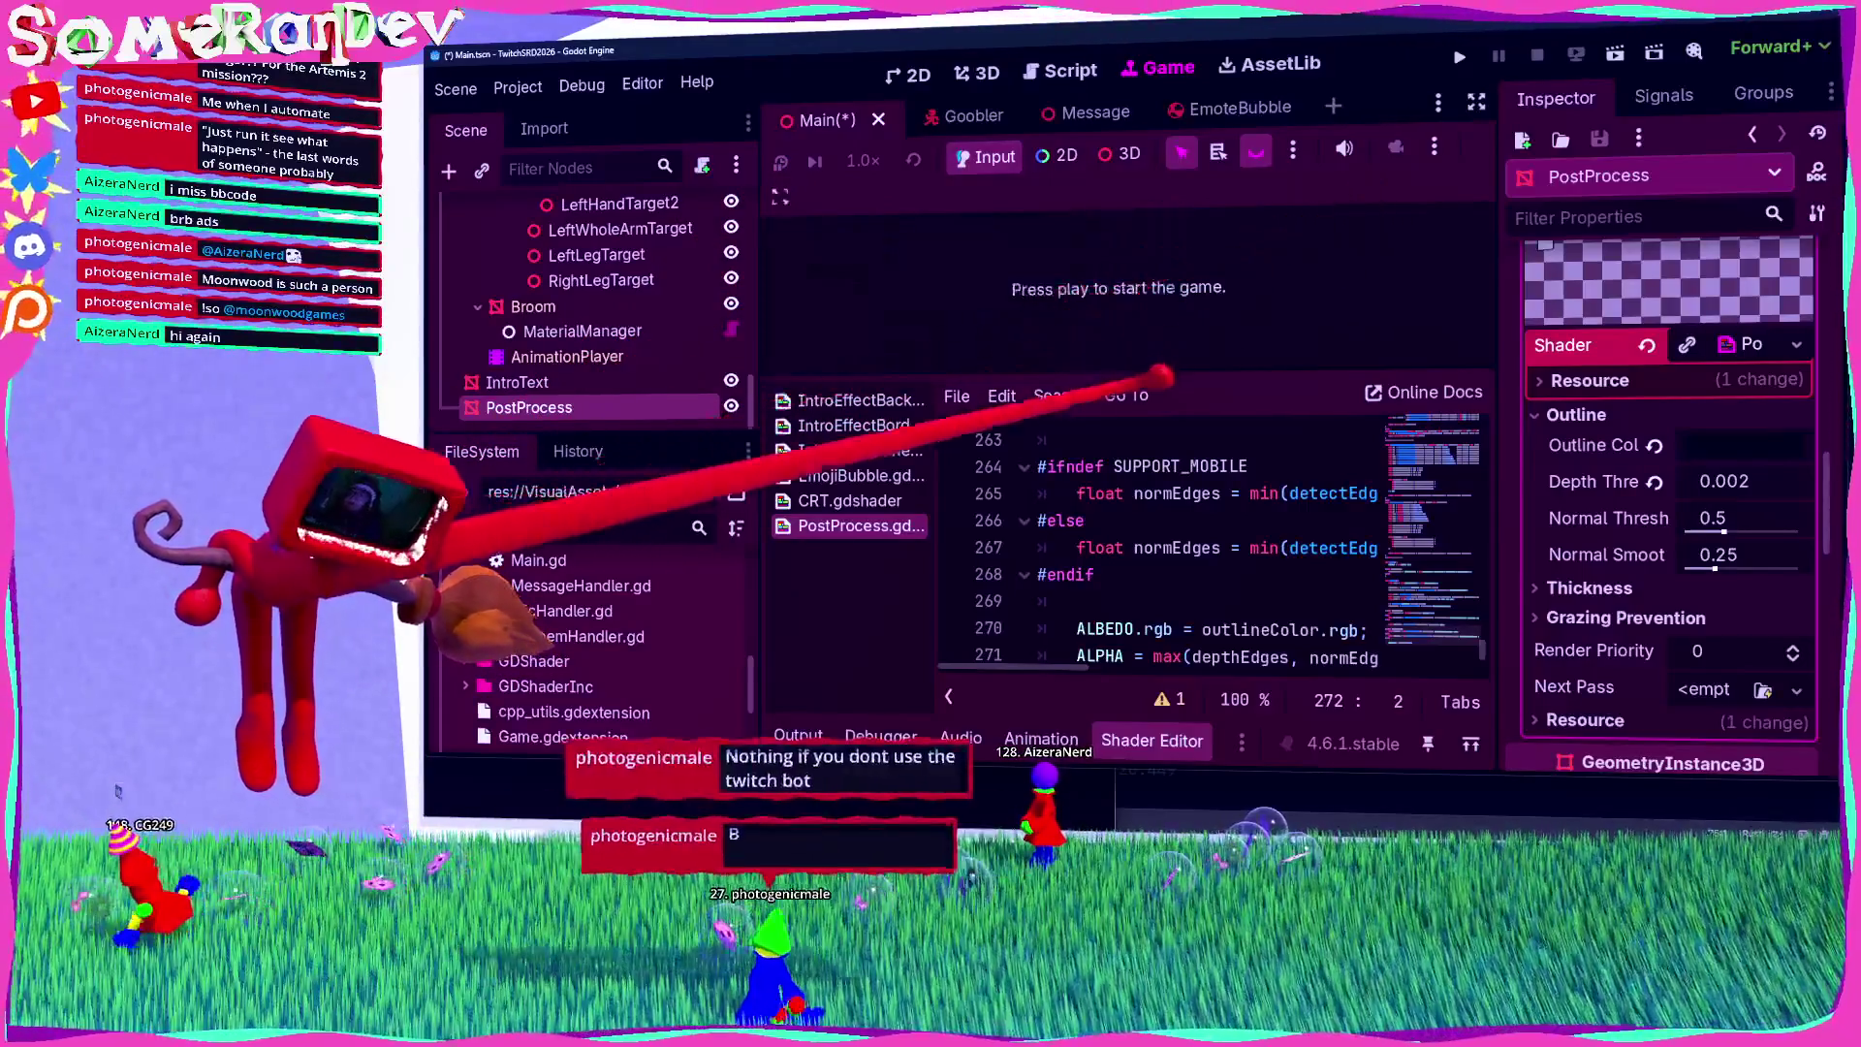
click(1151, 740)
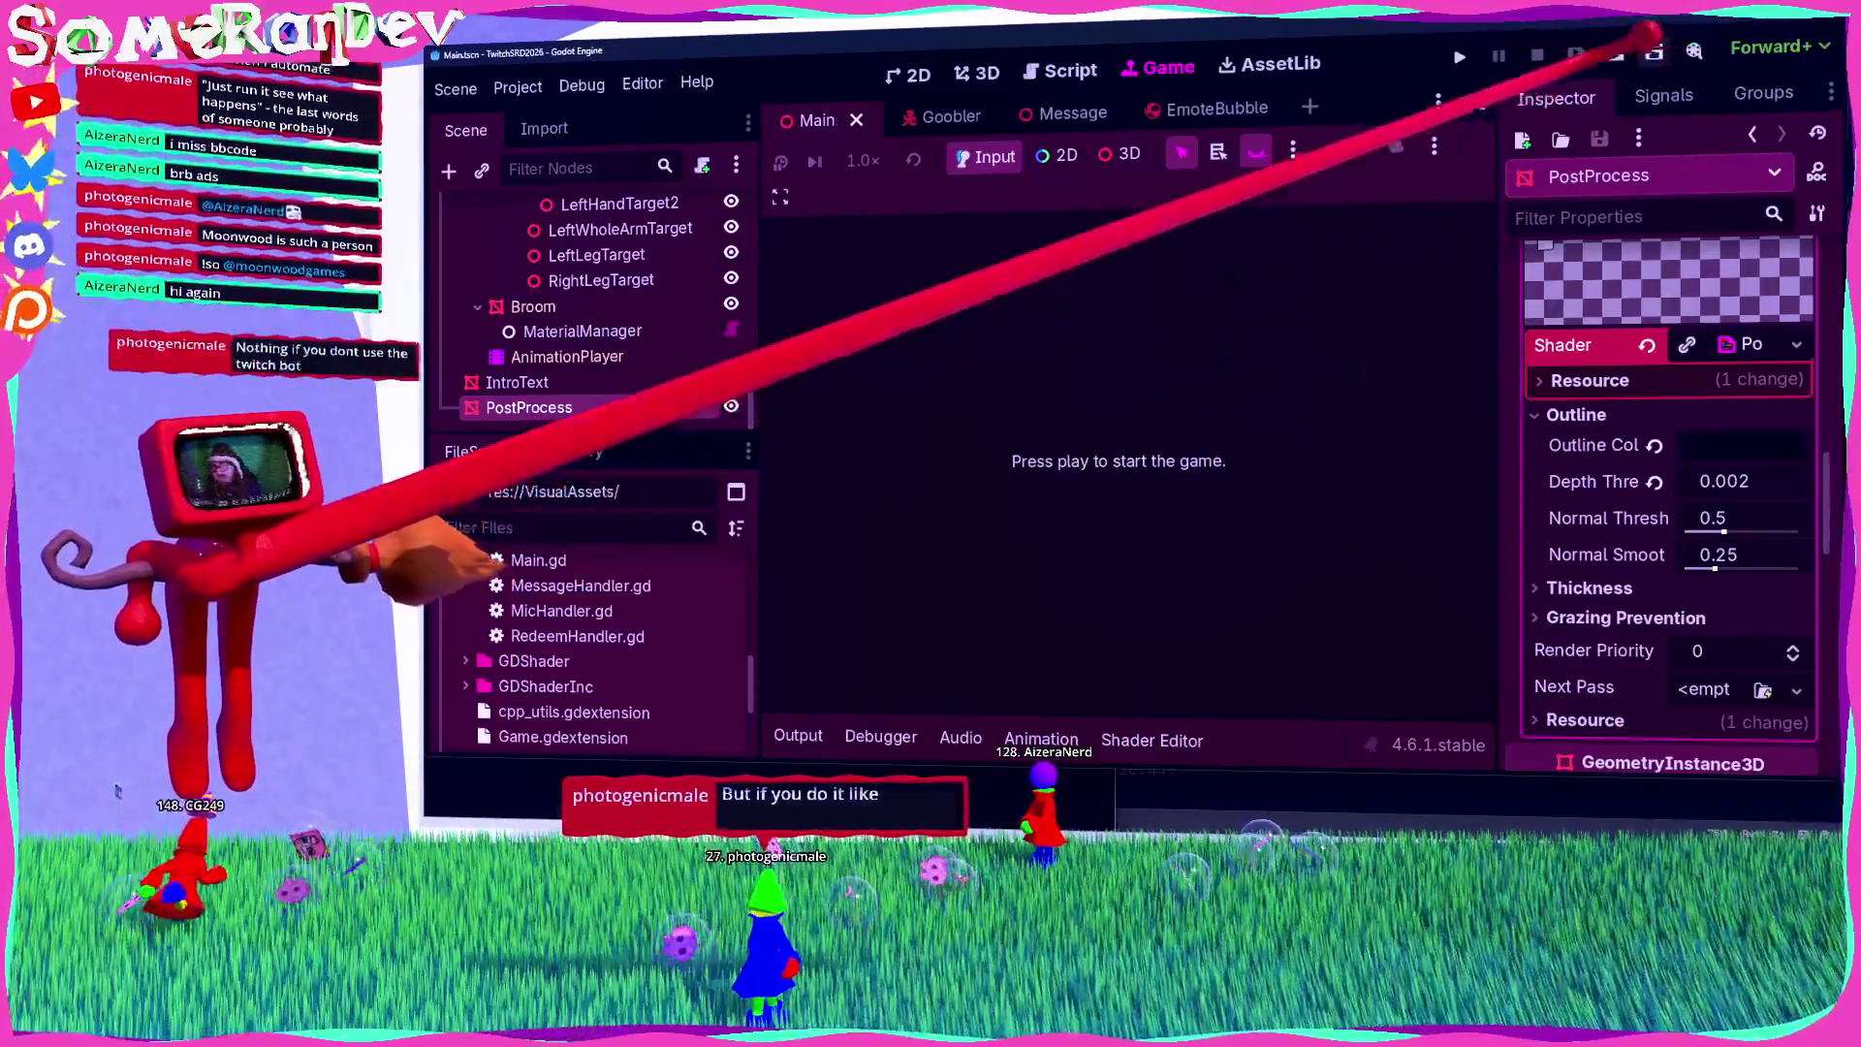
click(1458, 56)
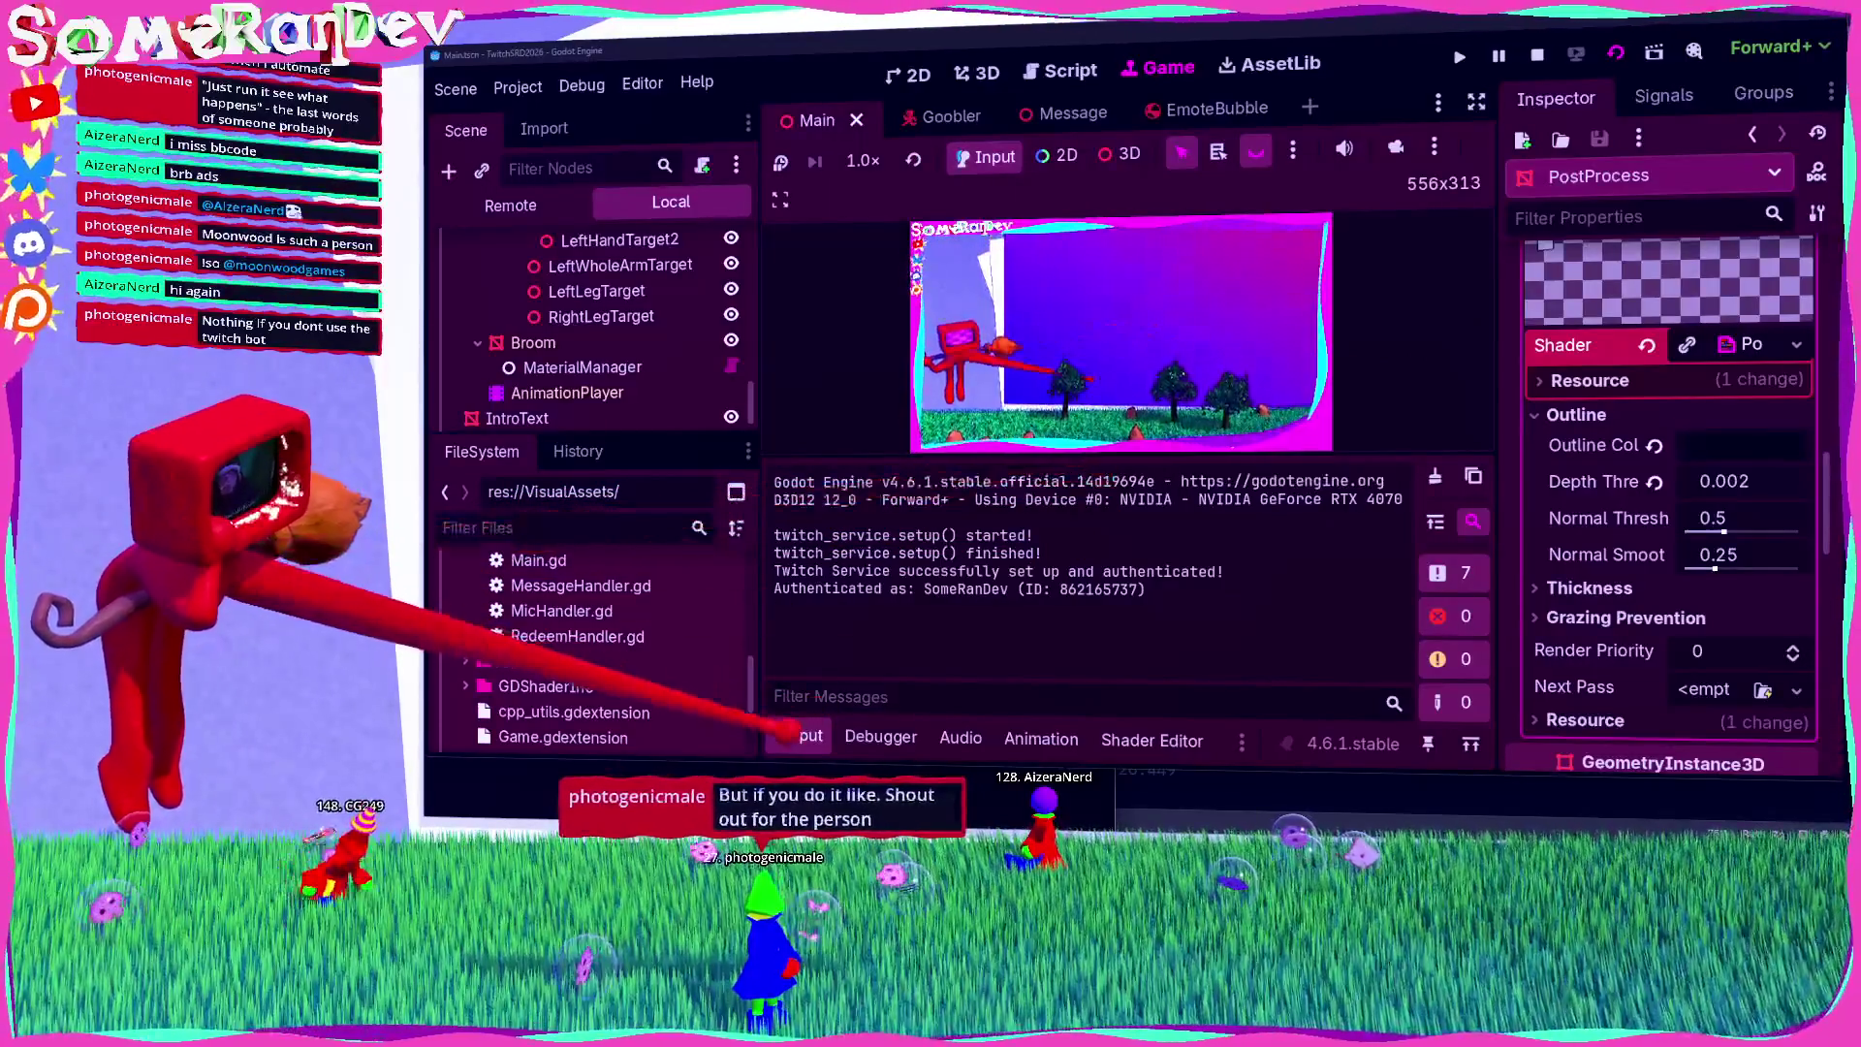
Step: Collapse the Output panel, raise Normal Threshold to 0.982, and settle Max Thickness at 1.3
click(790, 737)
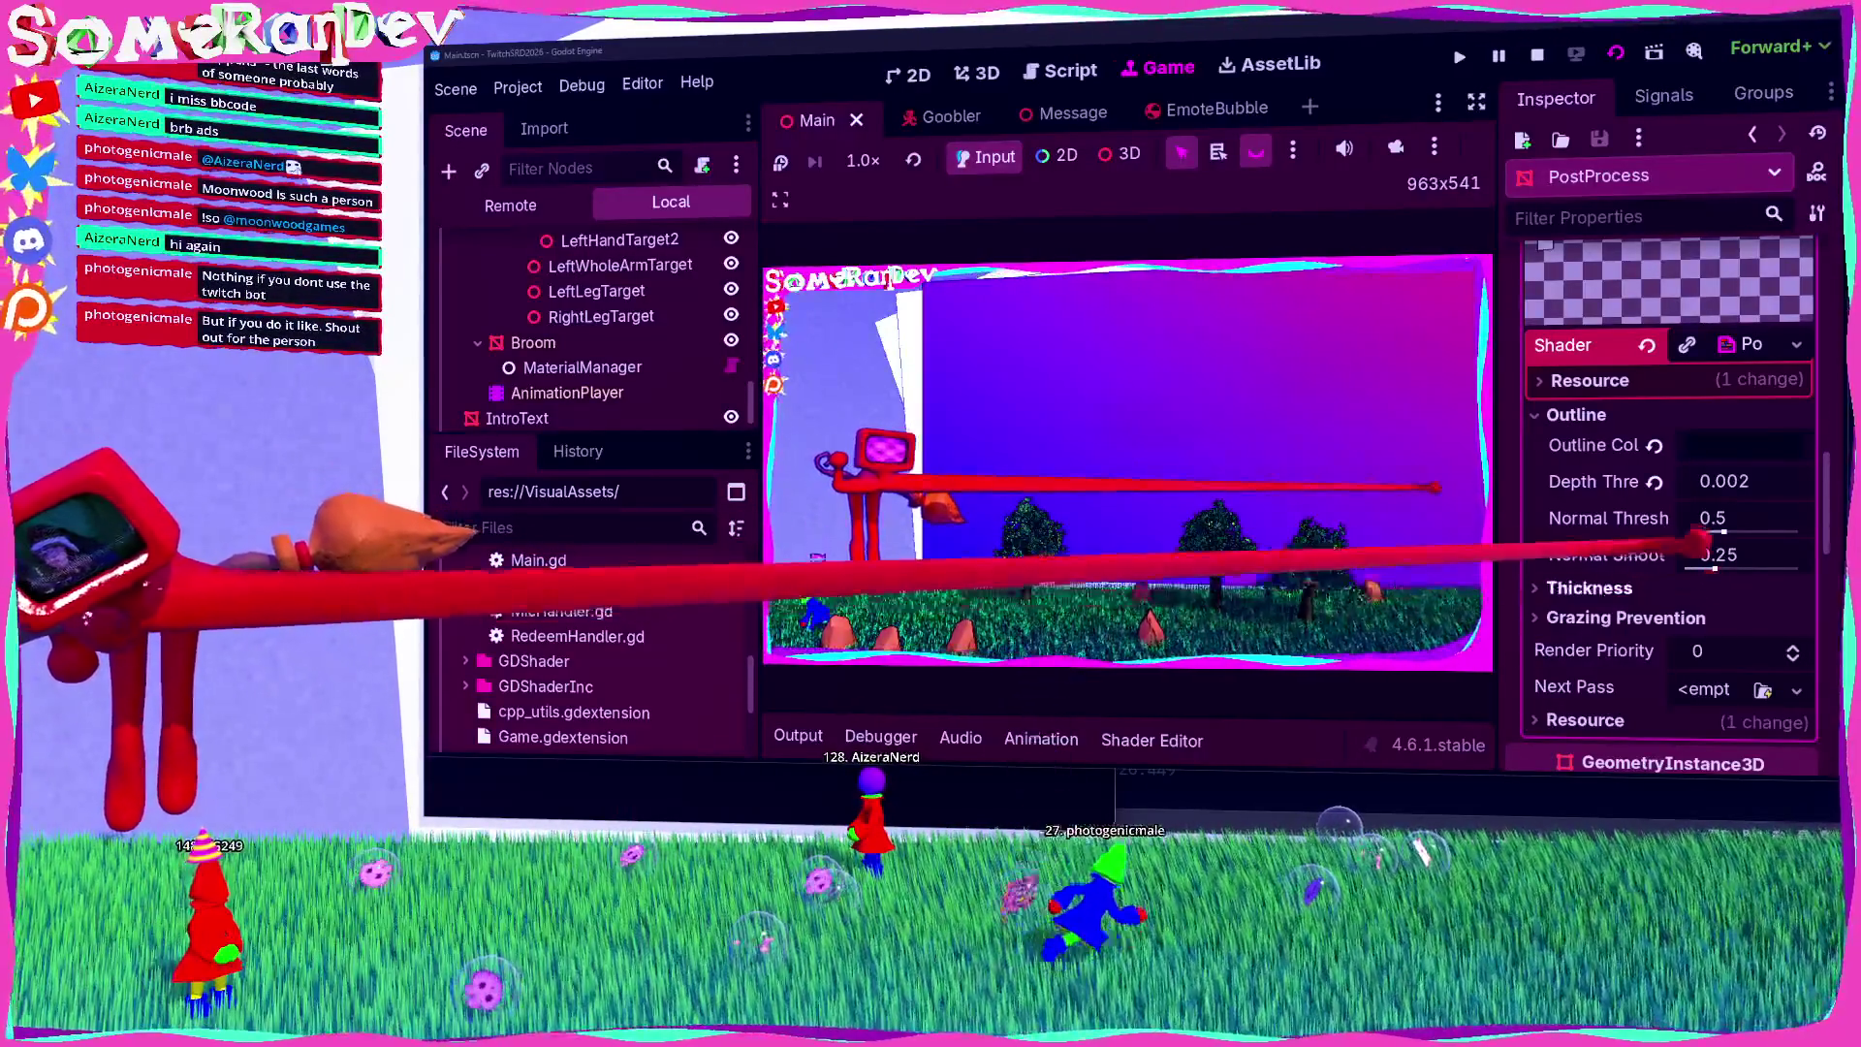
mouse_move(1735, 521)
mouse_down()
mouse_move(1703, 519)
mouse_move(1808, 540)
mouse_up()
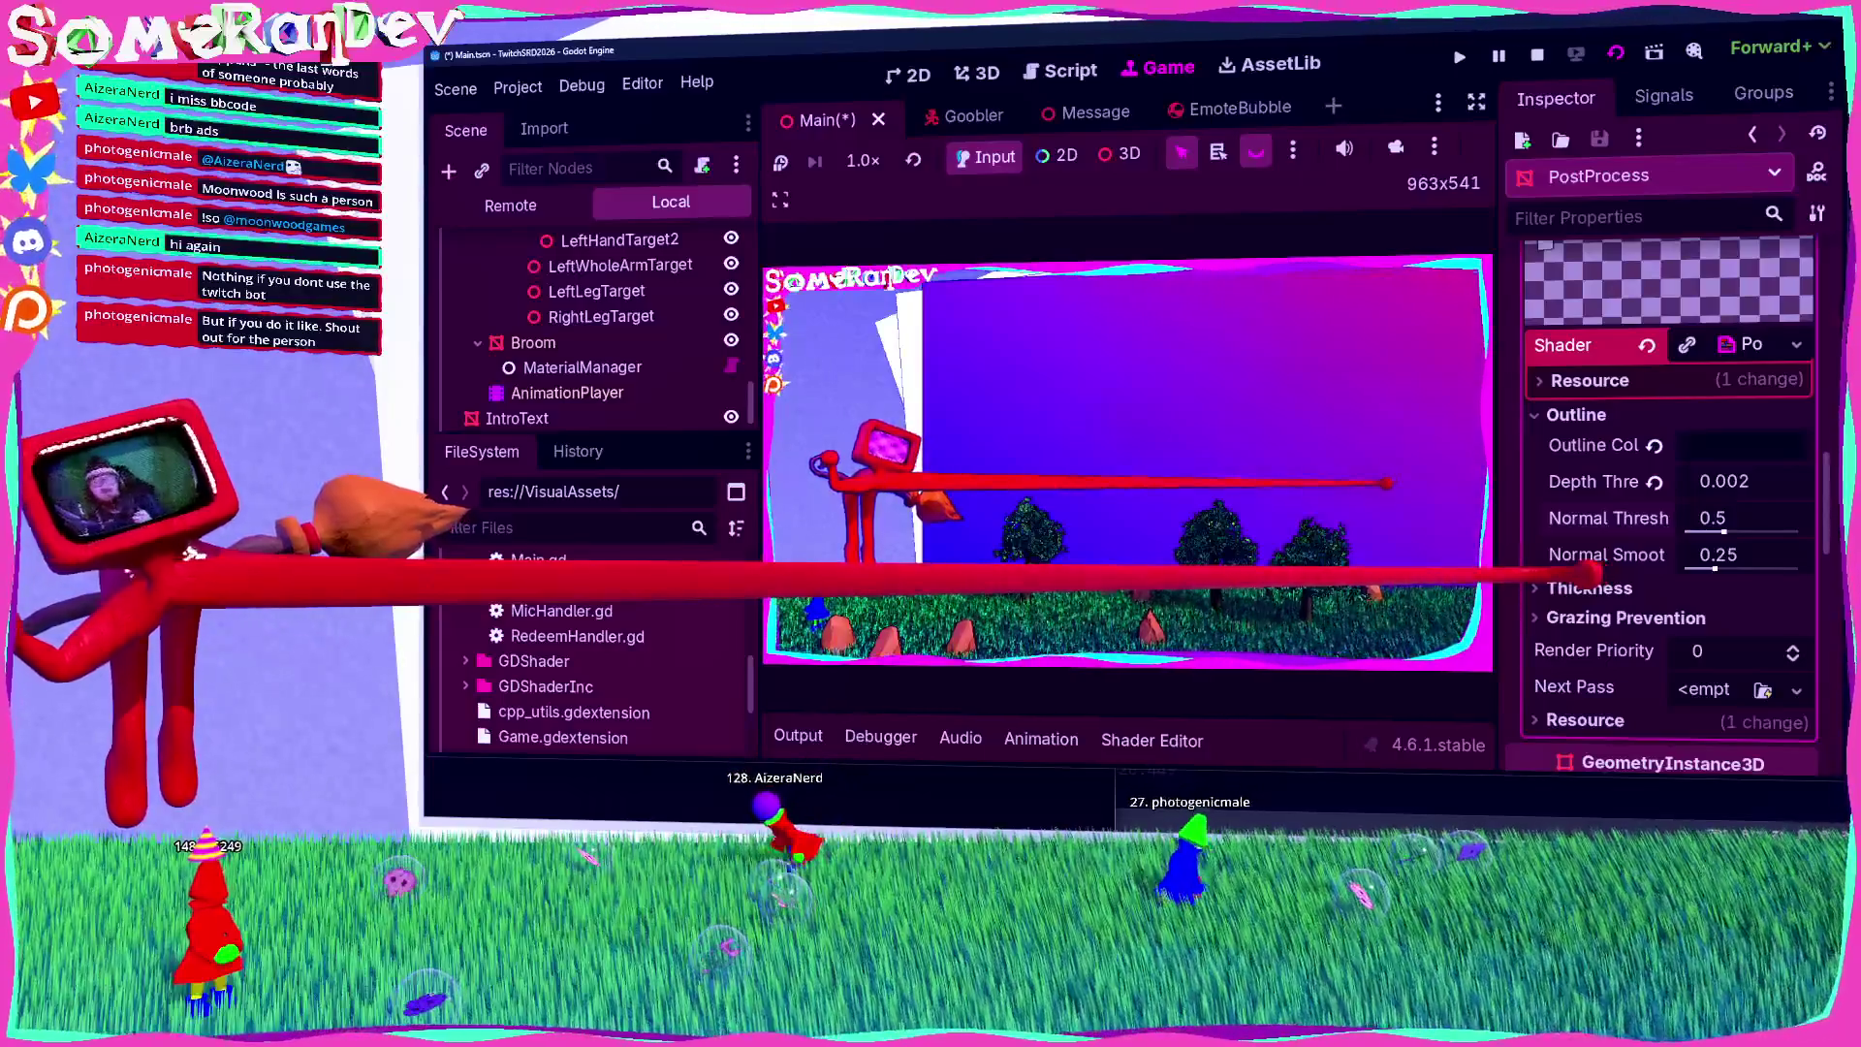
scroll(1648, 557, down, 3)
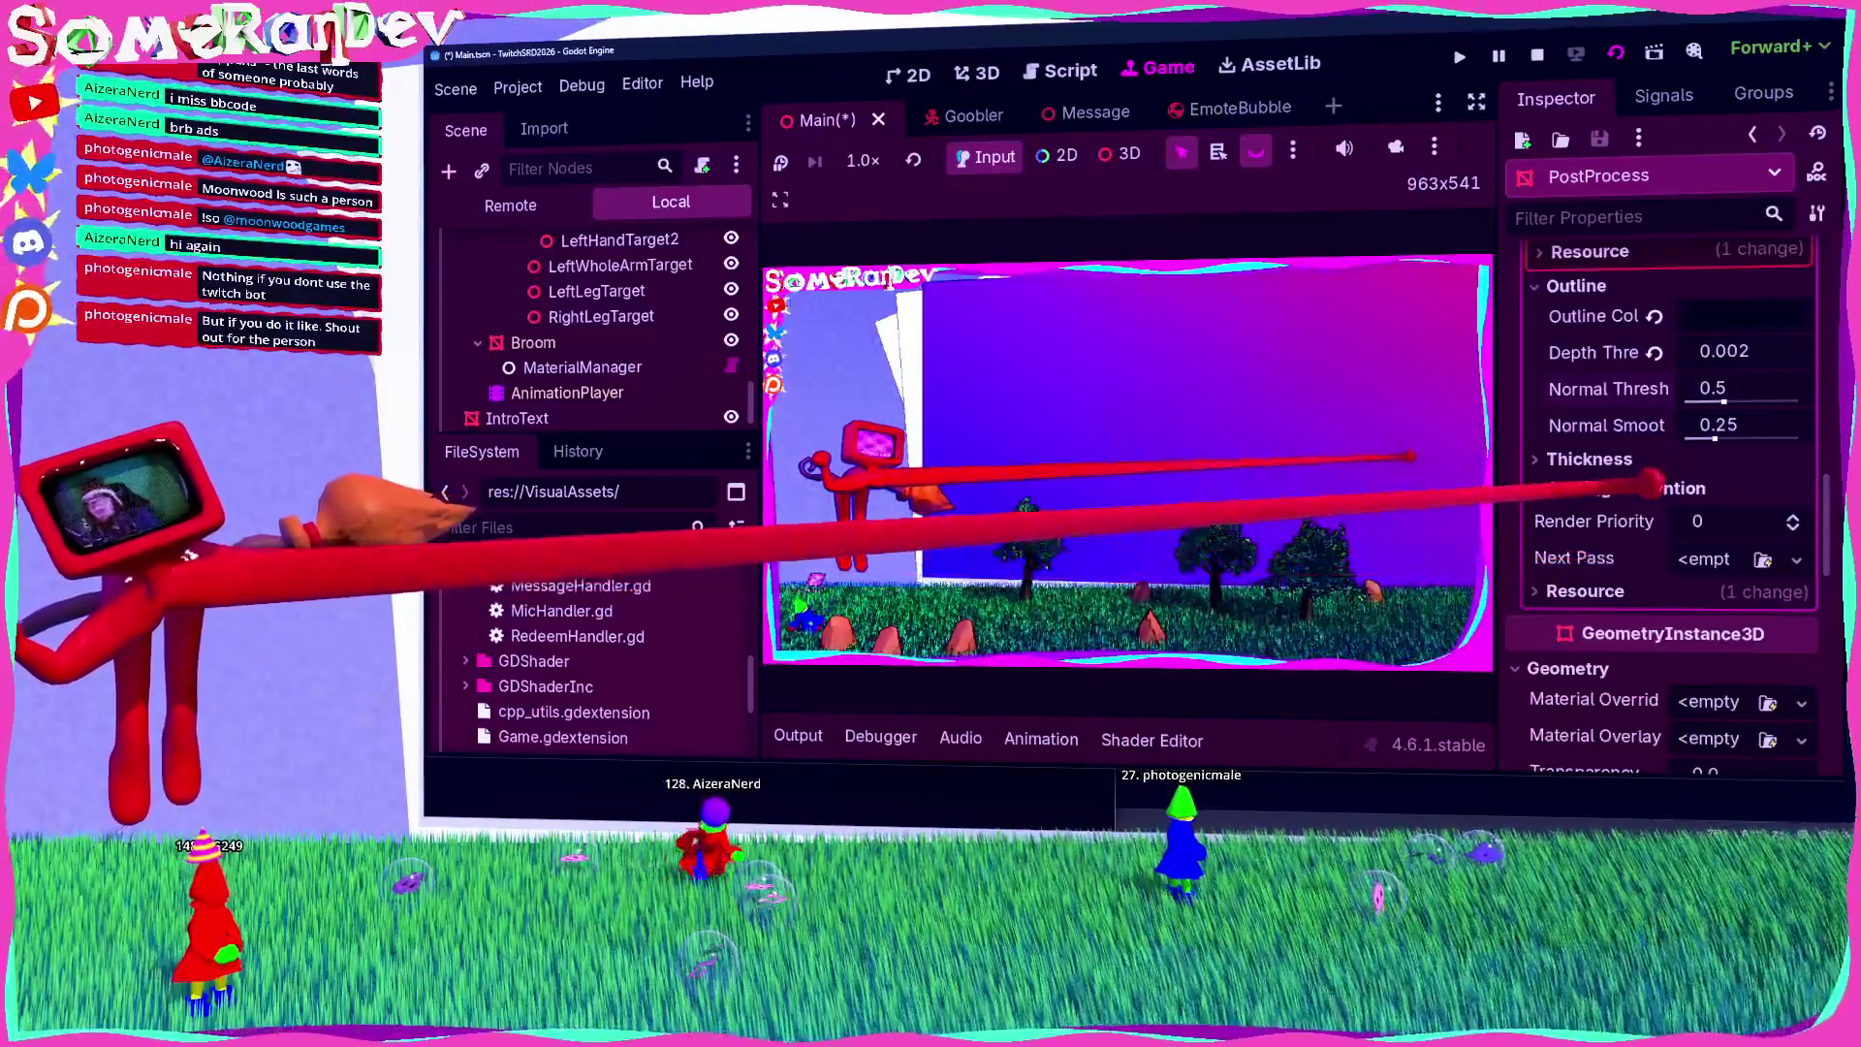
click(1638, 456)
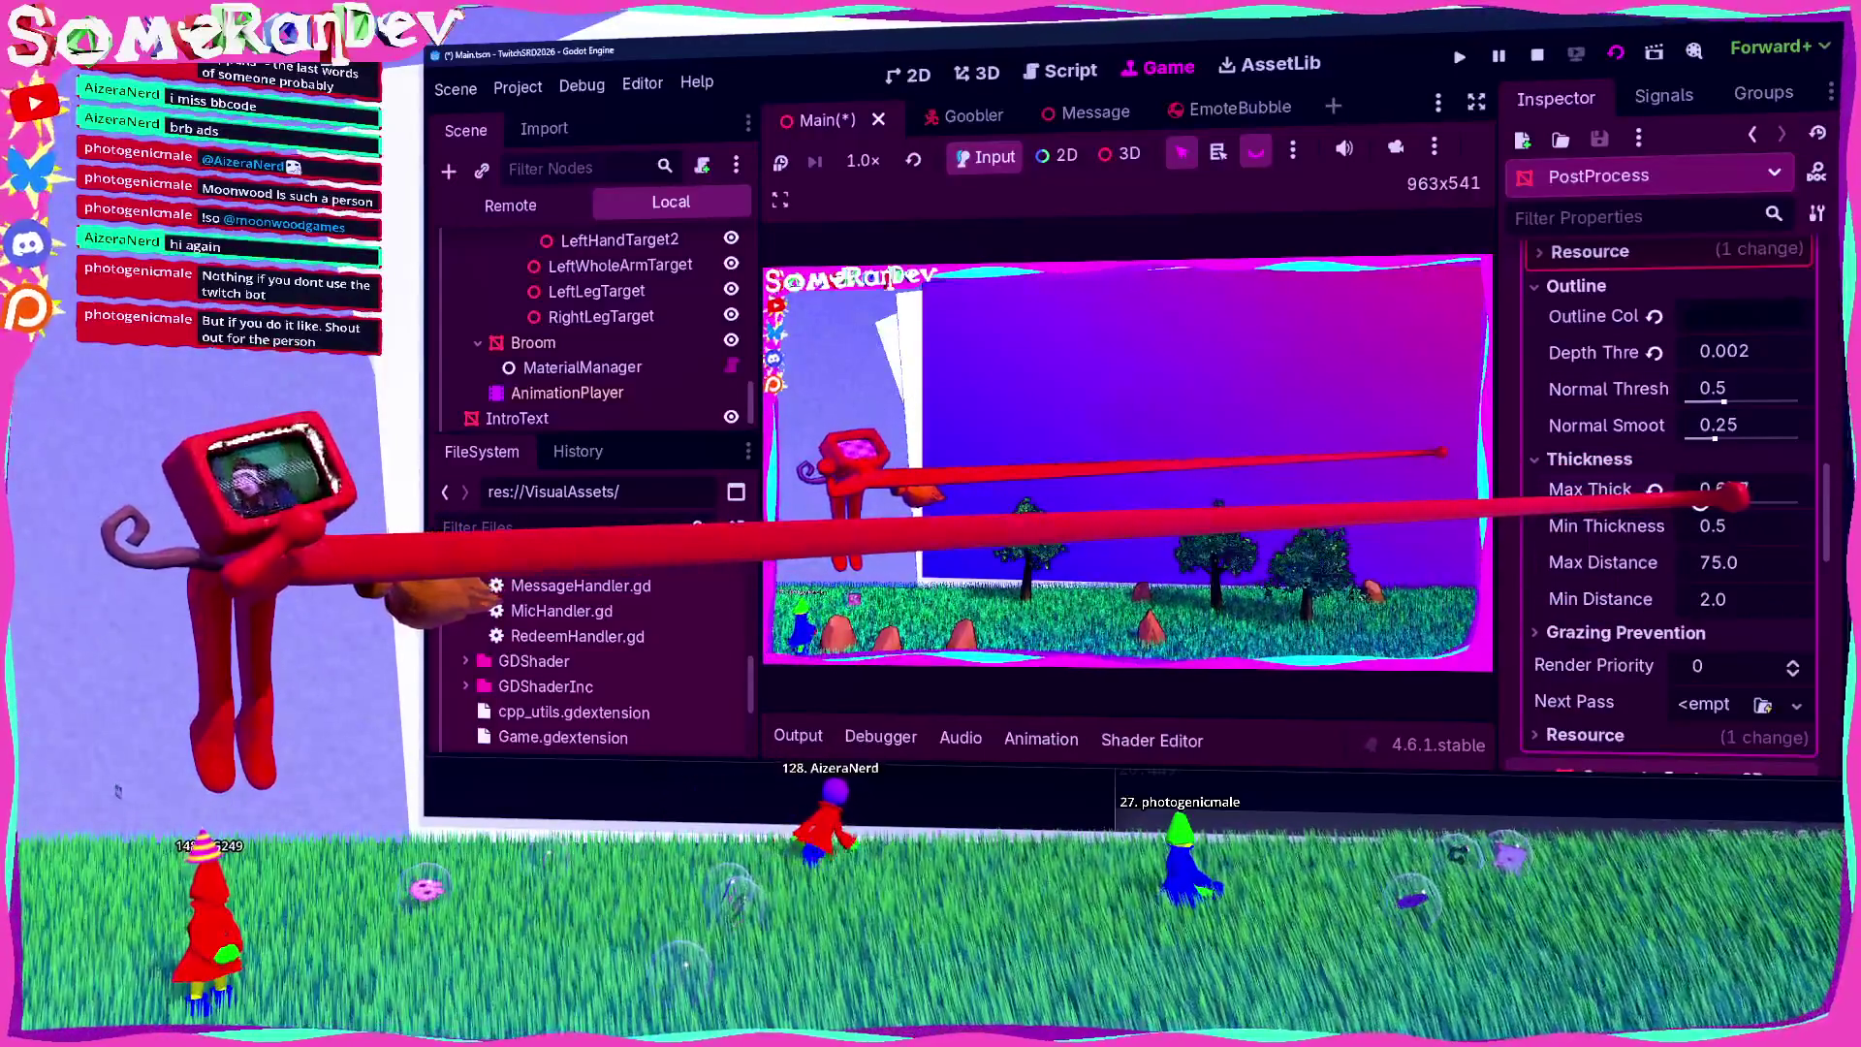
drag(1731, 503, 1766, 500)
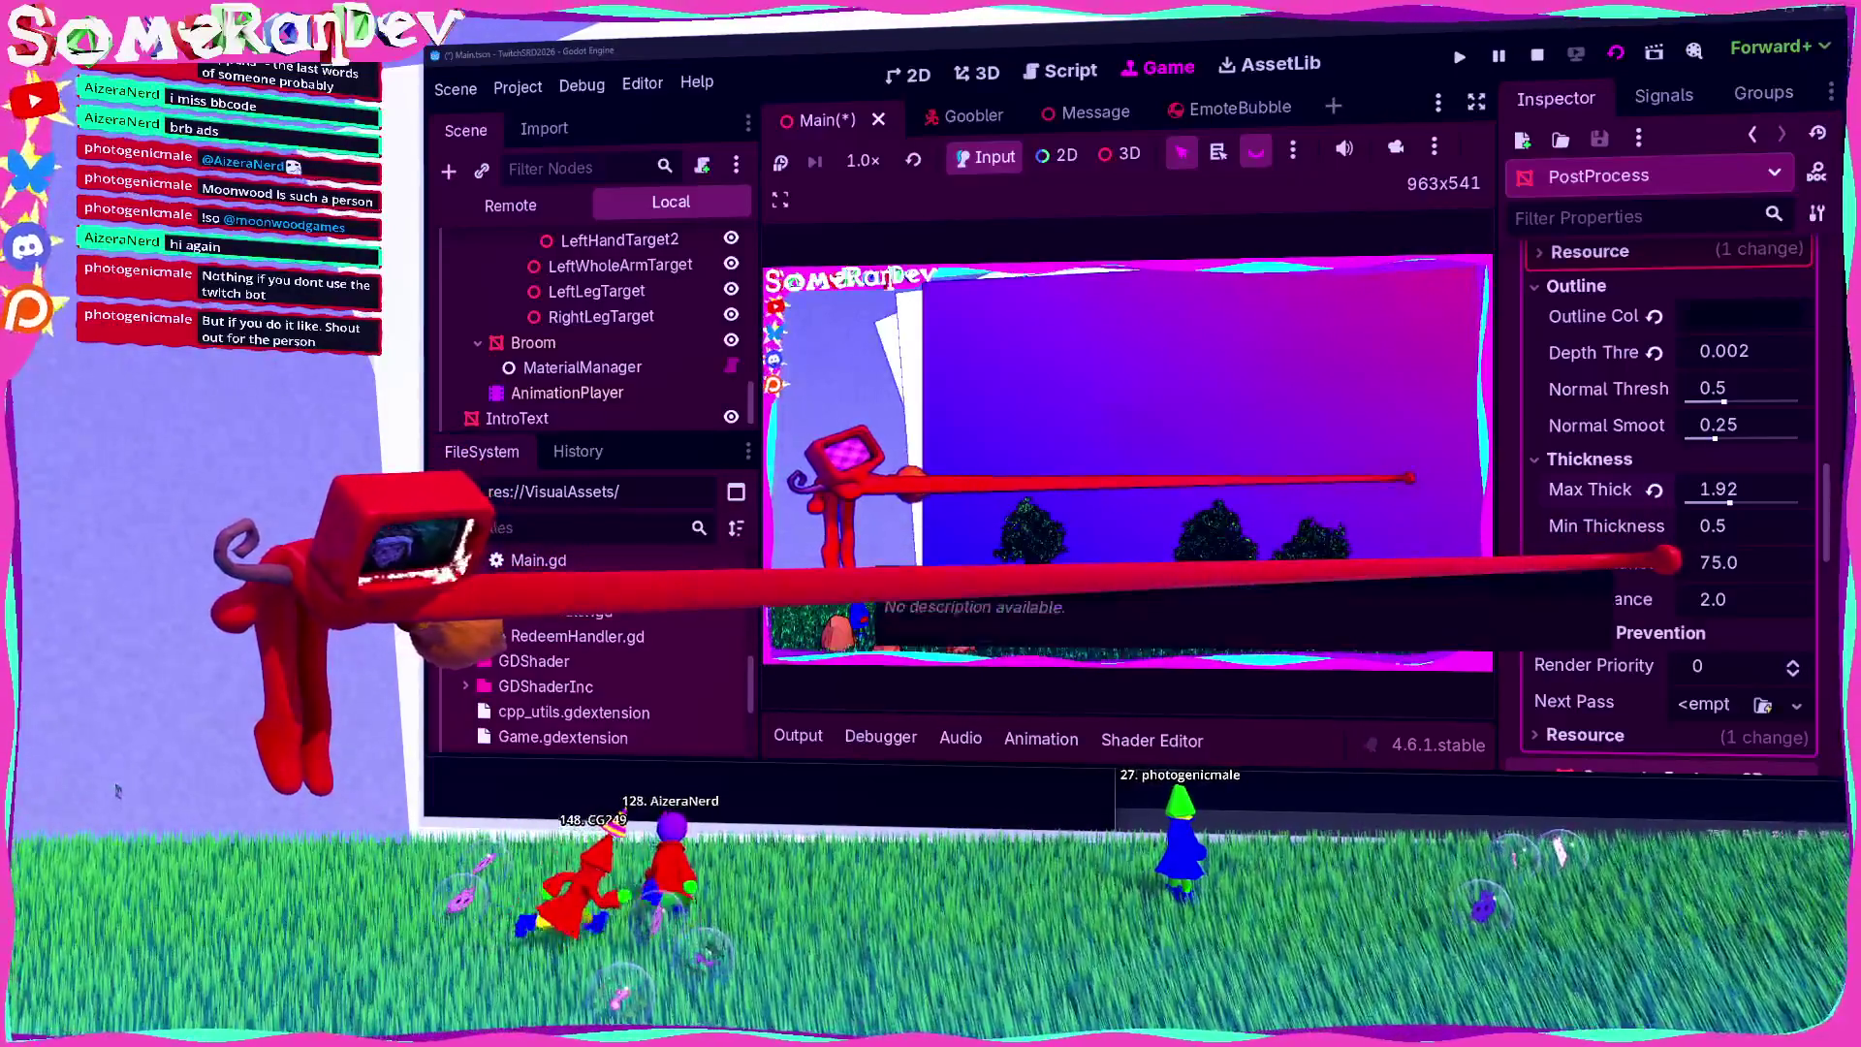
drag(1729, 489, 1715, 490)
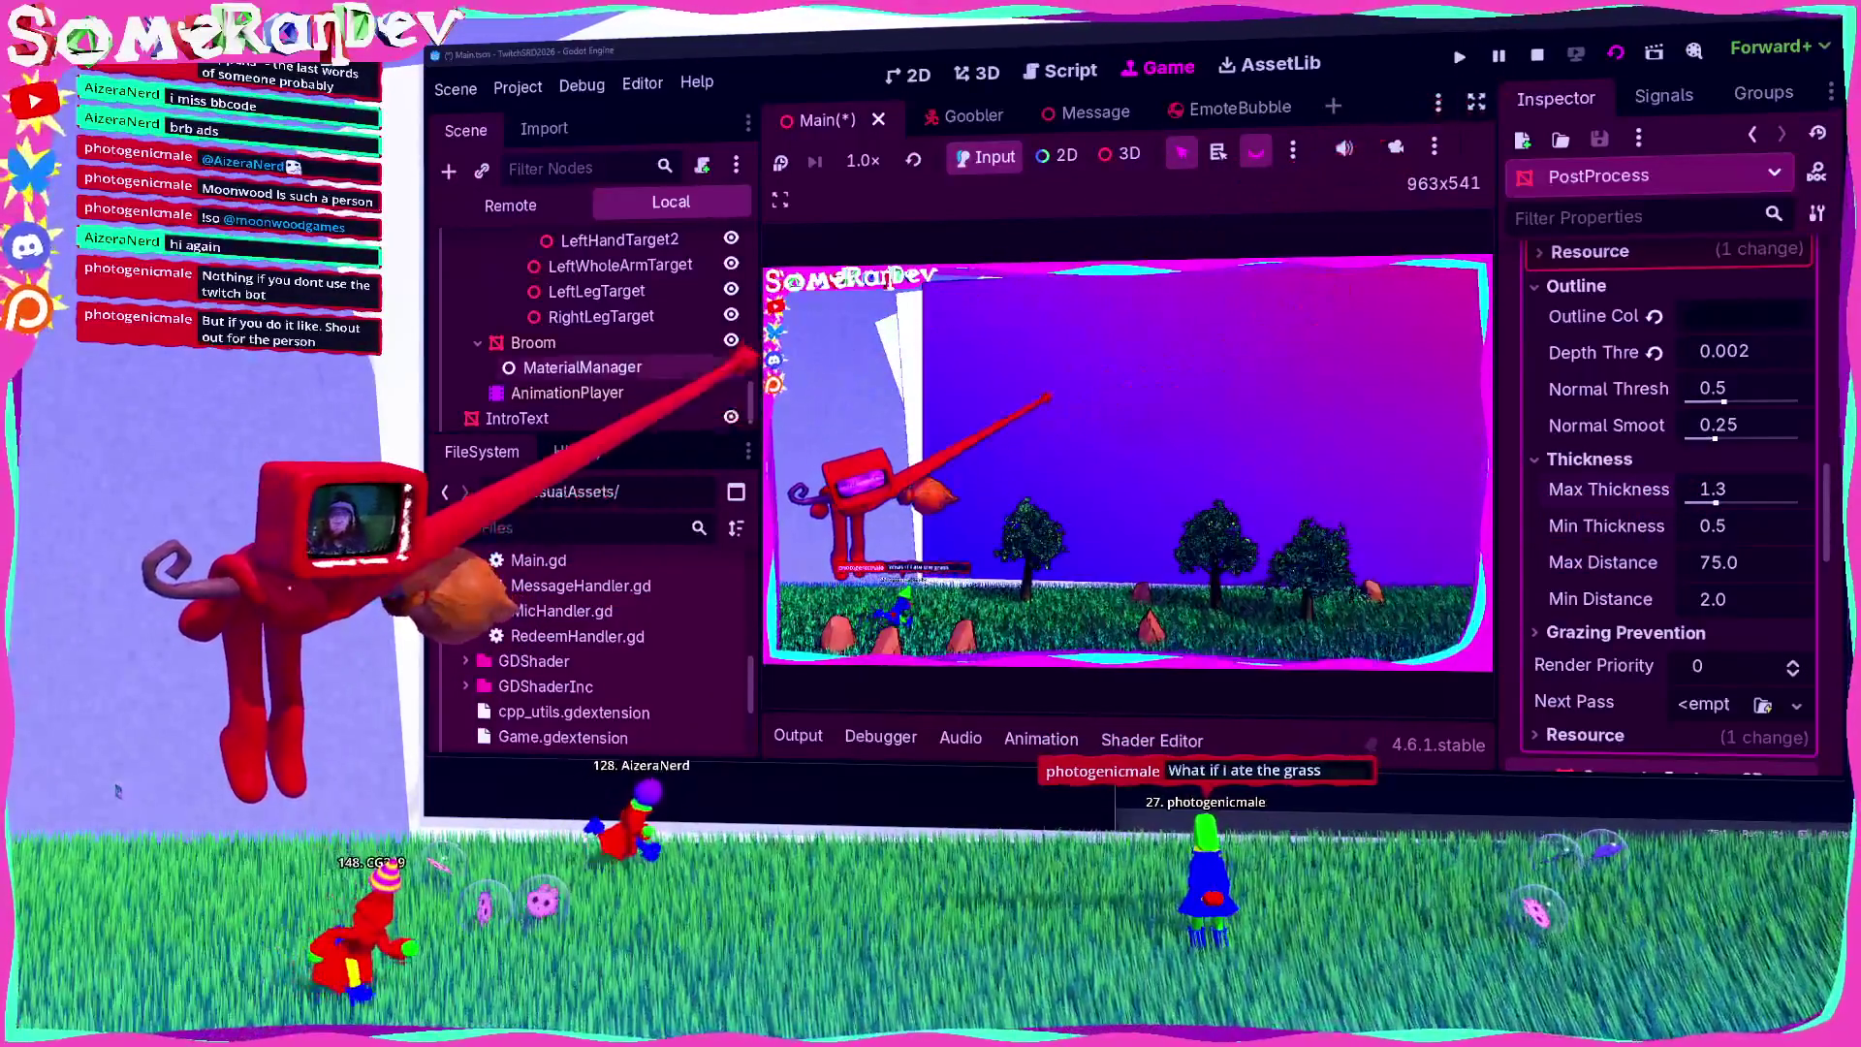
Step: Widen the embedded game view to 1121x630 and expand the Grazing Prevention settings
mouse_move(759, 437)
mouse_down()
mouse_move(621, 436)
mouse_move(645, 436)
mouse_up()
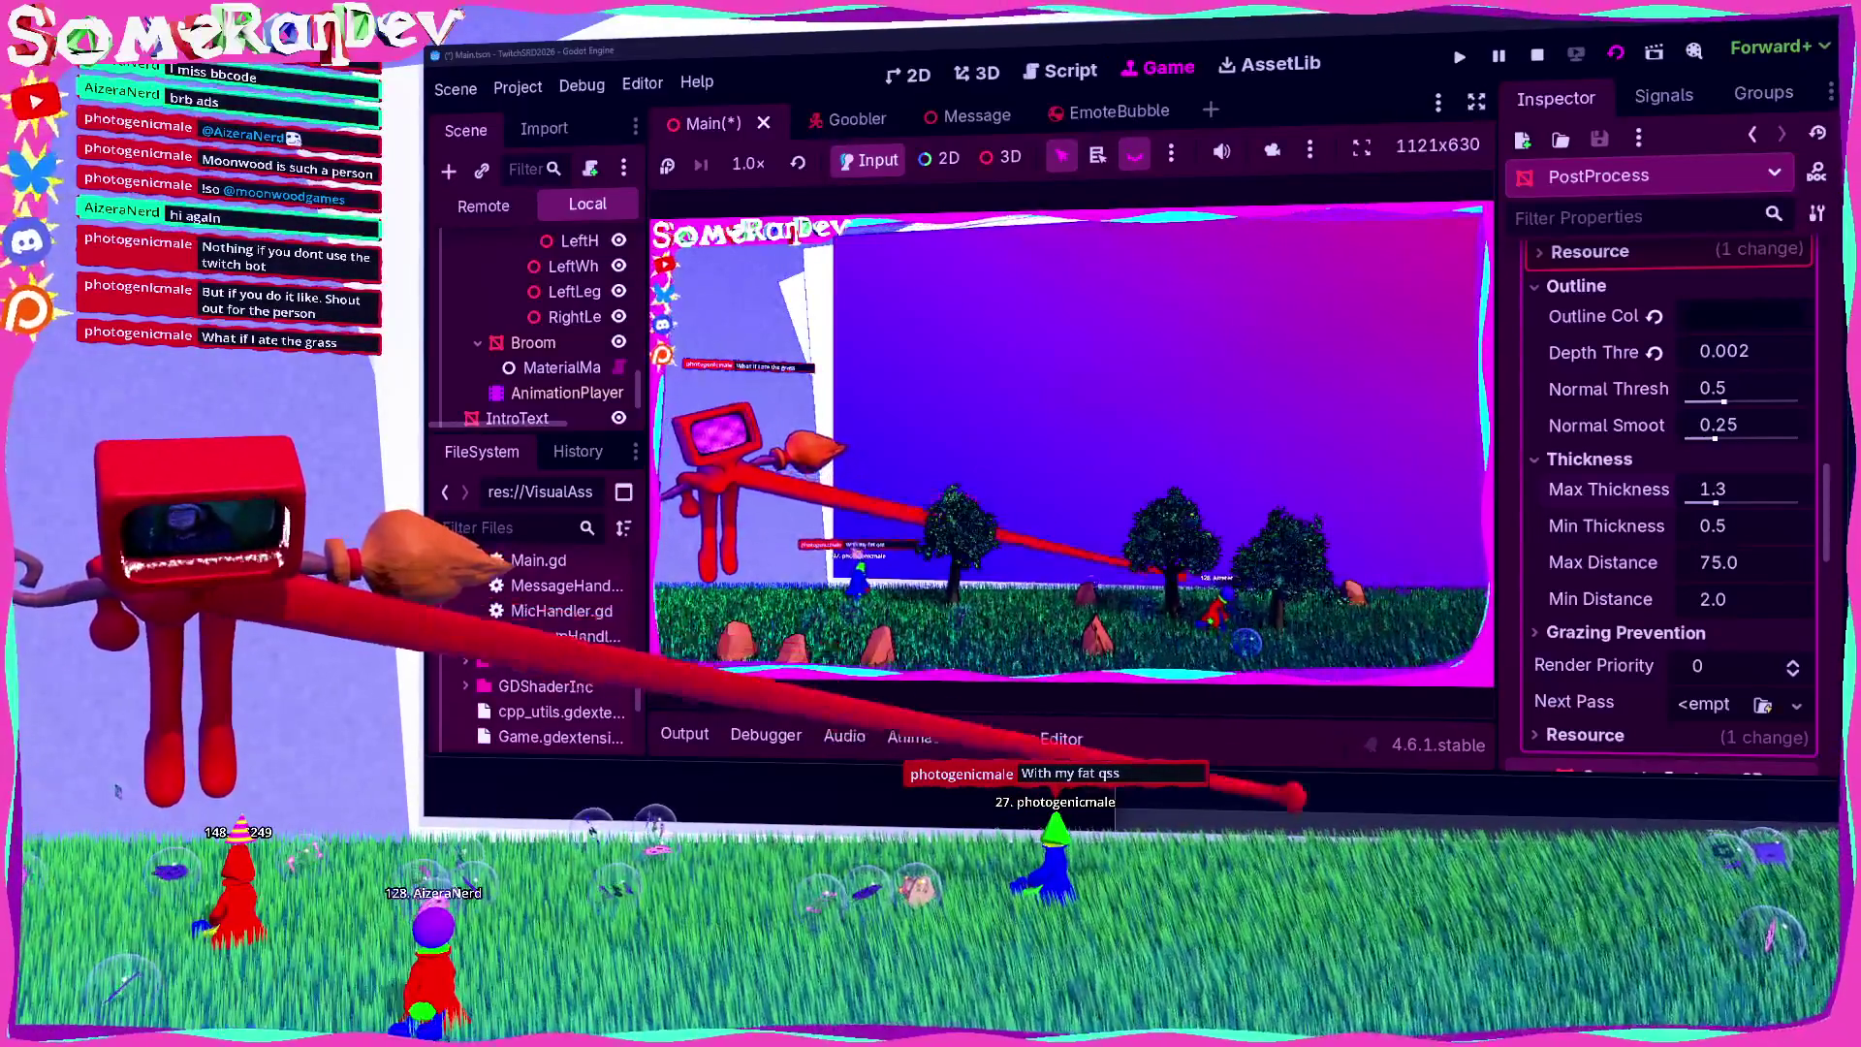
scroll(1667, 485, down, 3)
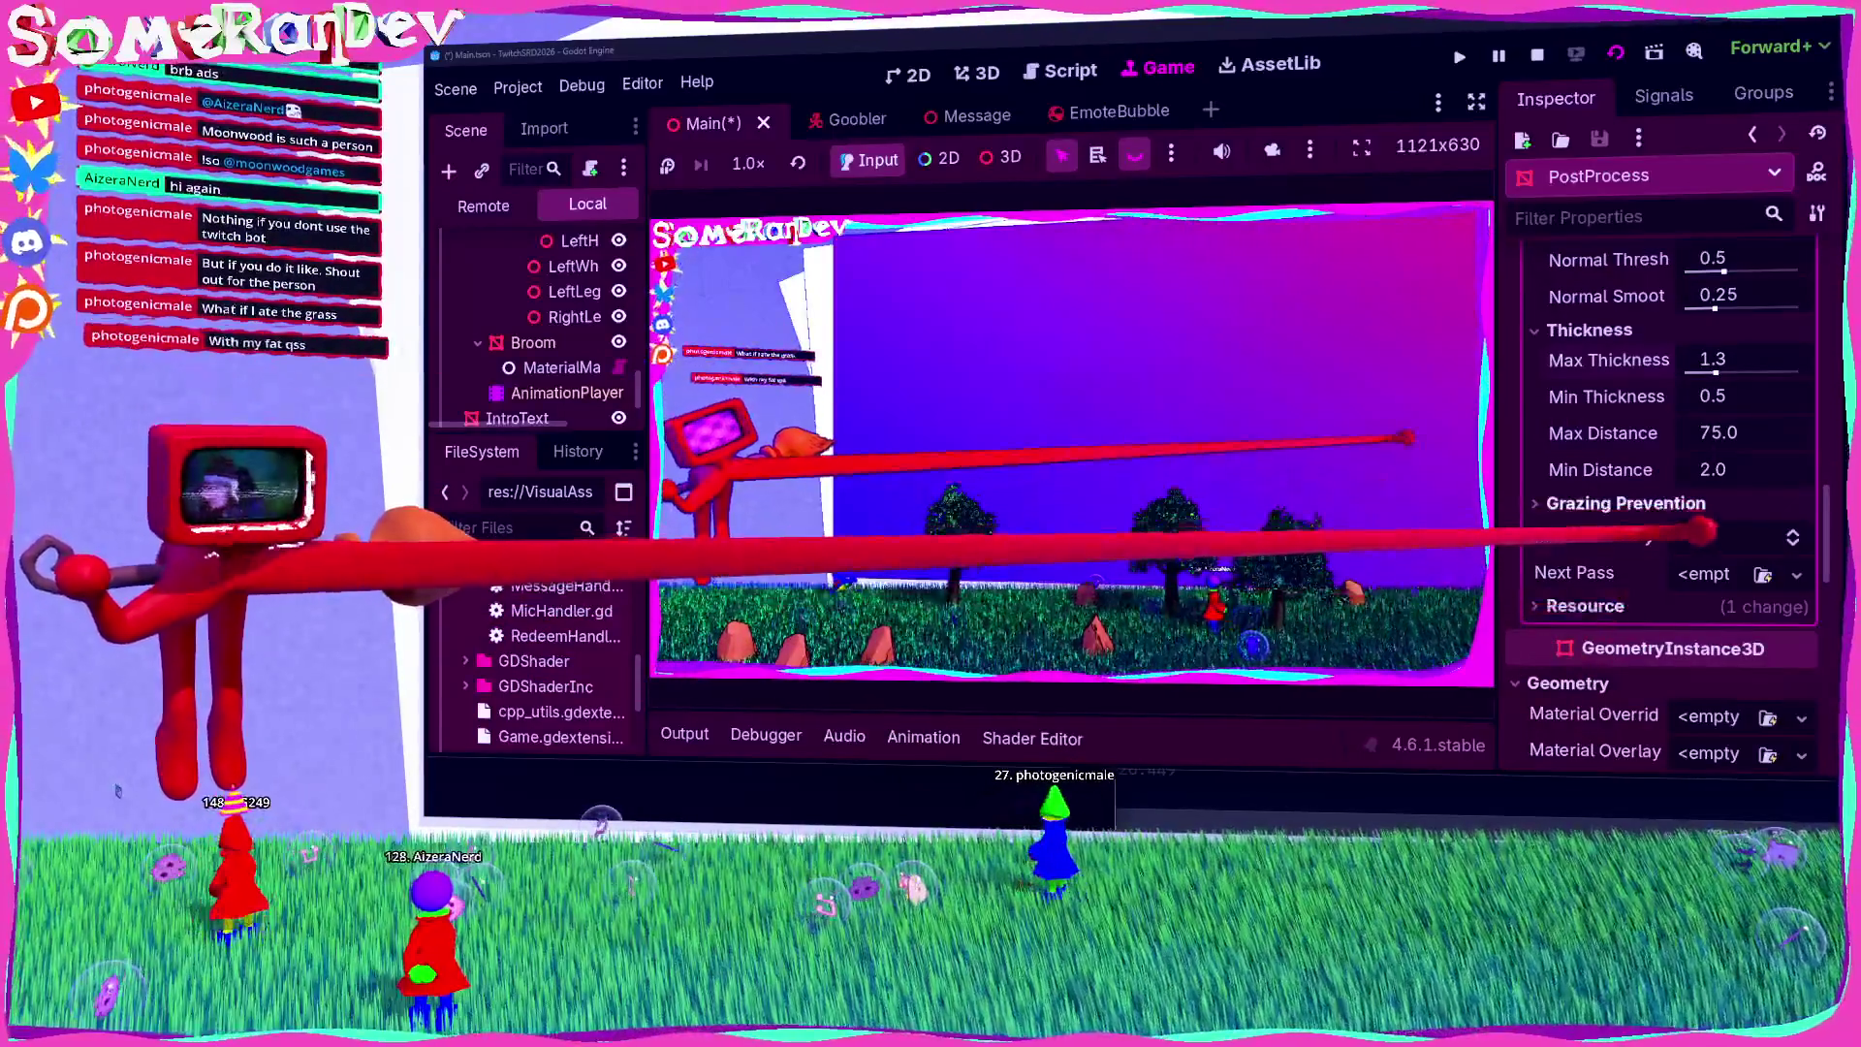
click(1609, 503)
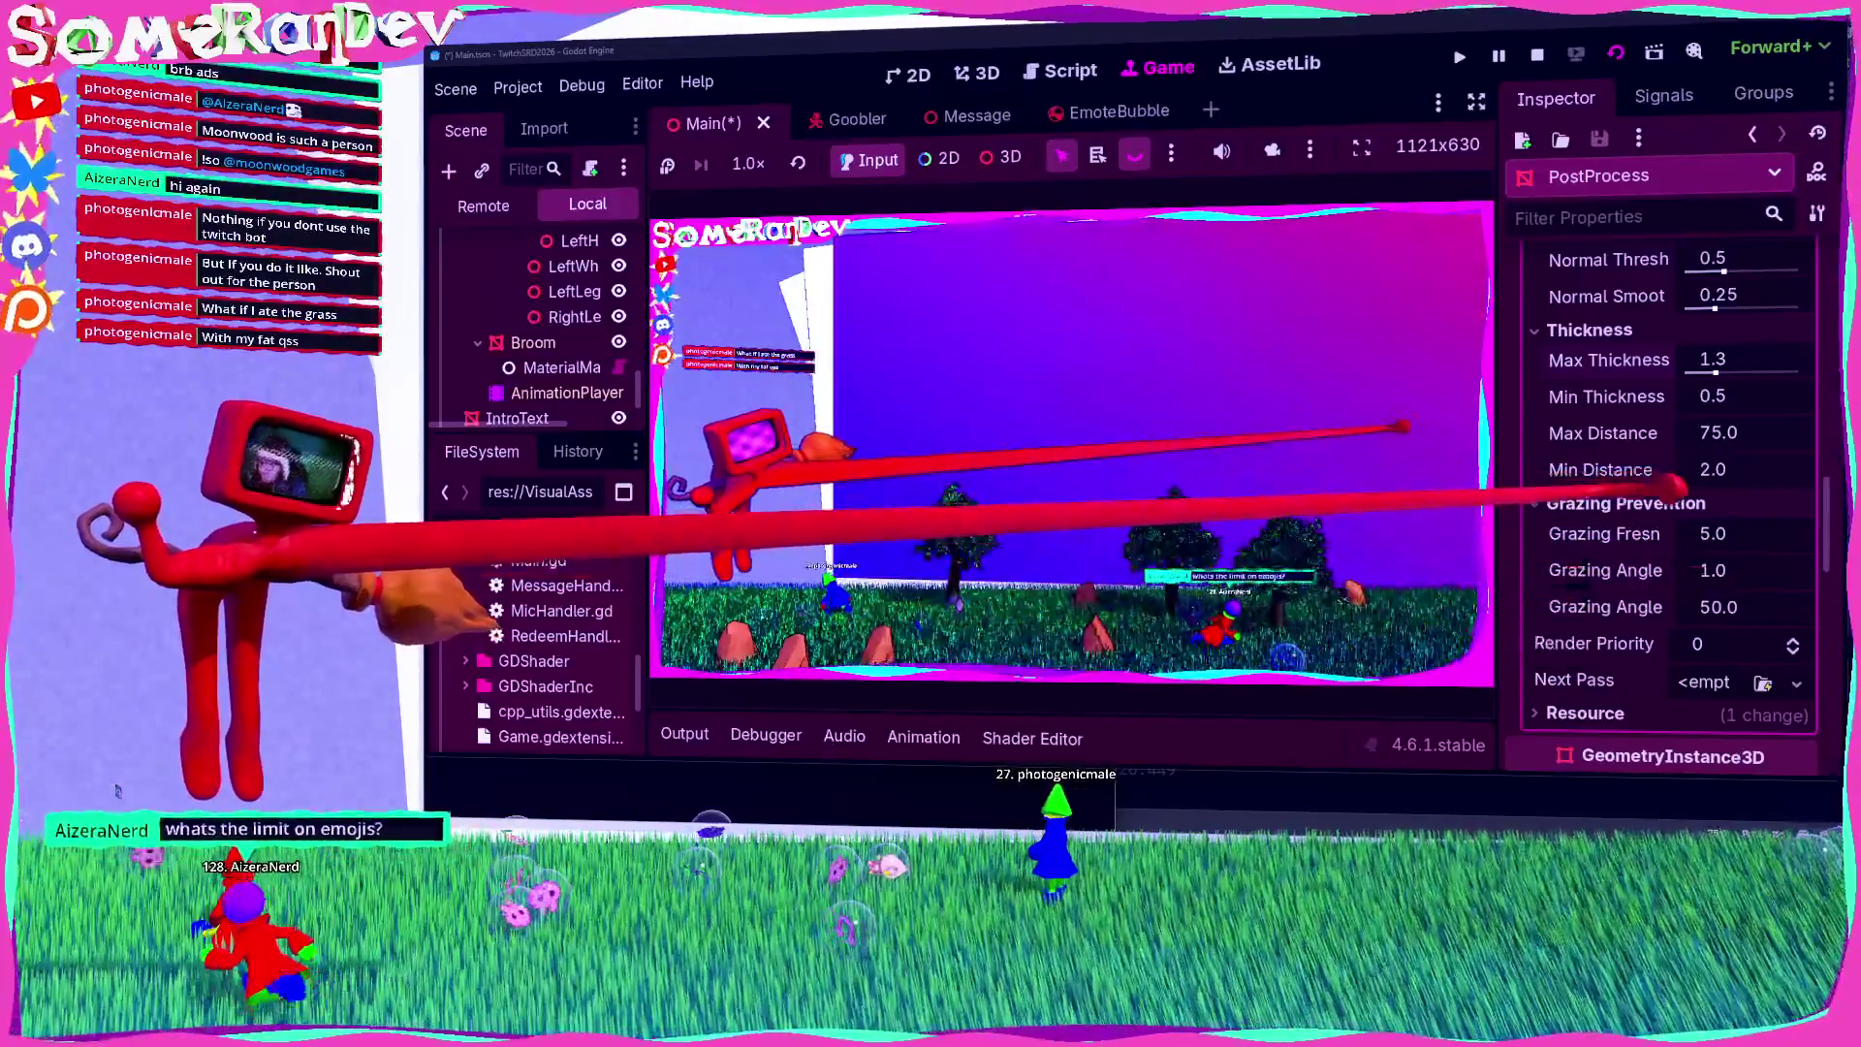
scroll(1769, 508, up, 2)
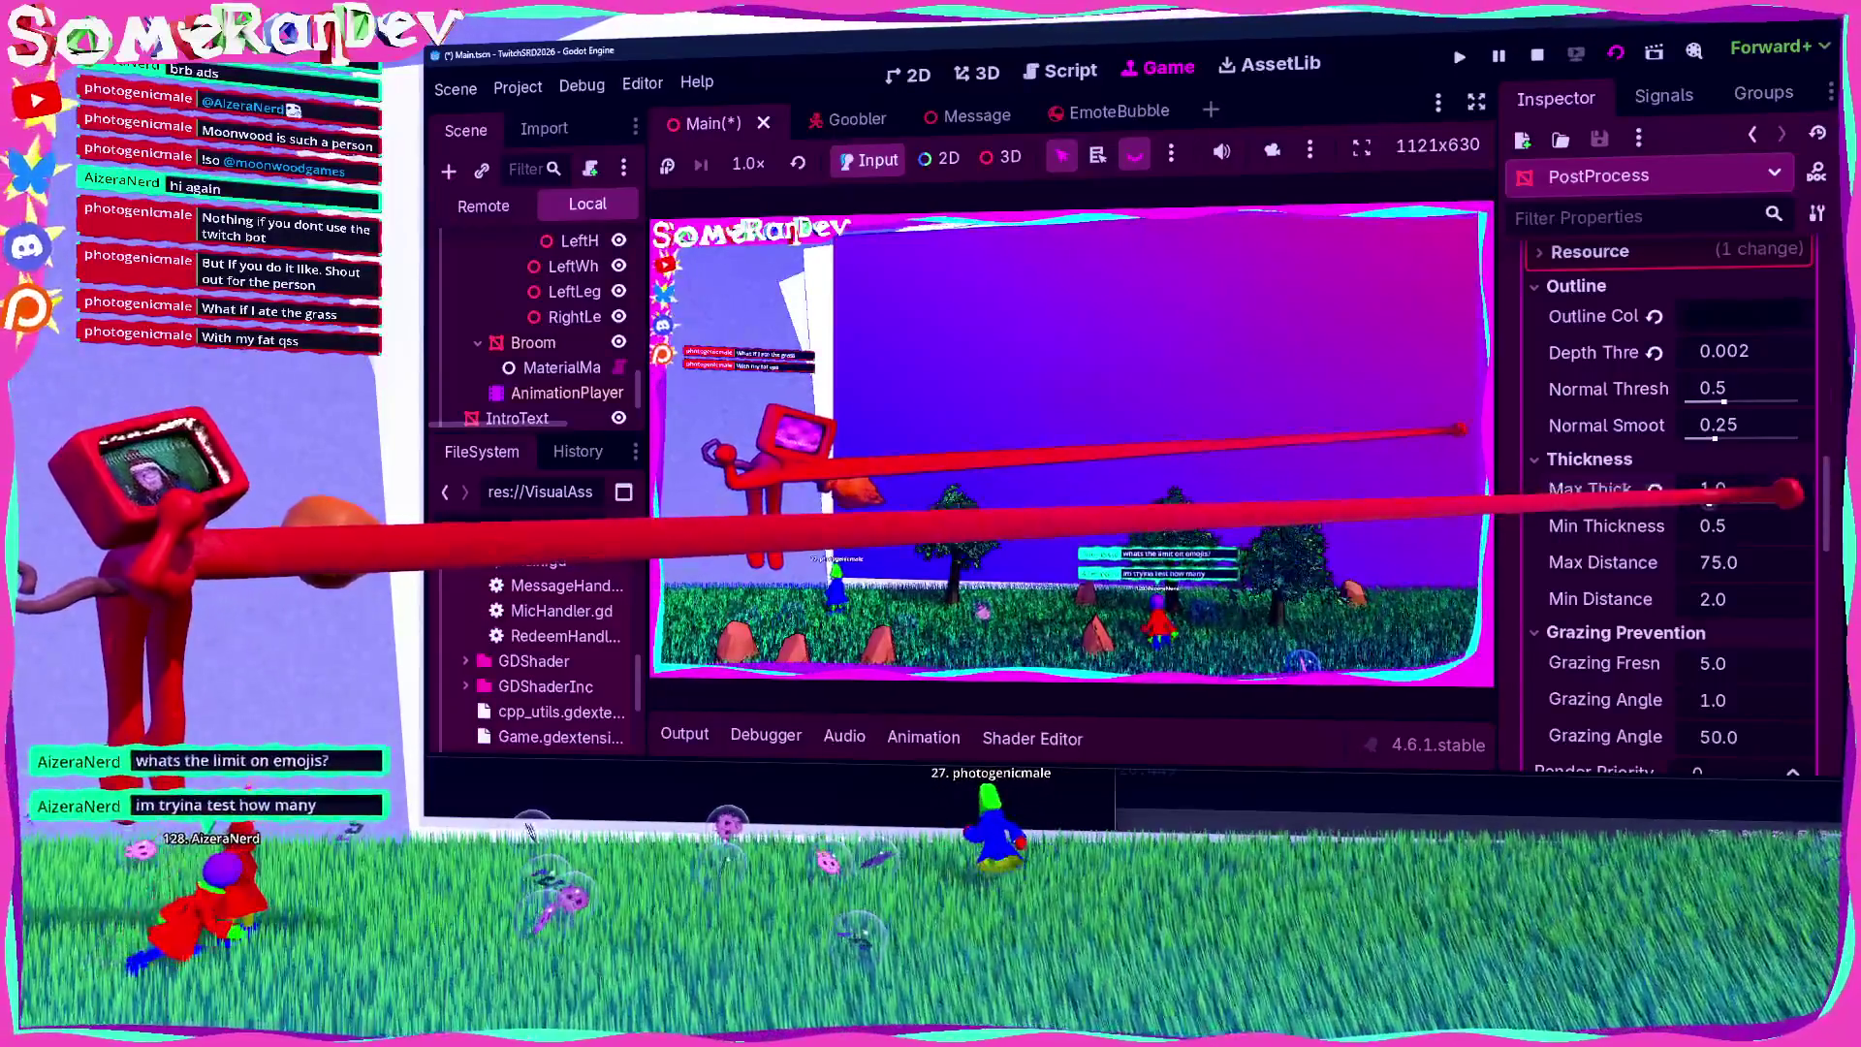
Step: Change the outline colour to white and drop Max Thickness to 0.124
click(1744, 312)
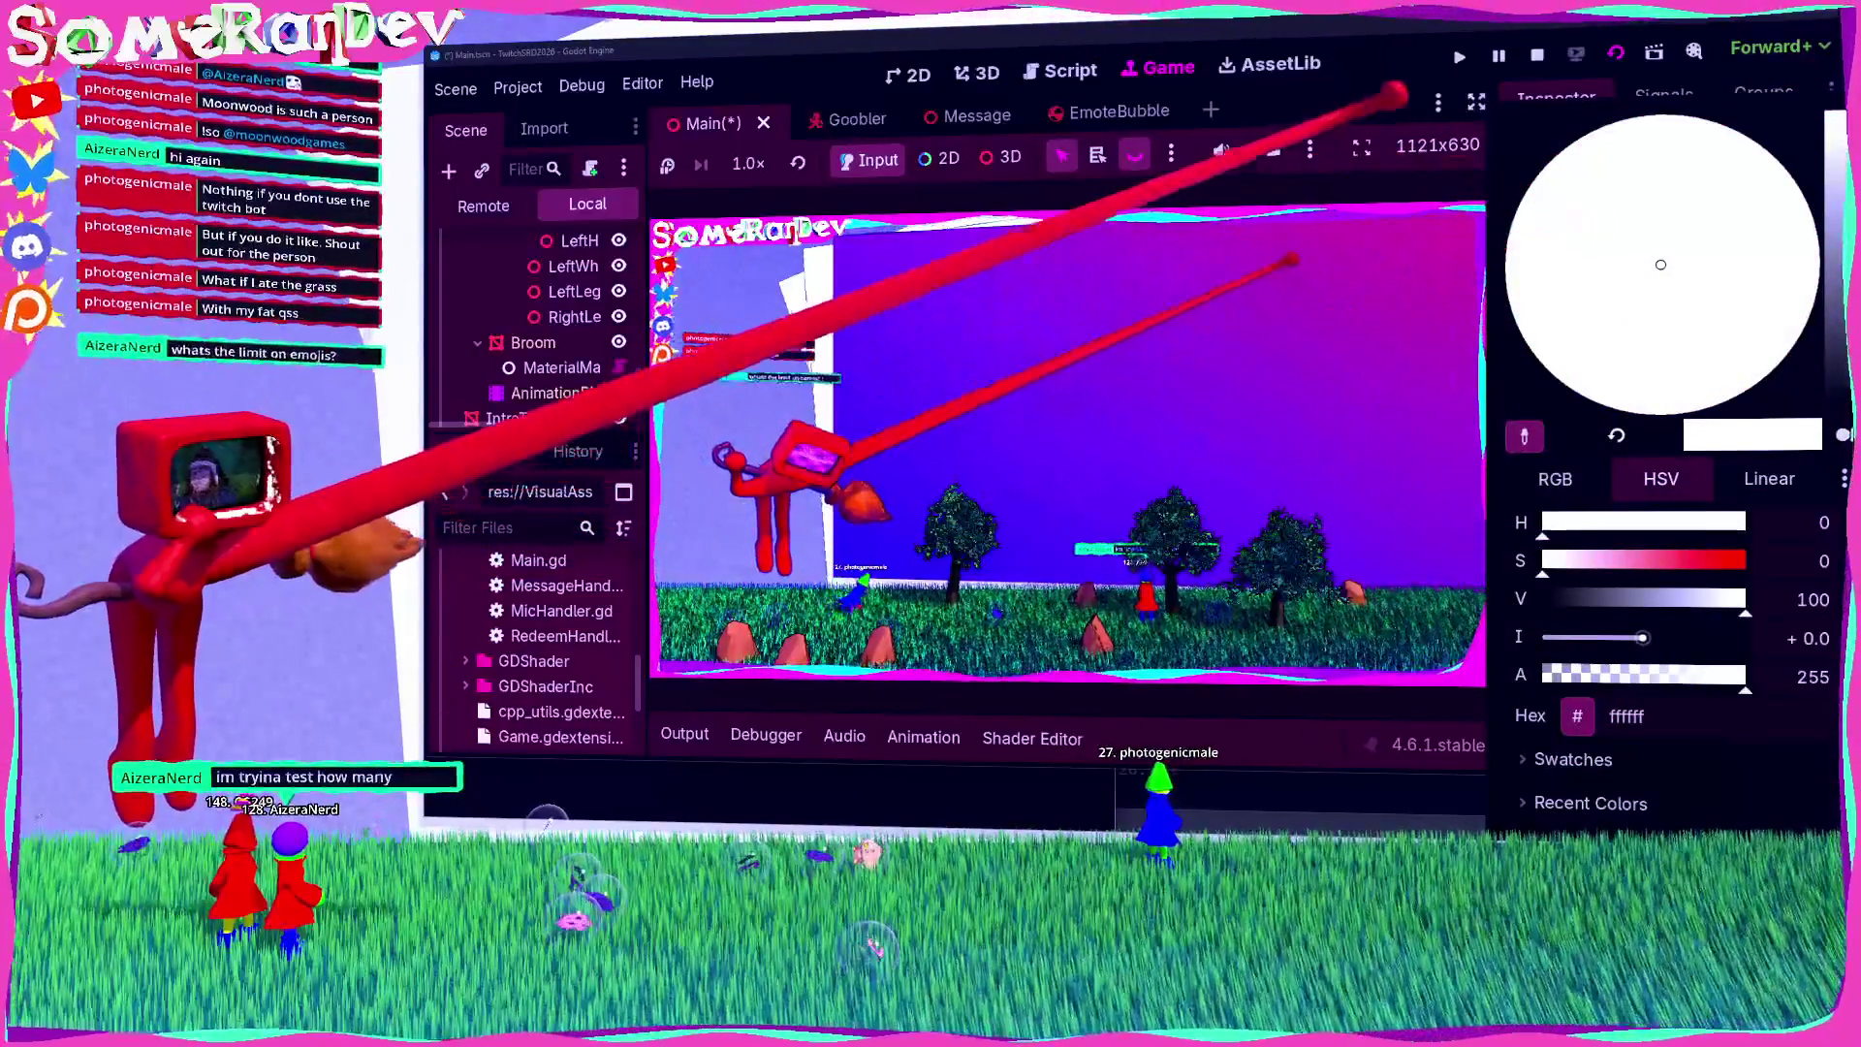
click(1187, 158)
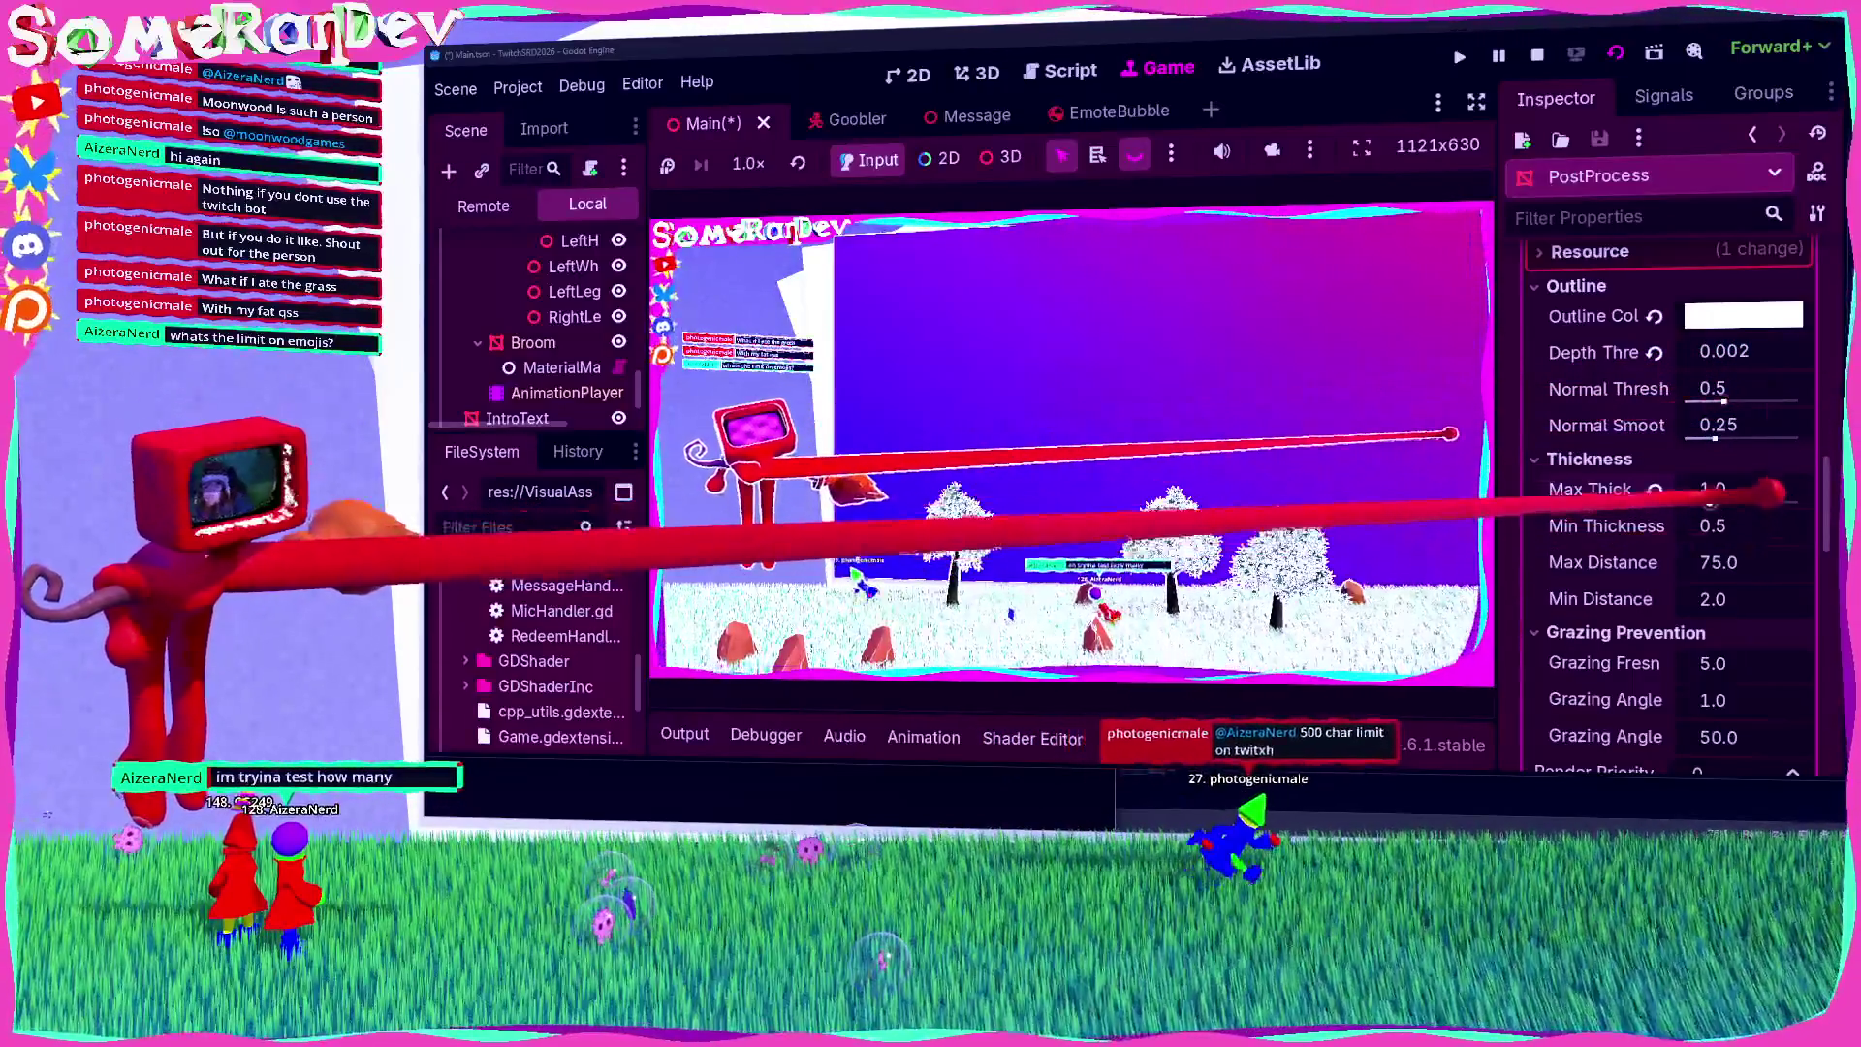
drag(1730, 495, 1715, 499)
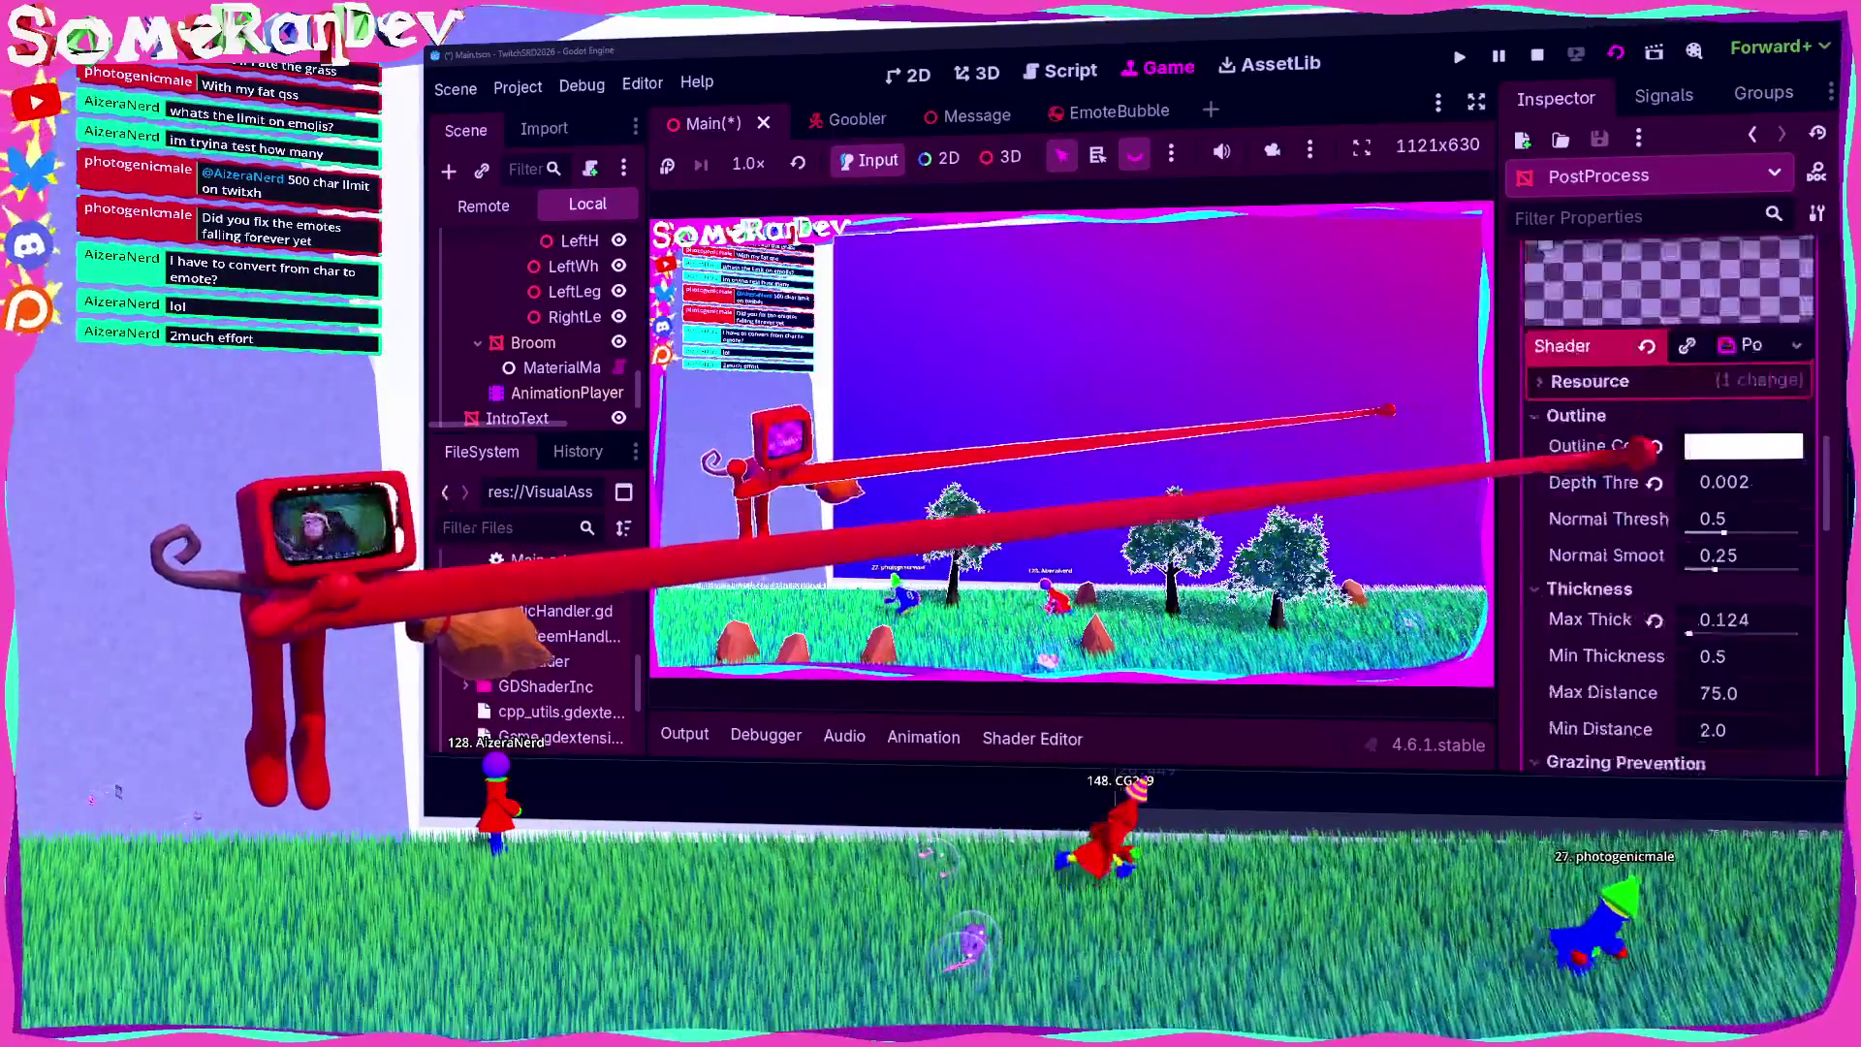
Step: Try a red outline colour, then shift the hue to cyan 45ffc7
click(1745, 514)
drag(1647, 467, 1725, 466)
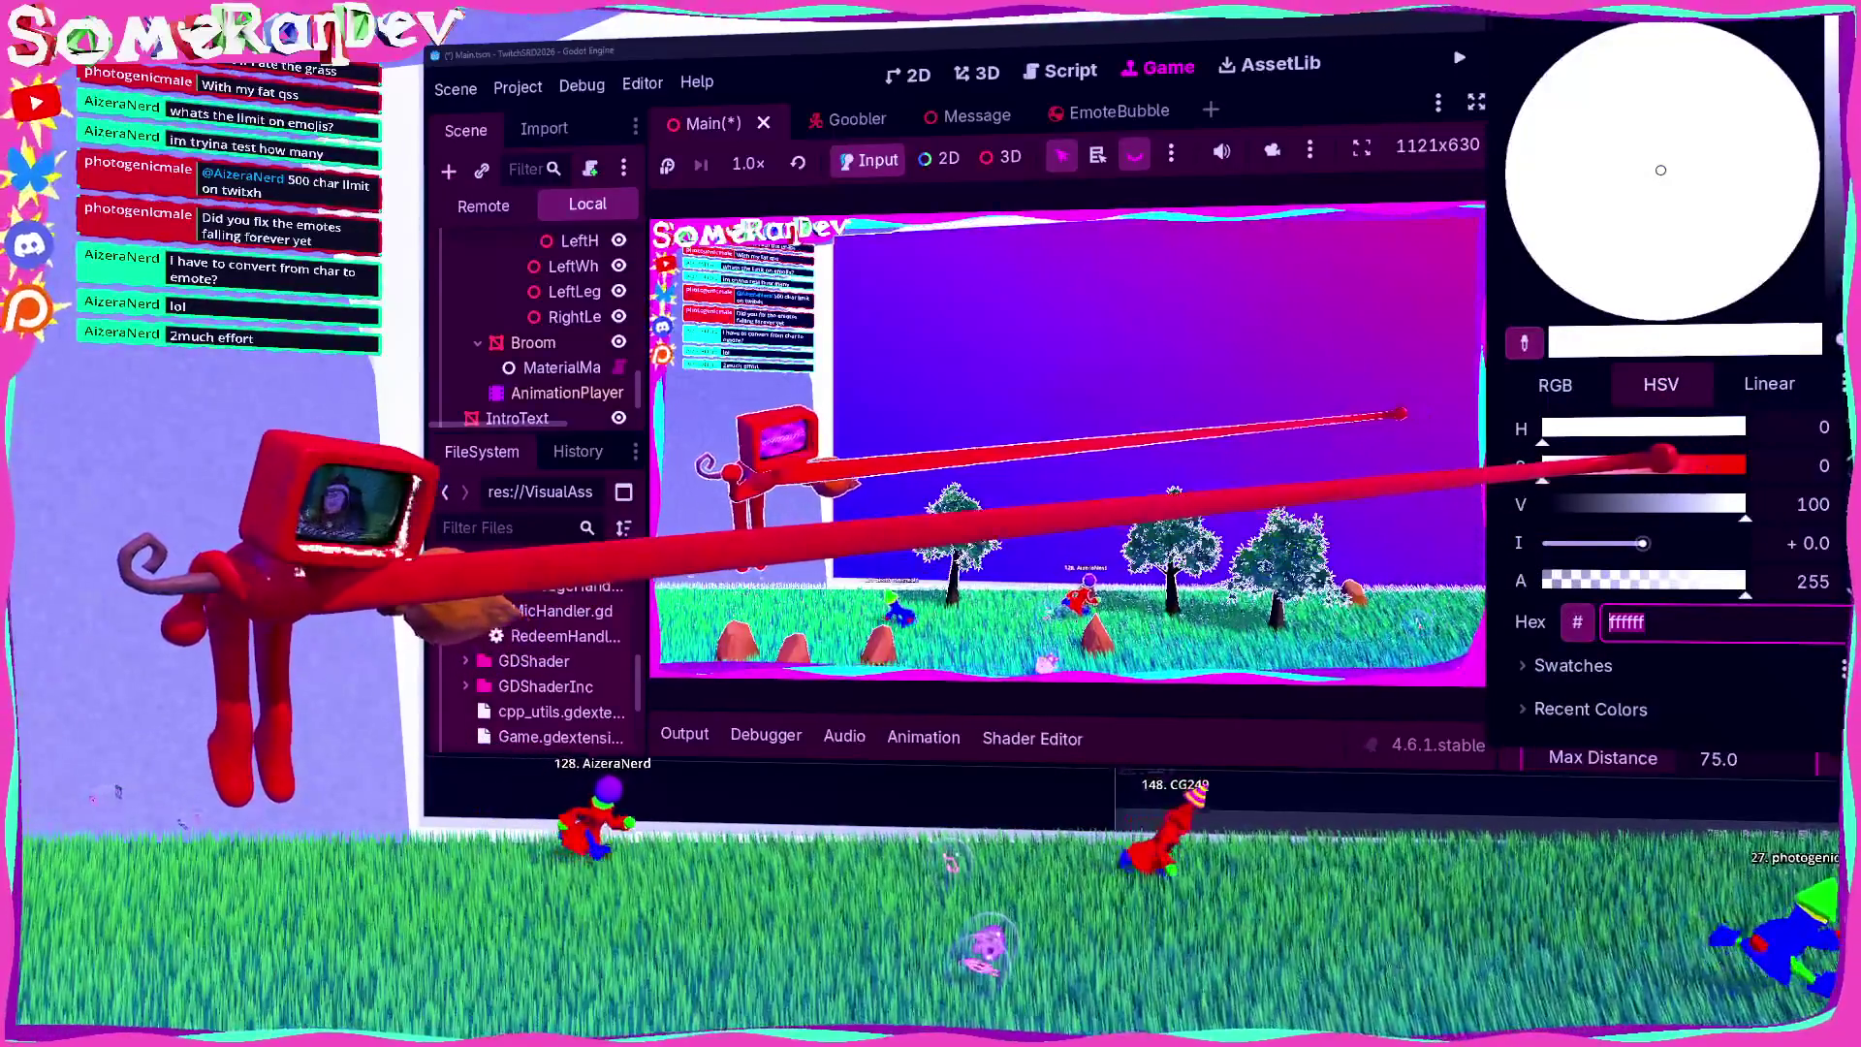
click(1240, 781)
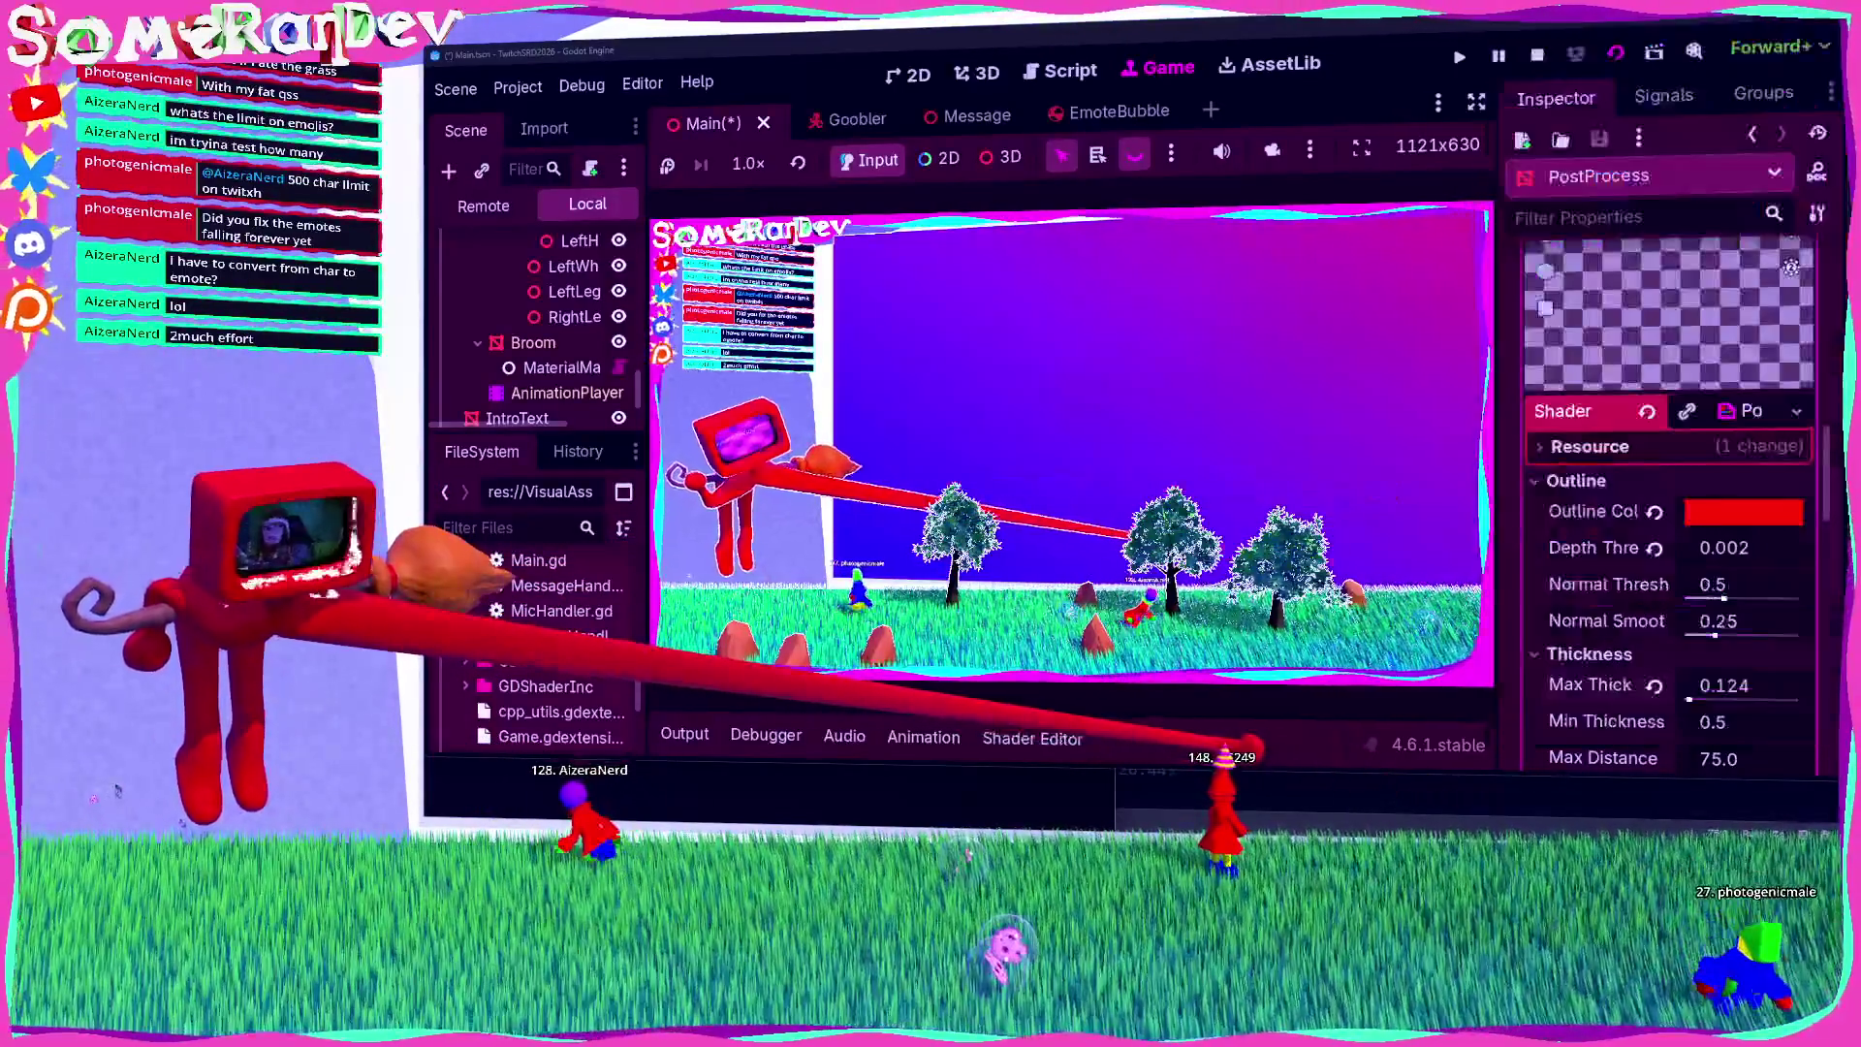
click(1793, 514)
drag(1545, 428, 1650, 424)
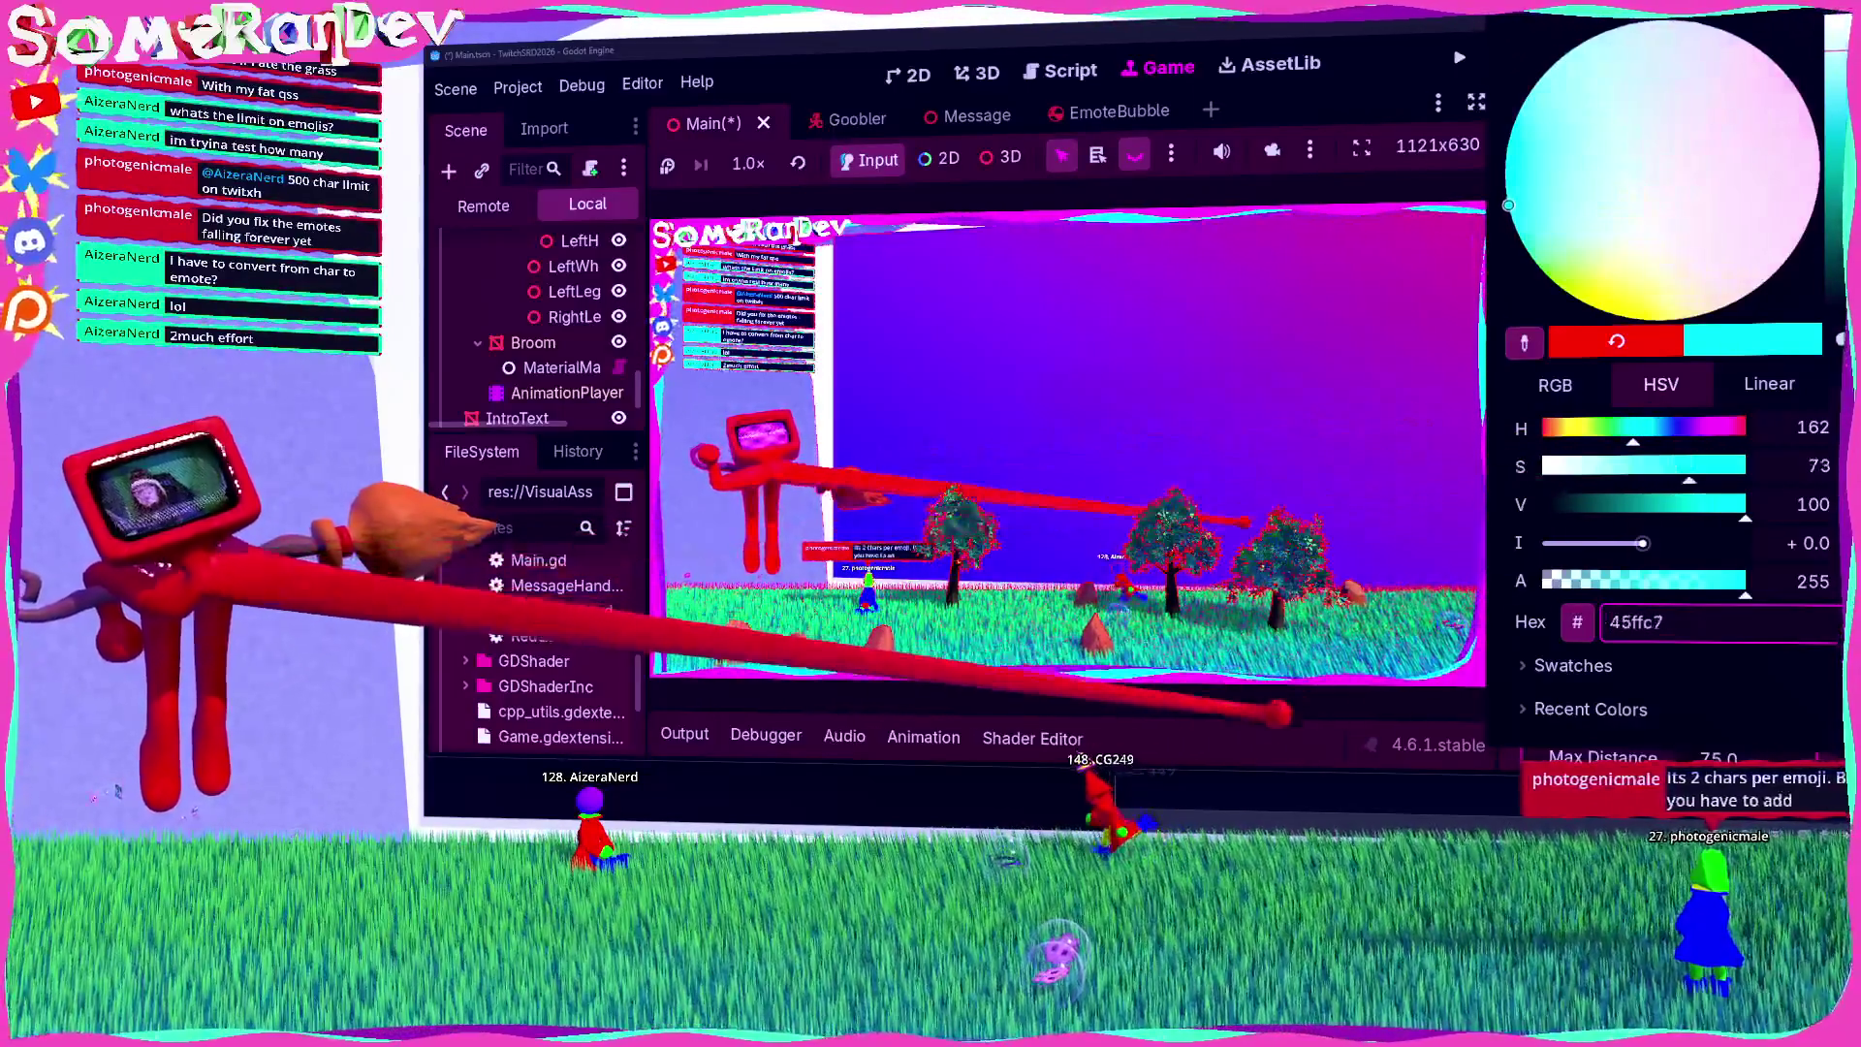
click(1115, 775)
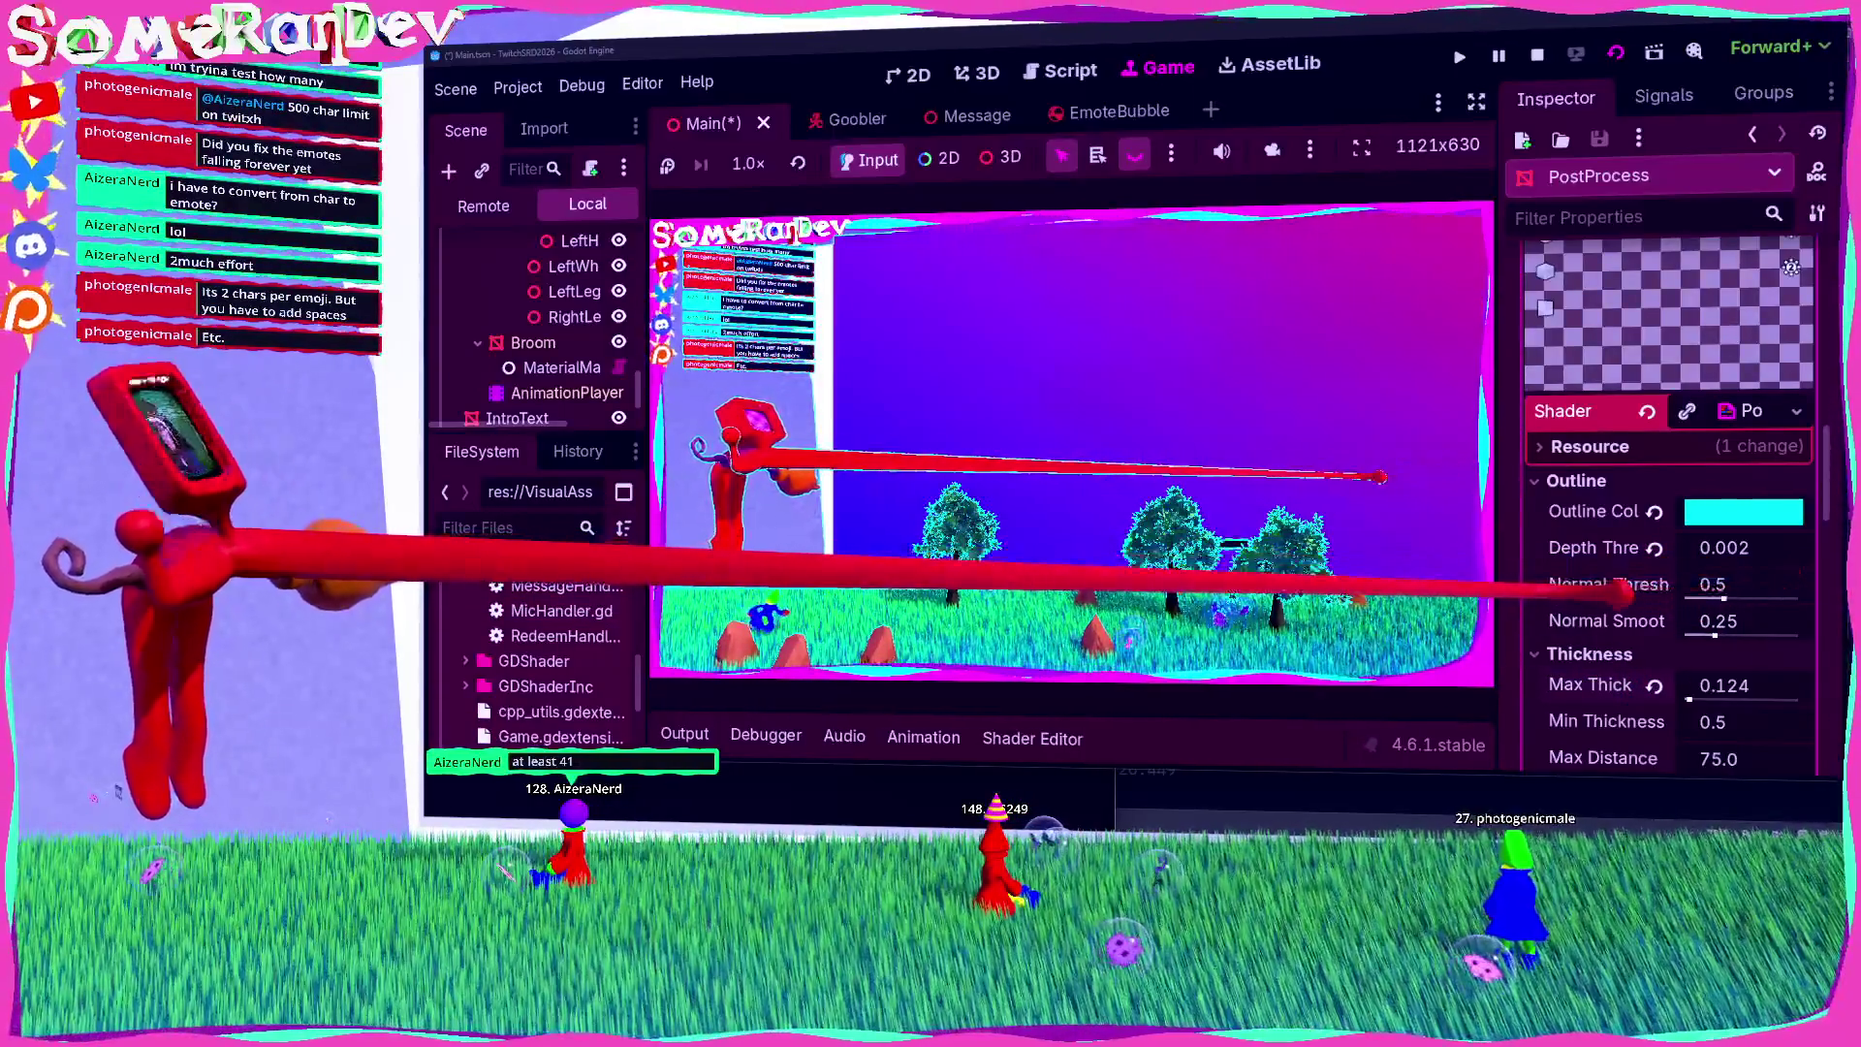
Step: Vary Max Thickness up and down, leaving it at about 1.993 for thick cyan outlines
scroll(1667, 543, down, 3)
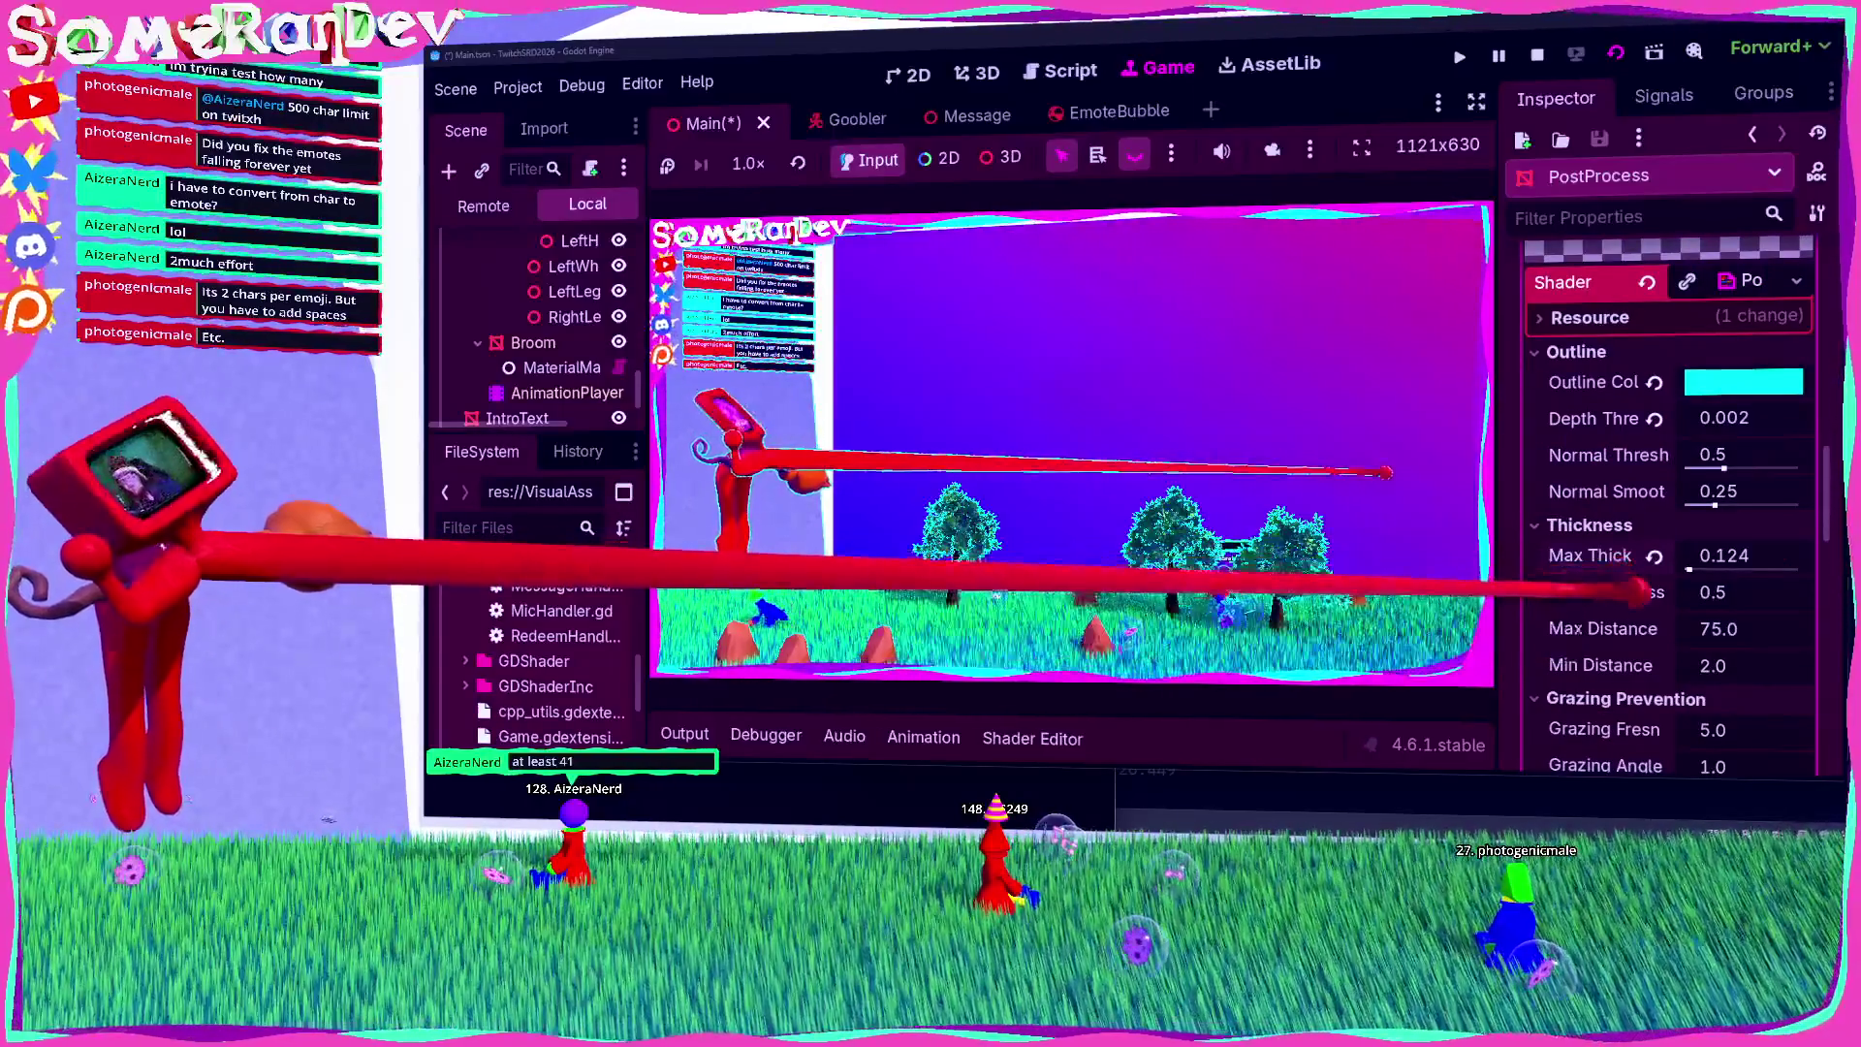
drag(1688, 569, 1715, 569)
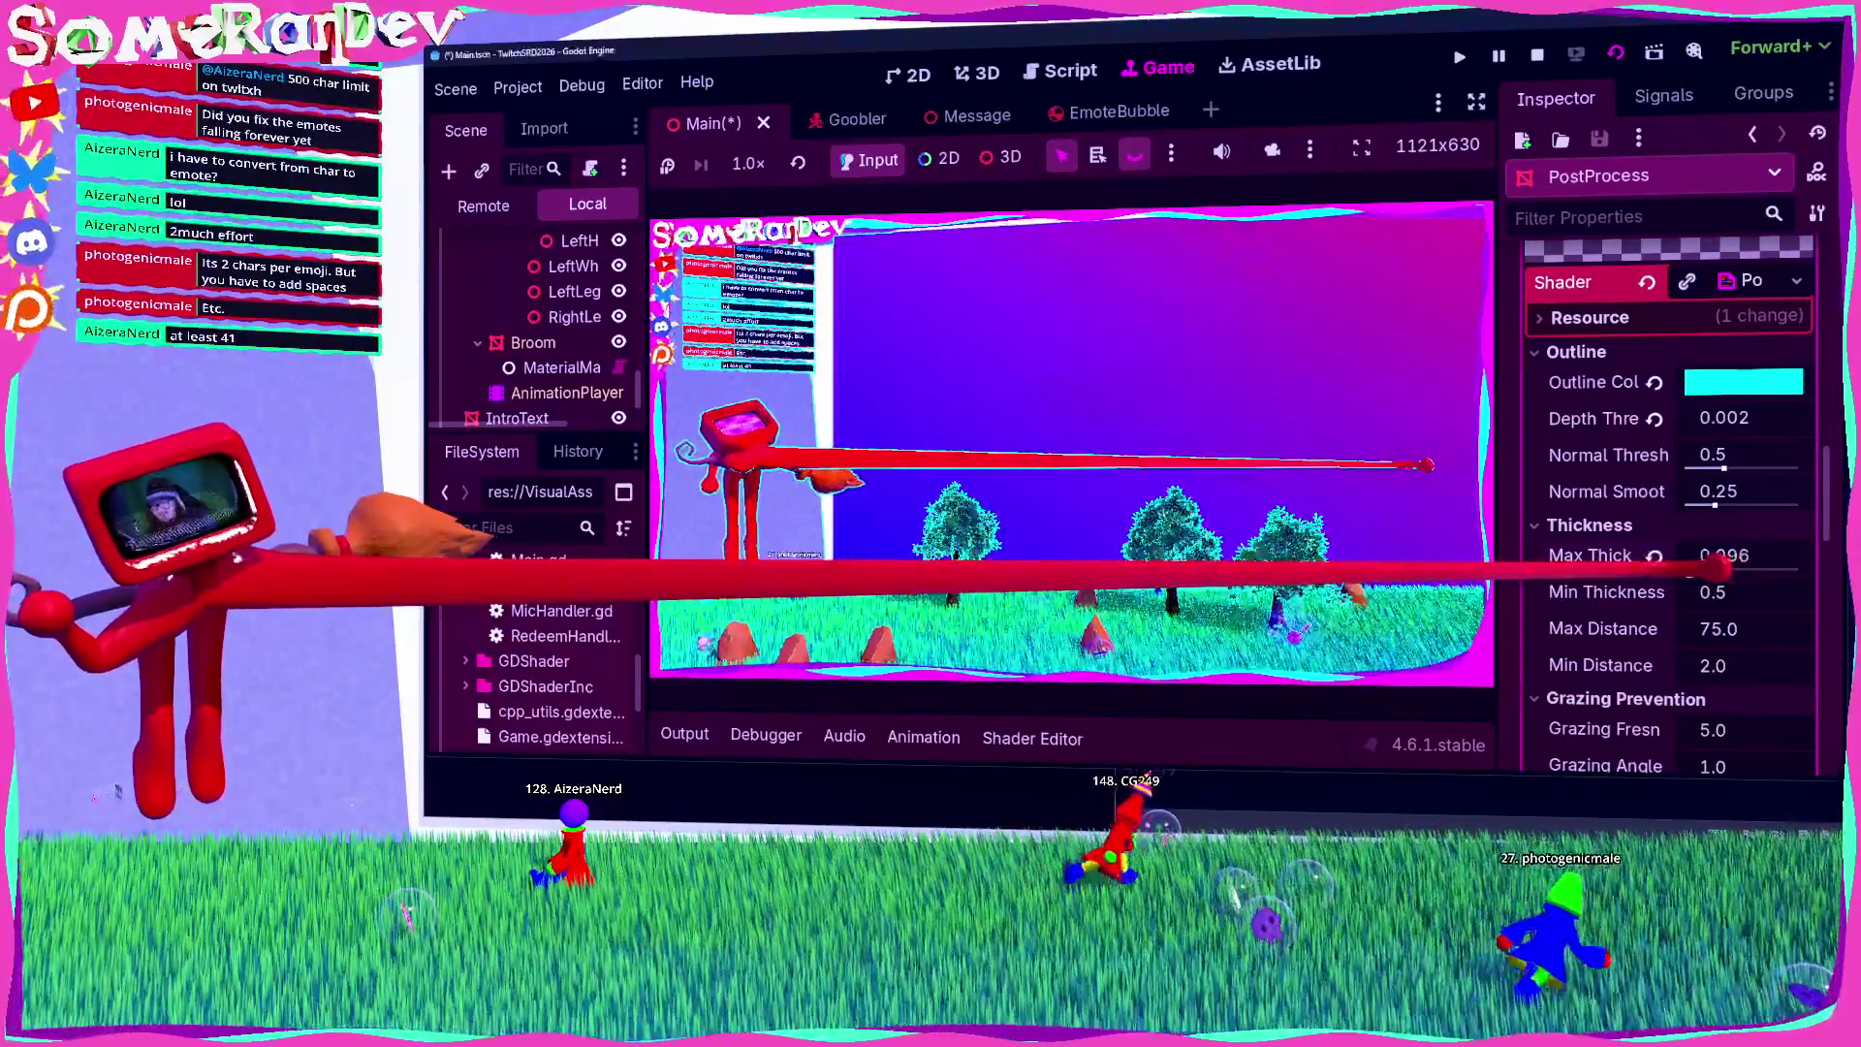
mouse_move(1716, 568)
mouse_down()
mouse_move(1688, 568)
mouse_move(1717, 568)
mouse_up()
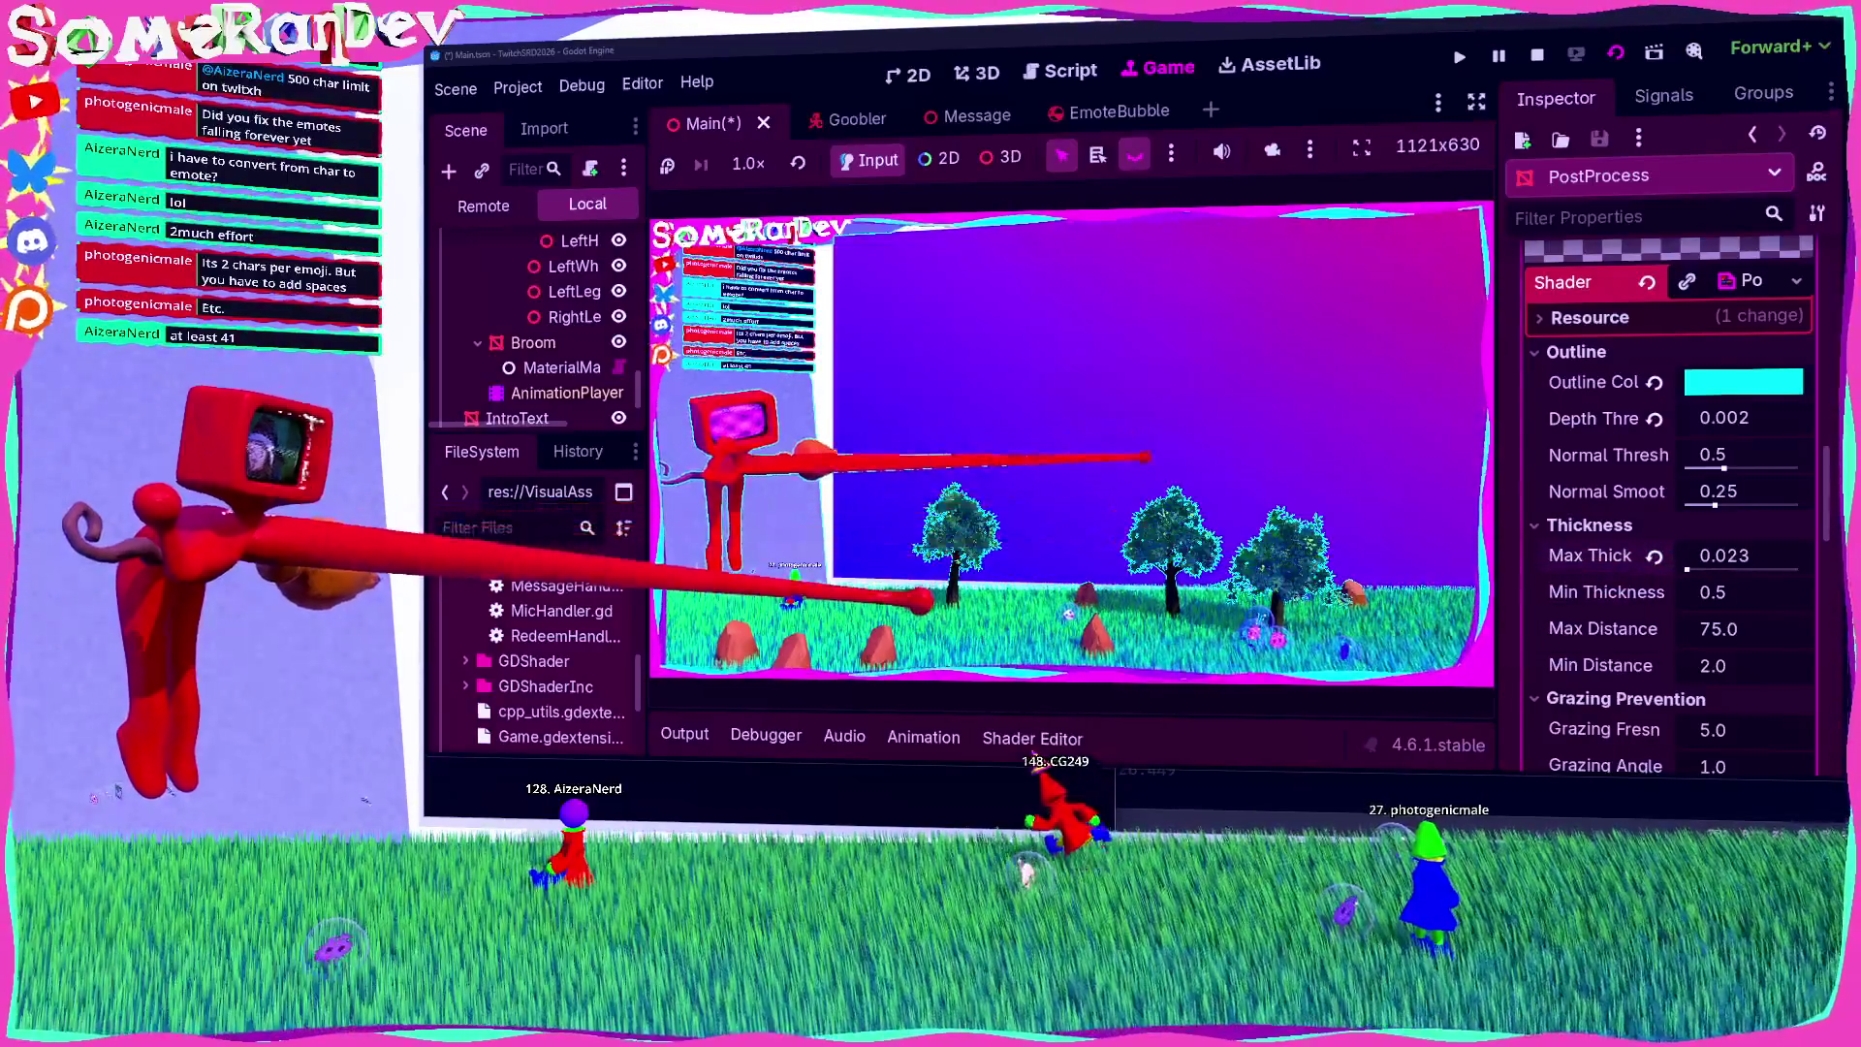
drag(1720, 555, 1732, 558)
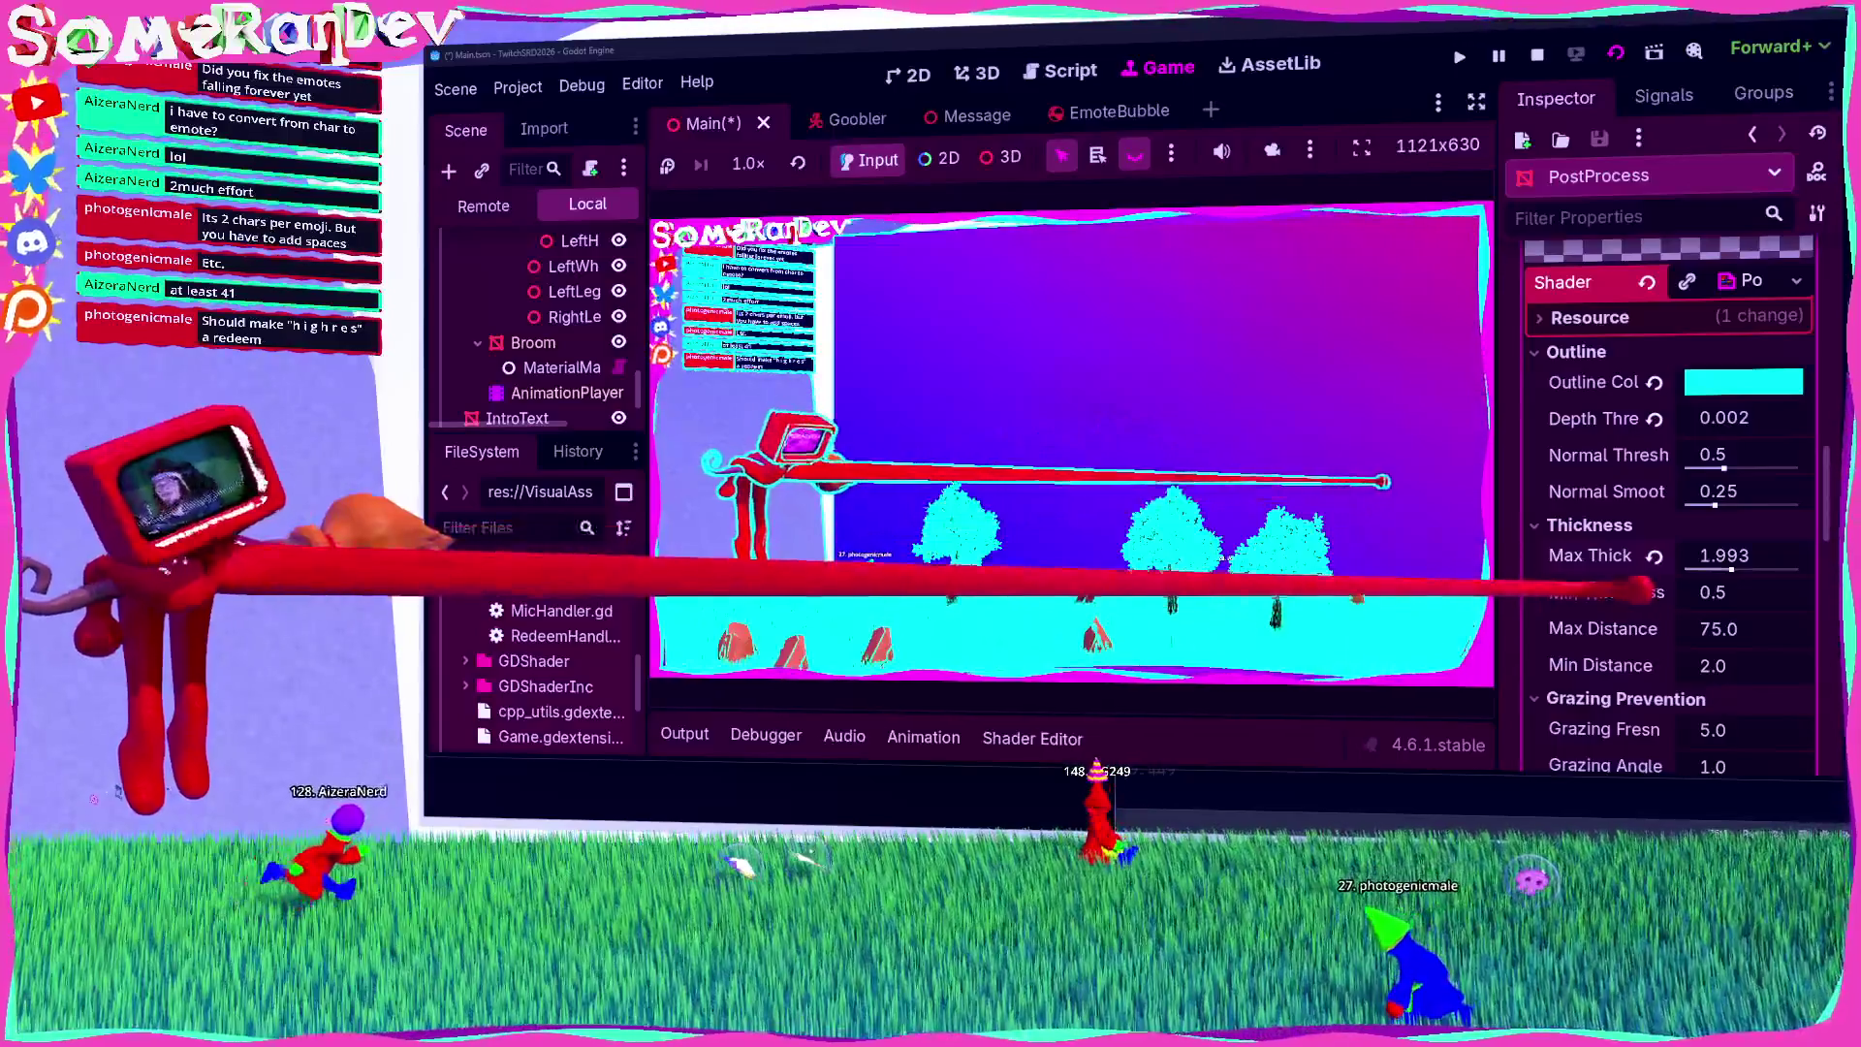
Step: Reset and ease Max Thickness to 1.117, raise Normal Threshold to 1.5, Normal Smoothness 0.25
click(1684, 560)
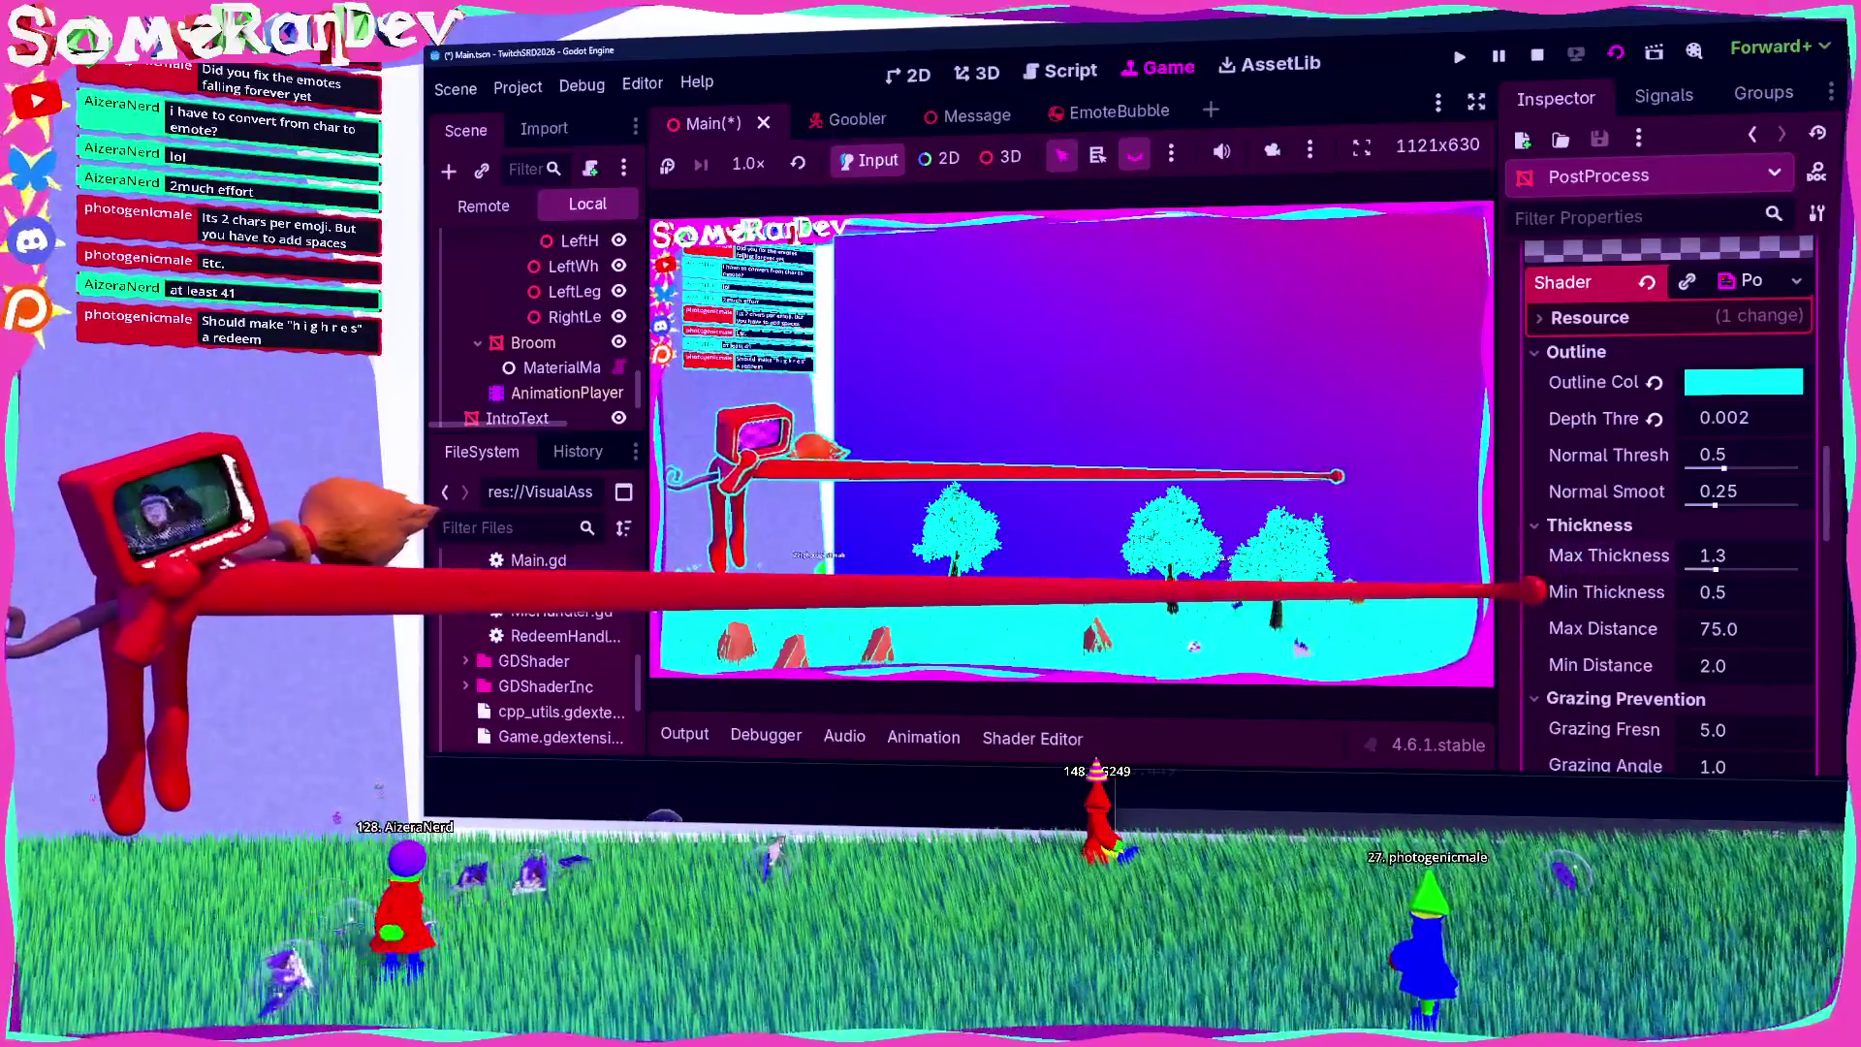
mouse_move(1710, 558)
mouse_down()
mouse_move(1730, 574)
mouse_move(1690, 560)
mouse_up()
drag(1741, 456, 1837, 463)
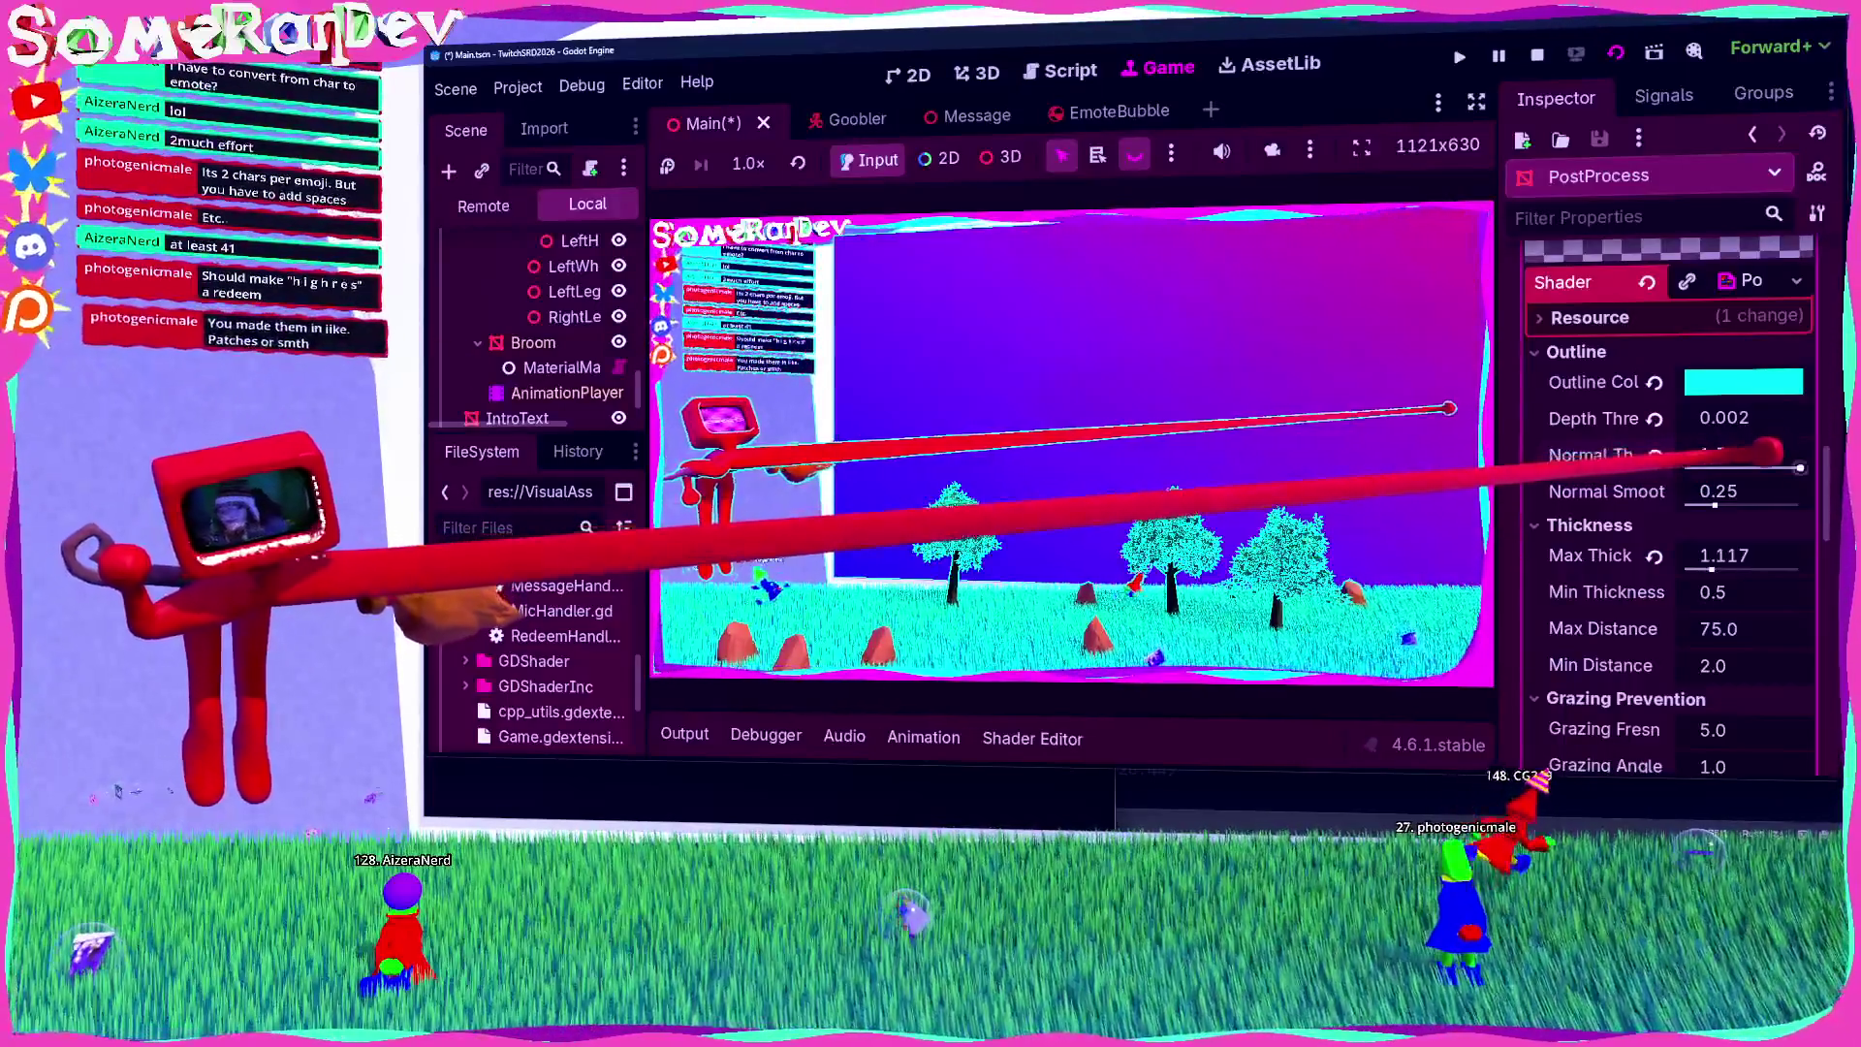
drag(1793, 498, 1692, 493)
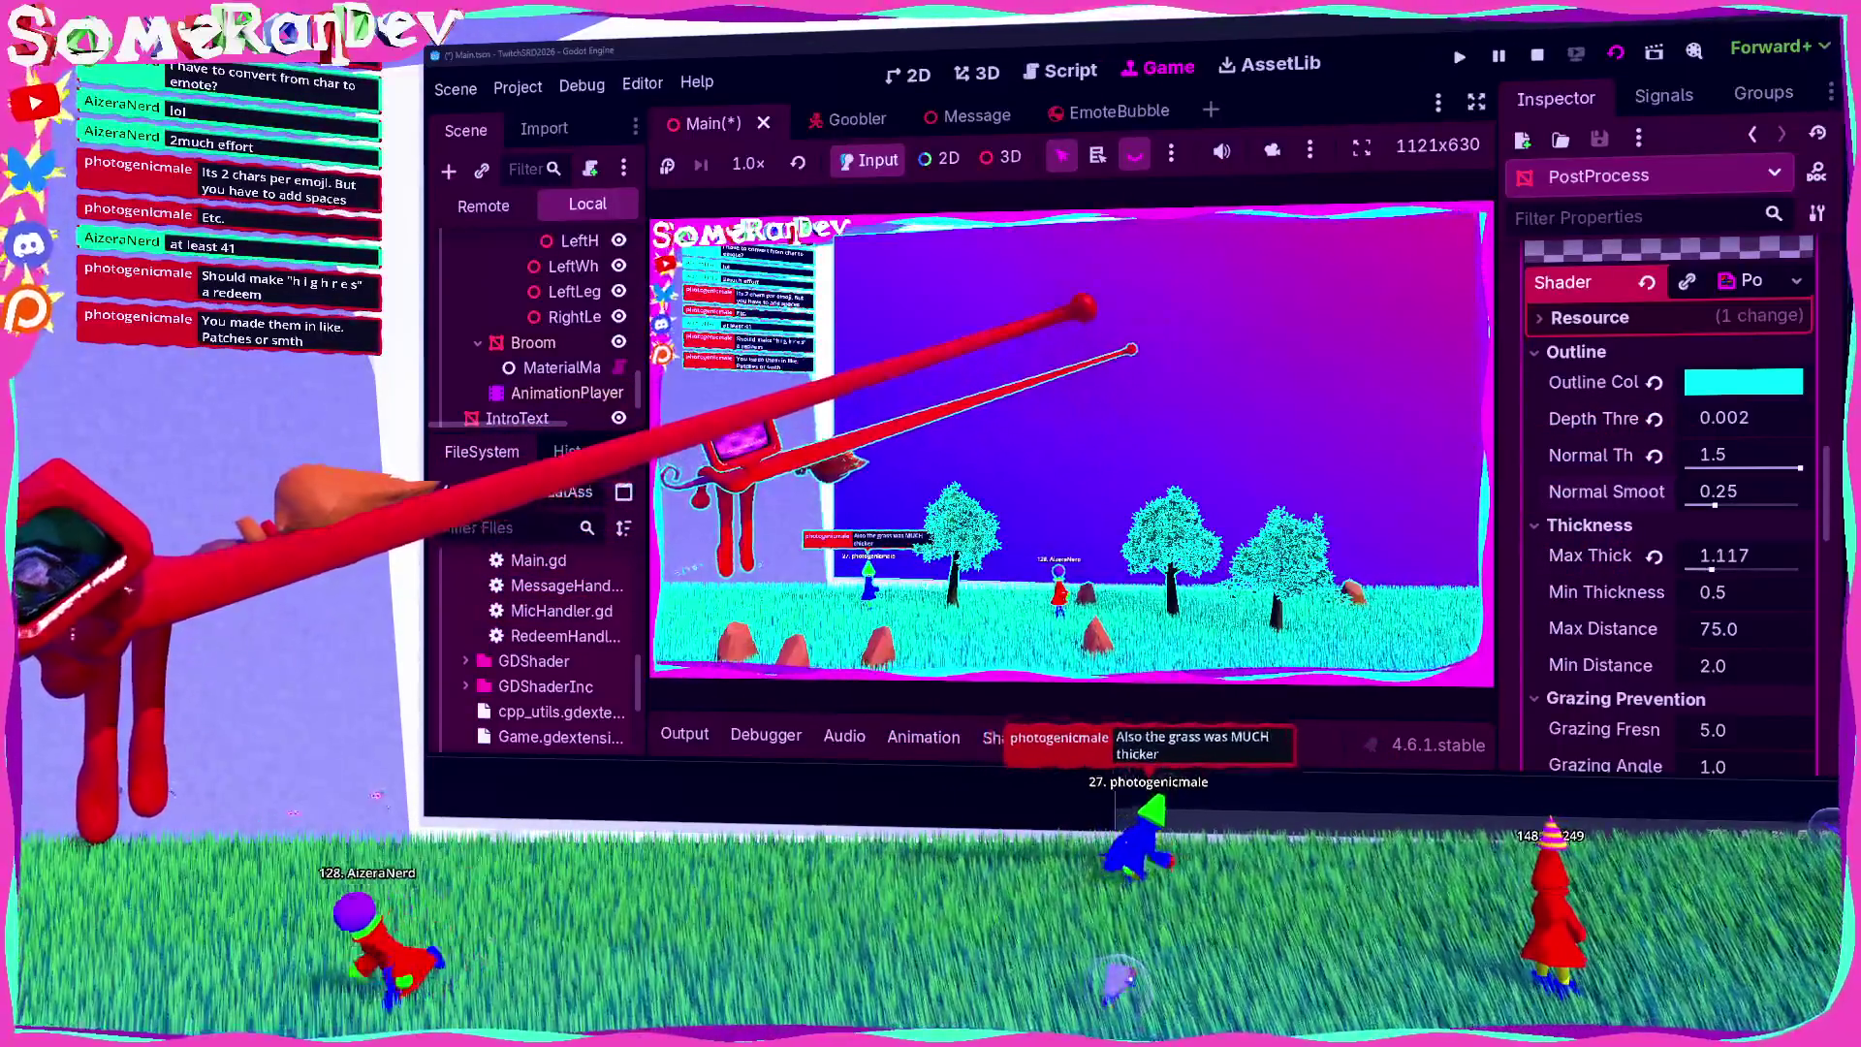
Step: Lower the outline colour's alpha to 115 for a translucent cyan outline
click(1730, 382)
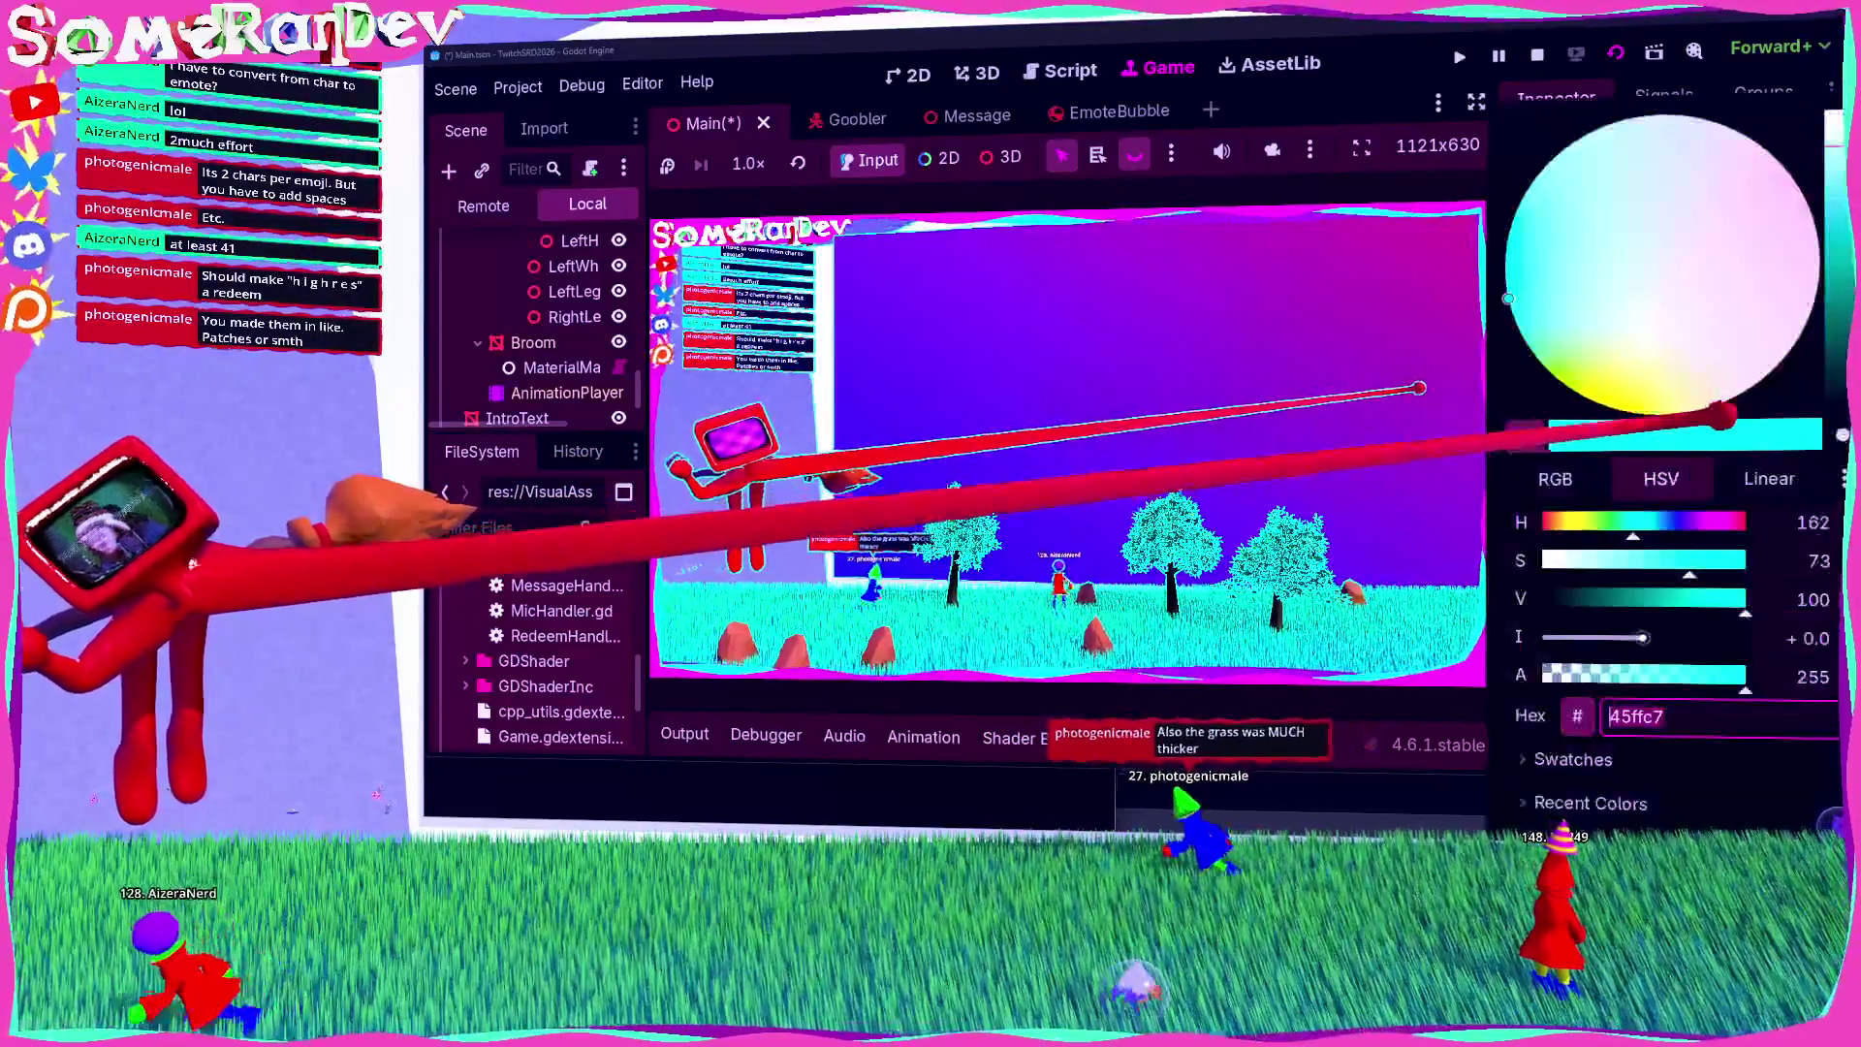
click(1444, 683)
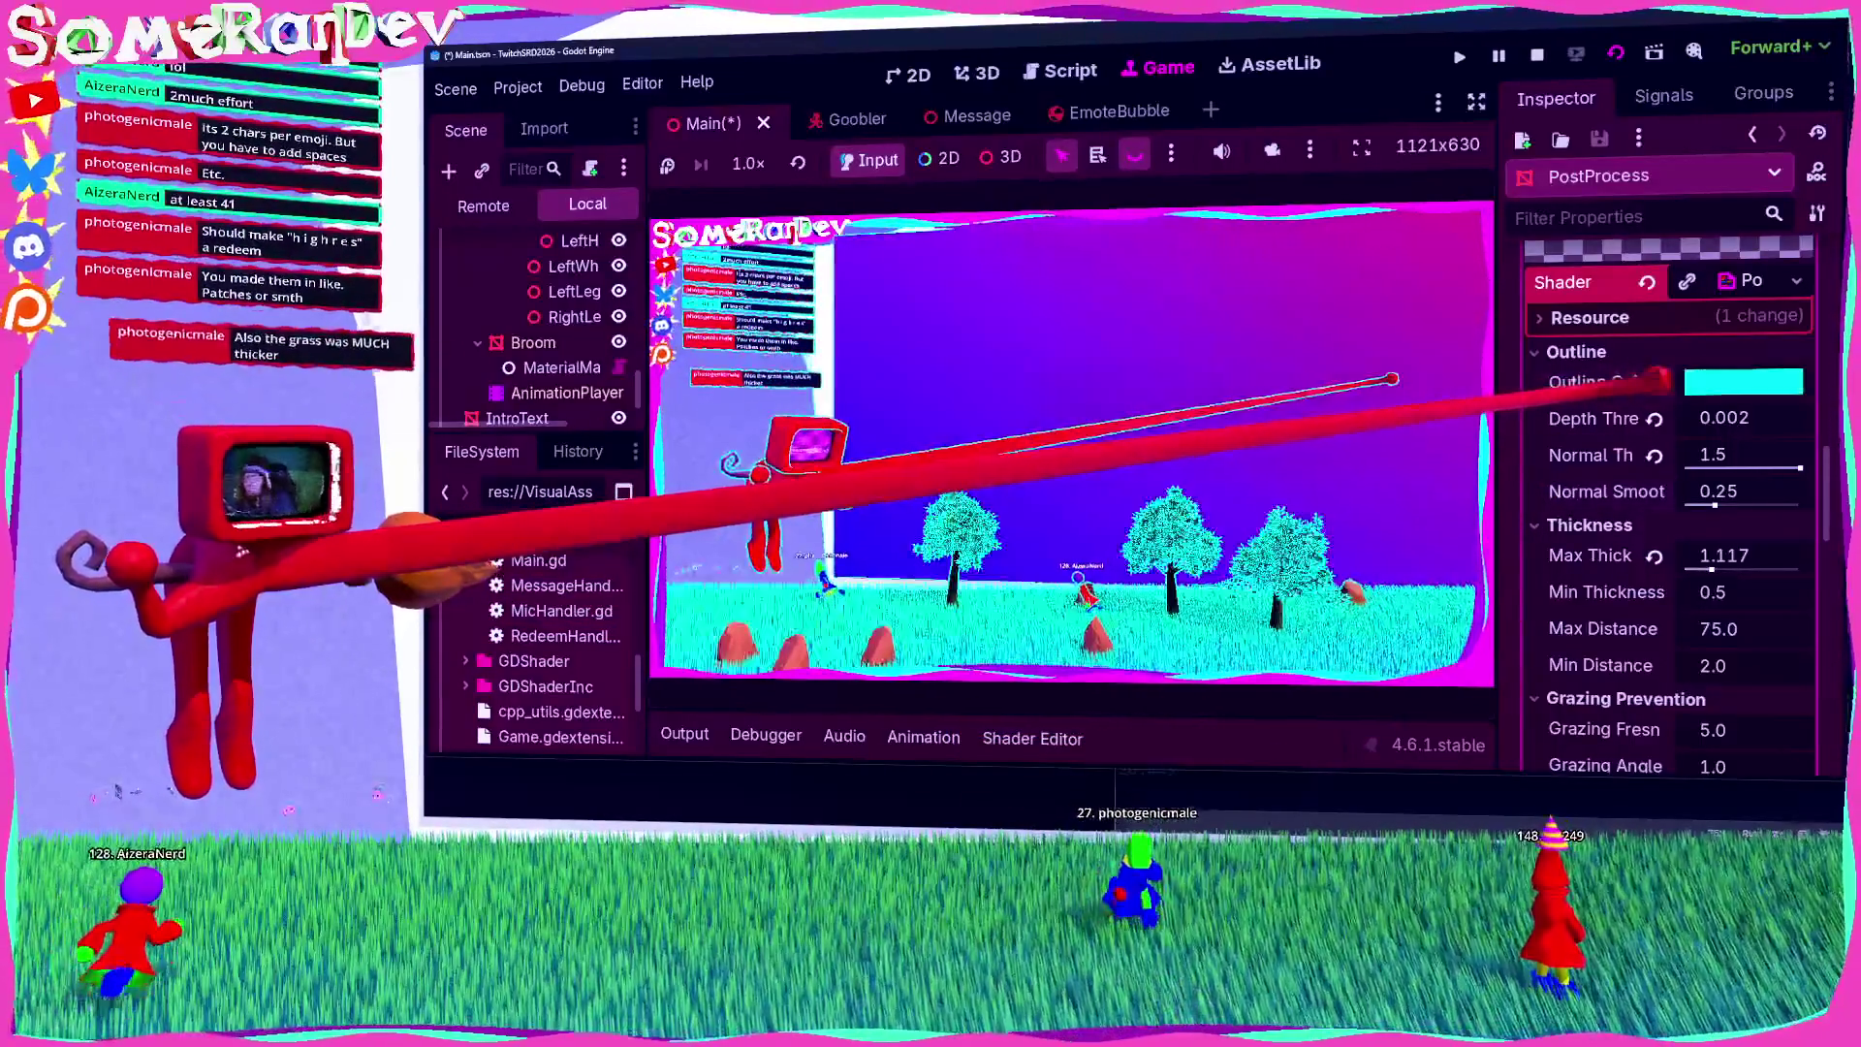
click(1706, 382)
drag(1736, 676, 1595, 679)
click(1275, 711)
Step: Make the outline more transparent with alpha 65, and raise Max Thickness to about 2.4
click(1744, 382)
key(Escape)
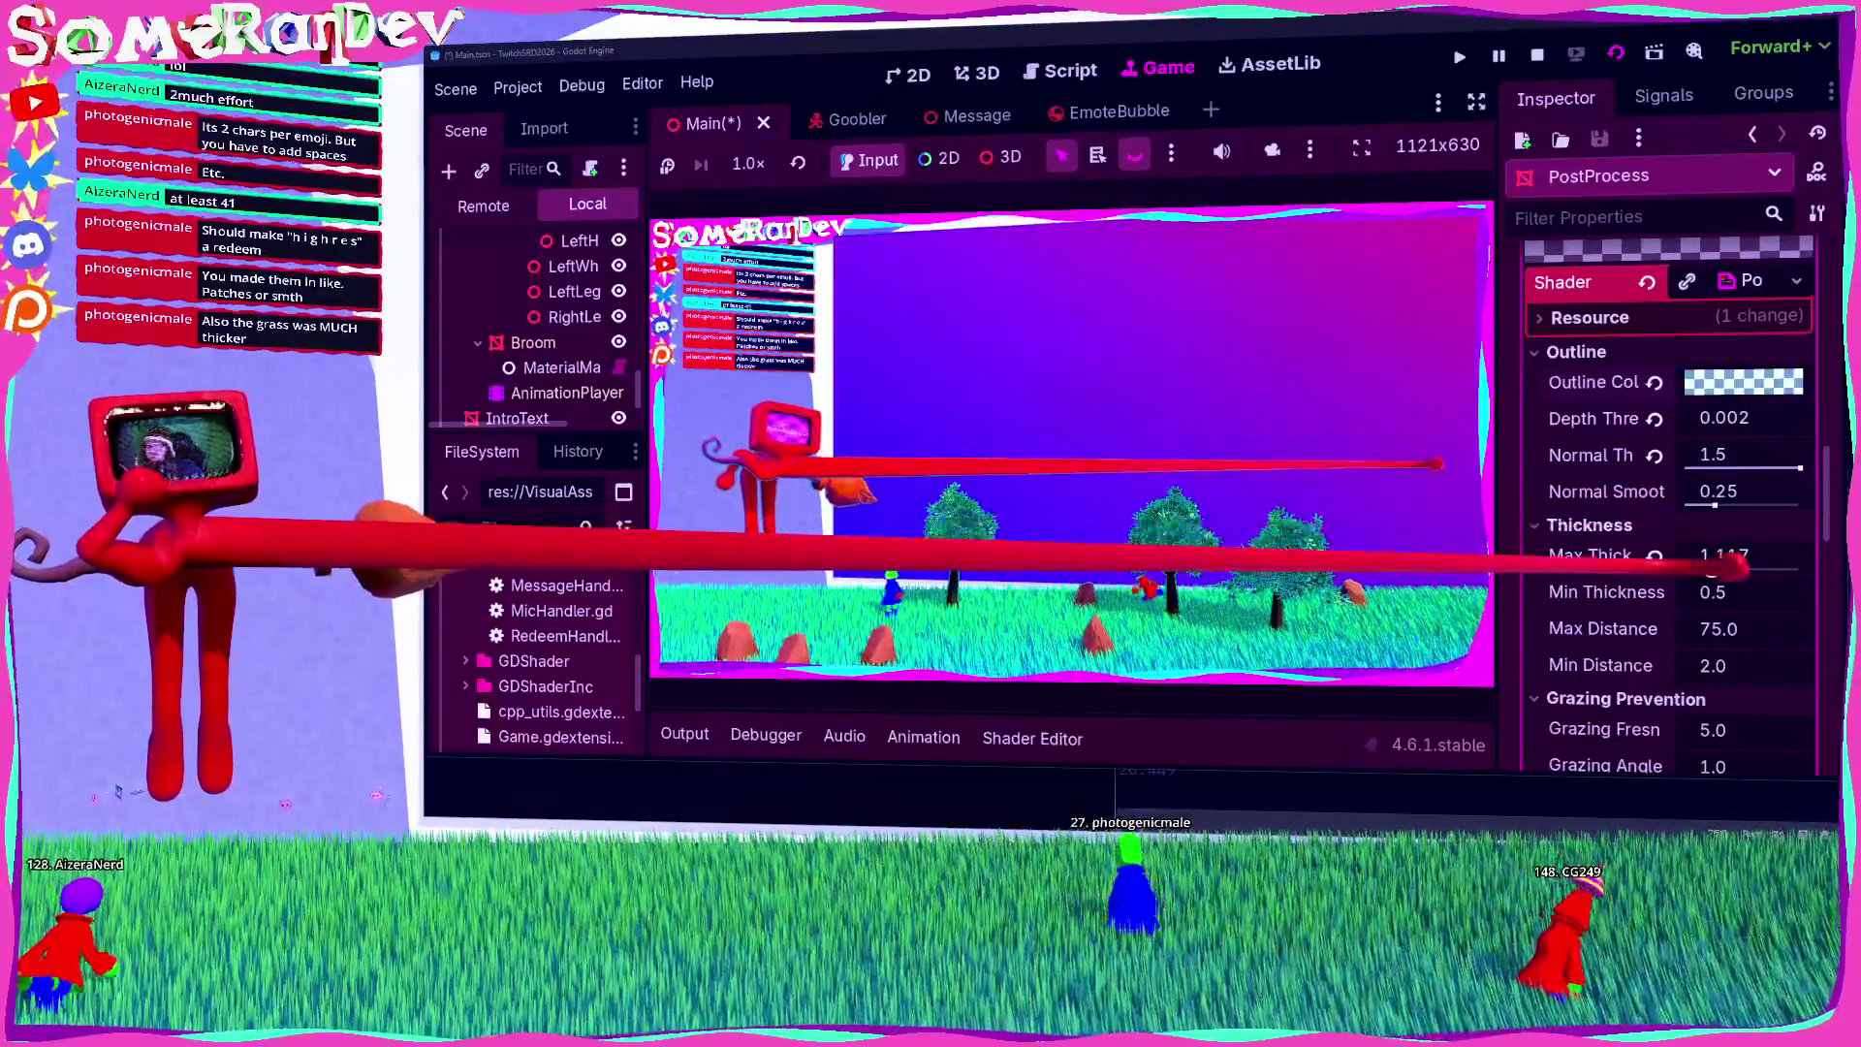
mouse_move(1735, 560)
mouse_down()
mouse_move(1773, 569)
mouse_move(1739, 579)
mouse_move(1701, 545)
mouse_up()
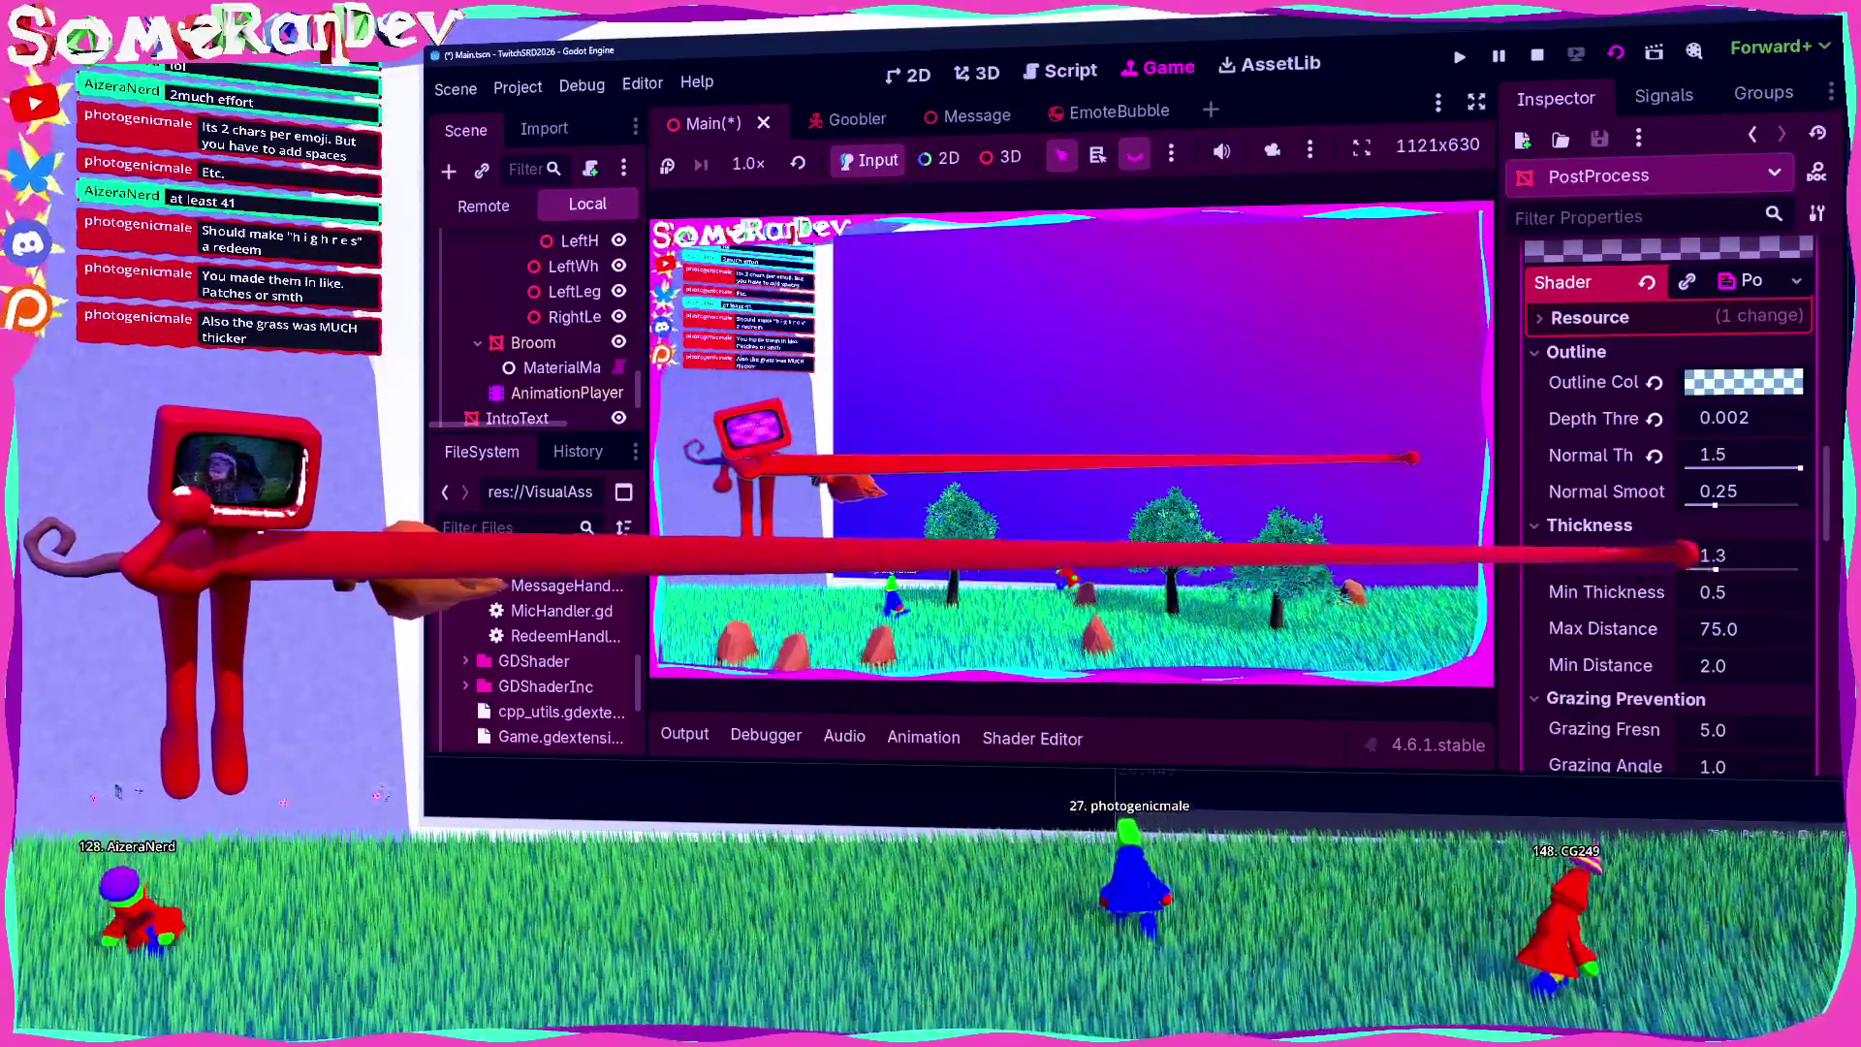
click(1744, 382)
drag(1638, 630, 1754, 635)
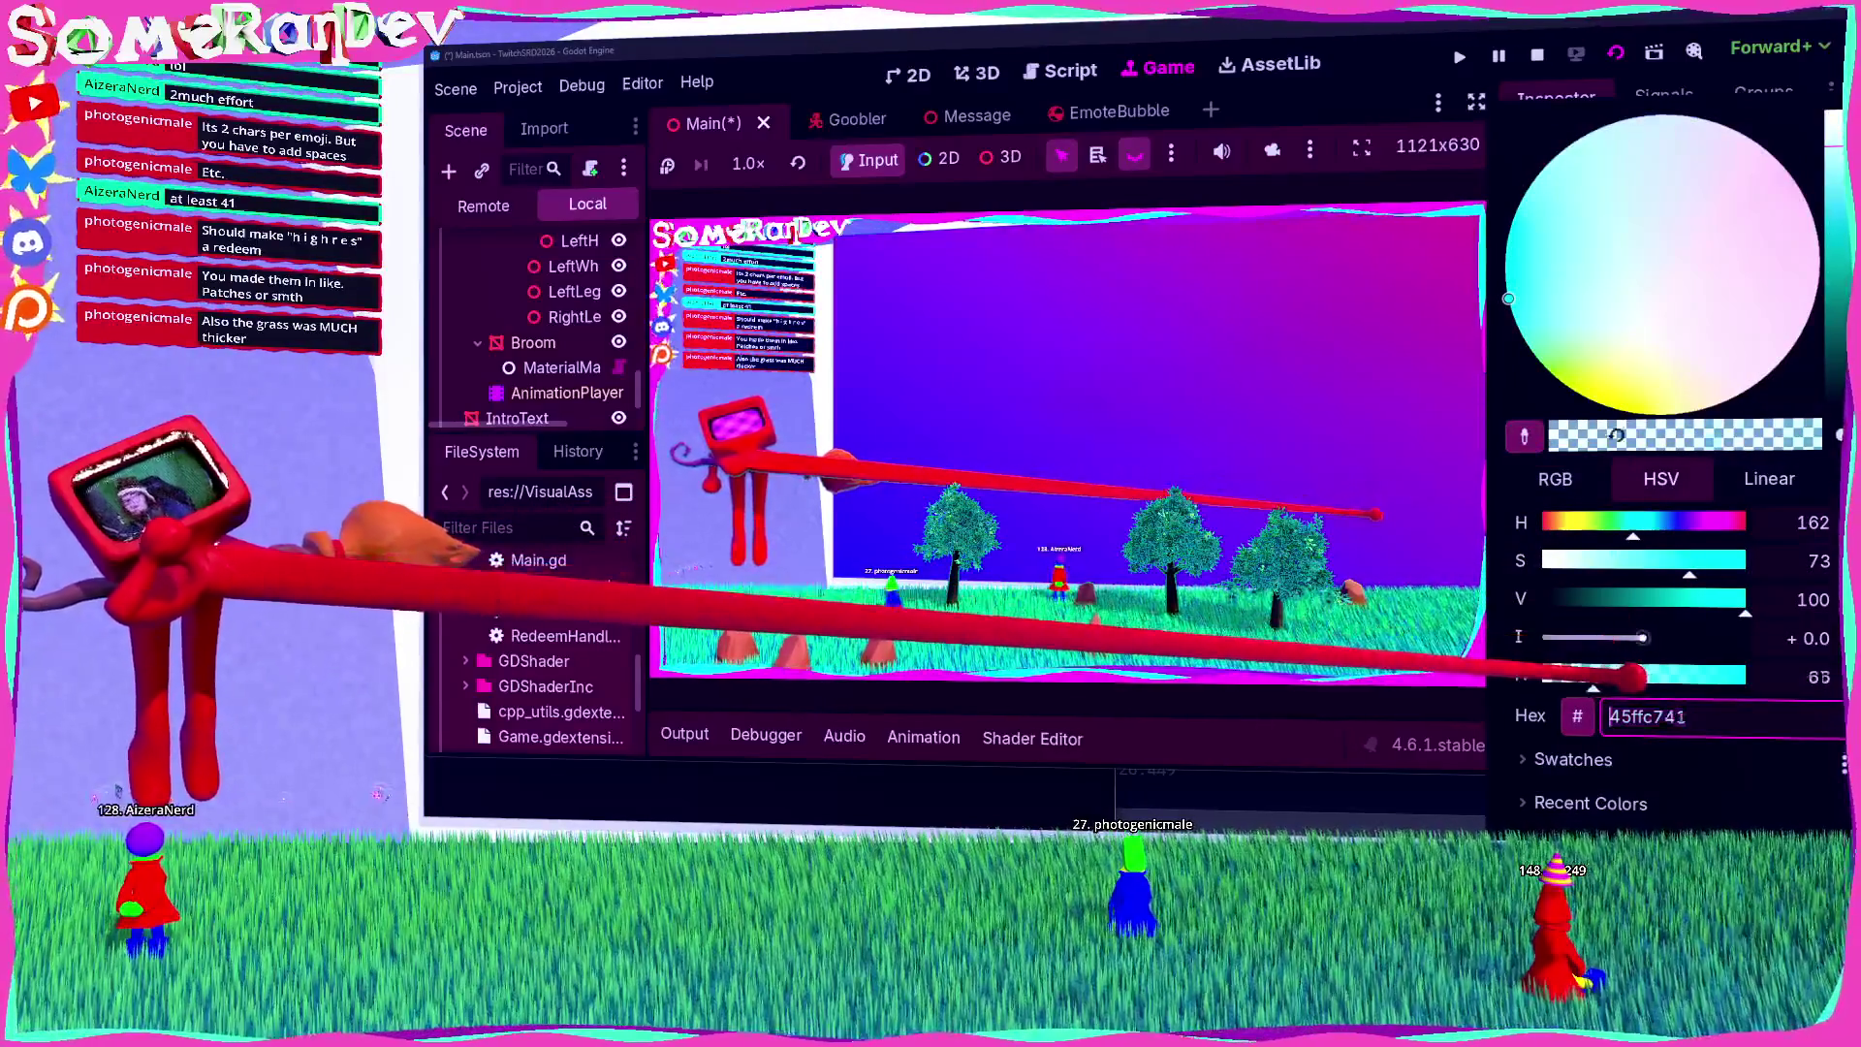
click(1347, 717)
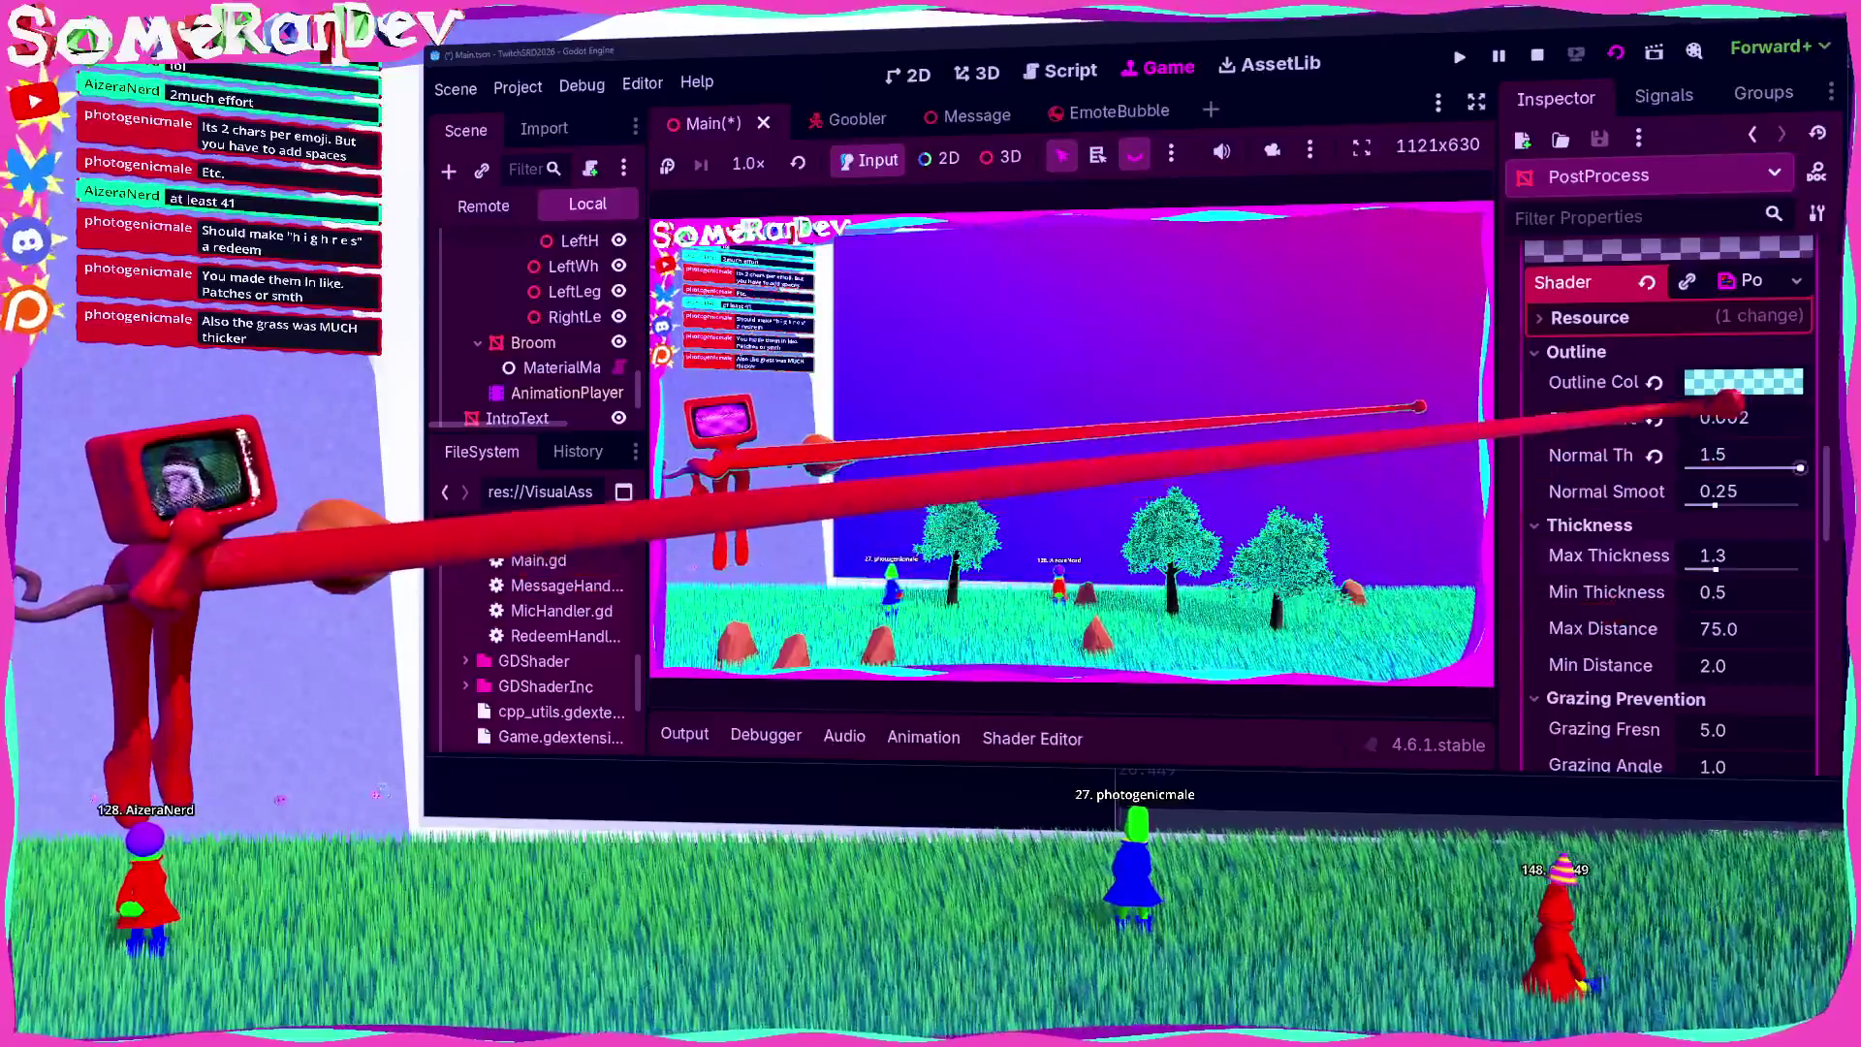
Step: Shift the outline hue to purple, then toward pink
click(1744, 382)
drag(1633, 522, 1697, 522)
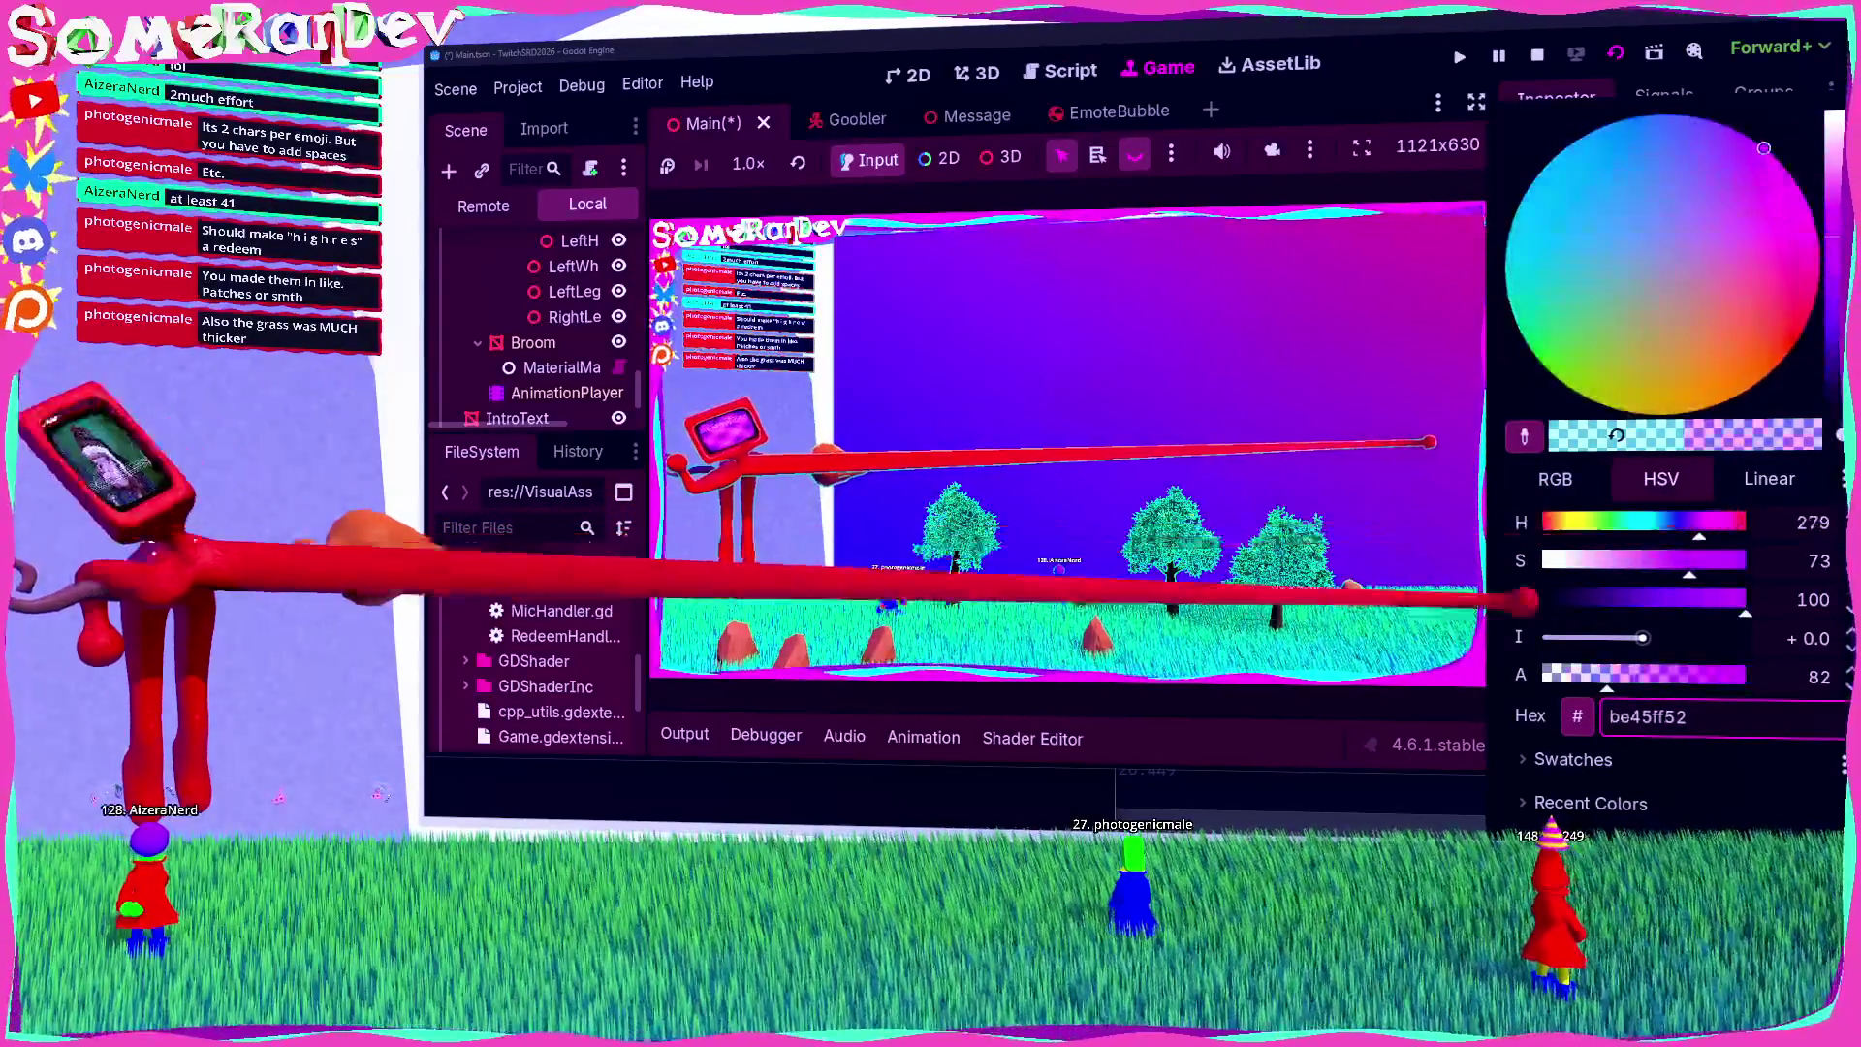
click(1347, 717)
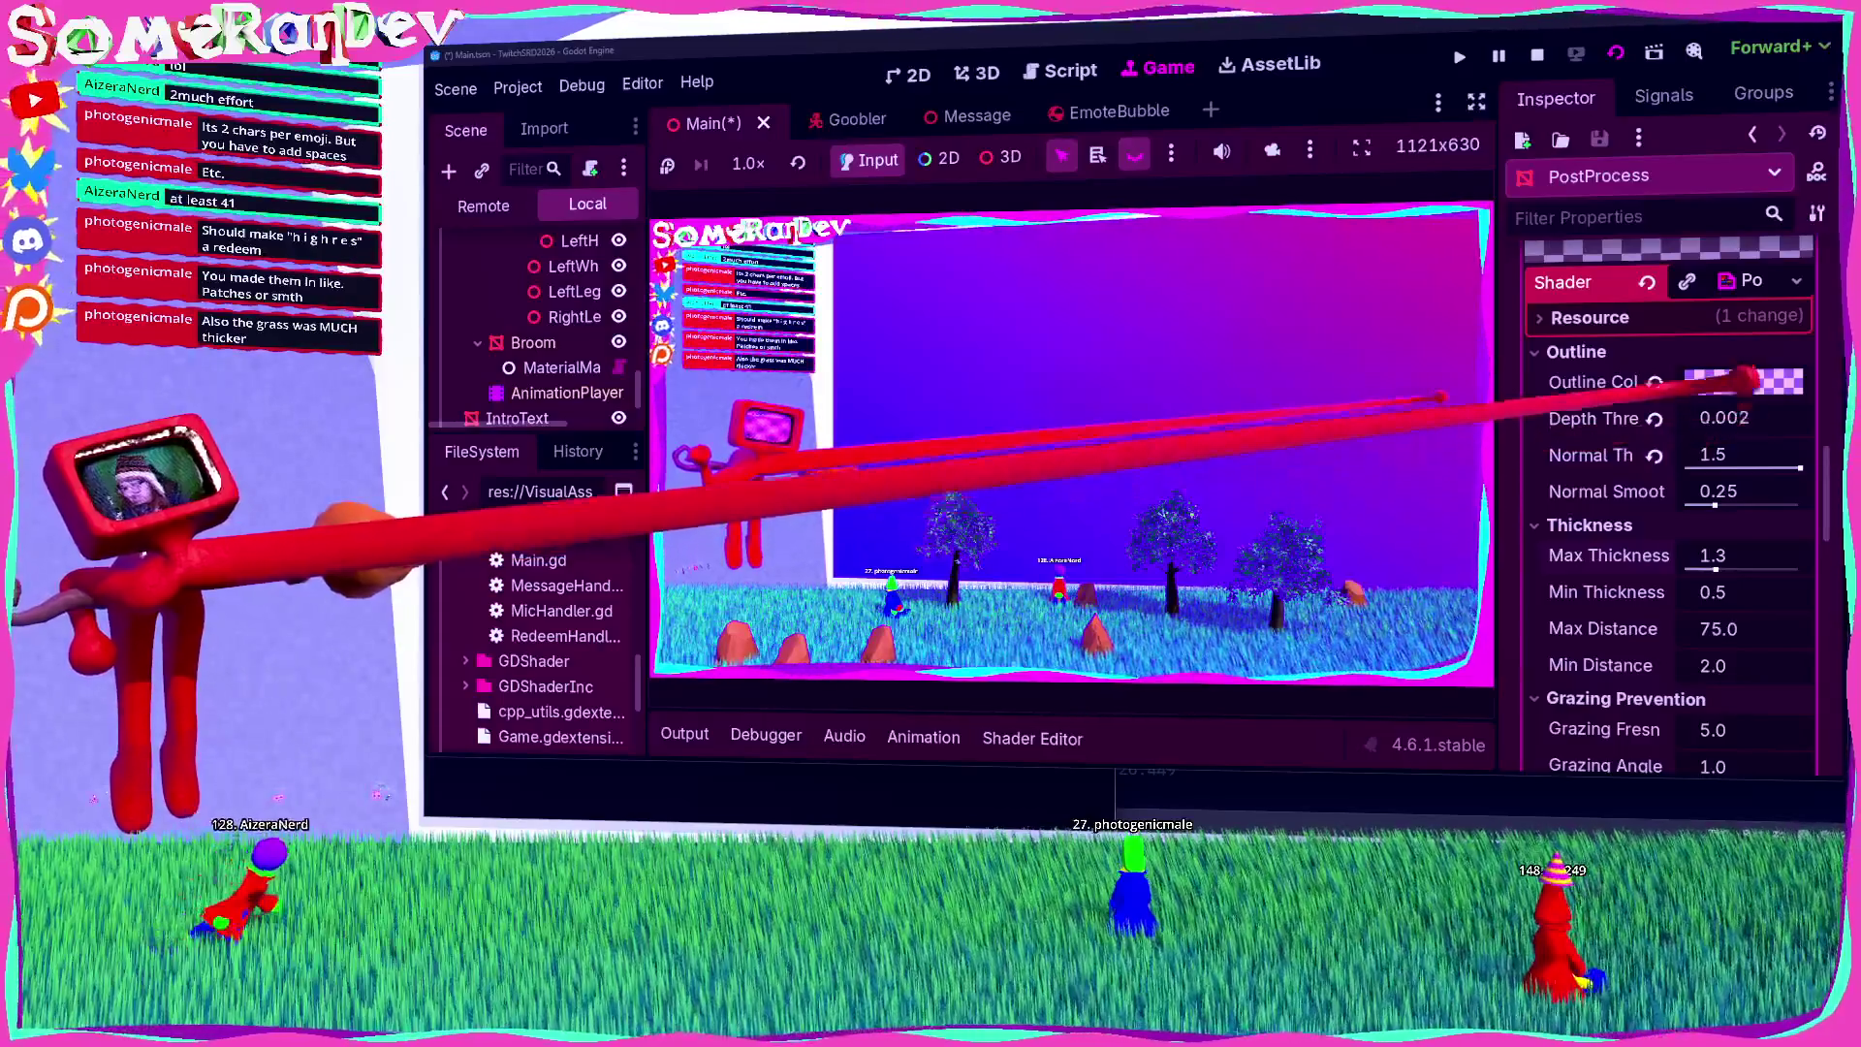
click(1744, 382)
drag(1698, 523, 1729, 523)
click(1219, 712)
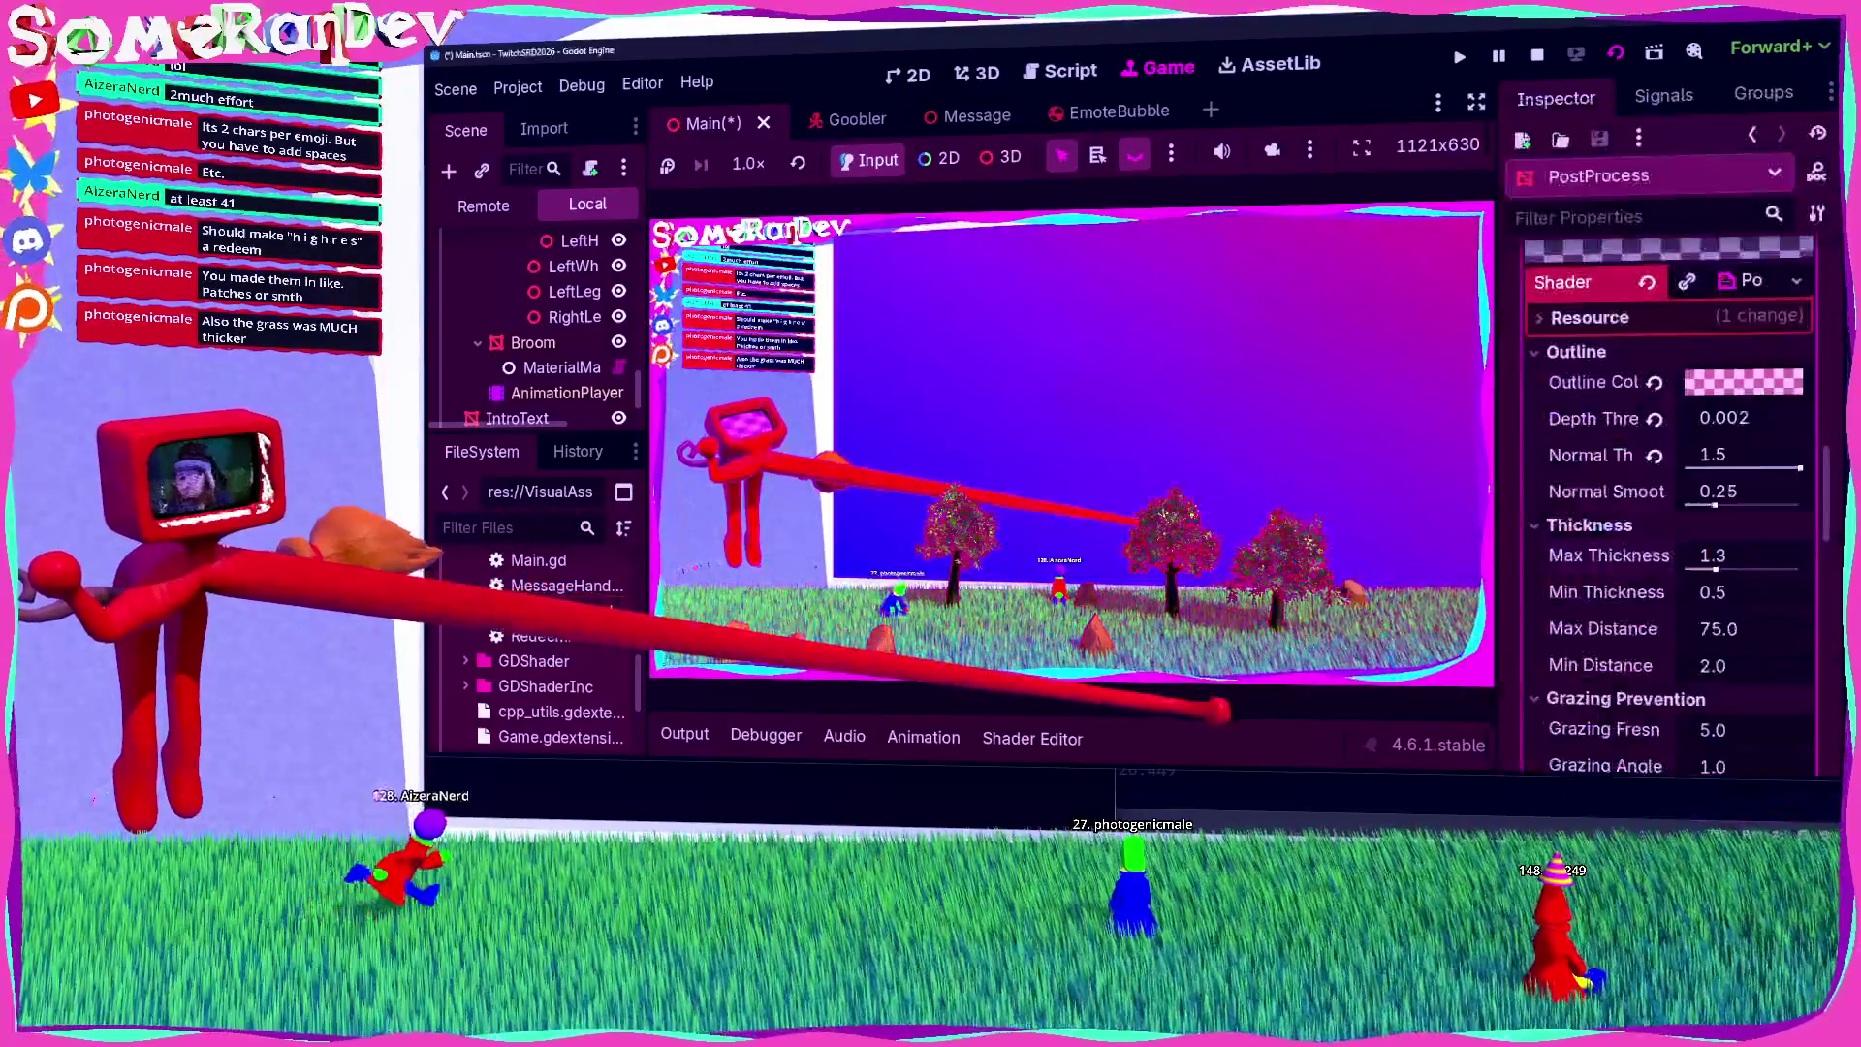
Step: Try a yellow-orange outline hue, then switch it to green
click(1744, 381)
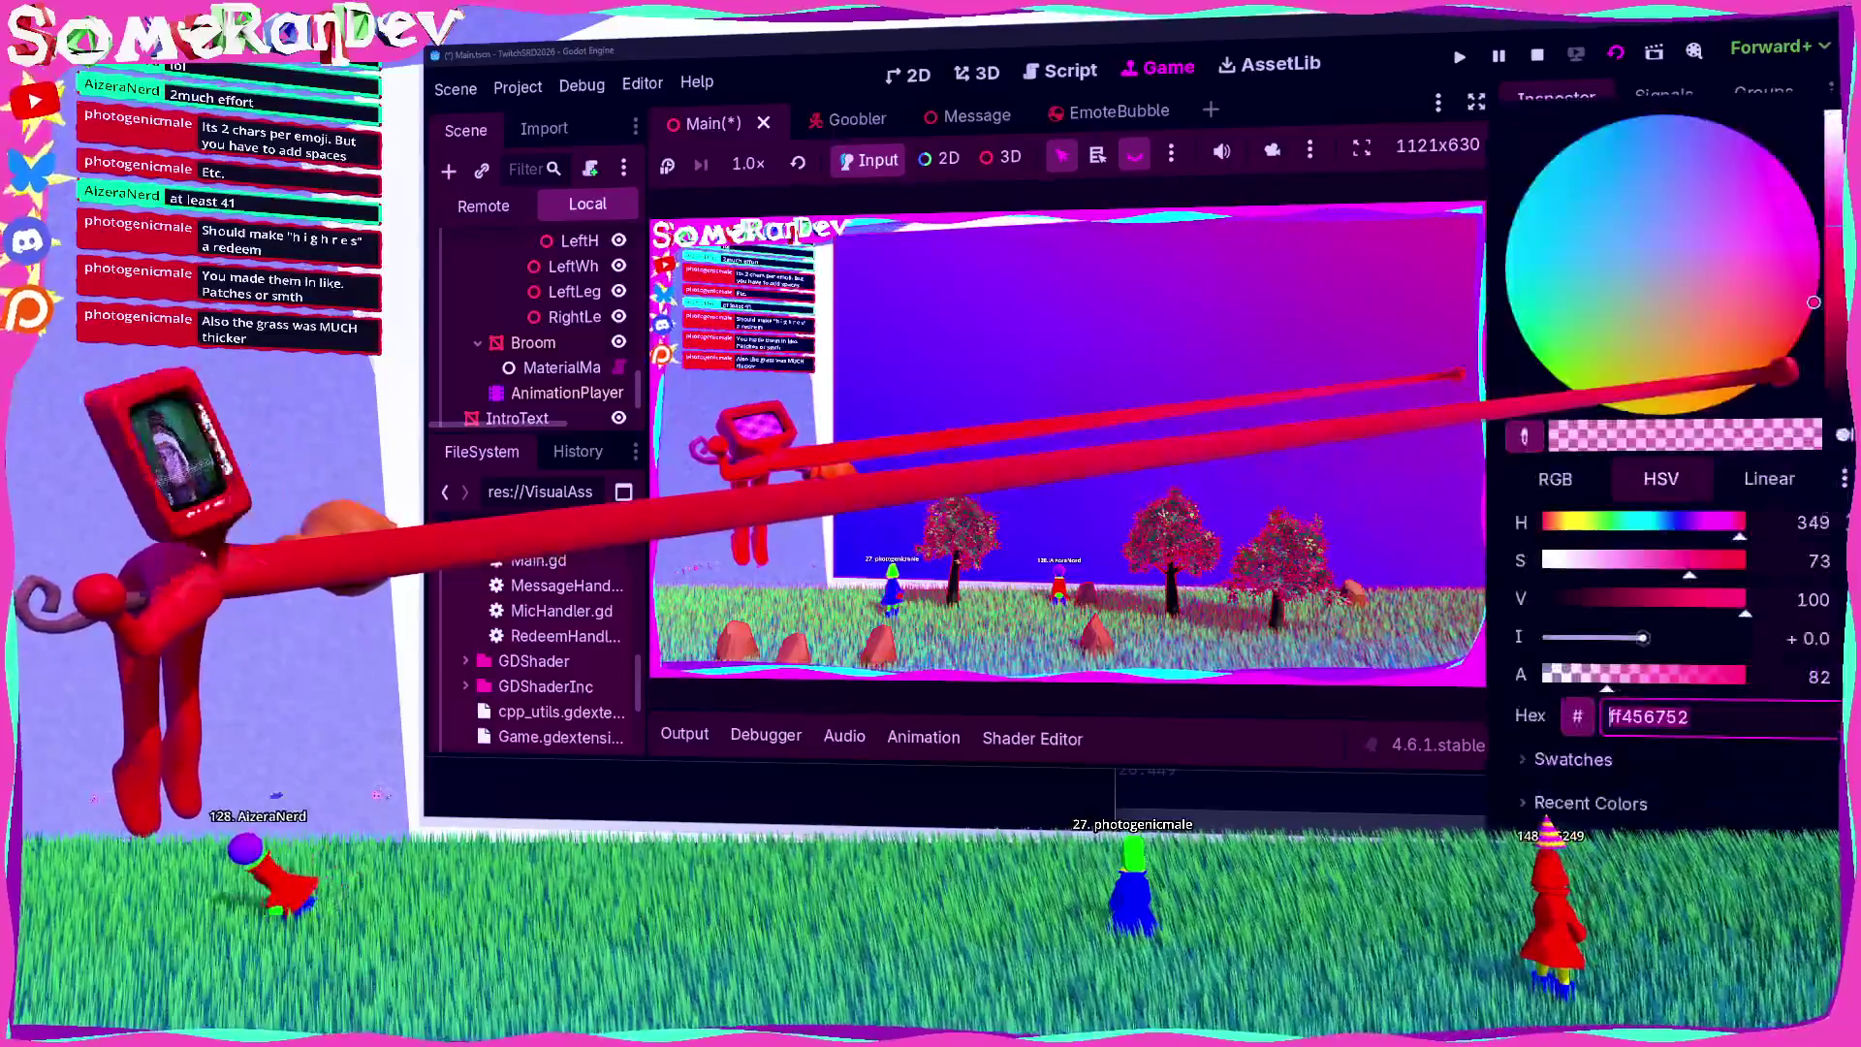
click(1567, 522)
key(Escape)
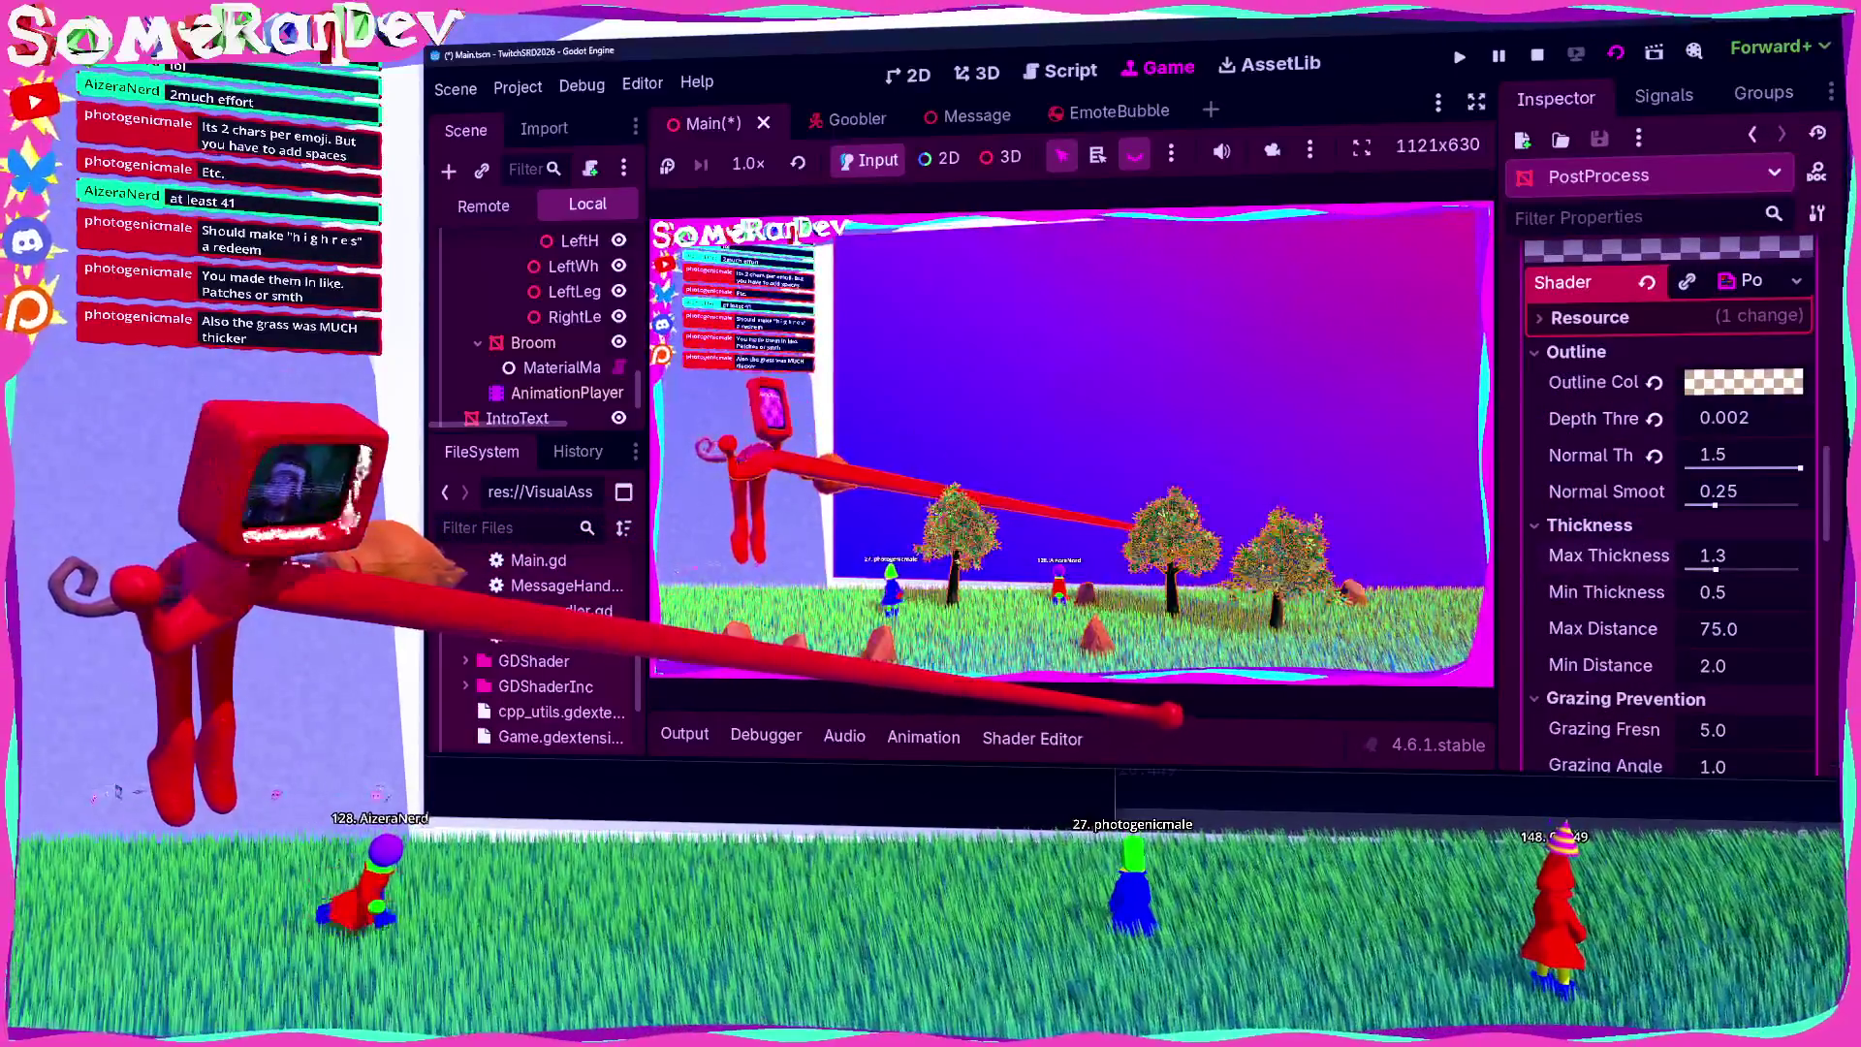
click(1744, 382)
click(1594, 522)
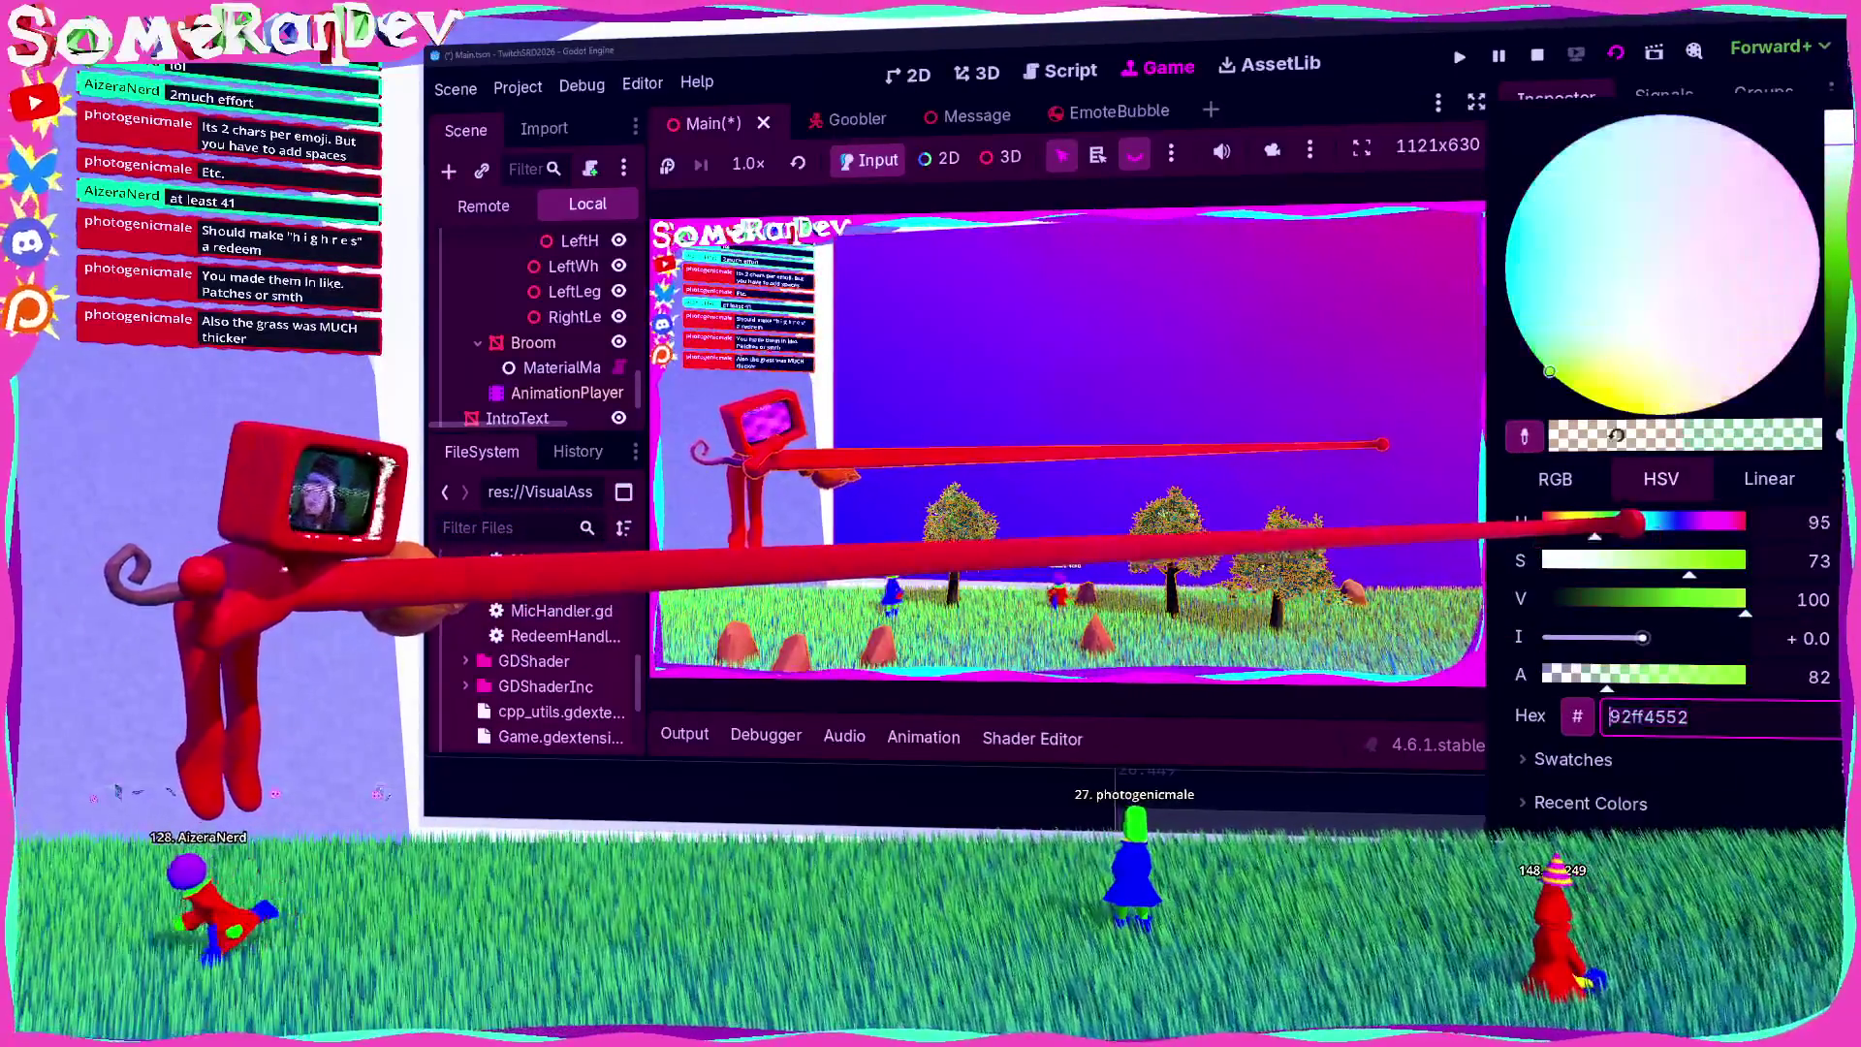
key(Escape)
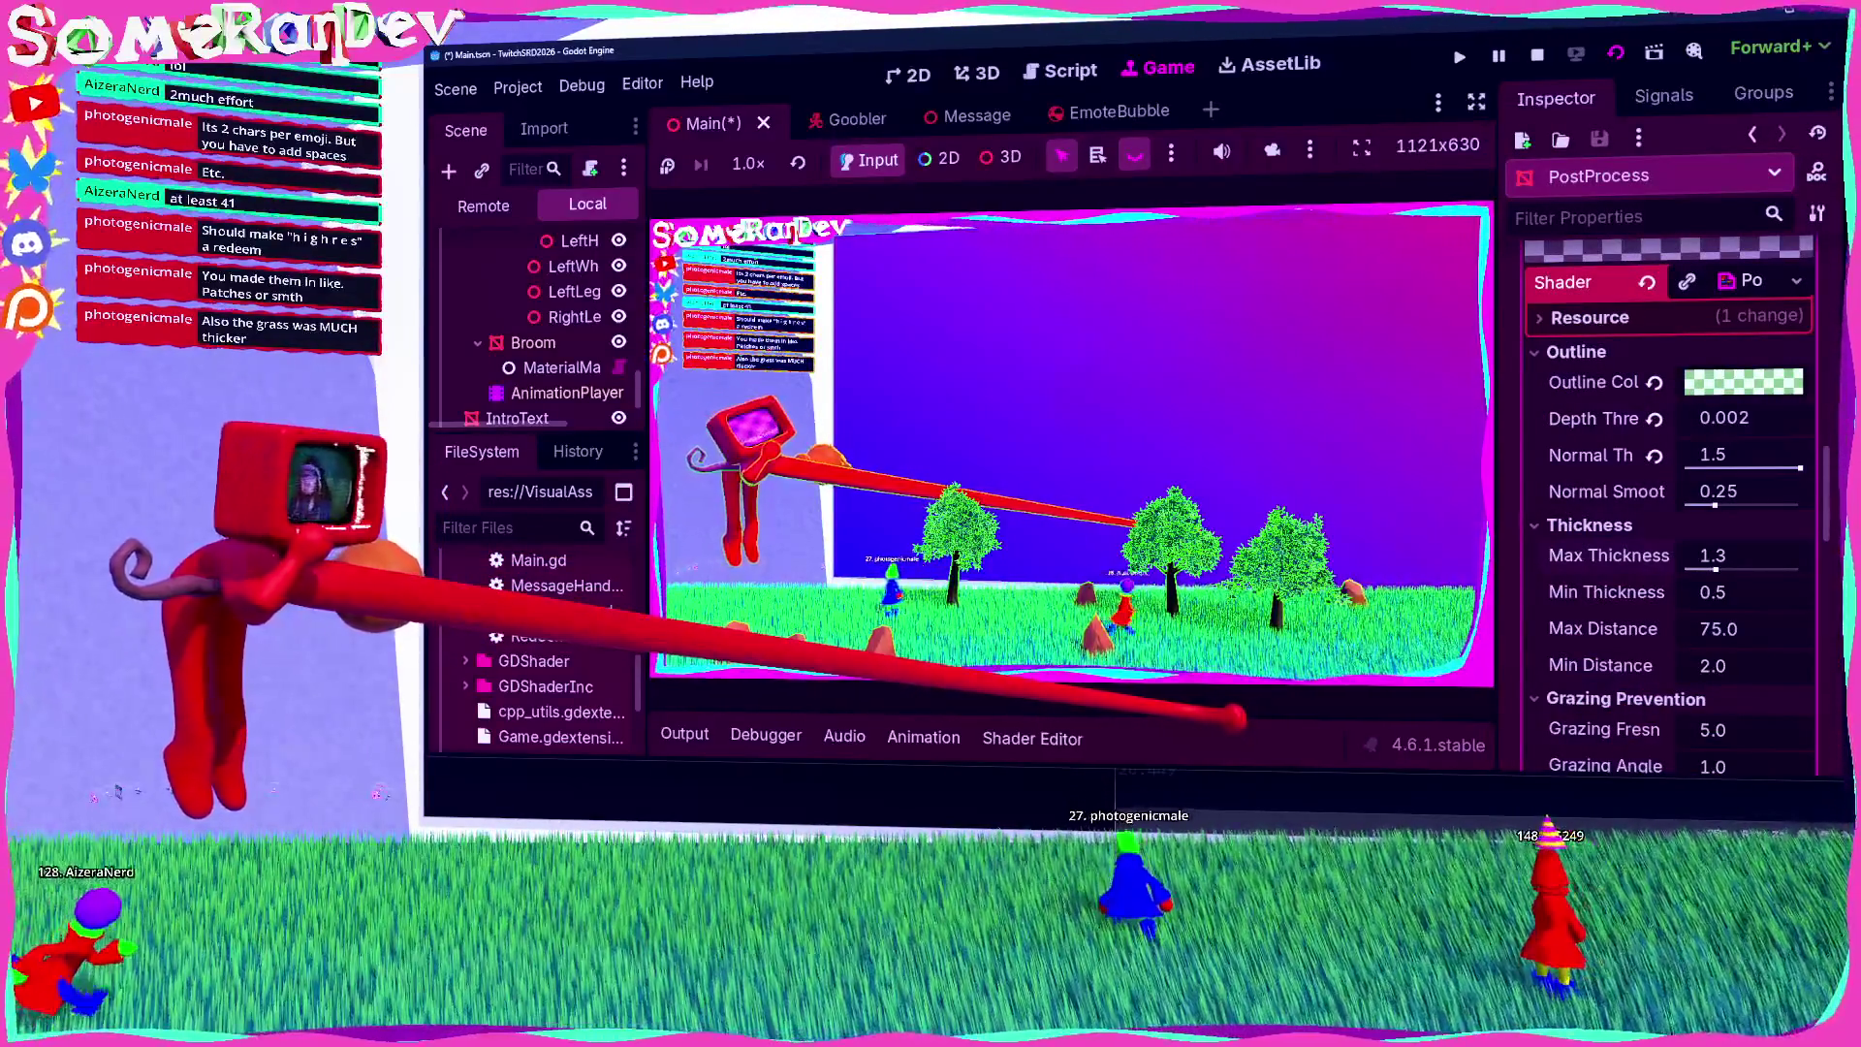
click(1745, 382)
Step: Make the outline translucent black, then reset Normal Threshold, Depth Threshold and Outline Color to defaults
click(1830, 412)
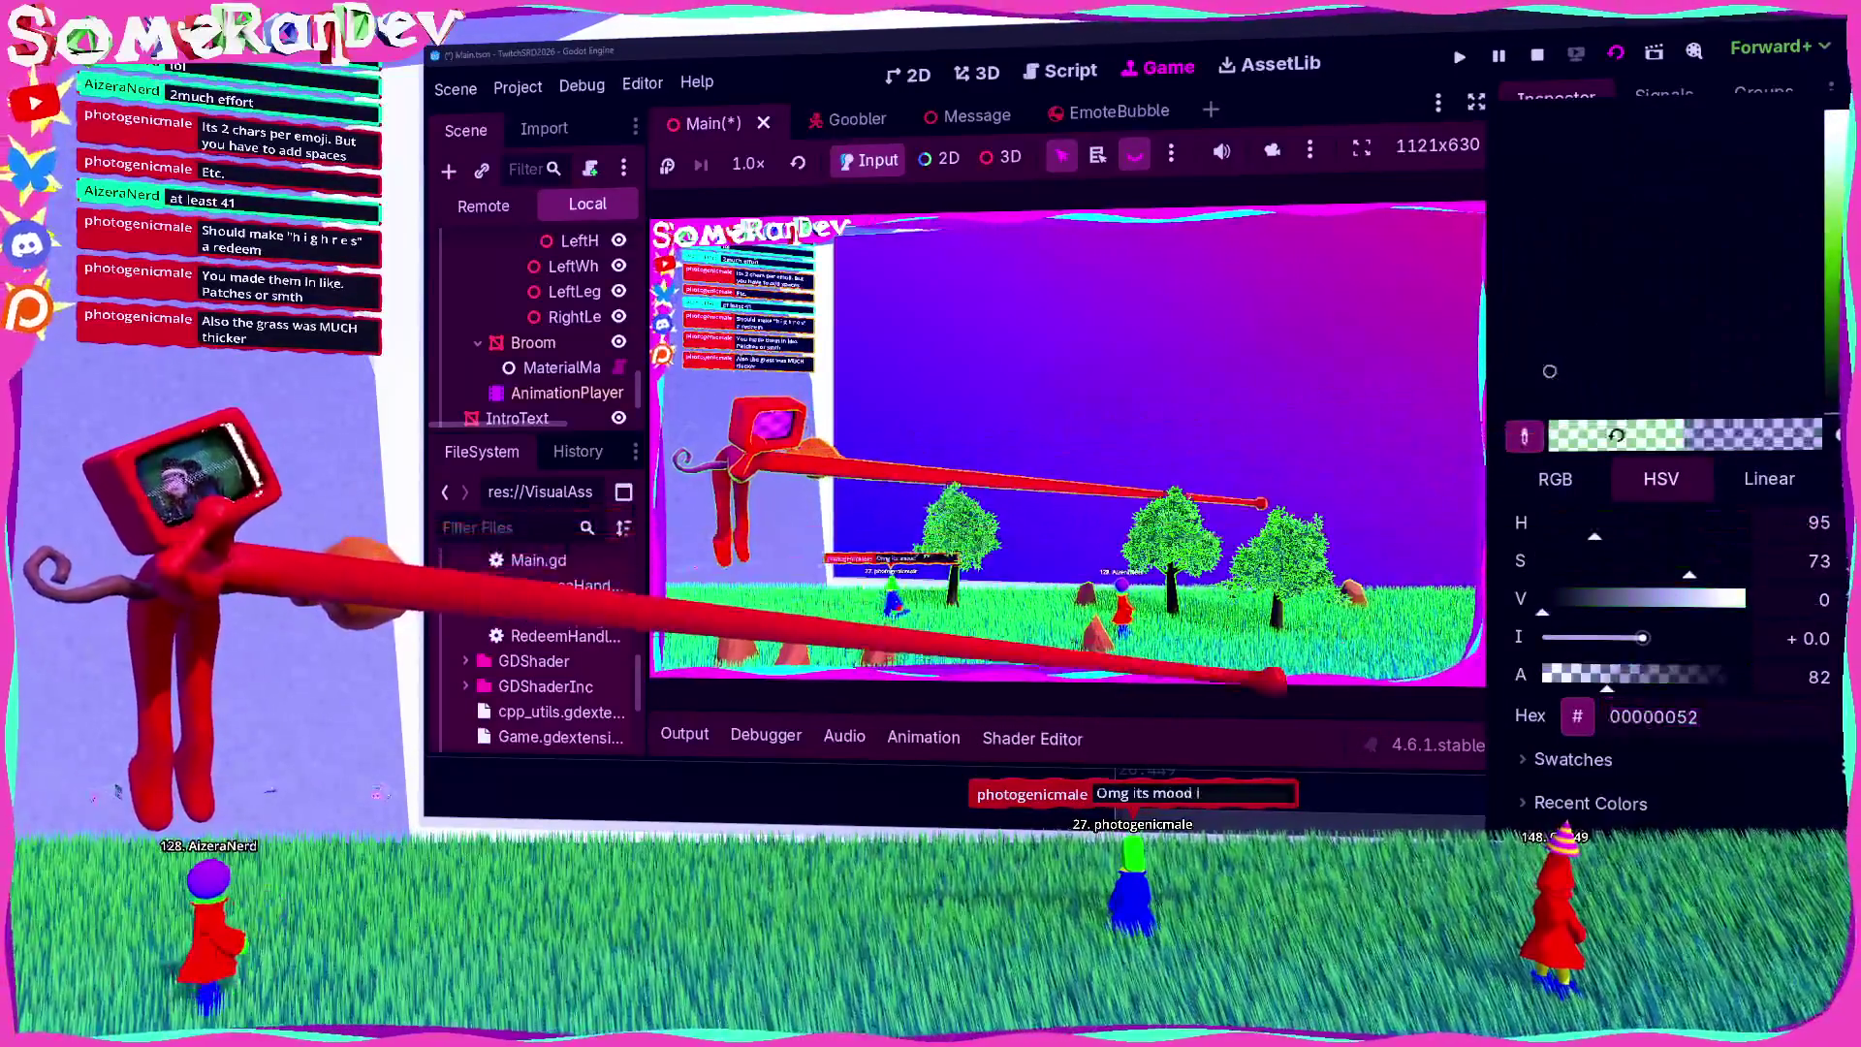
key(Escape)
click(1653, 456)
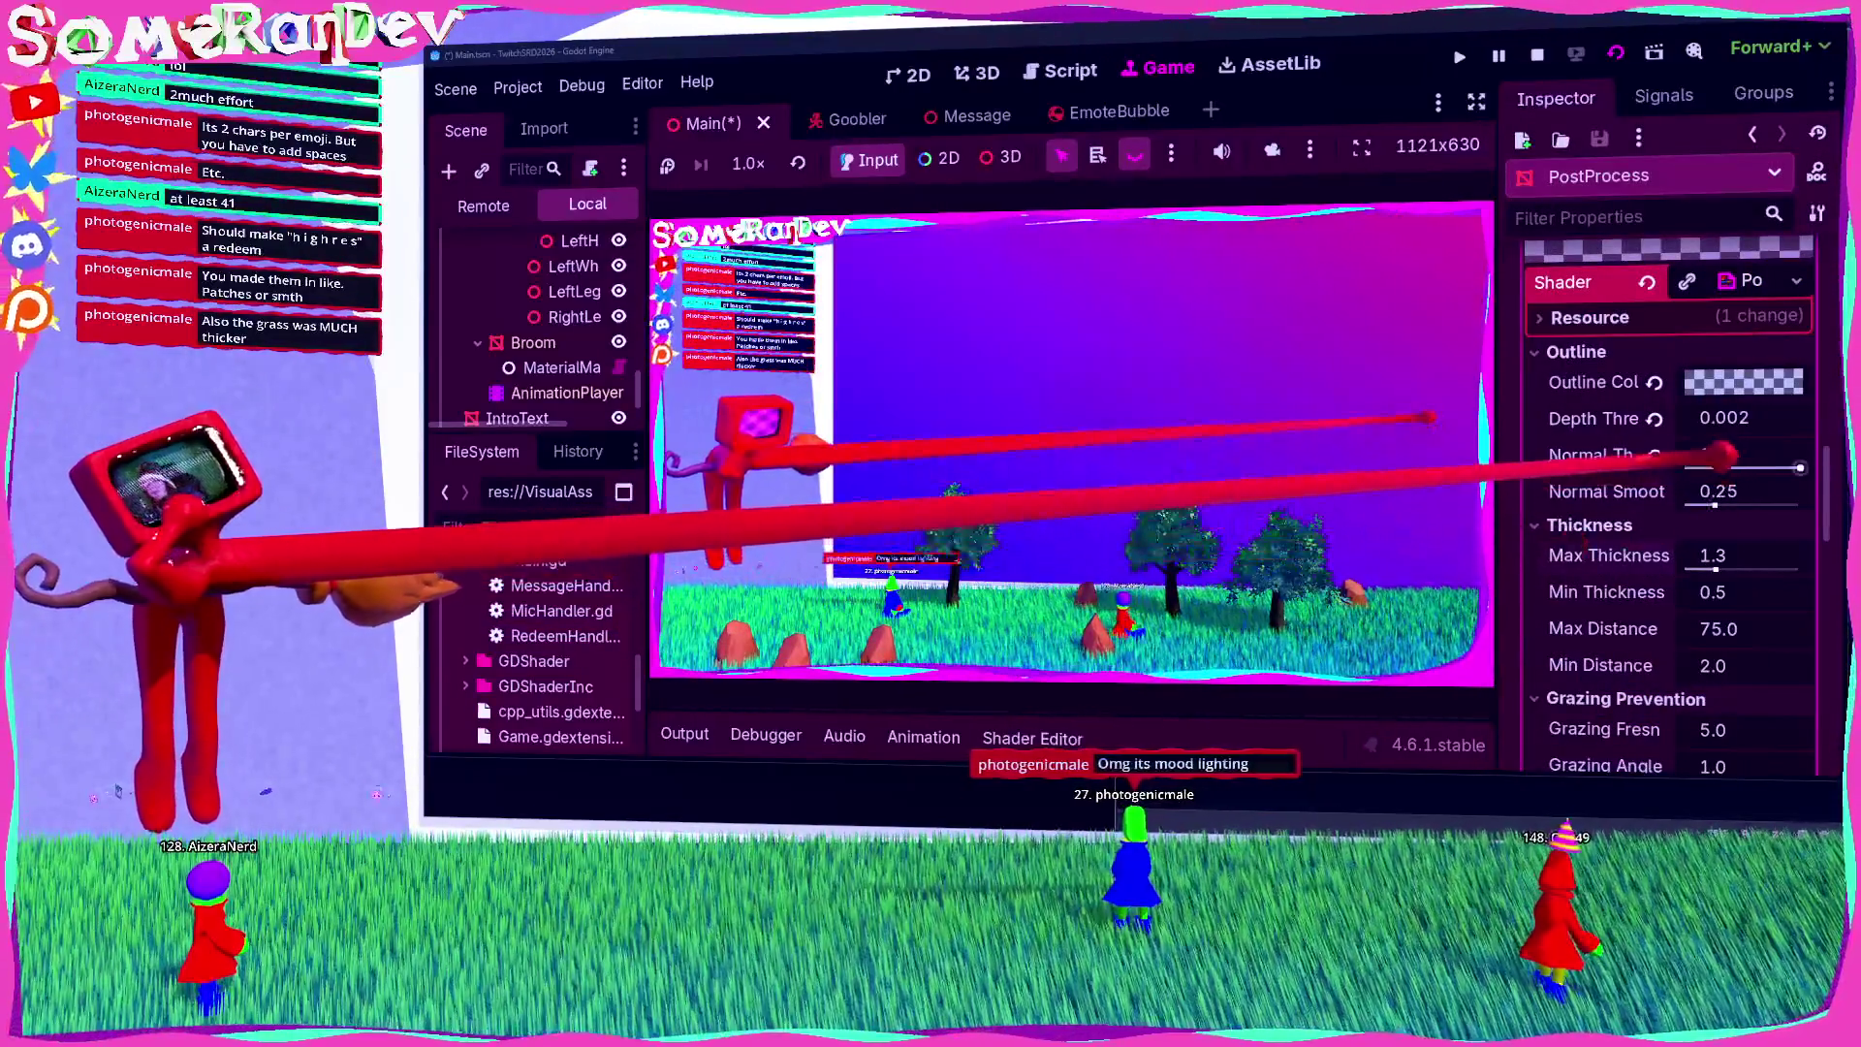
click(1654, 419)
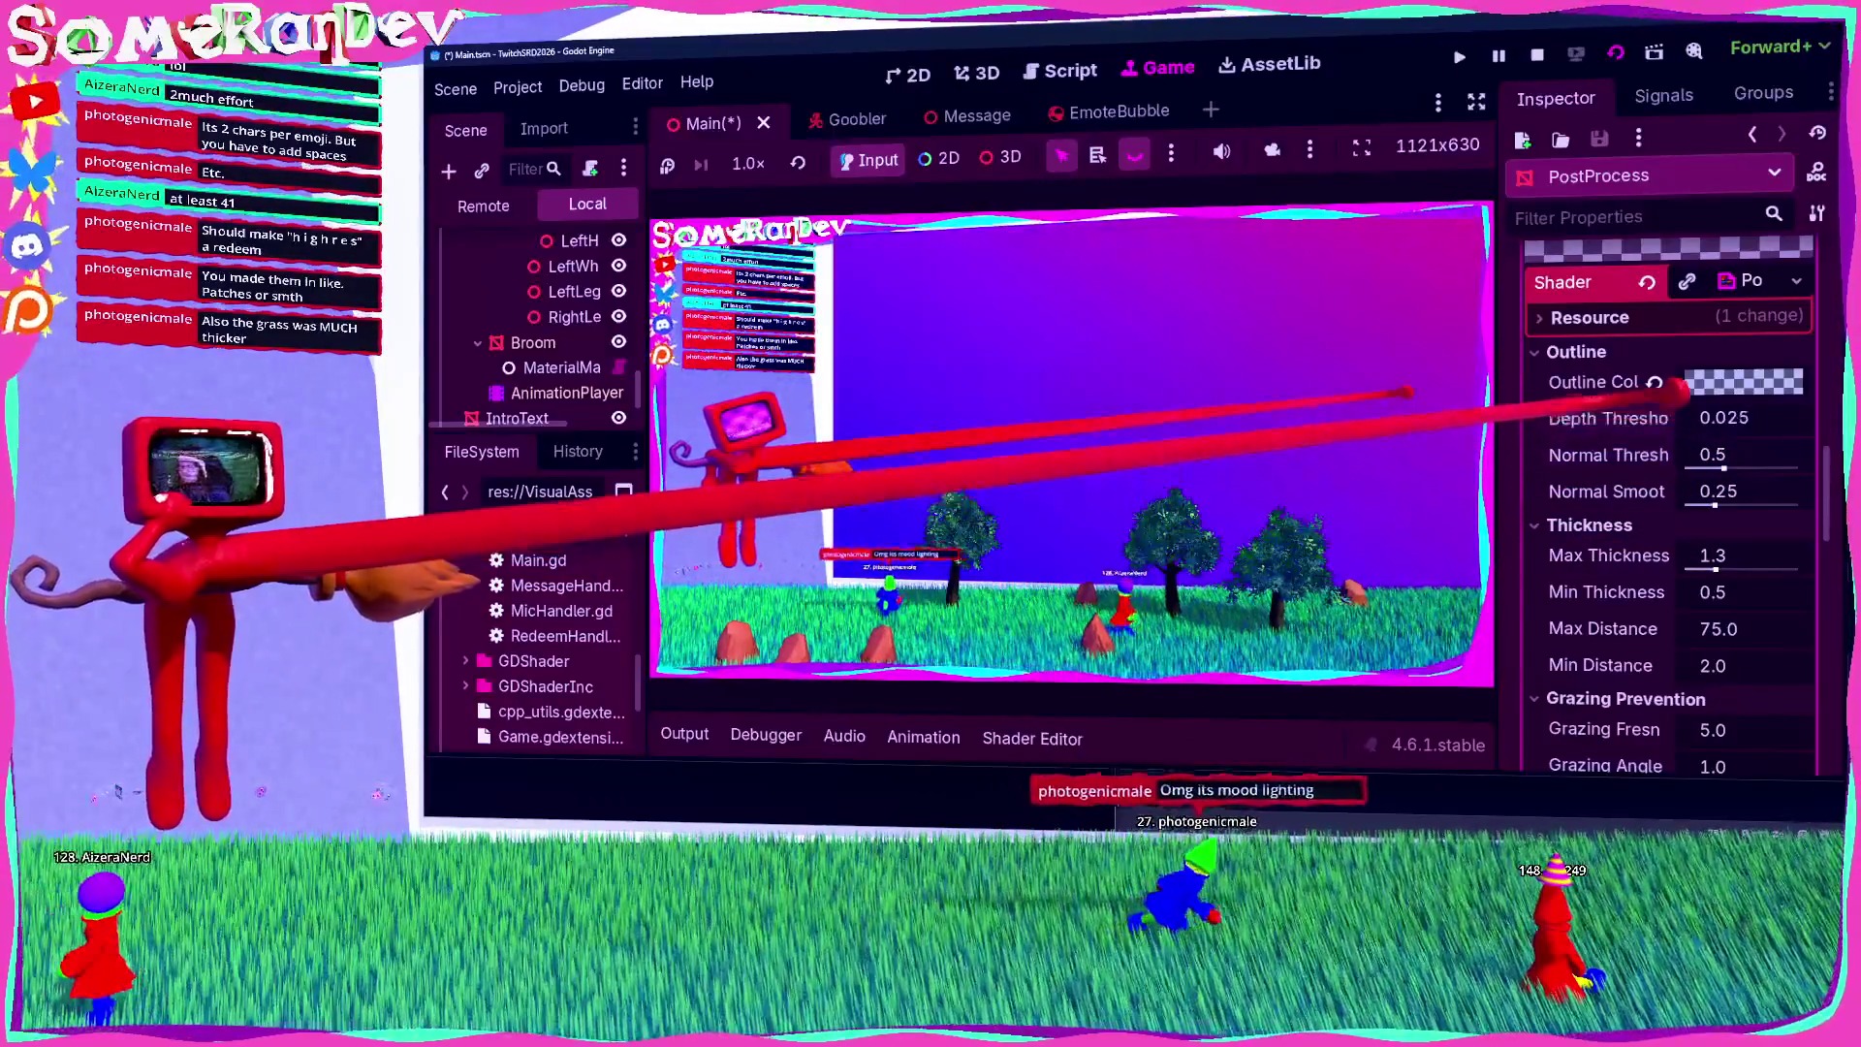
click(1654, 383)
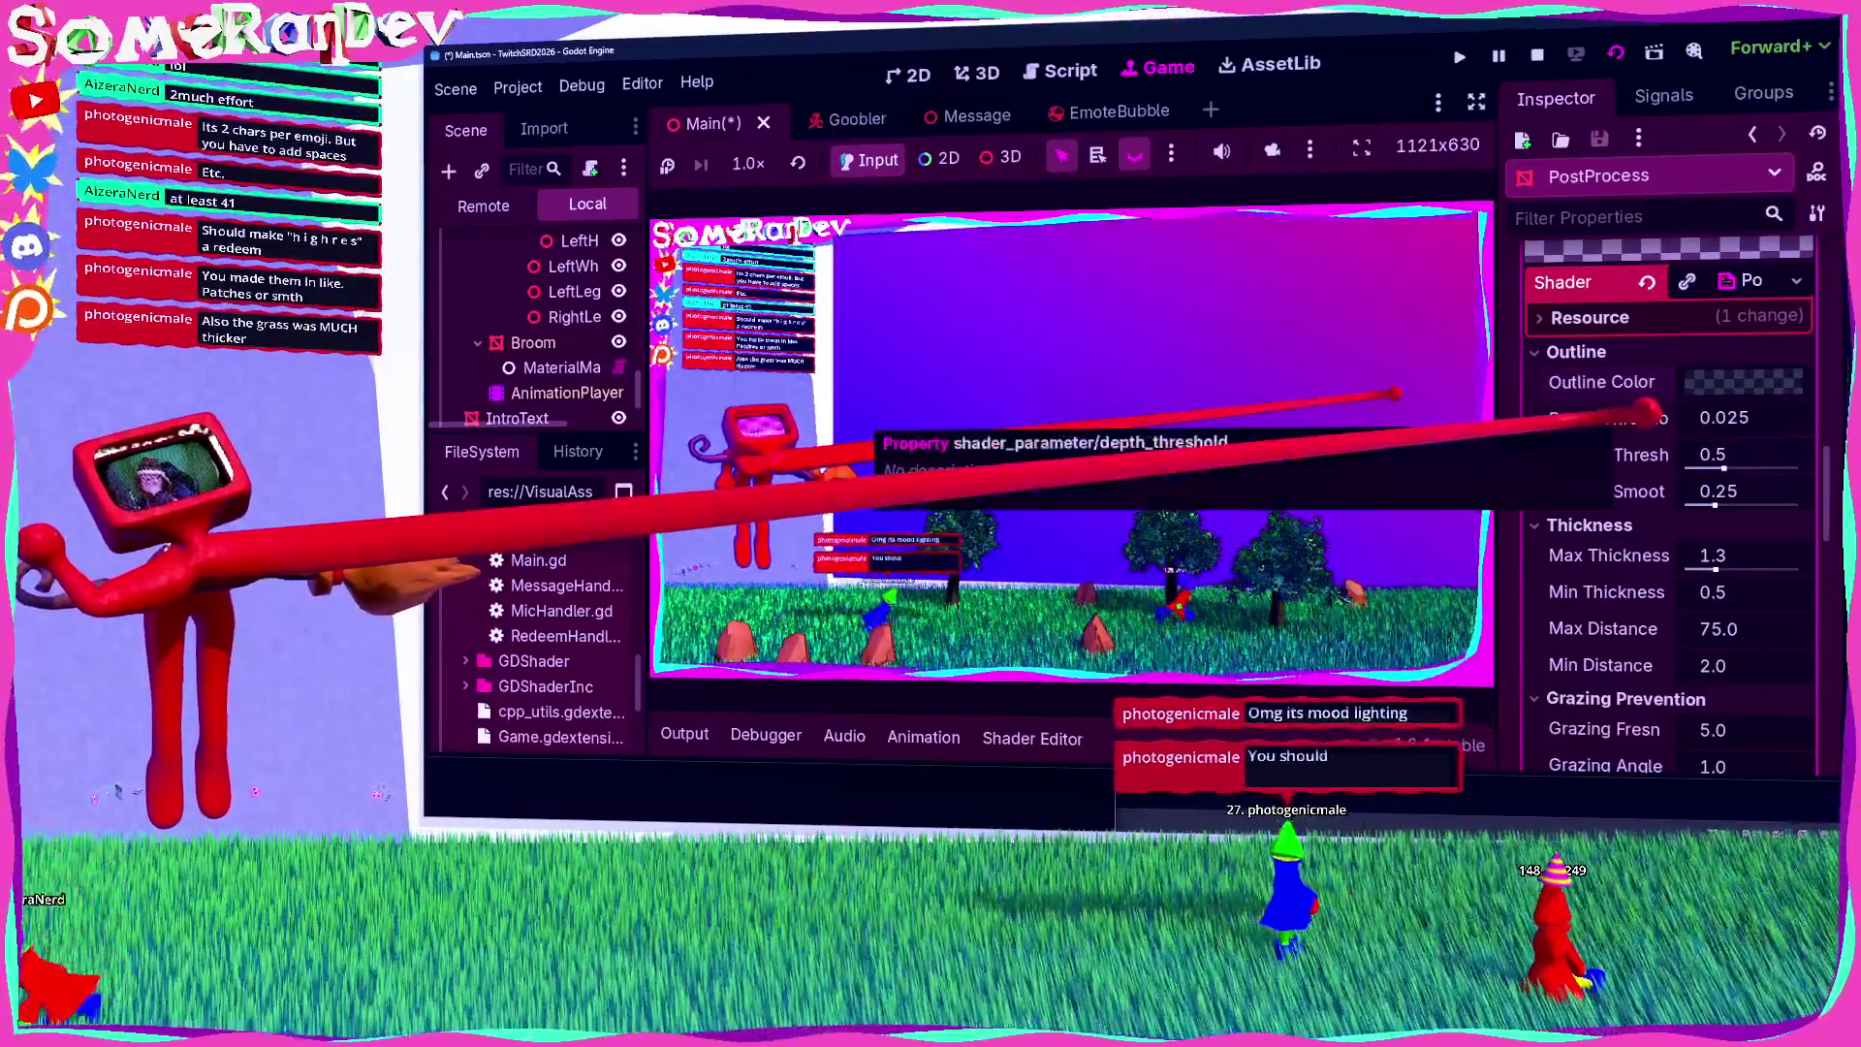
Step: Enter -0.065 for Depth Threshold, then drag it higher to see the effect
click(1725, 418)
text(-0.065)
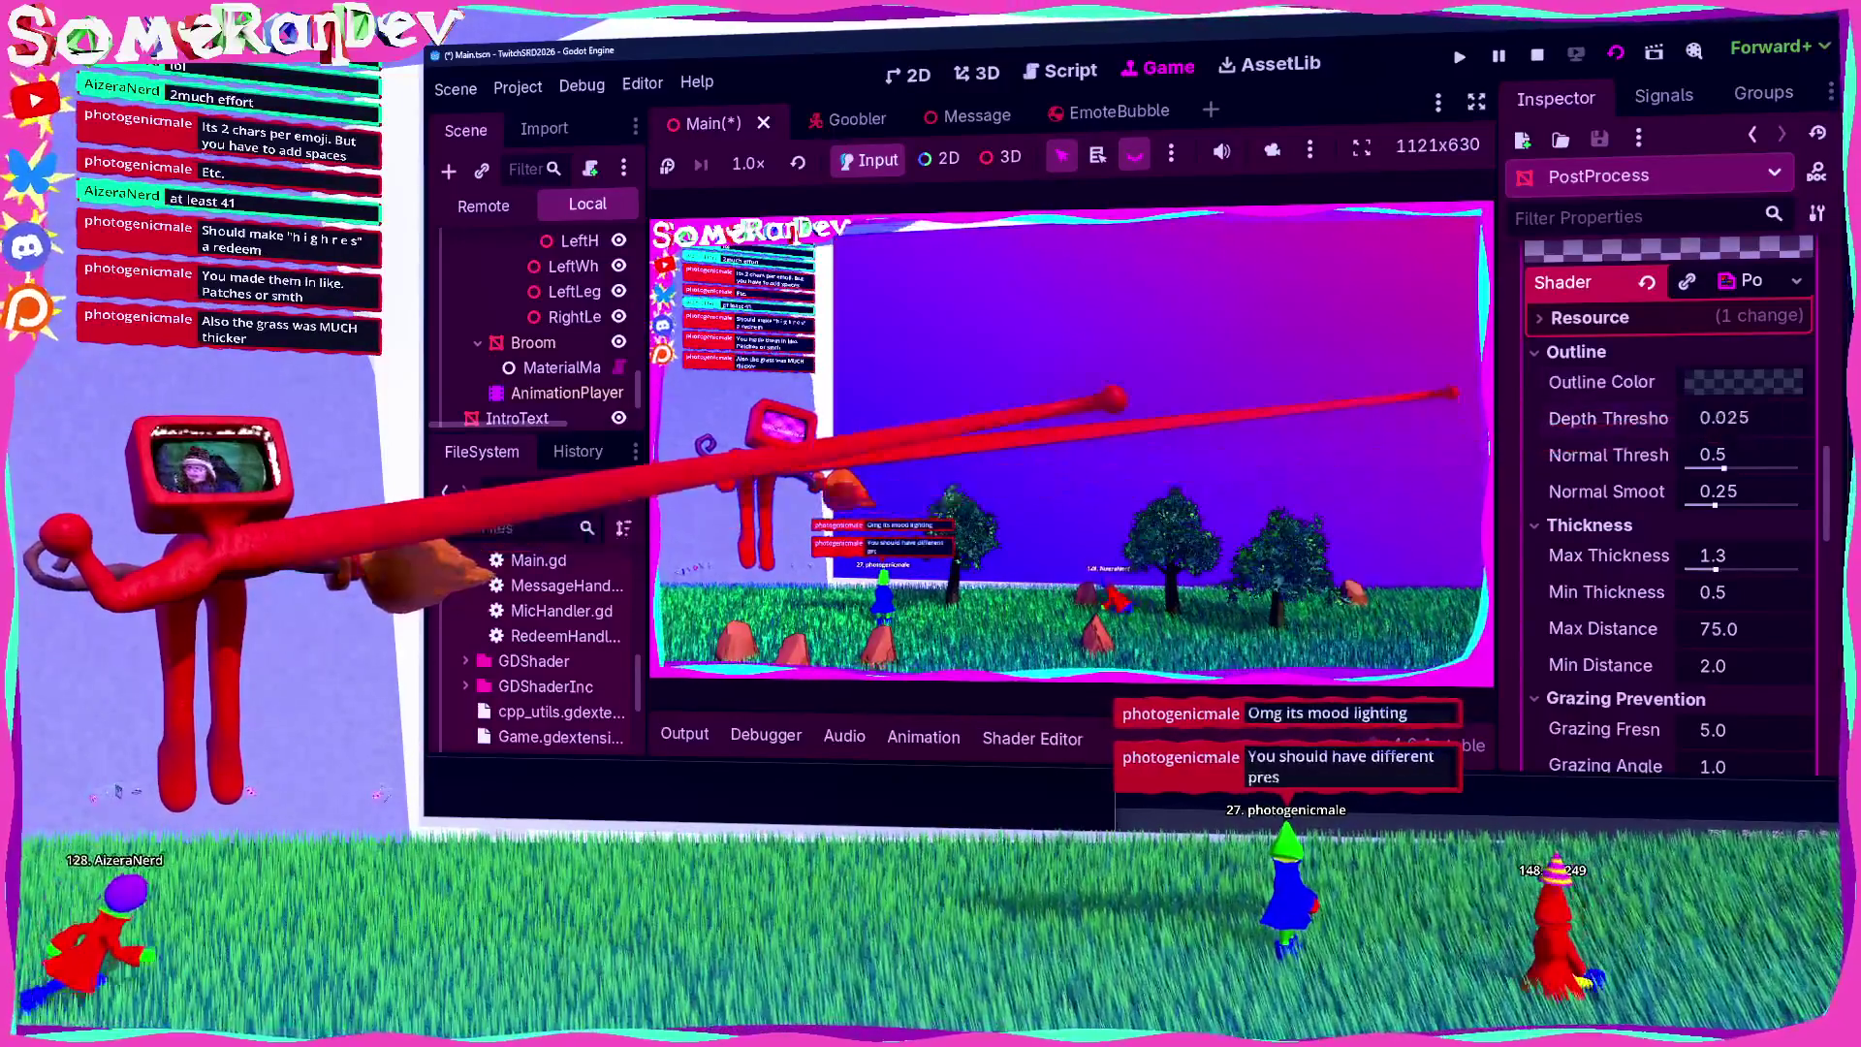
key(Return)
drag(1725, 418, 1779, 418)
Step: Set the outline colour to dense black 000000c7 and Max Thickness to 1.264
click(1743, 381)
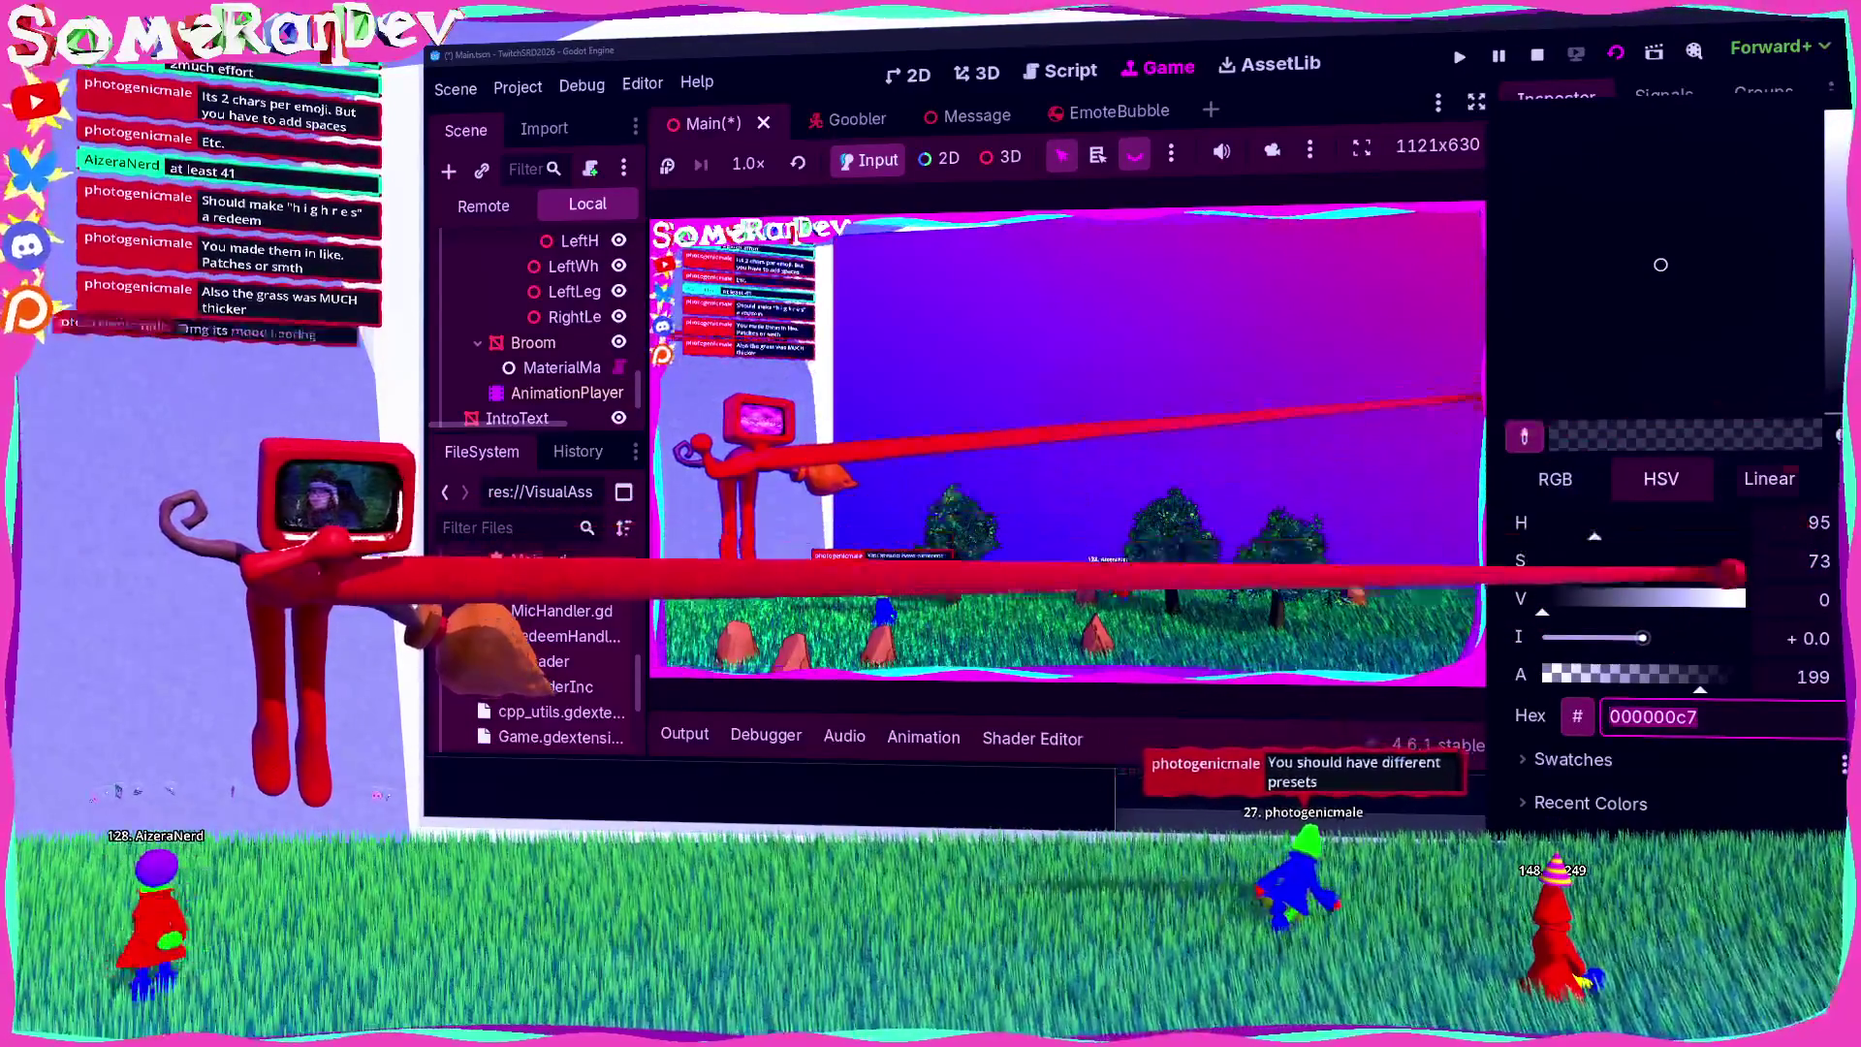
key(Escape)
mouse_move(1720, 560)
mouse_down()
mouse_move(1662, 557)
mouse_move(1730, 572)
mouse_move(1685, 561)
mouse_move(1713, 563)
mouse_up()
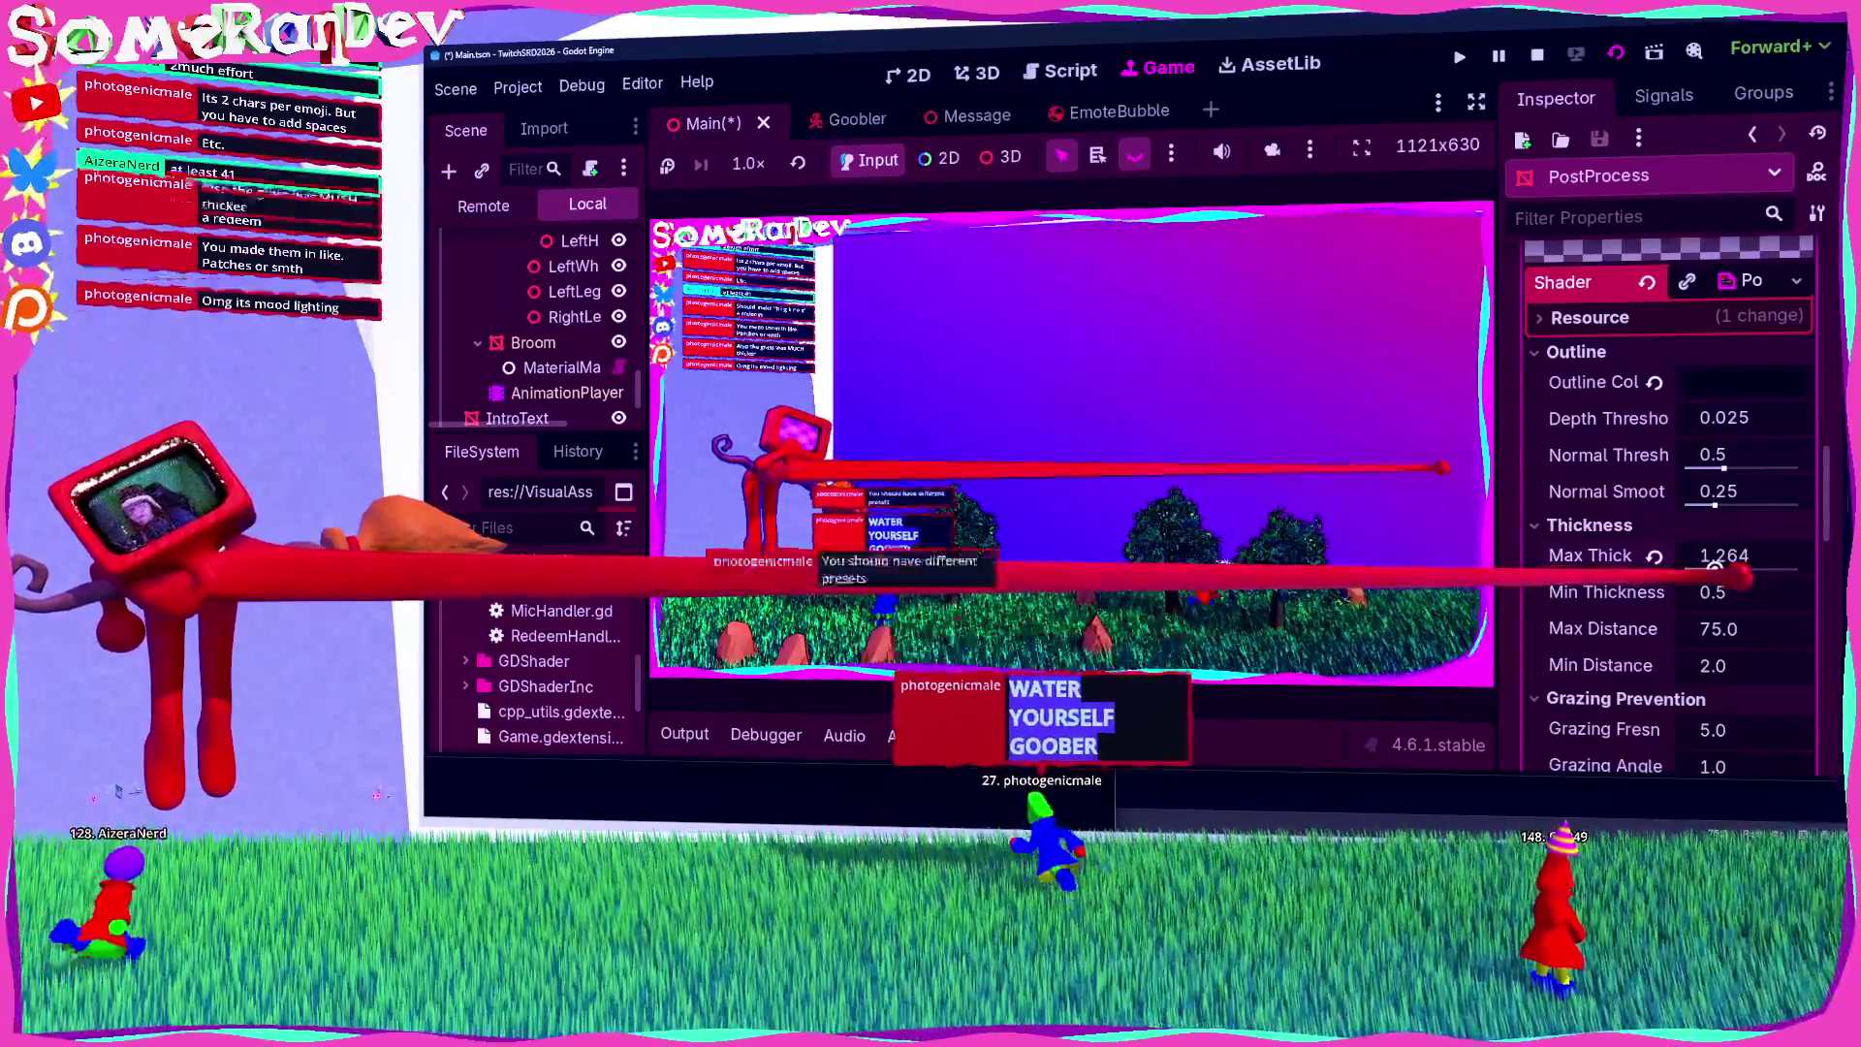
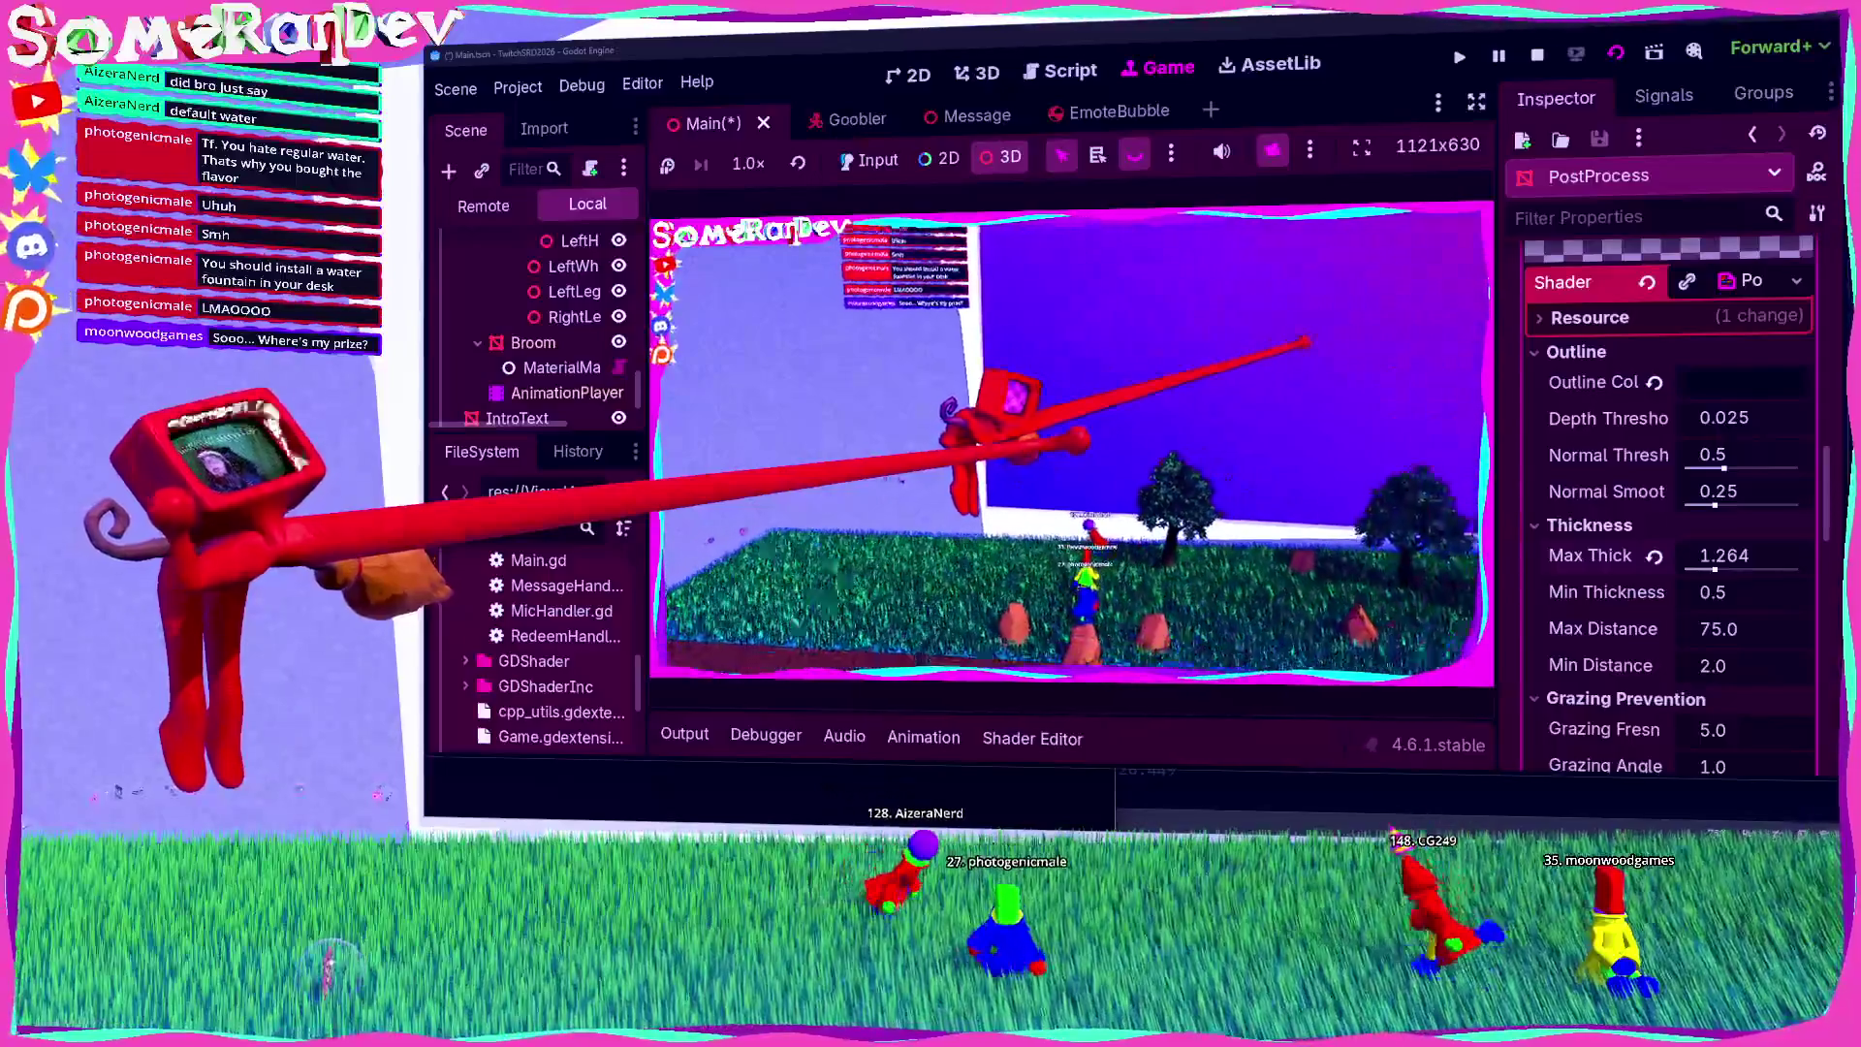
Step: Reset the outline parameters, set Outline Color to black at alpha 255, then Max Thickness to 1.3
click(1654, 556)
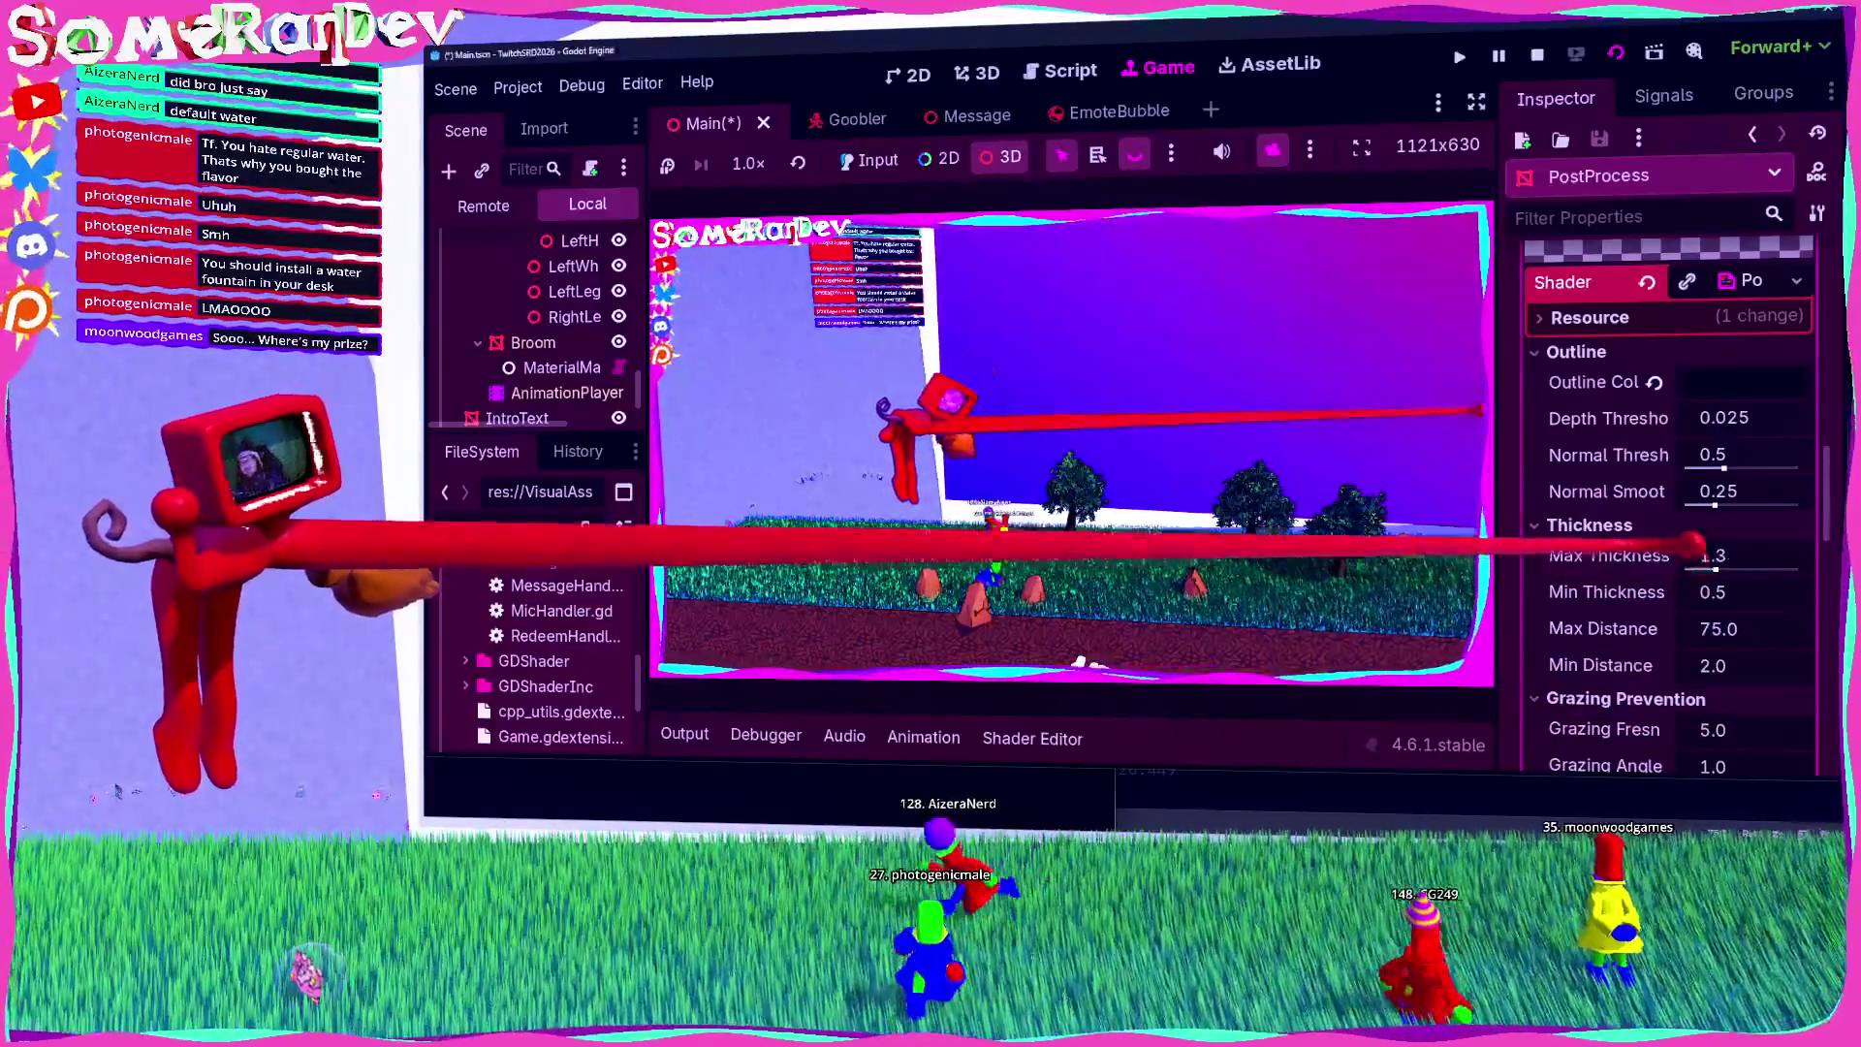
click(1655, 382)
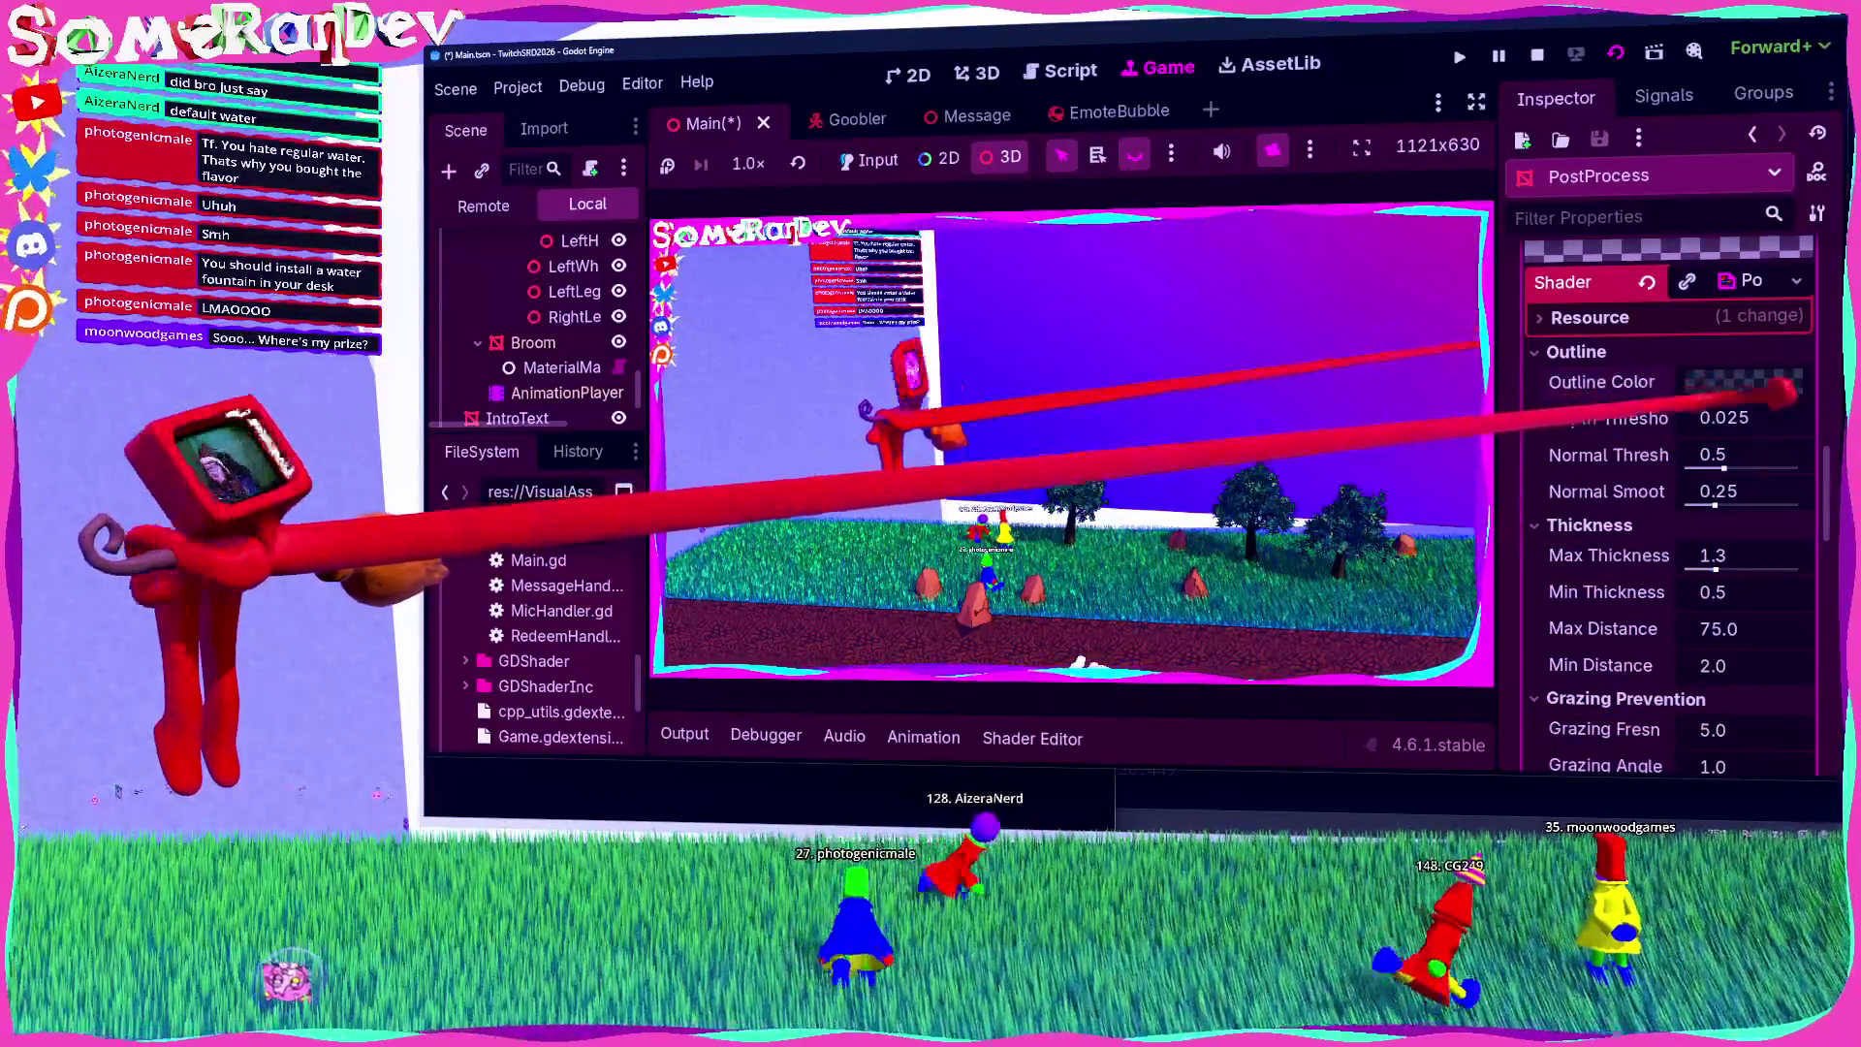
click(1742, 382)
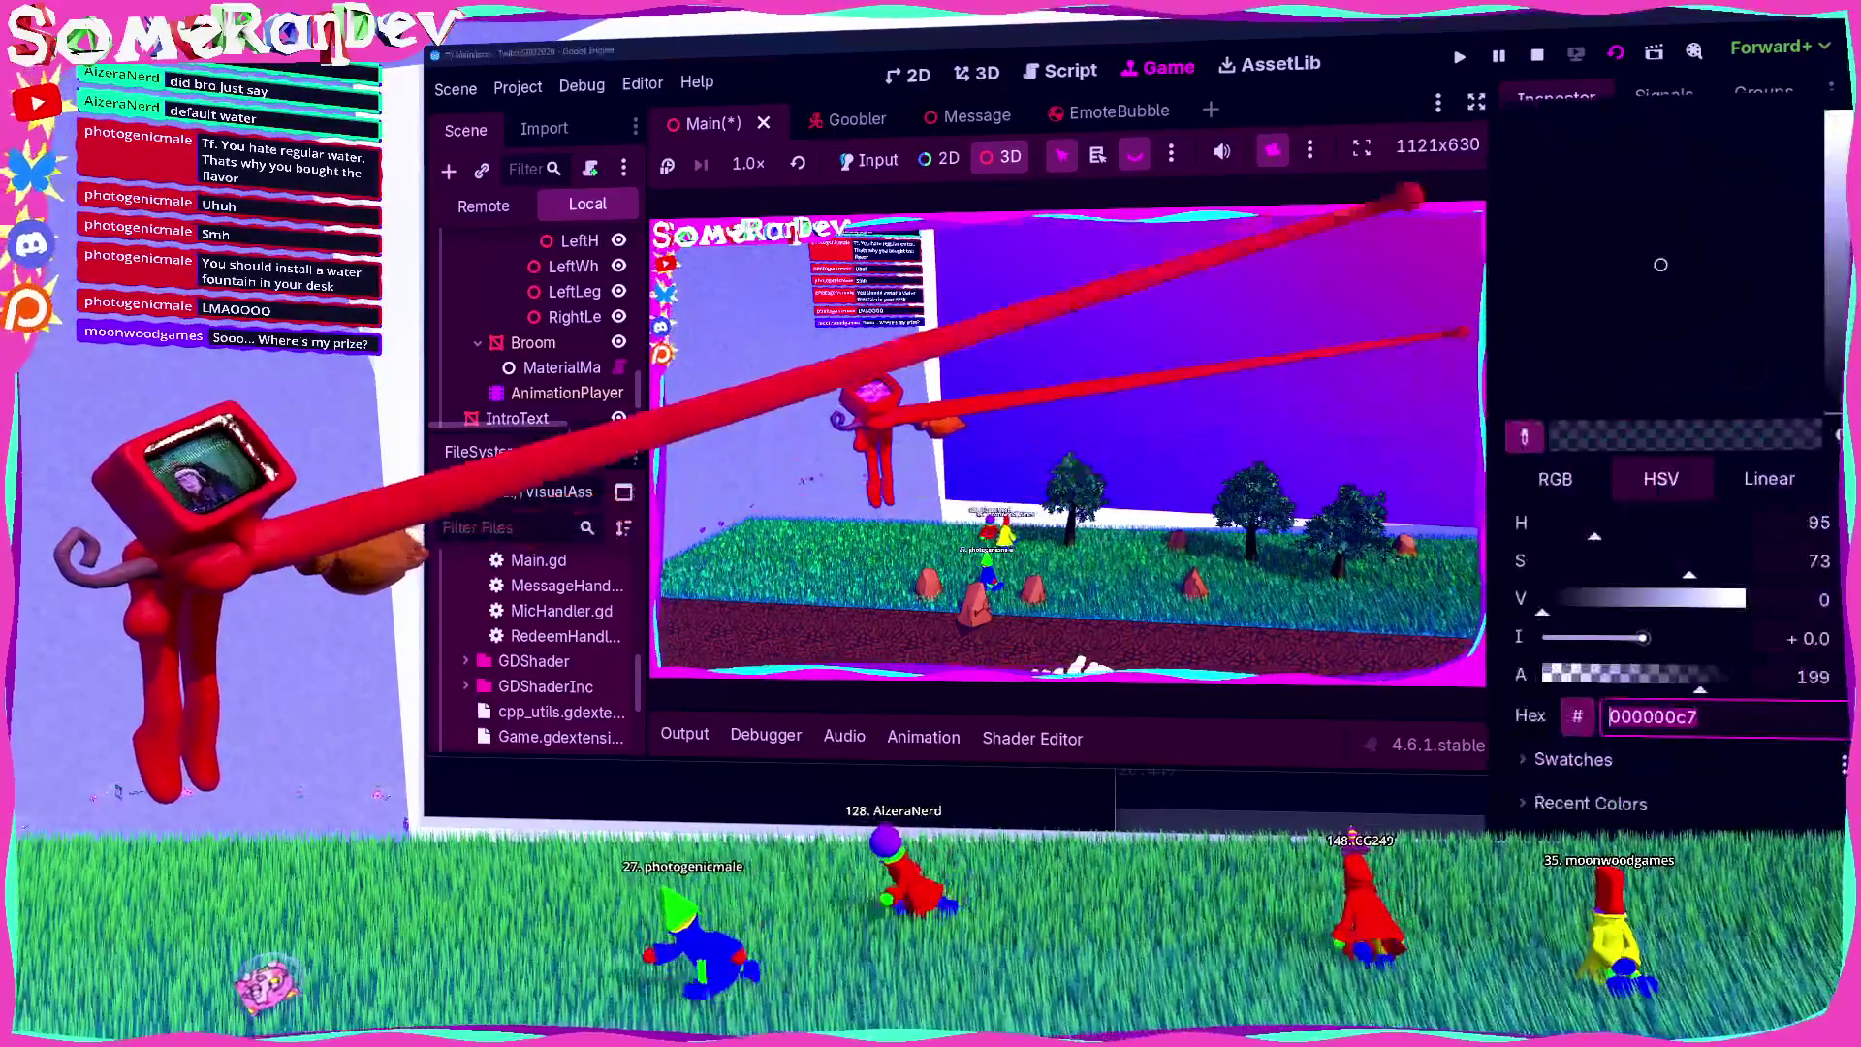
key(Escape)
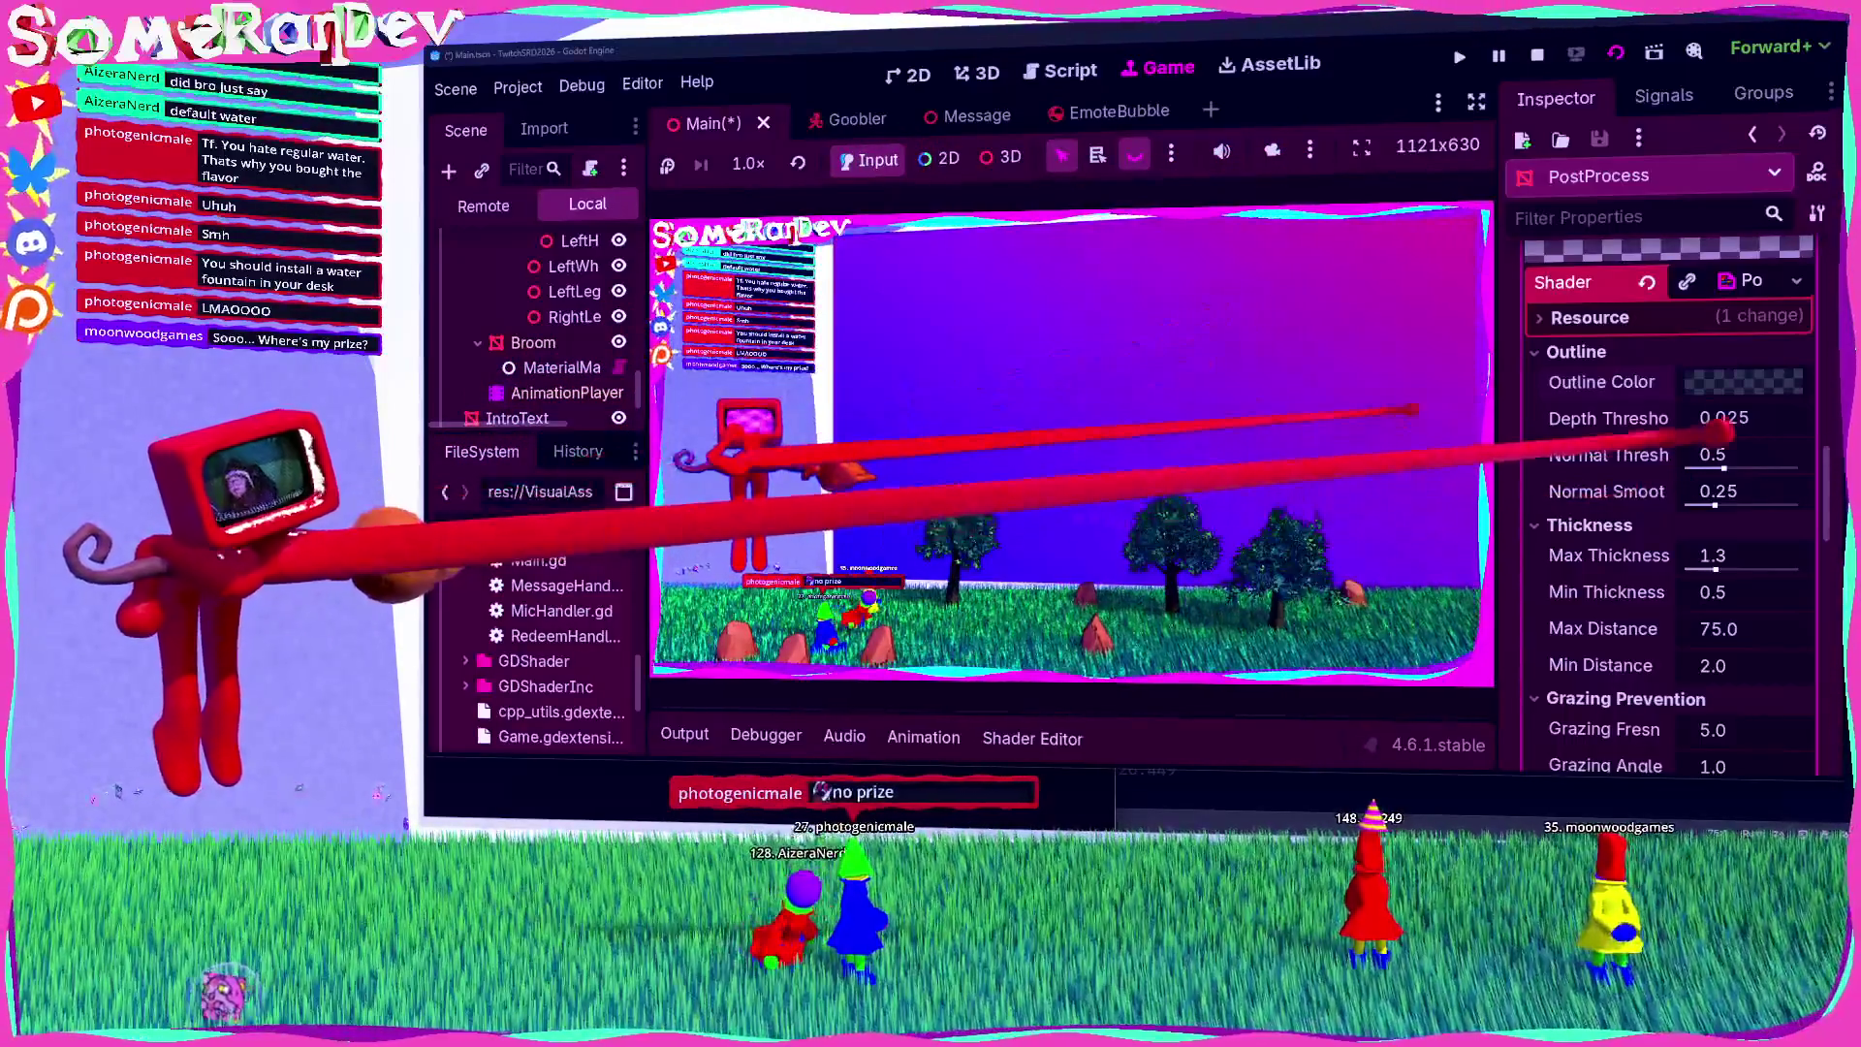
click(1755, 378)
drag(1725, 621, 1570, 621)
drag(1696, 669, 1793, 669)
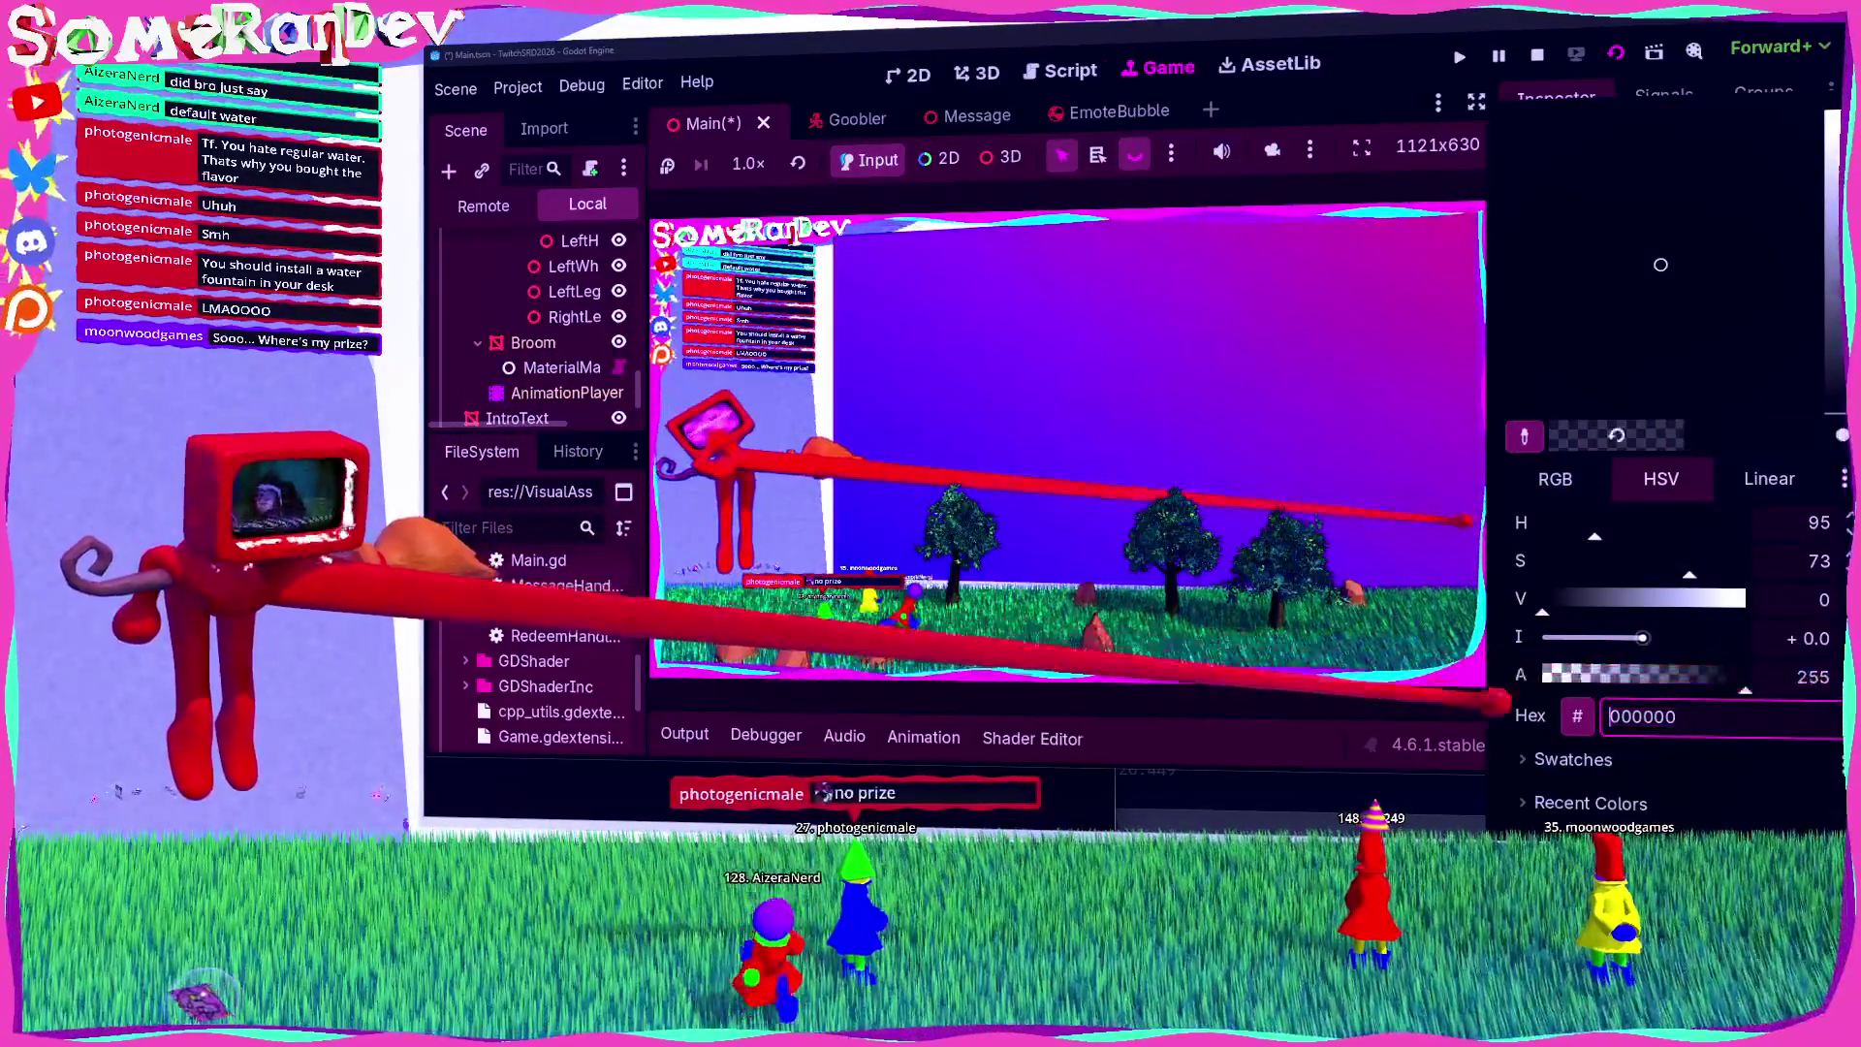
click(1386, 710)
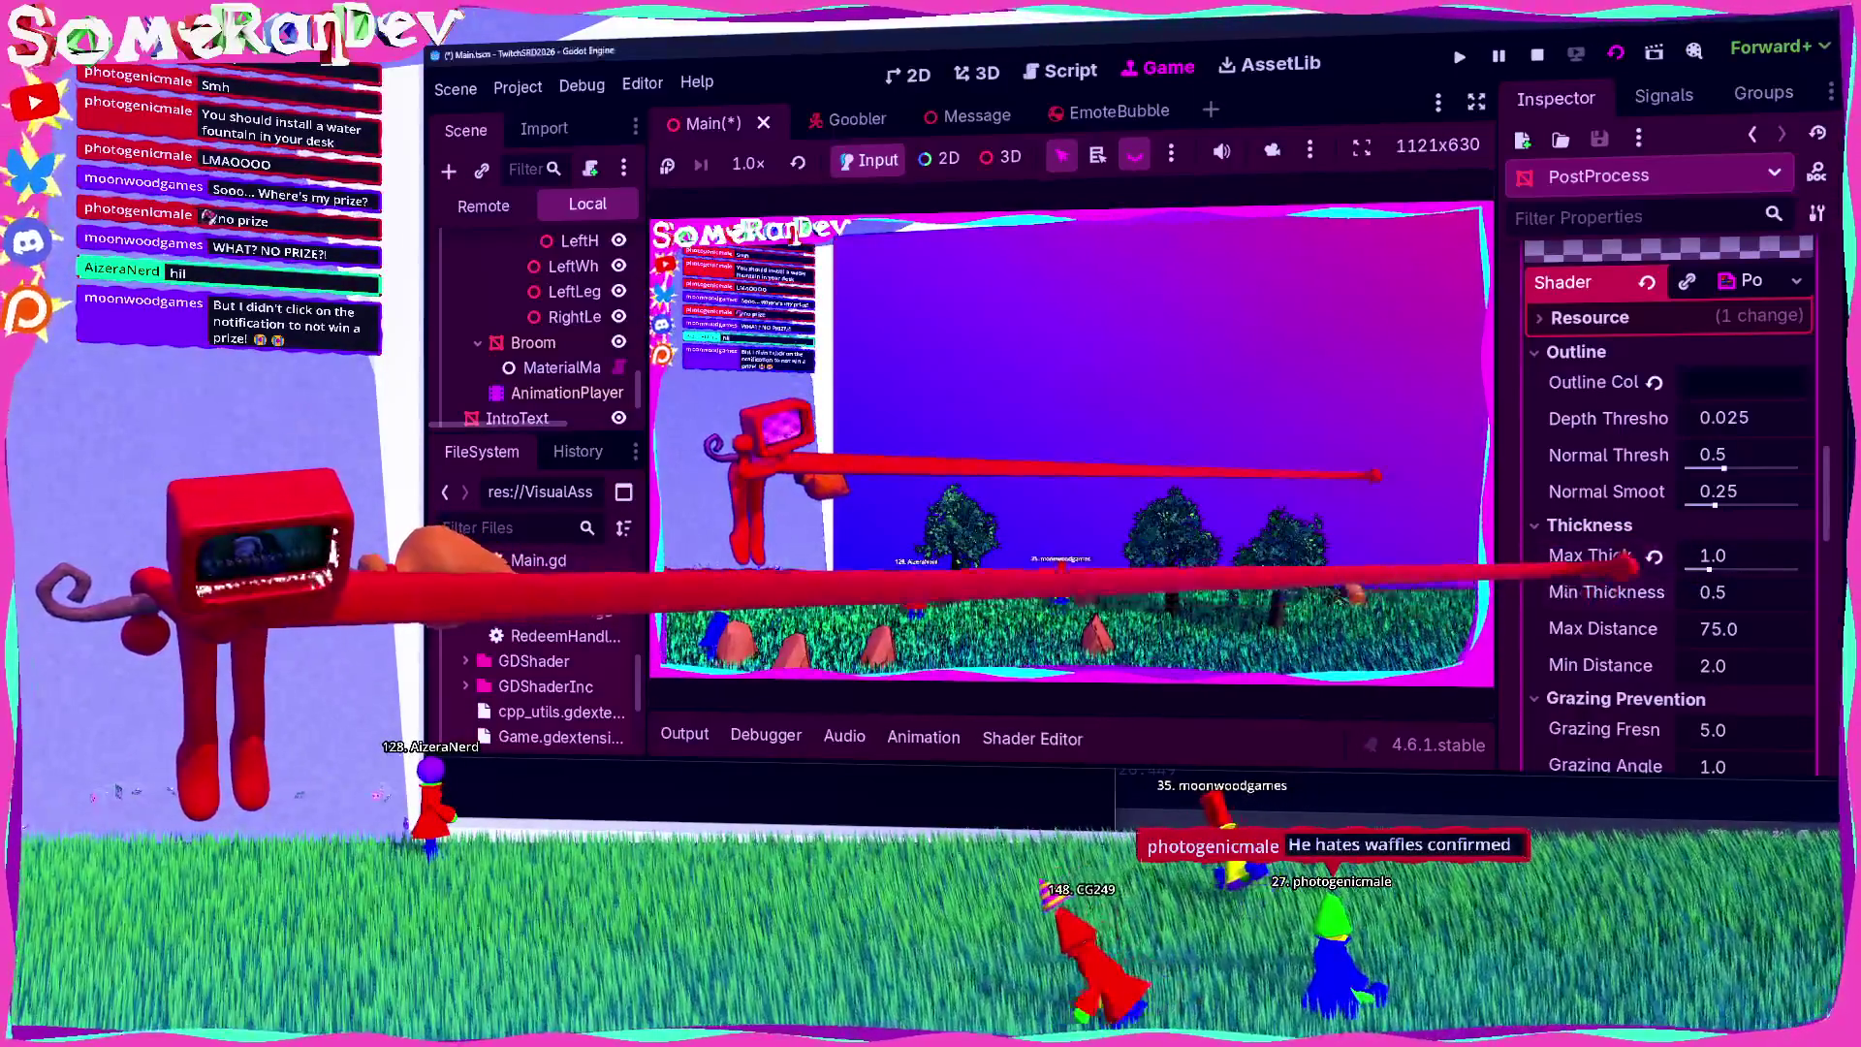
drag(1708, 555, 1735, 555)
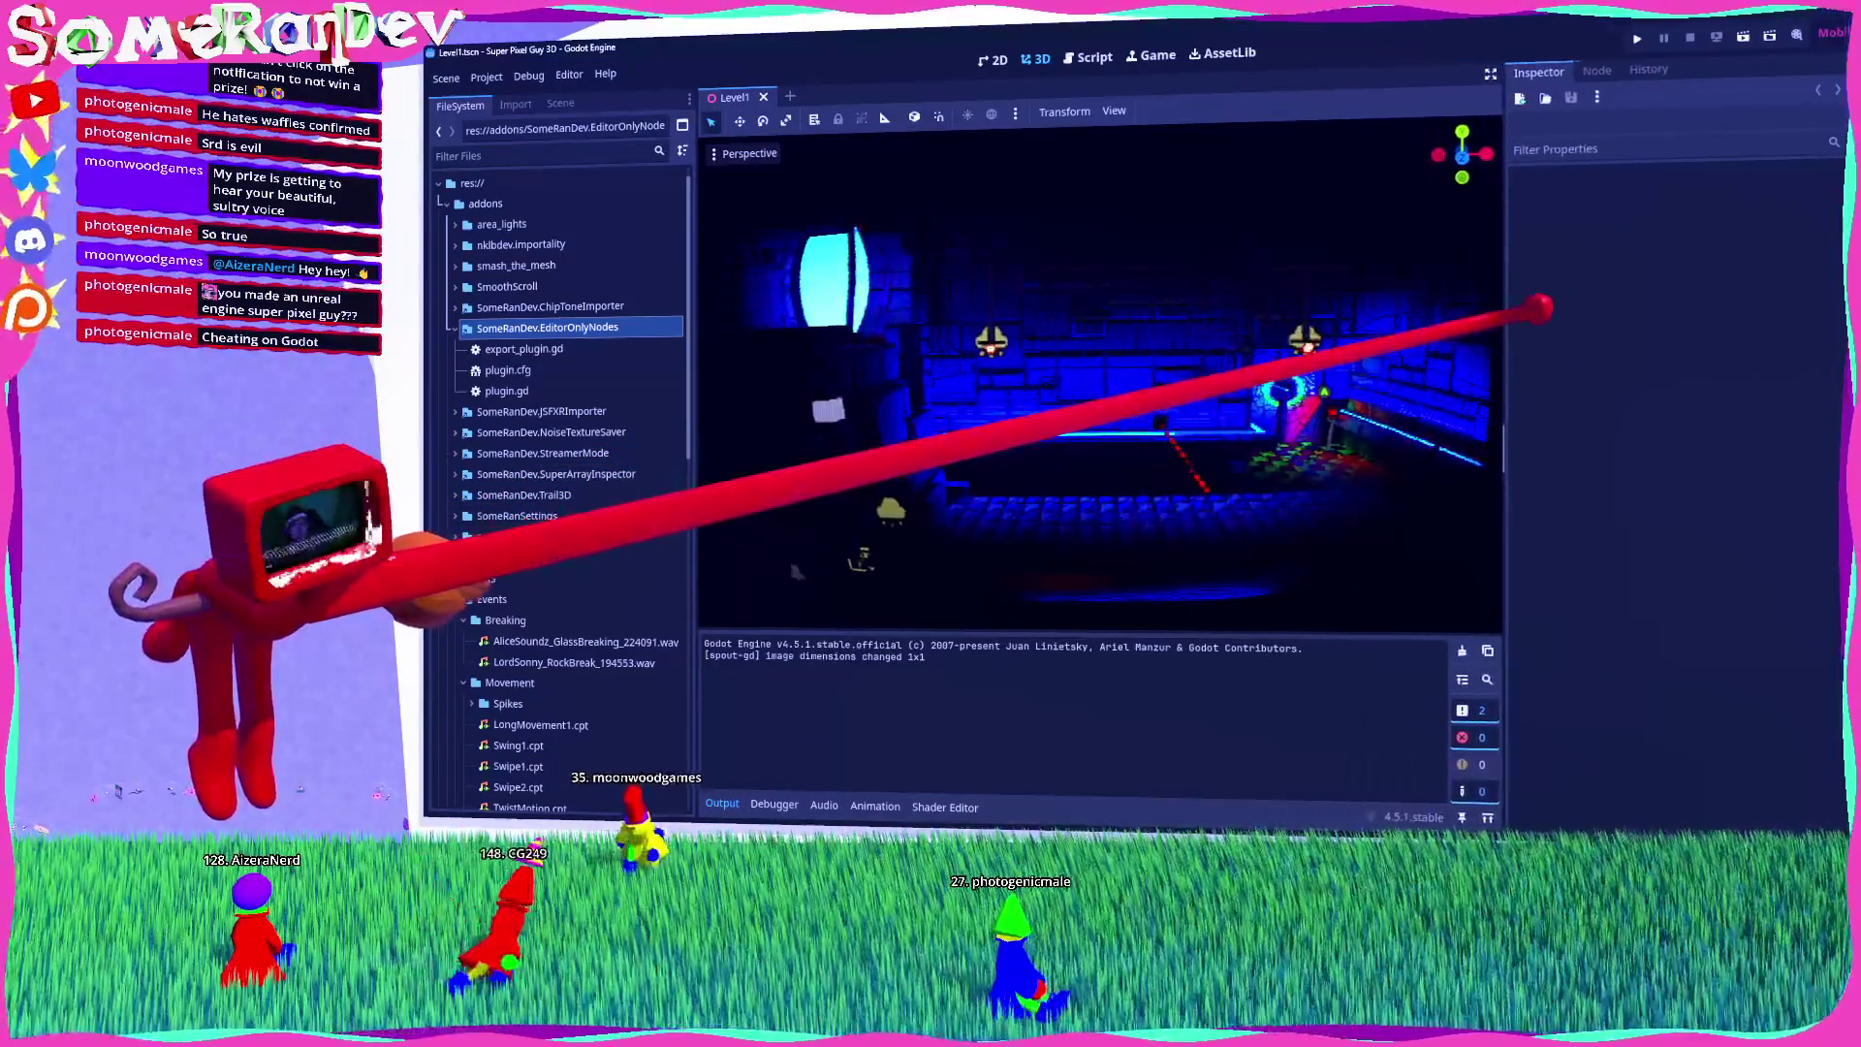
Step: Orbit the camera around the level, then run Super Pixel Guy 3D in a debug window (F5)
mouse_move(1287, 394)
mouse_down()
mouse_move(1329, 498)
mouse_move(1260, 528)
mouse_move(1281, 531)
mouse_up()
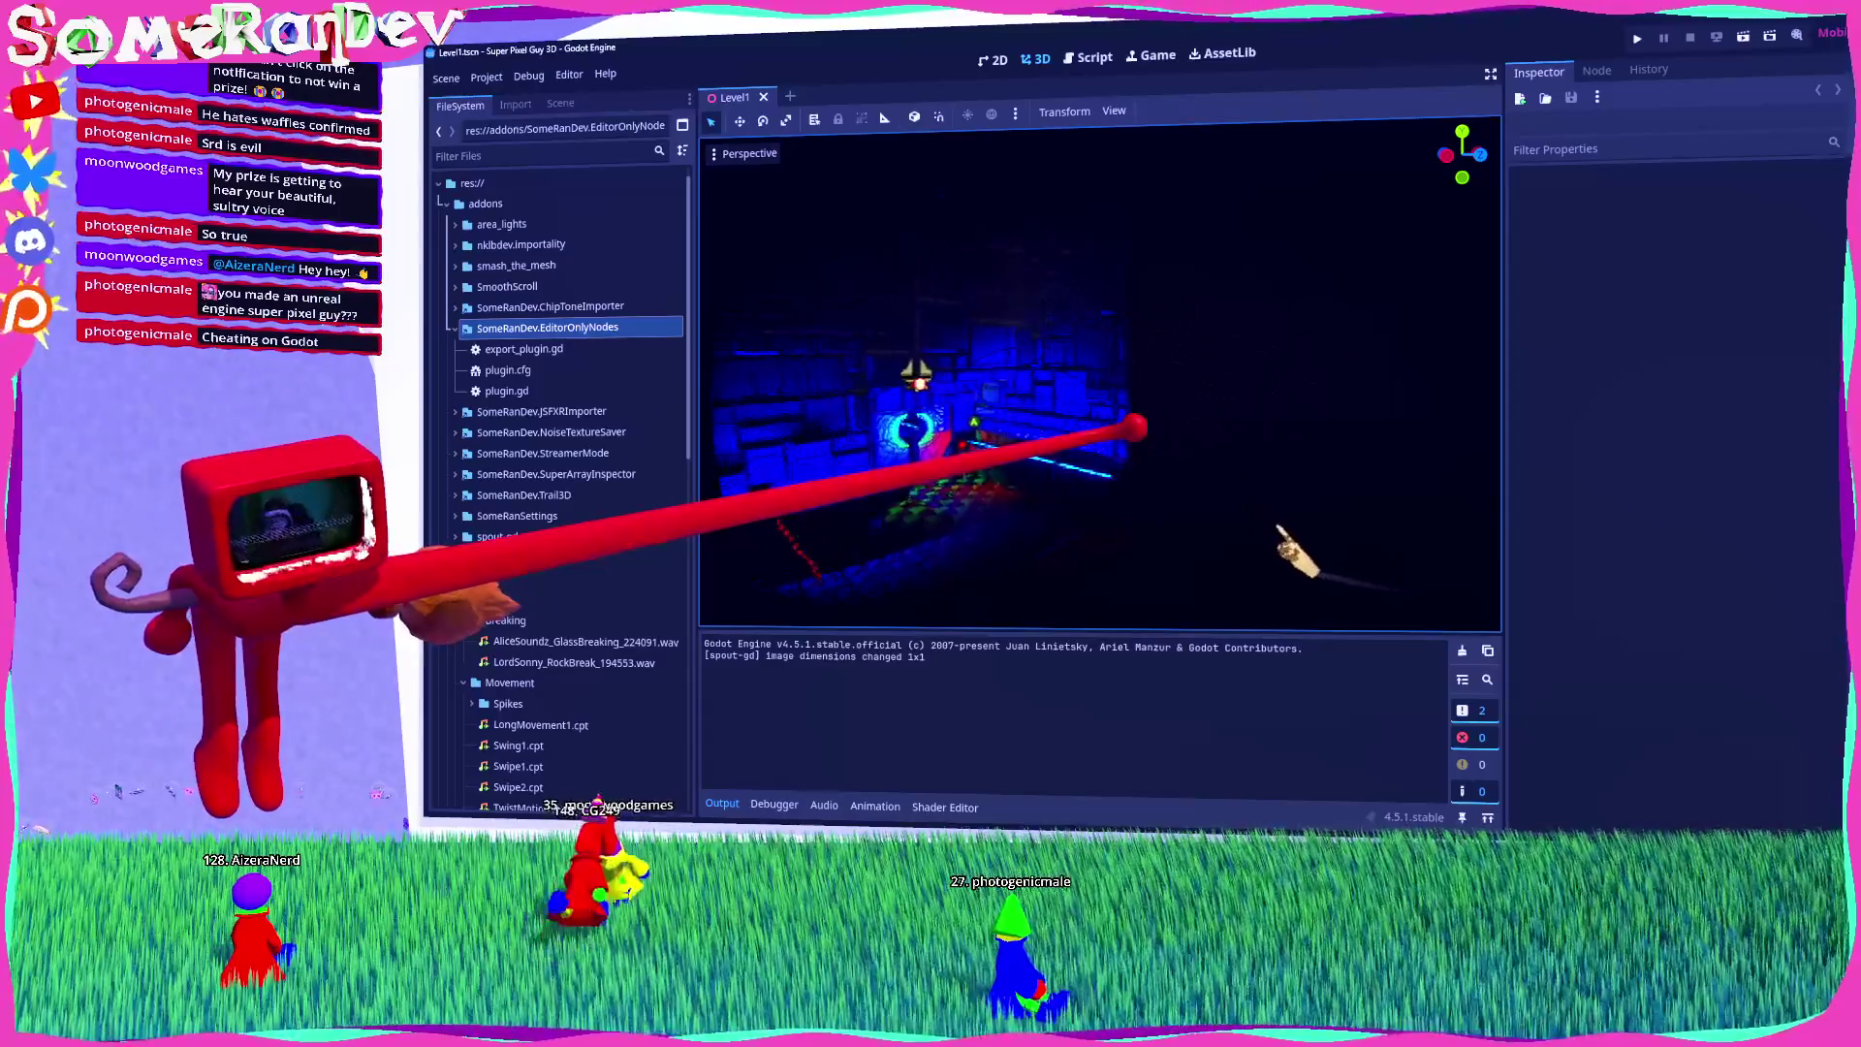
mouse_move(1138, 427)
mouse_down()
mouse_move(1454, 324)
mouse_move(1454, 145)
mouse_move(1696, 15)
mouse_up()
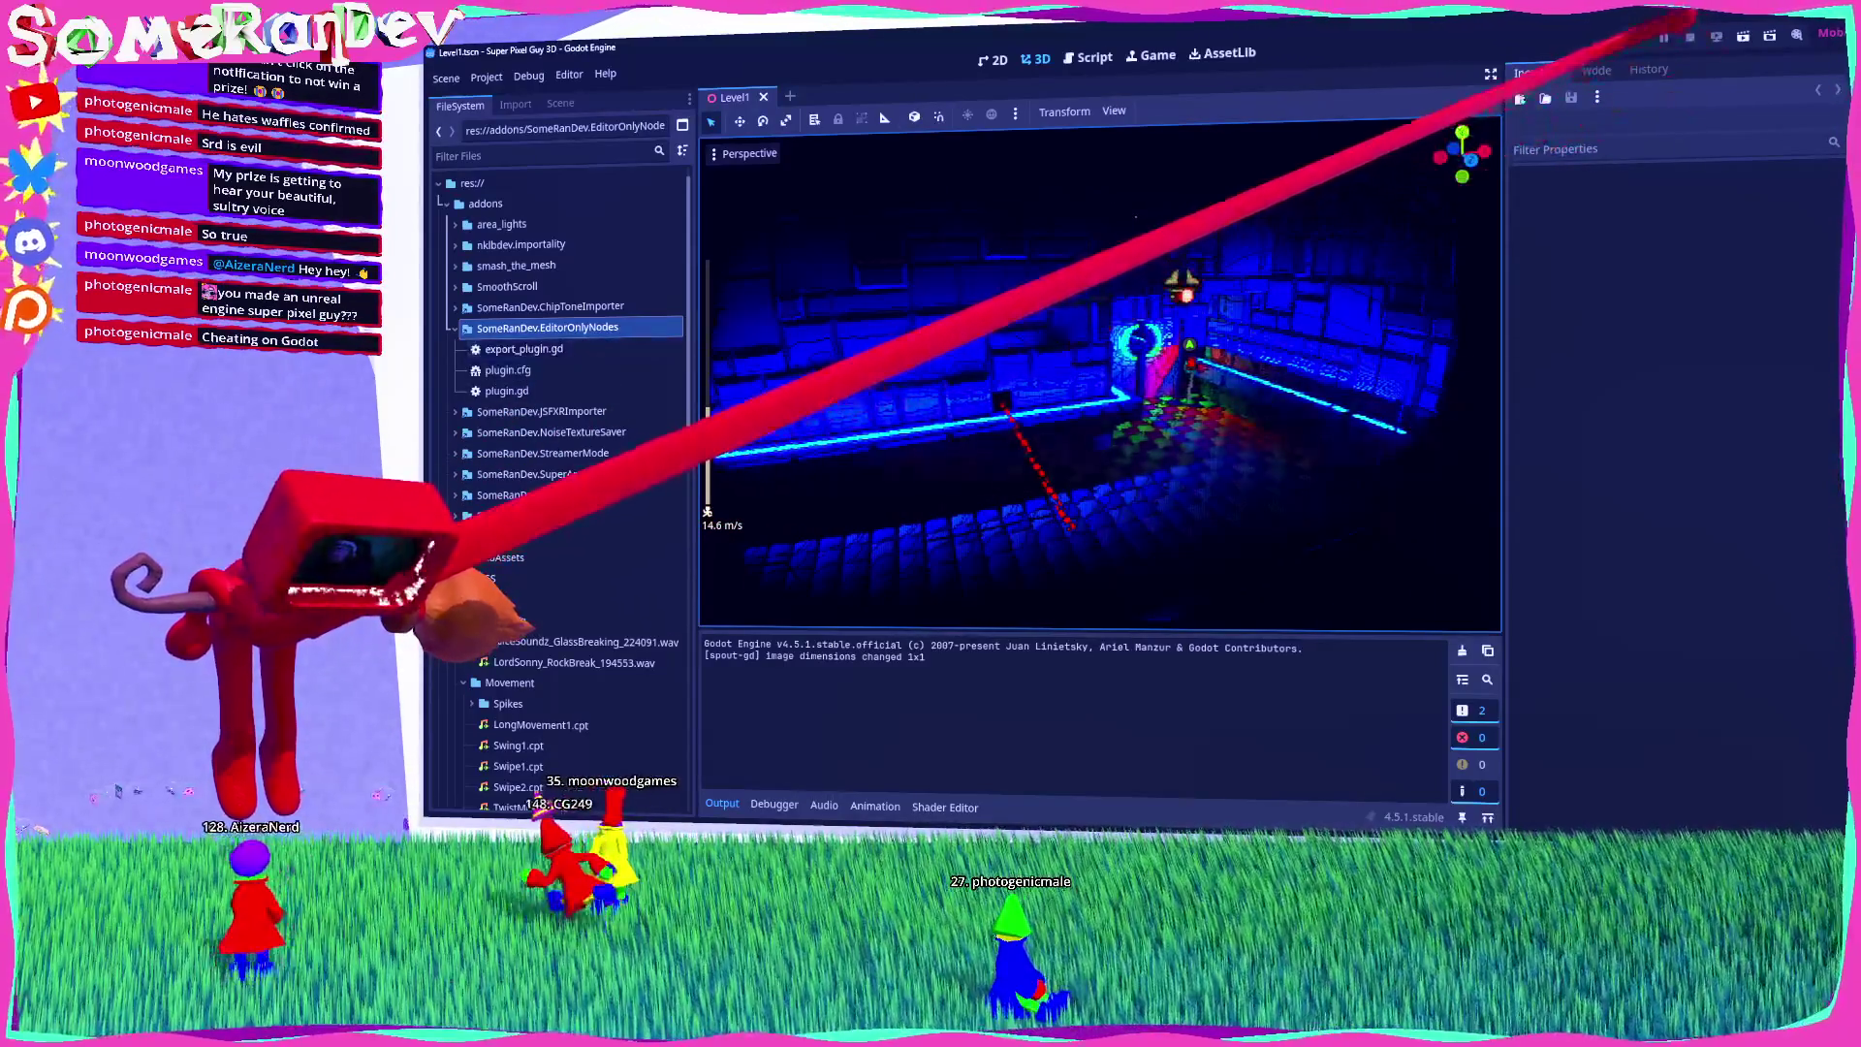
click(1663, 37)
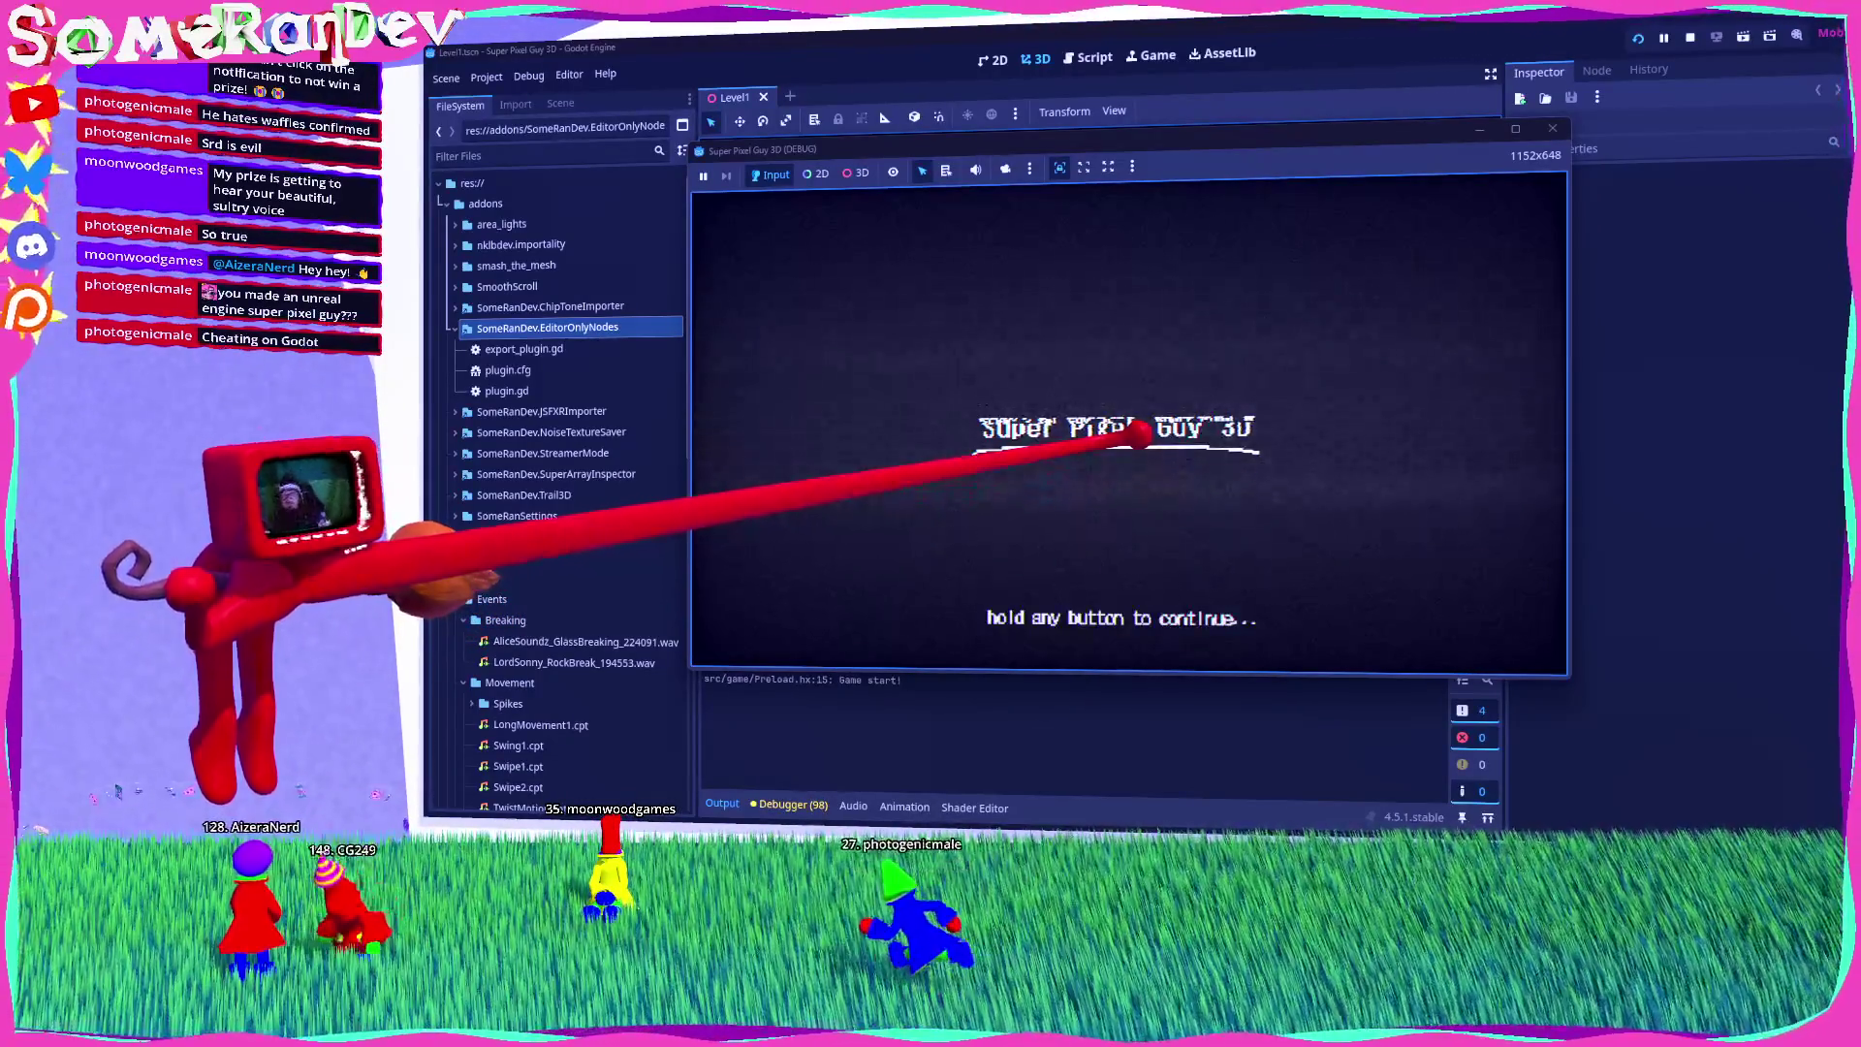
Step: Skip the title screen, maximize the game filling the view, start a new run, then stop with F8
key(space)
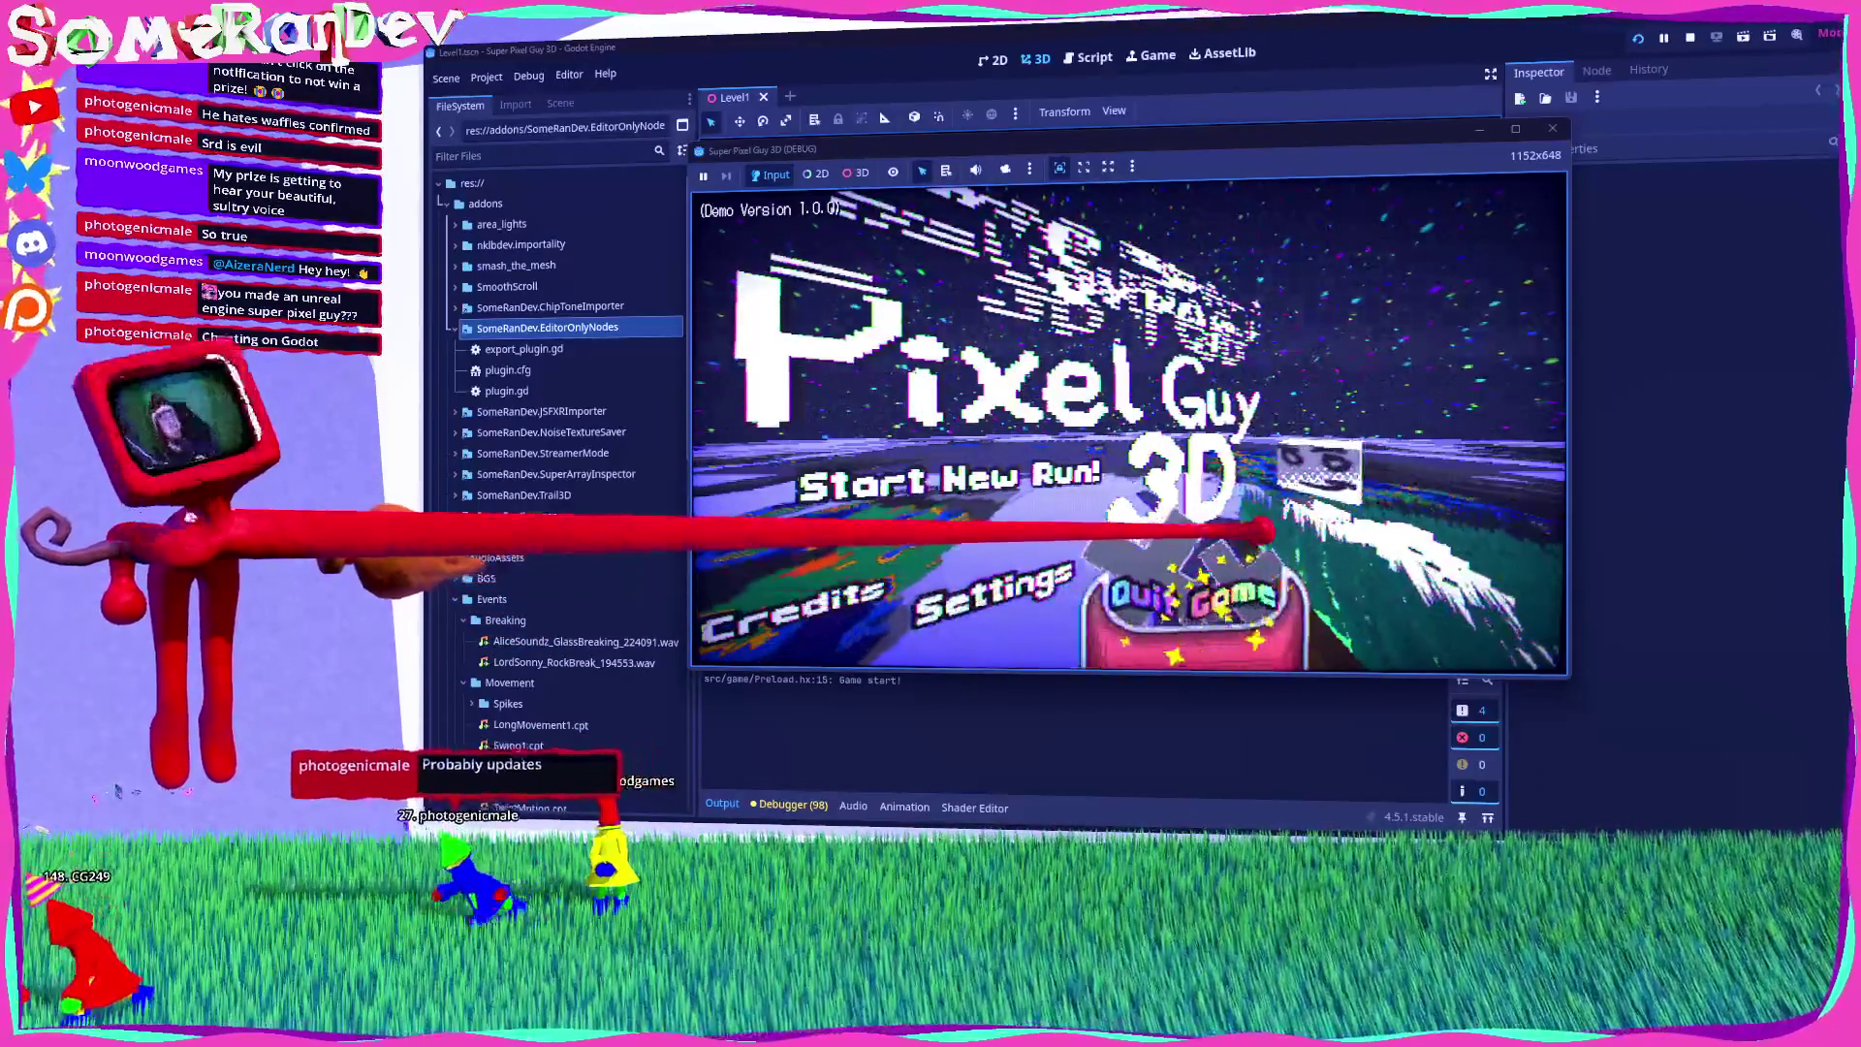
click(1515, 129)
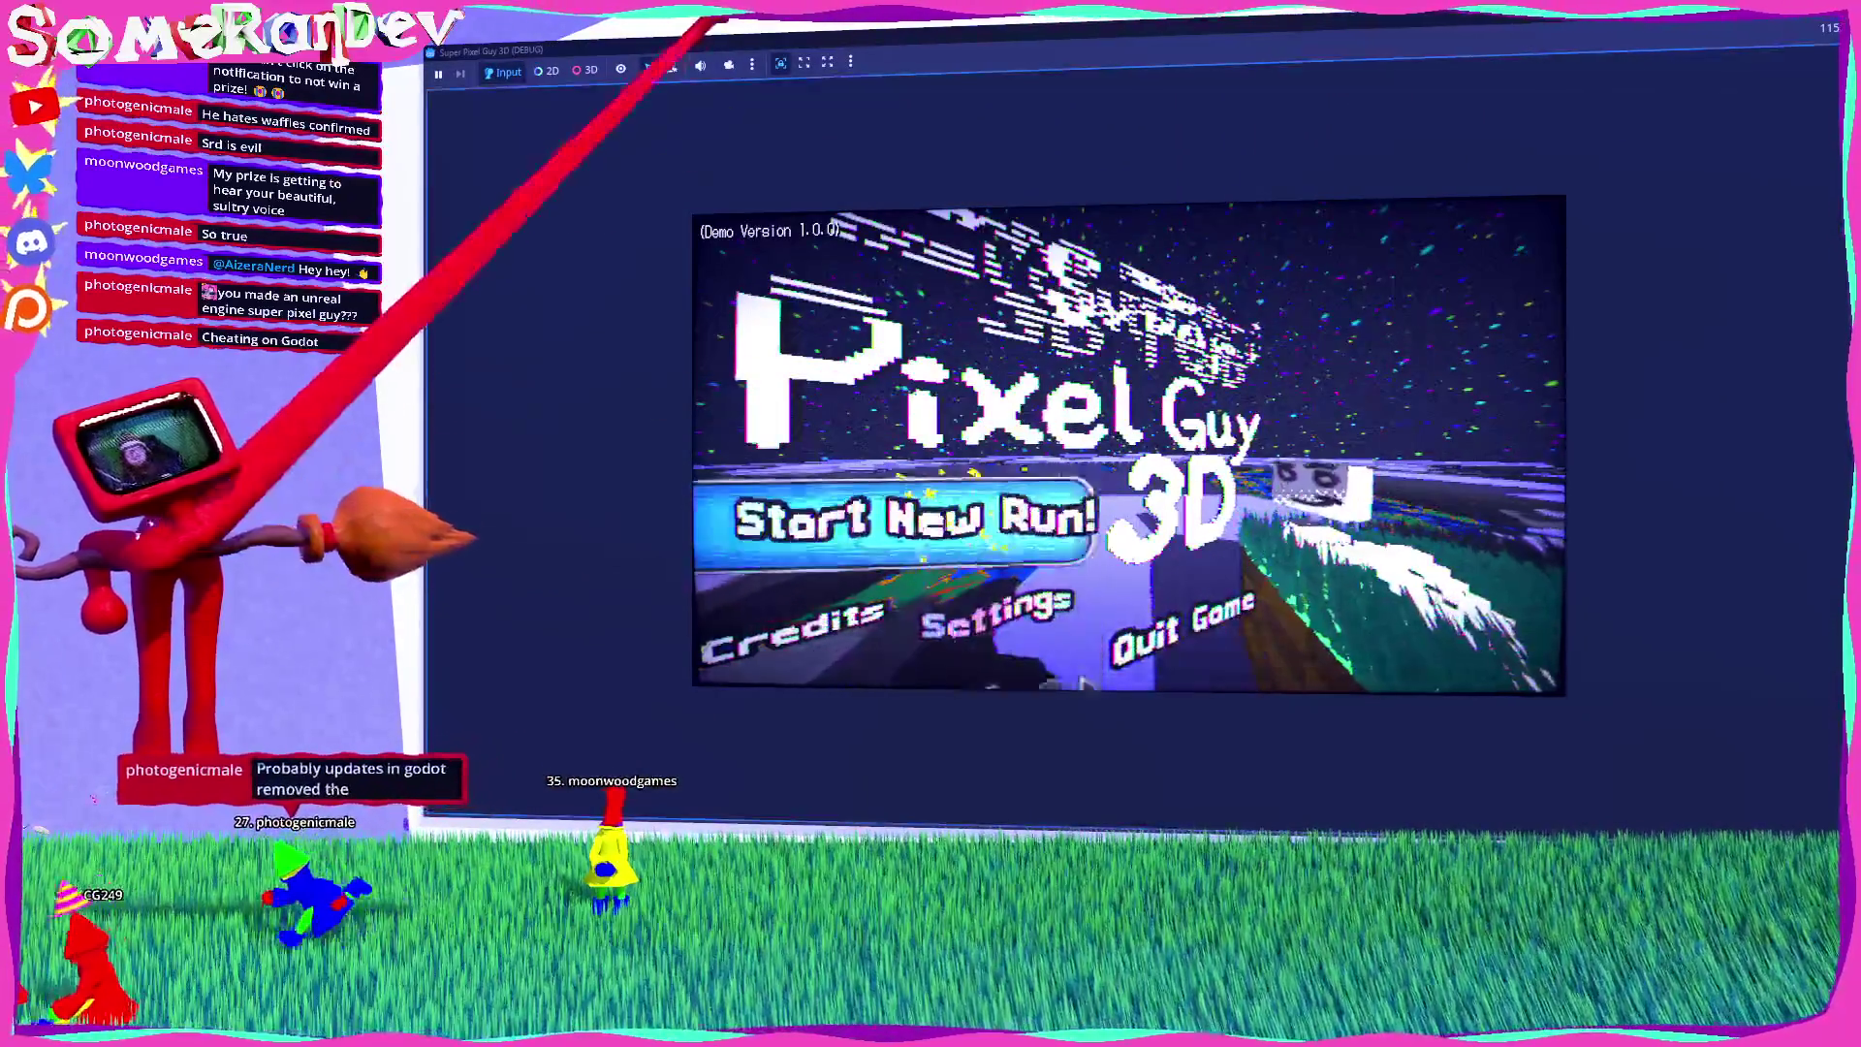
click(804, 62)
click(827, 62)
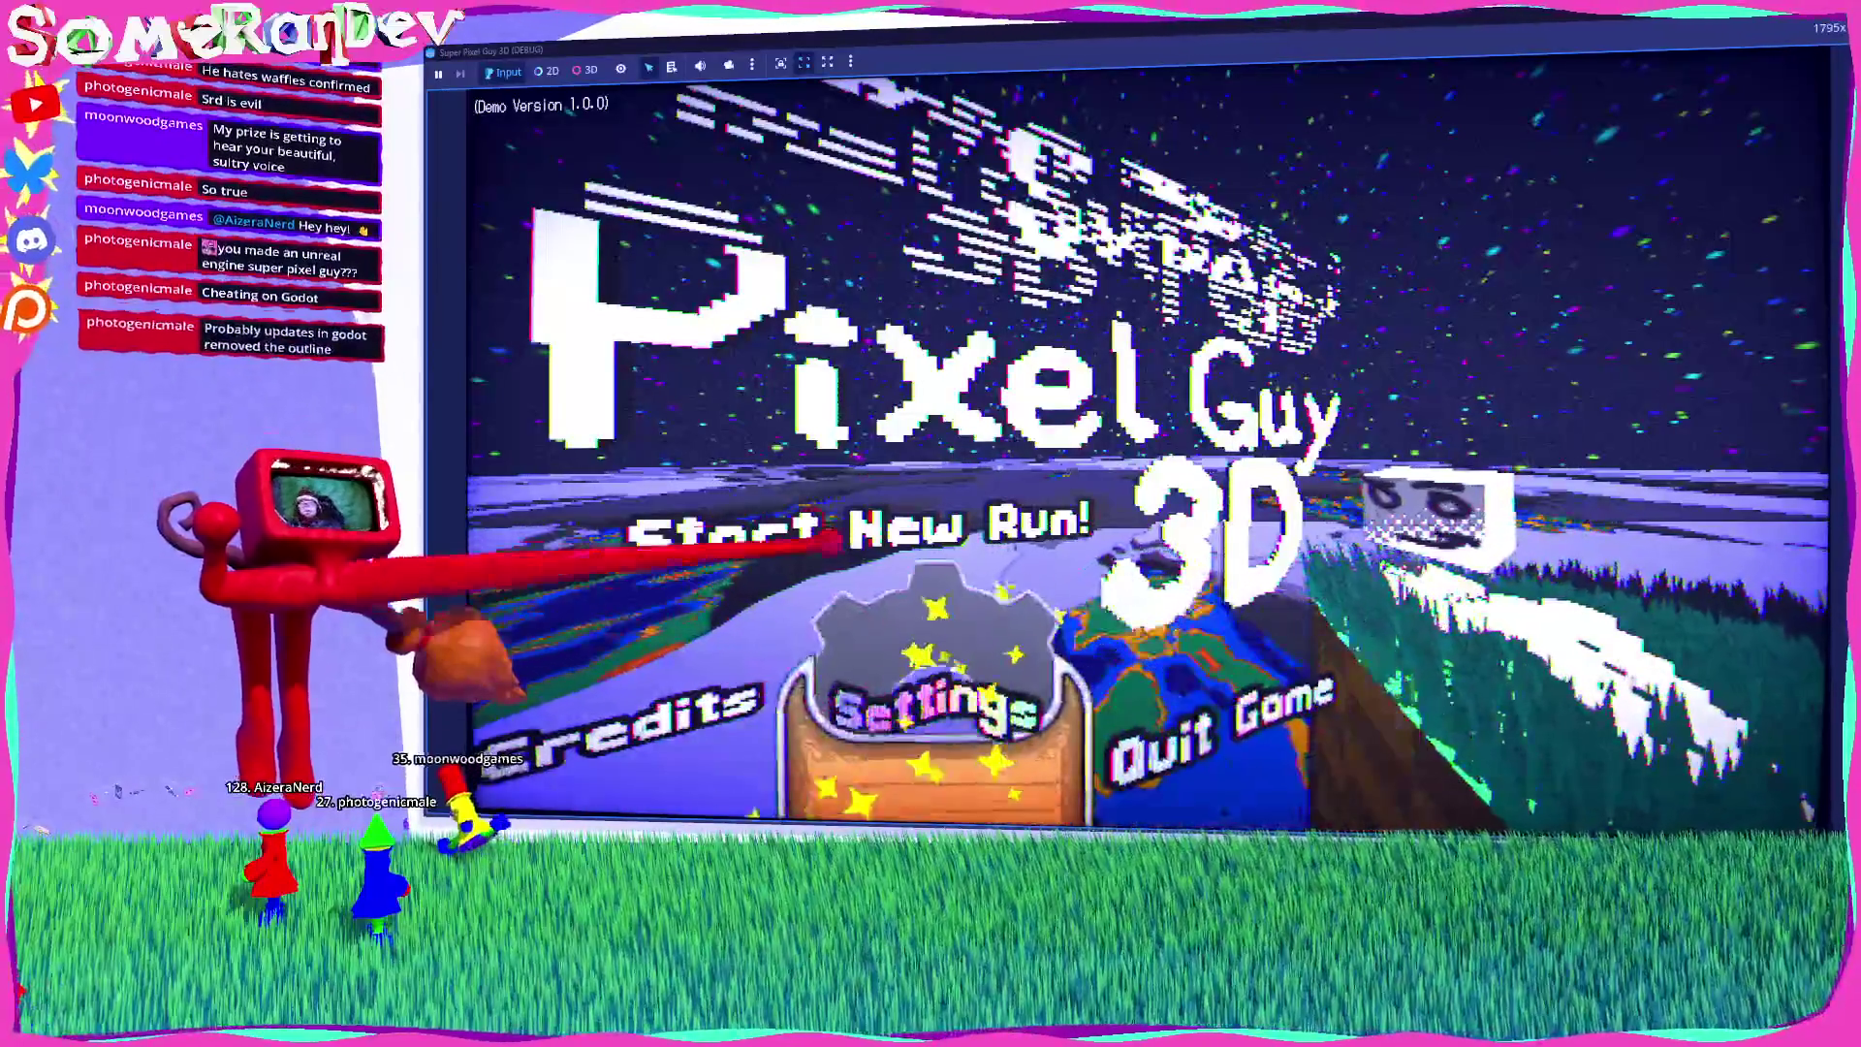
click(812, 544)
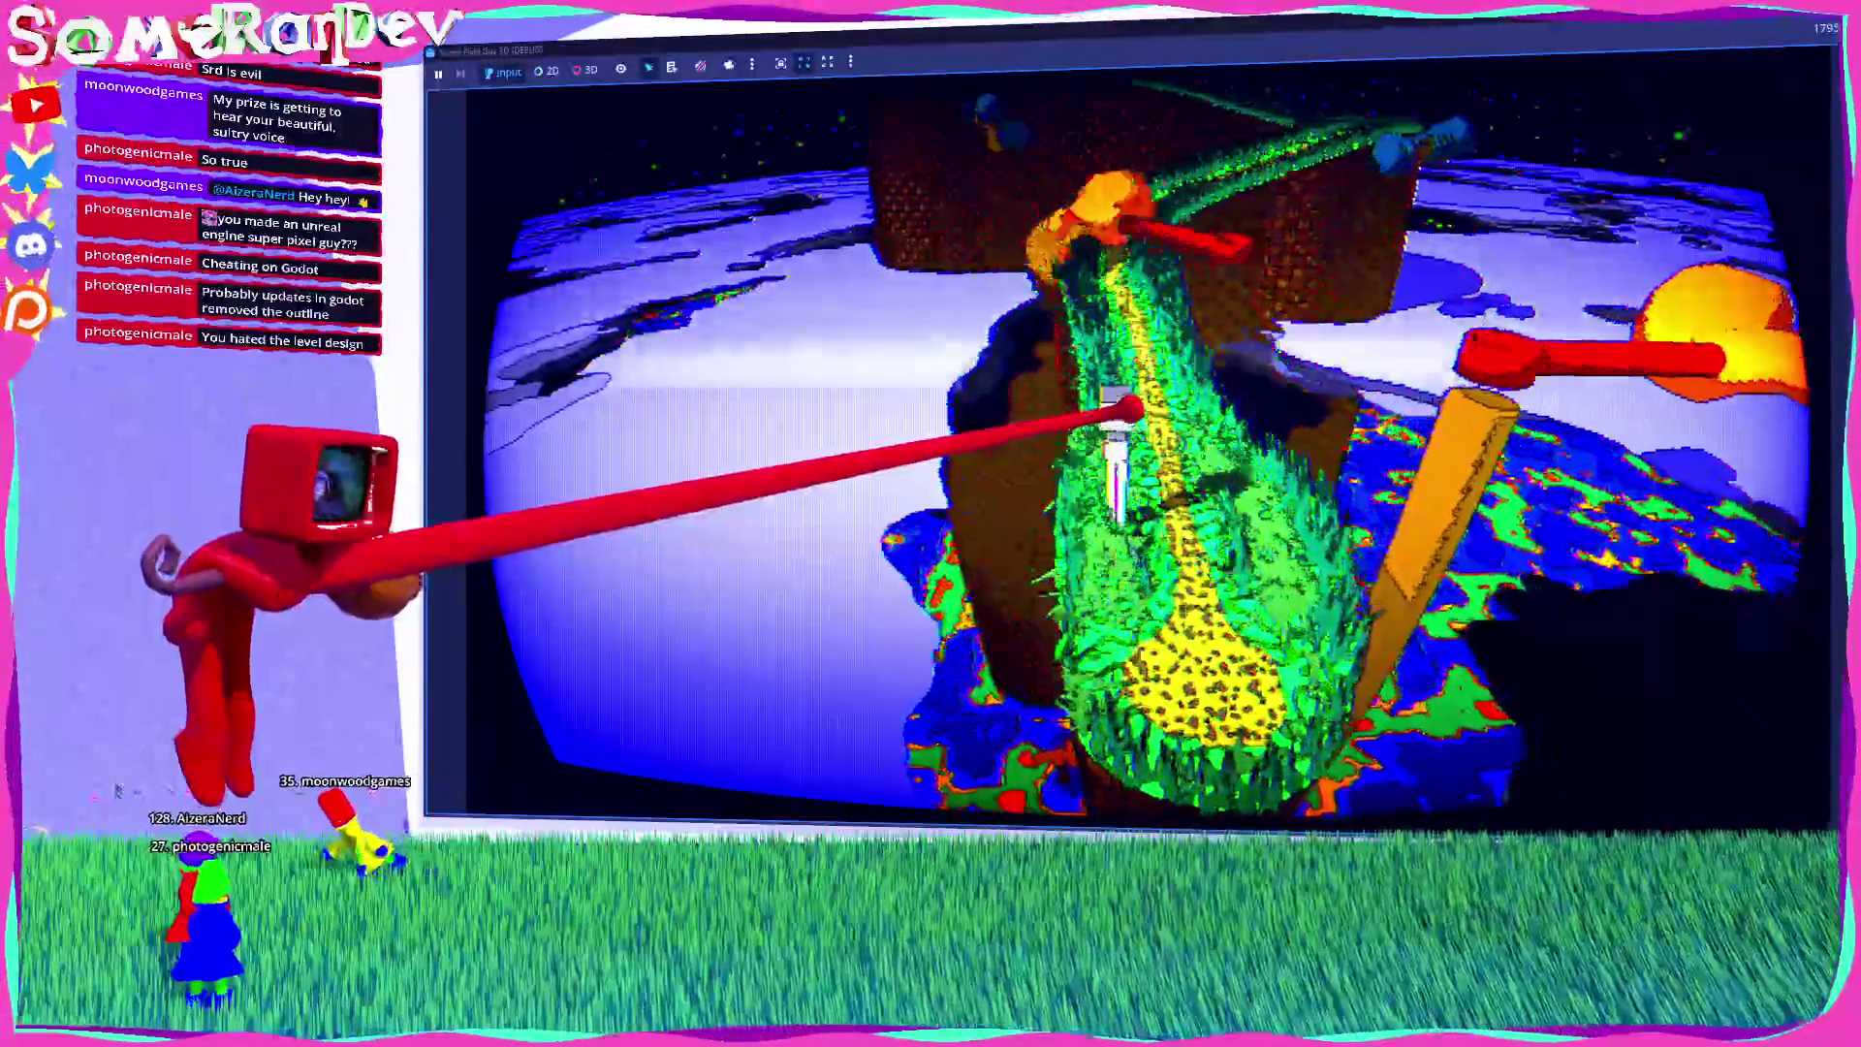
key(F8)
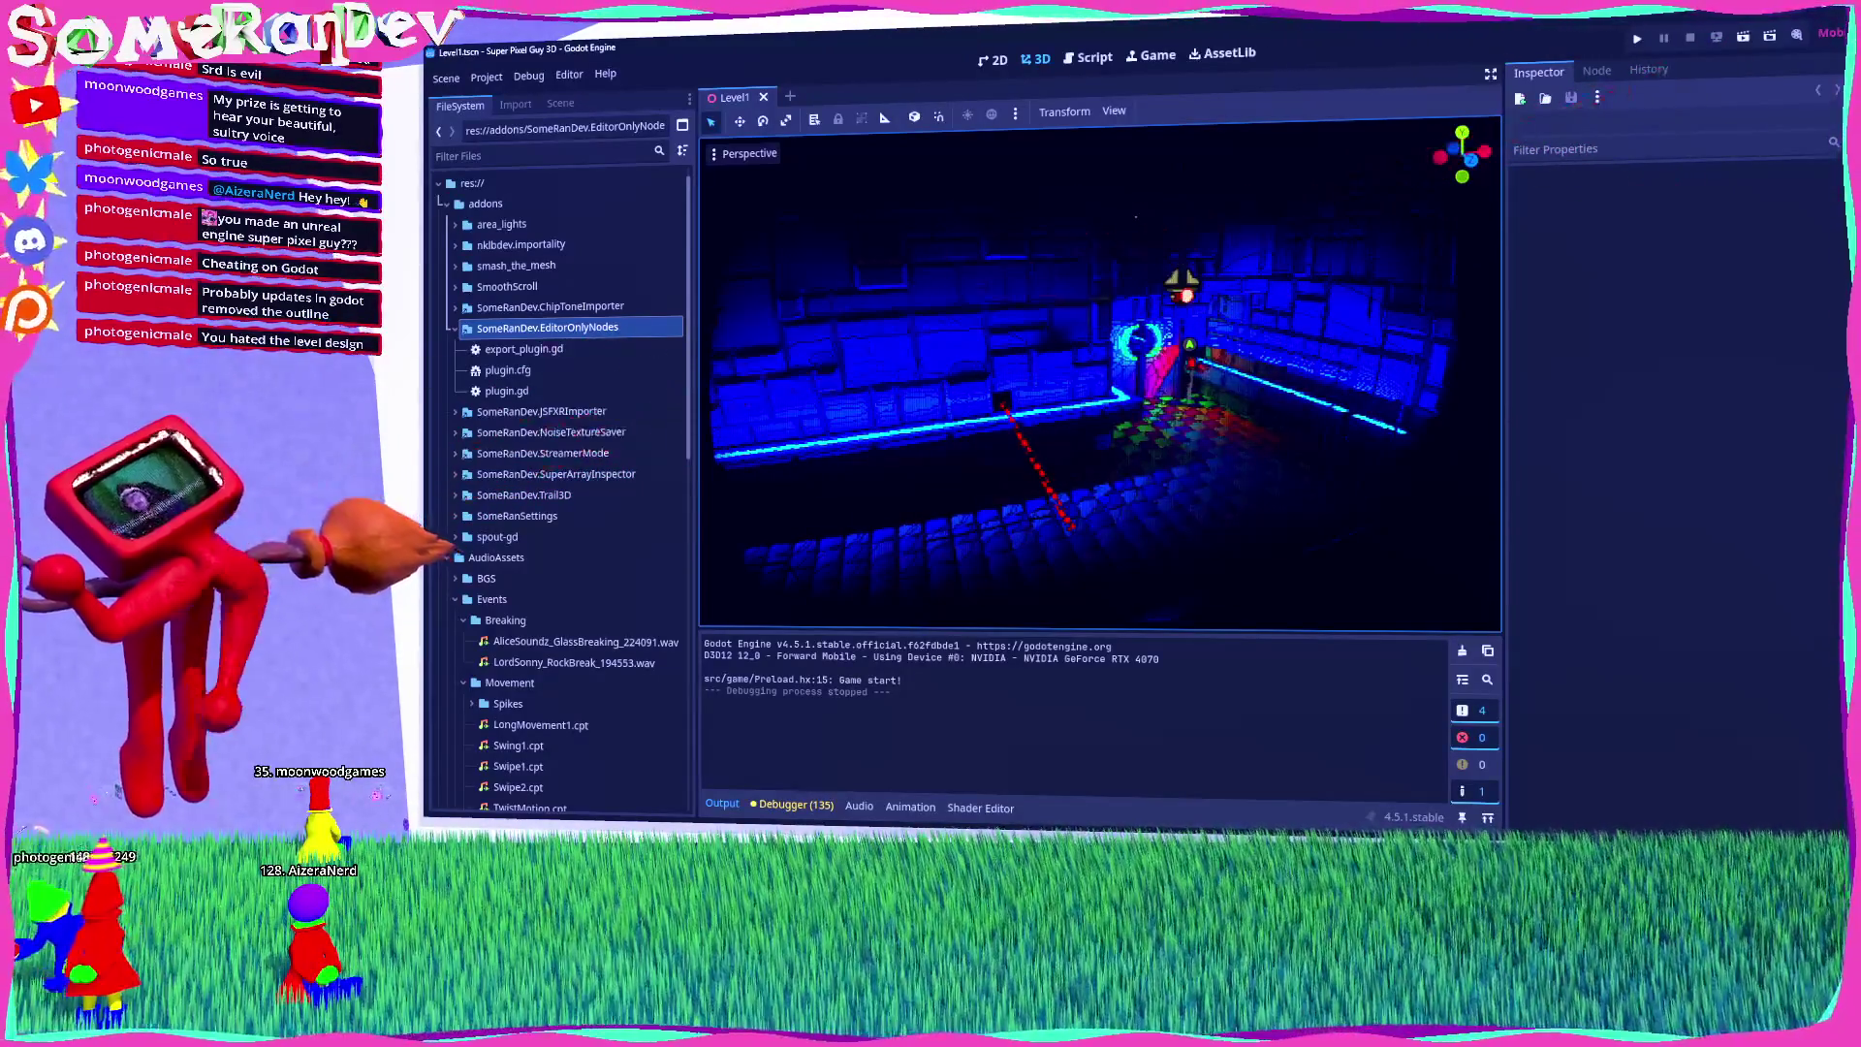
scroll(581, 484, down, 5)
scroll(581, 514, up, 5)
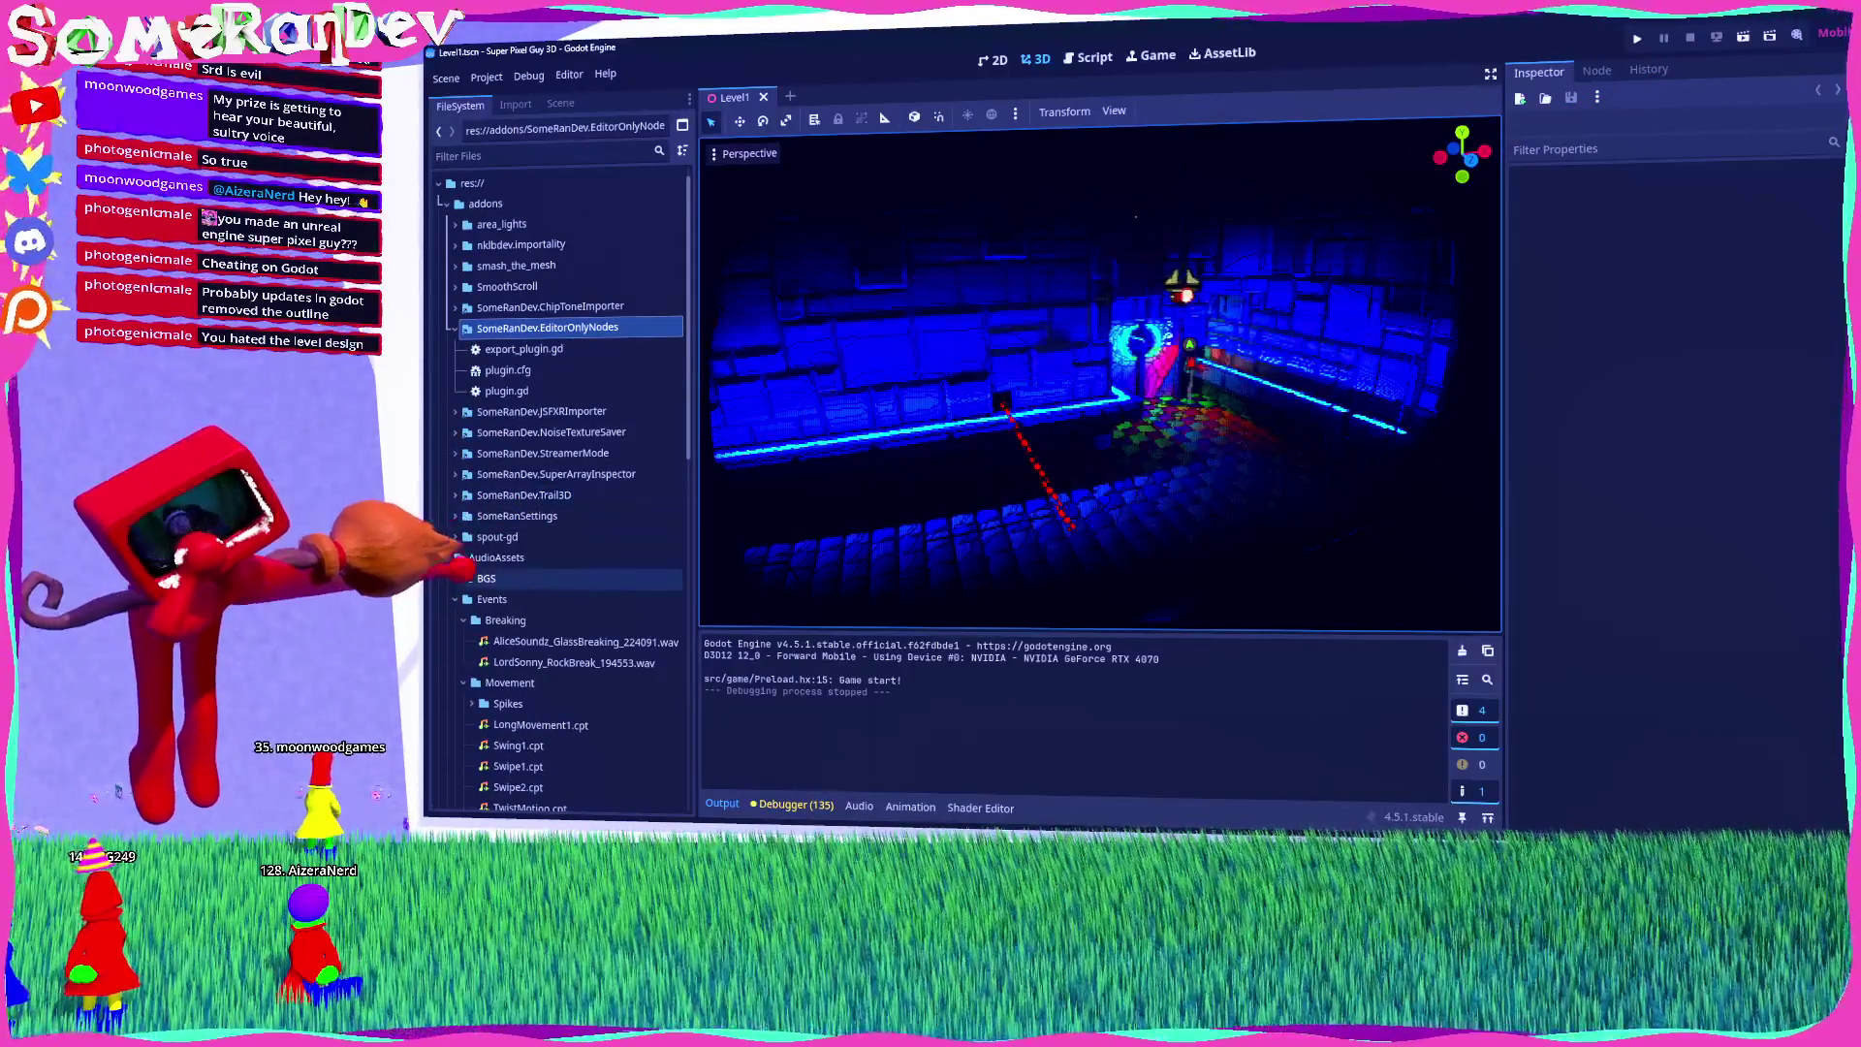
double_click(496, 558)
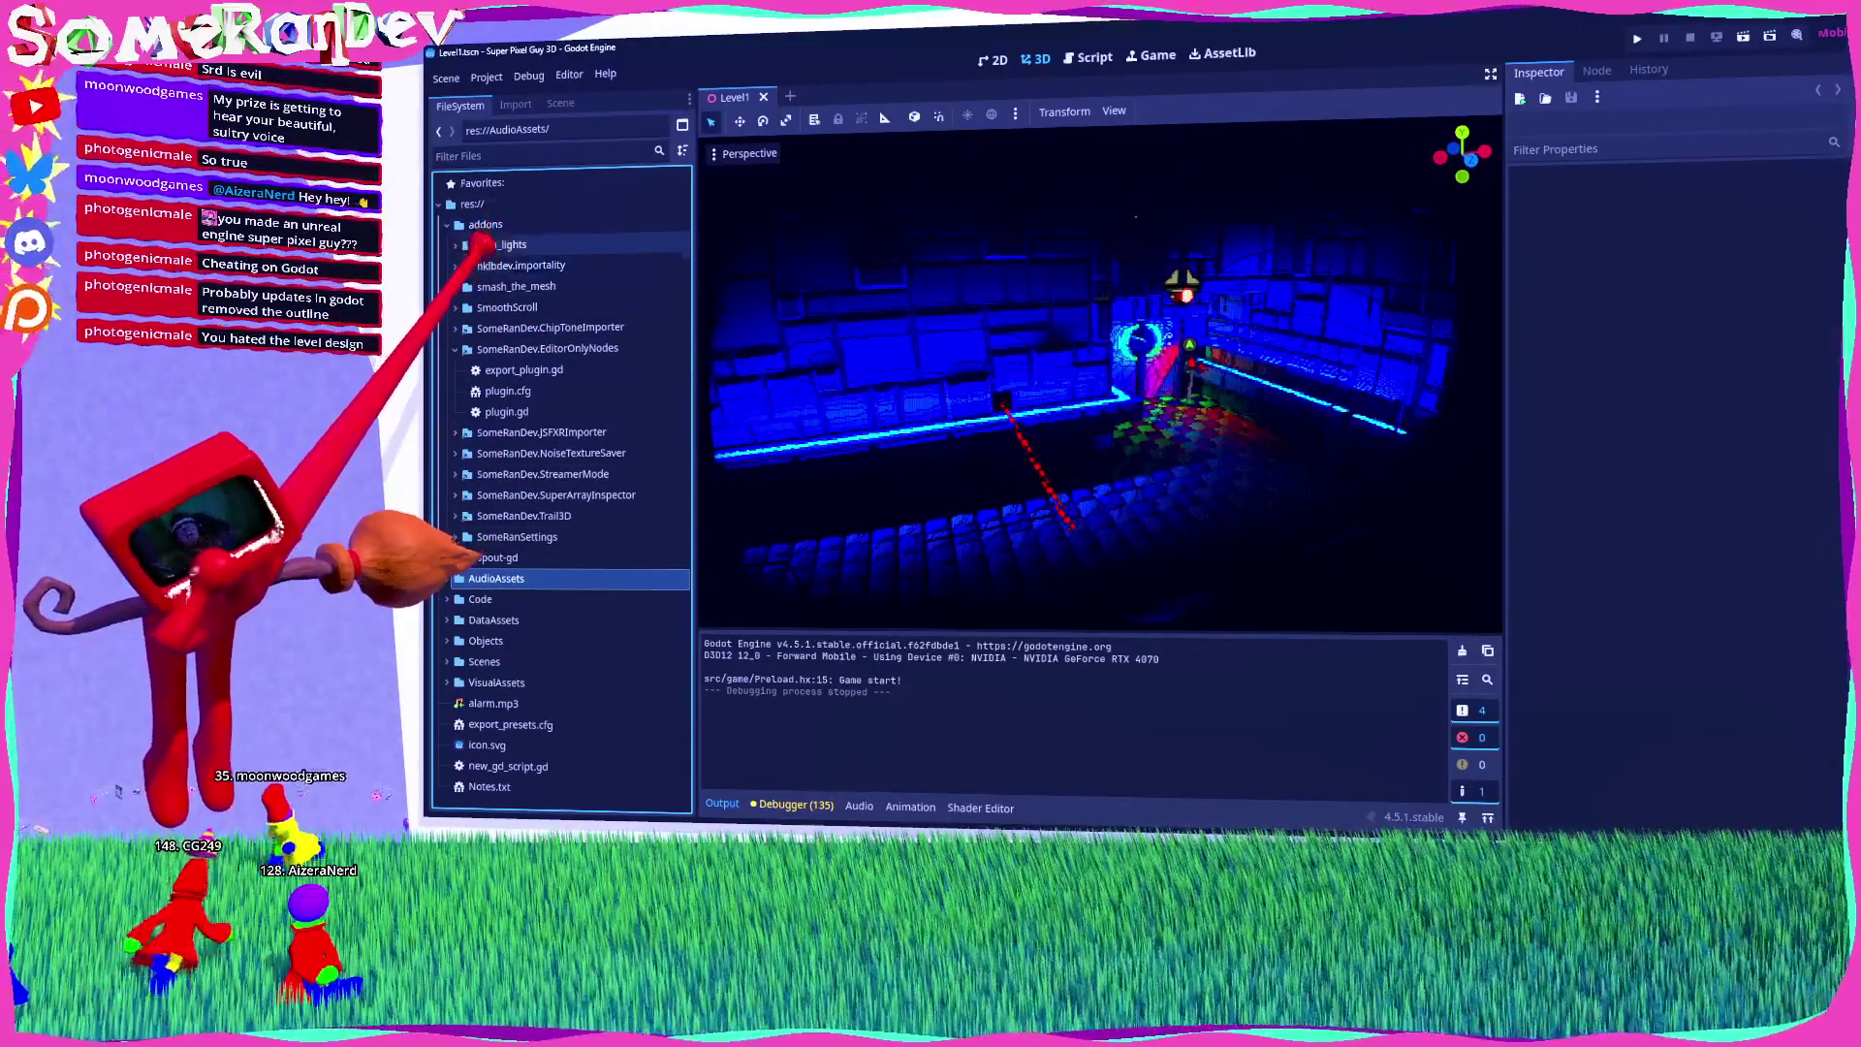
double_click(496, 682)
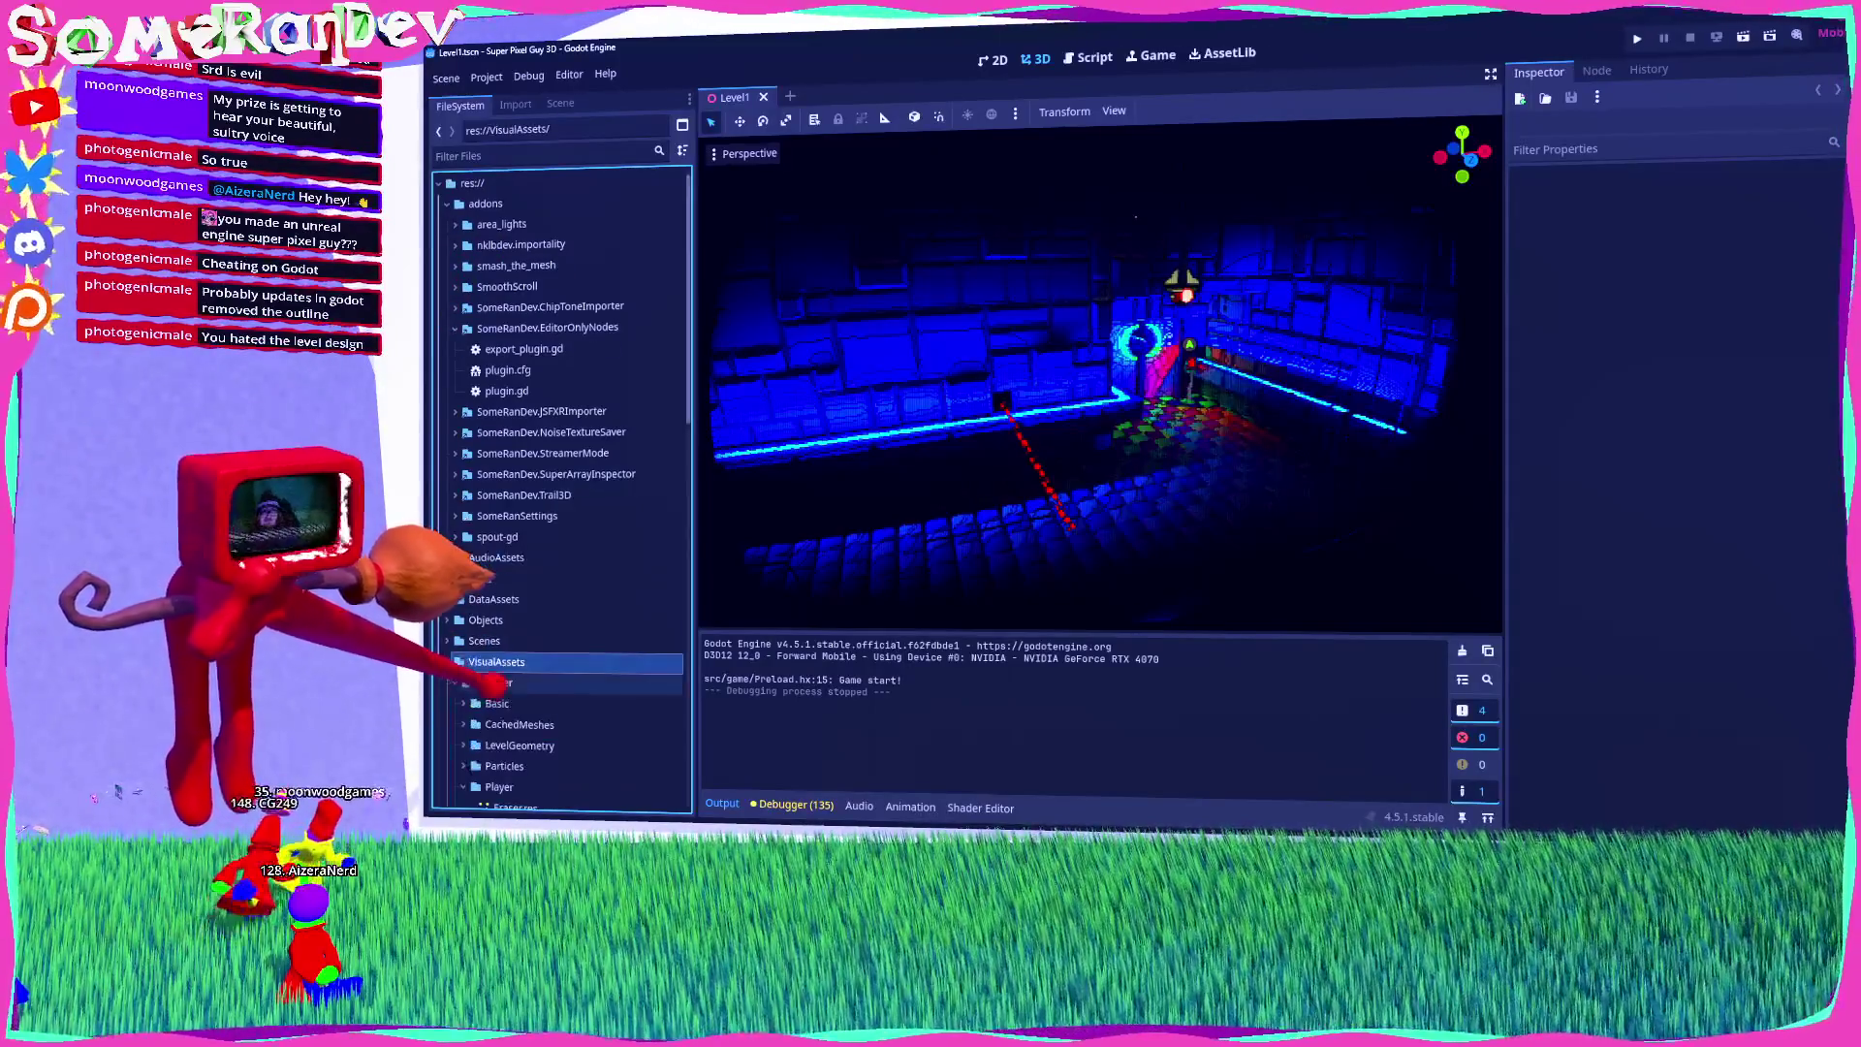
click(560, 103)
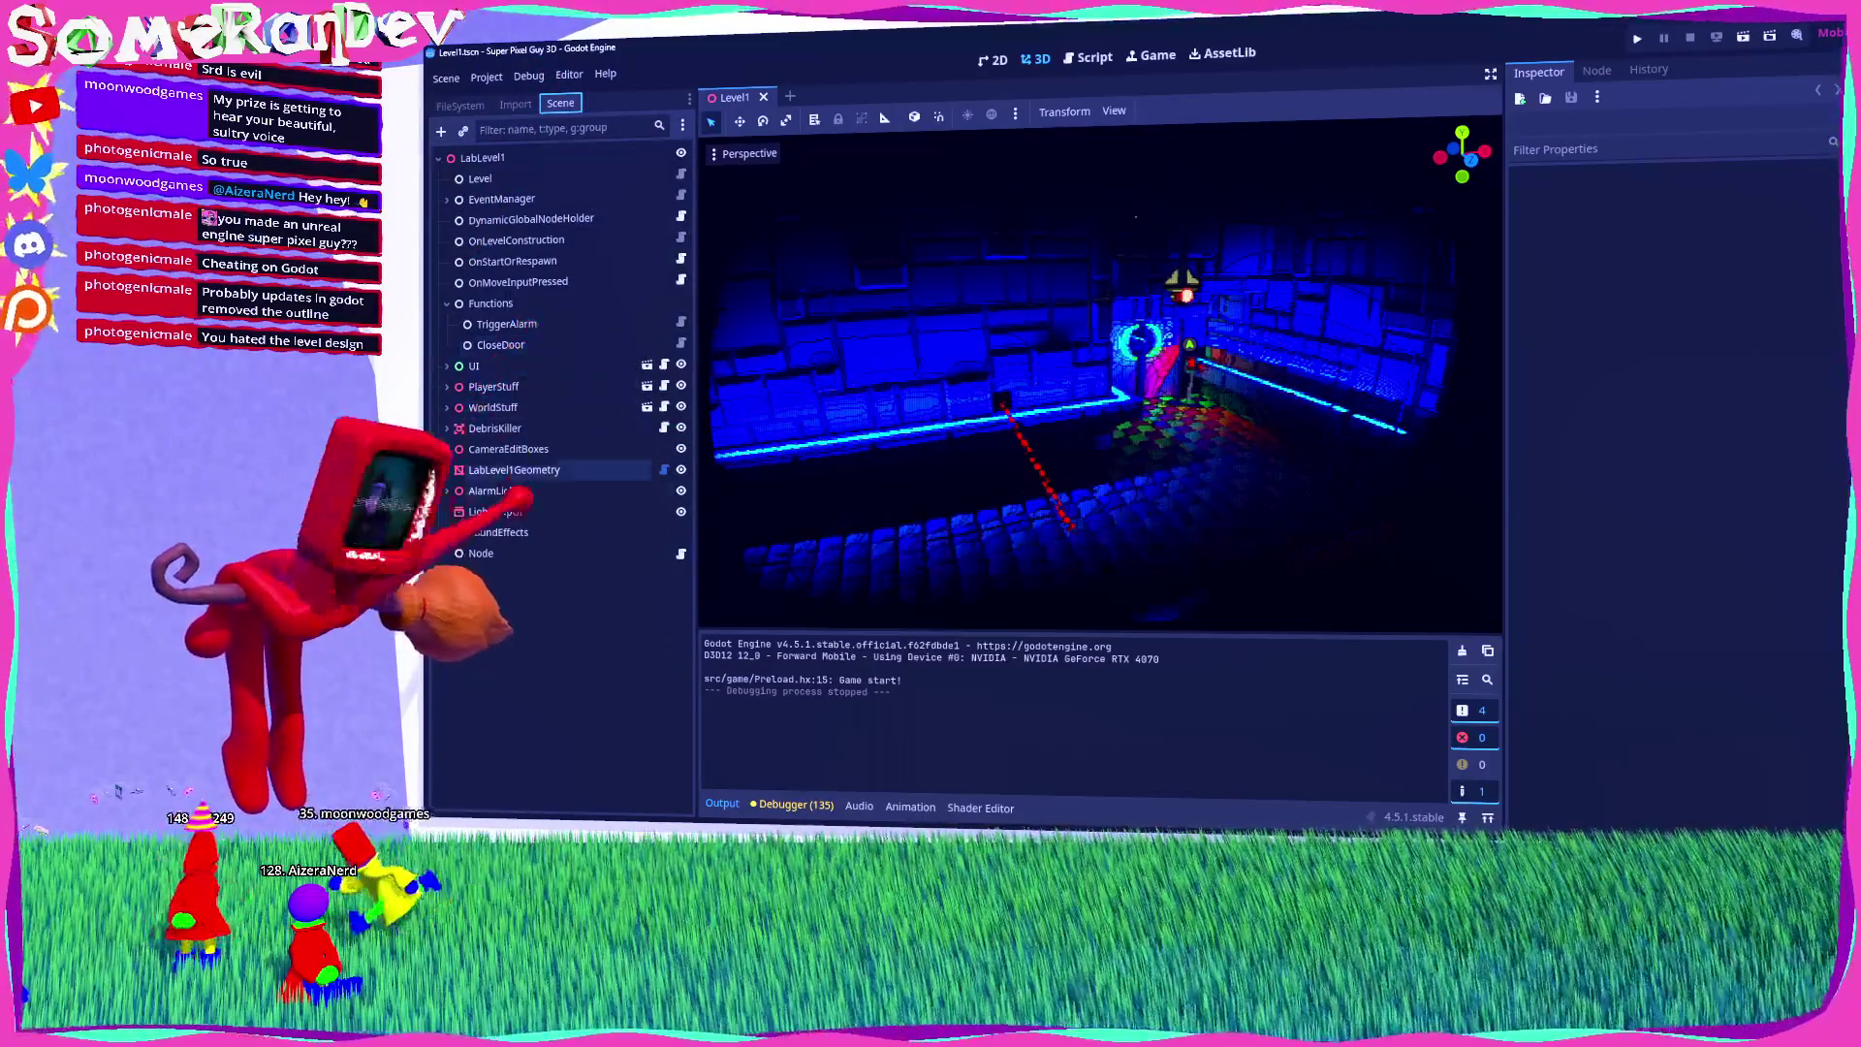
double_click(495, 407)
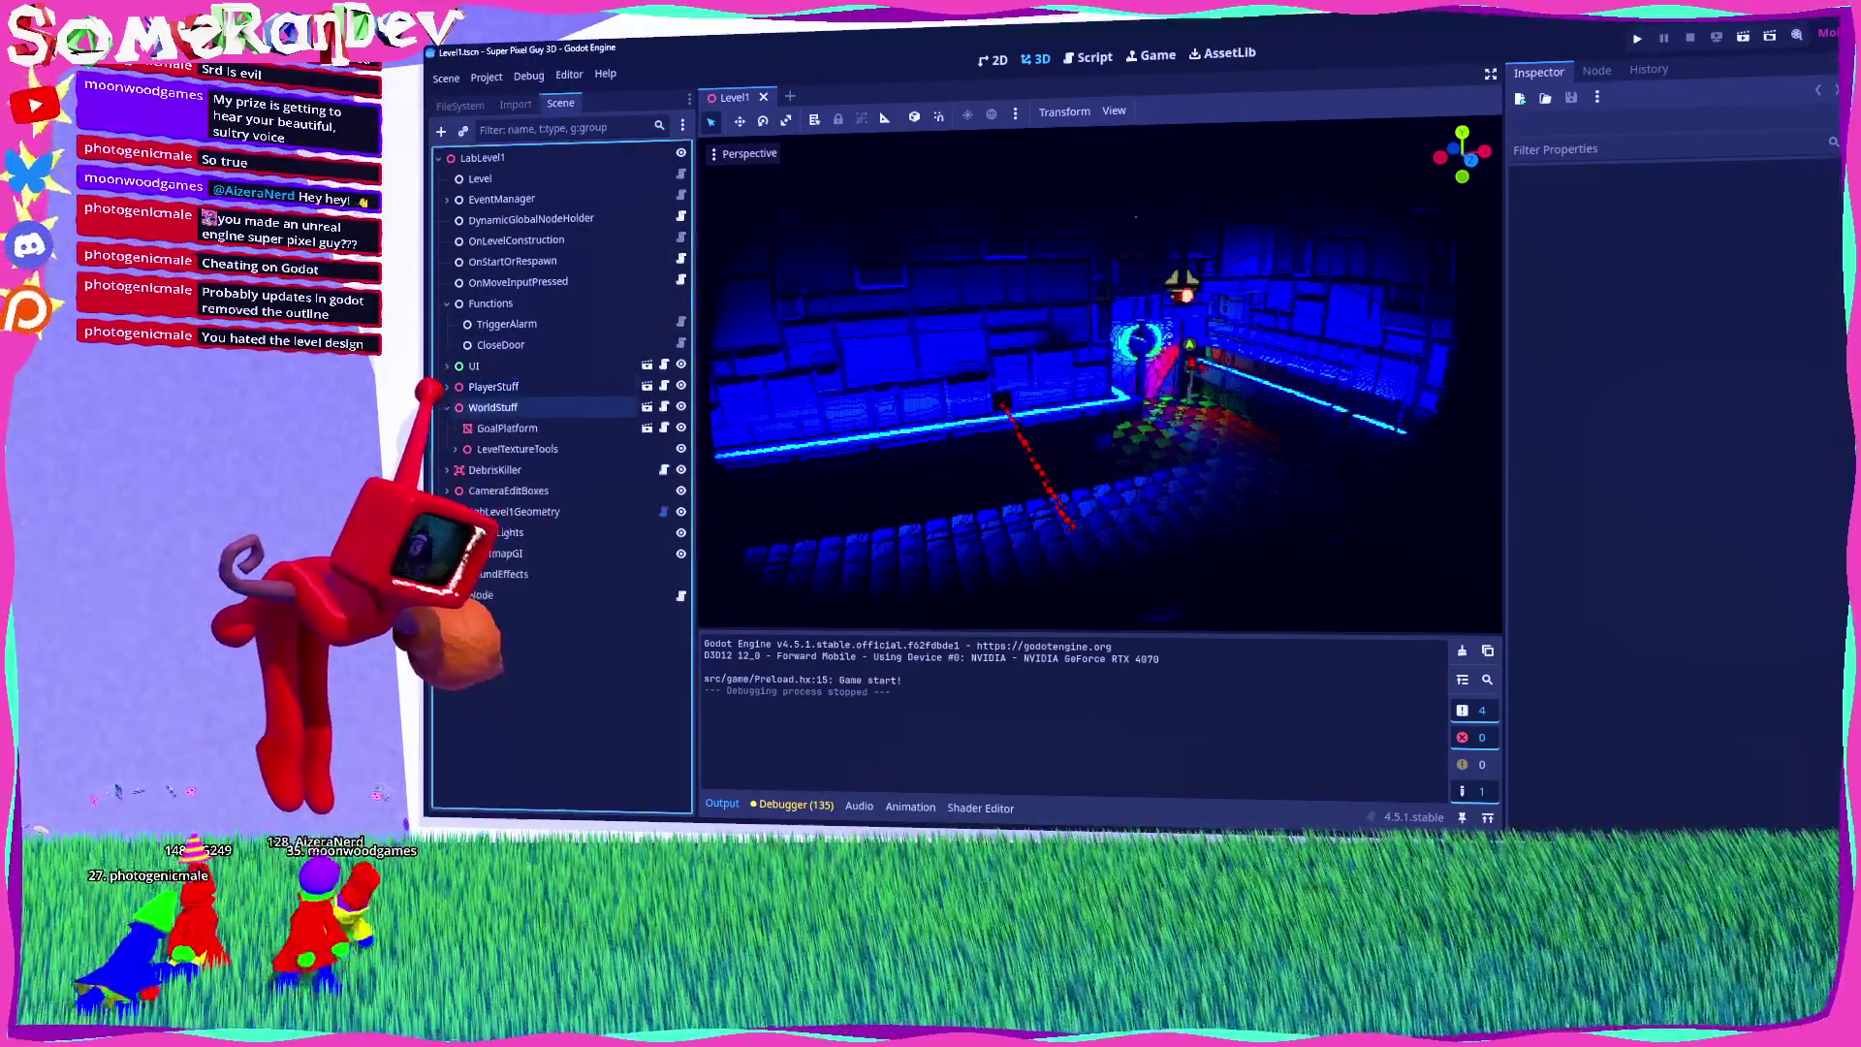
click(494, 385)
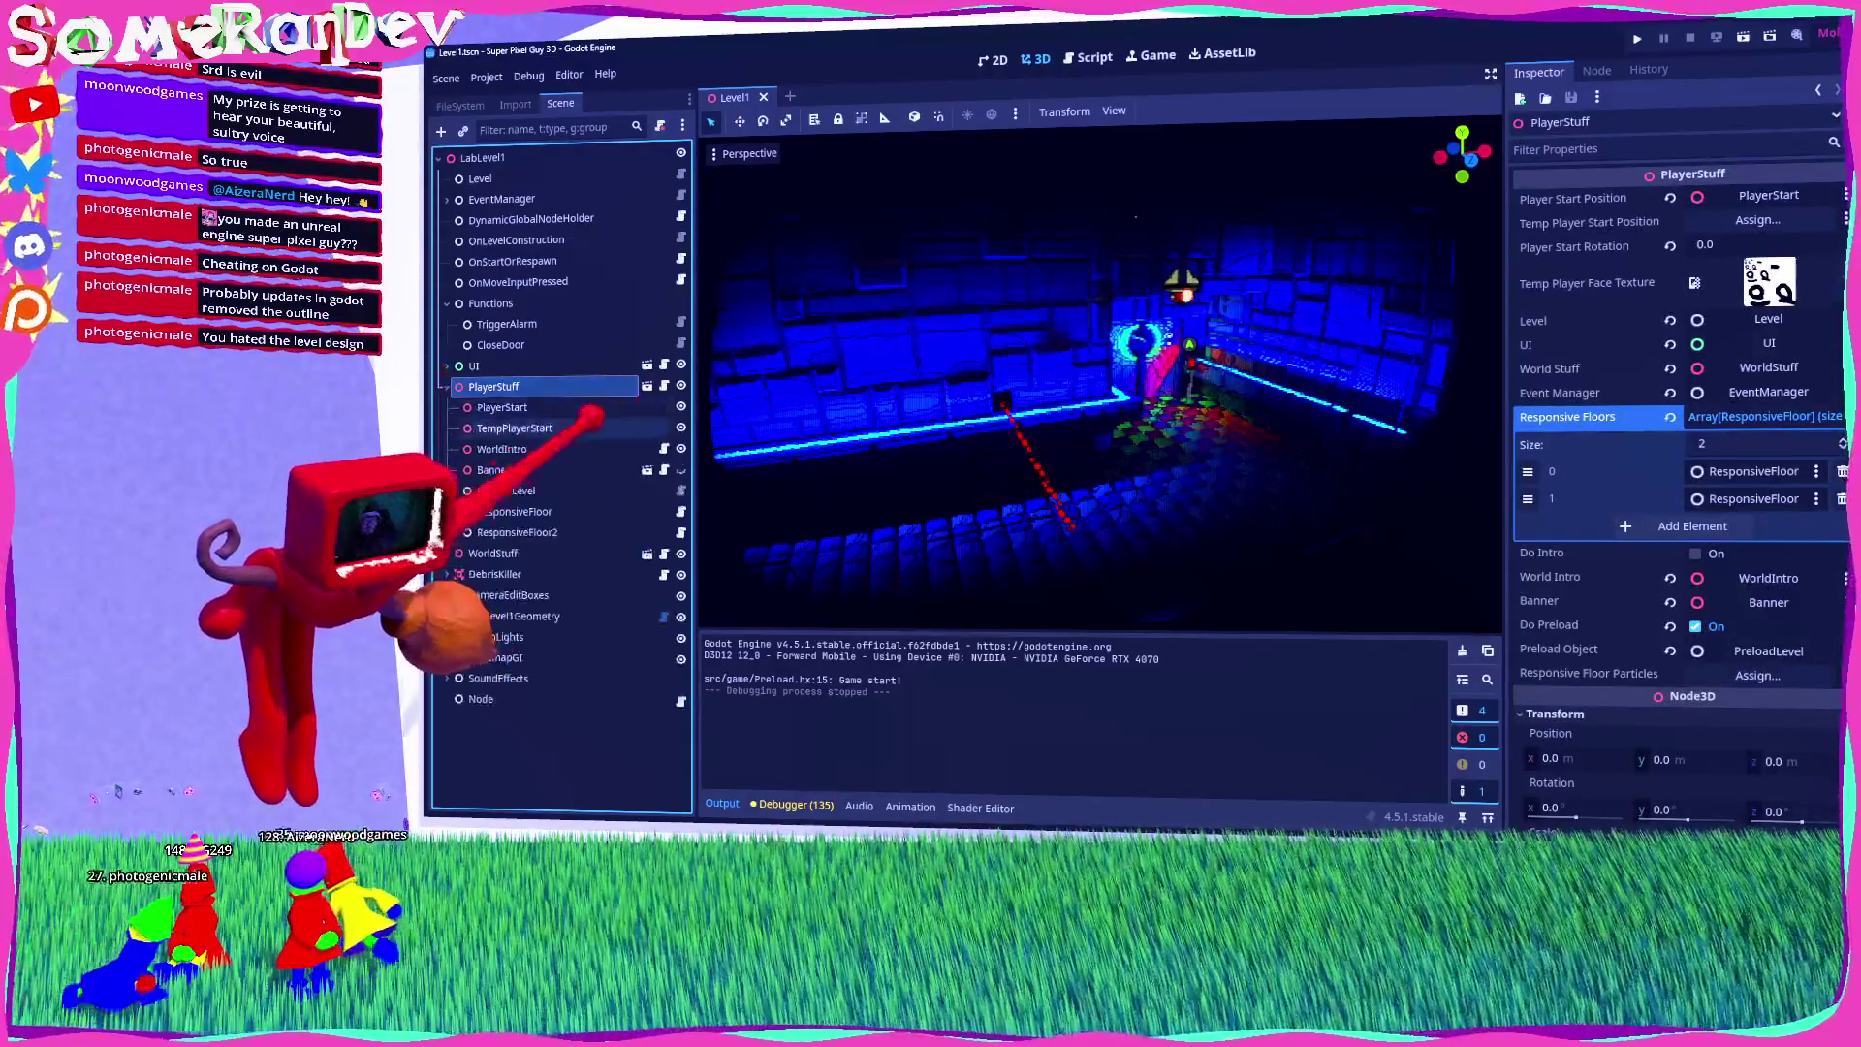
click(664, 406)
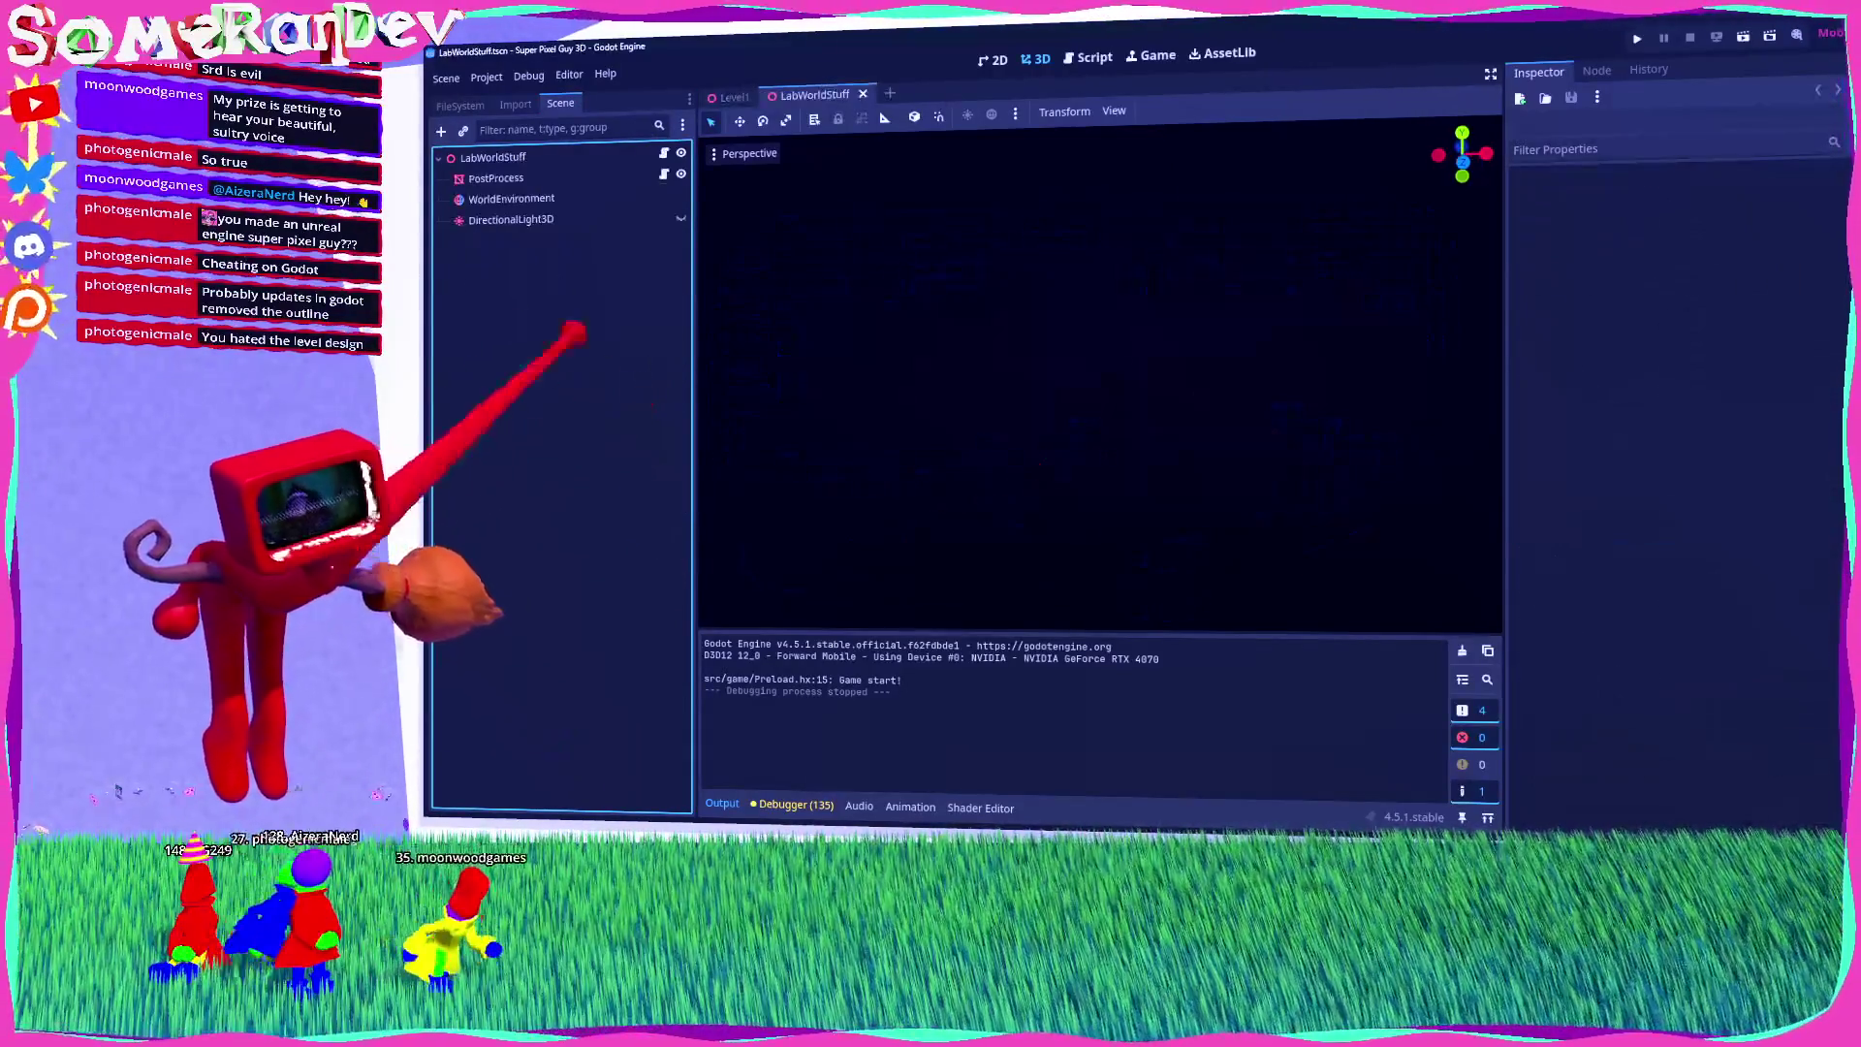
click(732, 97)
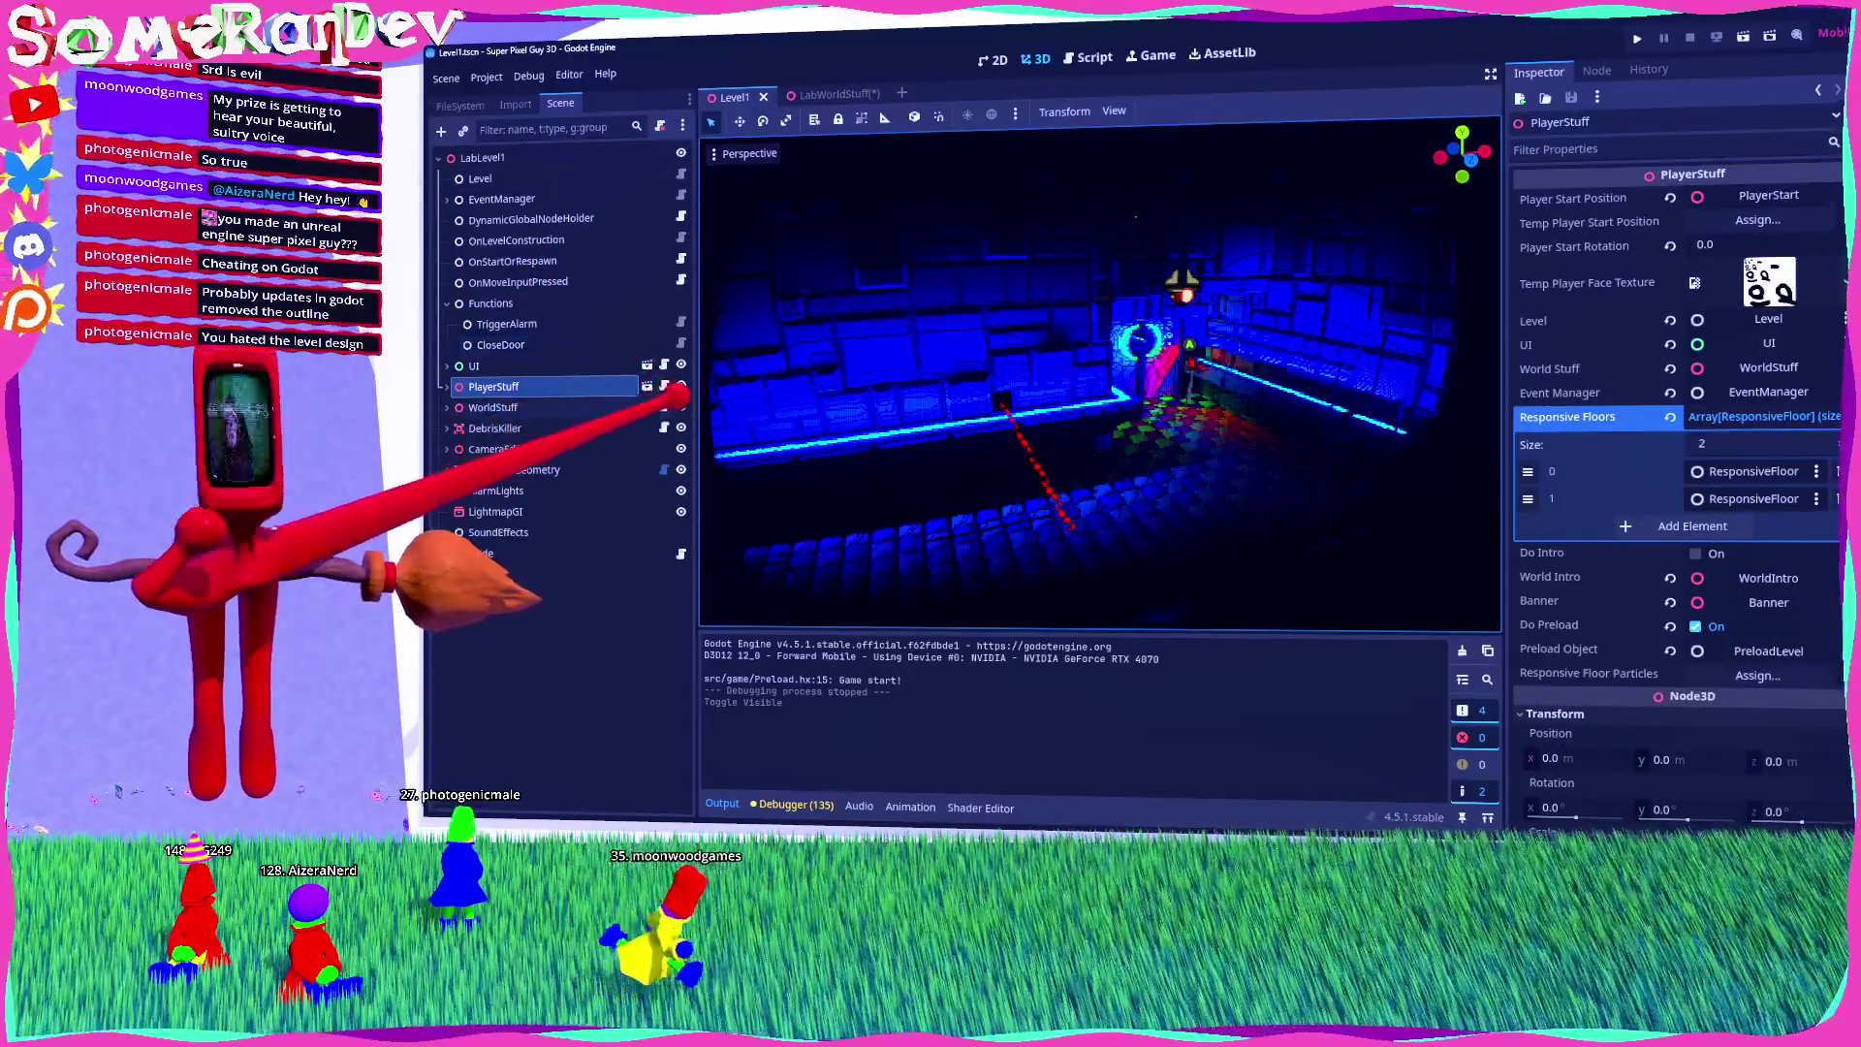
click(680, 406)
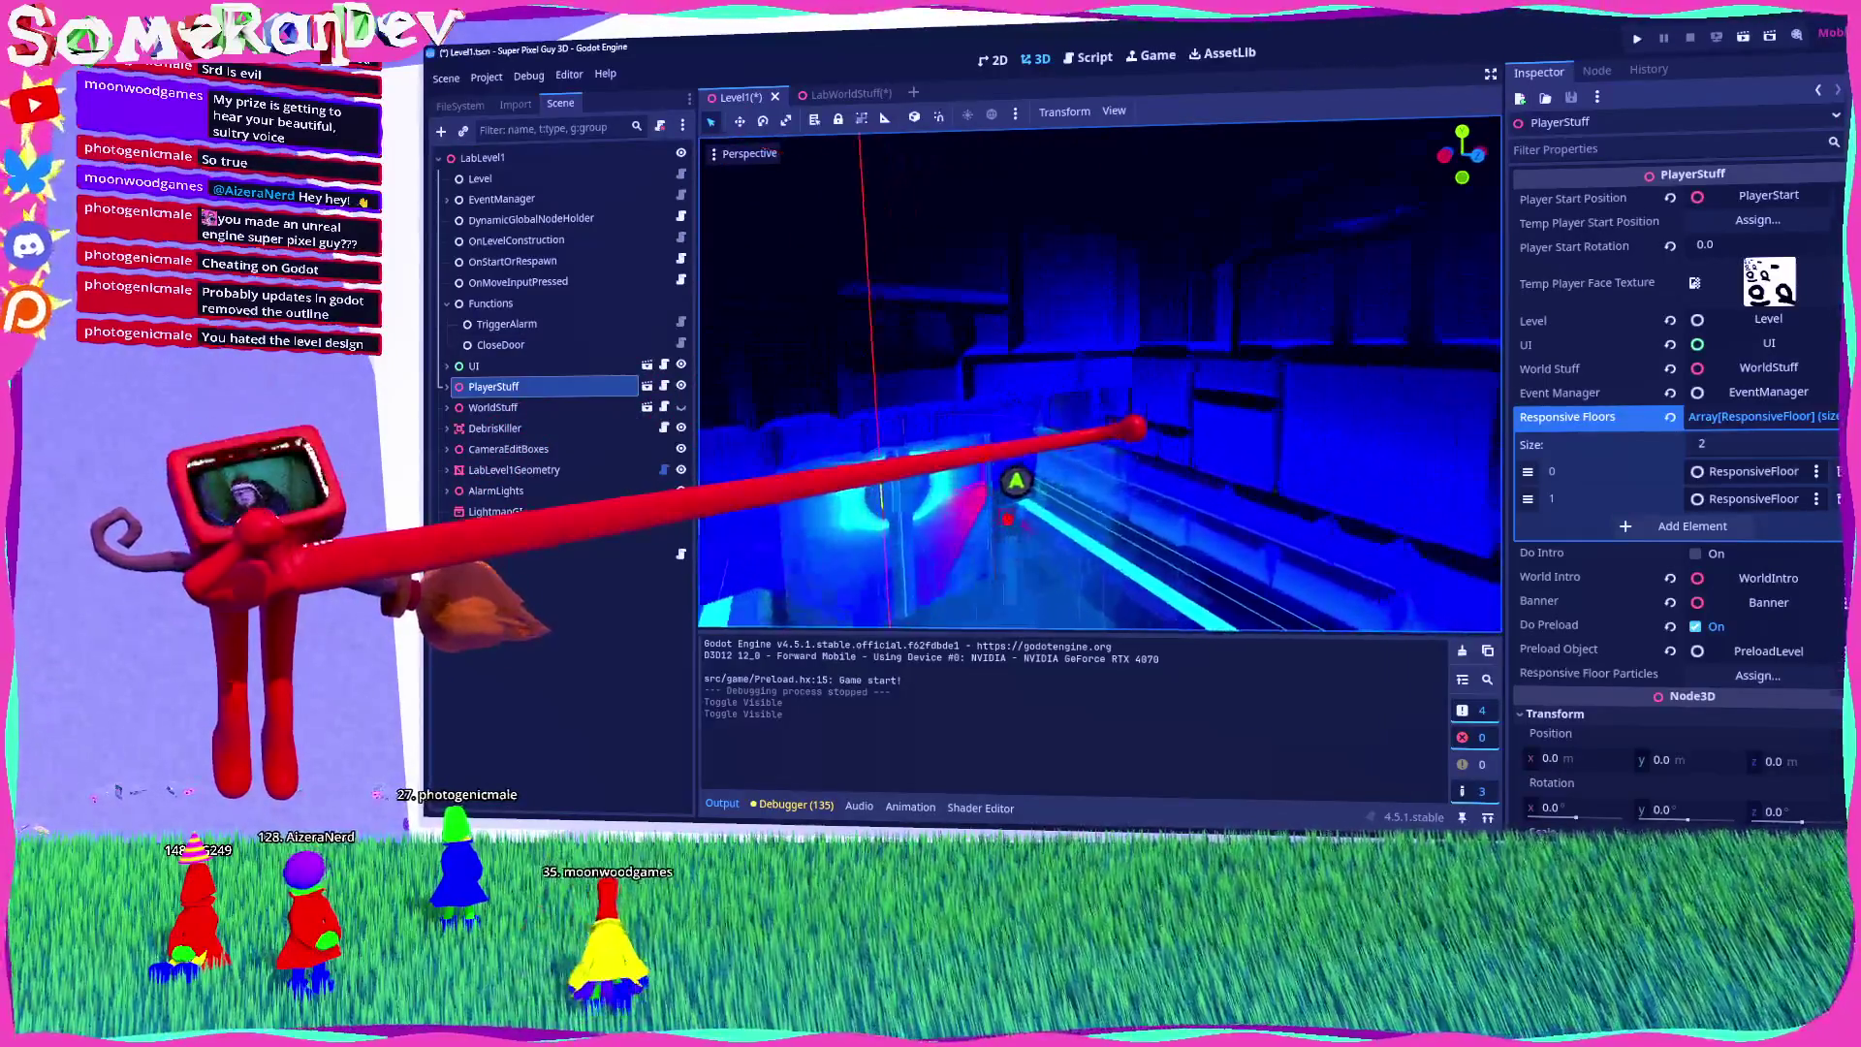
click(680, 407)
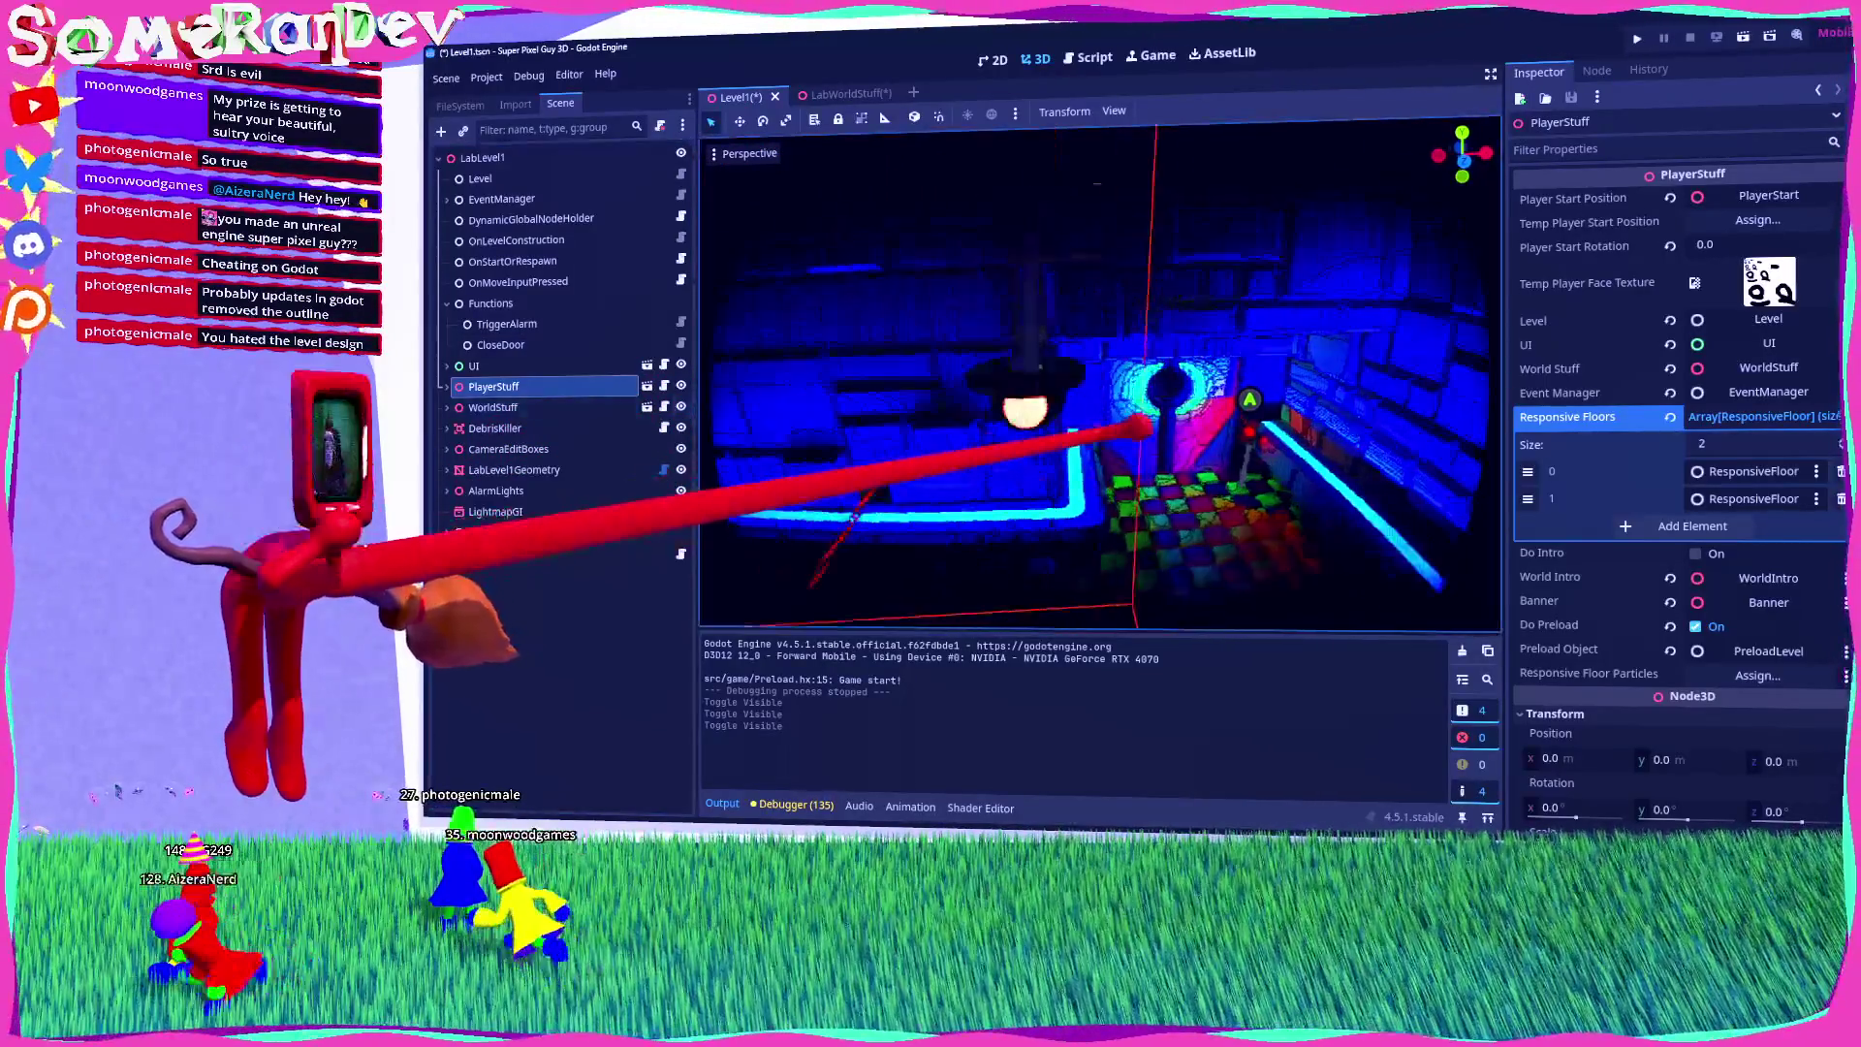
click(447, 407)
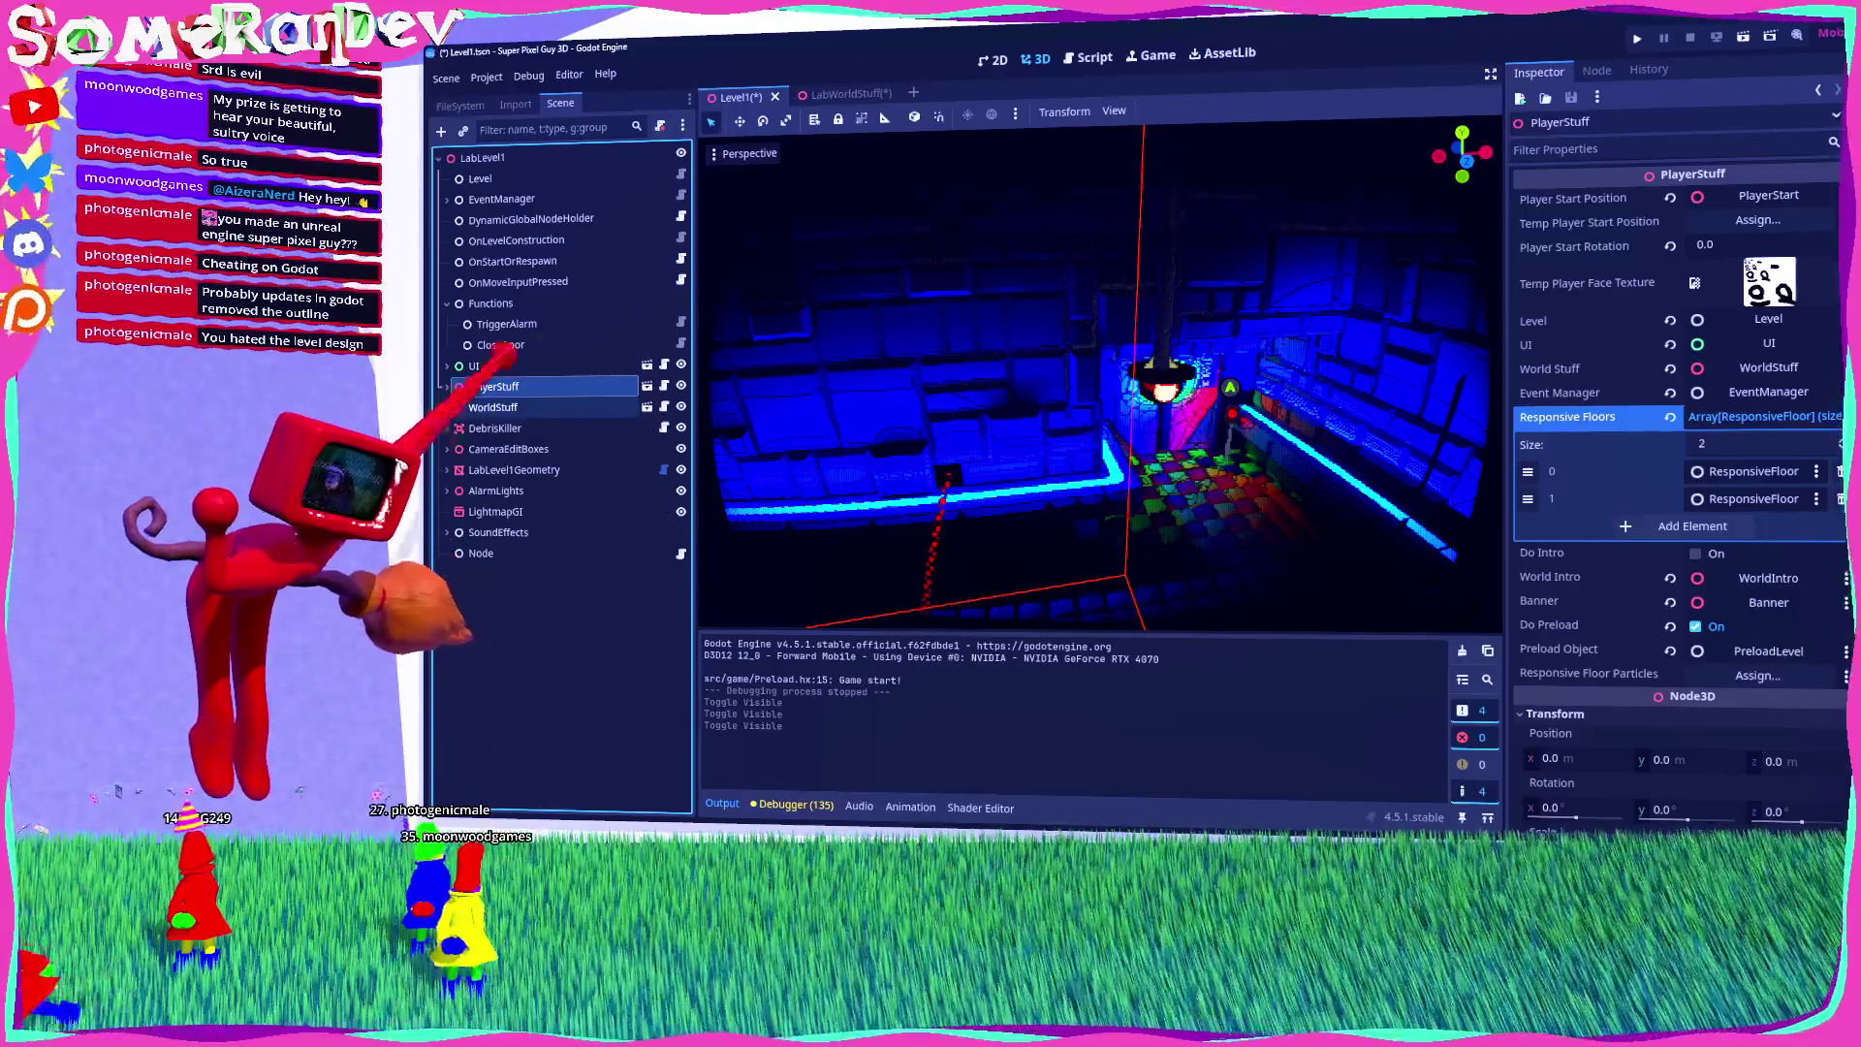
key(ctrl+s)
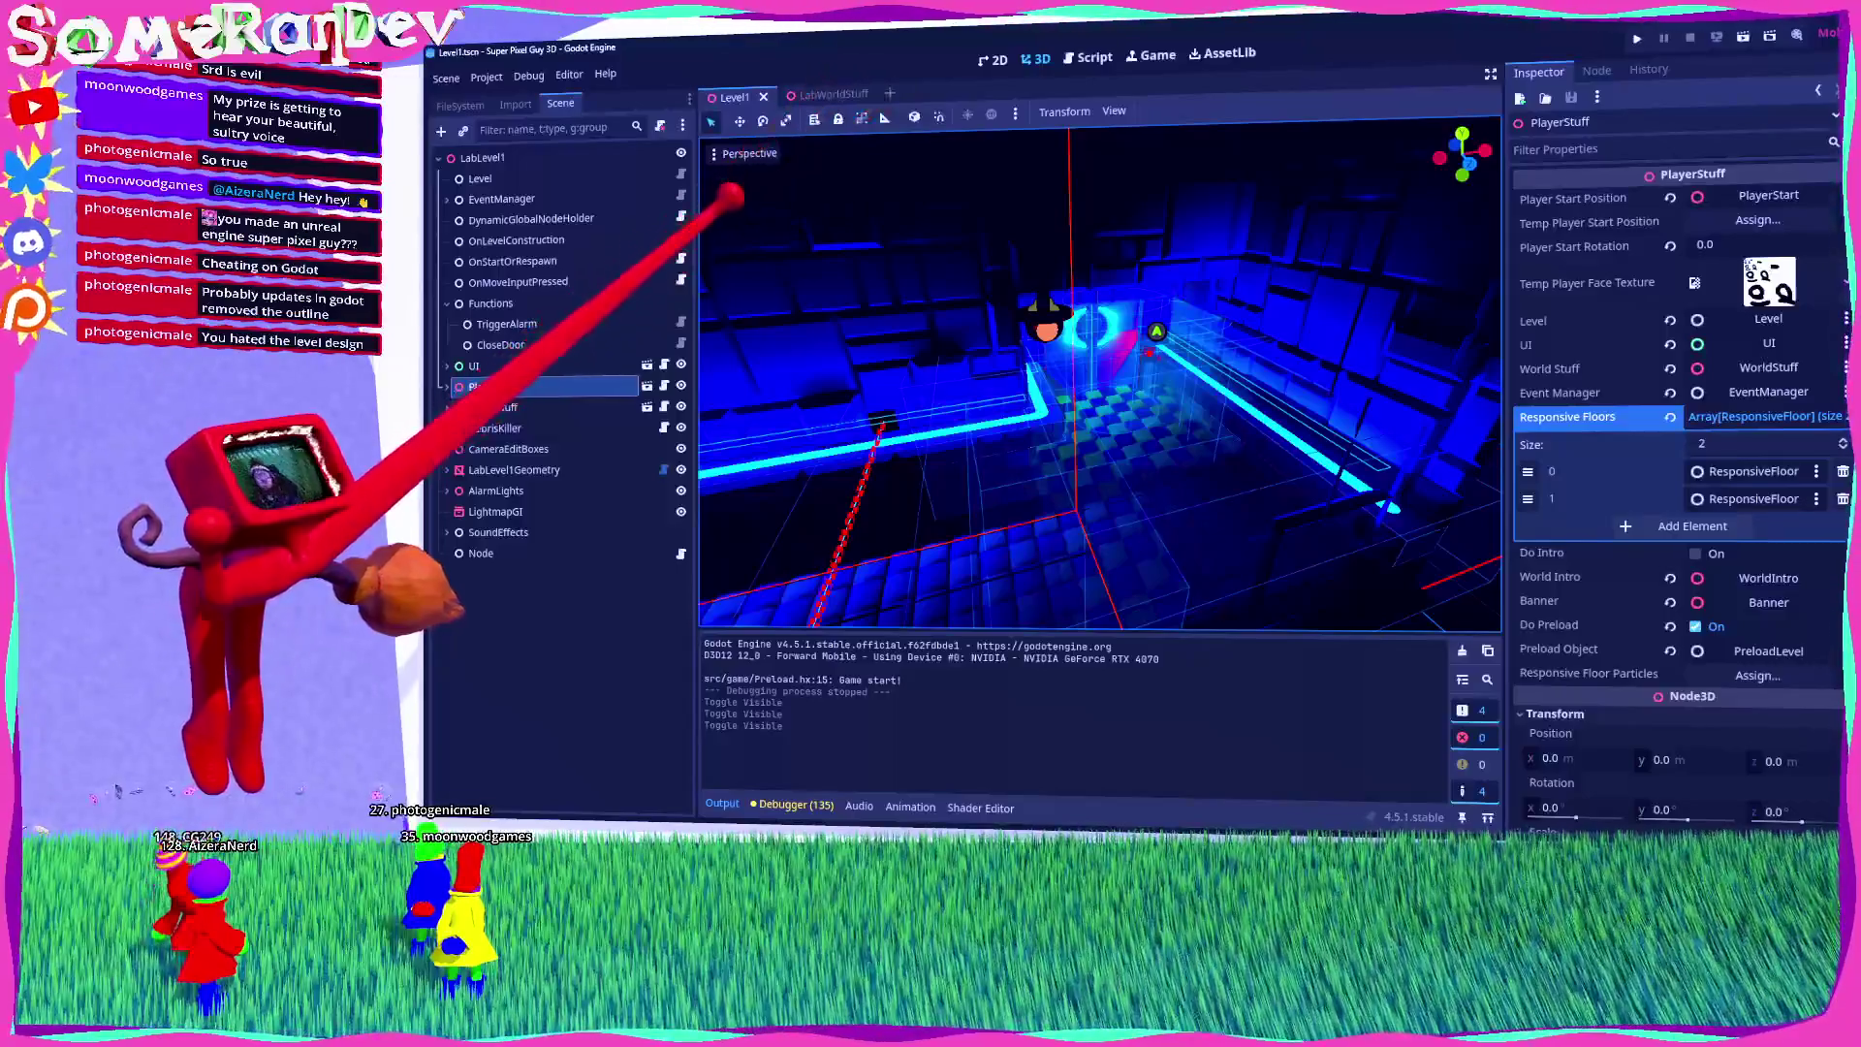
click(832, 94)
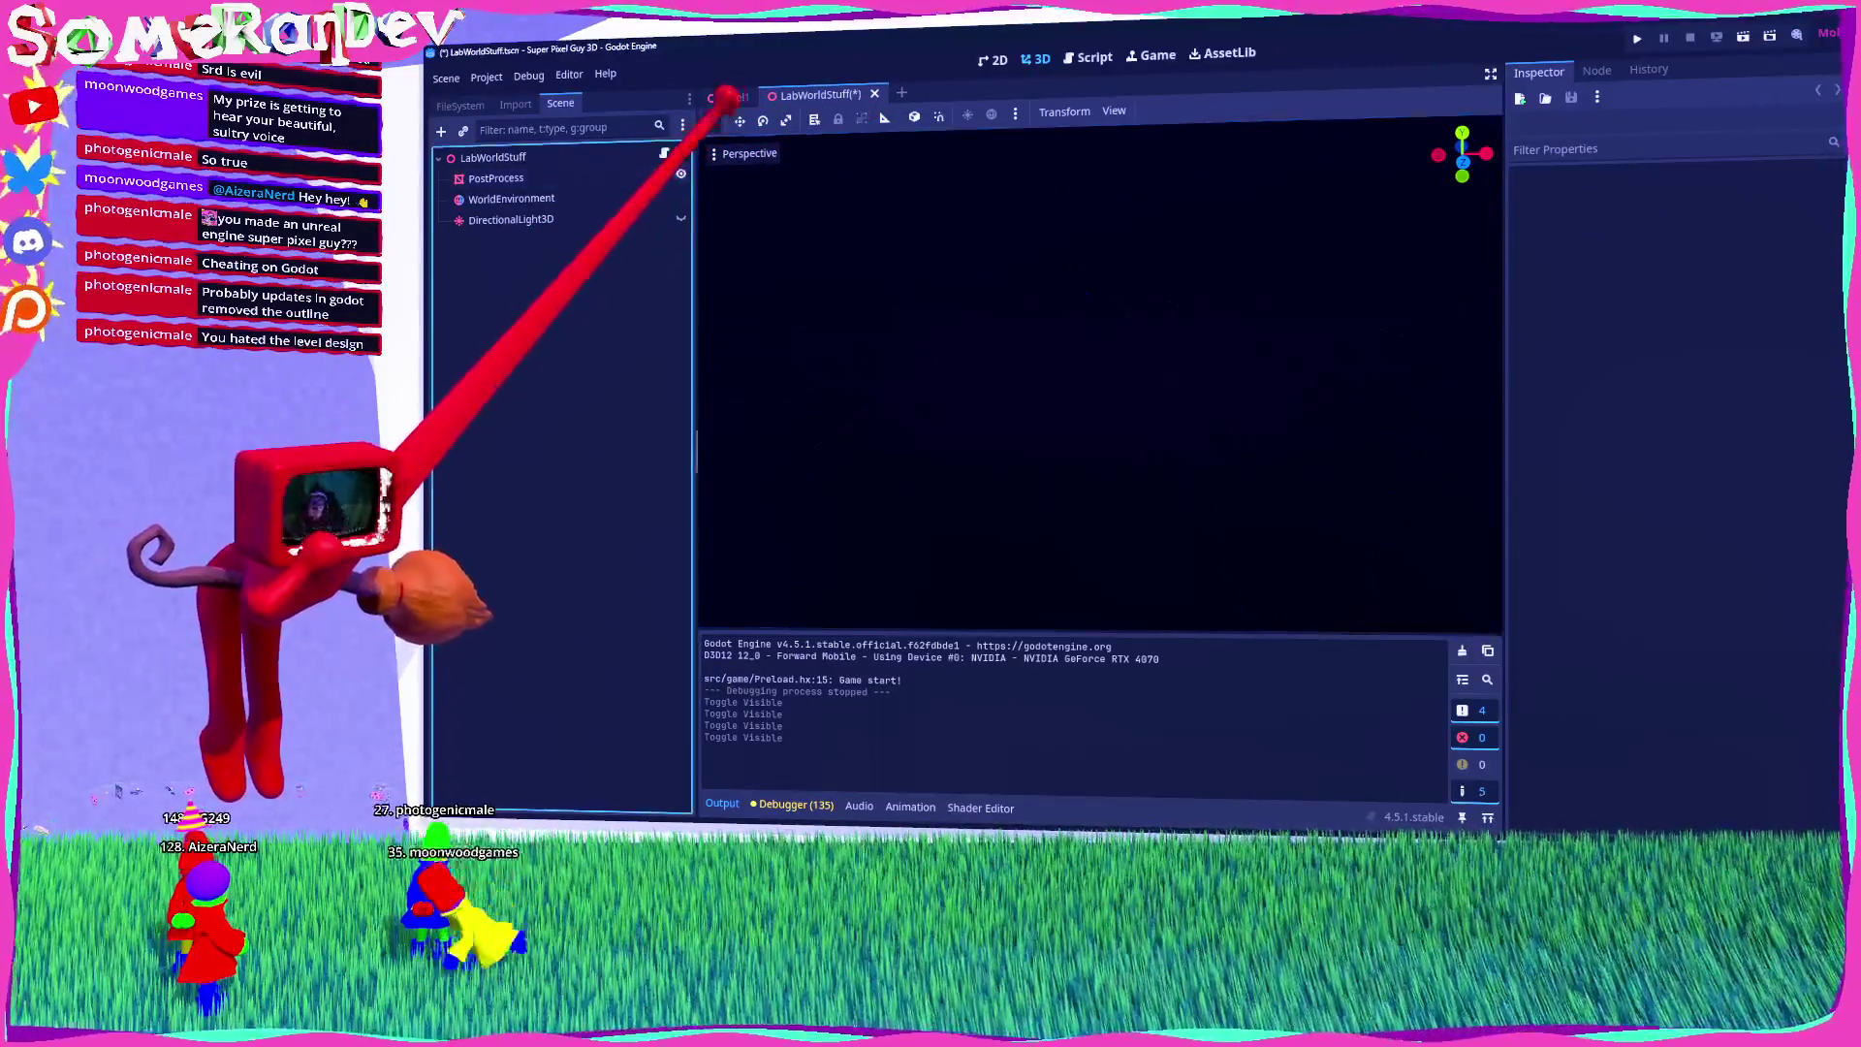
click(727, 97)
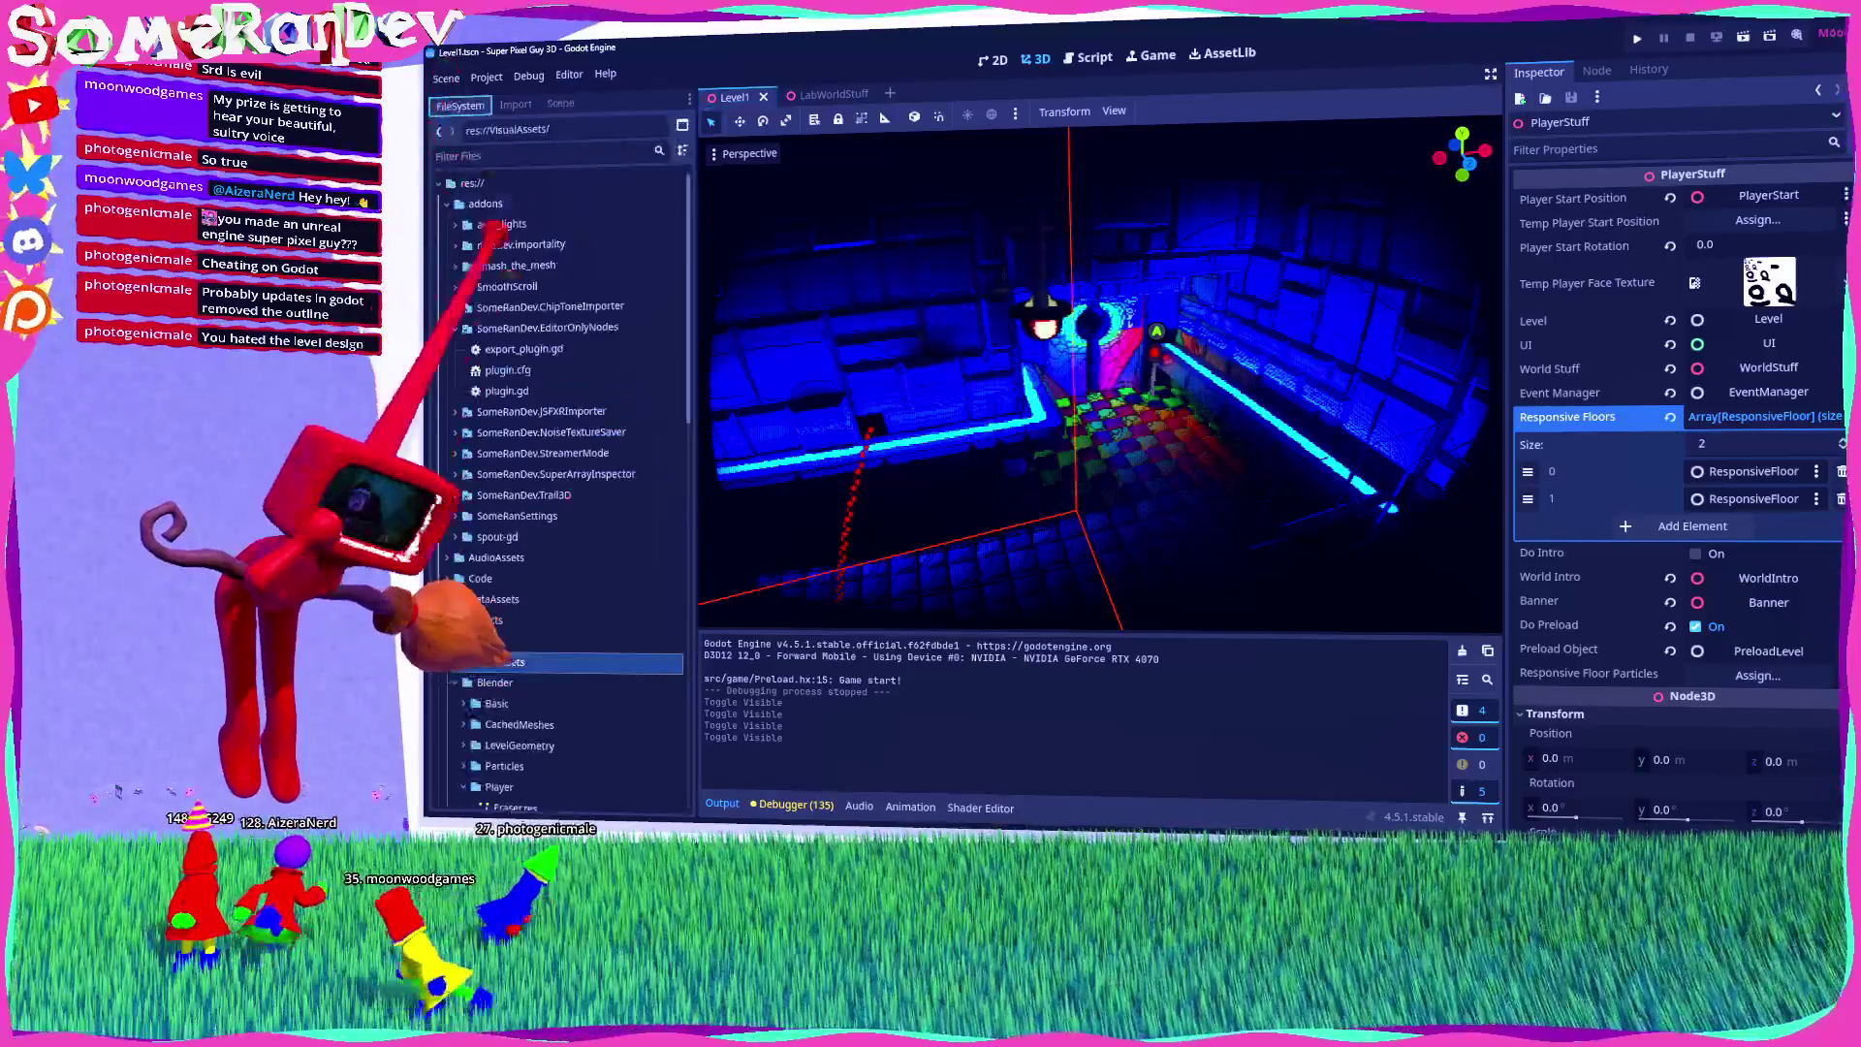
Step: Open Scenes/Sky/Level1.tscn and its WorldStuff sub-scene, then return to the sky Level1 tab
double_click(543, 620)
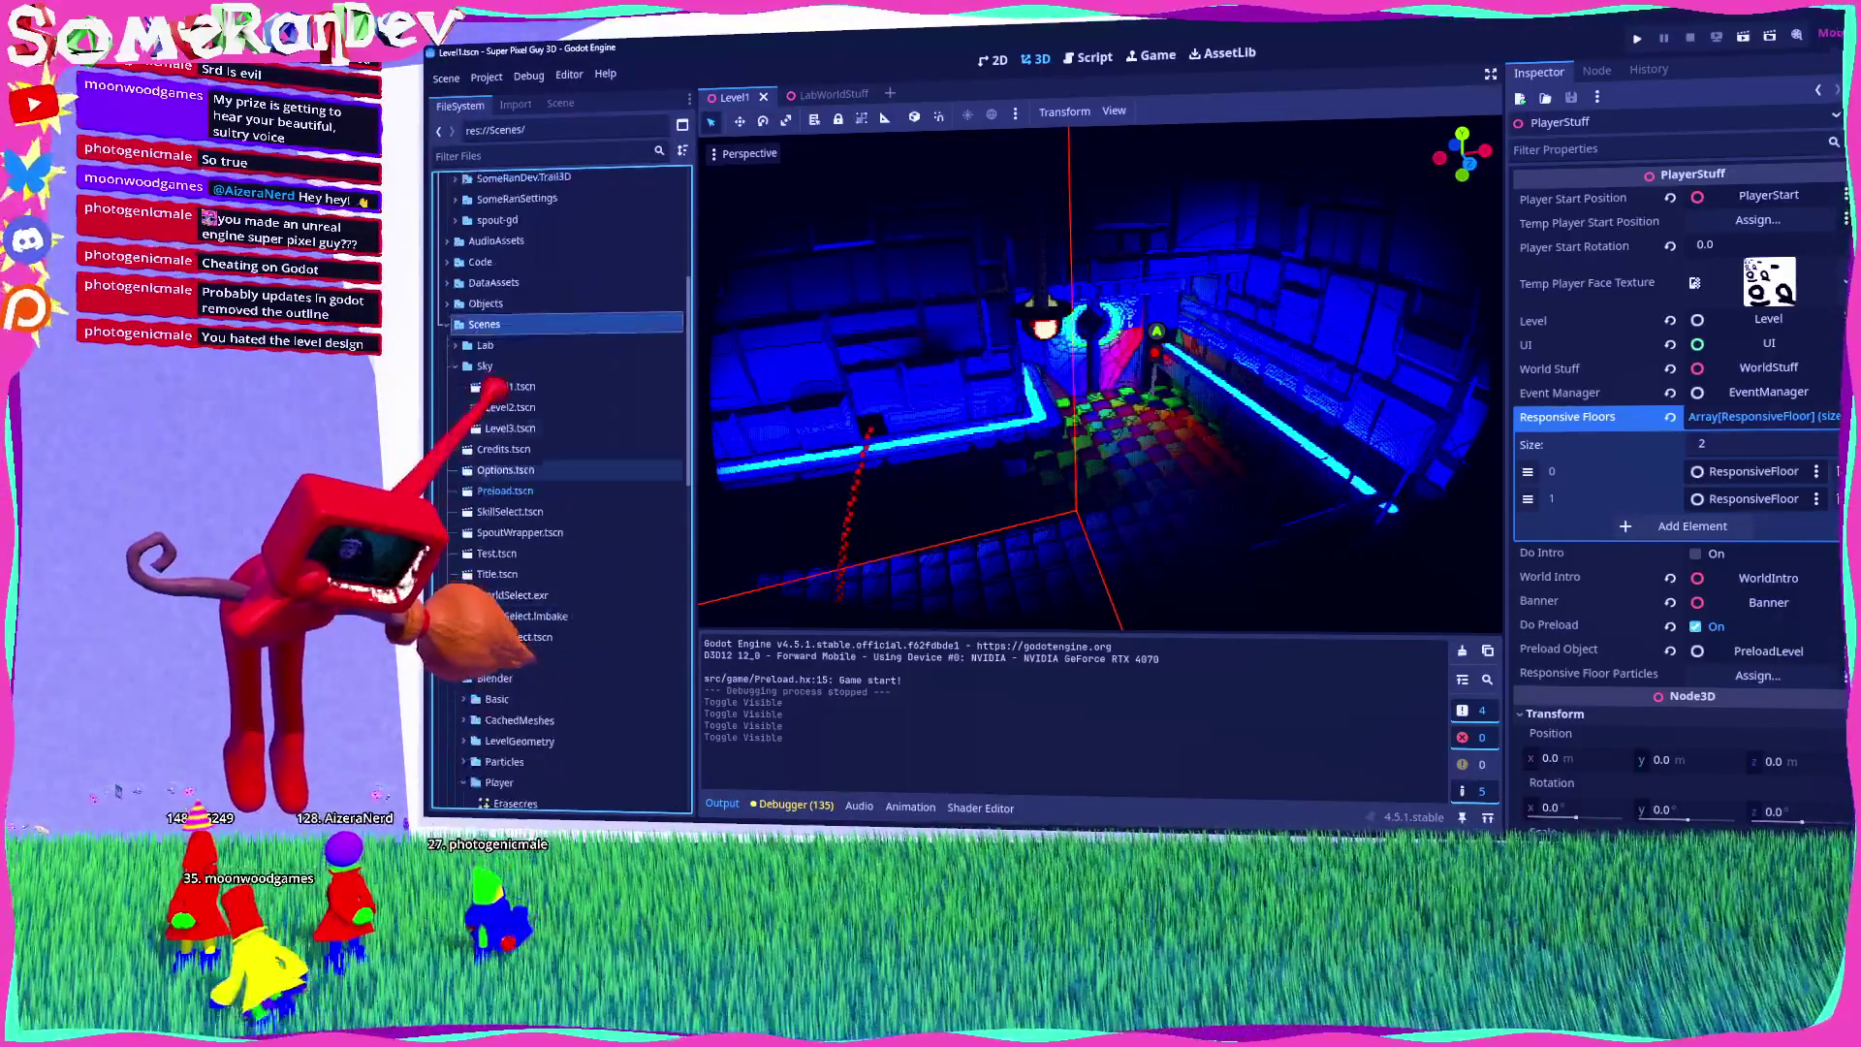
click(510, 385)
double_click(509, 386)
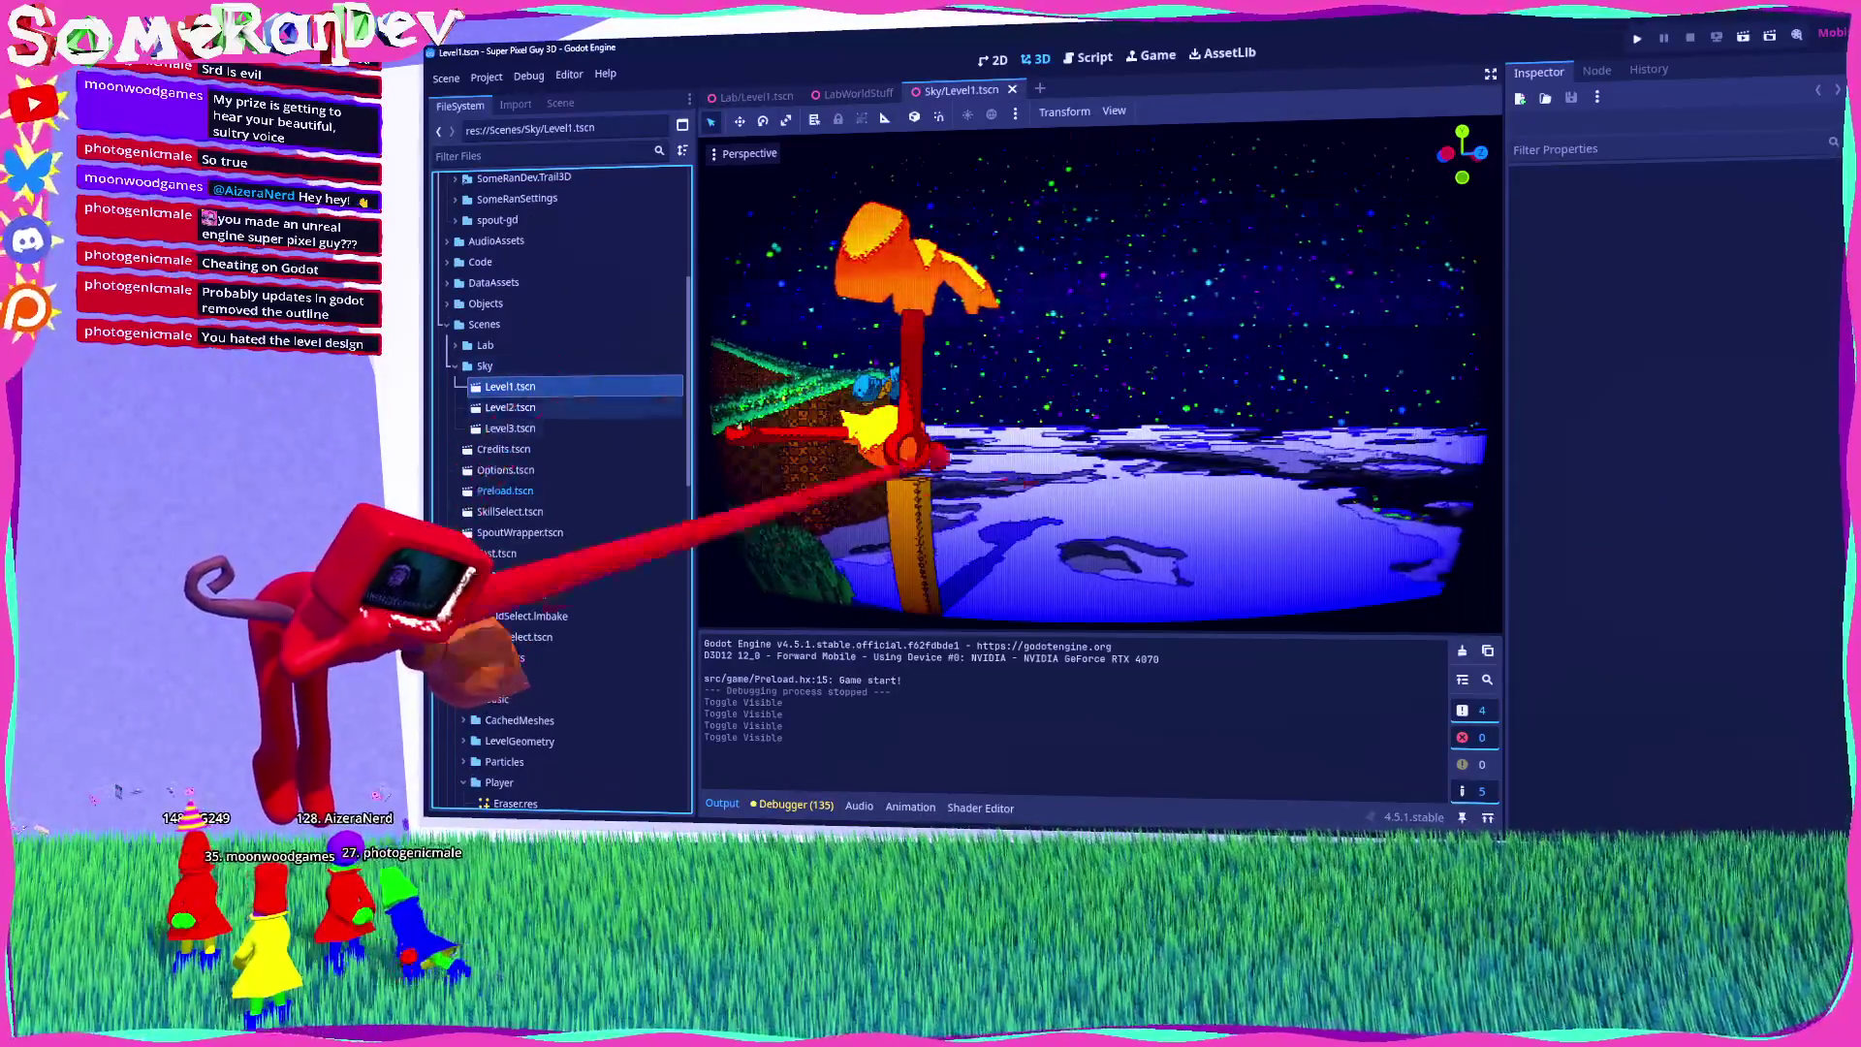
click(560, 102)
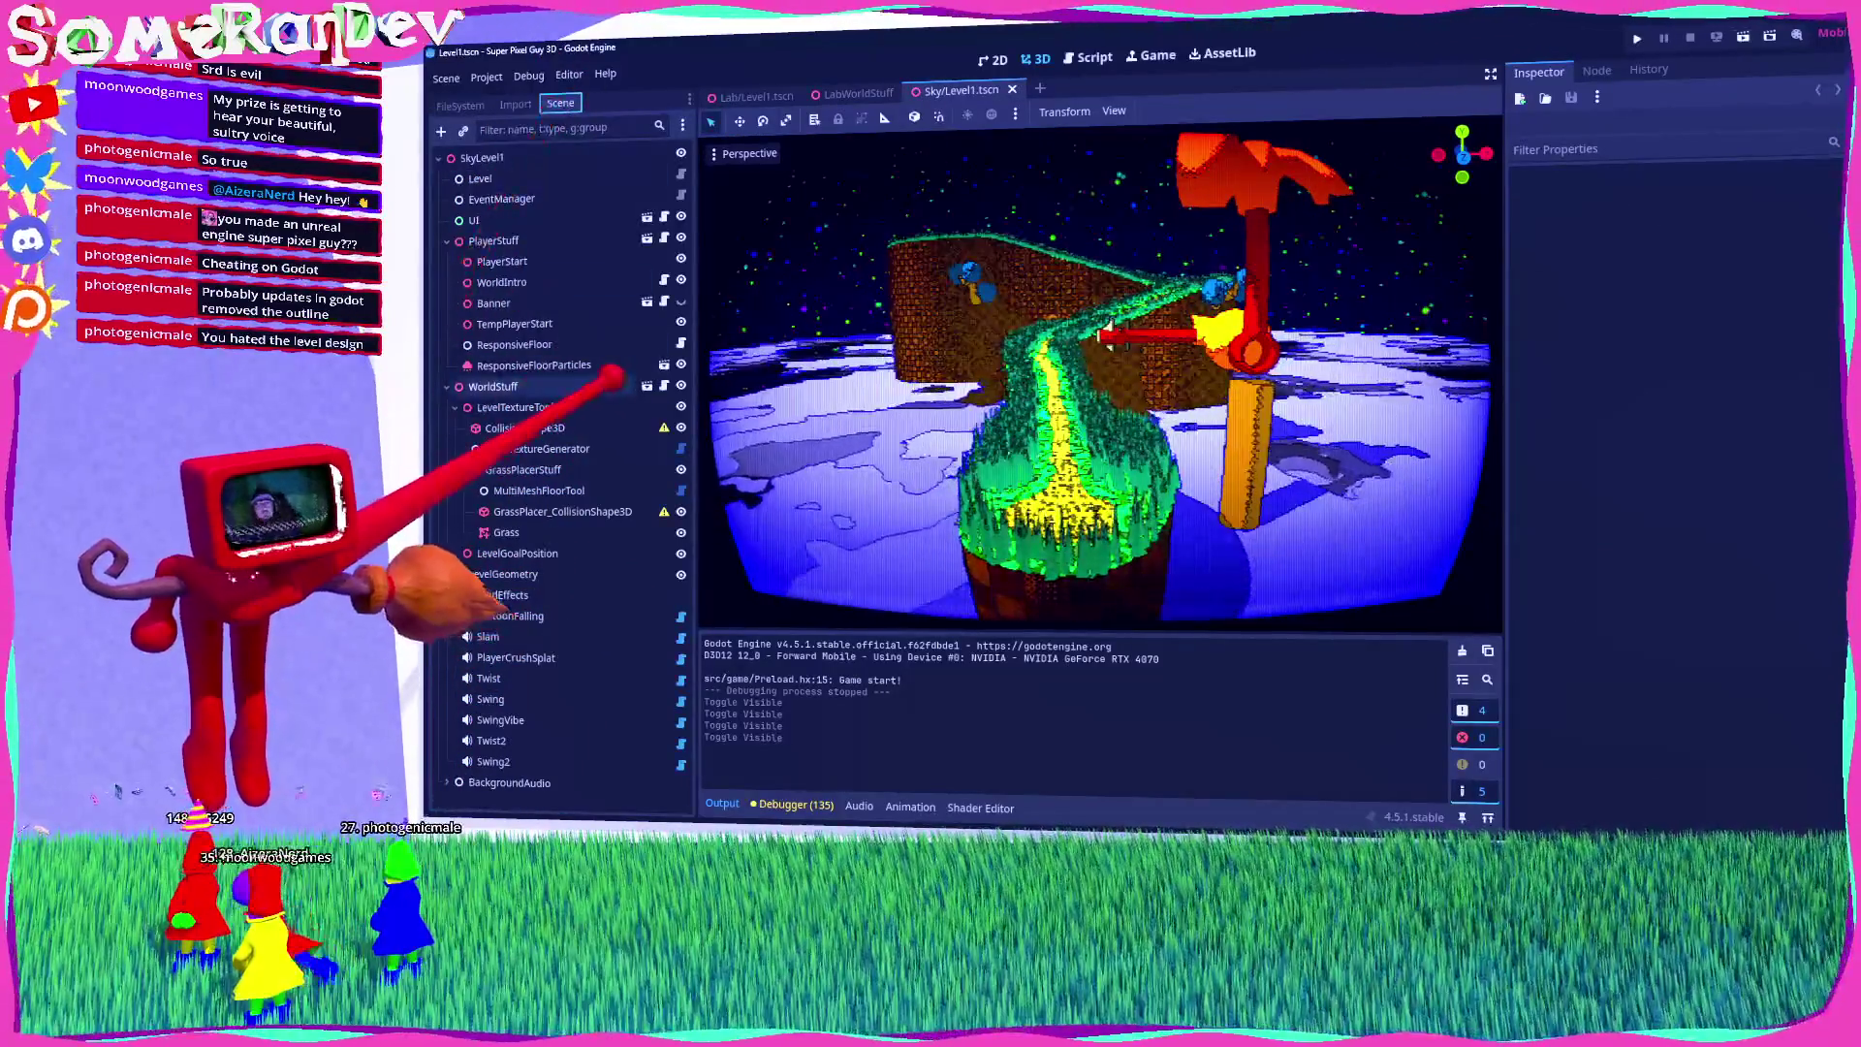
click(646, 386)
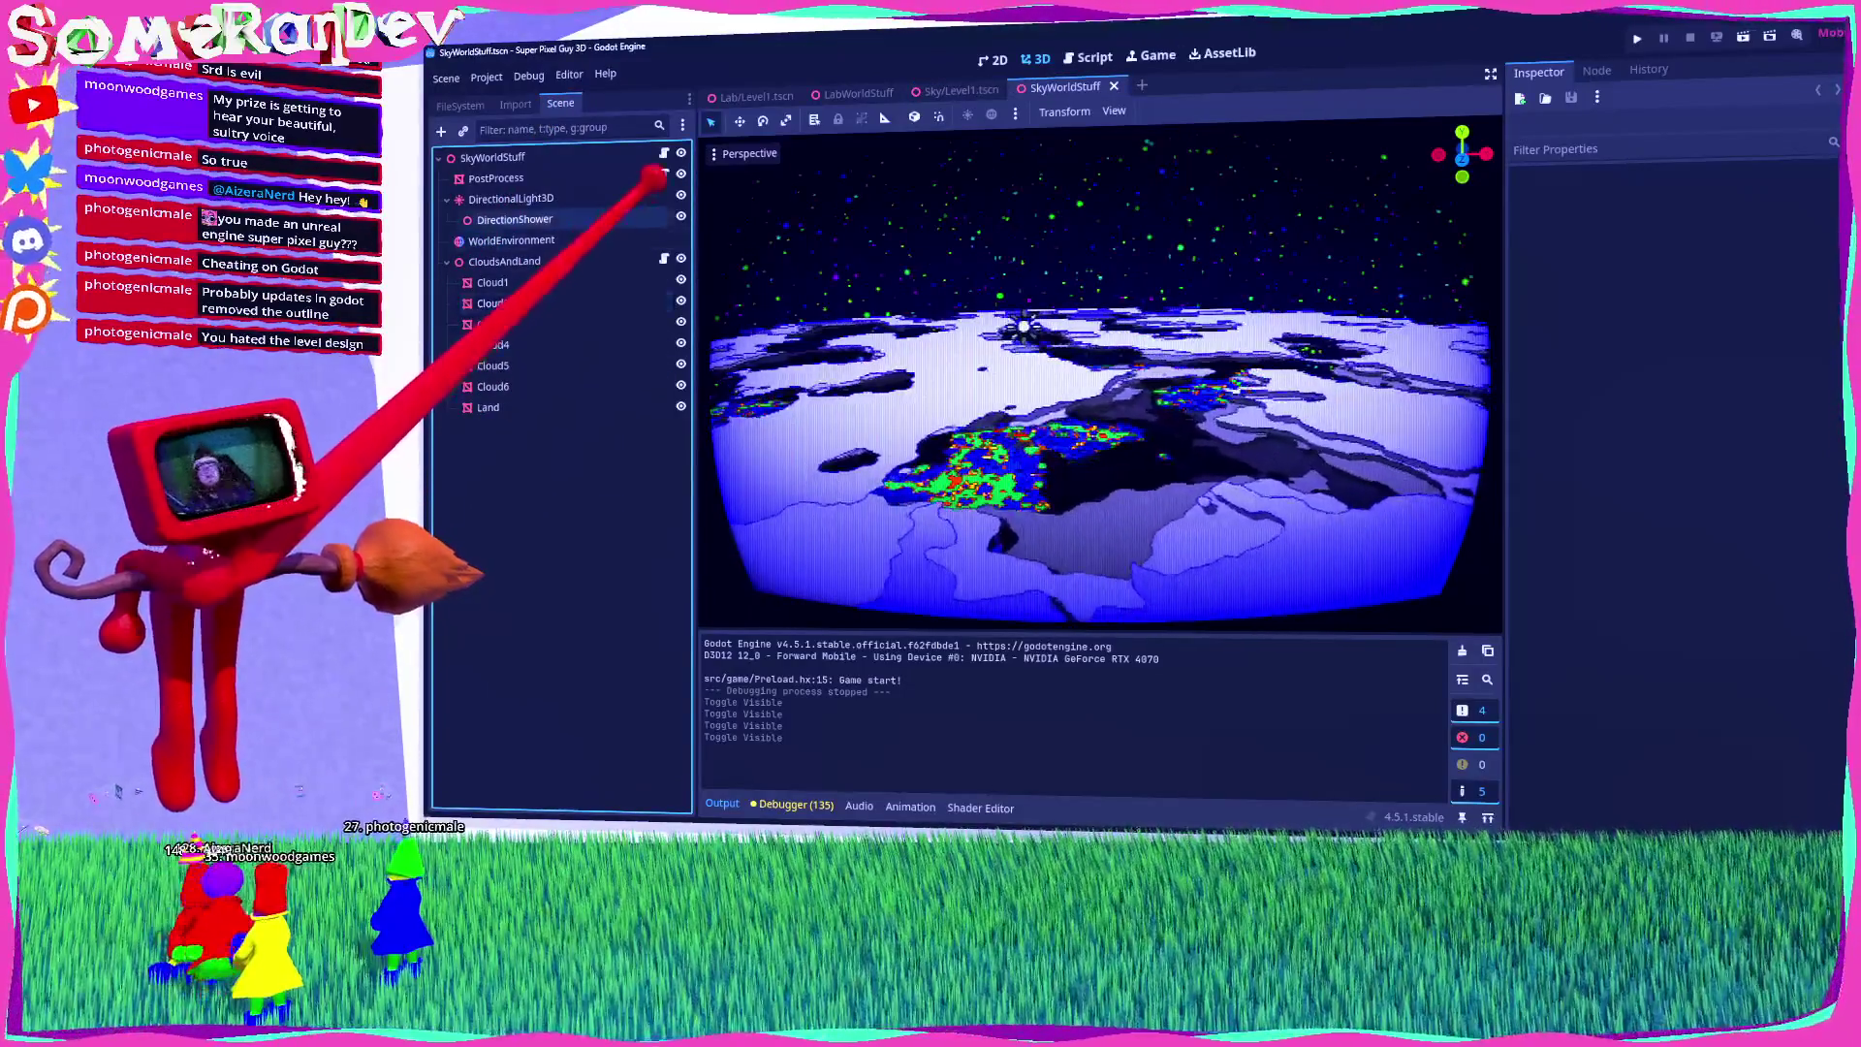
click(940, 90)
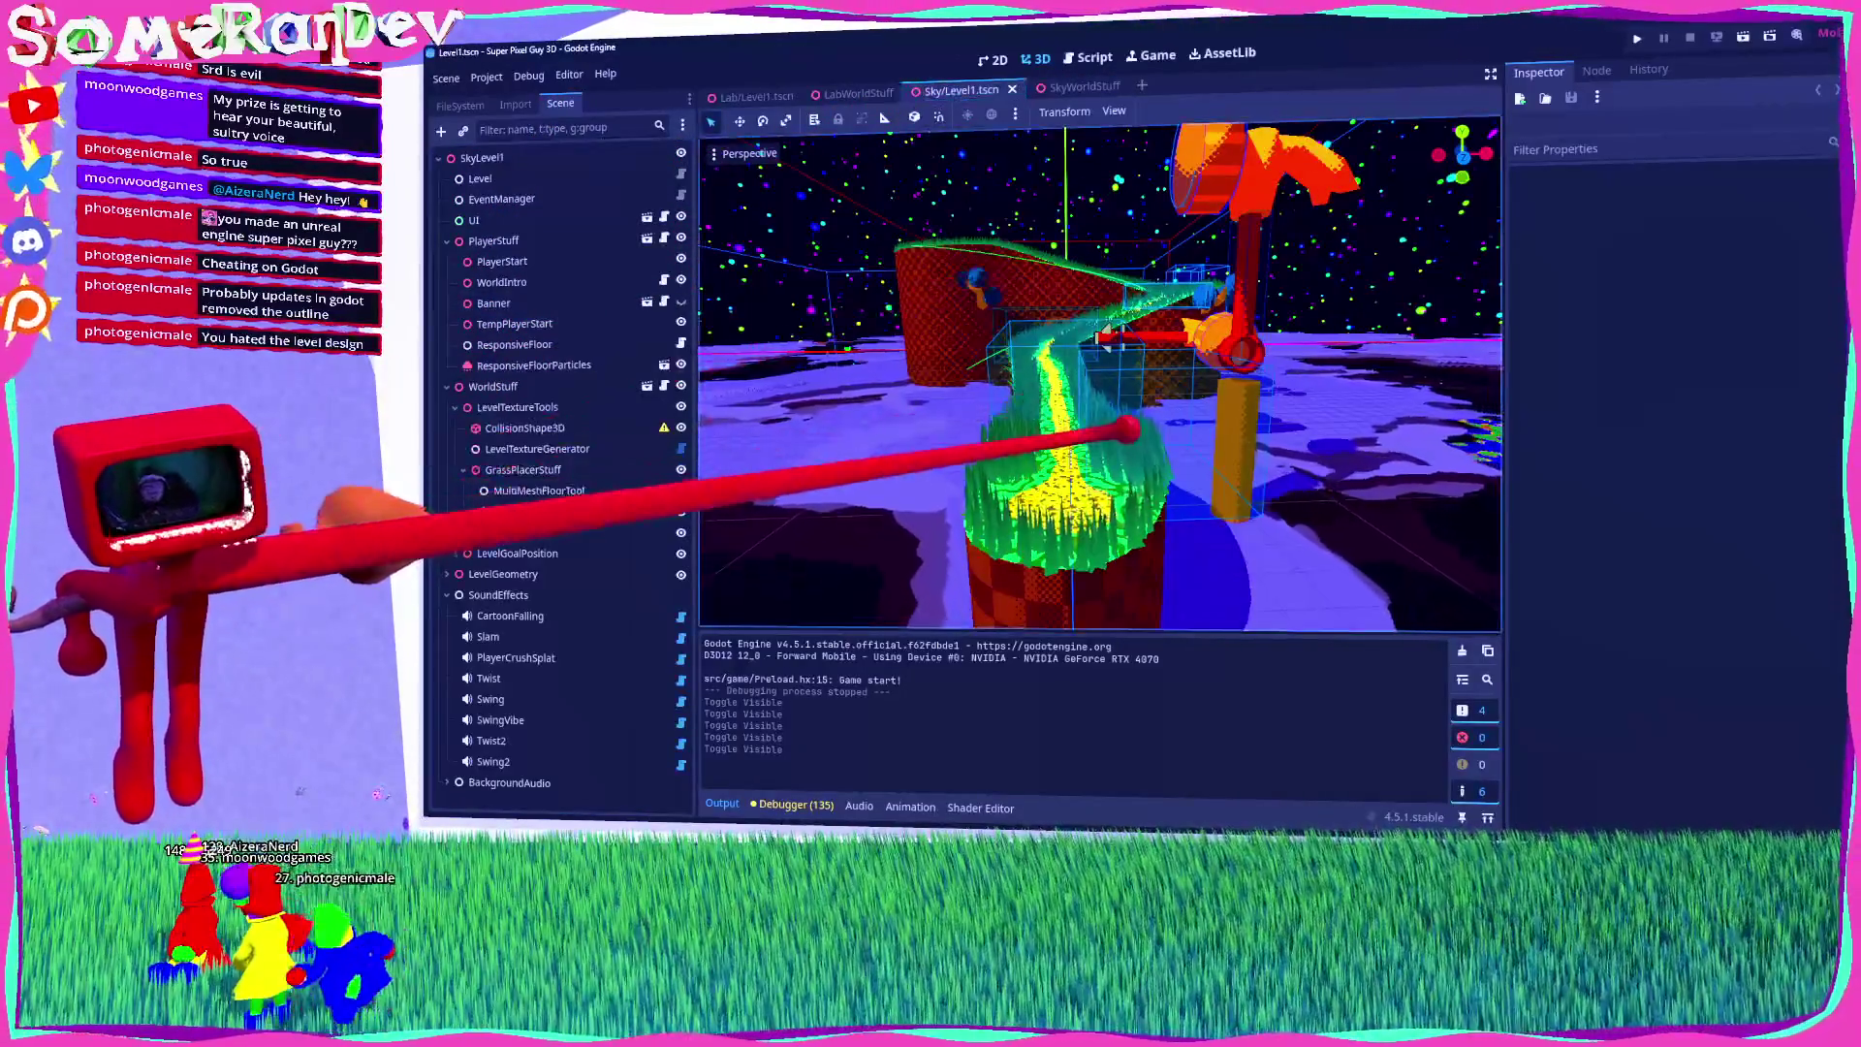
Step: In the SkyWorldStuff scene, select PostProcess and review its shader material parameters in the Inspector
scroll(1125, 434, down, 5)
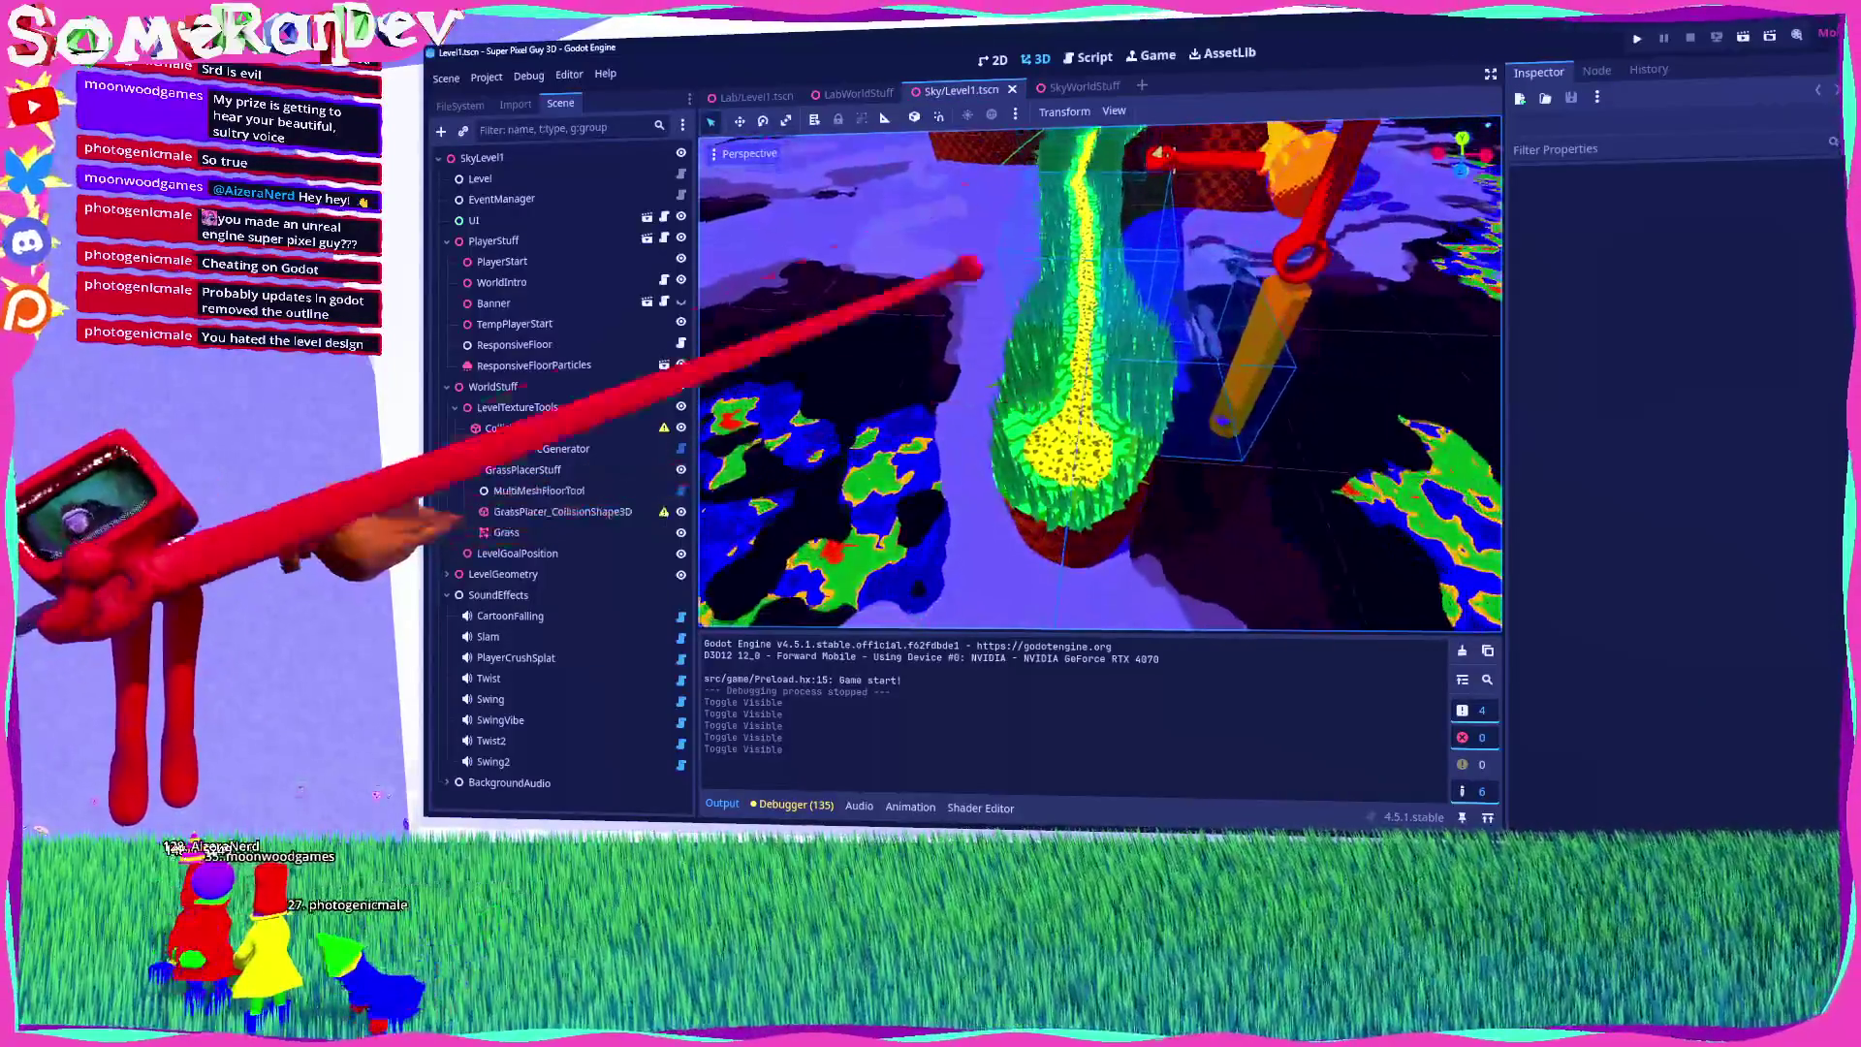
click(1080, 86)
double_click(511, 198)
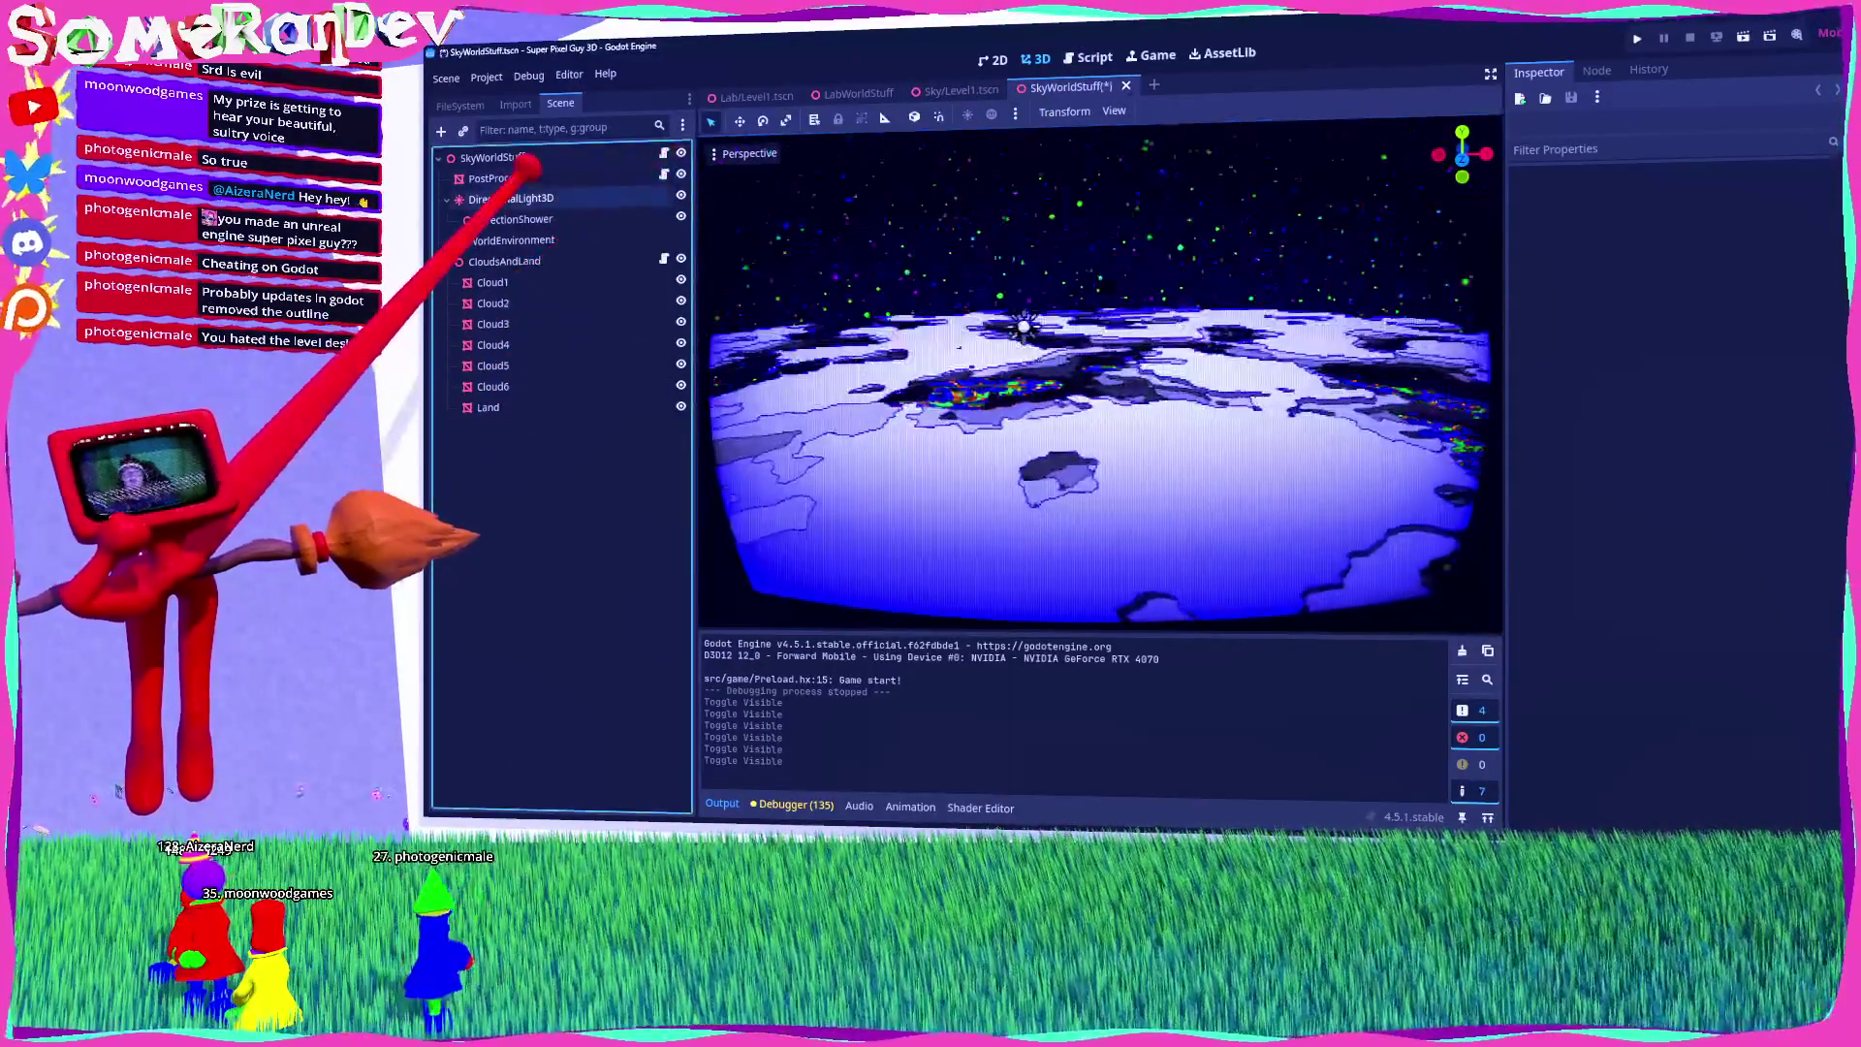
click(523, 178)
scroll(1600, 644, down, 3)
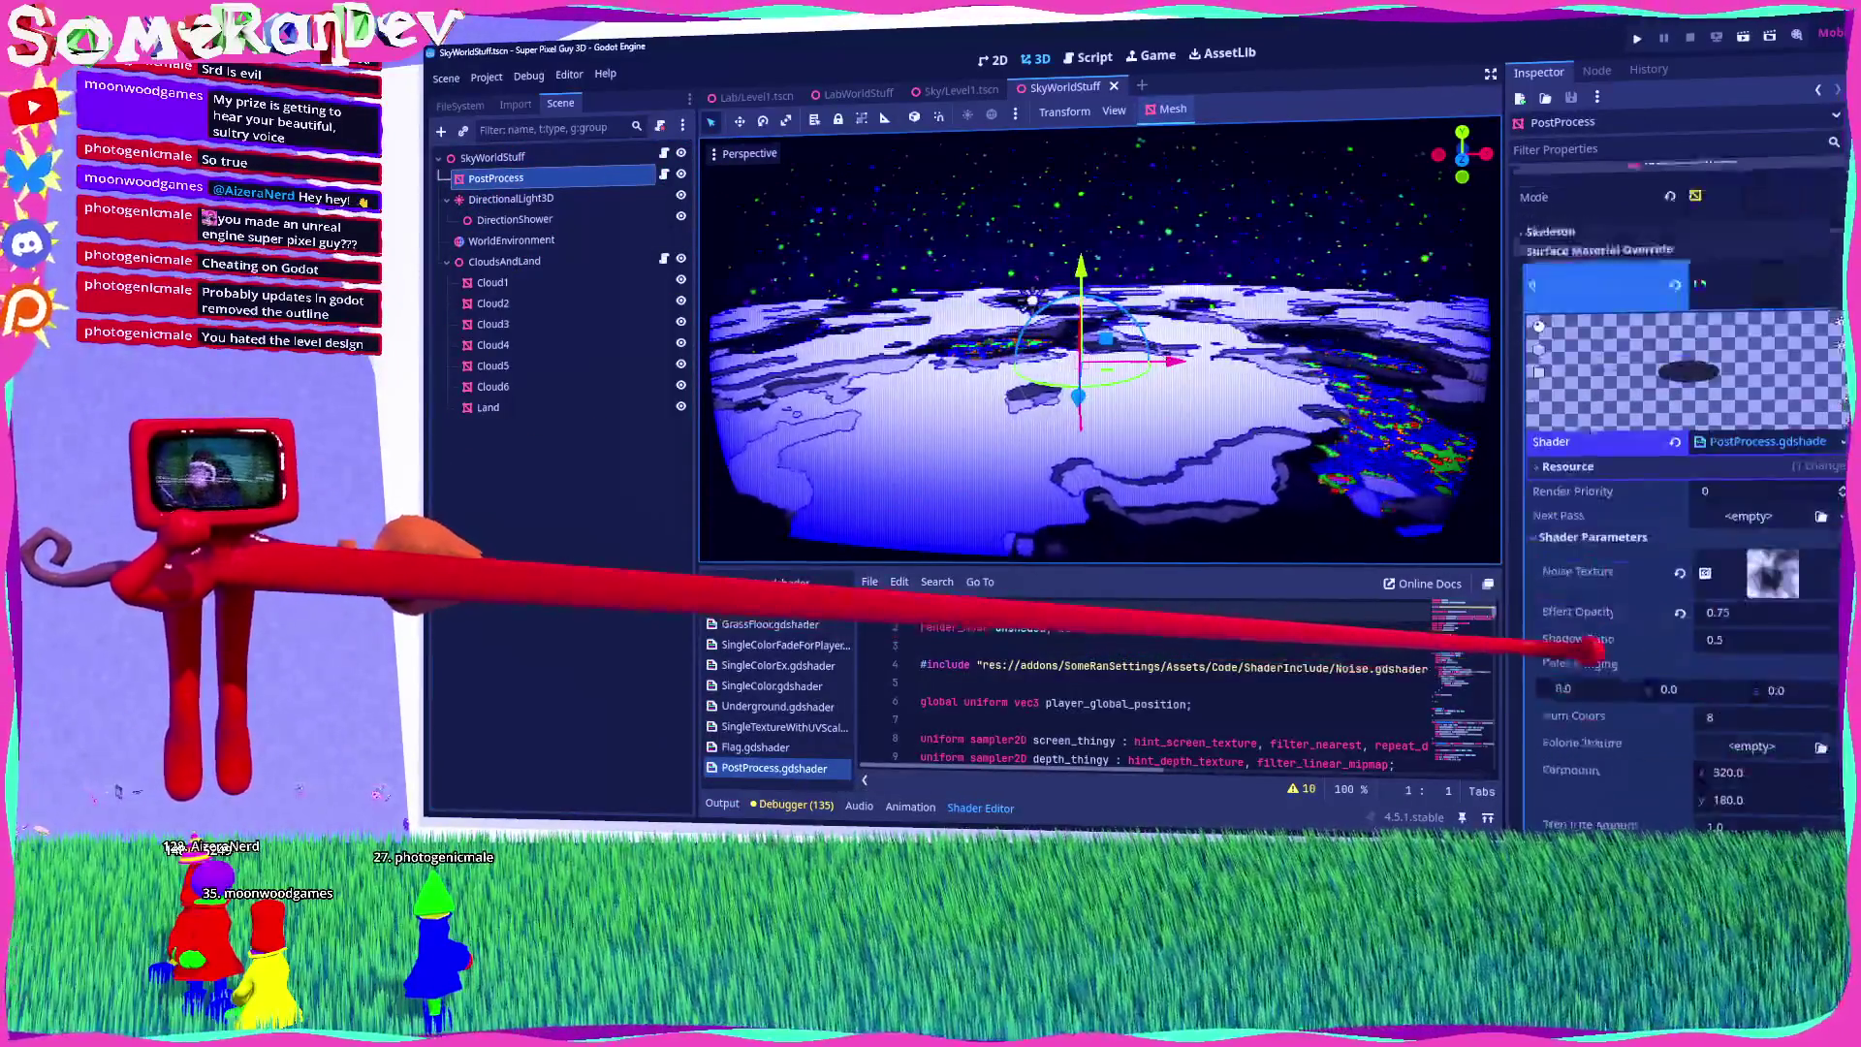
scroll(1590, 643, down, 5)
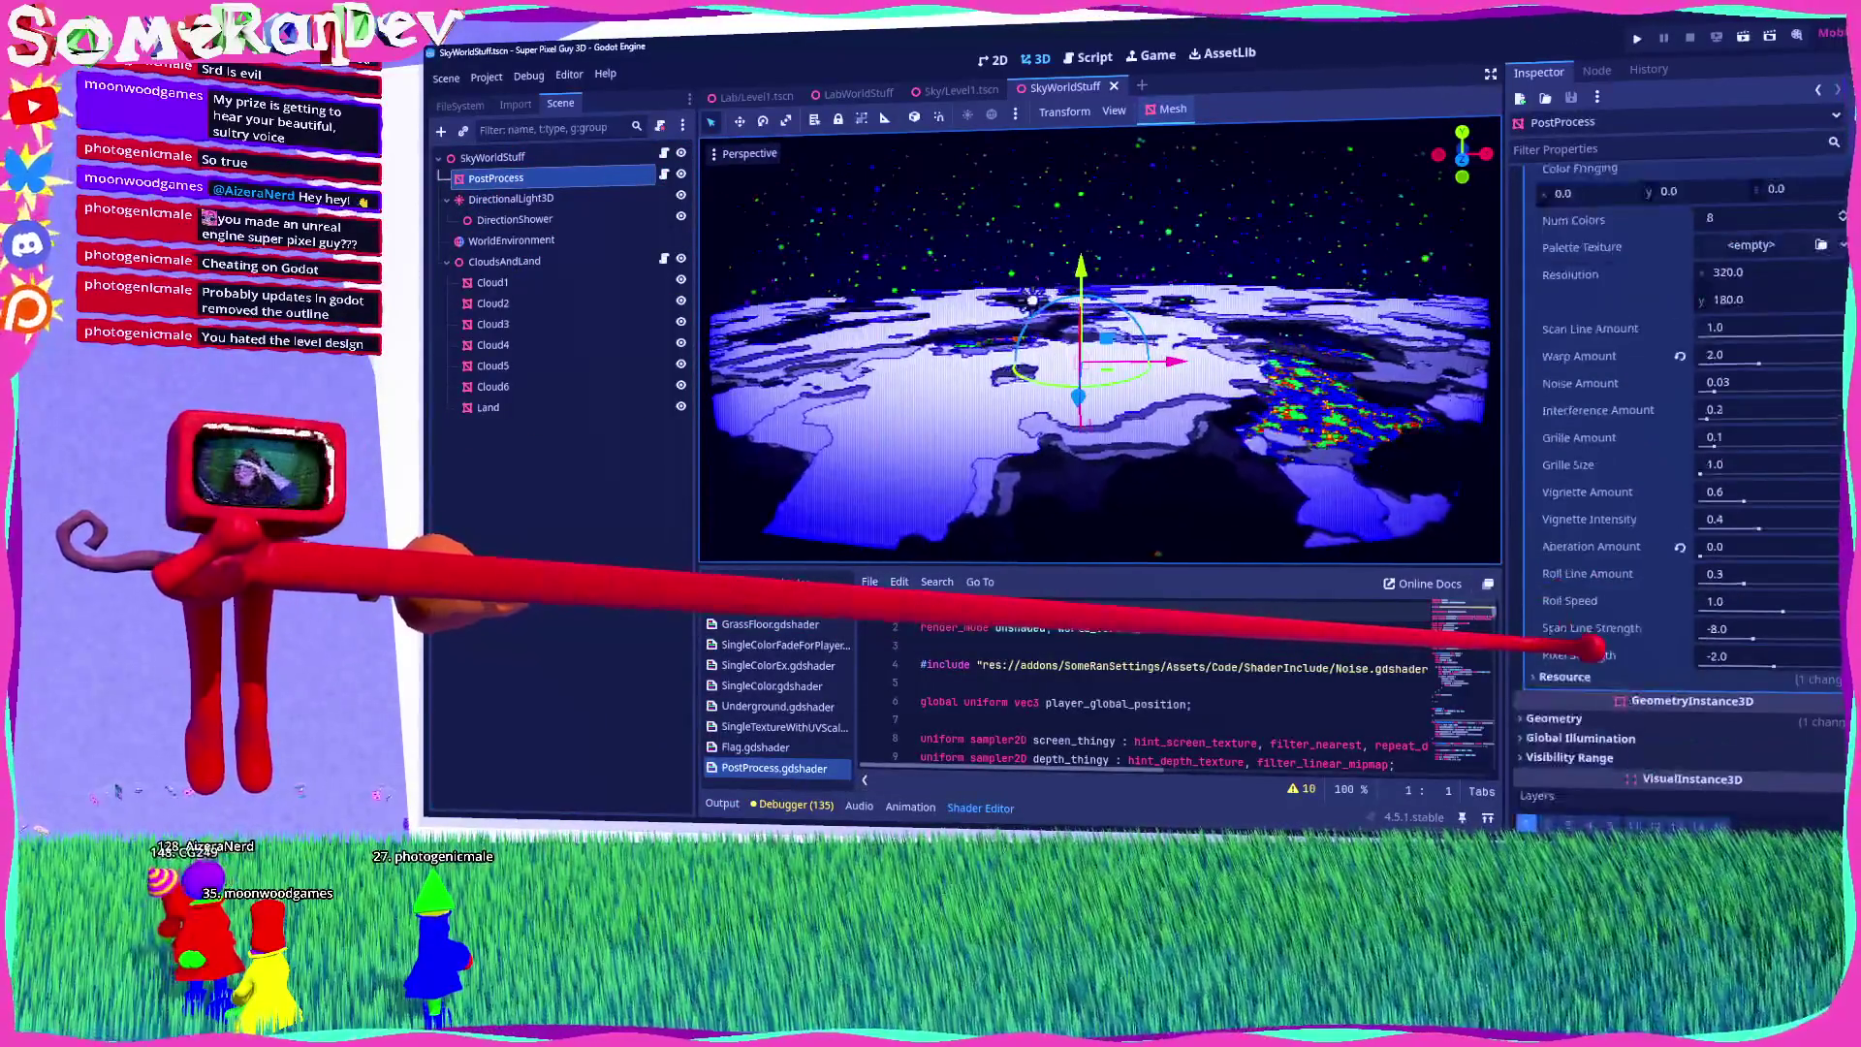
scroll(1594, 647, up, 3)
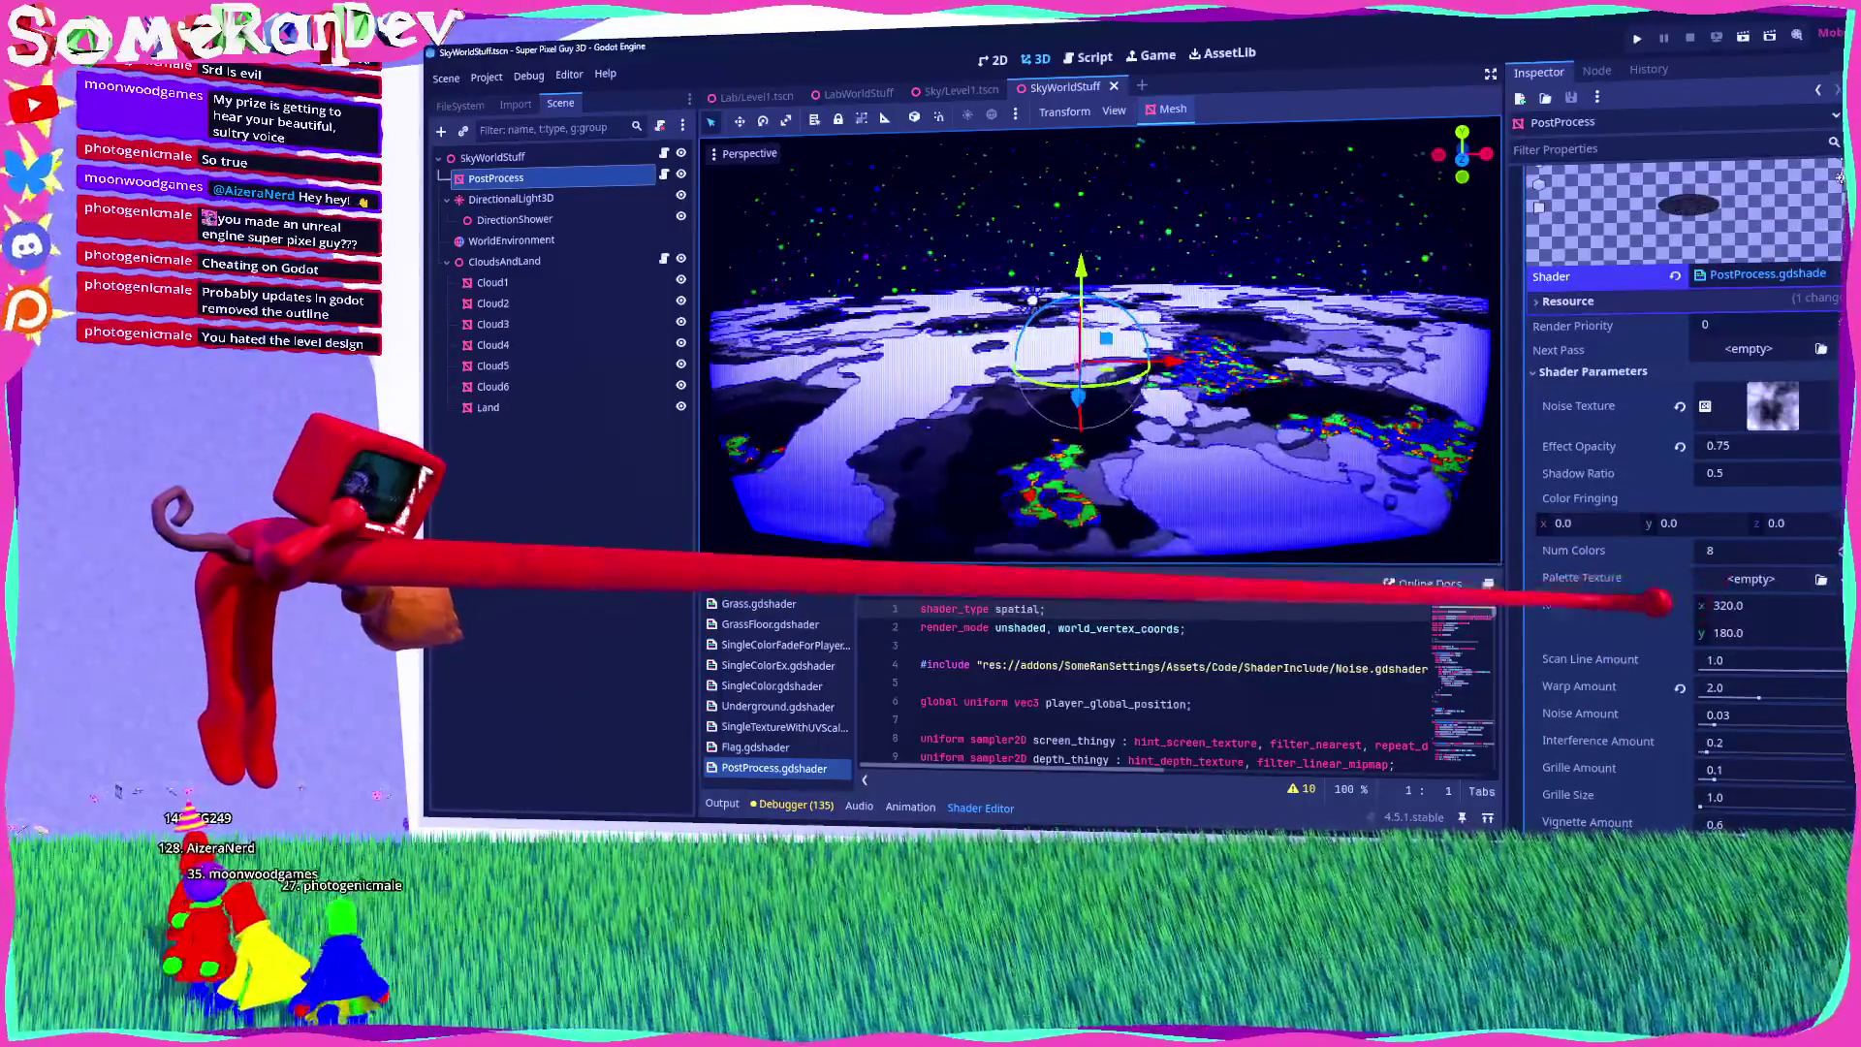
scroll(1652, 596, down, 2)
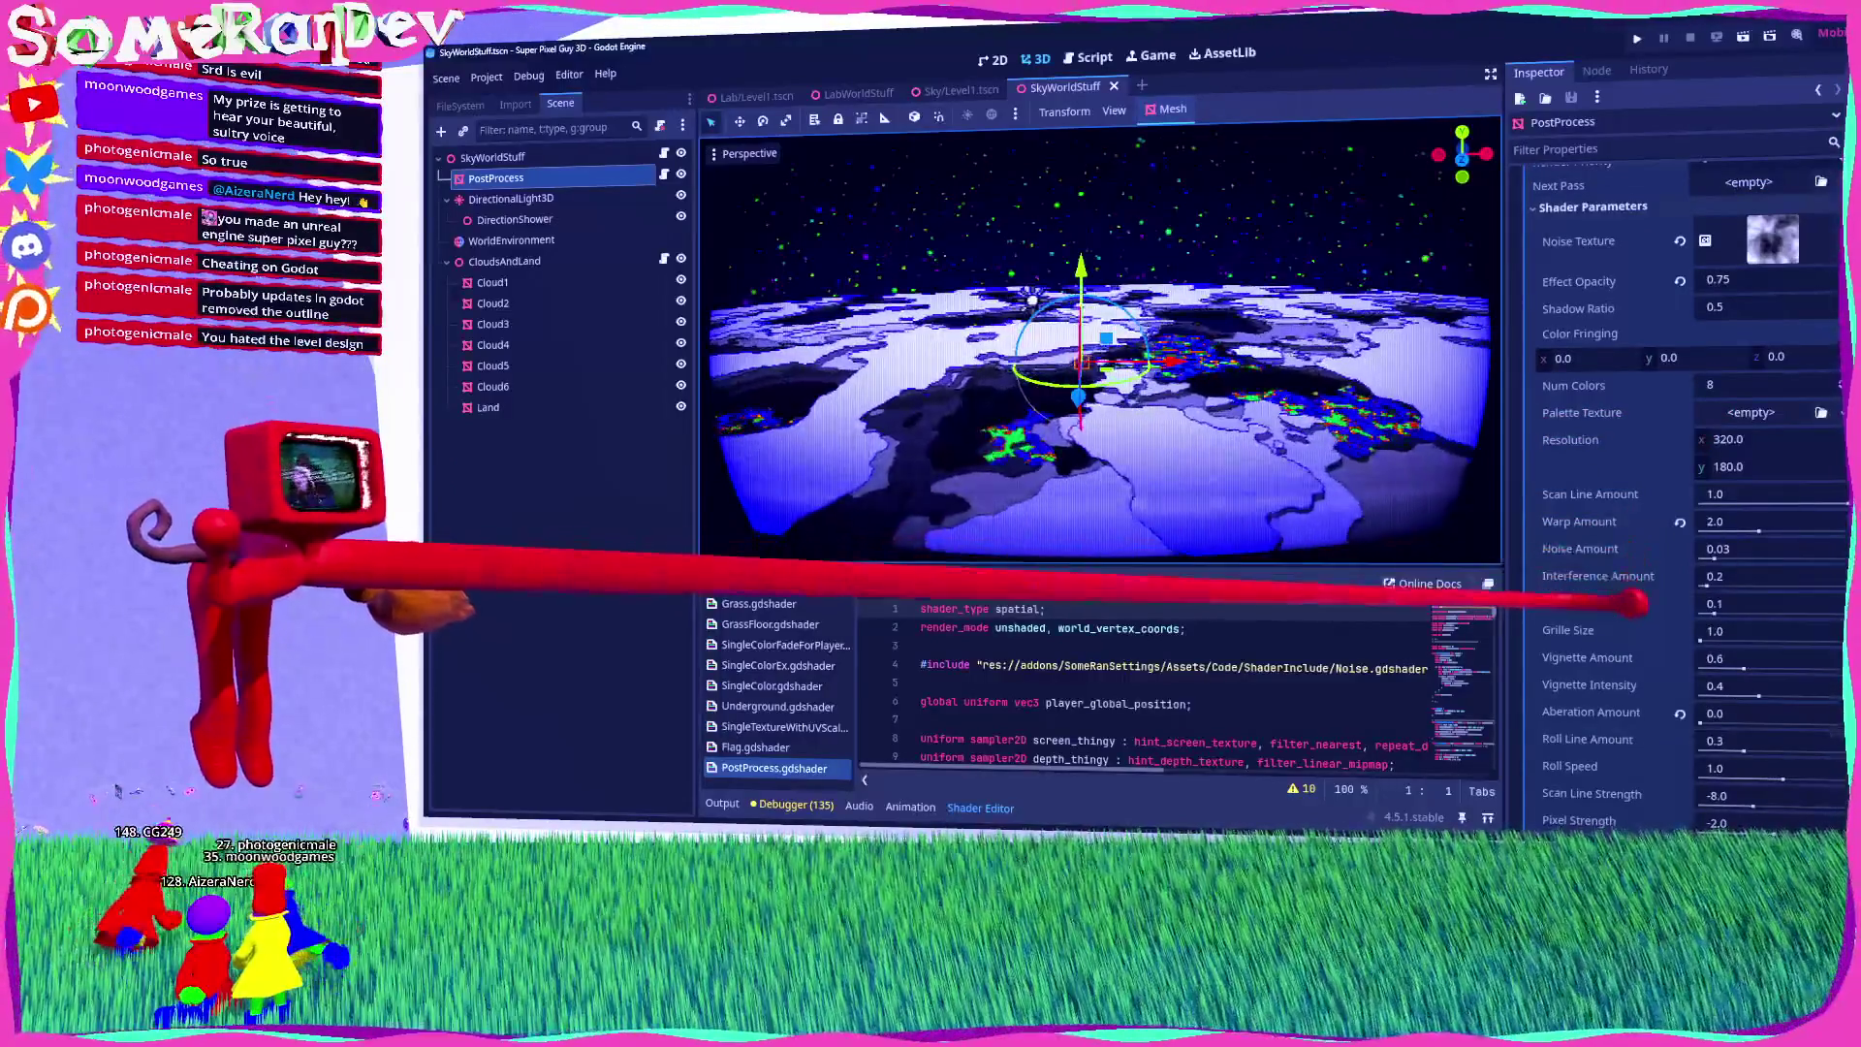
scroll(1677, 485, down, 3)
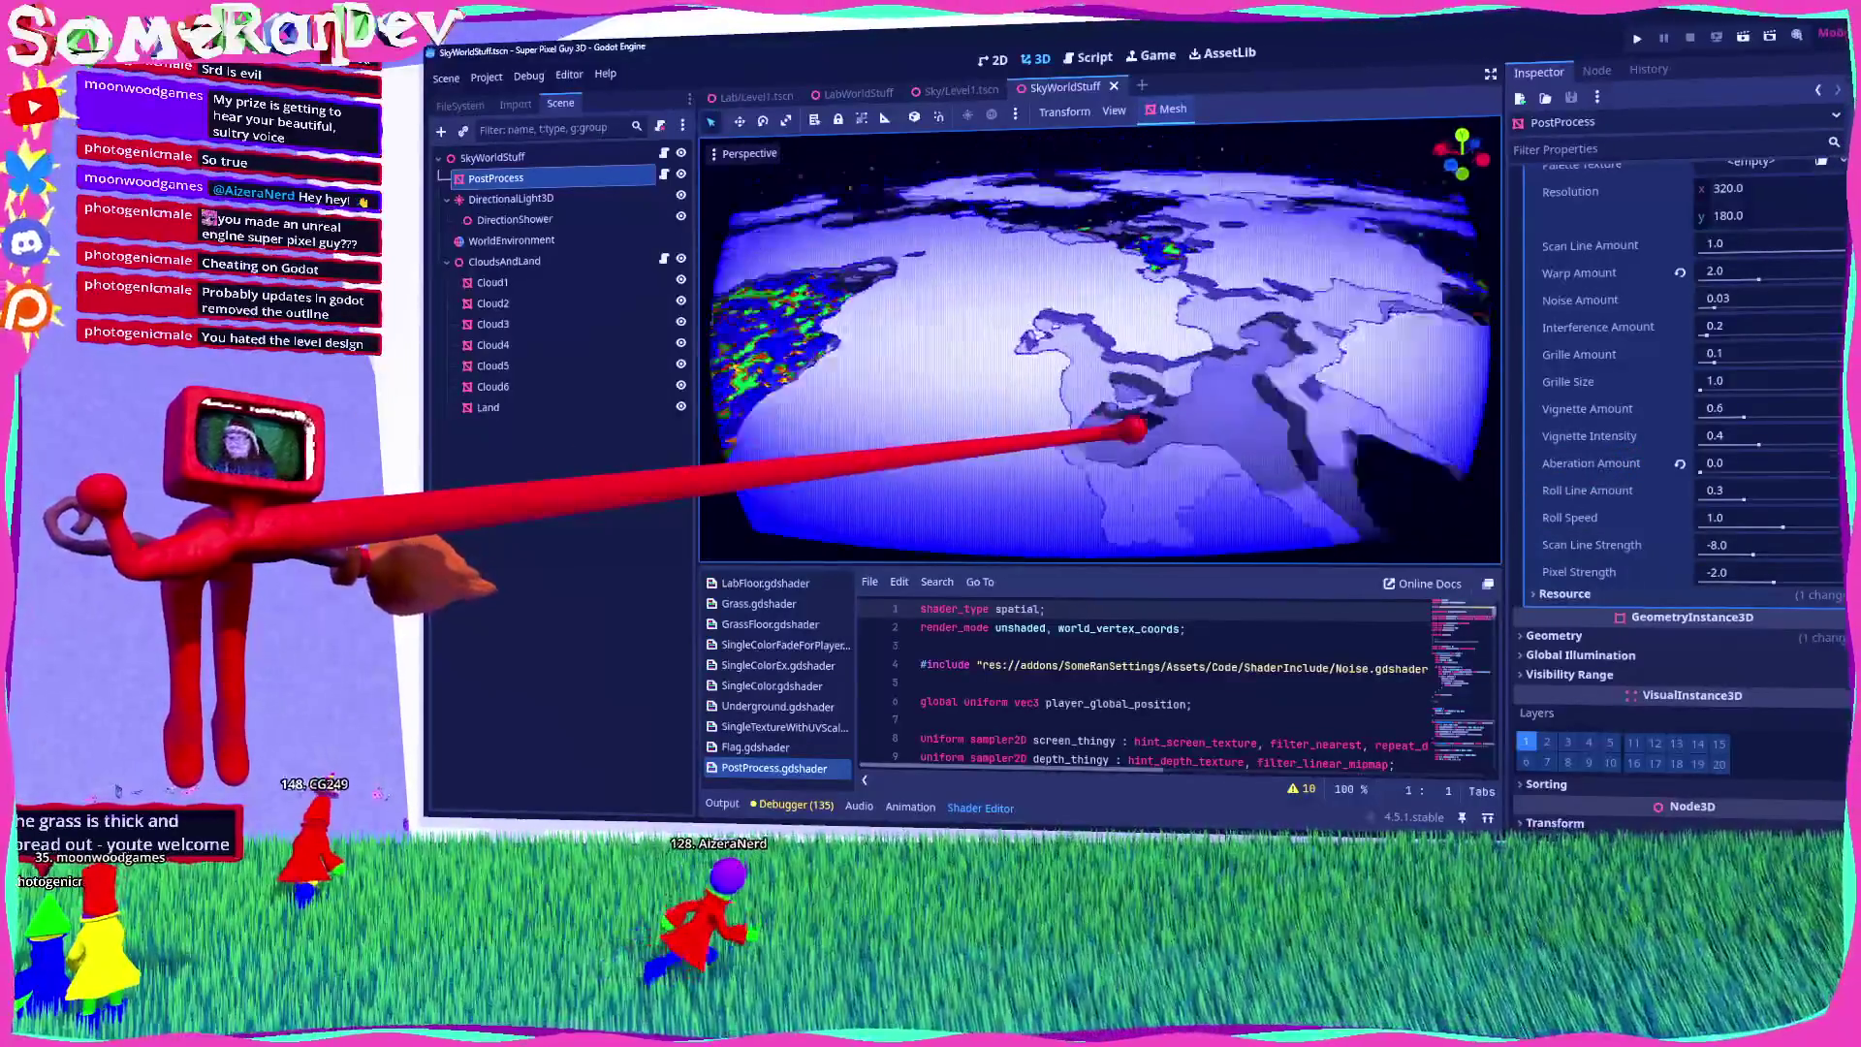
Step: Back in the sky Level1 scene, enlarge the shader panel and scroll through PostProcess.gdshader
click(960, 89)
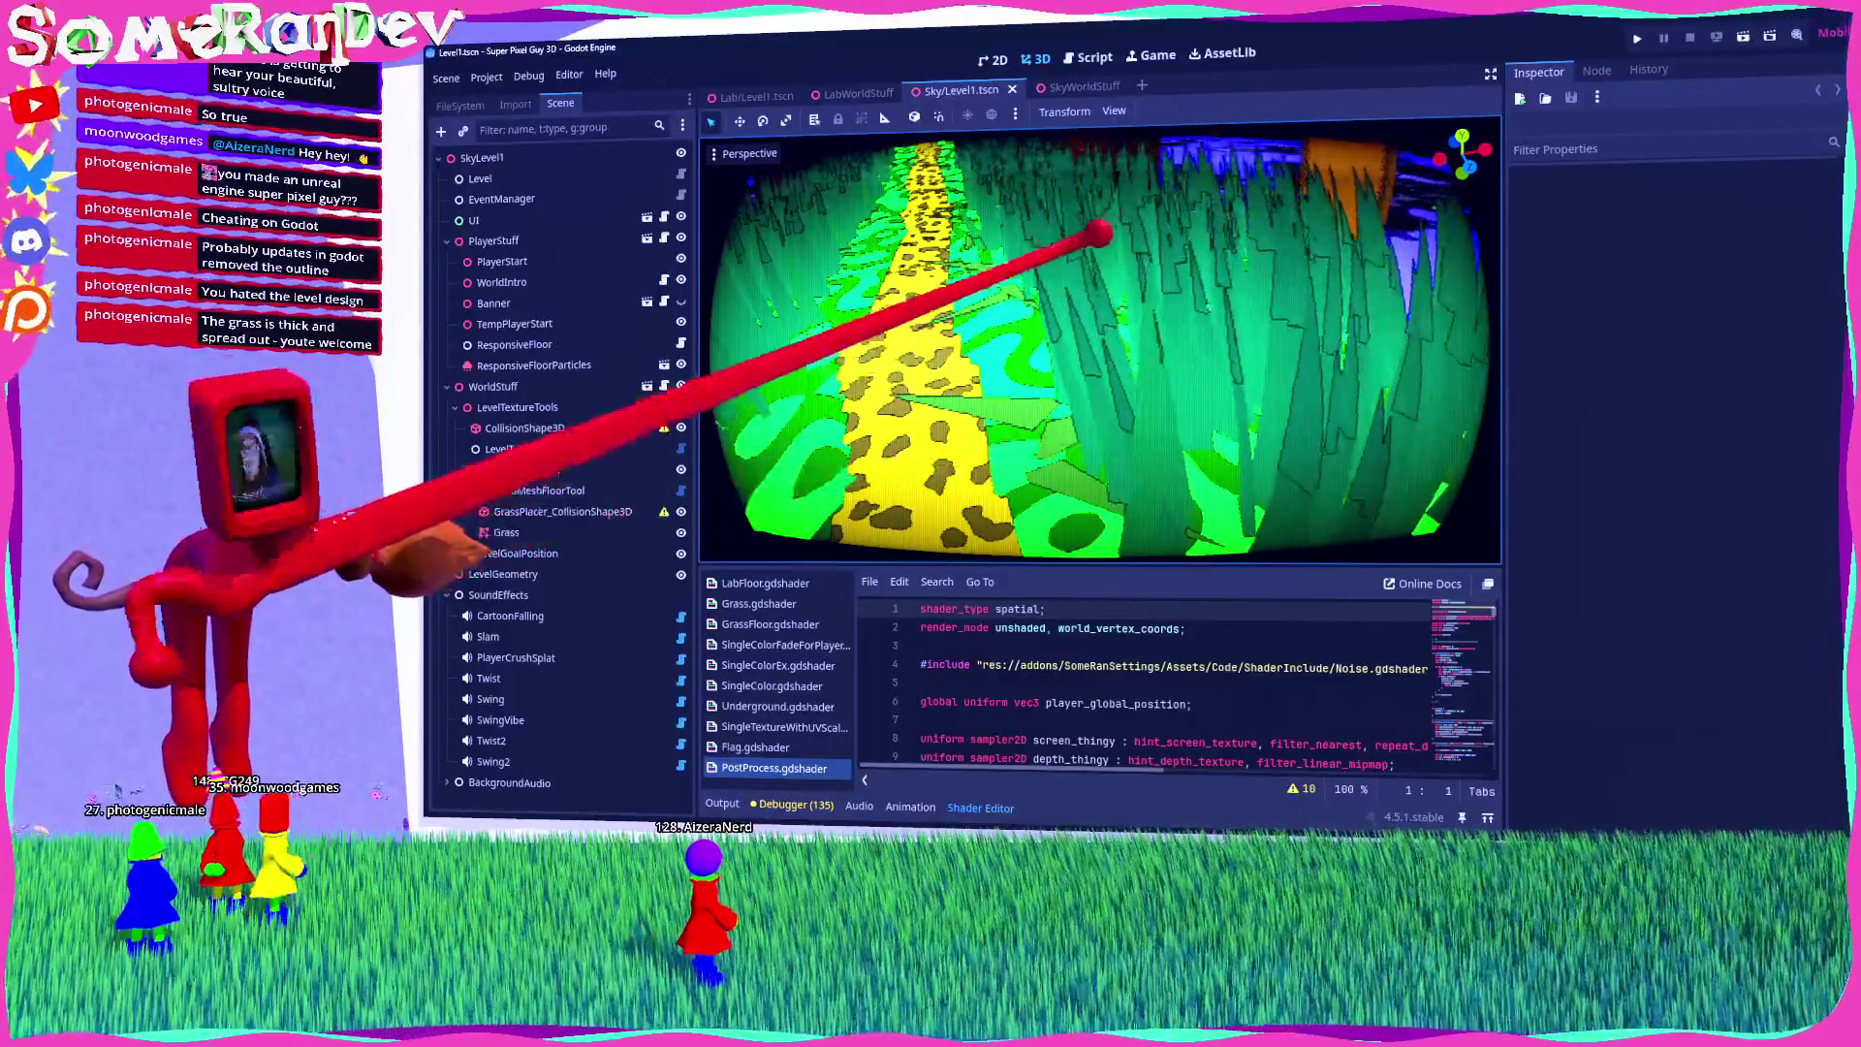
scroll(897, 745, down, 7)
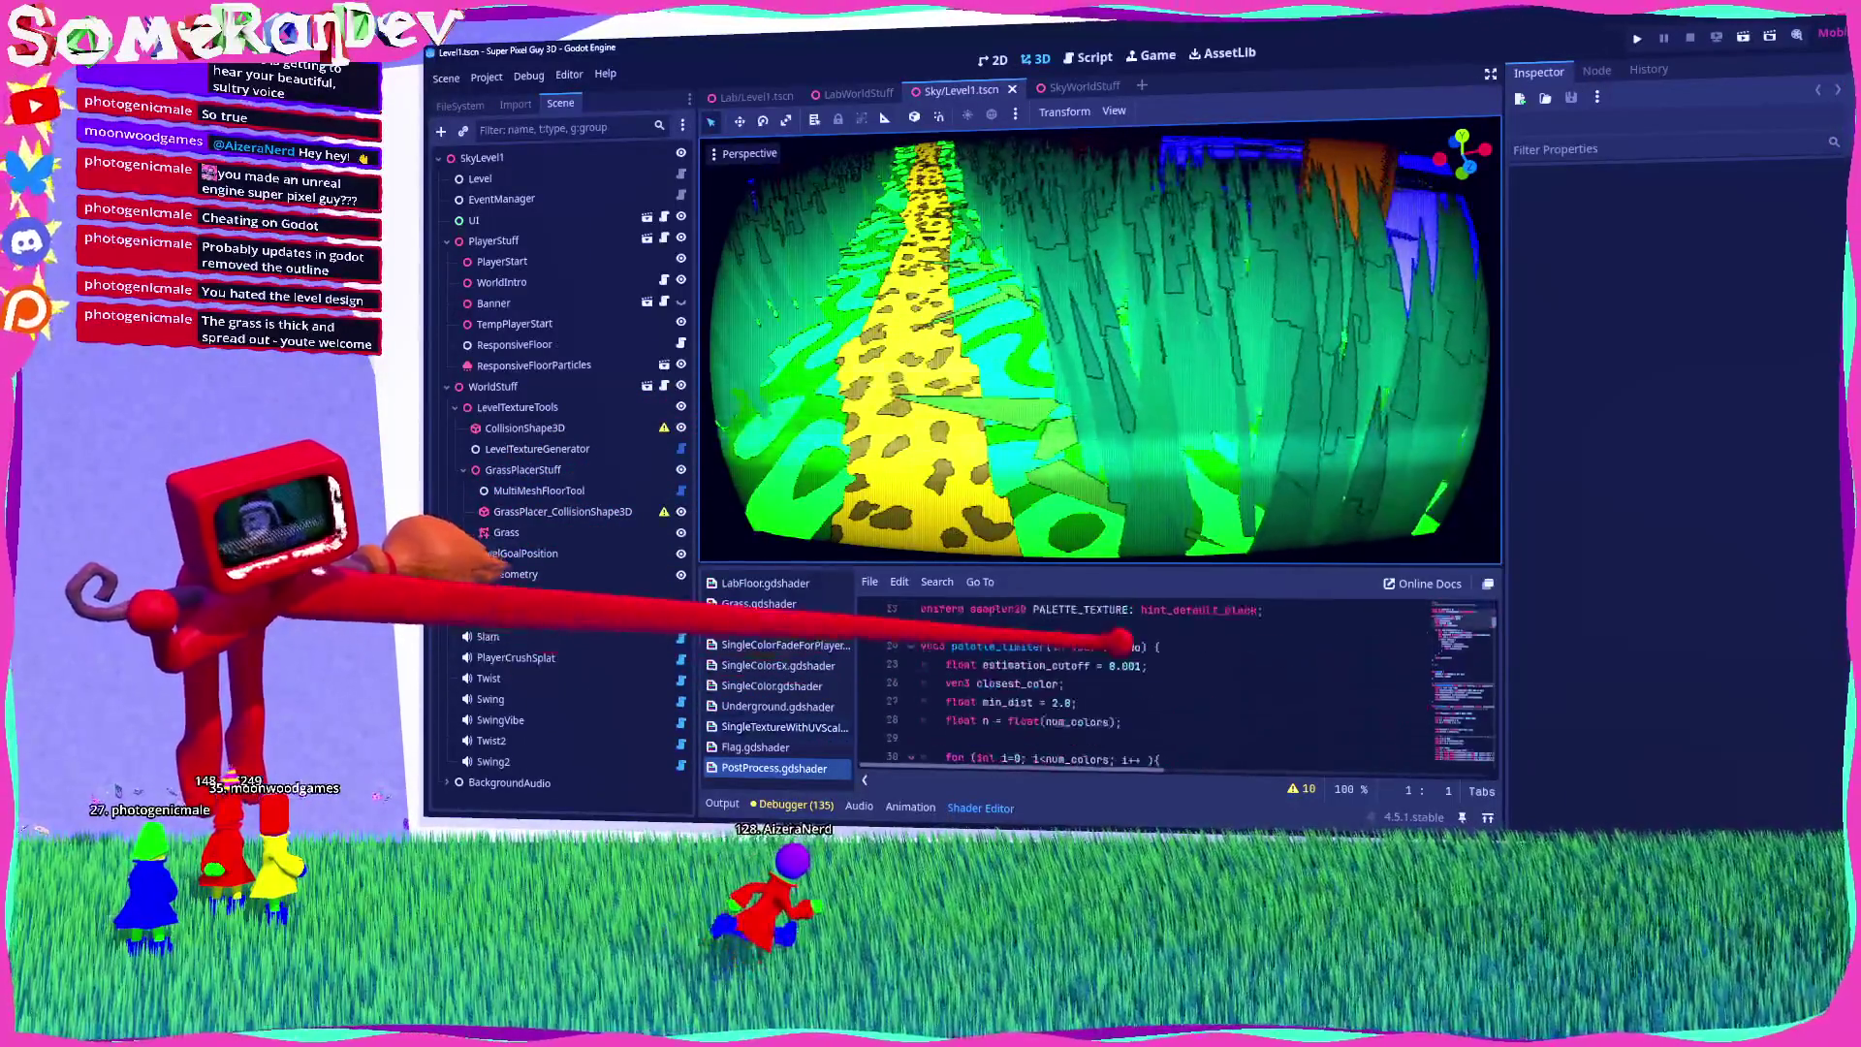
drag(1119, 564, 1138, 225)
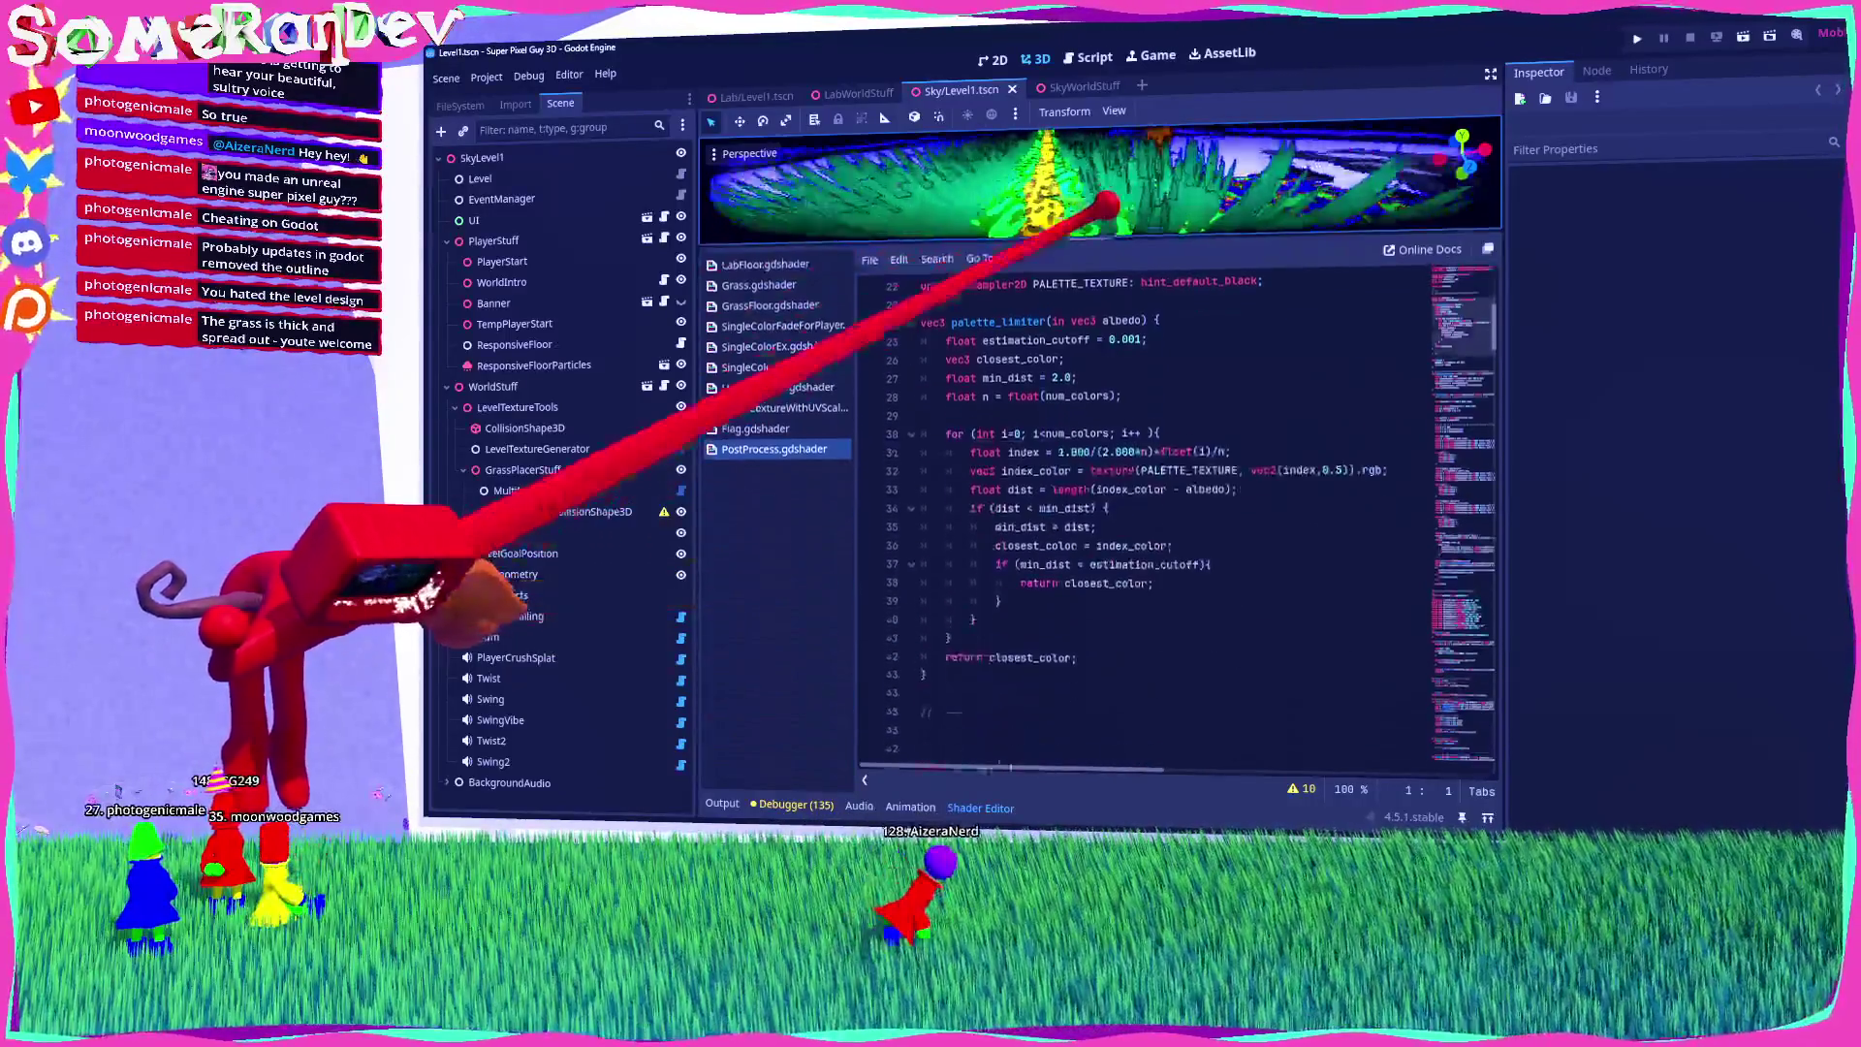
scroll(1170, 499, down, 7)
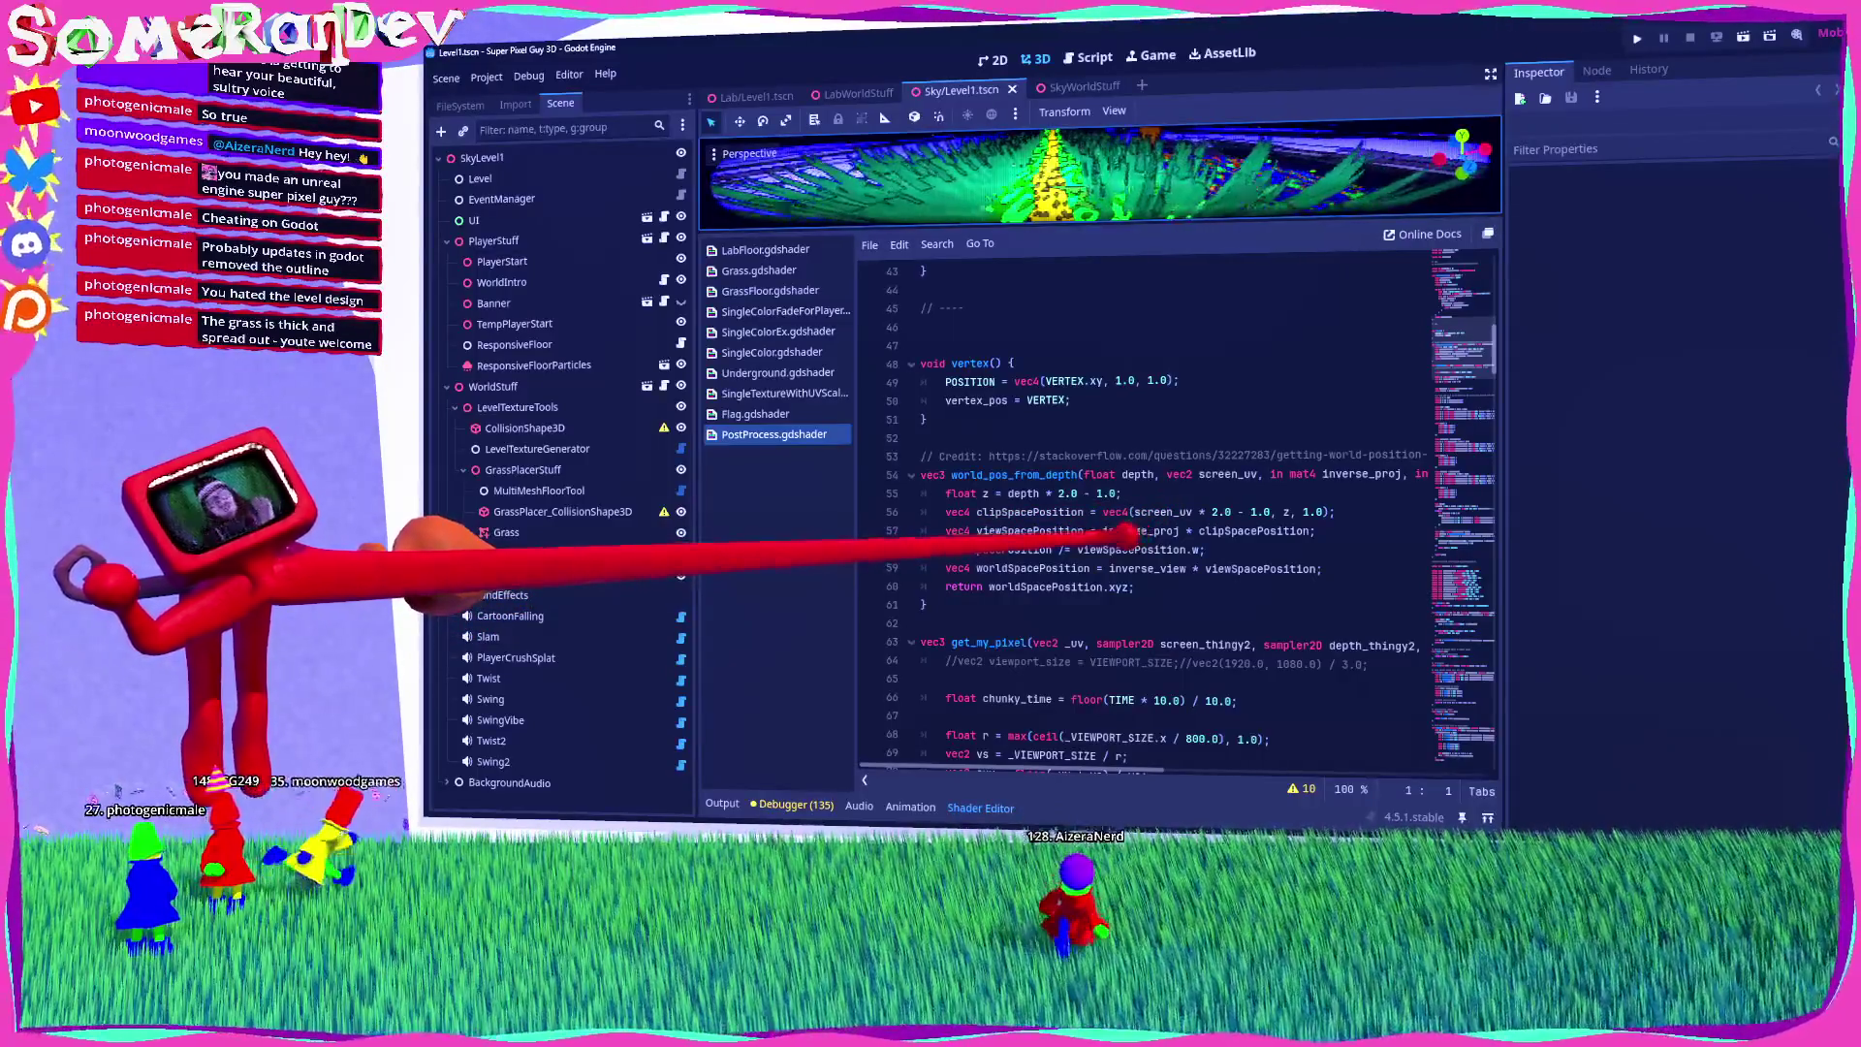
scroll(1066, 601, down, 7)
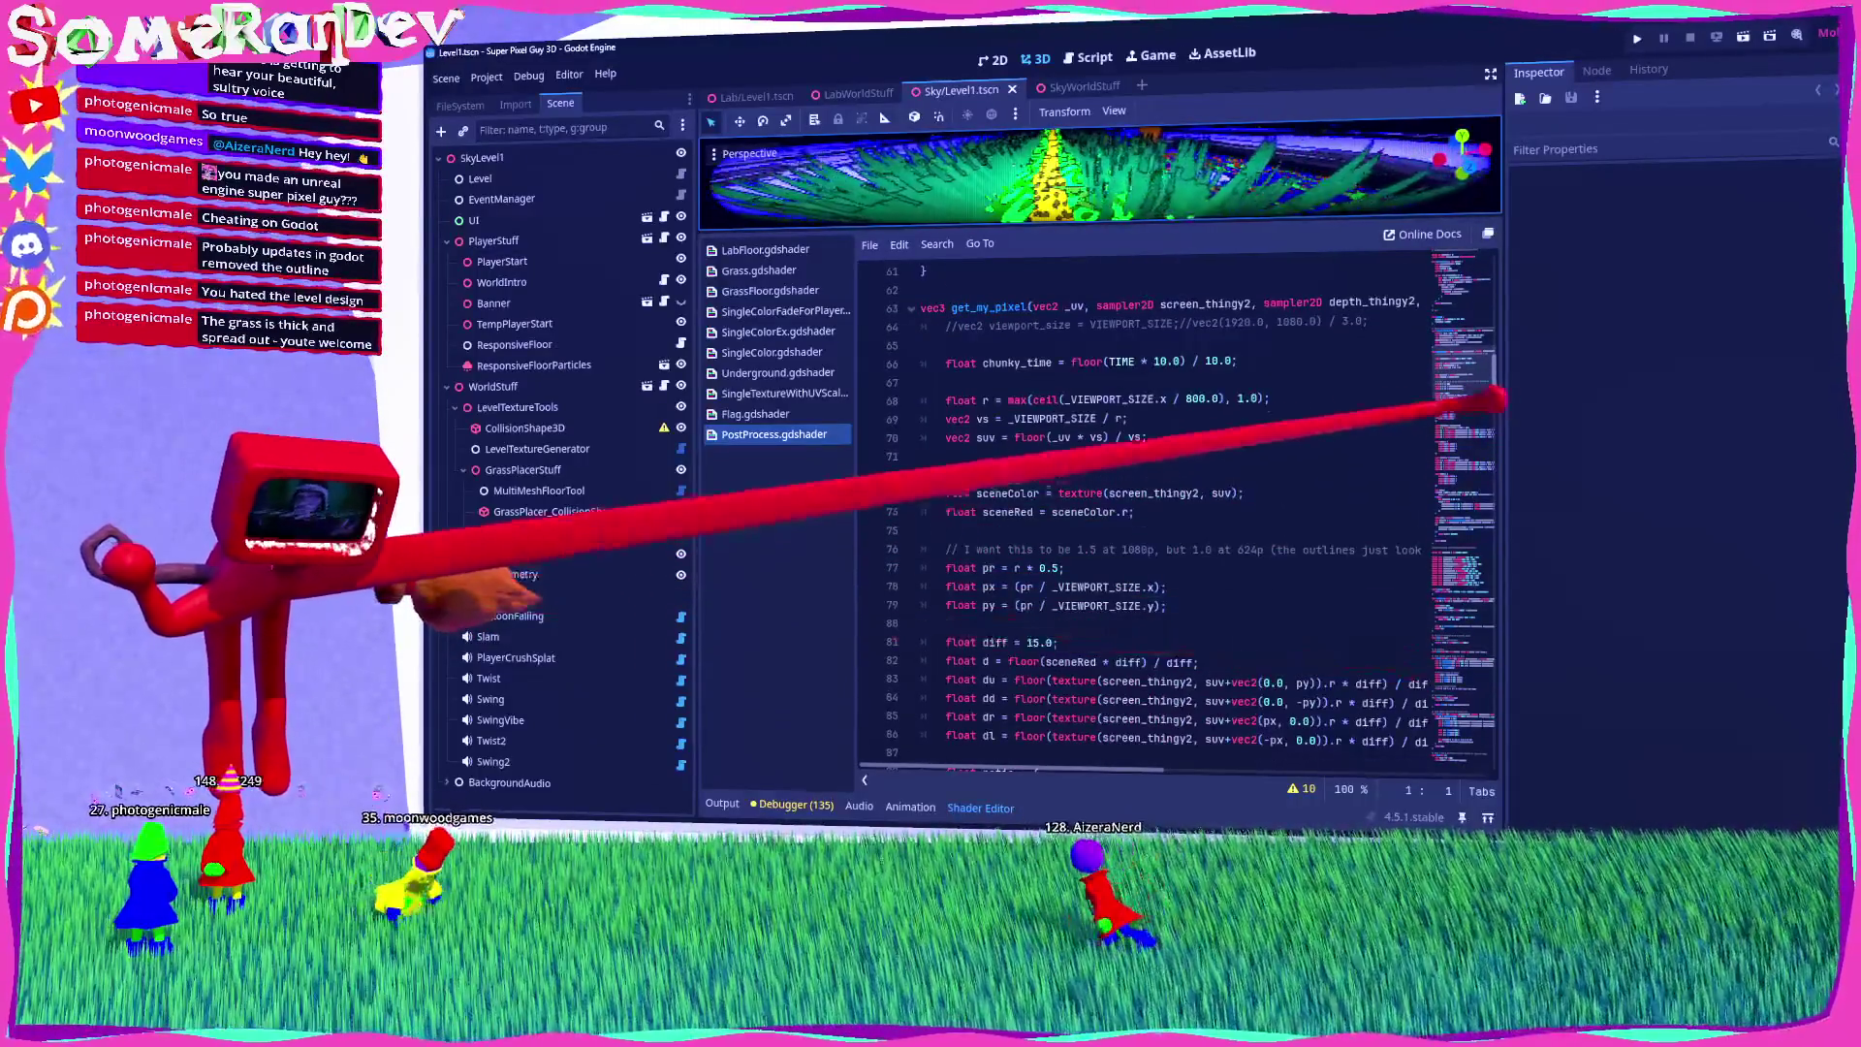
click(1488, 612)
mouse_move(1488, 612)
mouse_down()
mouse_move(1498, 769)
mouse_move(1463, 615)
mouse_move(1477, 620)
mouse_move(1457, 363)
mouse_move(1458, 402)
mouse_up()
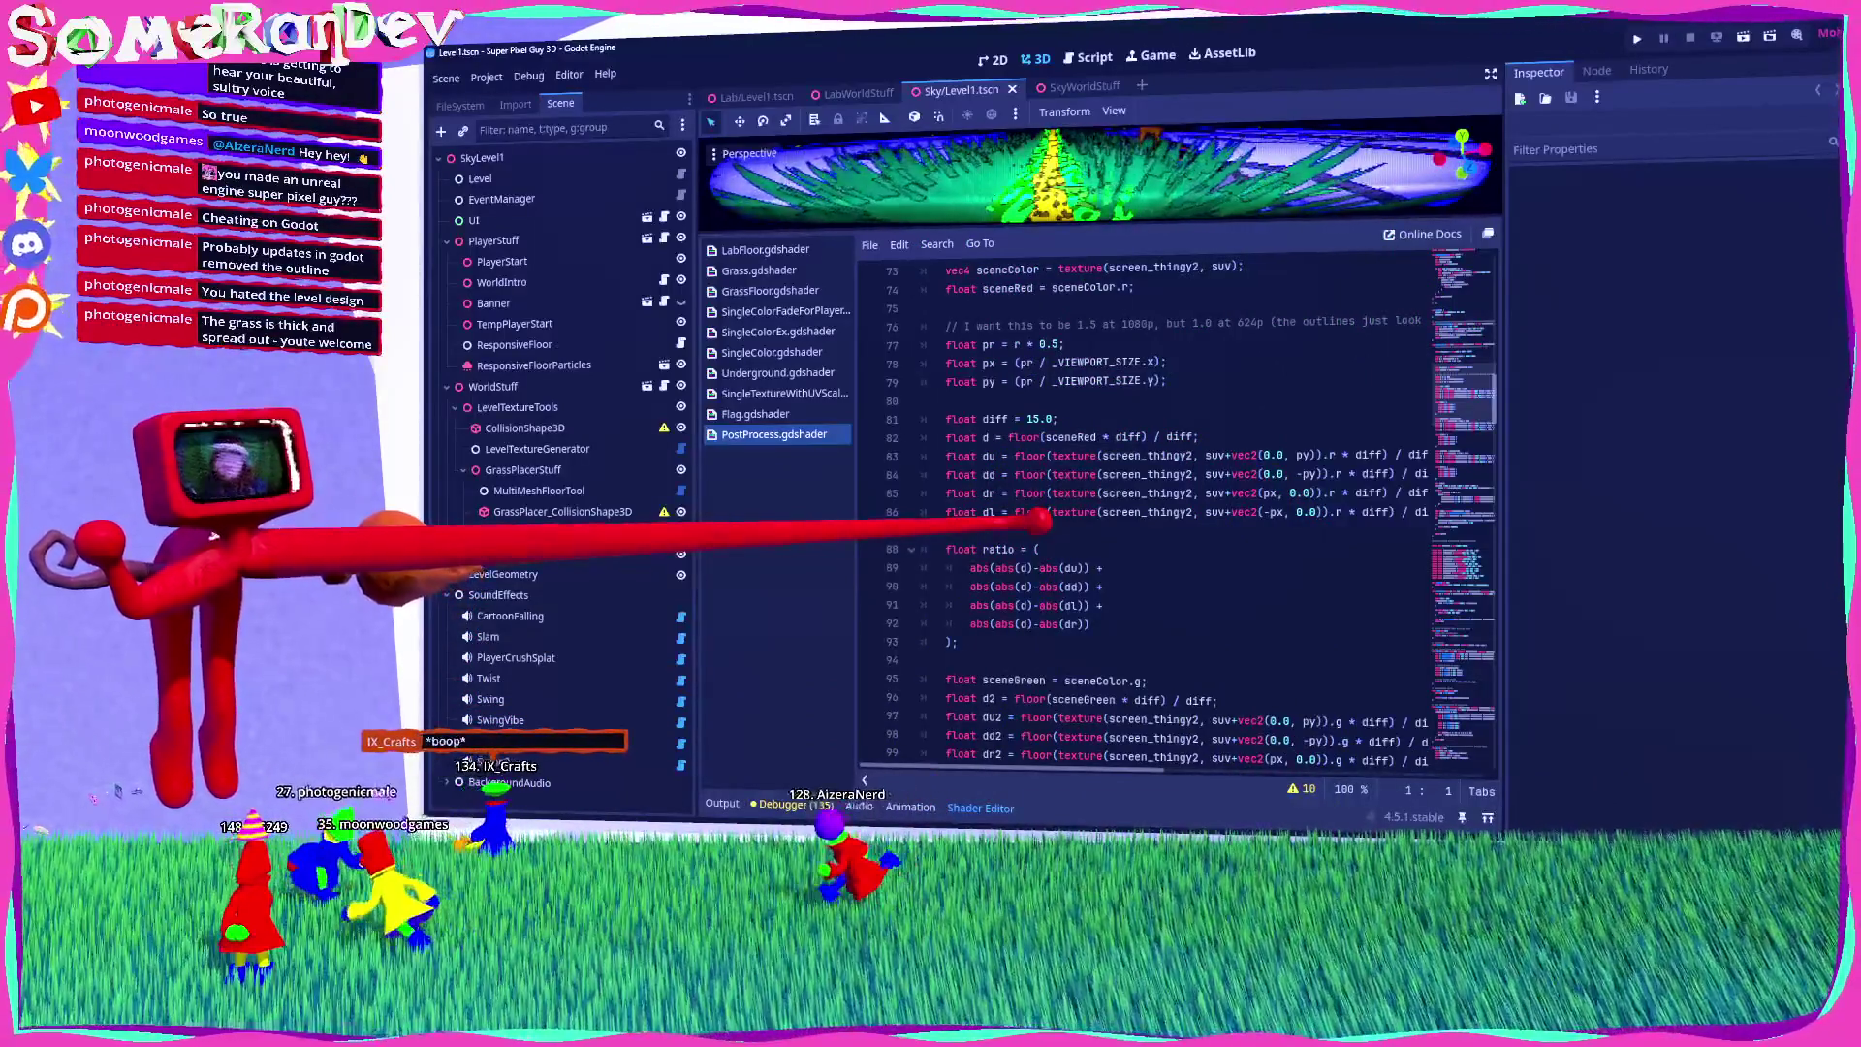
scroll(1173, 513, down, 4)
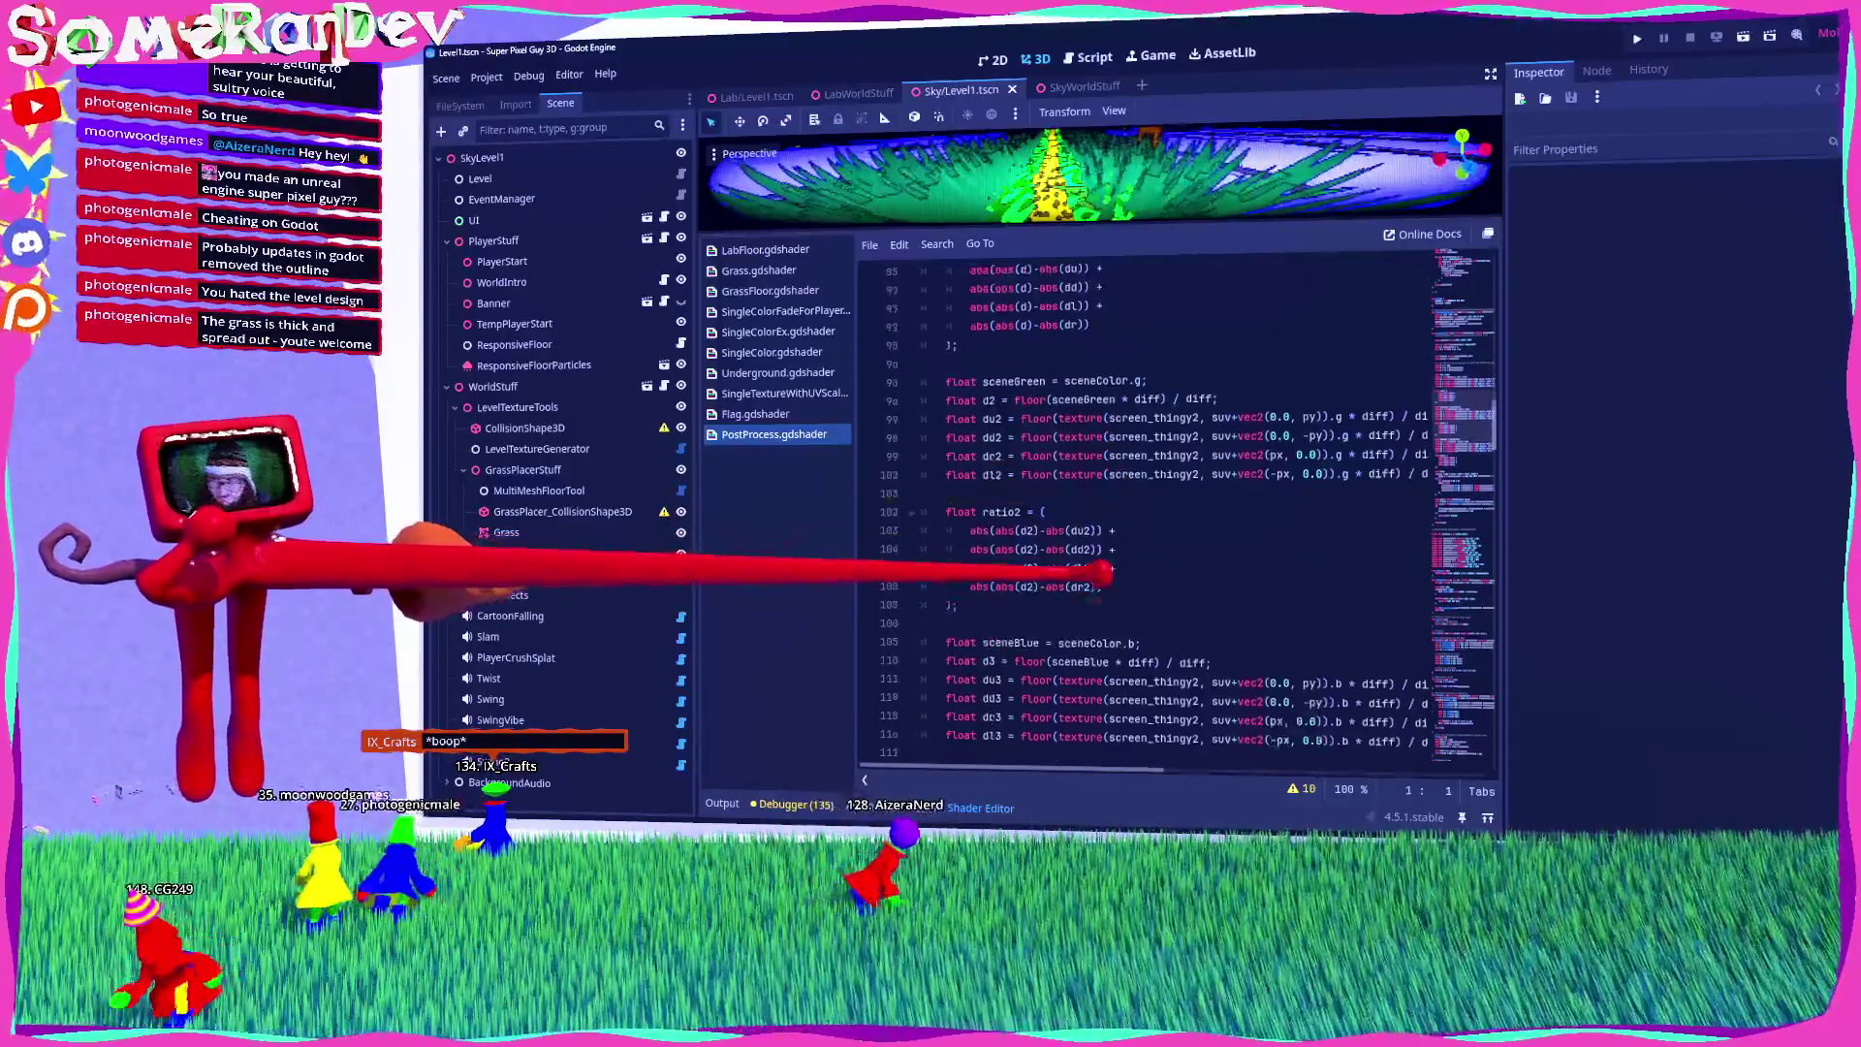
scroll(1173, 514, down, 4)
scroll(1173, 513, up, 3)
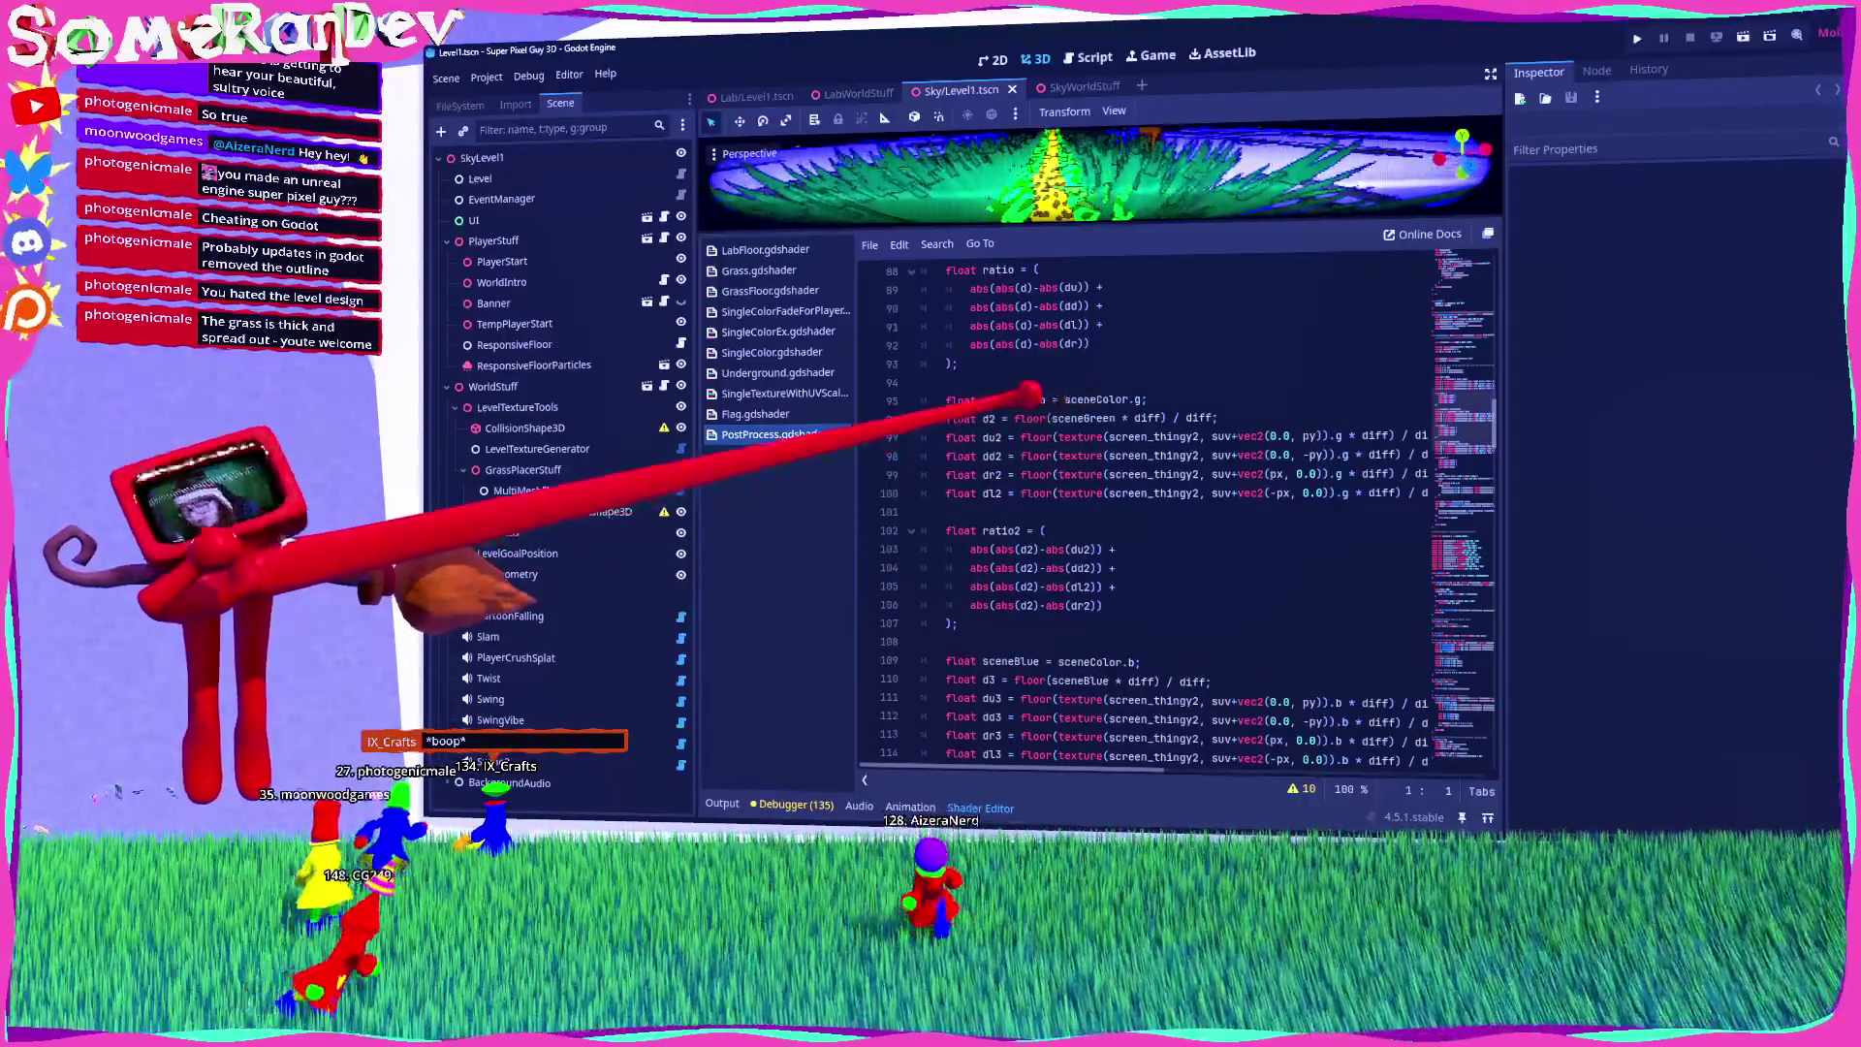
Step: Read the outline code from line 96 to the world_pos_from_depth call on line 136, then shrink the panel
click(1309, 418)
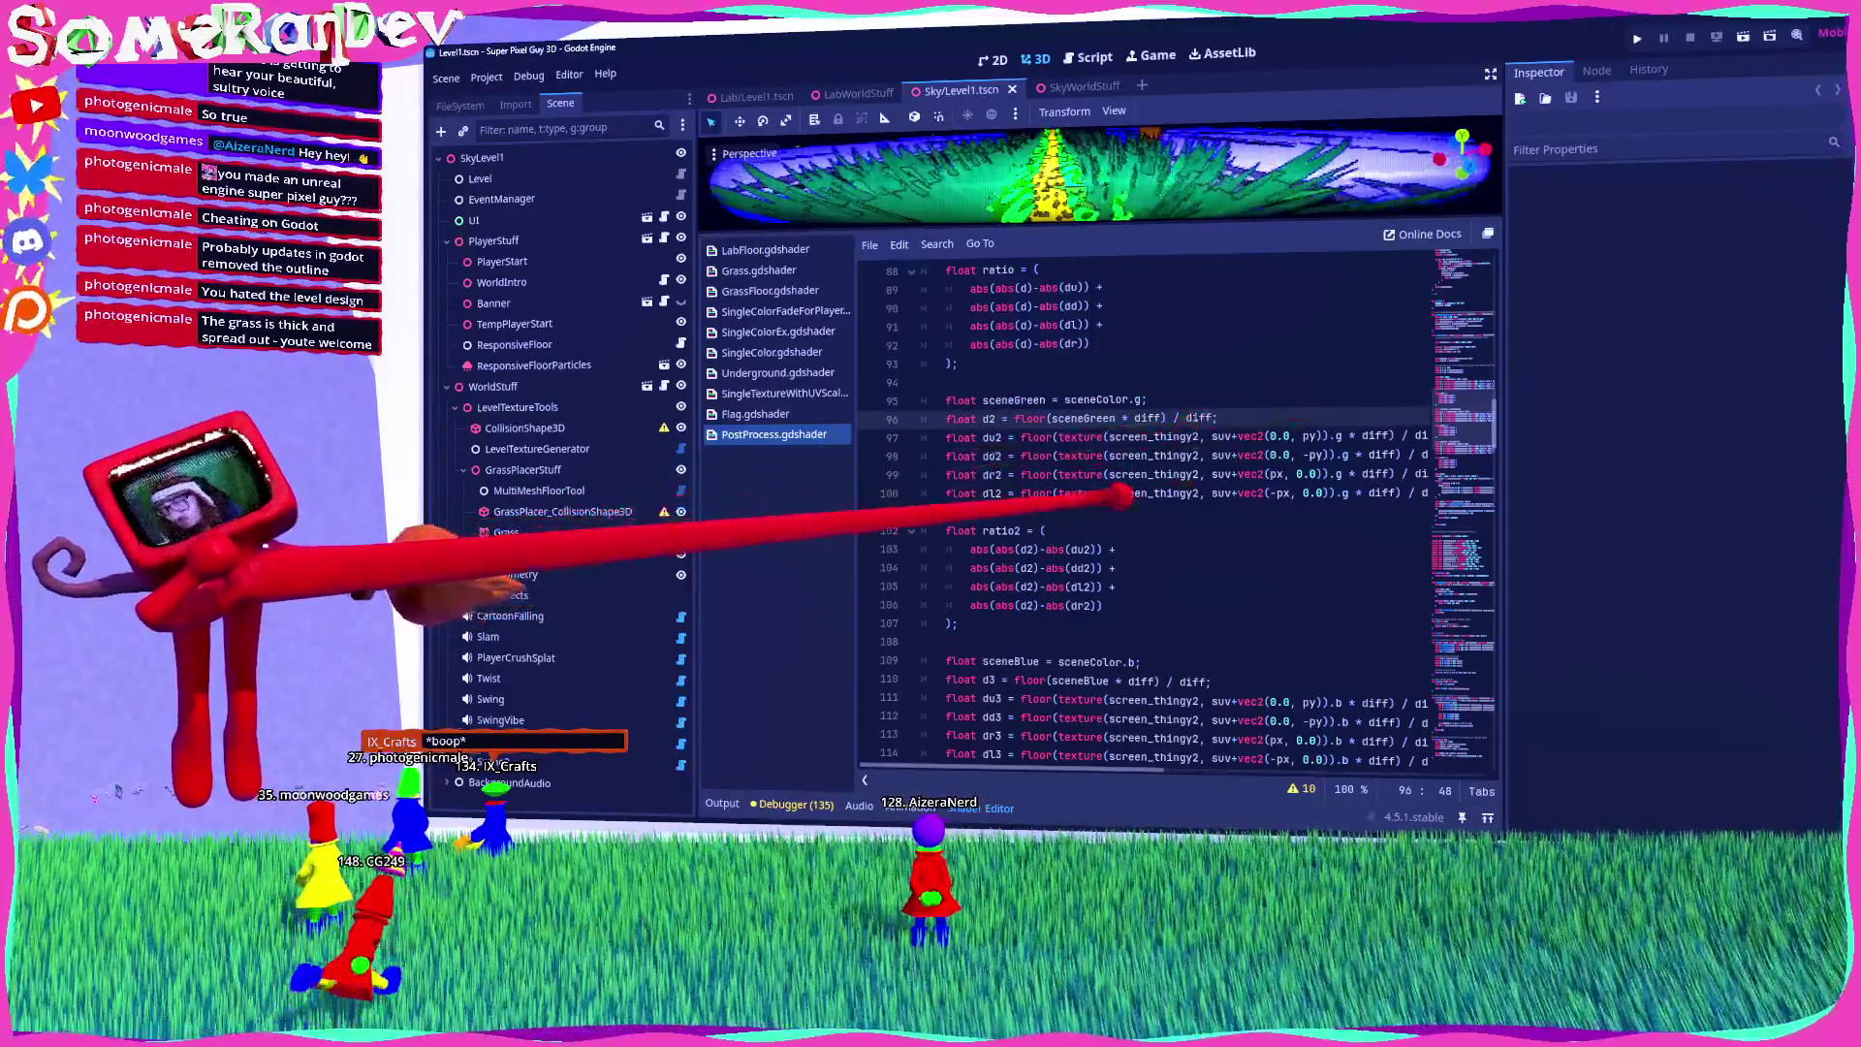
scroll(1144, 485, down, 8)
scroll(1153, 524, down, 3)
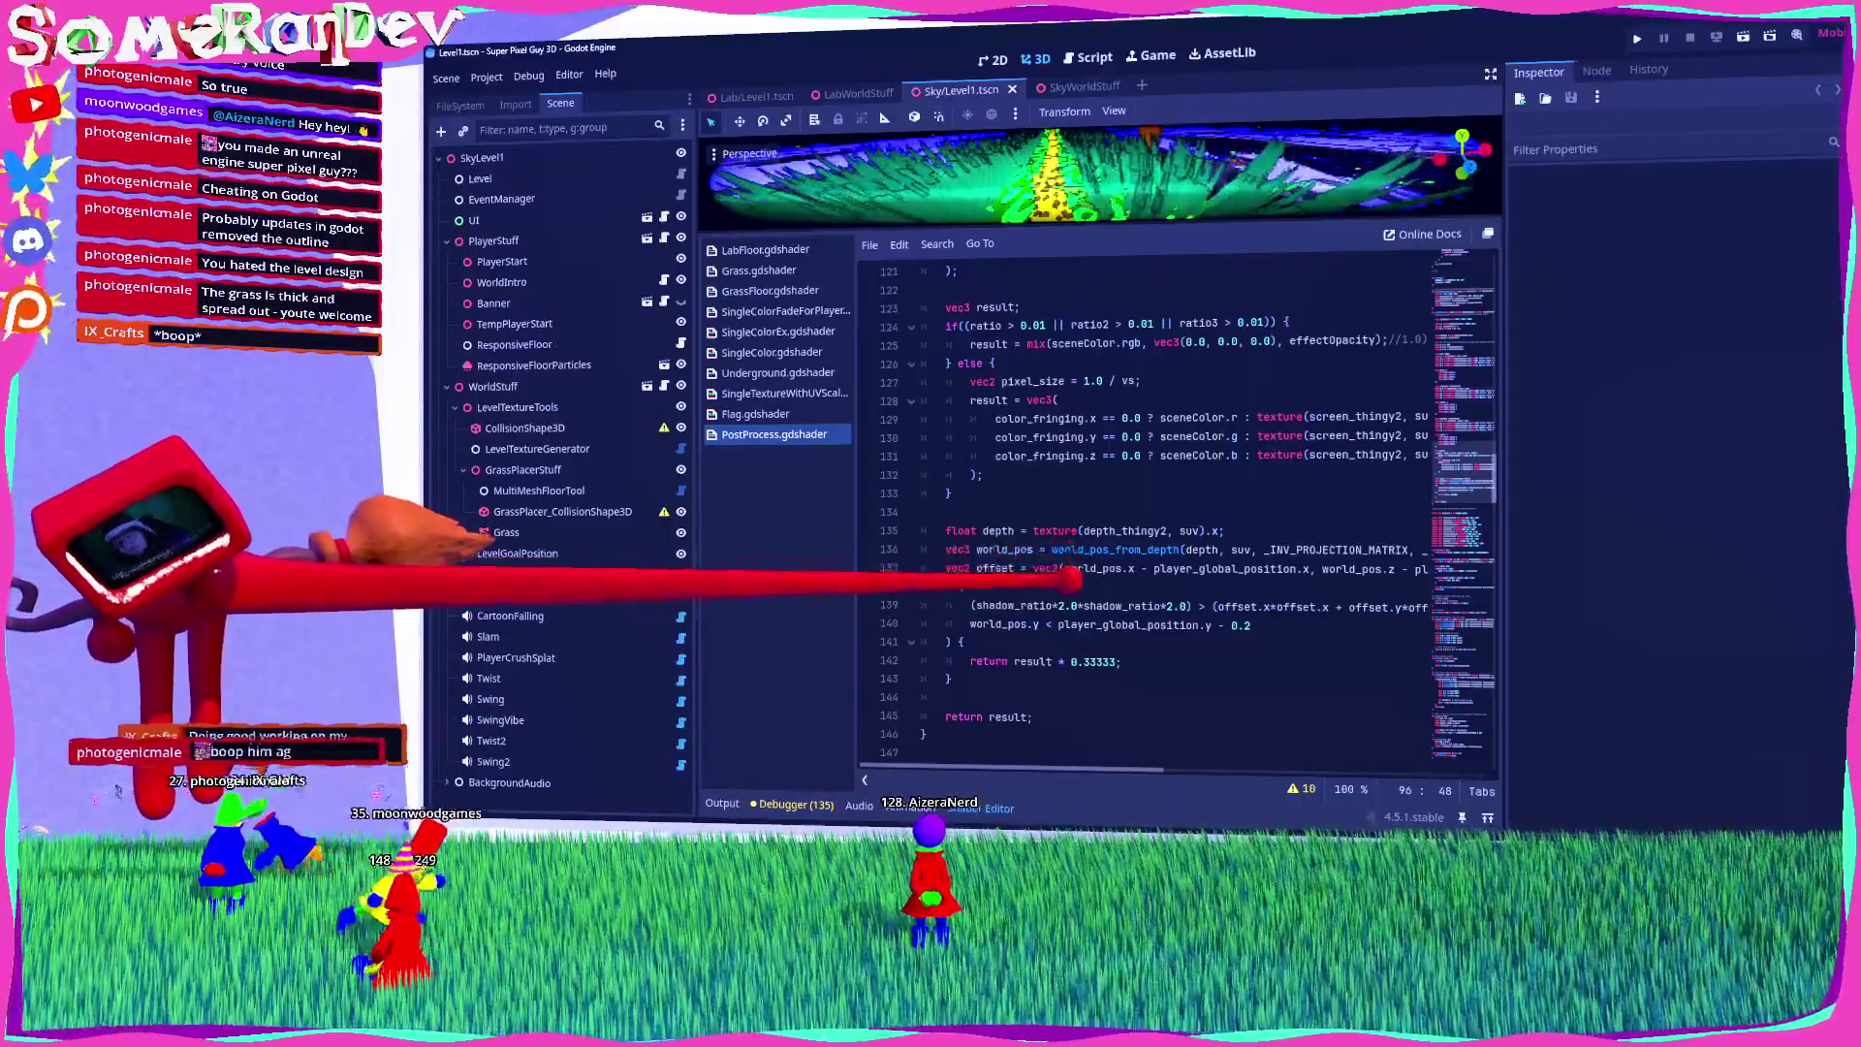
scroll(1091, 719, down, 4)
scroll(1066, 678, up, 2)
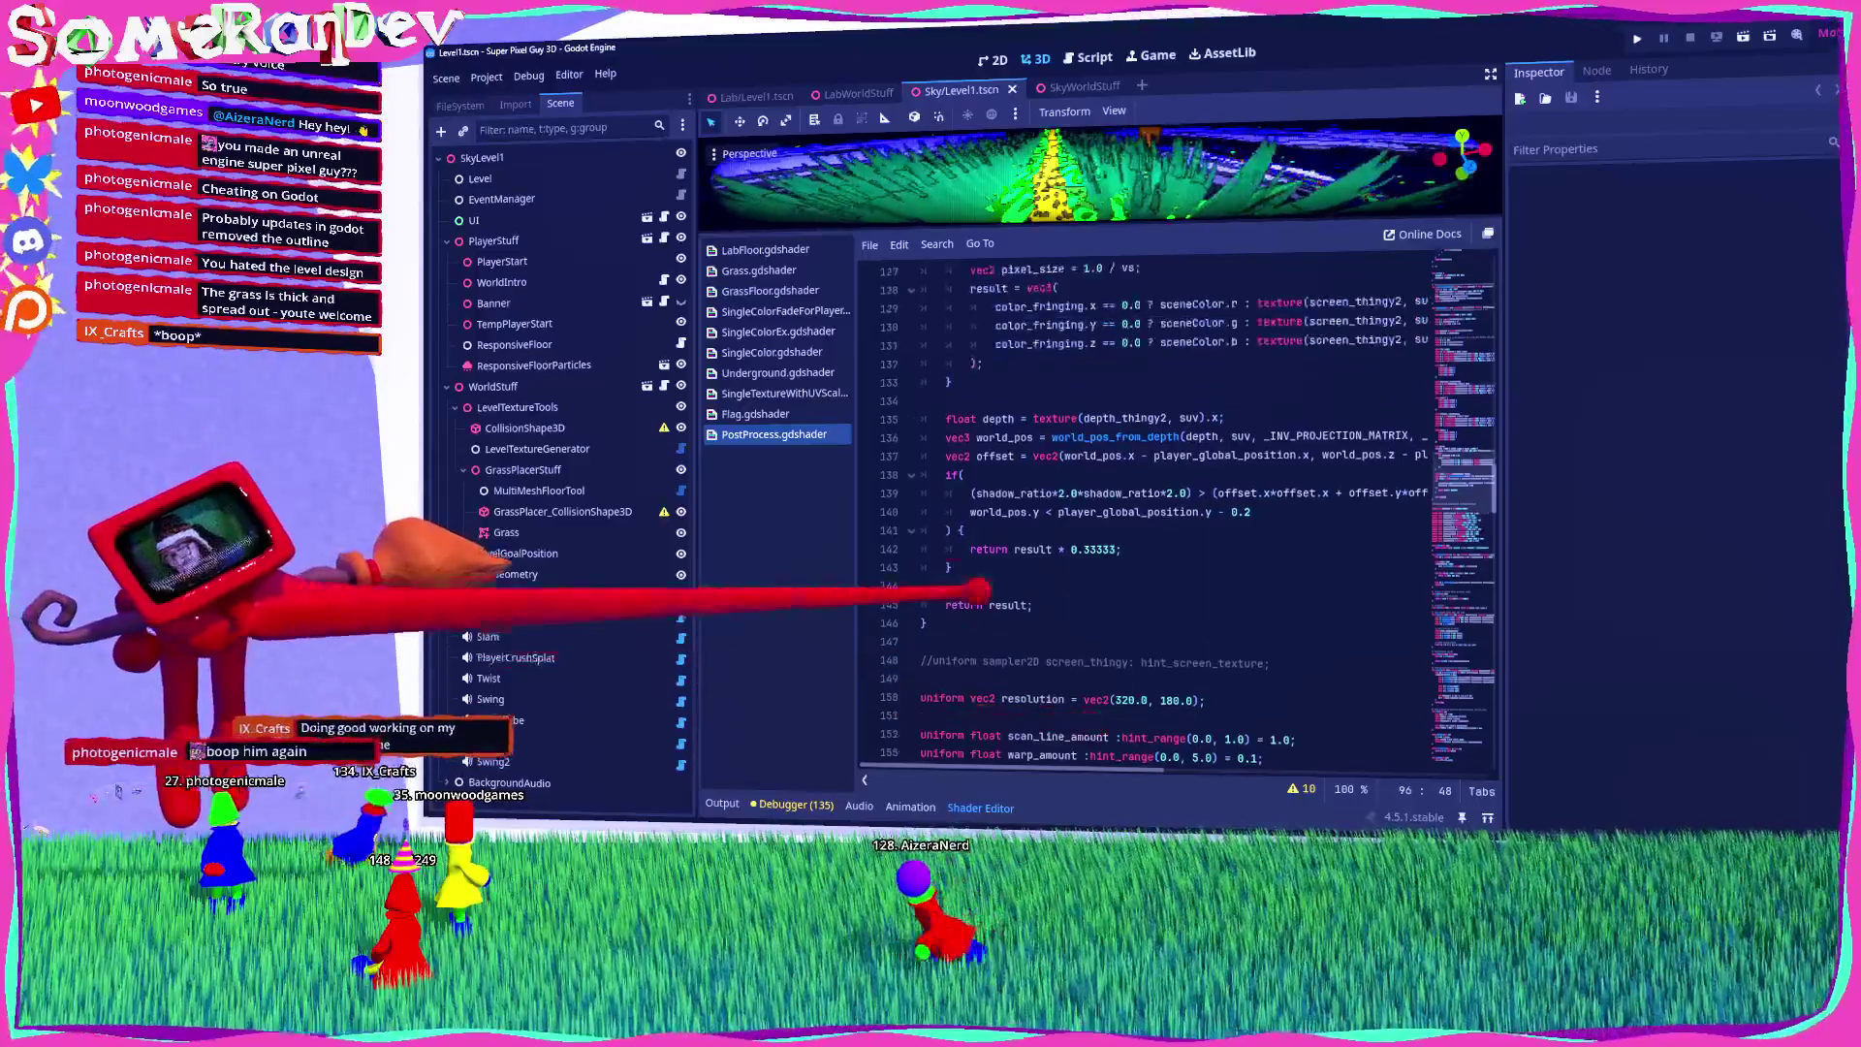
double_click(1115, 437)
drag(1246, 433, 1405, 436)
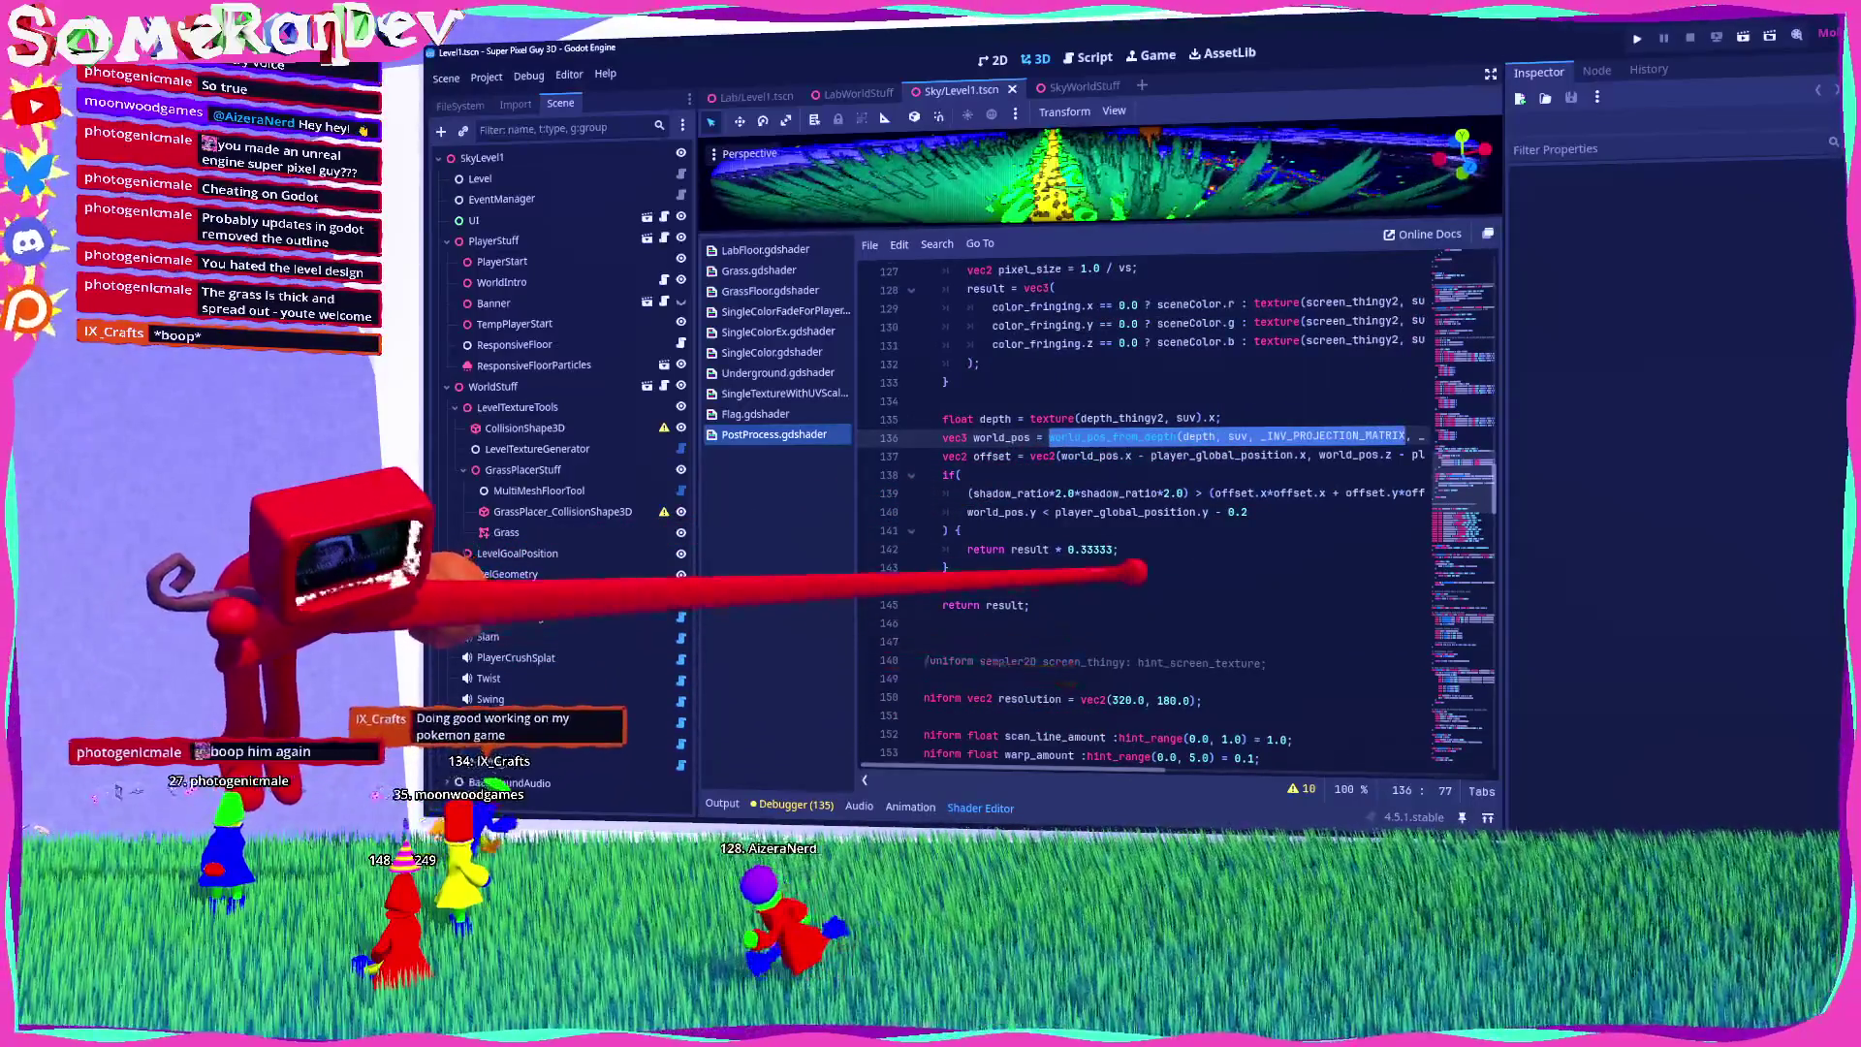
scroll(1163, 678, down, 1)
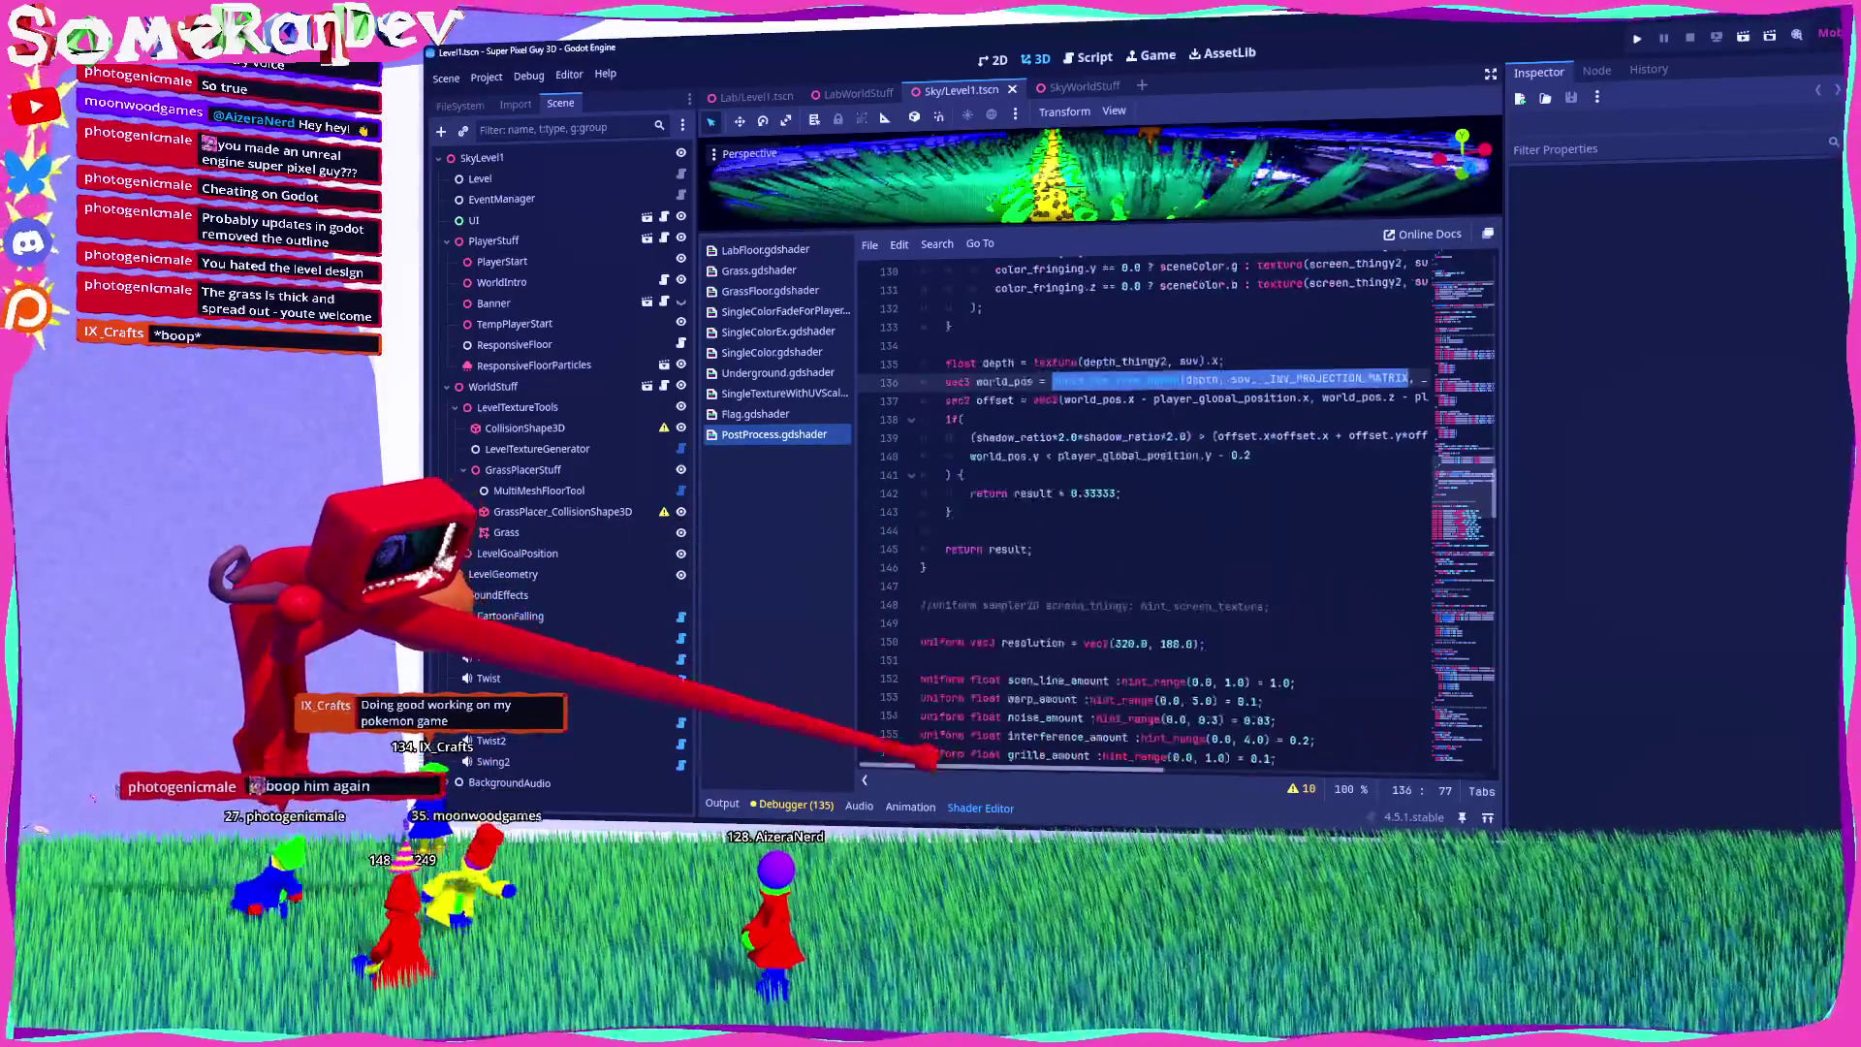
scroll(1066, 679, up, 5)
scroll(1144, 514, up, 3)
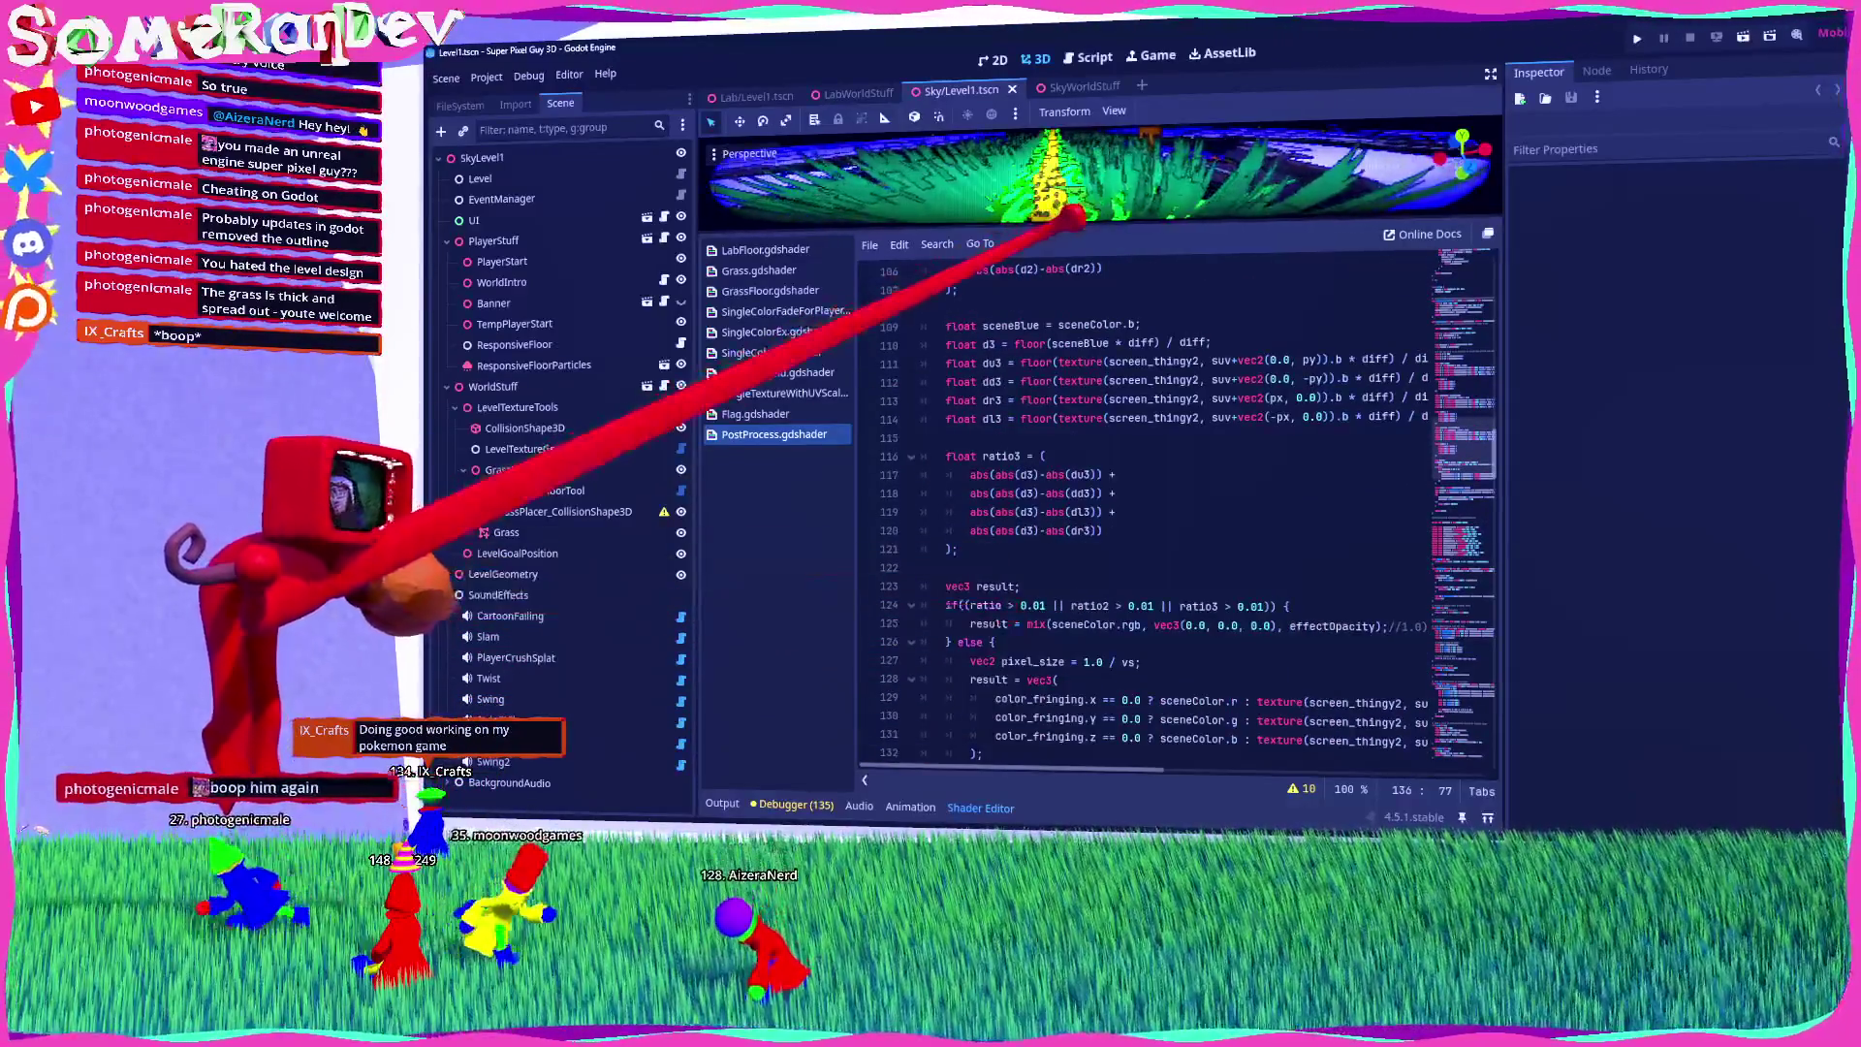
drag(1074, 225, 1124, 529)
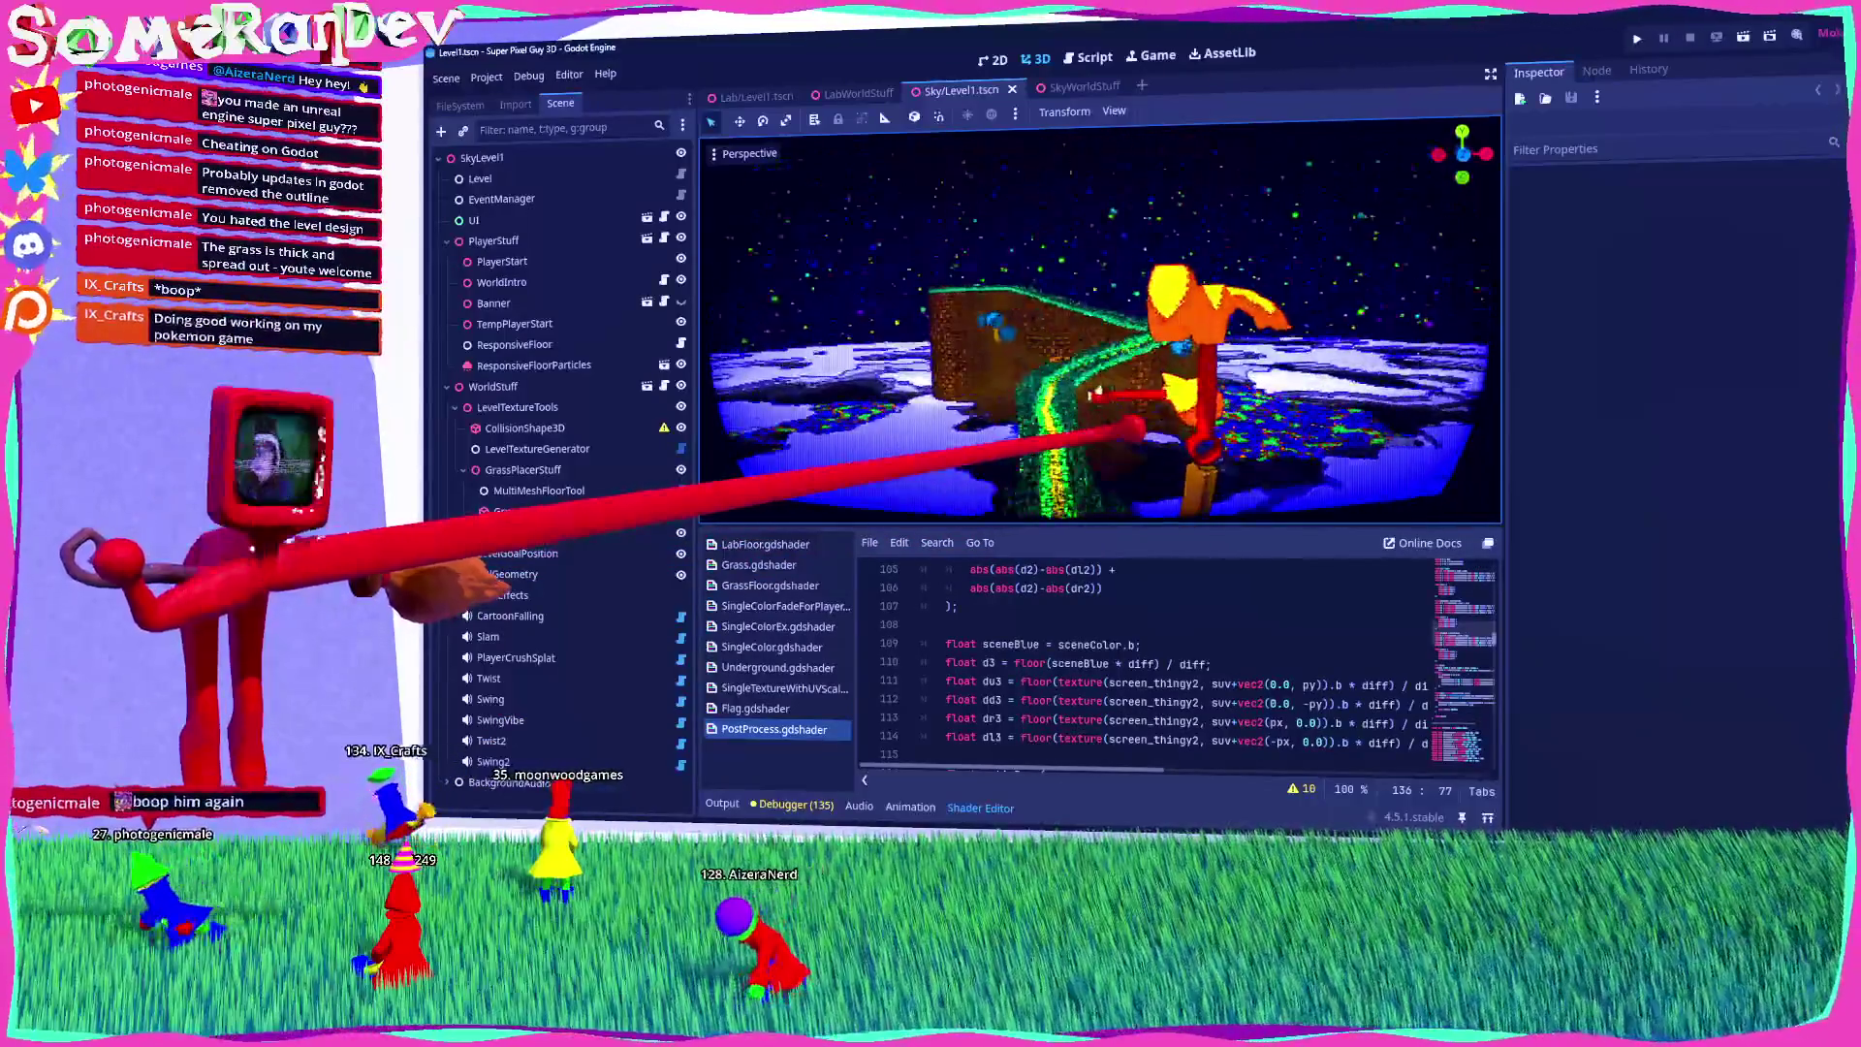
Step: Make line 66's chunky_time floor(TIME * 10.0) / 10.0, save the shader, and switch to the running-game editor
mouse_move(1131, 427)
mouse_down()
mouse_move(818, 423)
mouse_move(1213, 415)
mouse_up()
scroll(1125, 721, up, 5)
scroll(1124, 720, up, 9)
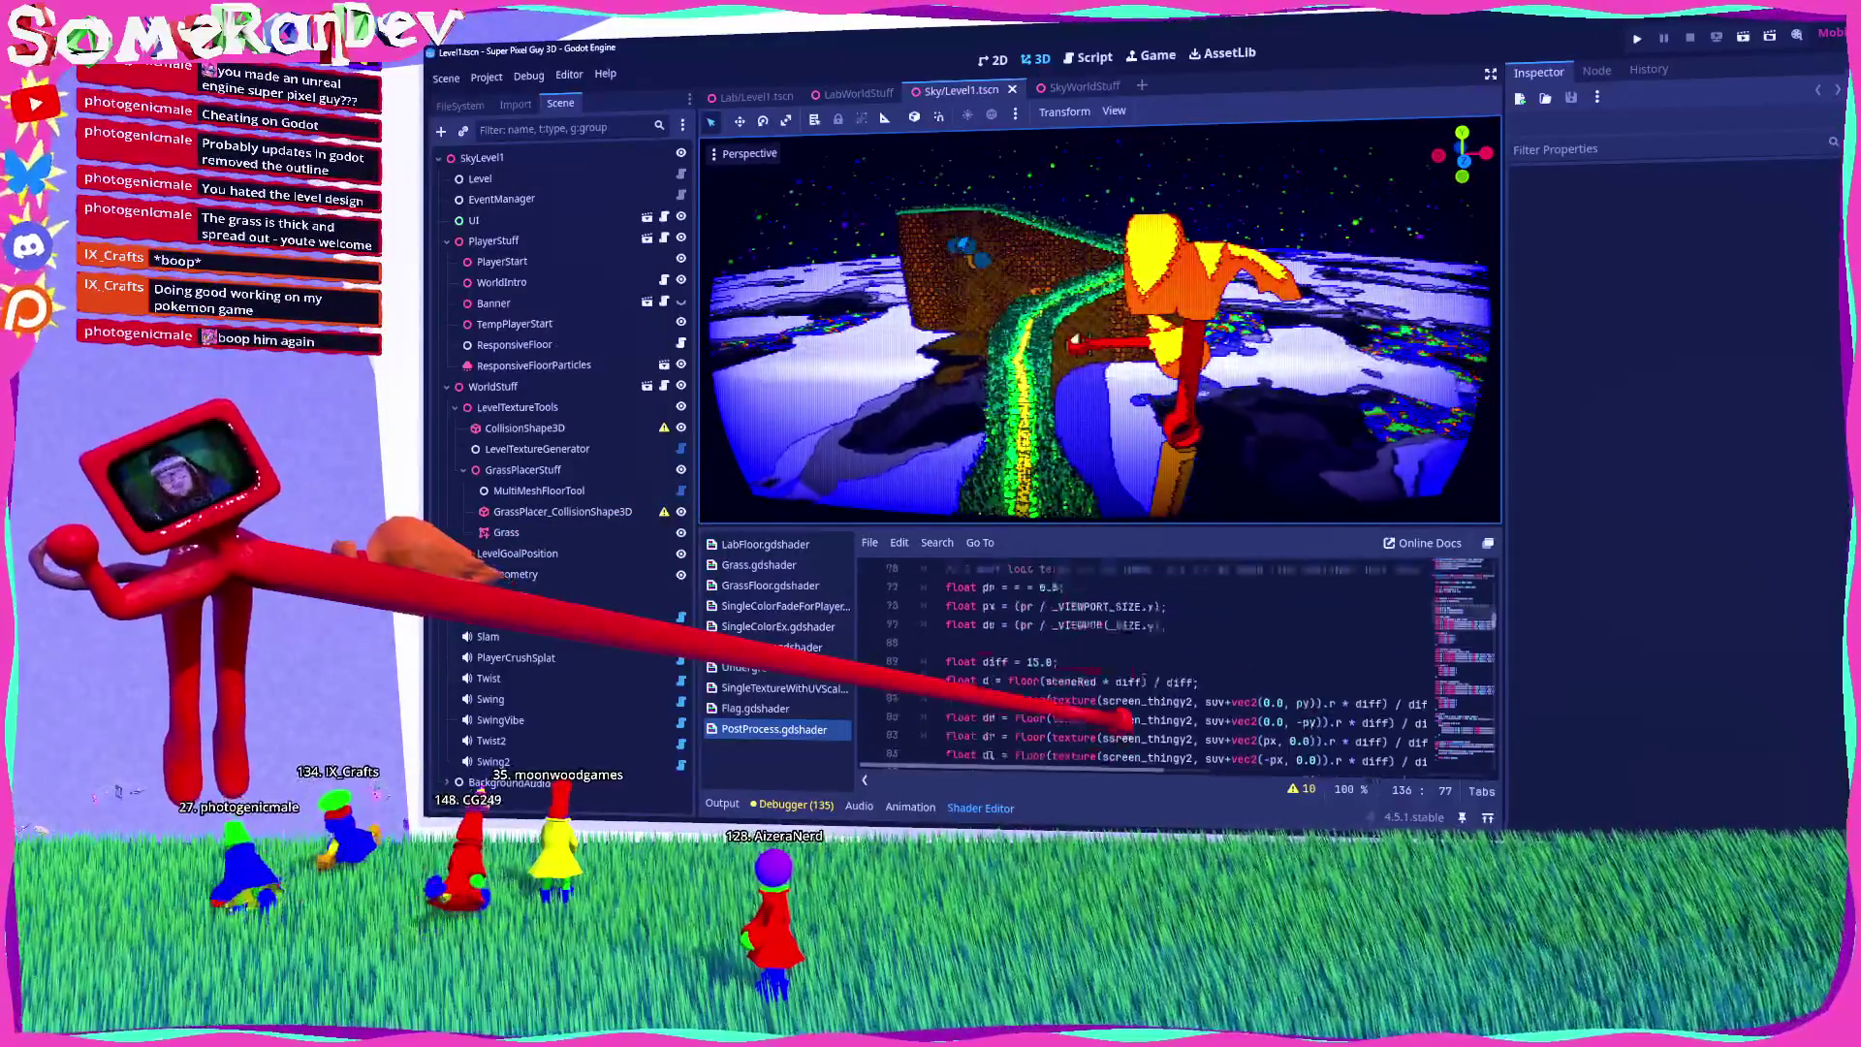
scroll(1105, 720, down, 1)
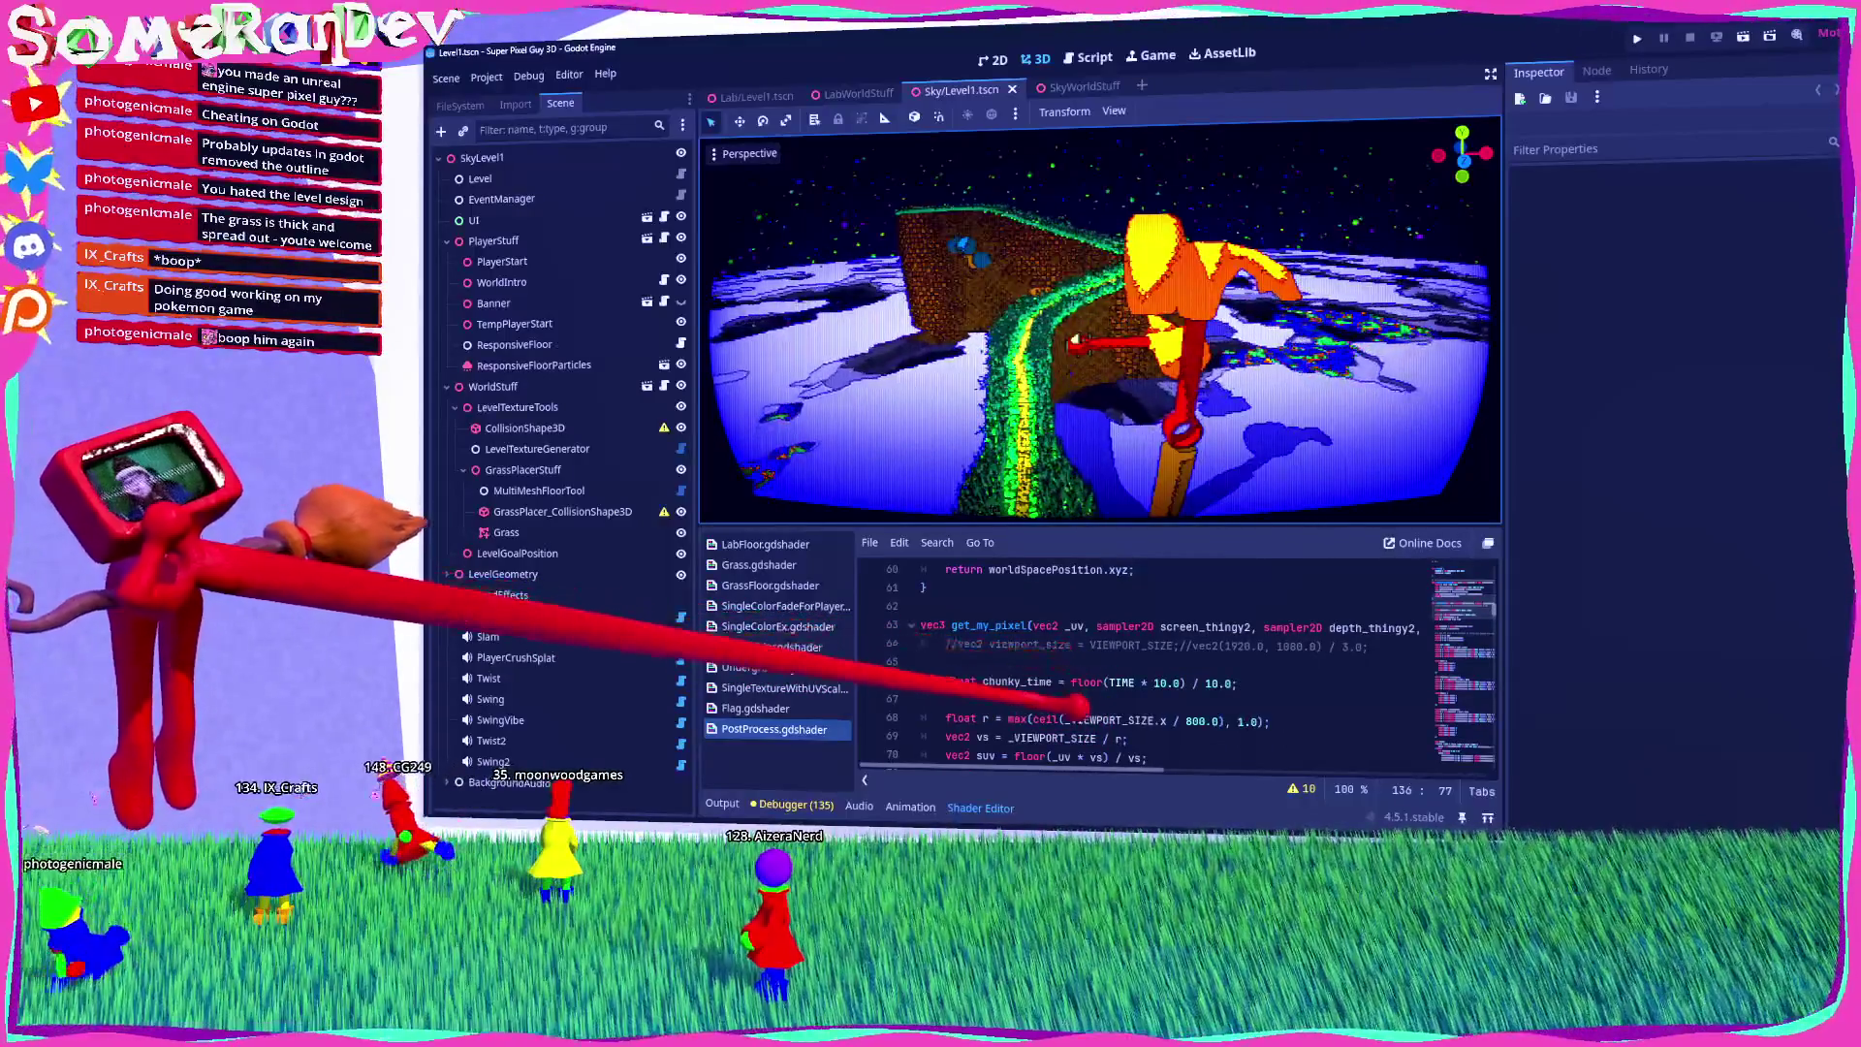
double_click(1019, 682)
click(1061, 682)
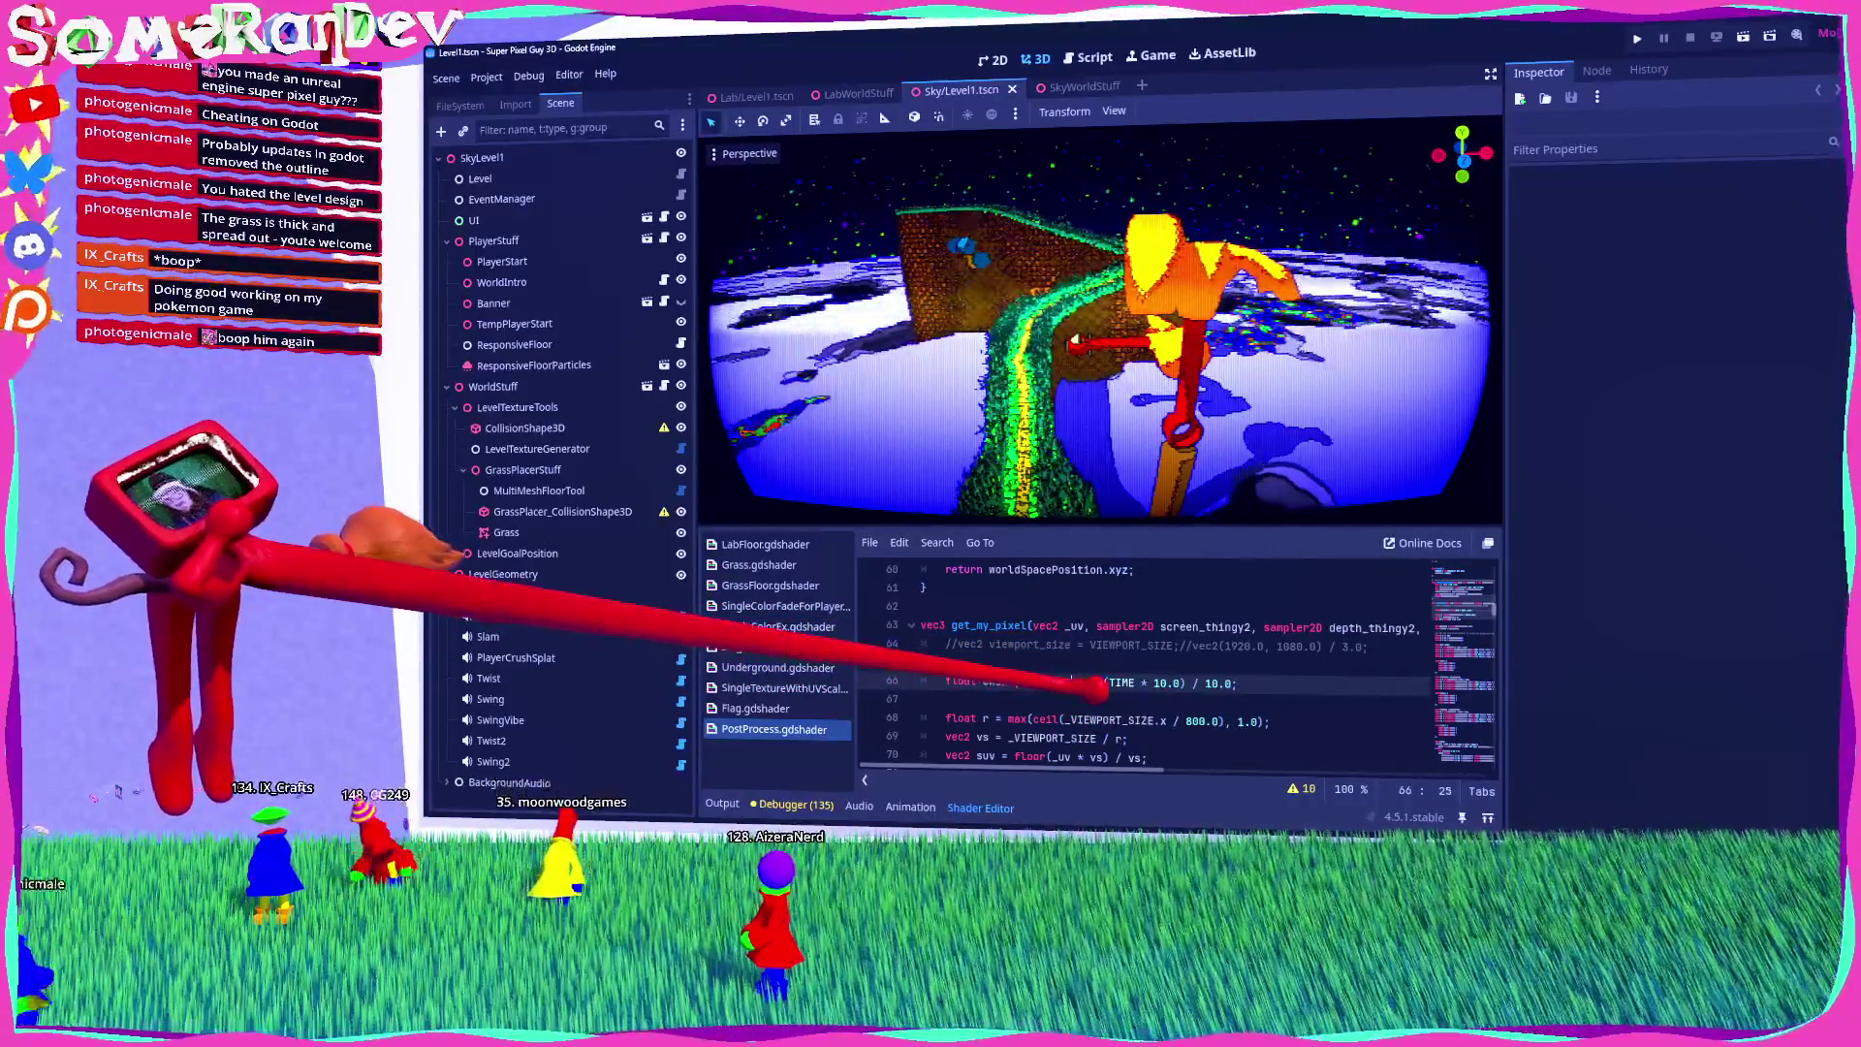
text(floor)
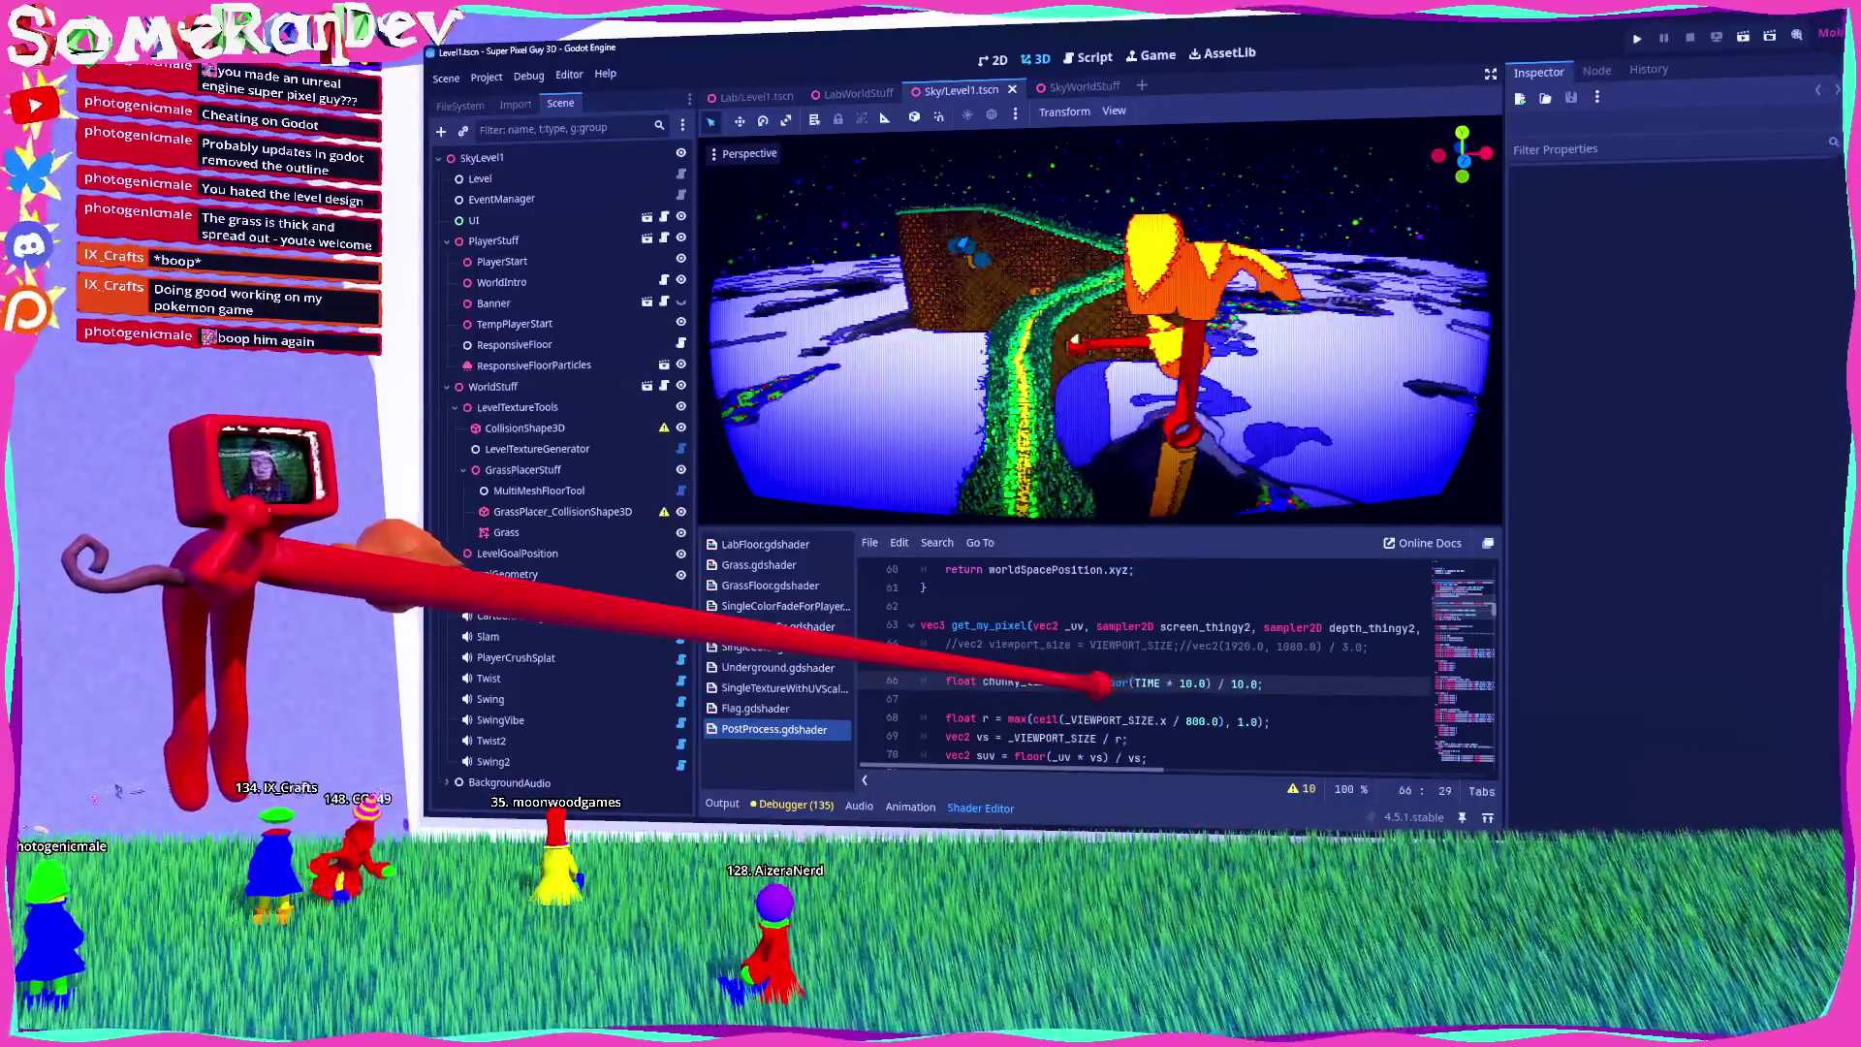
key(ctrl+s)
text(TIME;//)
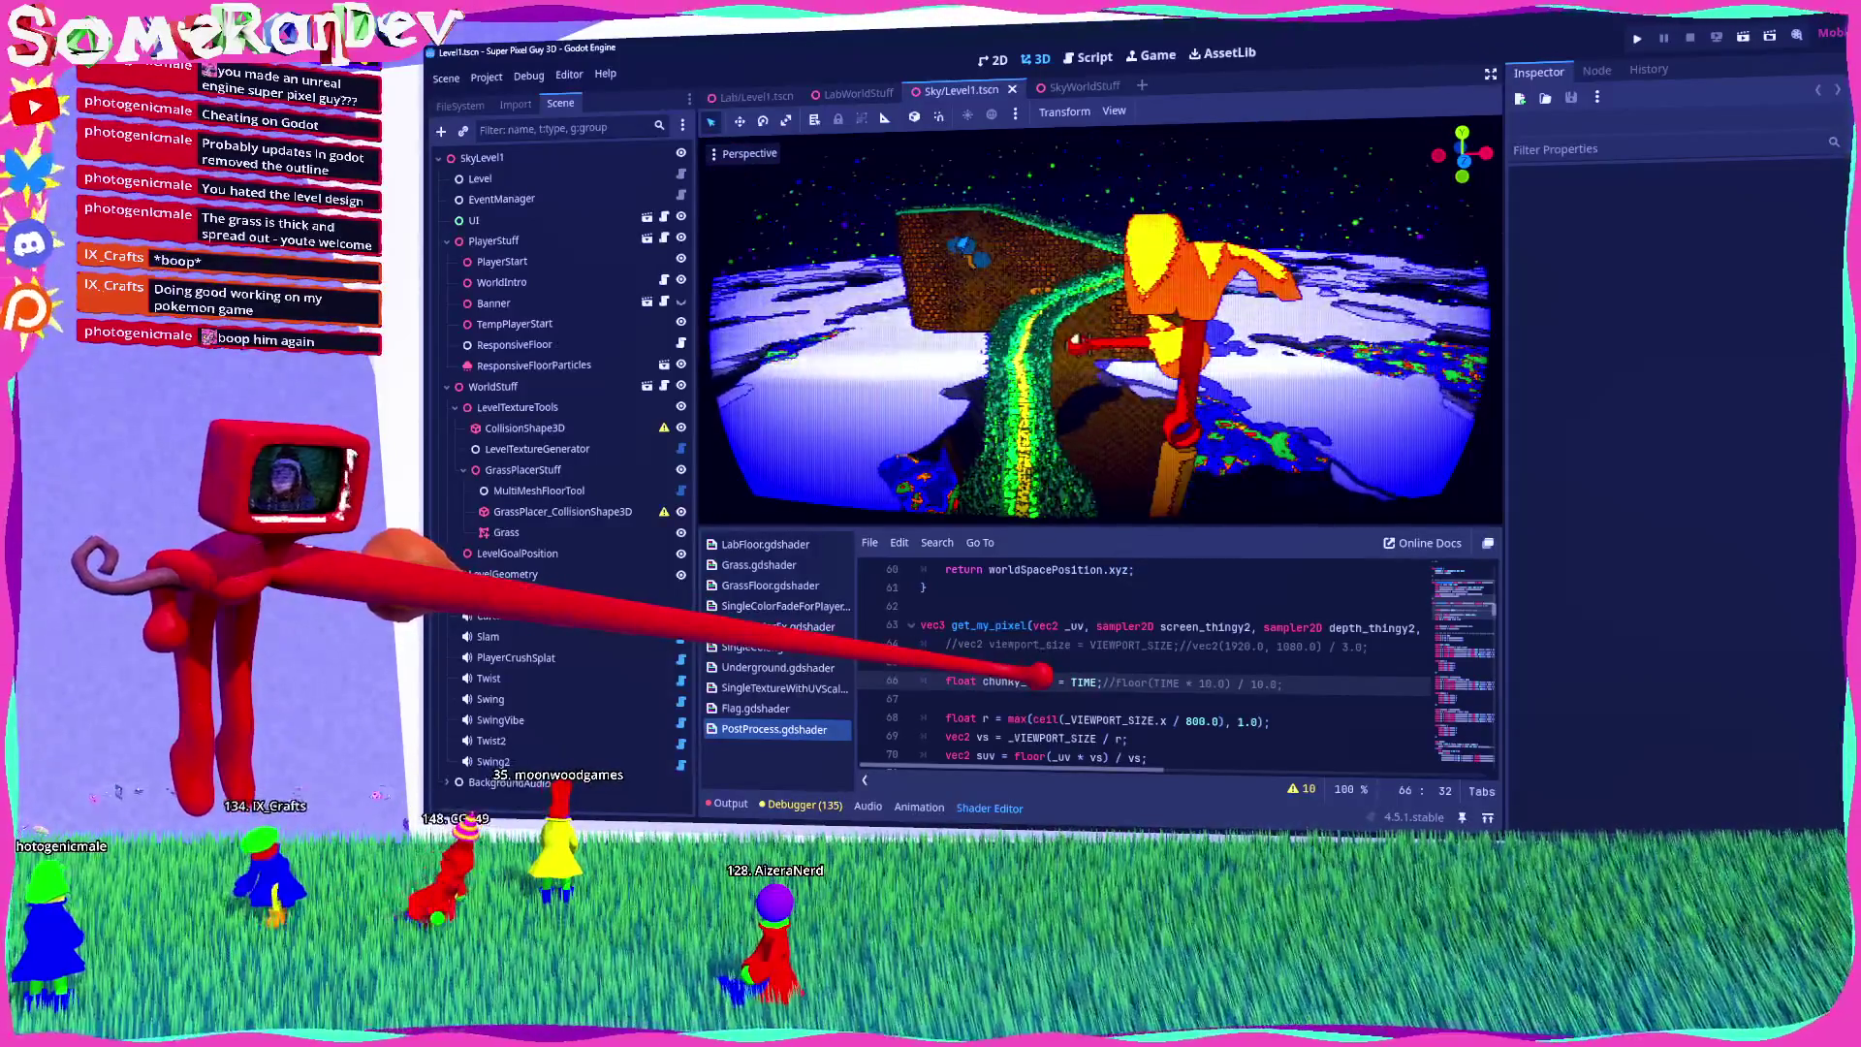
key(BackSpace)
key(BackSpace)
key(BackSpace)
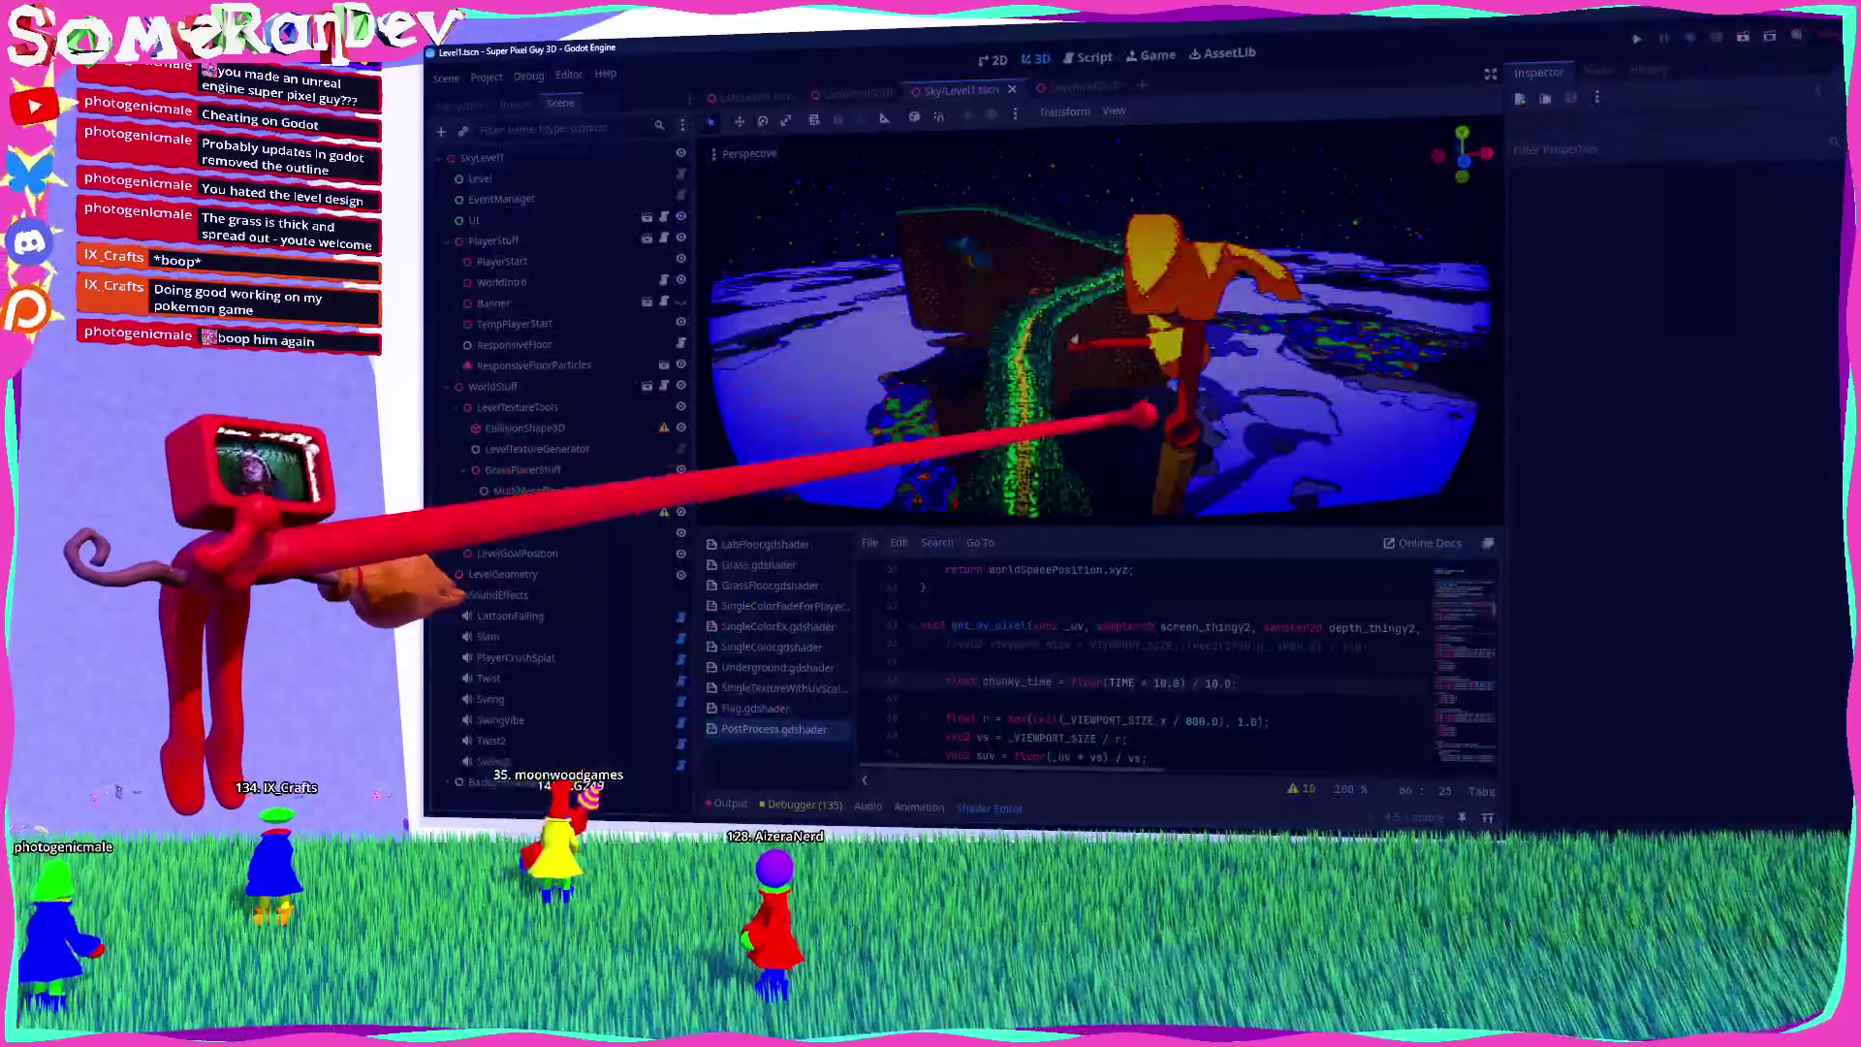
key(alt+Tab)
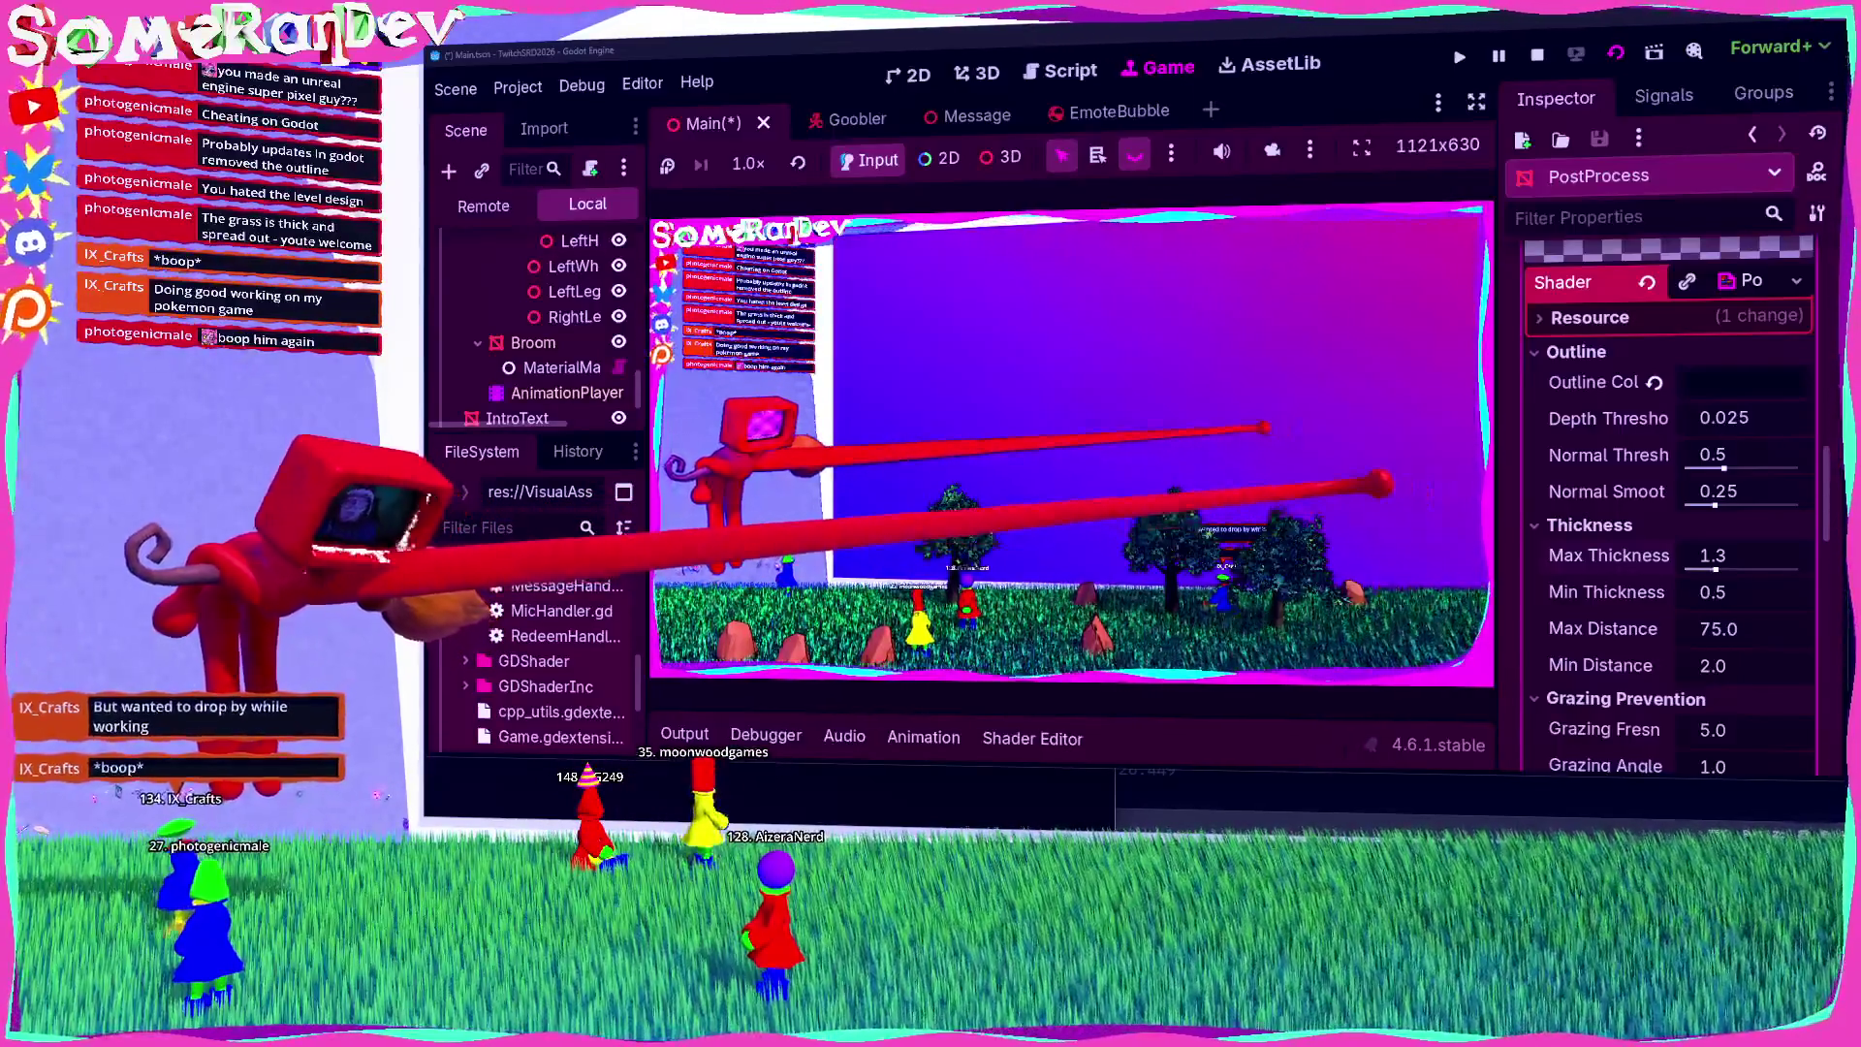
Step: Set the PostProcess Outline Color to white and drag Max Thickness down from 1.3 to 0.5
scroll(1667, 504, up, 2)
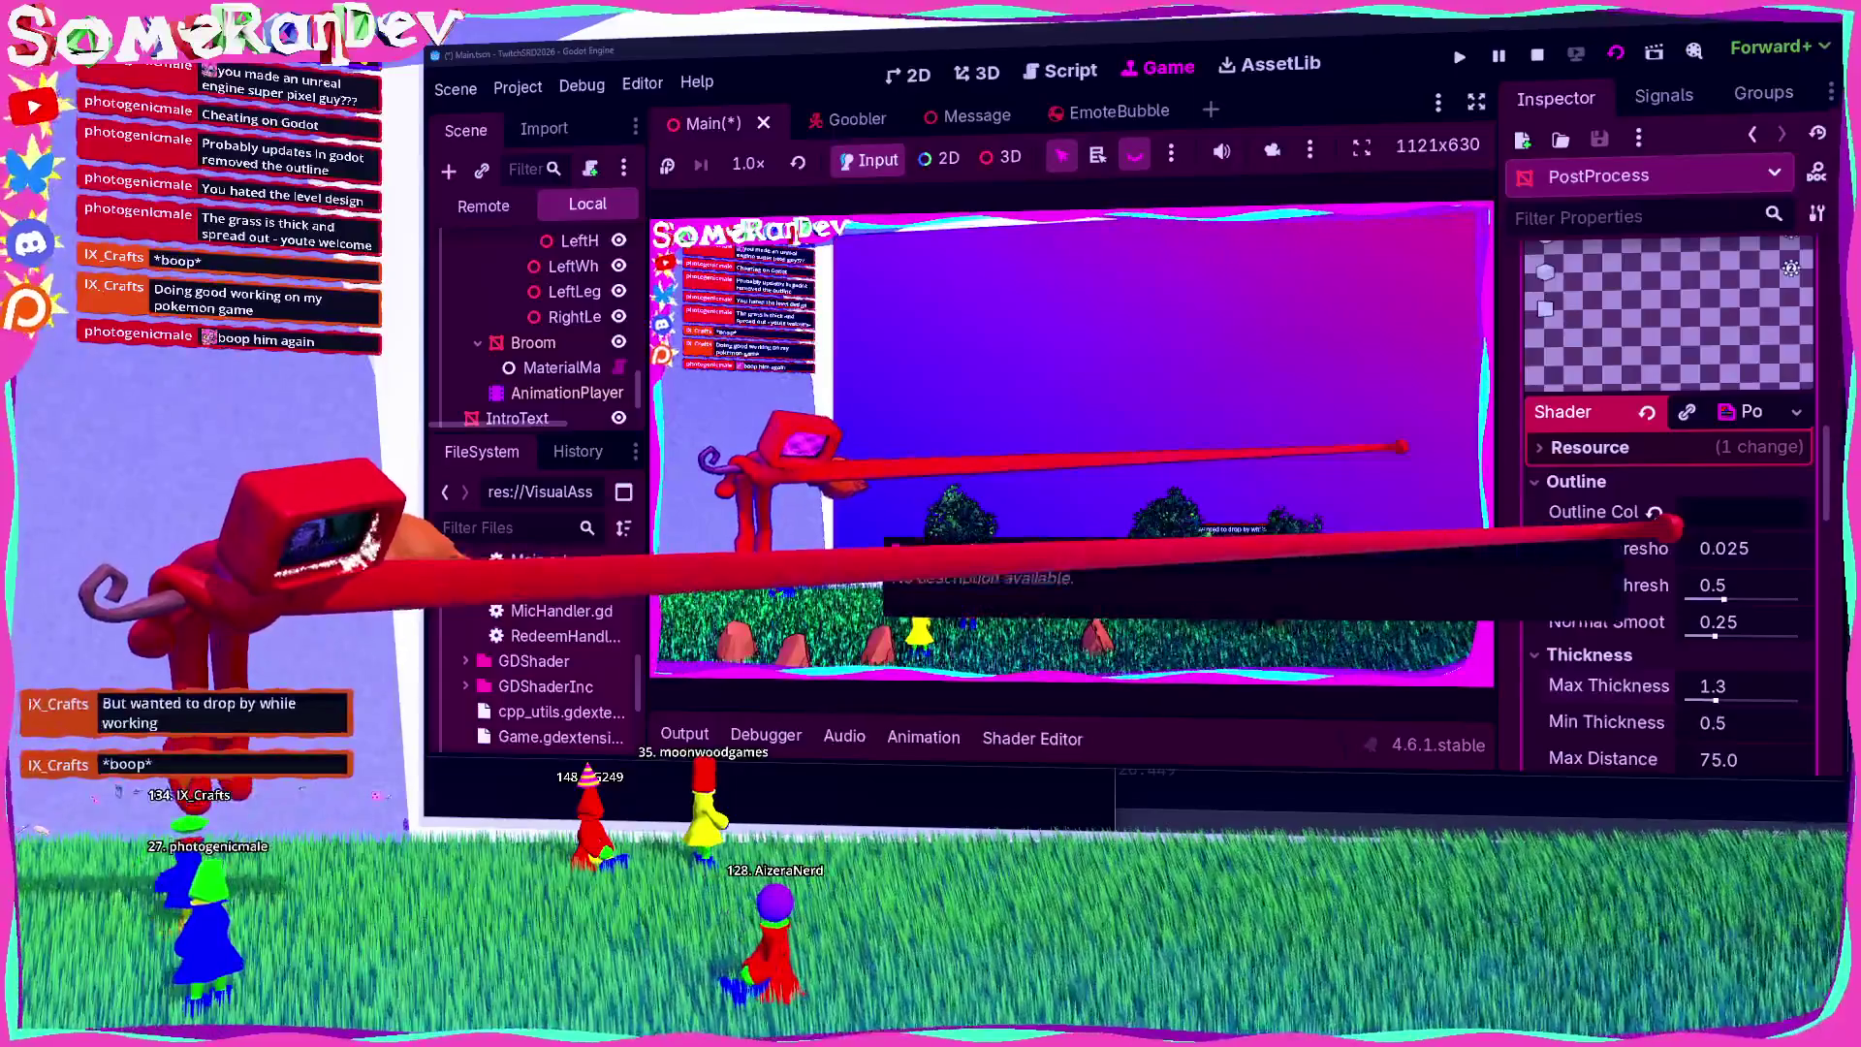
click(1734, 512)
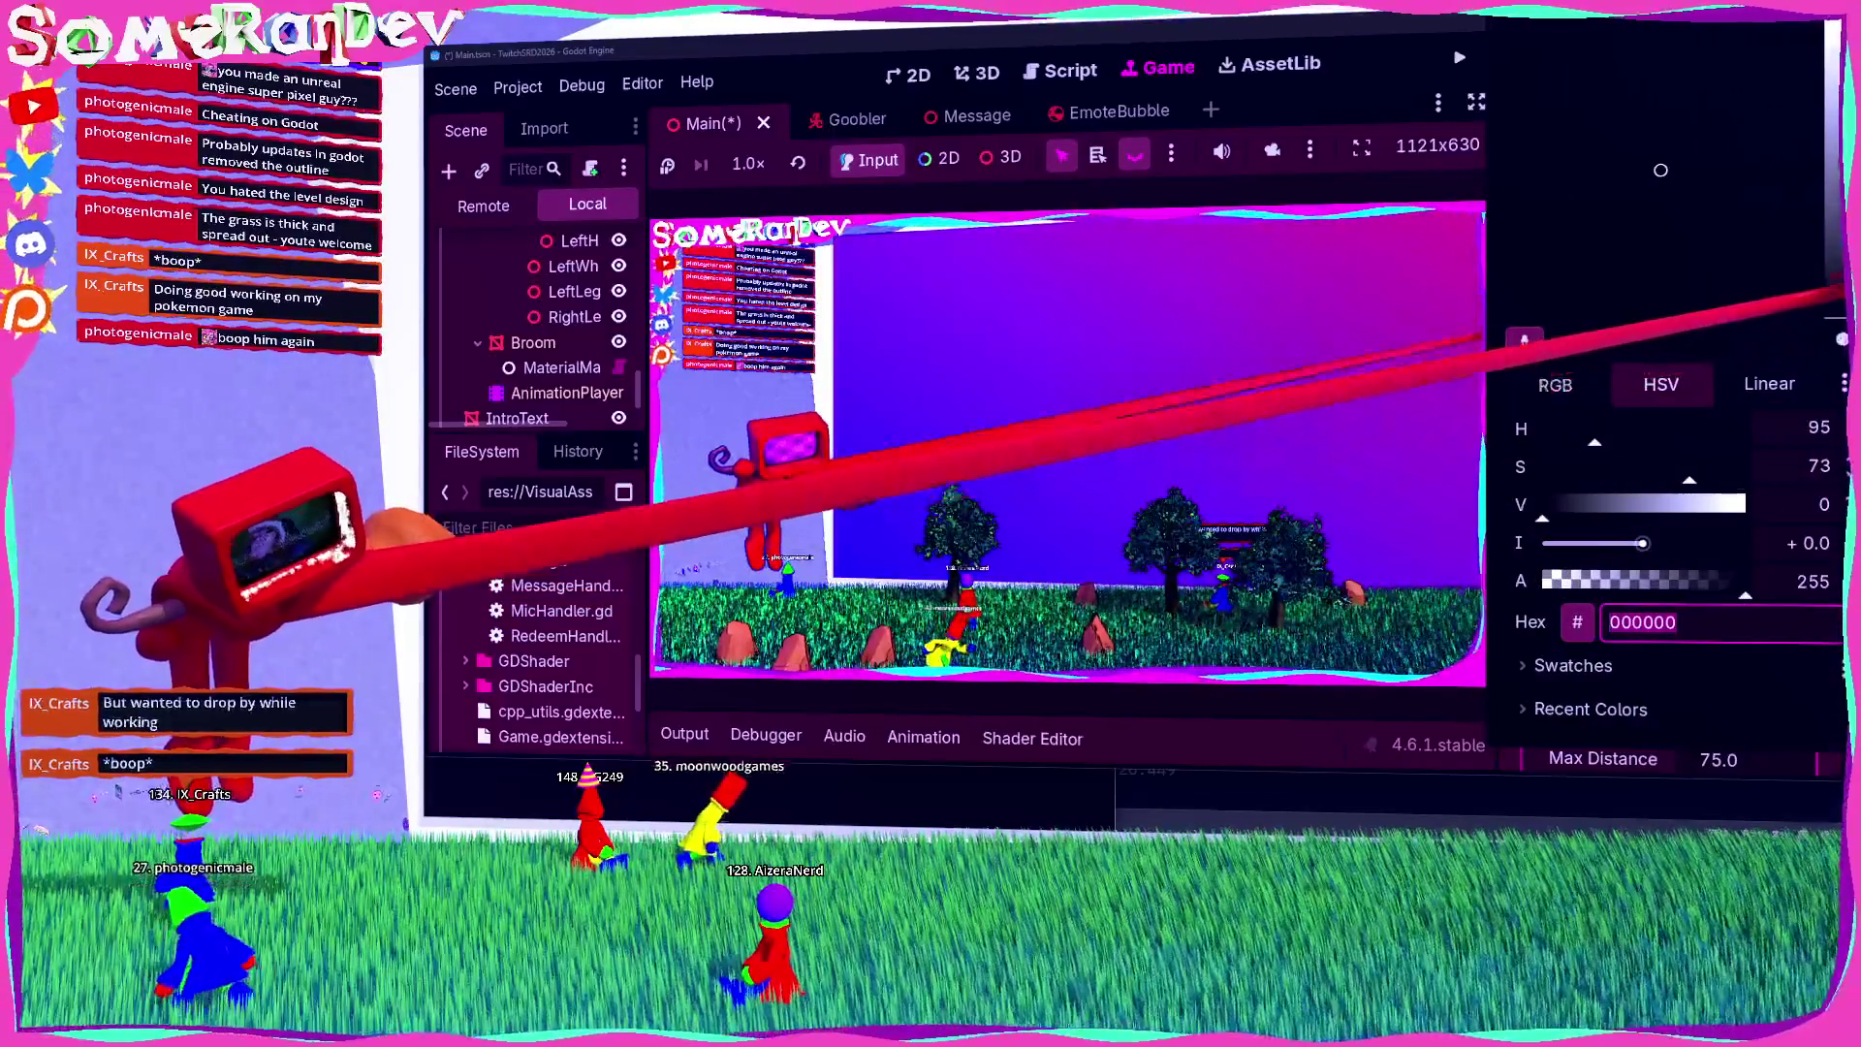
key(Escape)
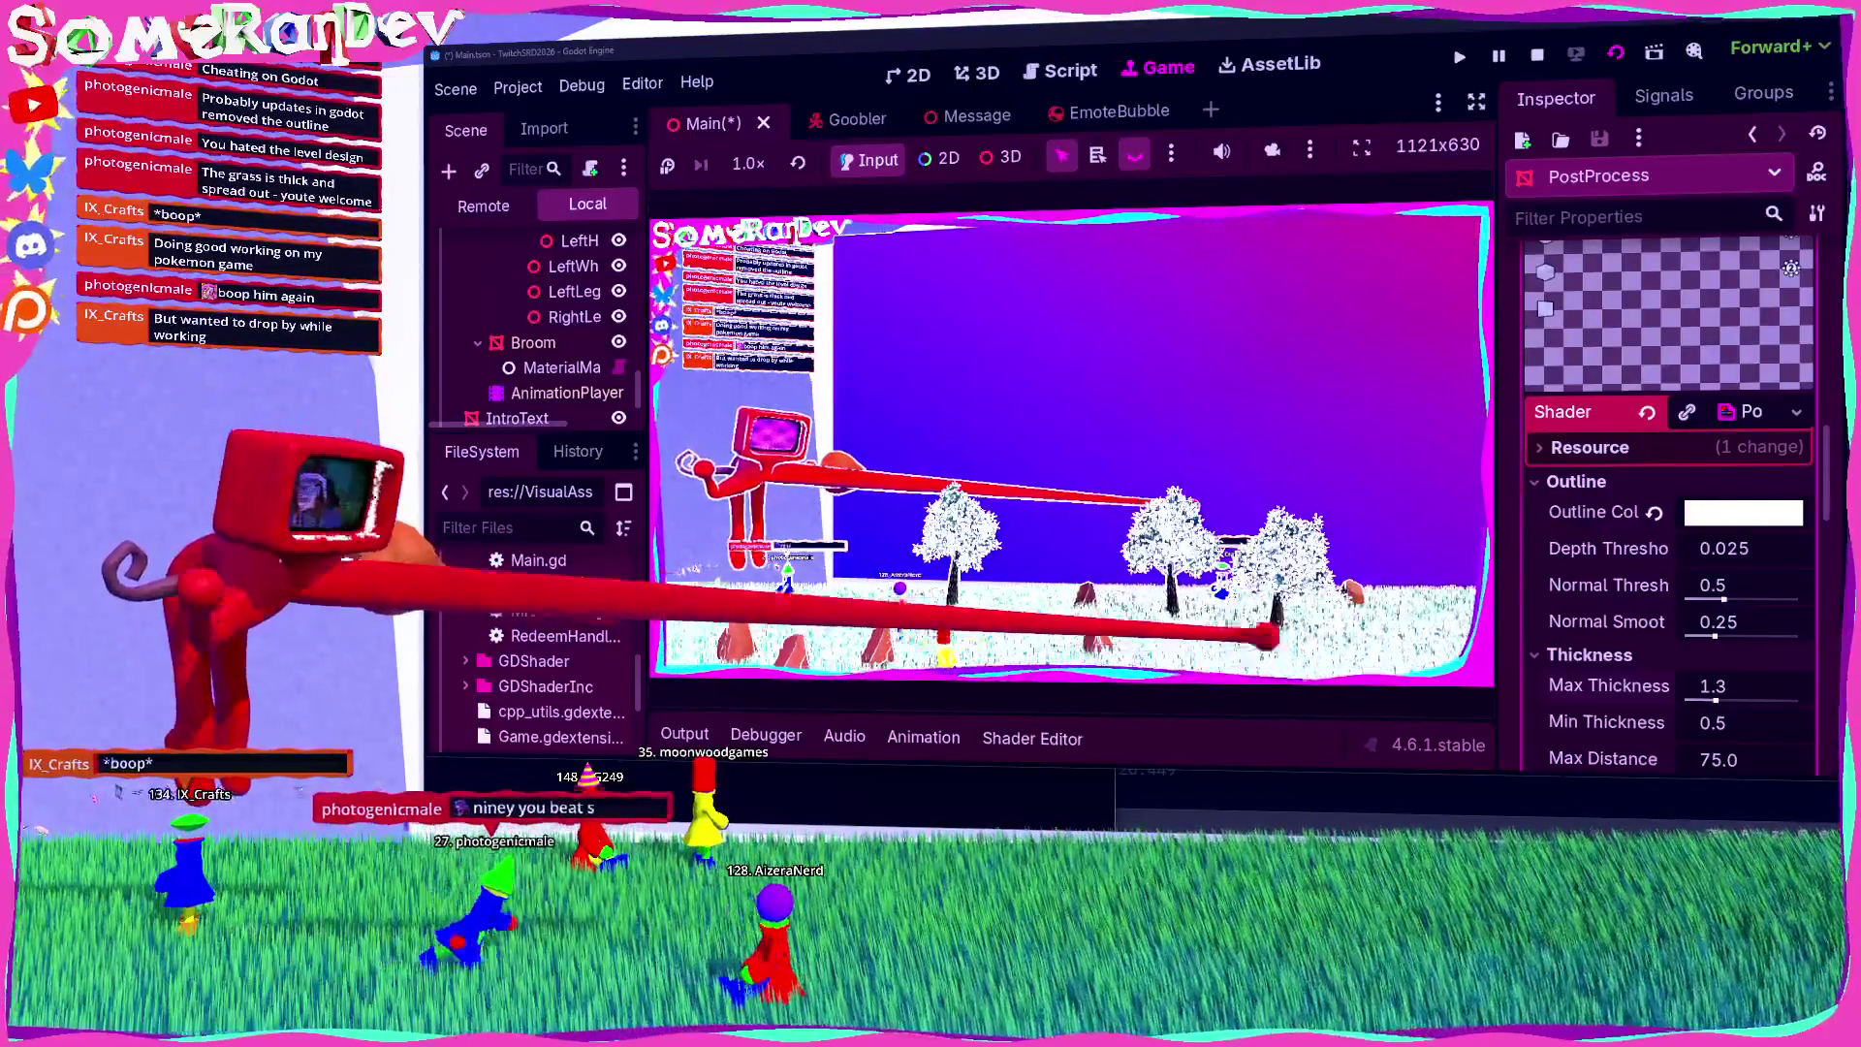
scroll(1648, 630, down, 2)
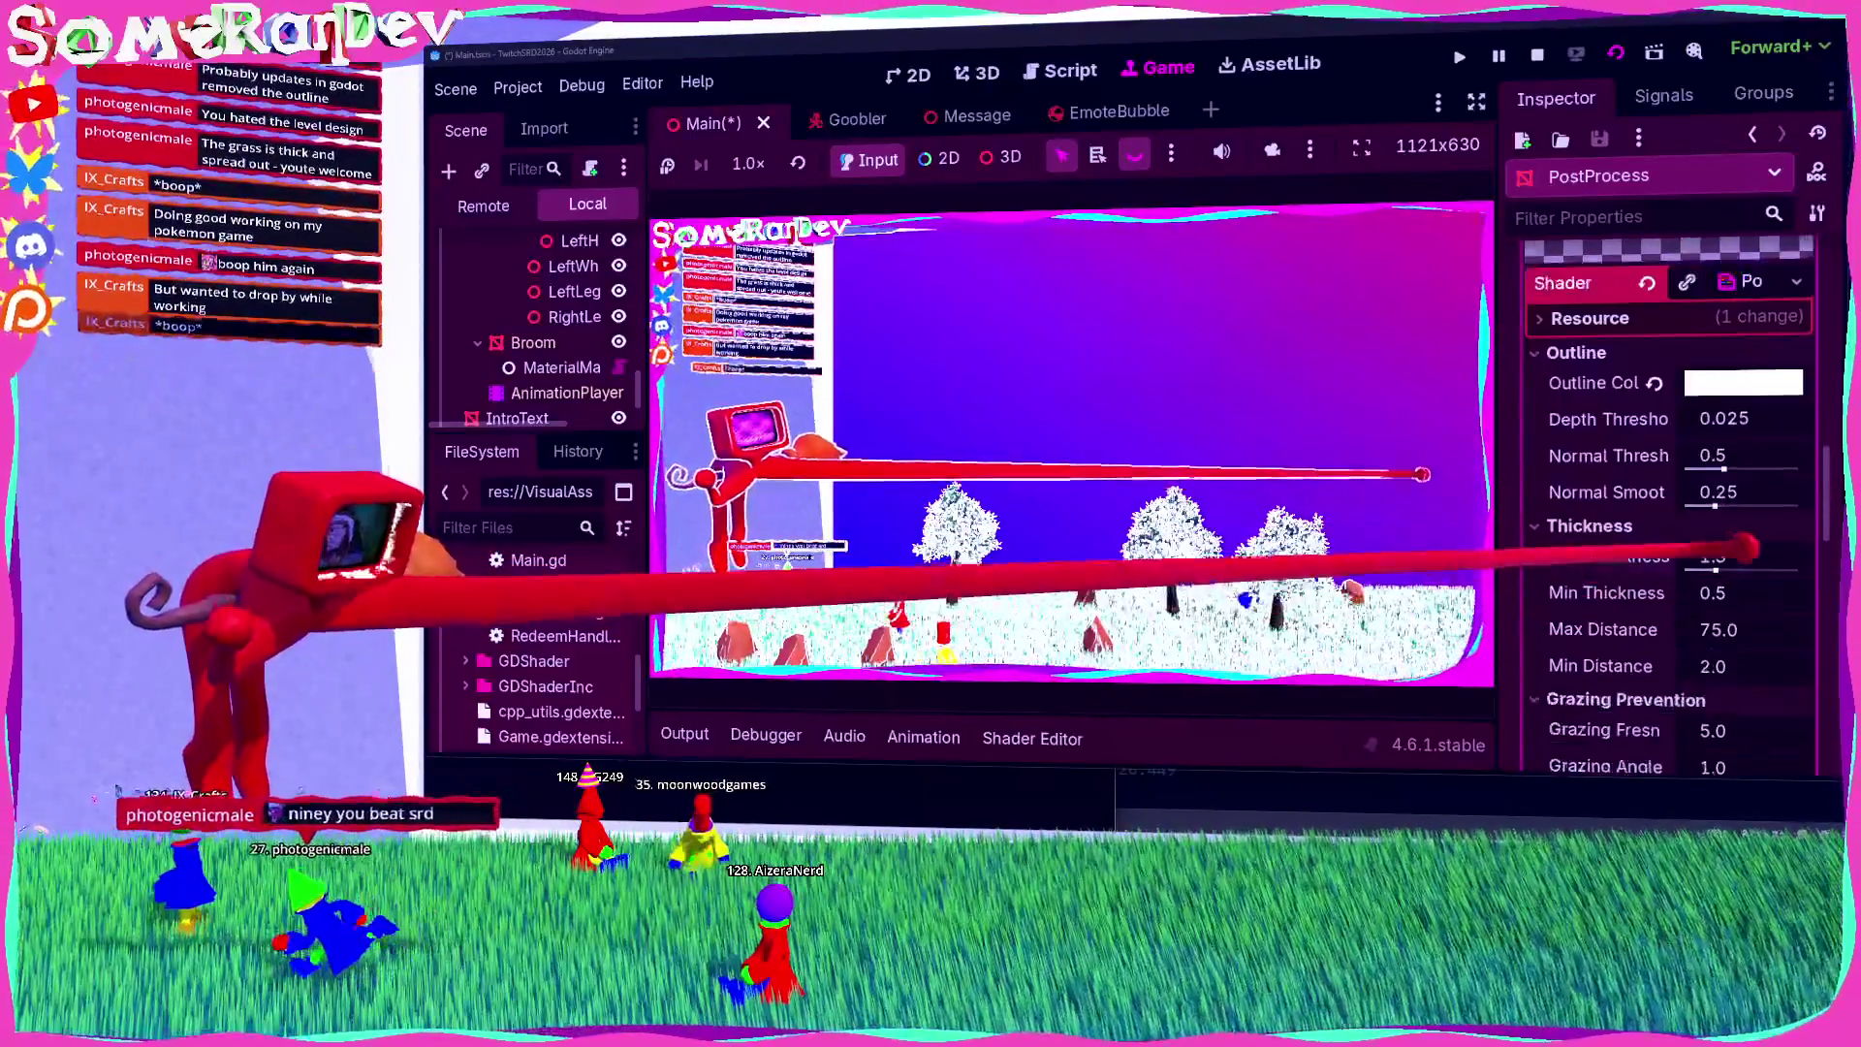
drag(1712, 557, 1691, 556)
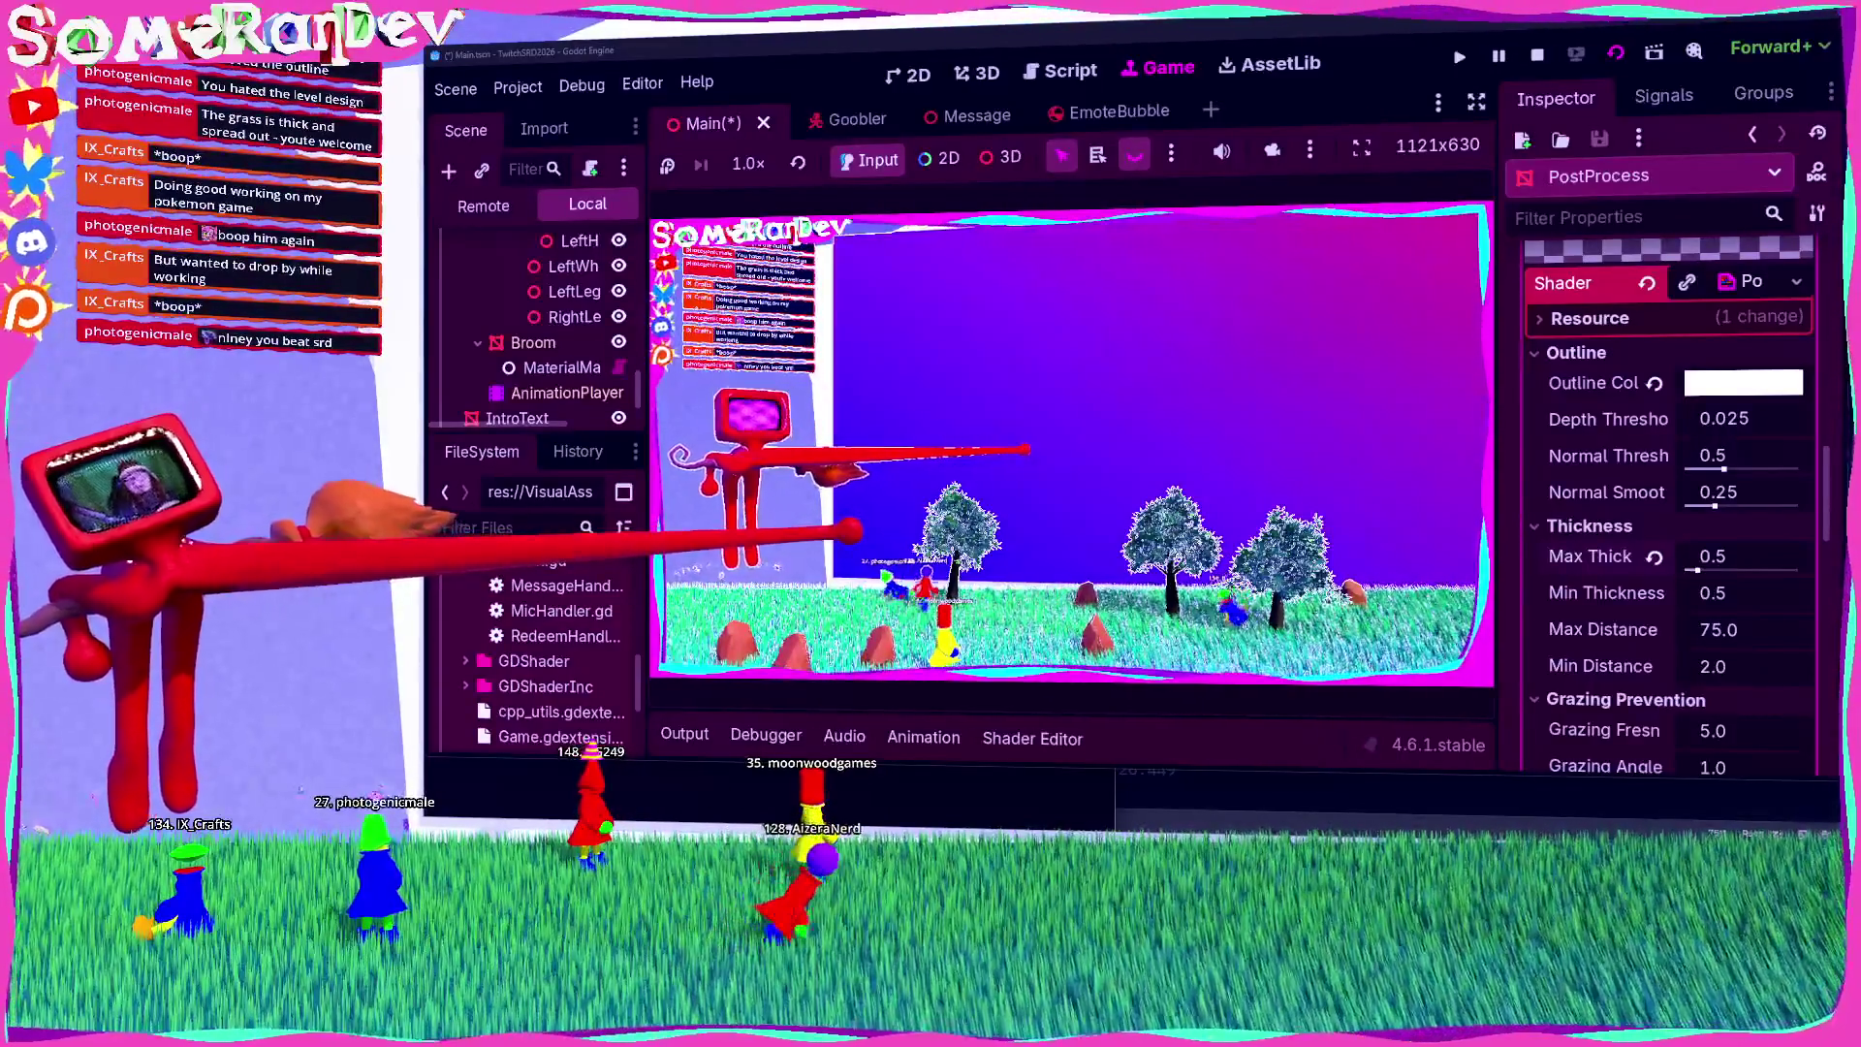
Step: Collapse the PostProcess material in the Inspector and save the Main scene with Ctrl+S
scroll(1667, 484, up, 5)
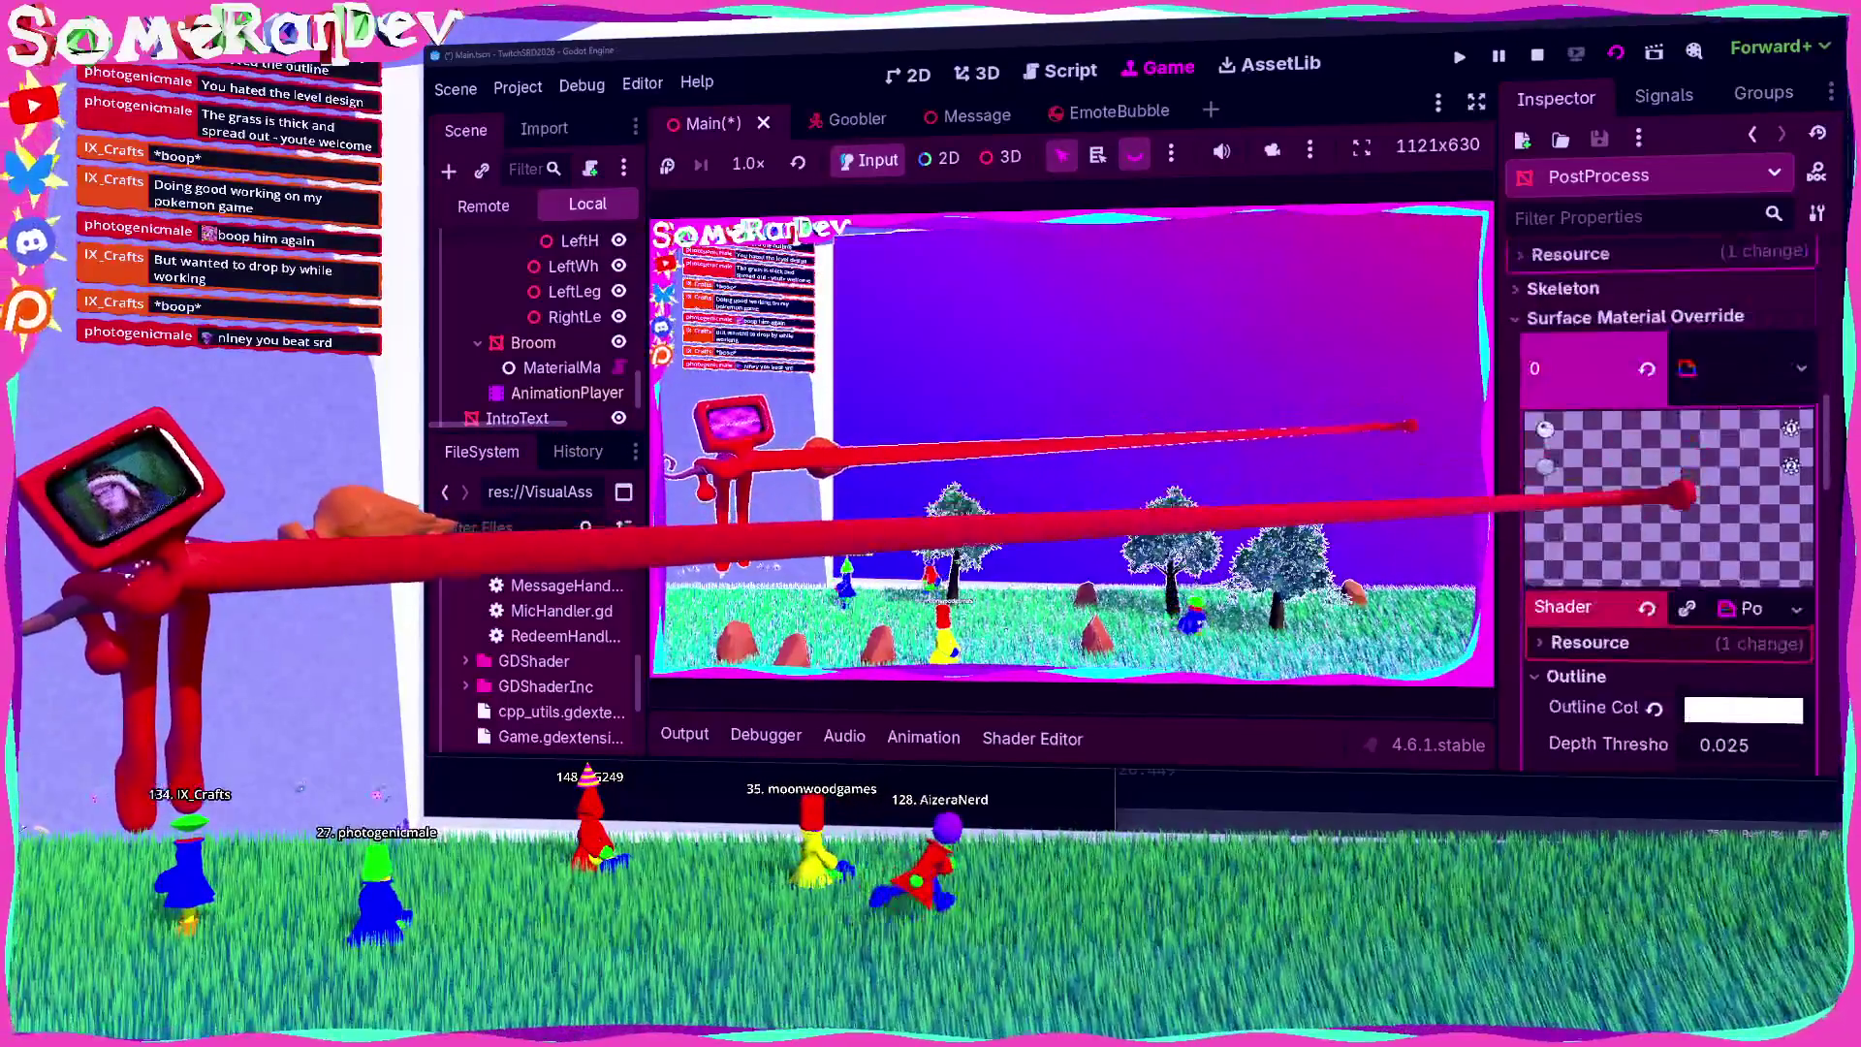
click(1686, 435)
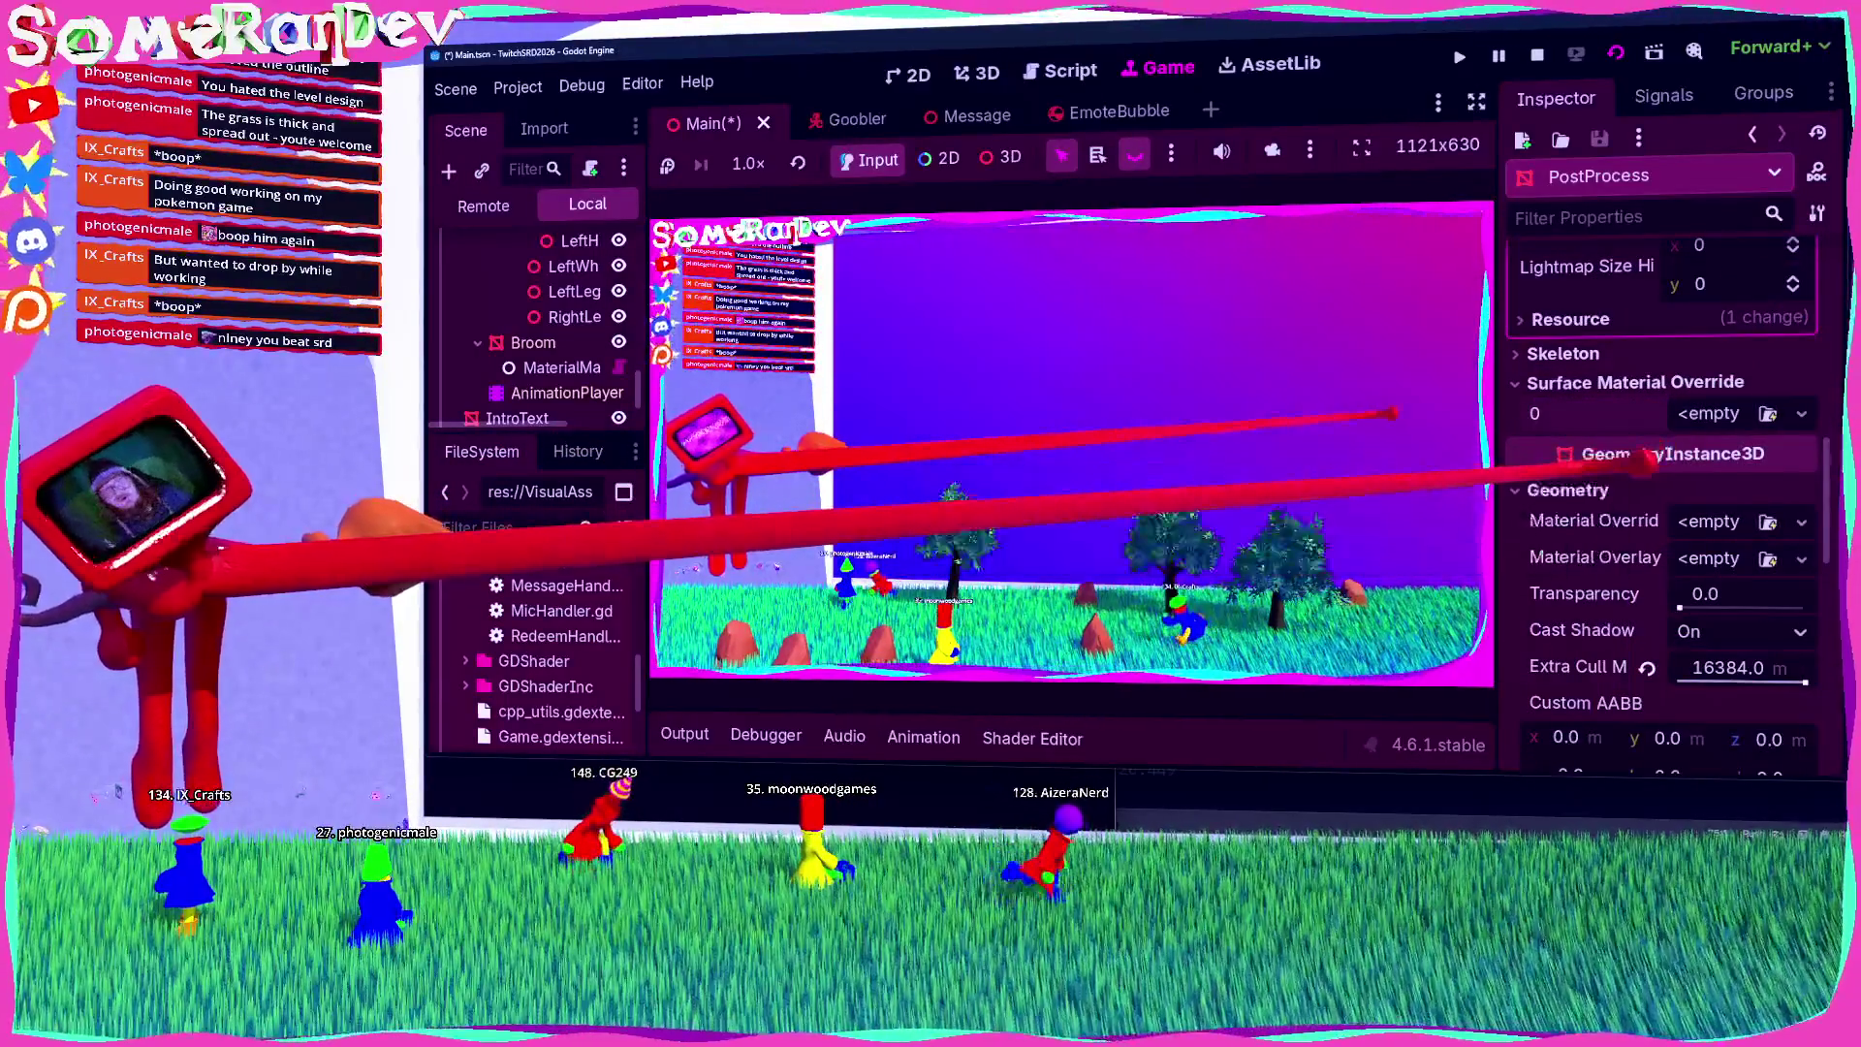
key(ctrl+s)
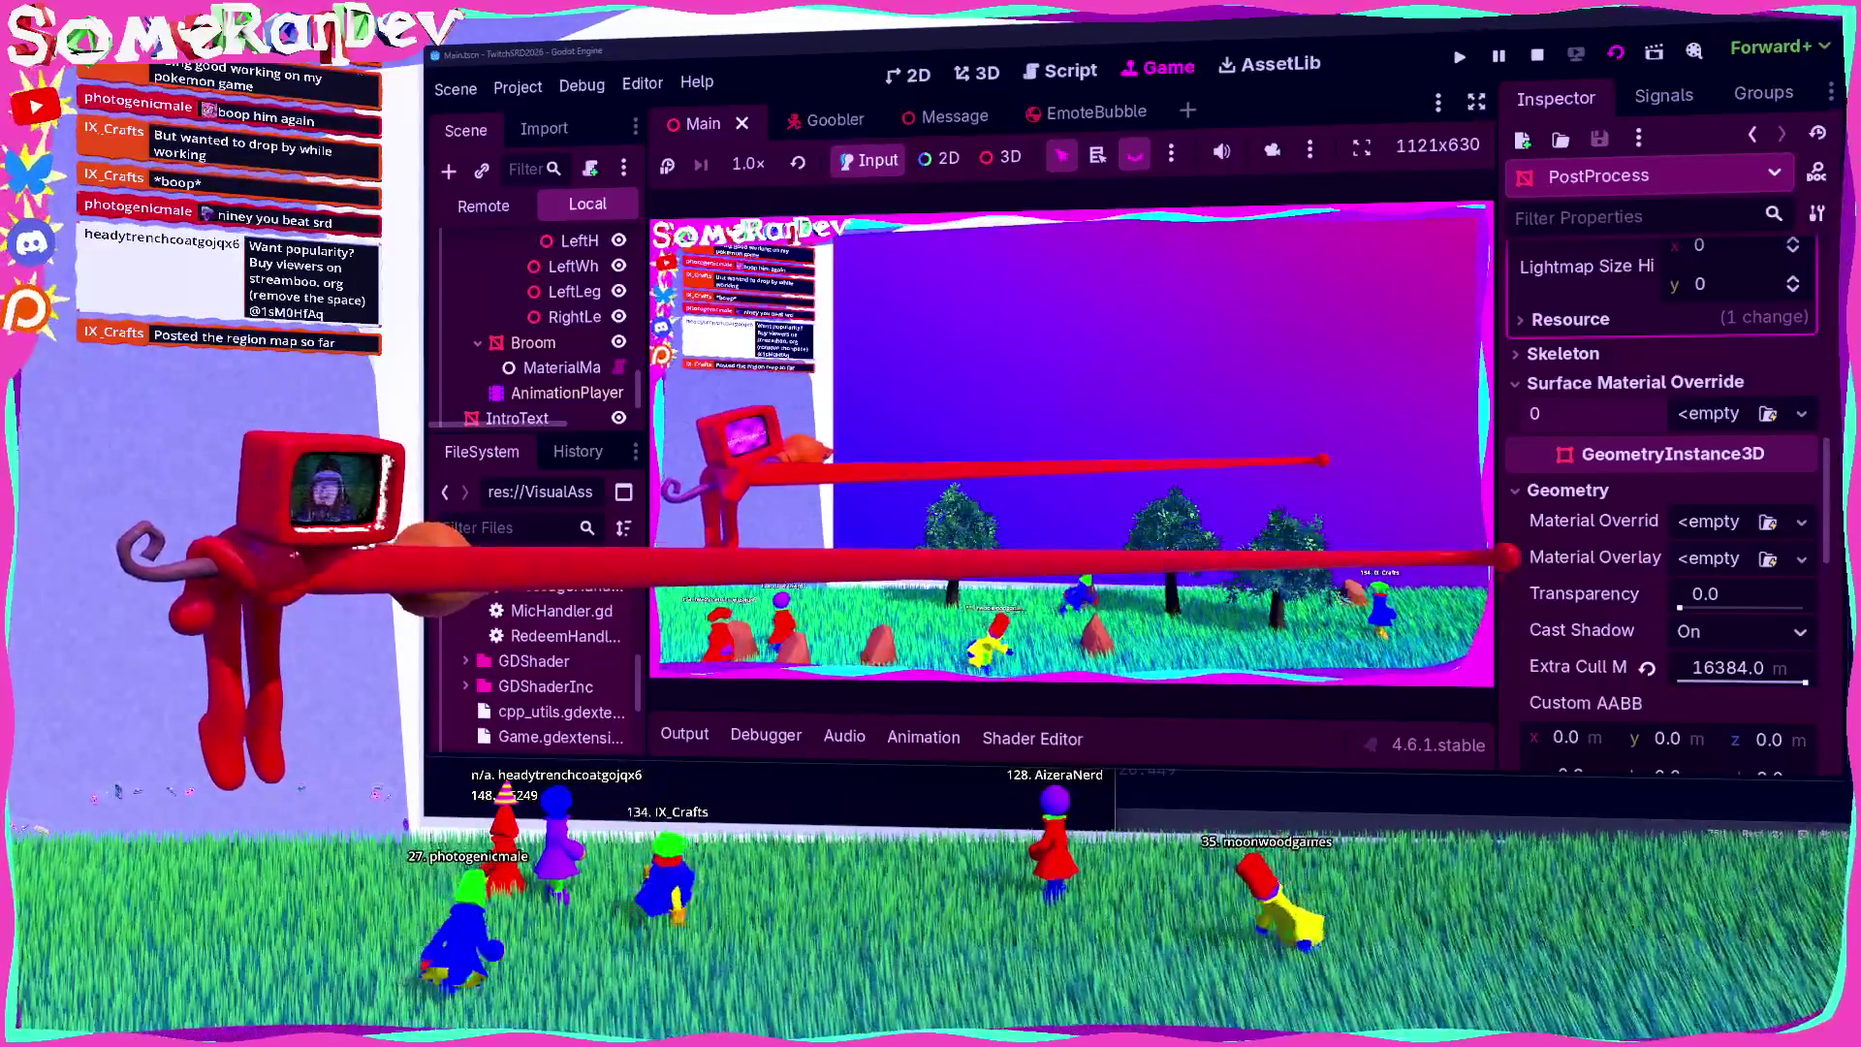
Step: Collapse the Mesh resource's properties and widen the left-hand scene and file panels
scroll(1662, 485, up, 10)
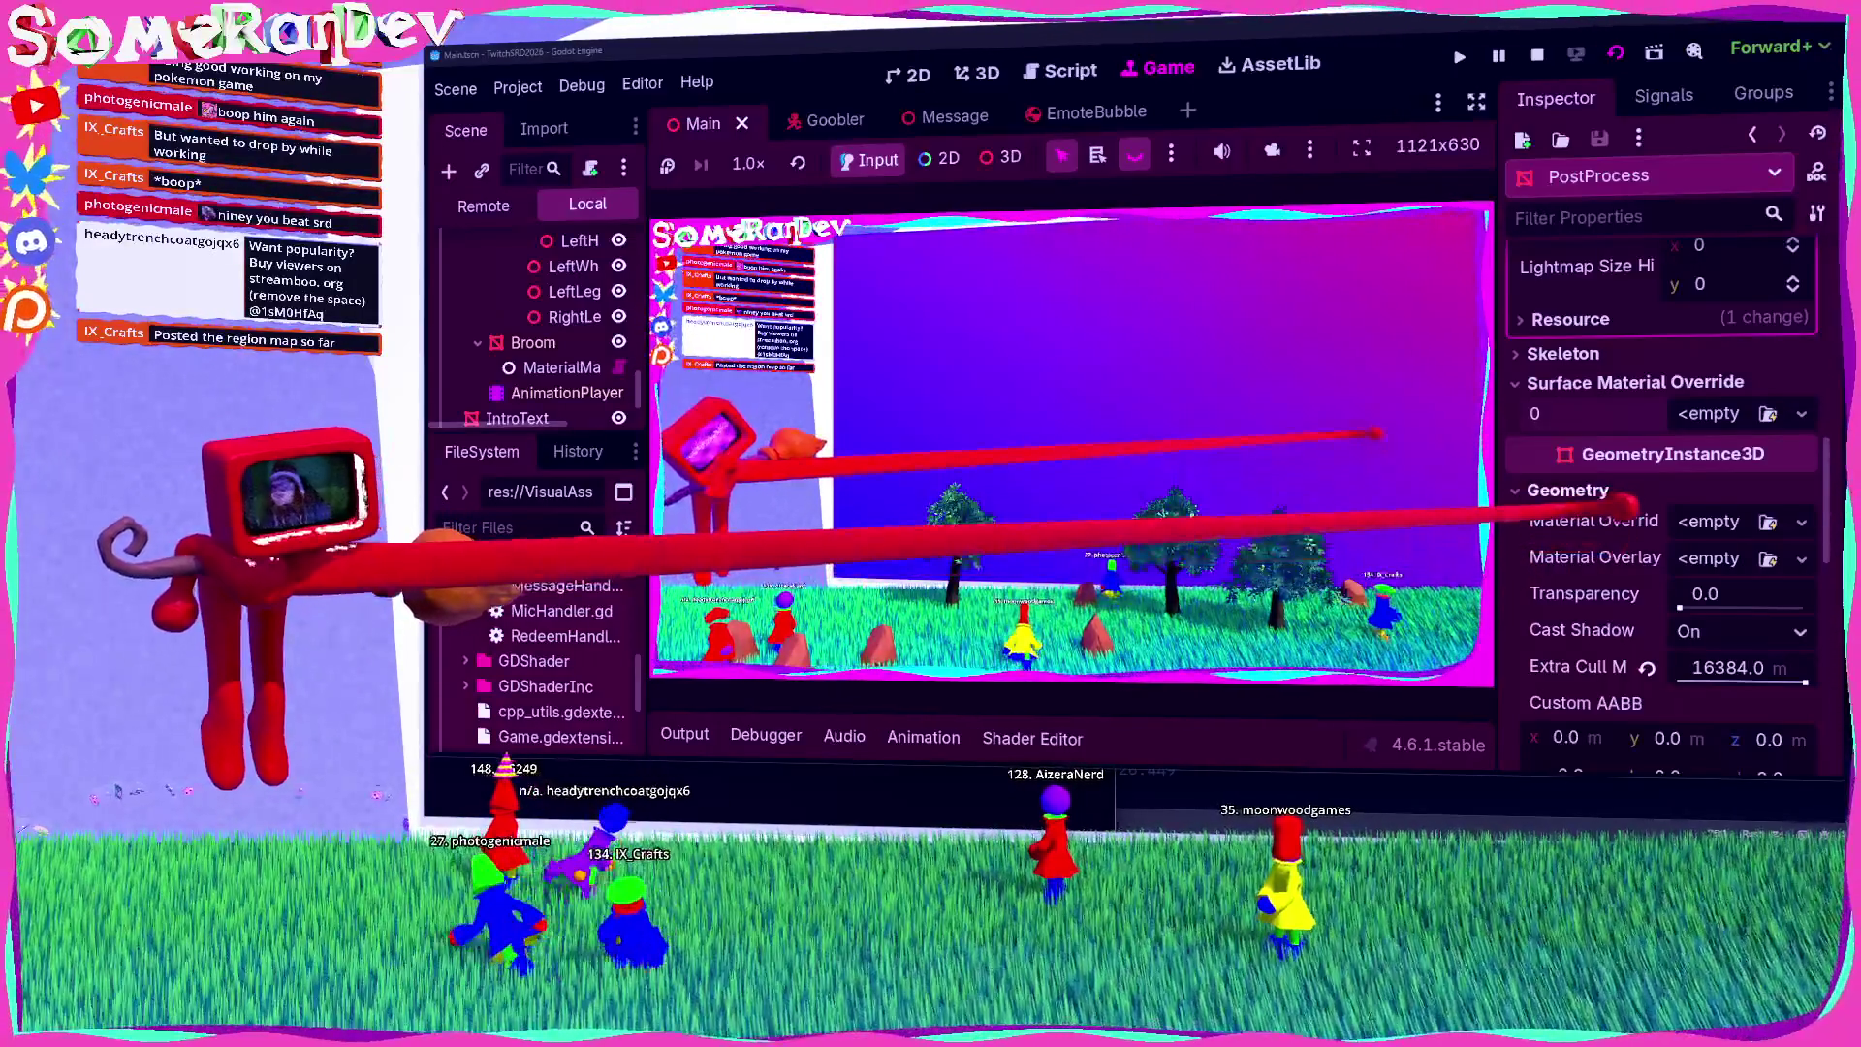
click(1711, 422)
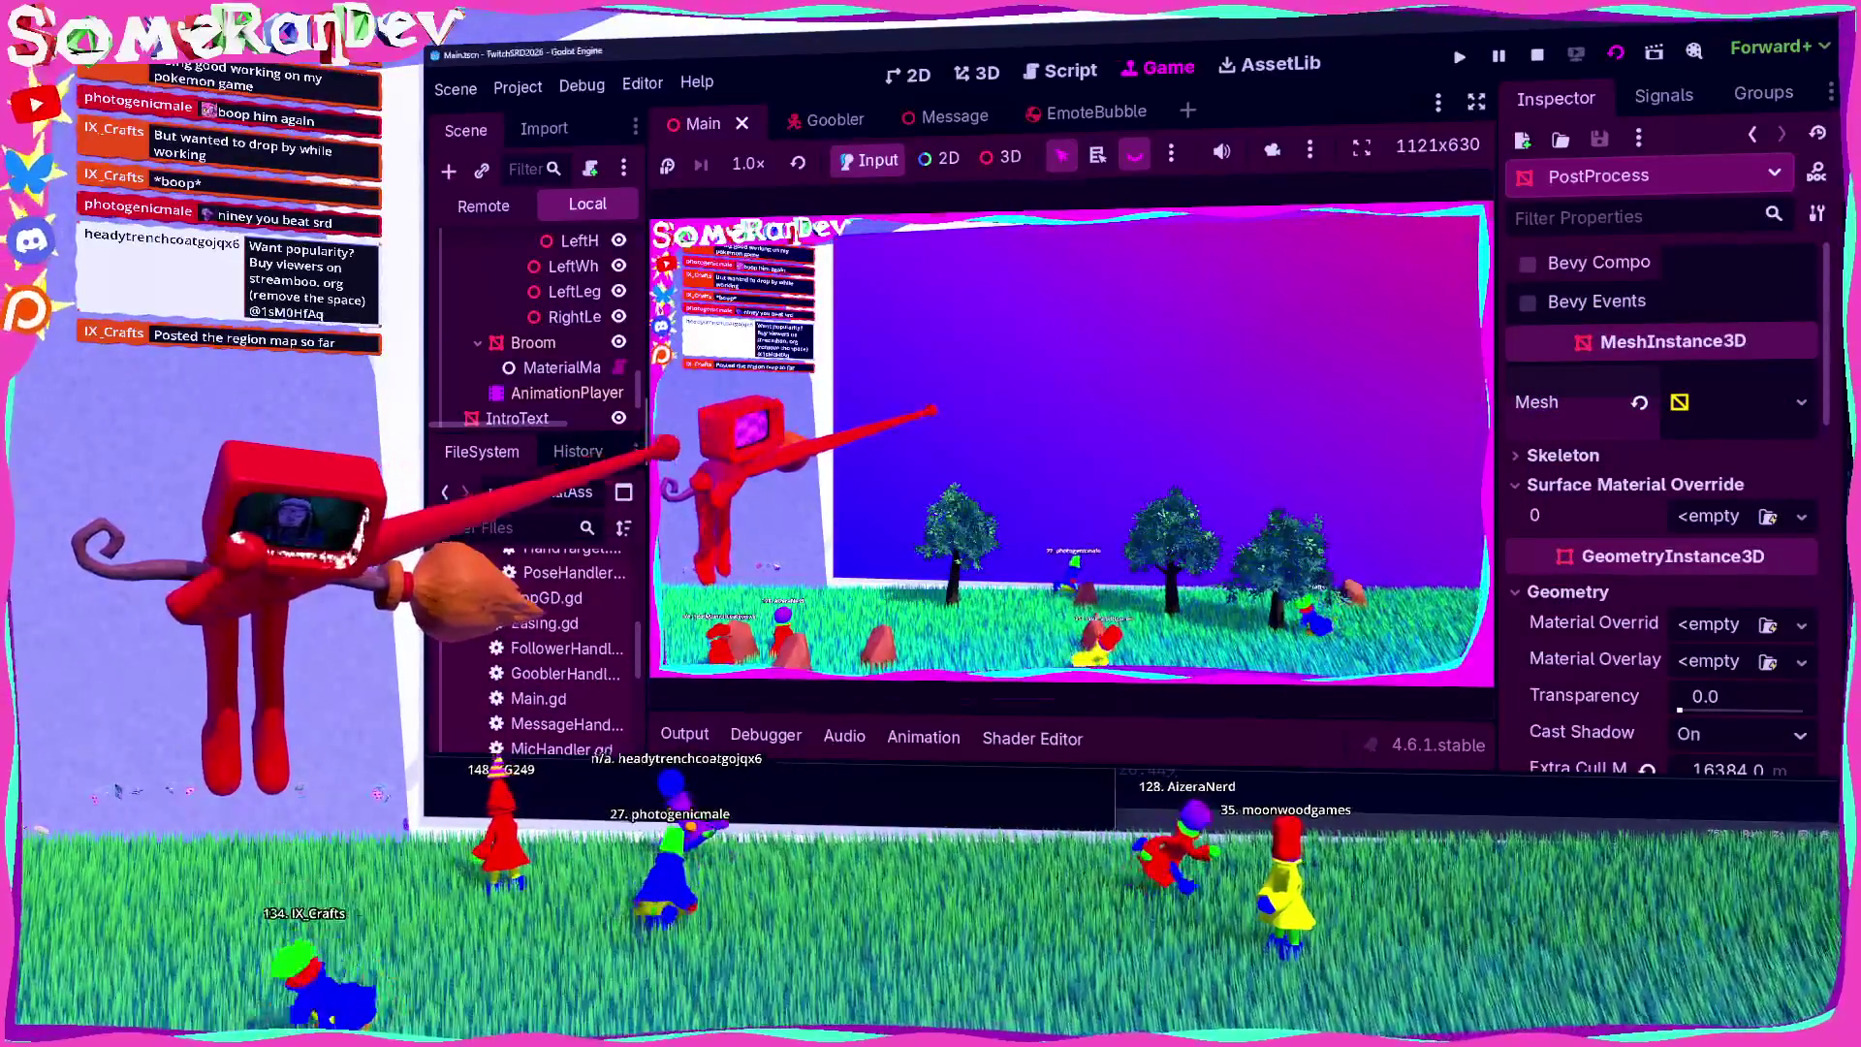
drag(645, 581, 727, 581)
Step: Duplicate Clay001.tres in the VisualAssets materials as Clay001_Outlined.tres
click(447, 654)
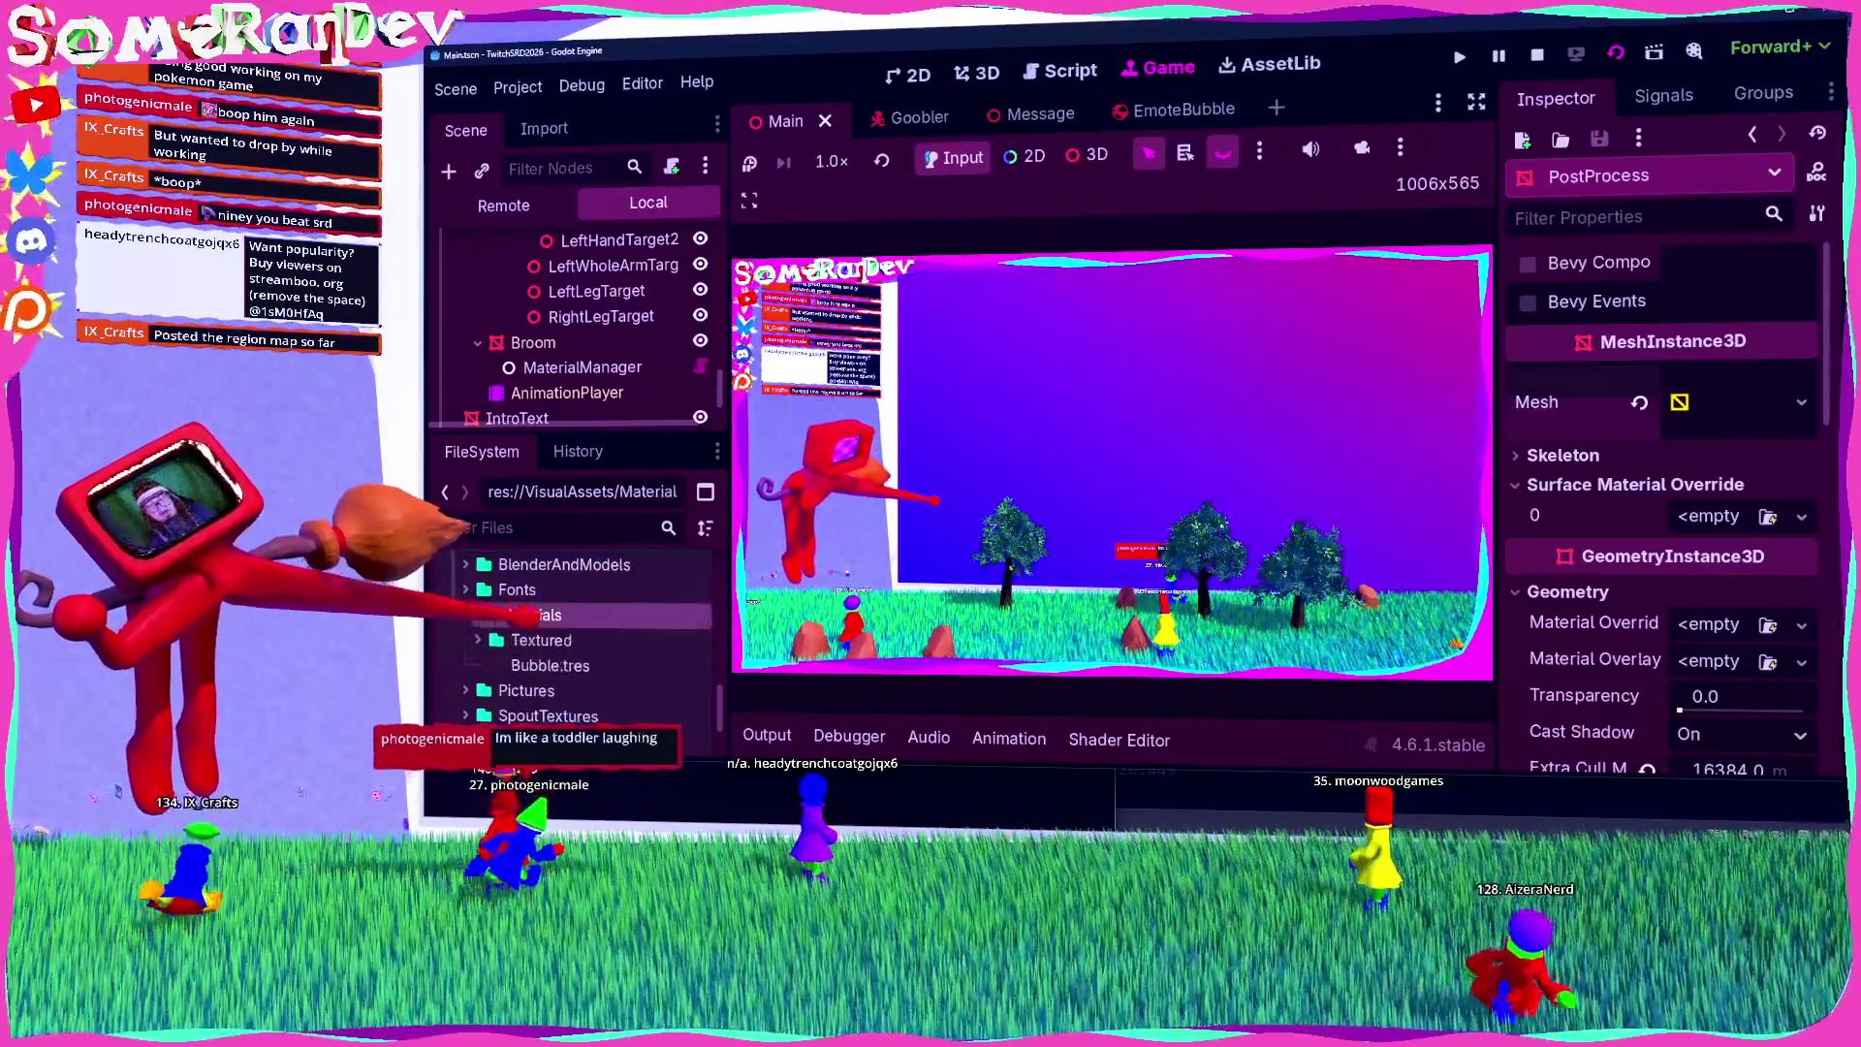
right_click(572, 619)
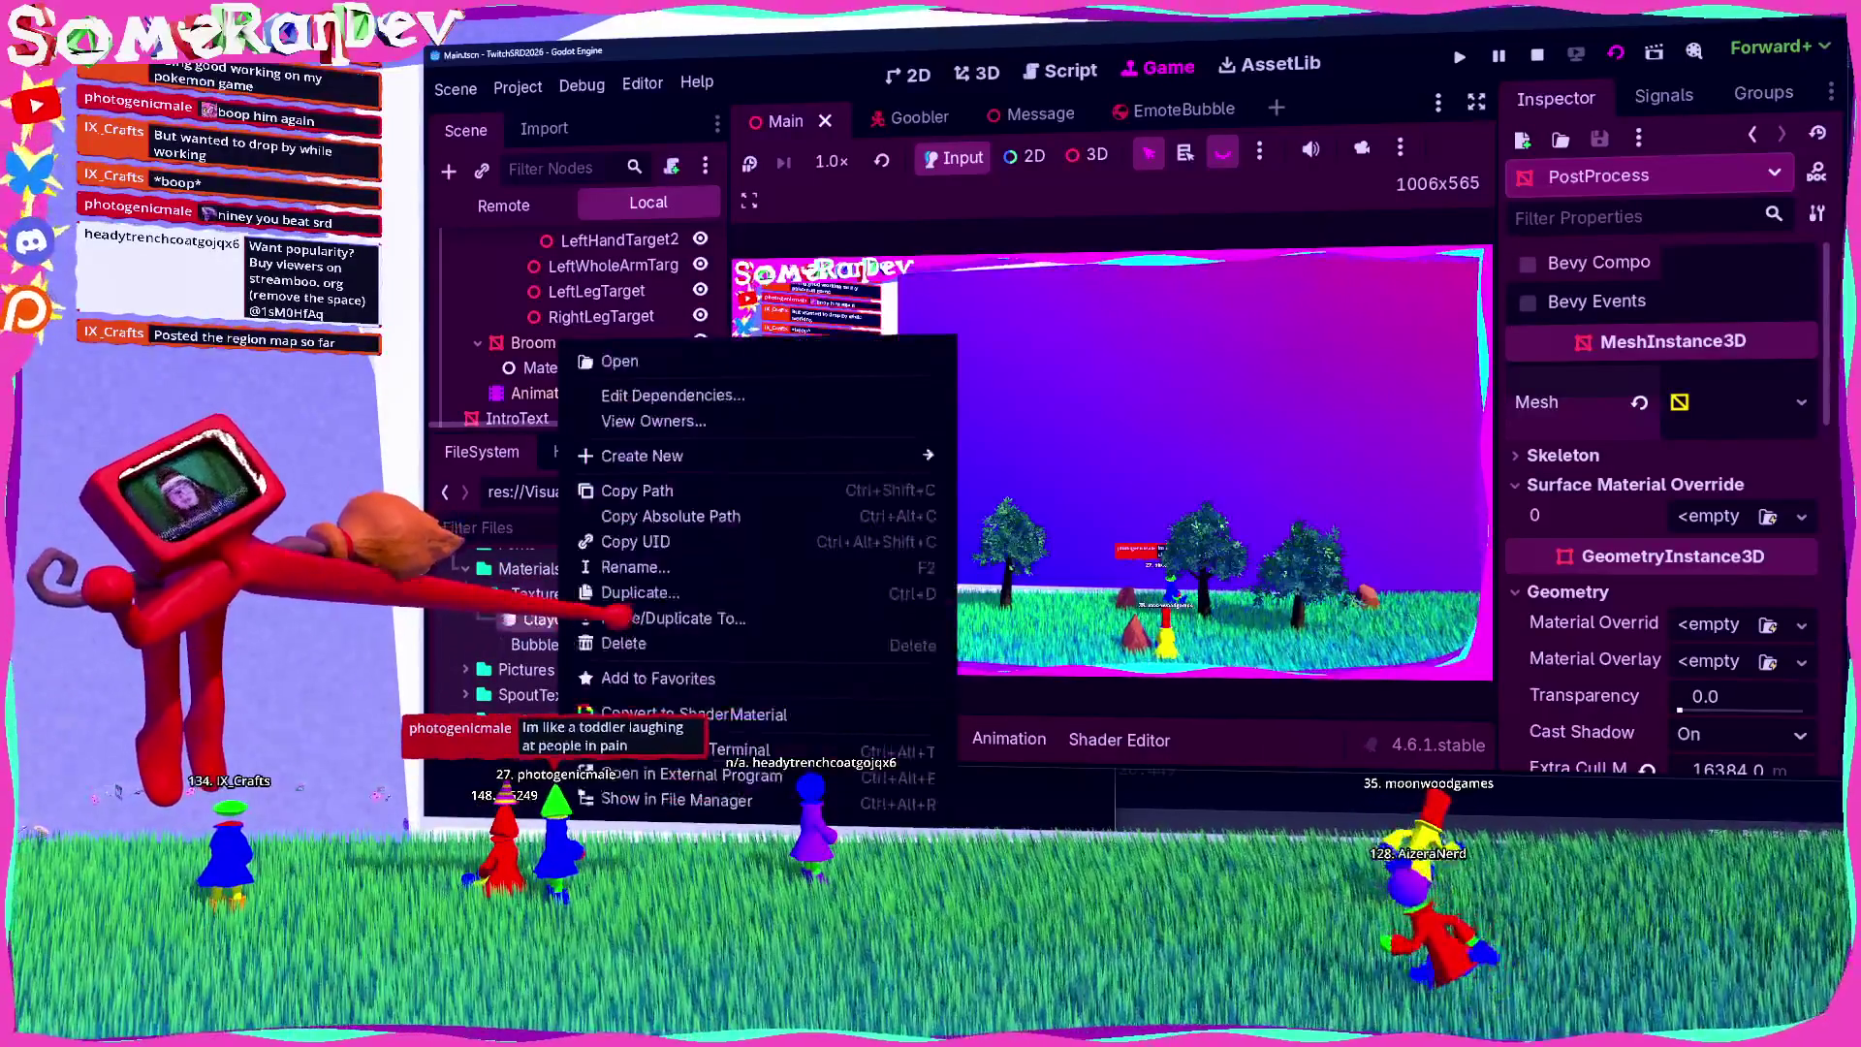
click(635, 592)
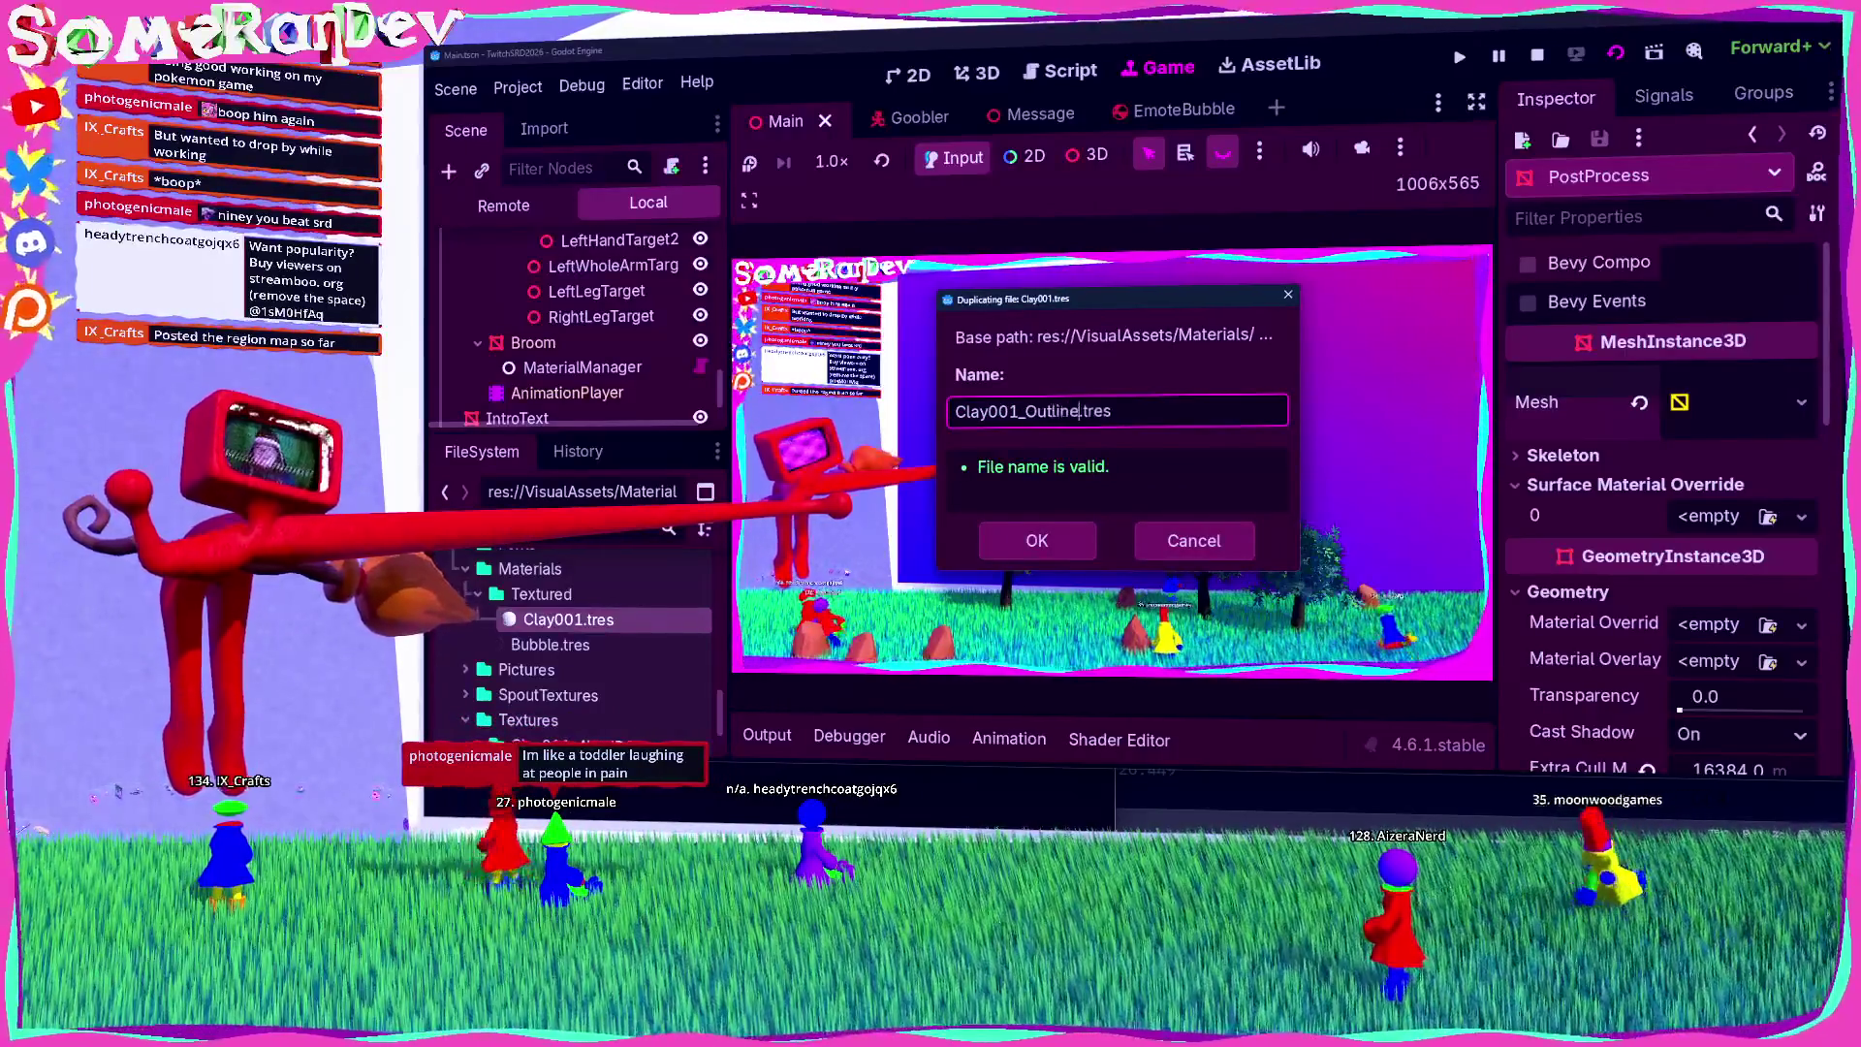
click(601, 645)
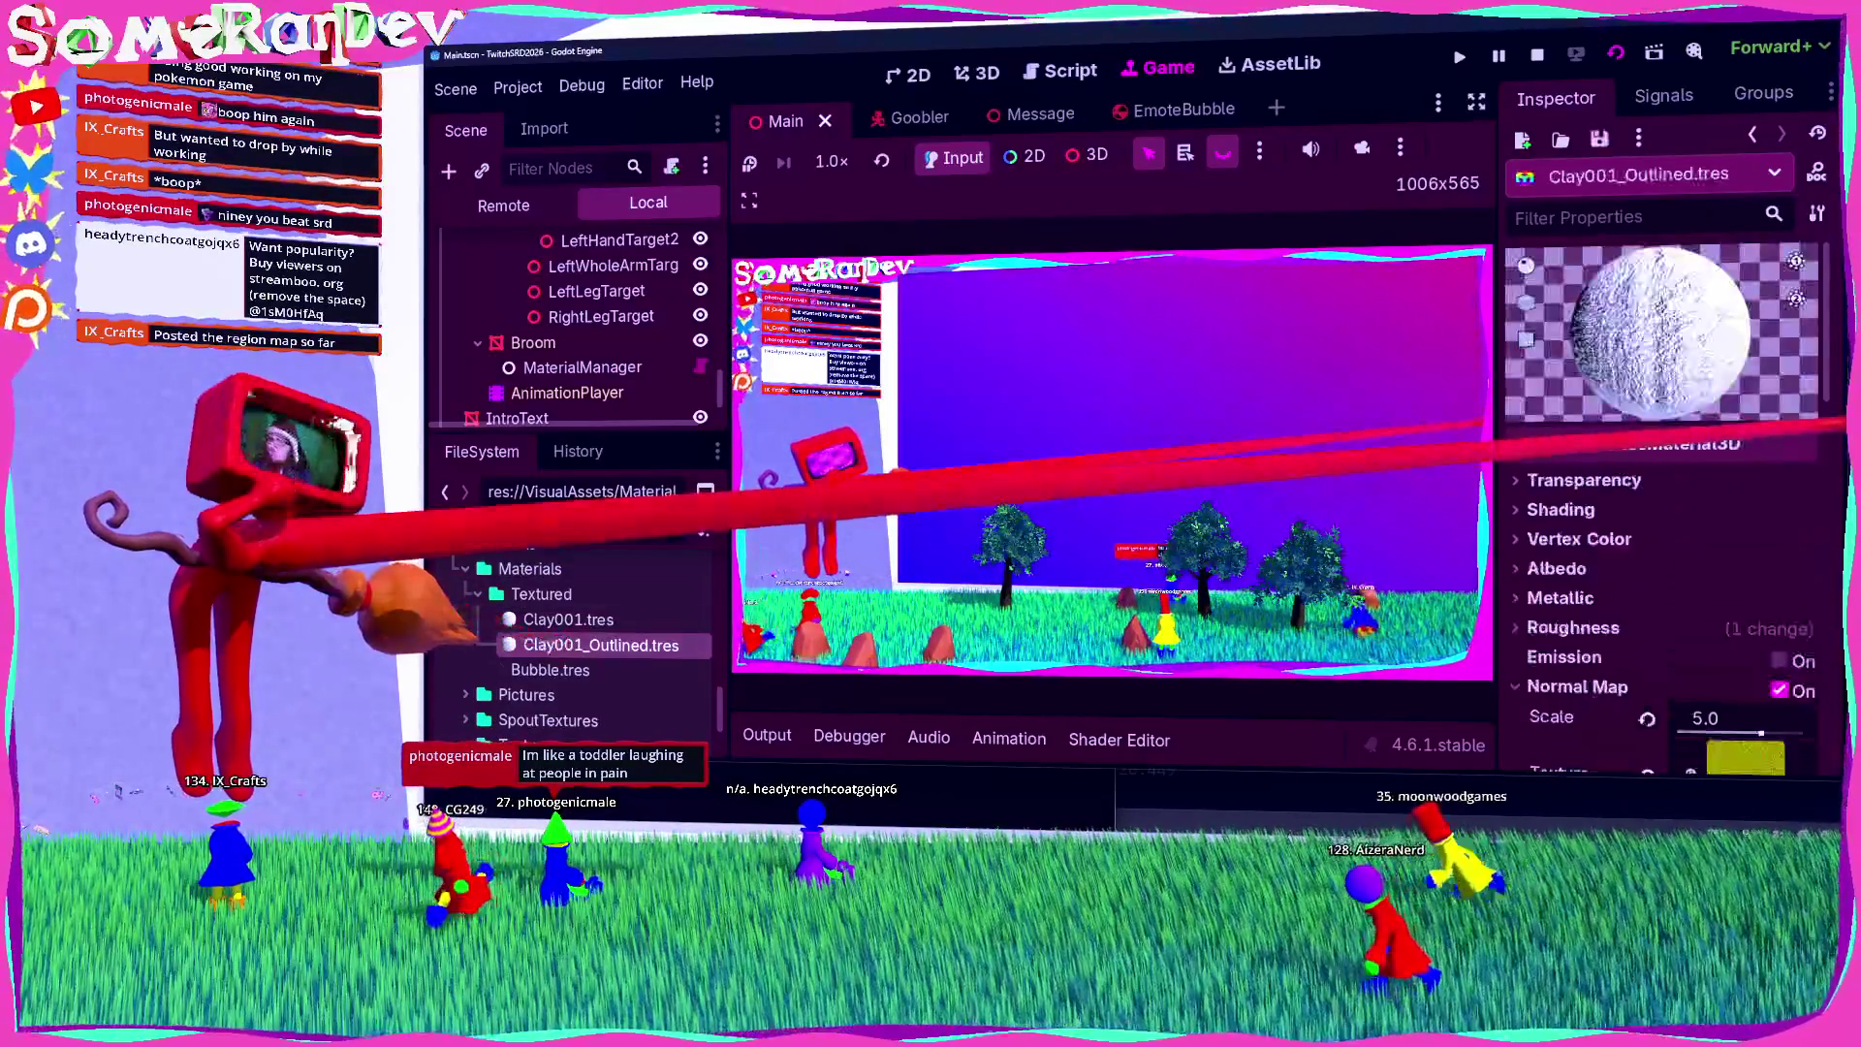
scroll(1667, 484, down, 10)
Step: Set Clay001_Outlined.tres Stencil mode to Outline
scroll(1667, 485, down, 5)
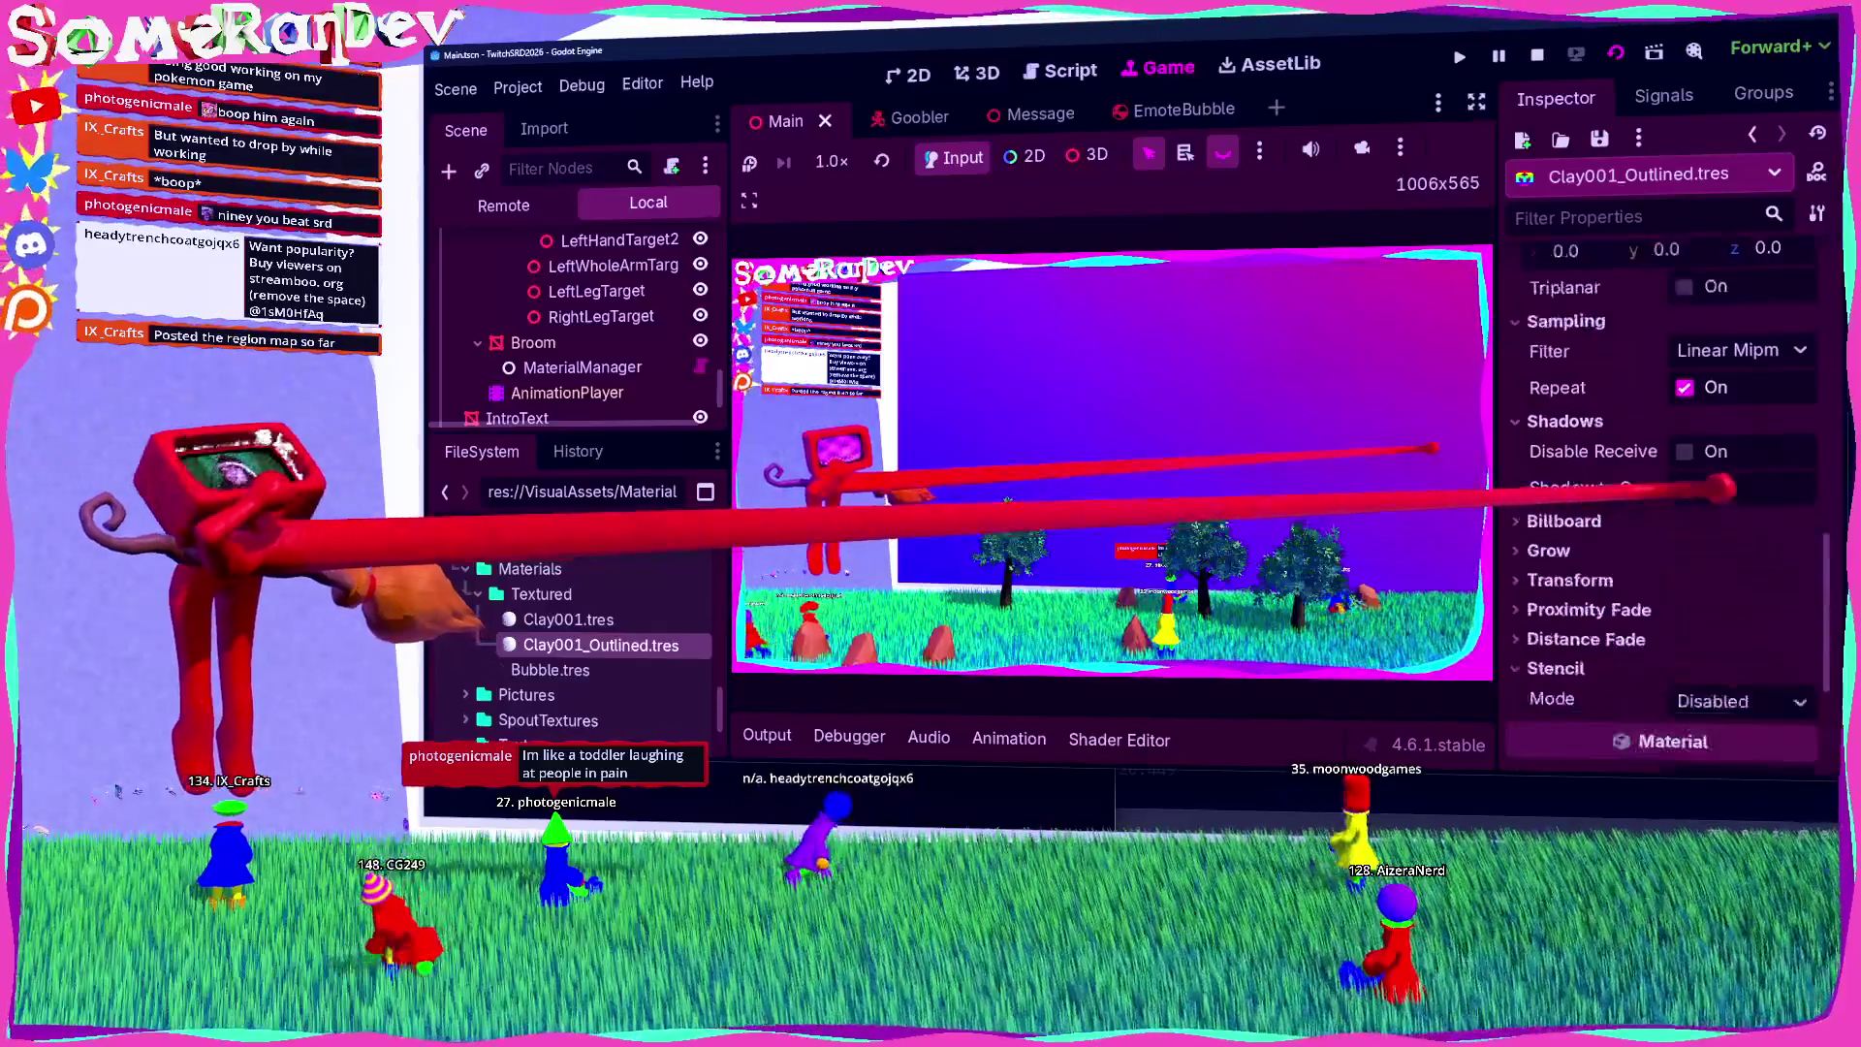
click(1556, 603)
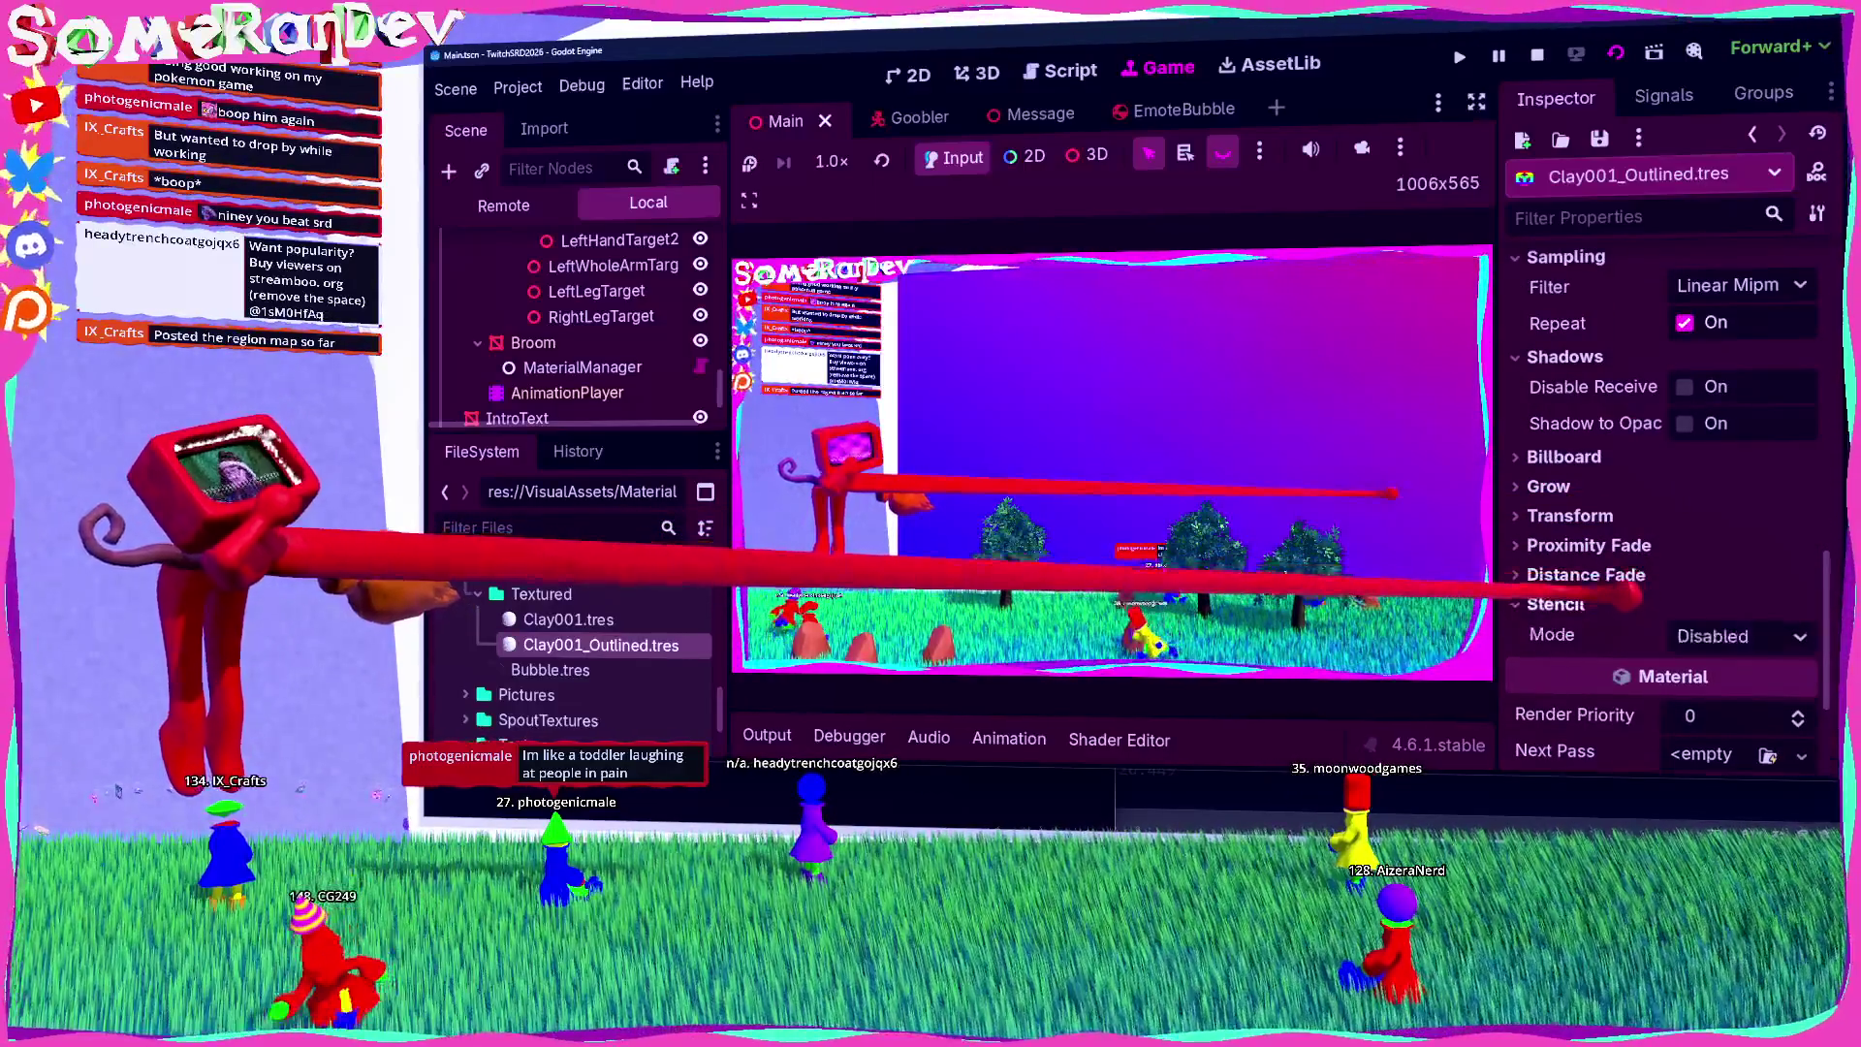
scroll(1667, 485, down, 1)
click(1741, 571)
click(1745, 640)
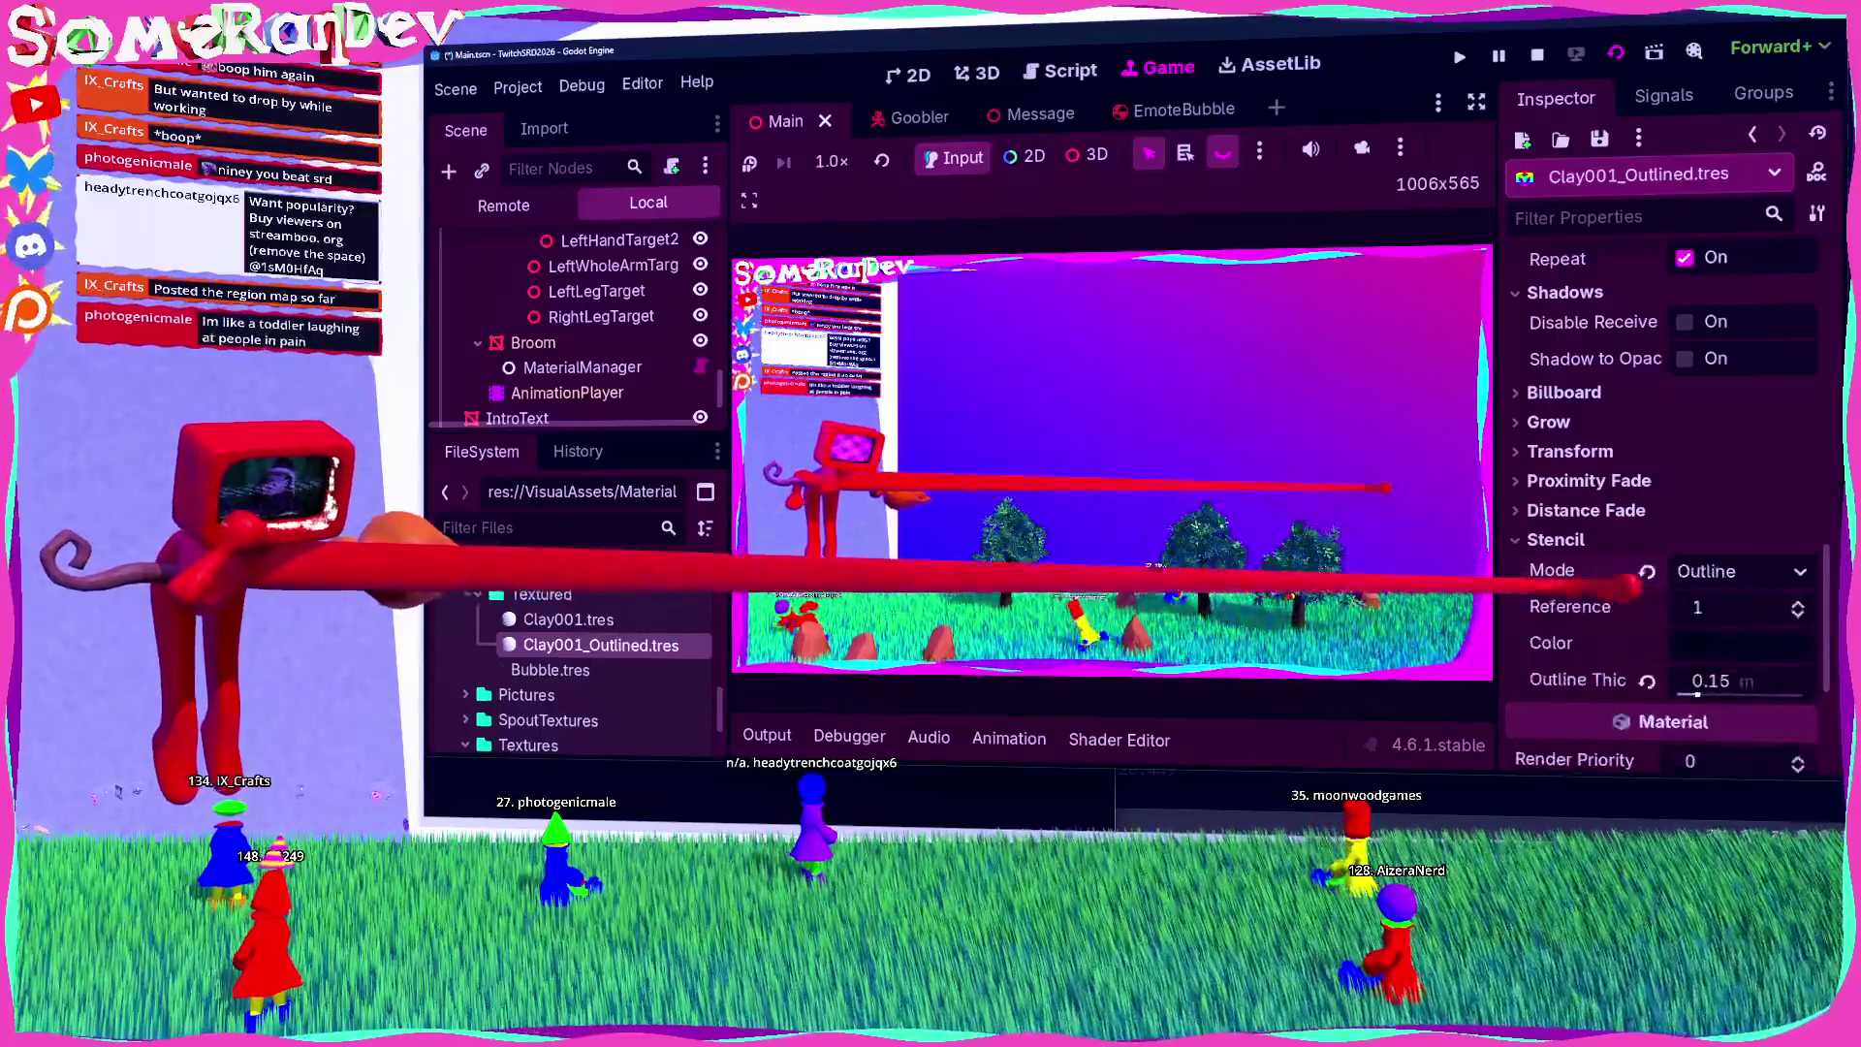
Step: Give the stencil outline a thickness of 0.15 m
scroll(1744, 640, down, 2)
mouse_move(1735, 550)
mouse_down()
mouse_move(1750, 546)
mouse_move(1687, 546)
mouse_move(1754, 552)
mouse_up()
click(1711, 550)
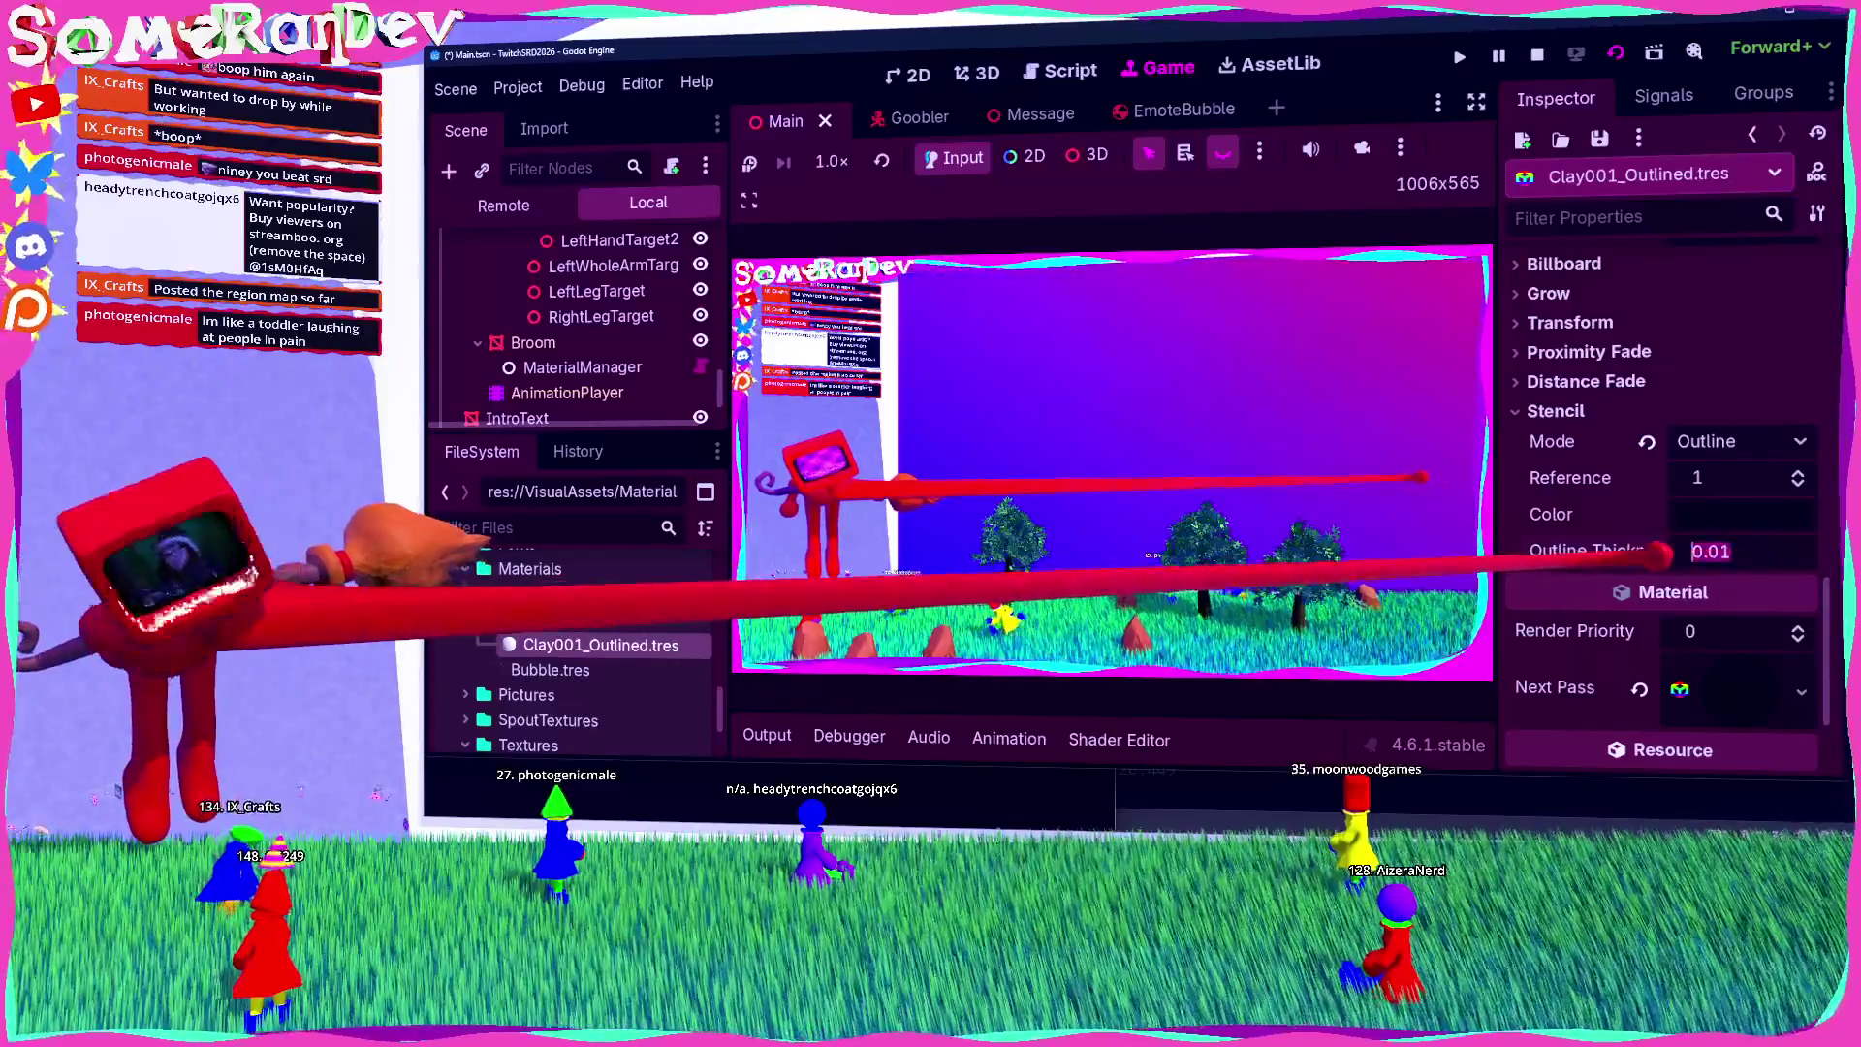
text(0.15)
key(Return)
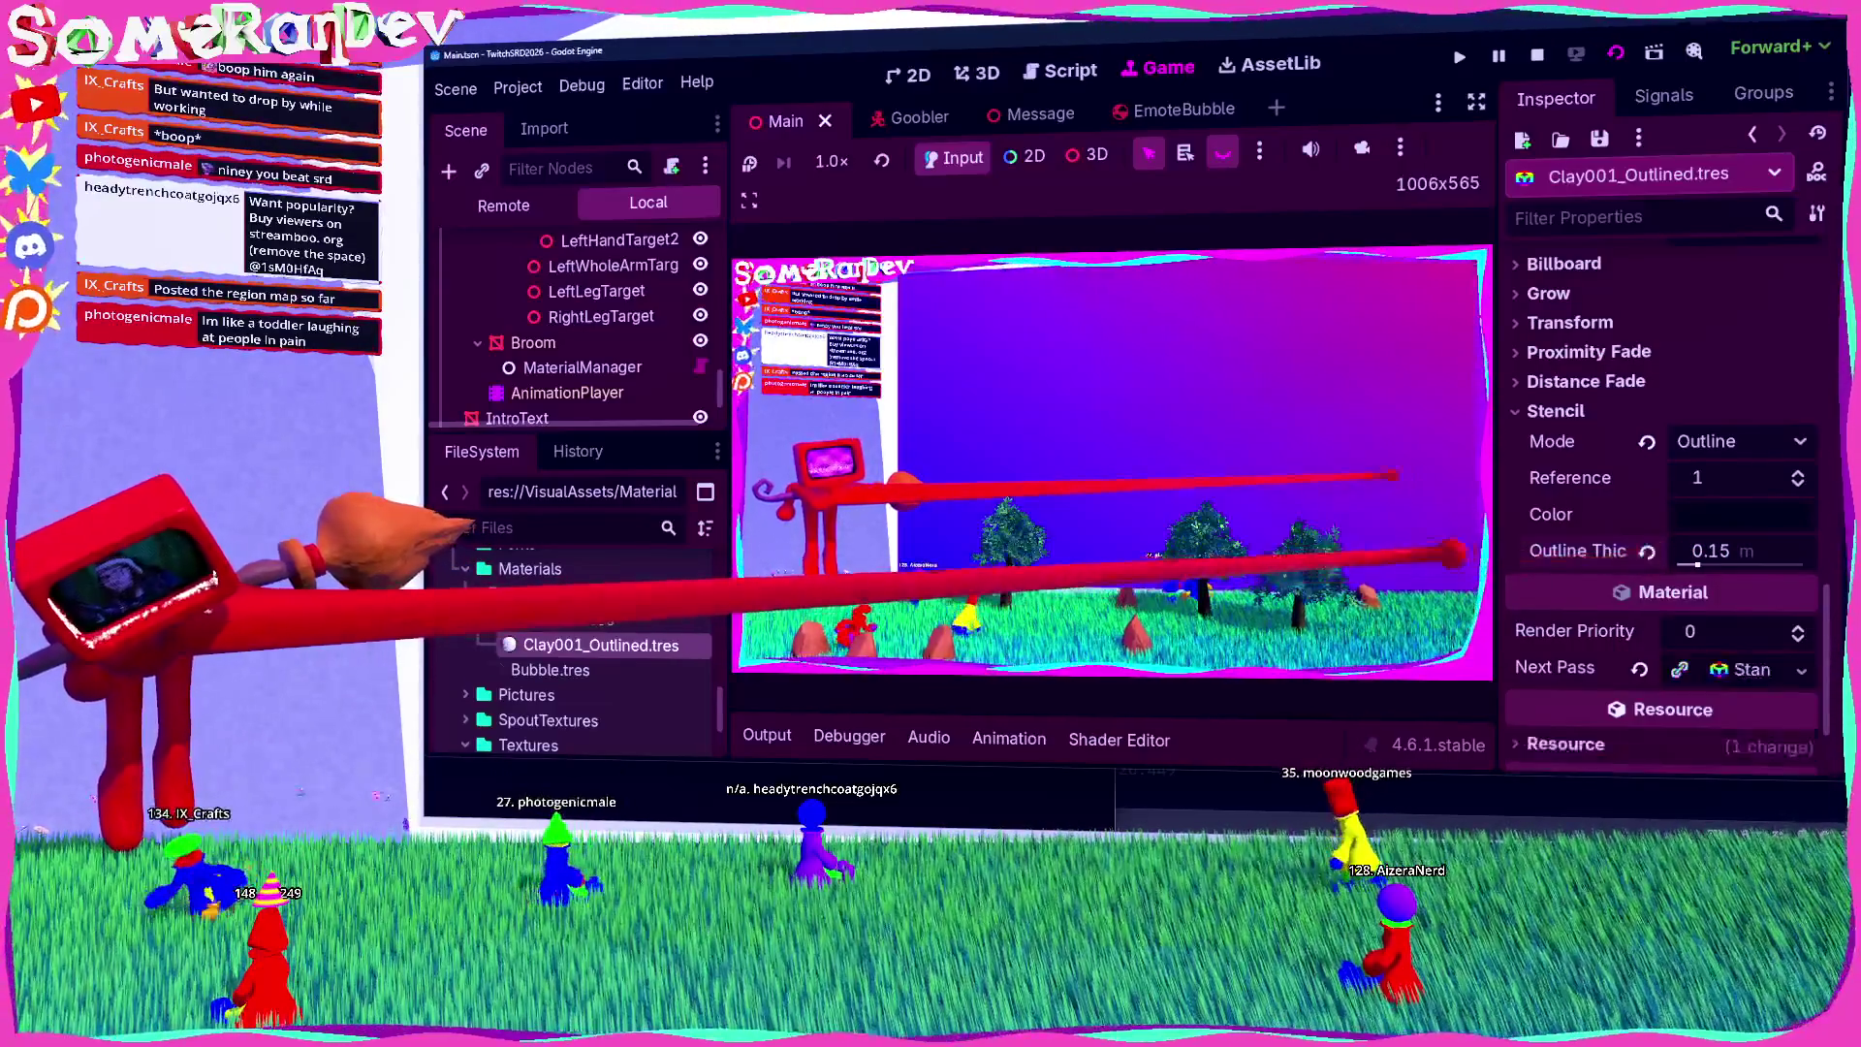
scroll(582, 659, down, 5)
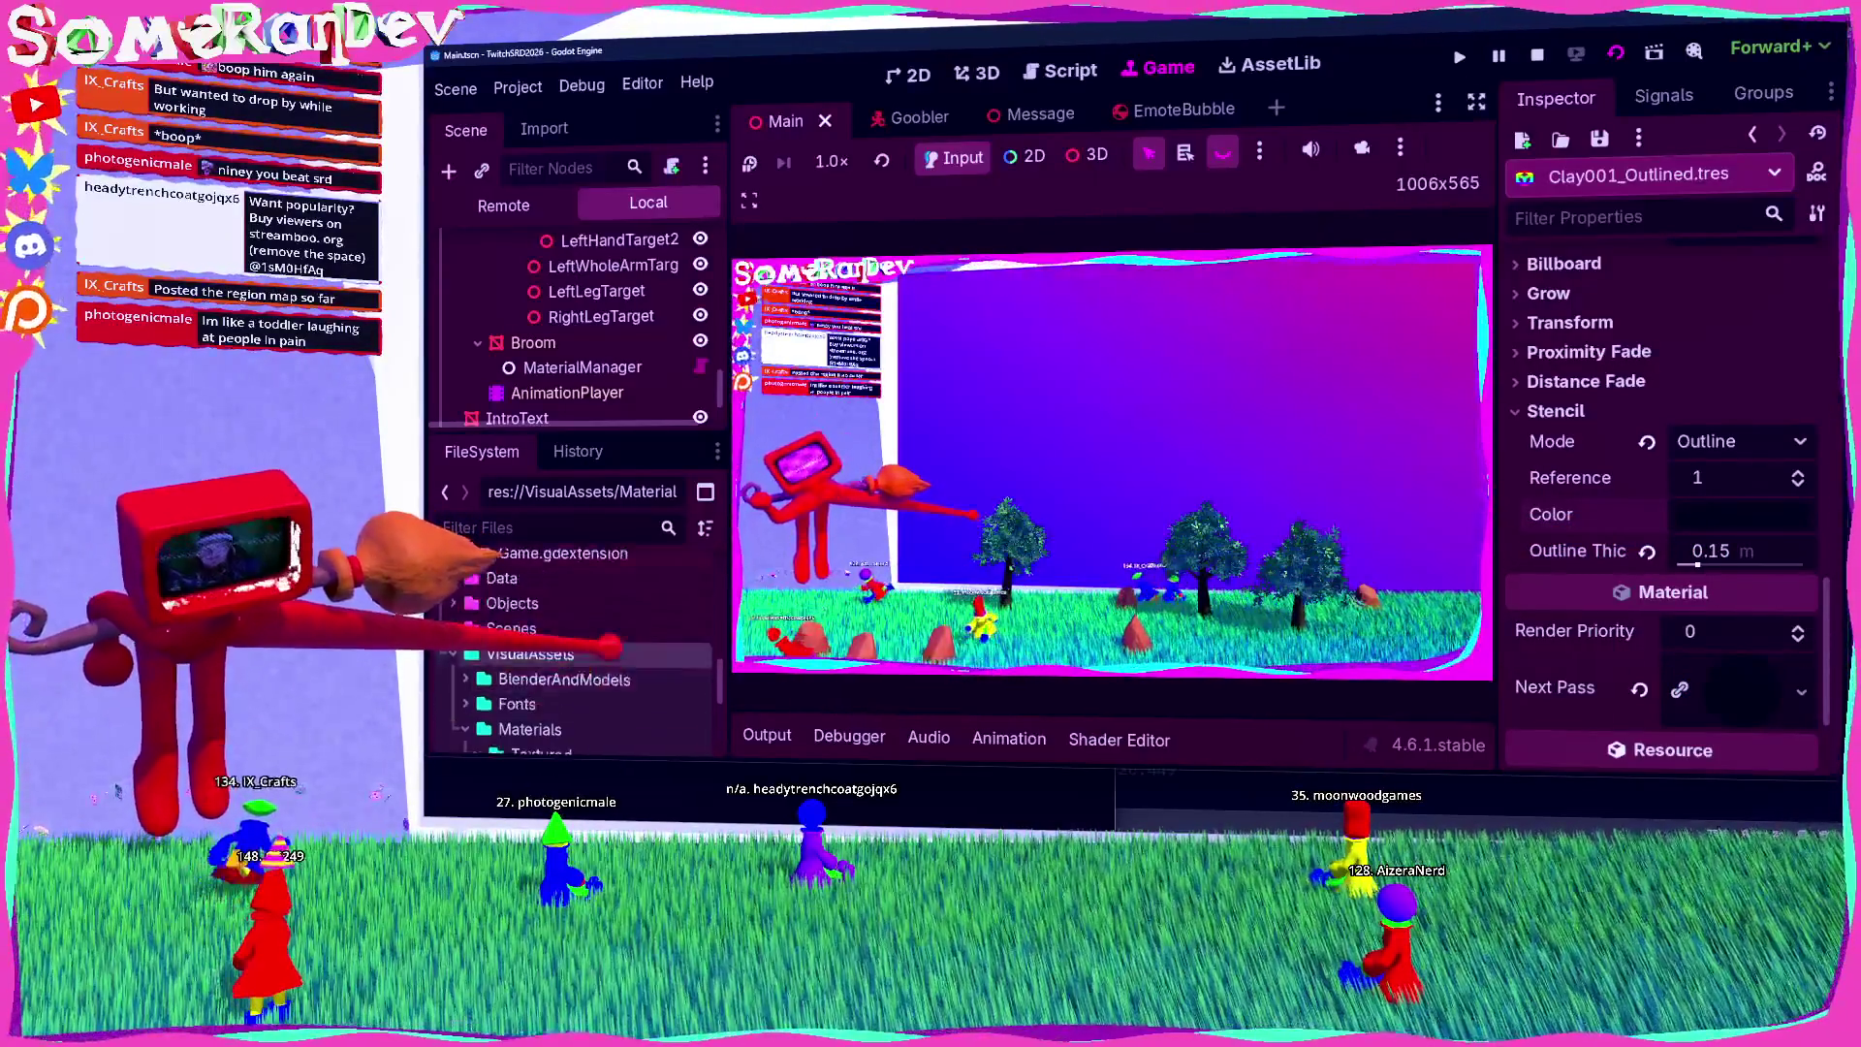
scroll(601, 640, up, 5)
scroll(581, 329, up, 5)
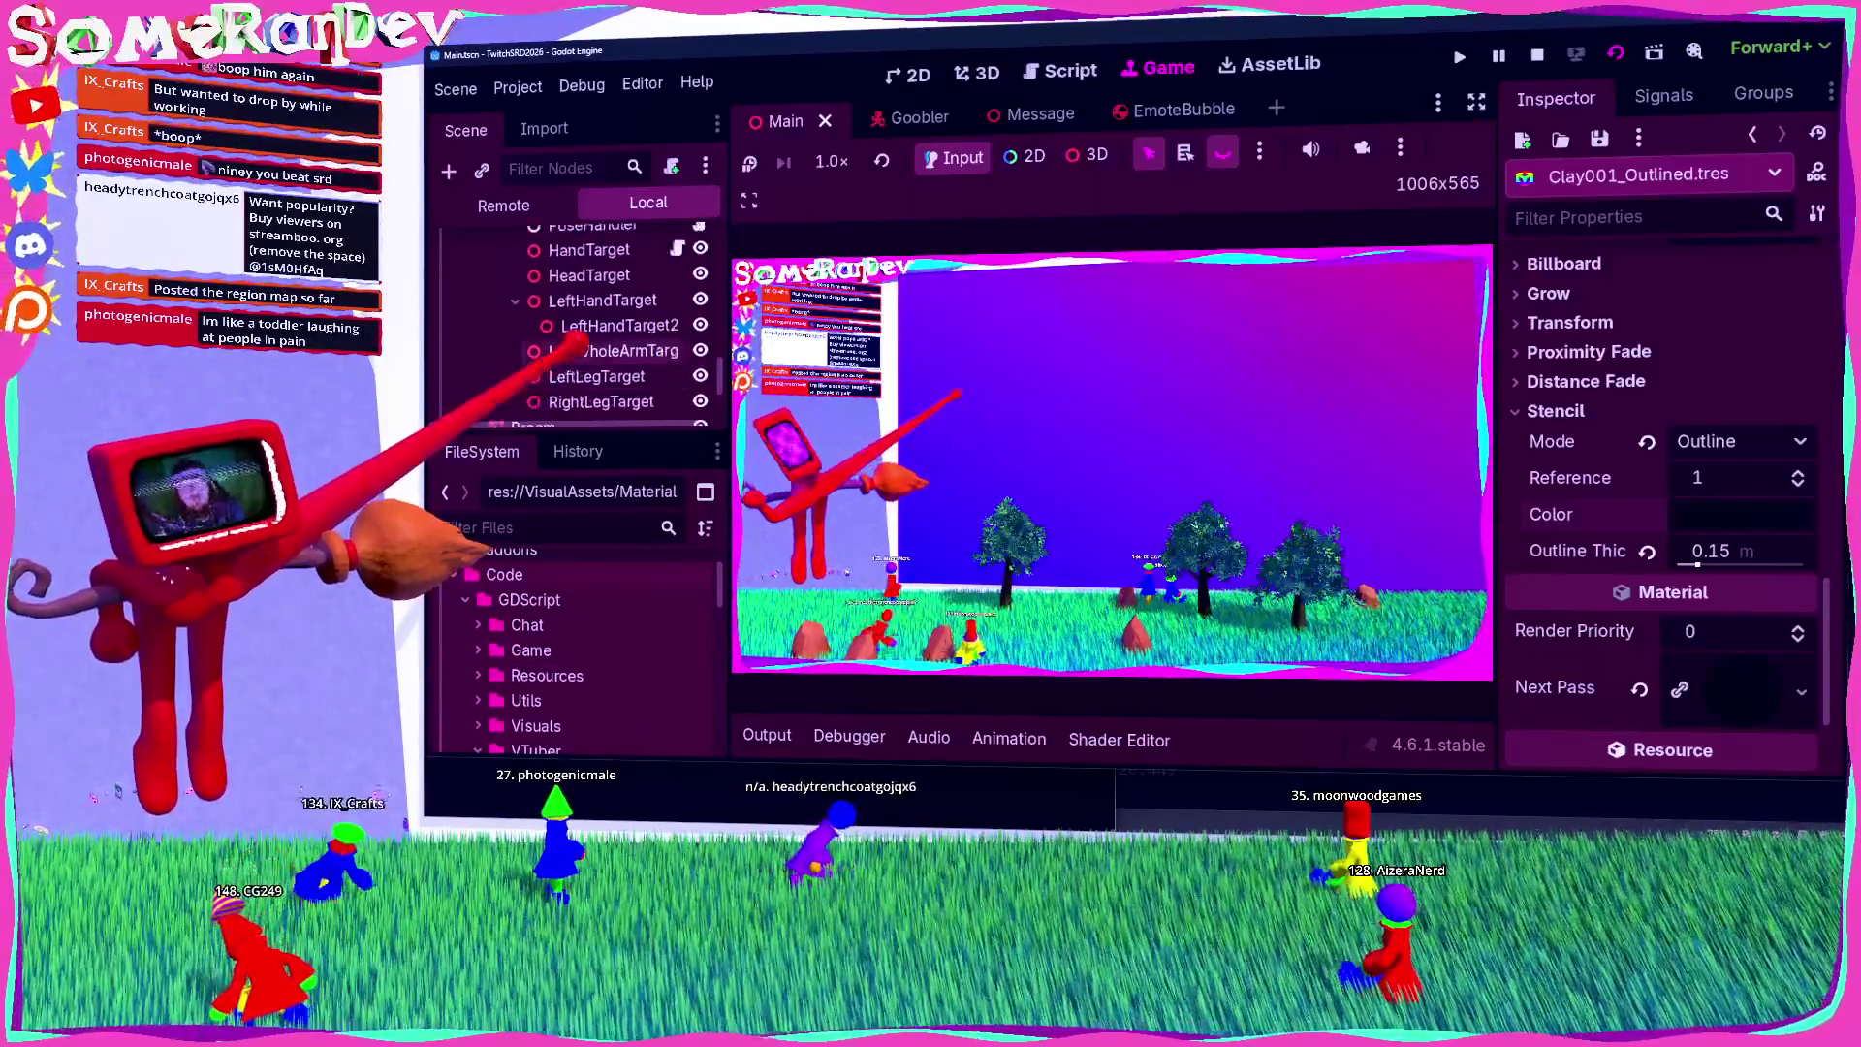
scroll(581, 329, up, 5)
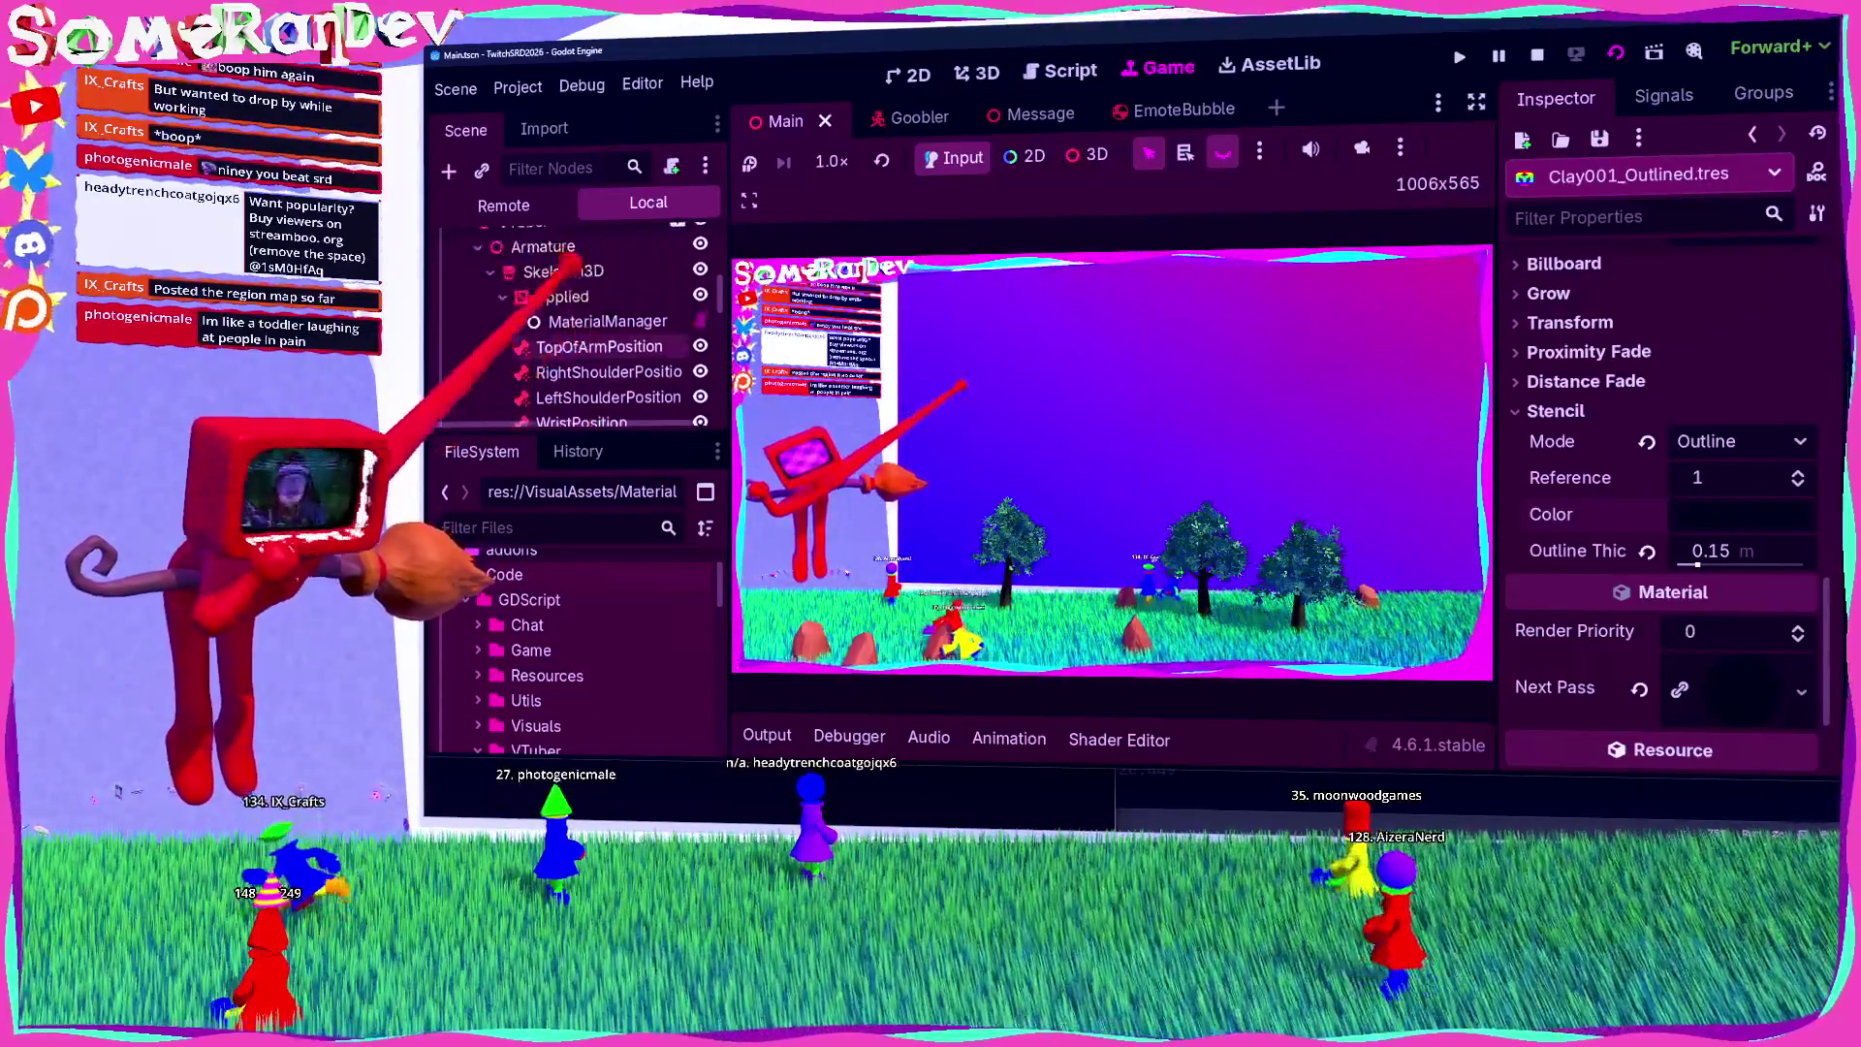
Step: Stop the game and expand the first material in MaterialManager to review its settings
click(1536, 54)
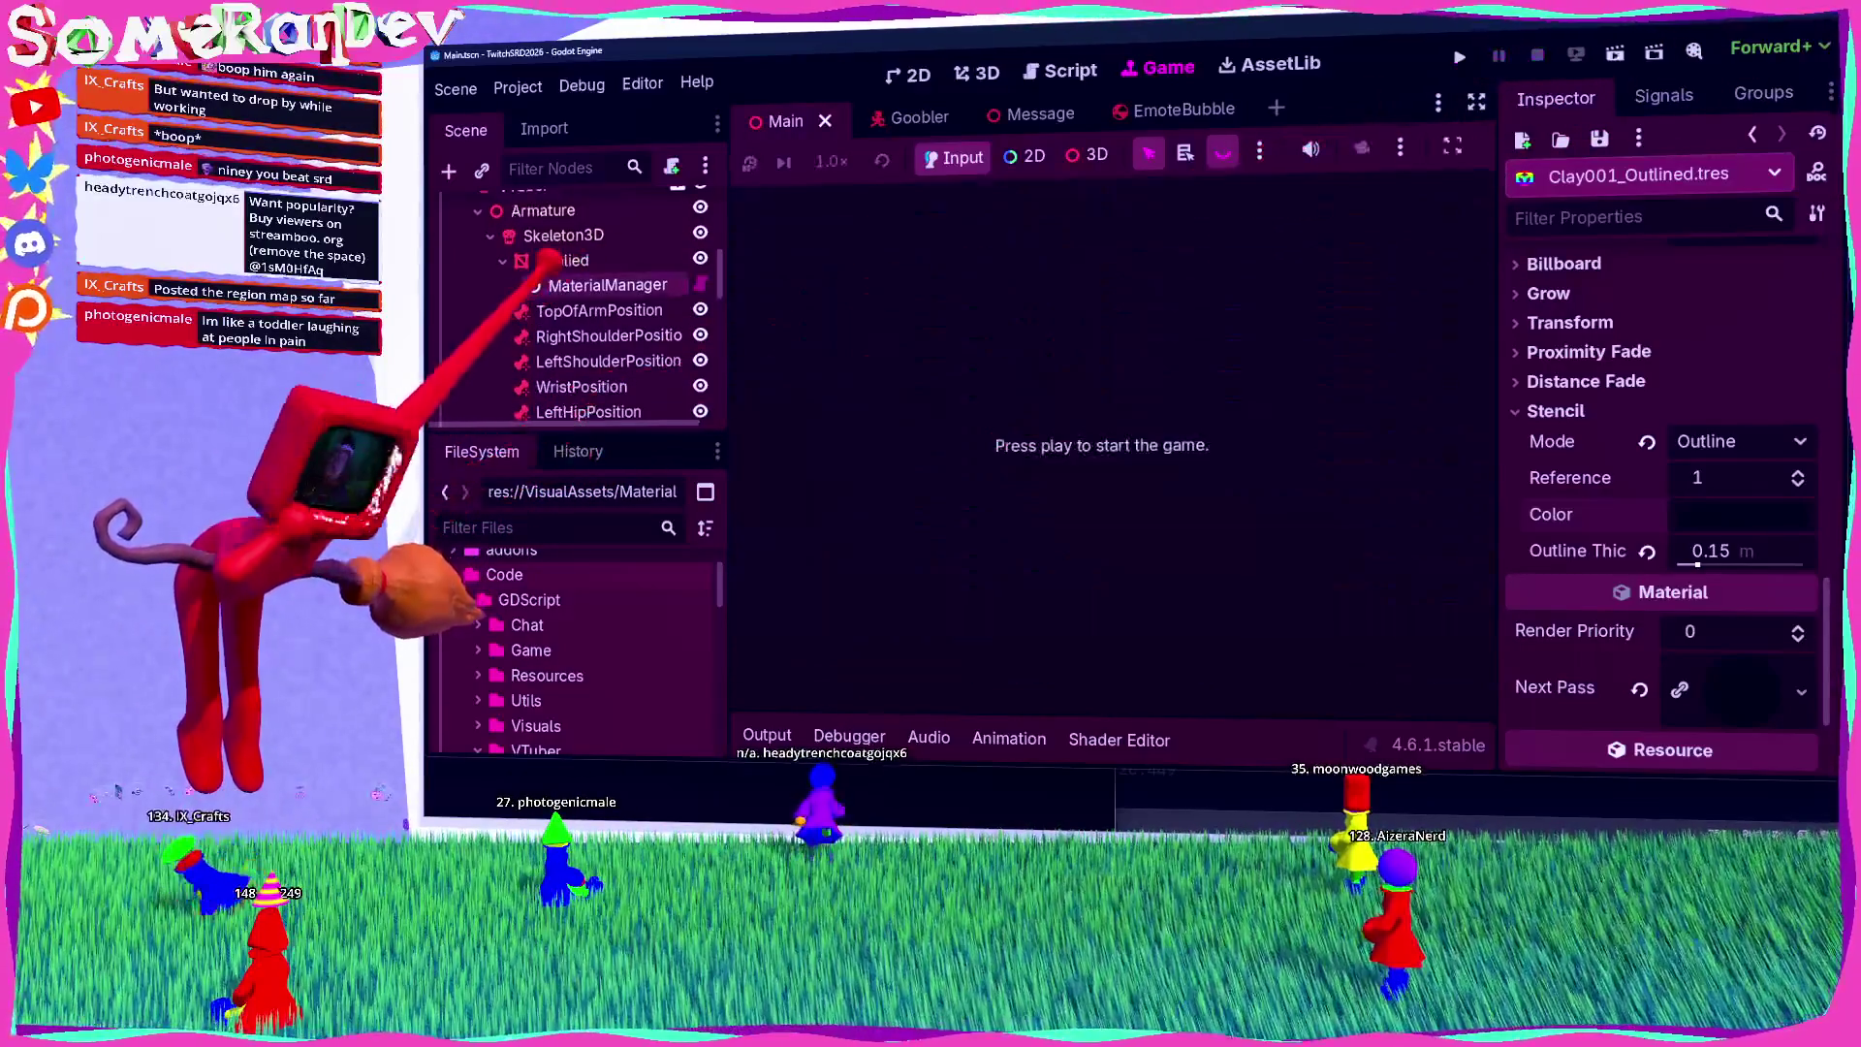
click(608, 285)
click(1711, 370)
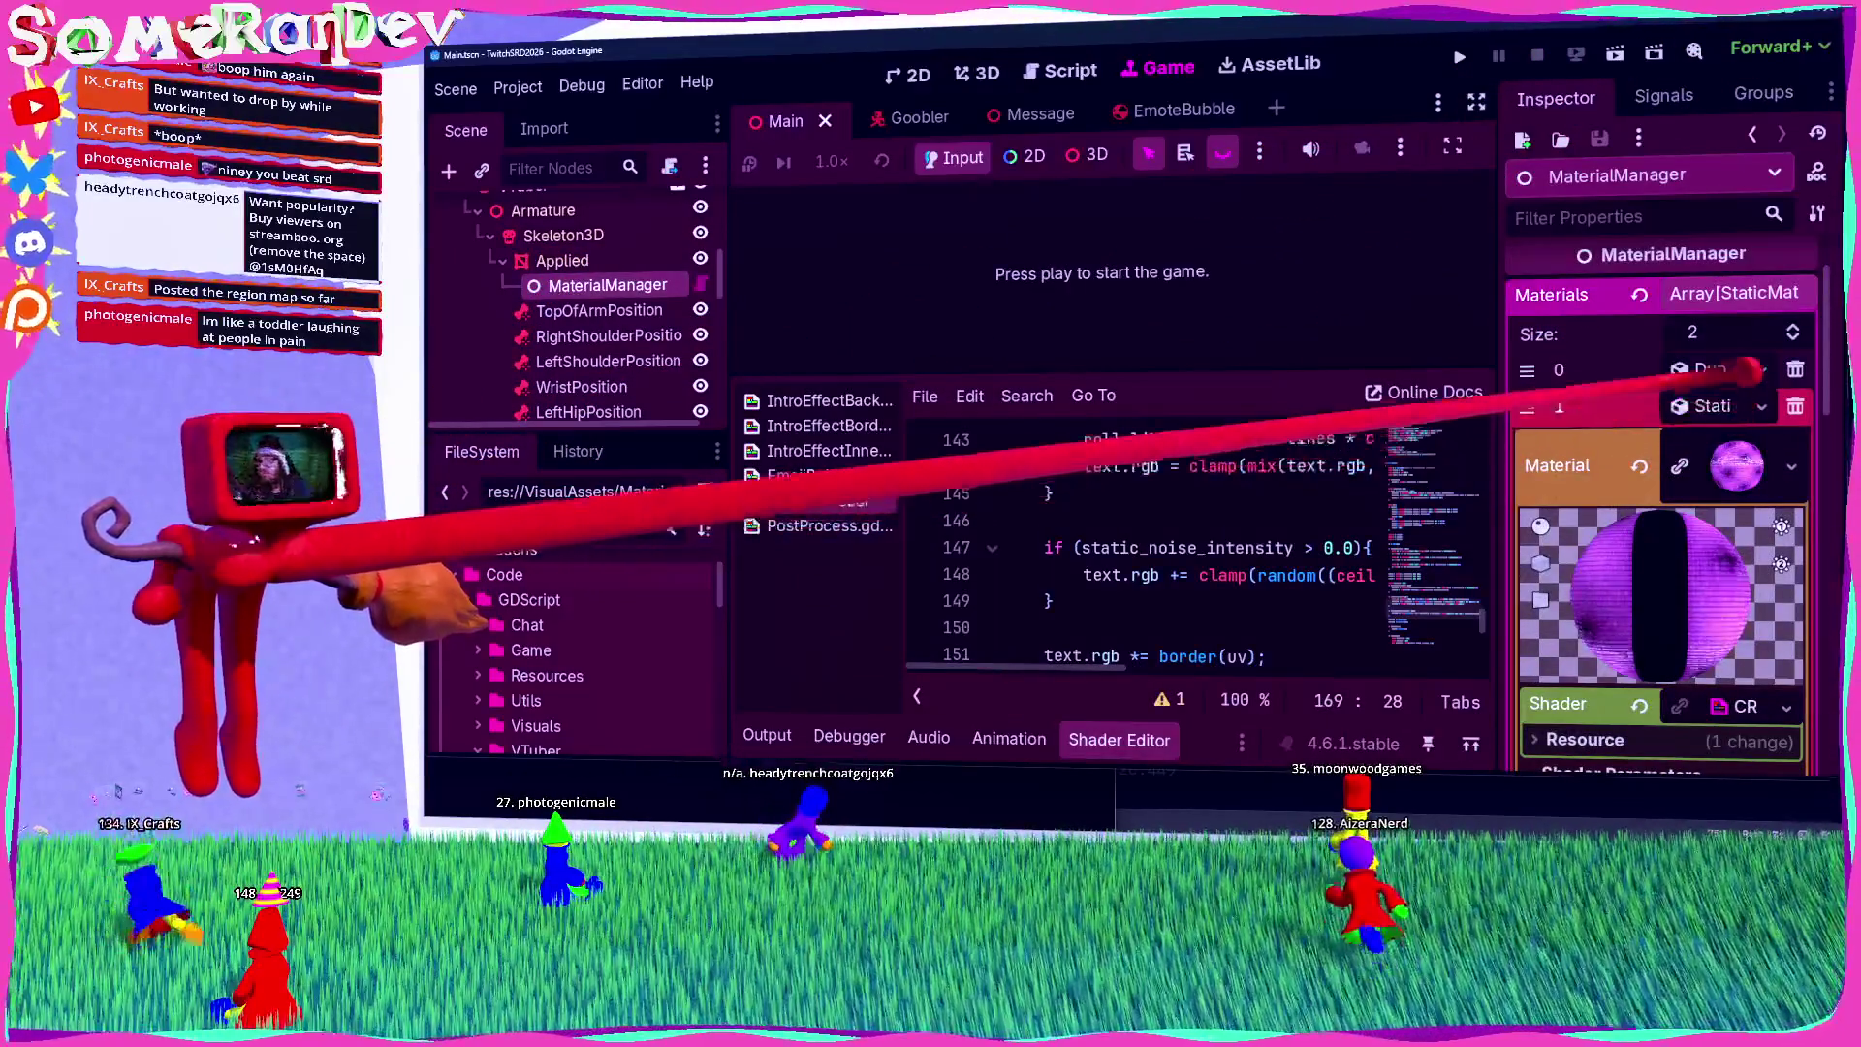
scroll(601, 679, down, 15)
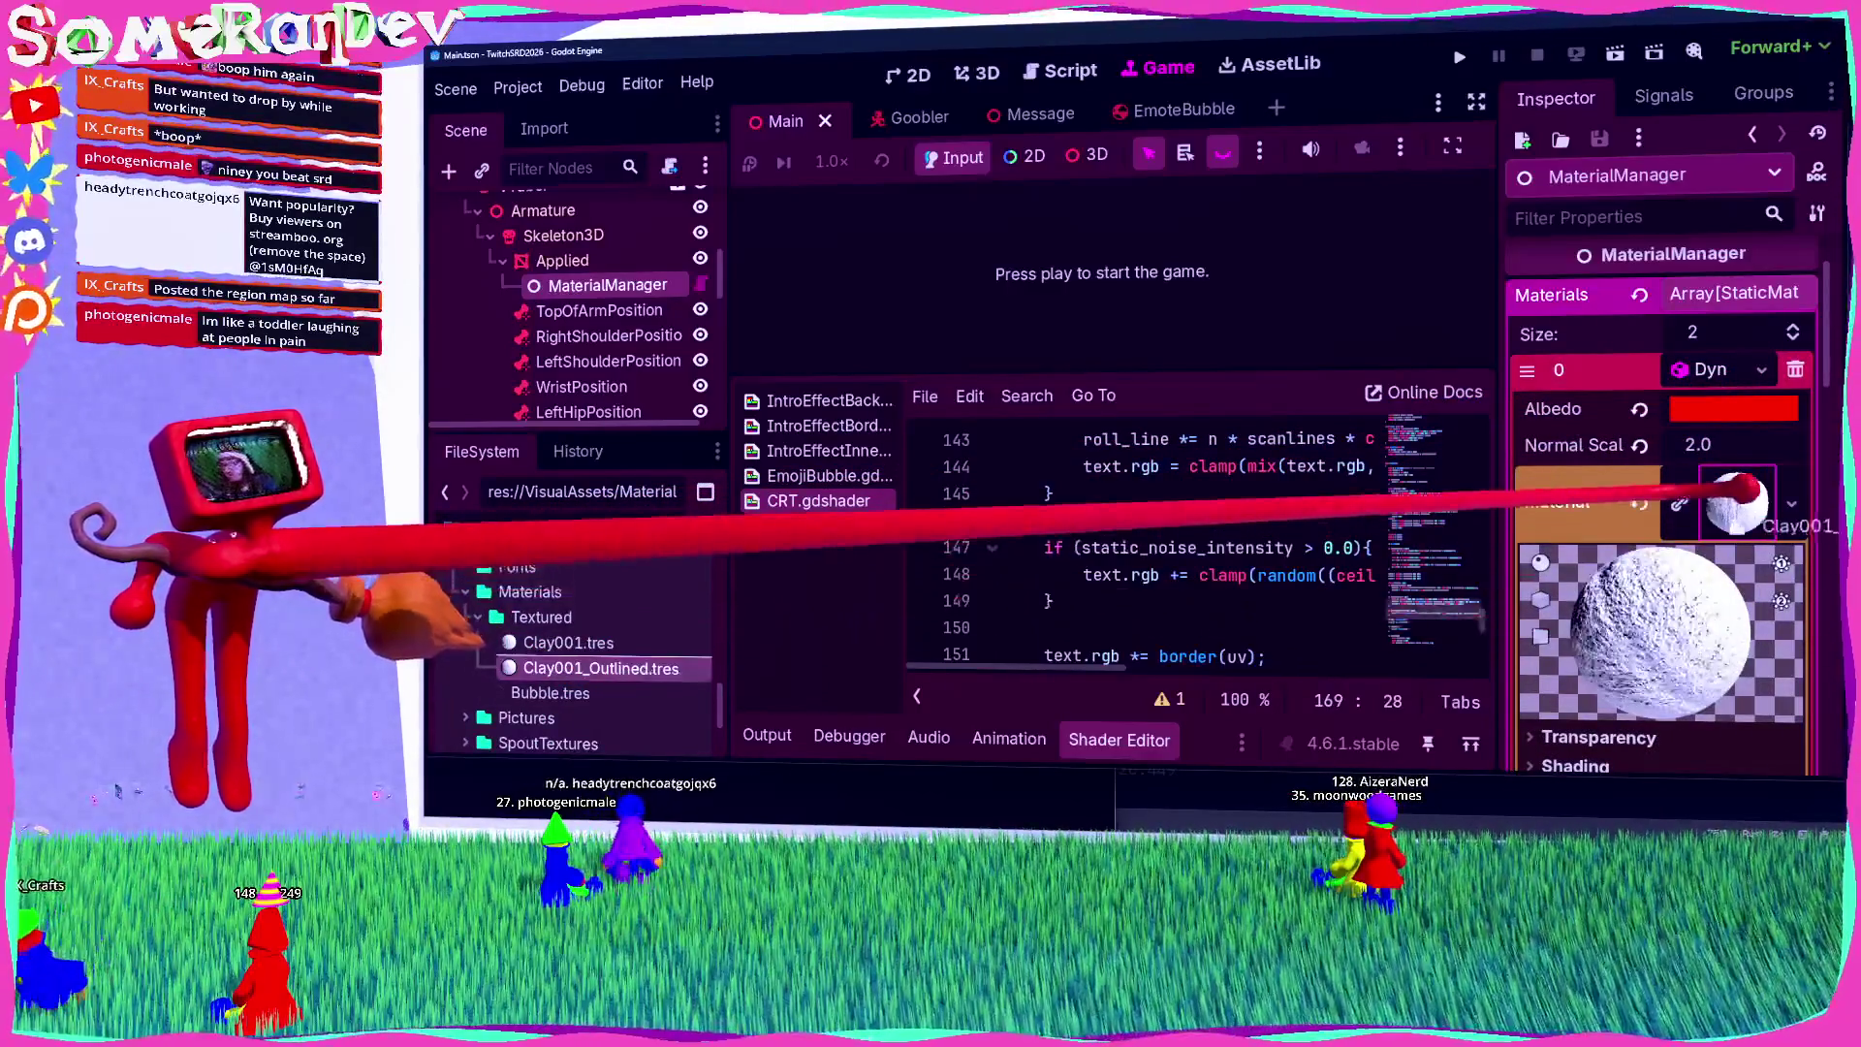
Step: Rerun the game to preview the outlines, then open Clay001_Outlined.tres for editing
click(1617, 52)
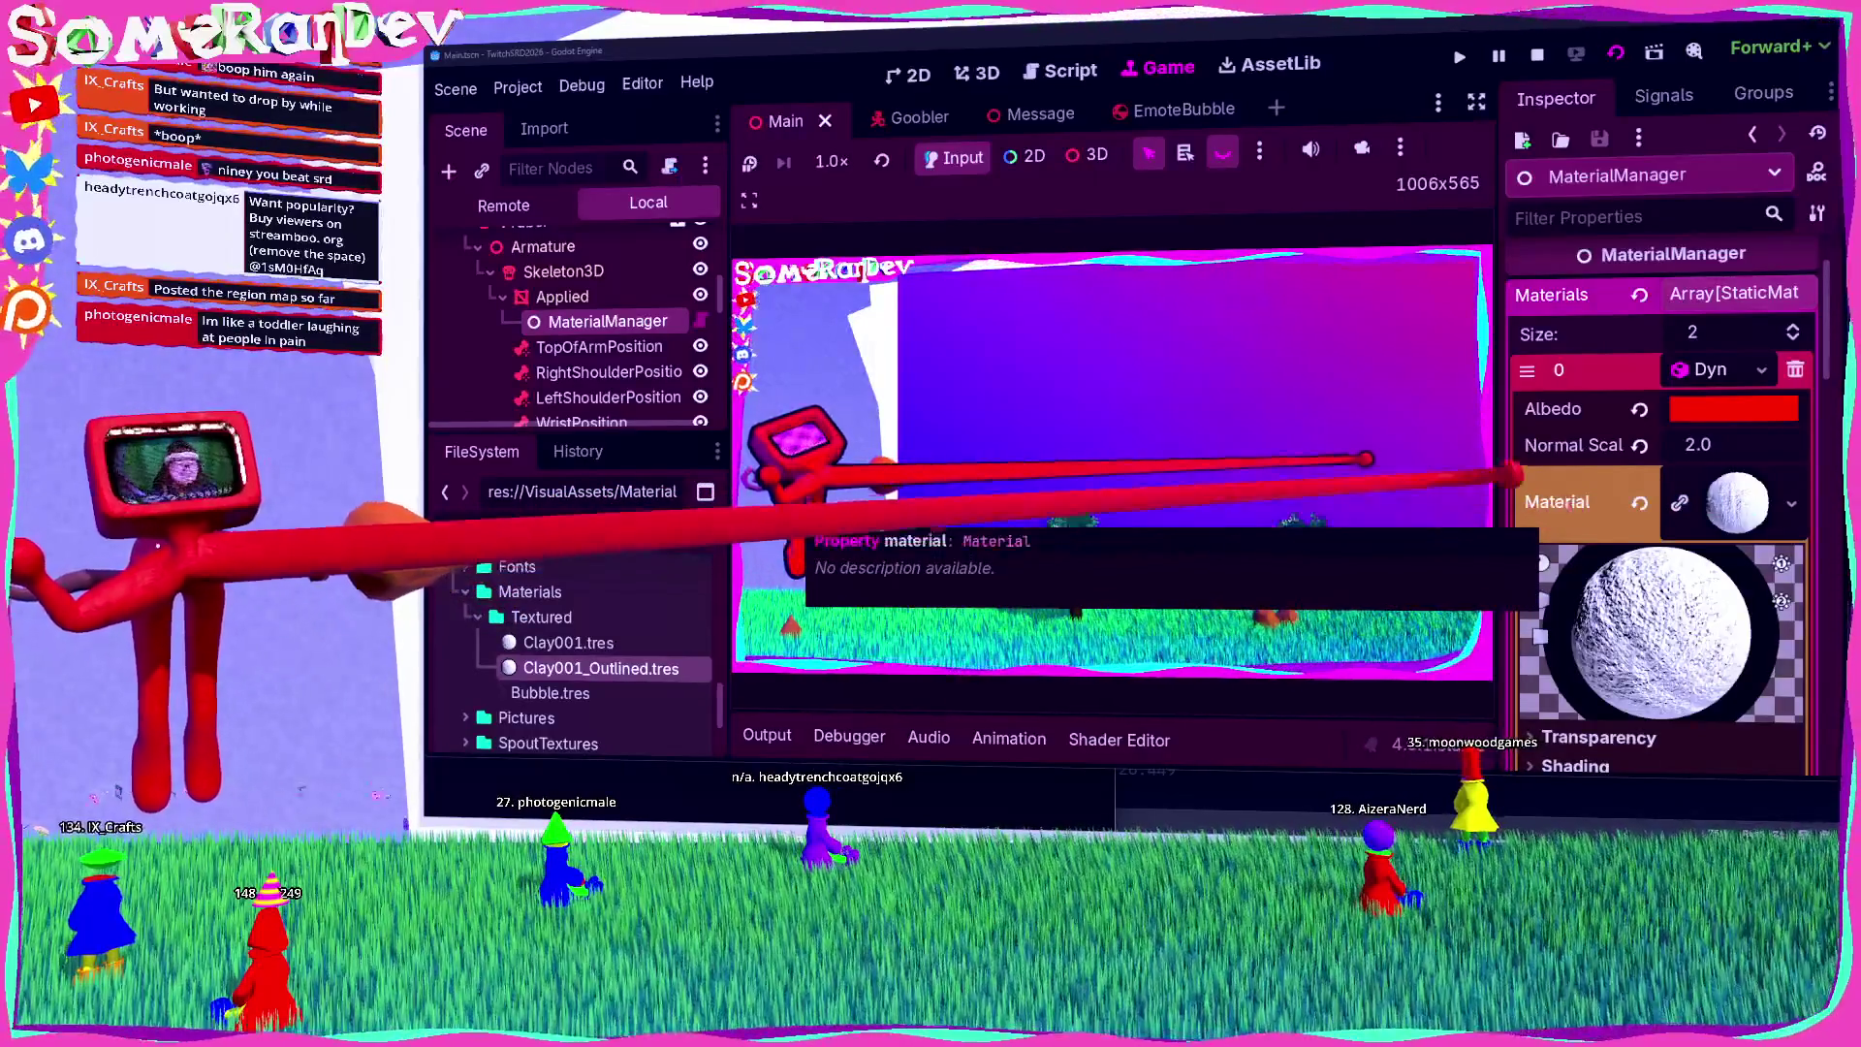
scroll(1572, 502, down, 15)
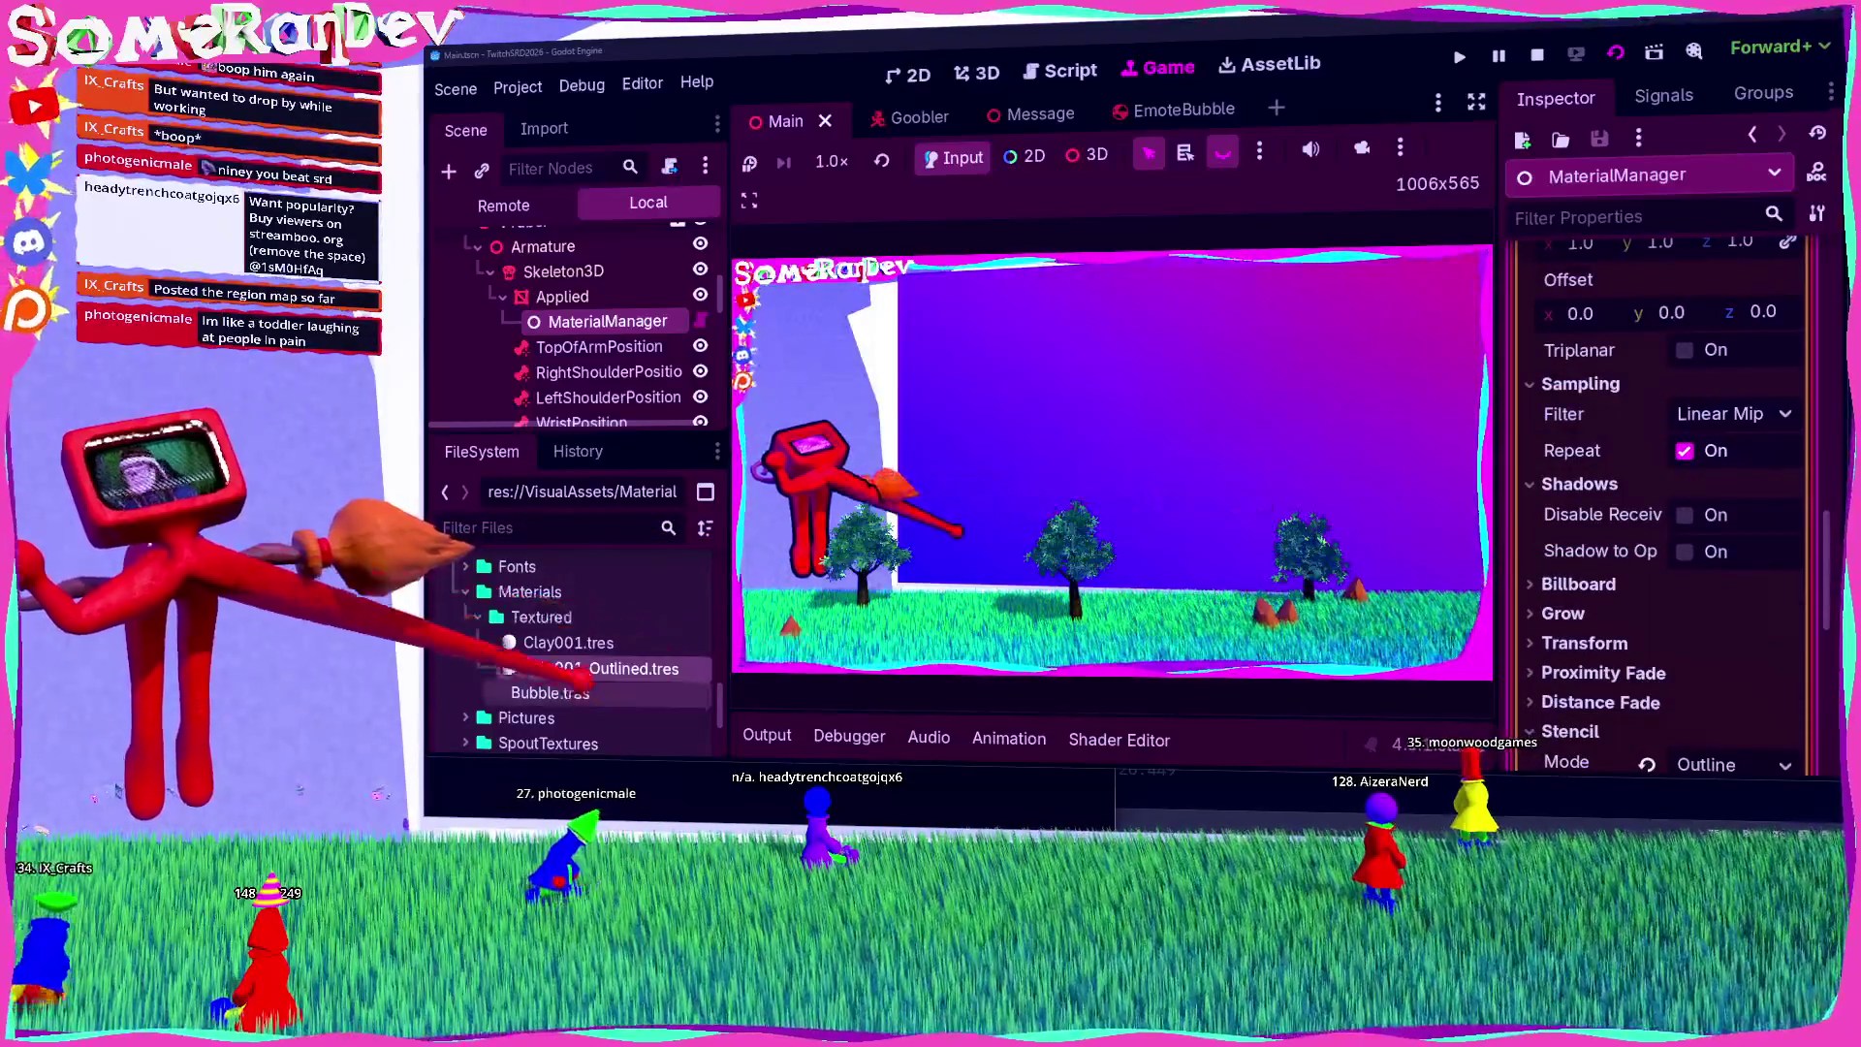
click(601, 668)
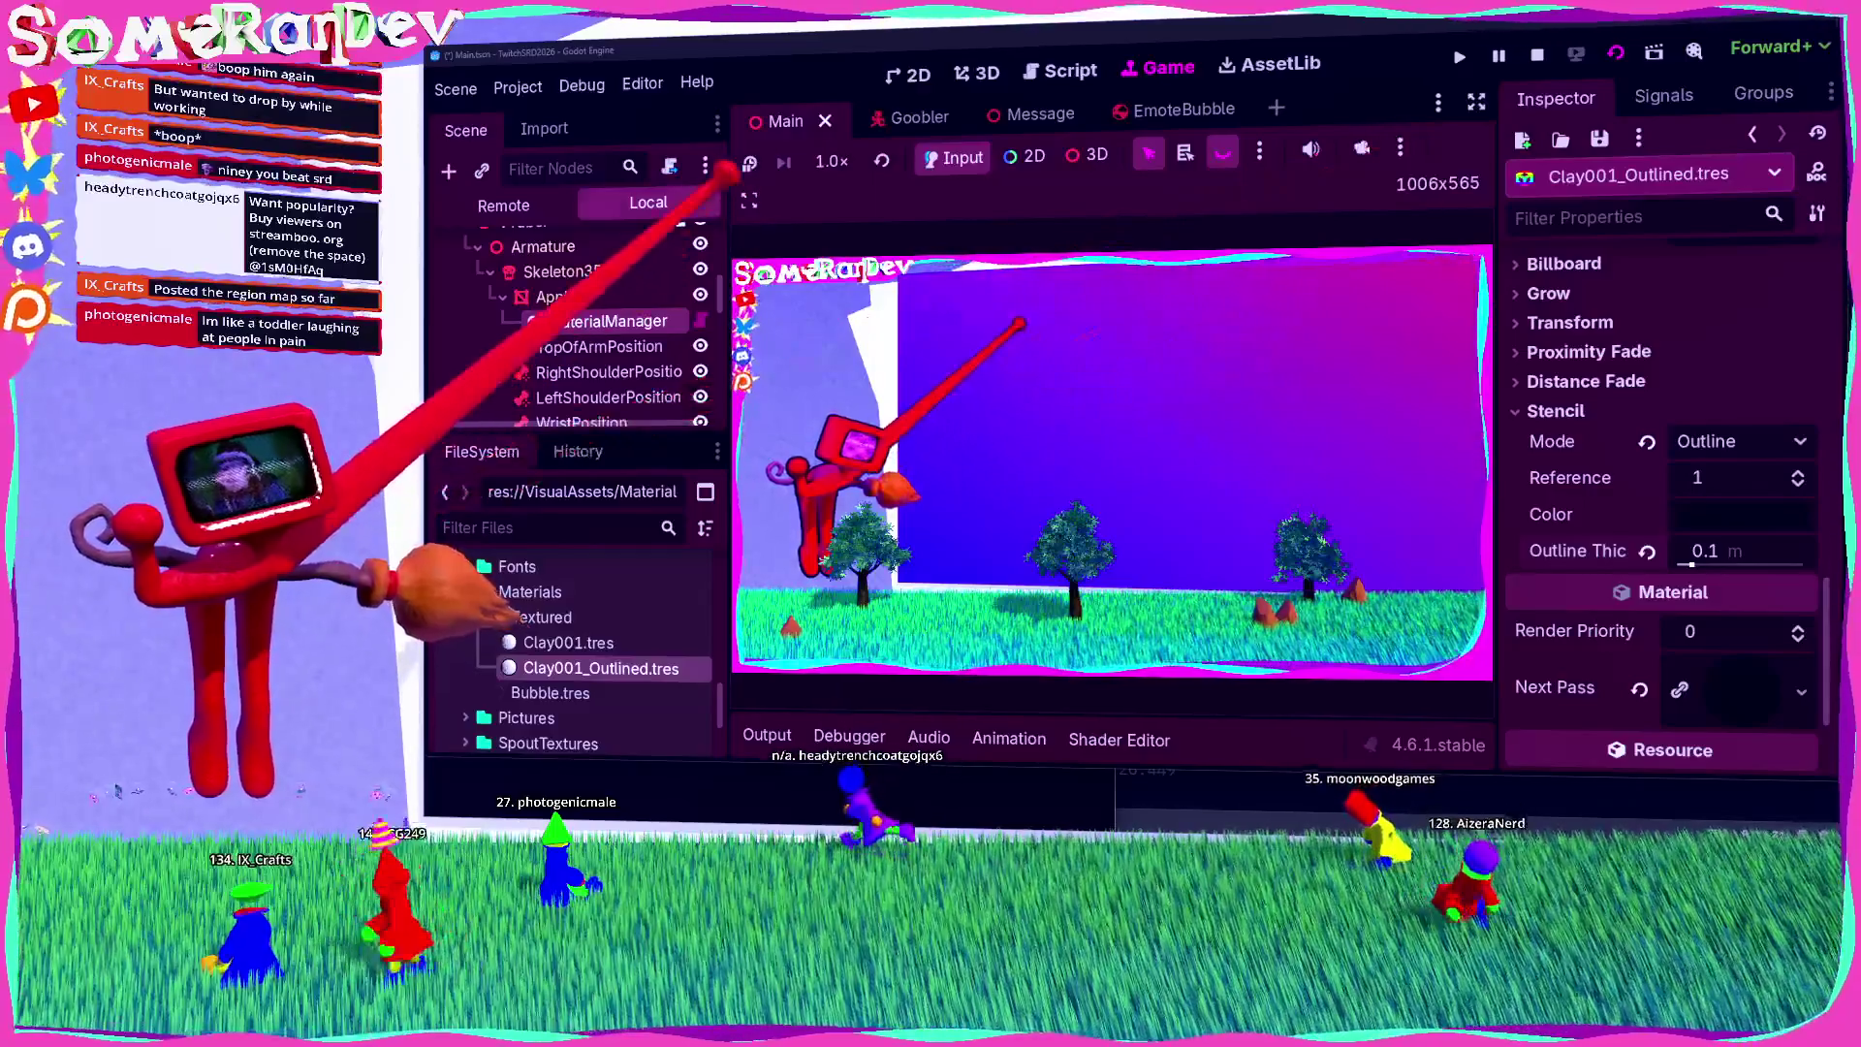
Step: Disable Embed Game on Next Play and relaunch the game in its own restored window
click(749, 200)
click(793, 235)
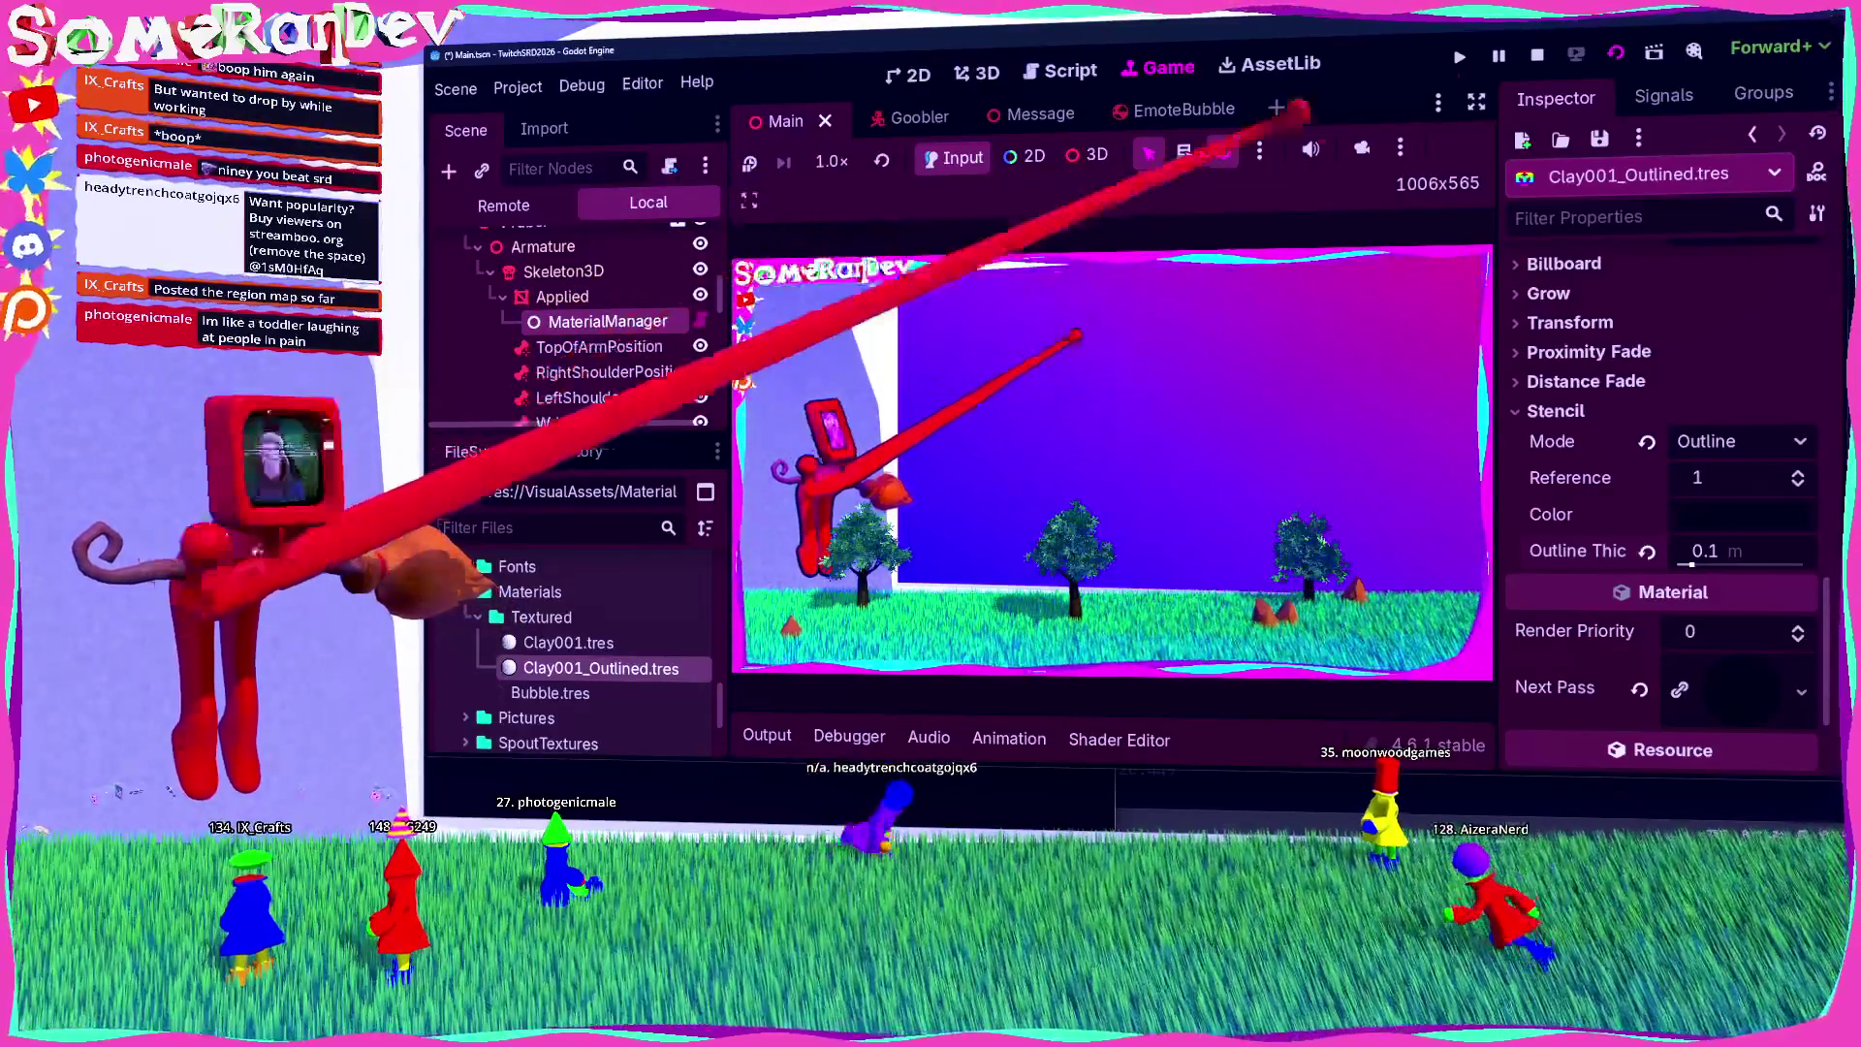
click(1613, 54)
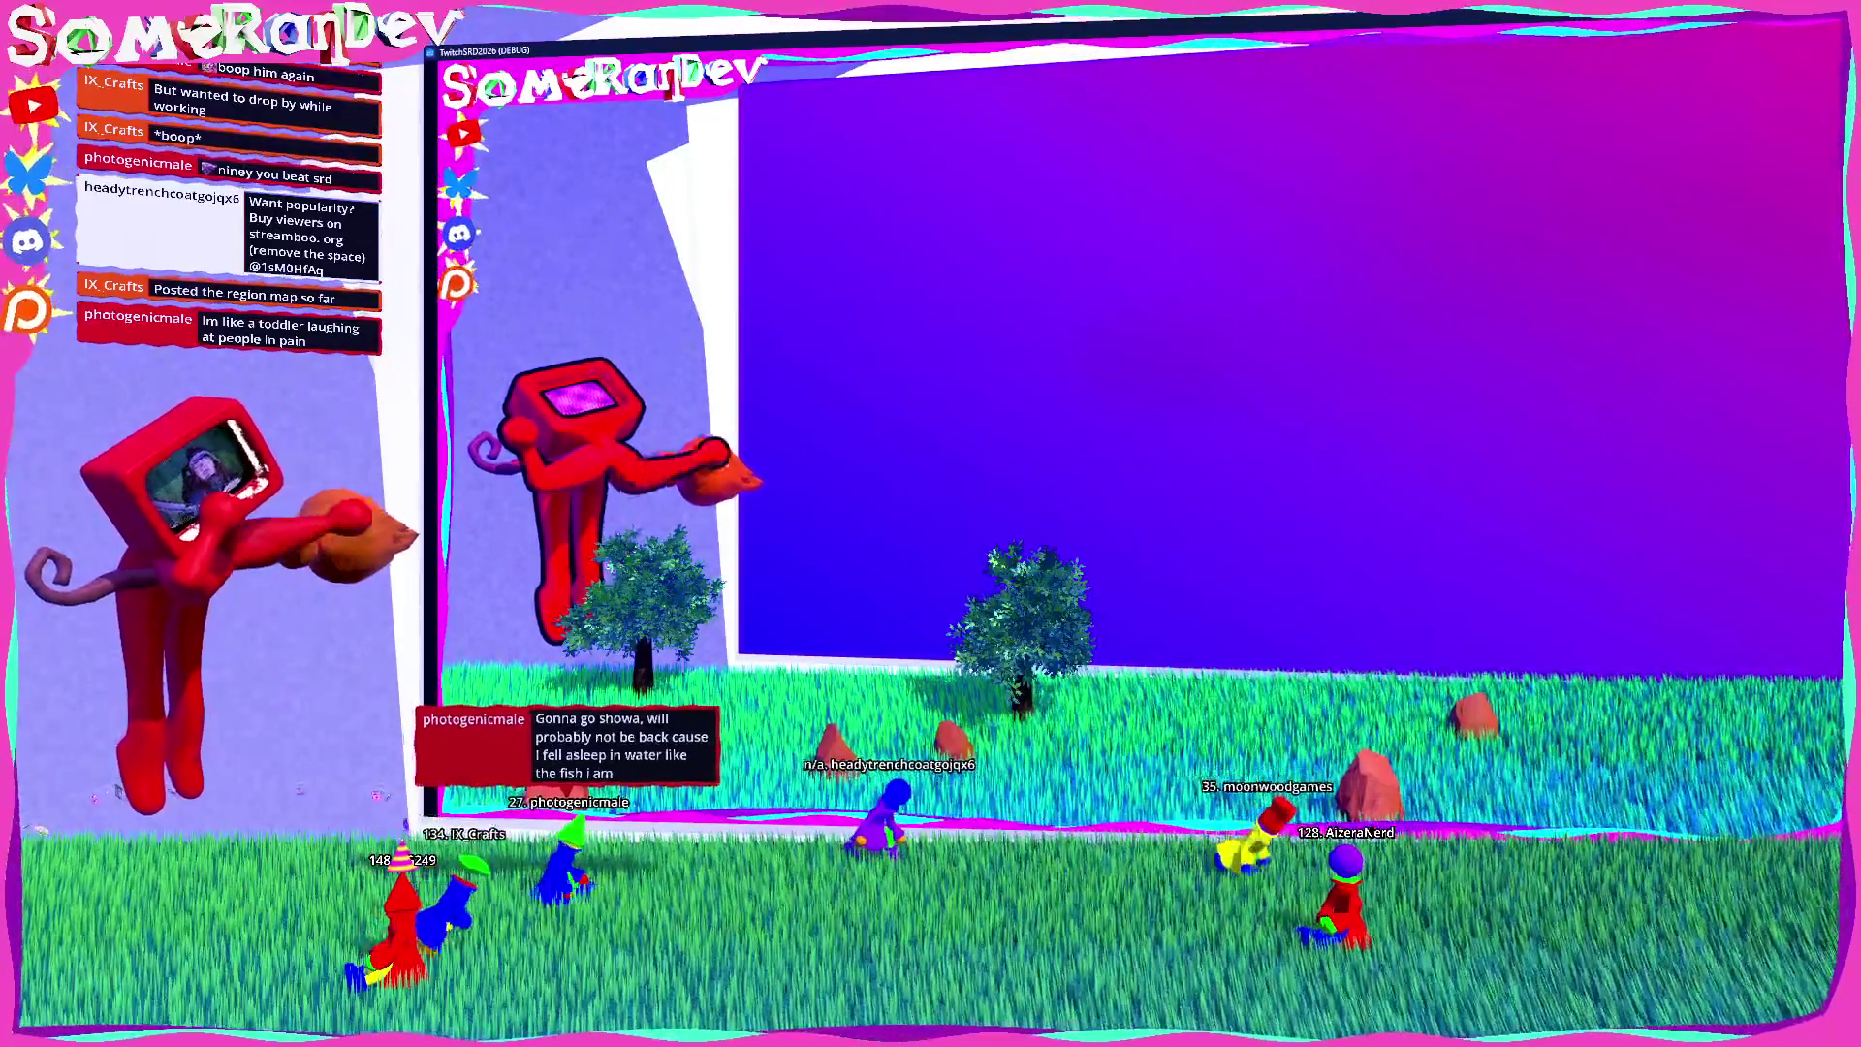
drag(916, 51, 921, 164)
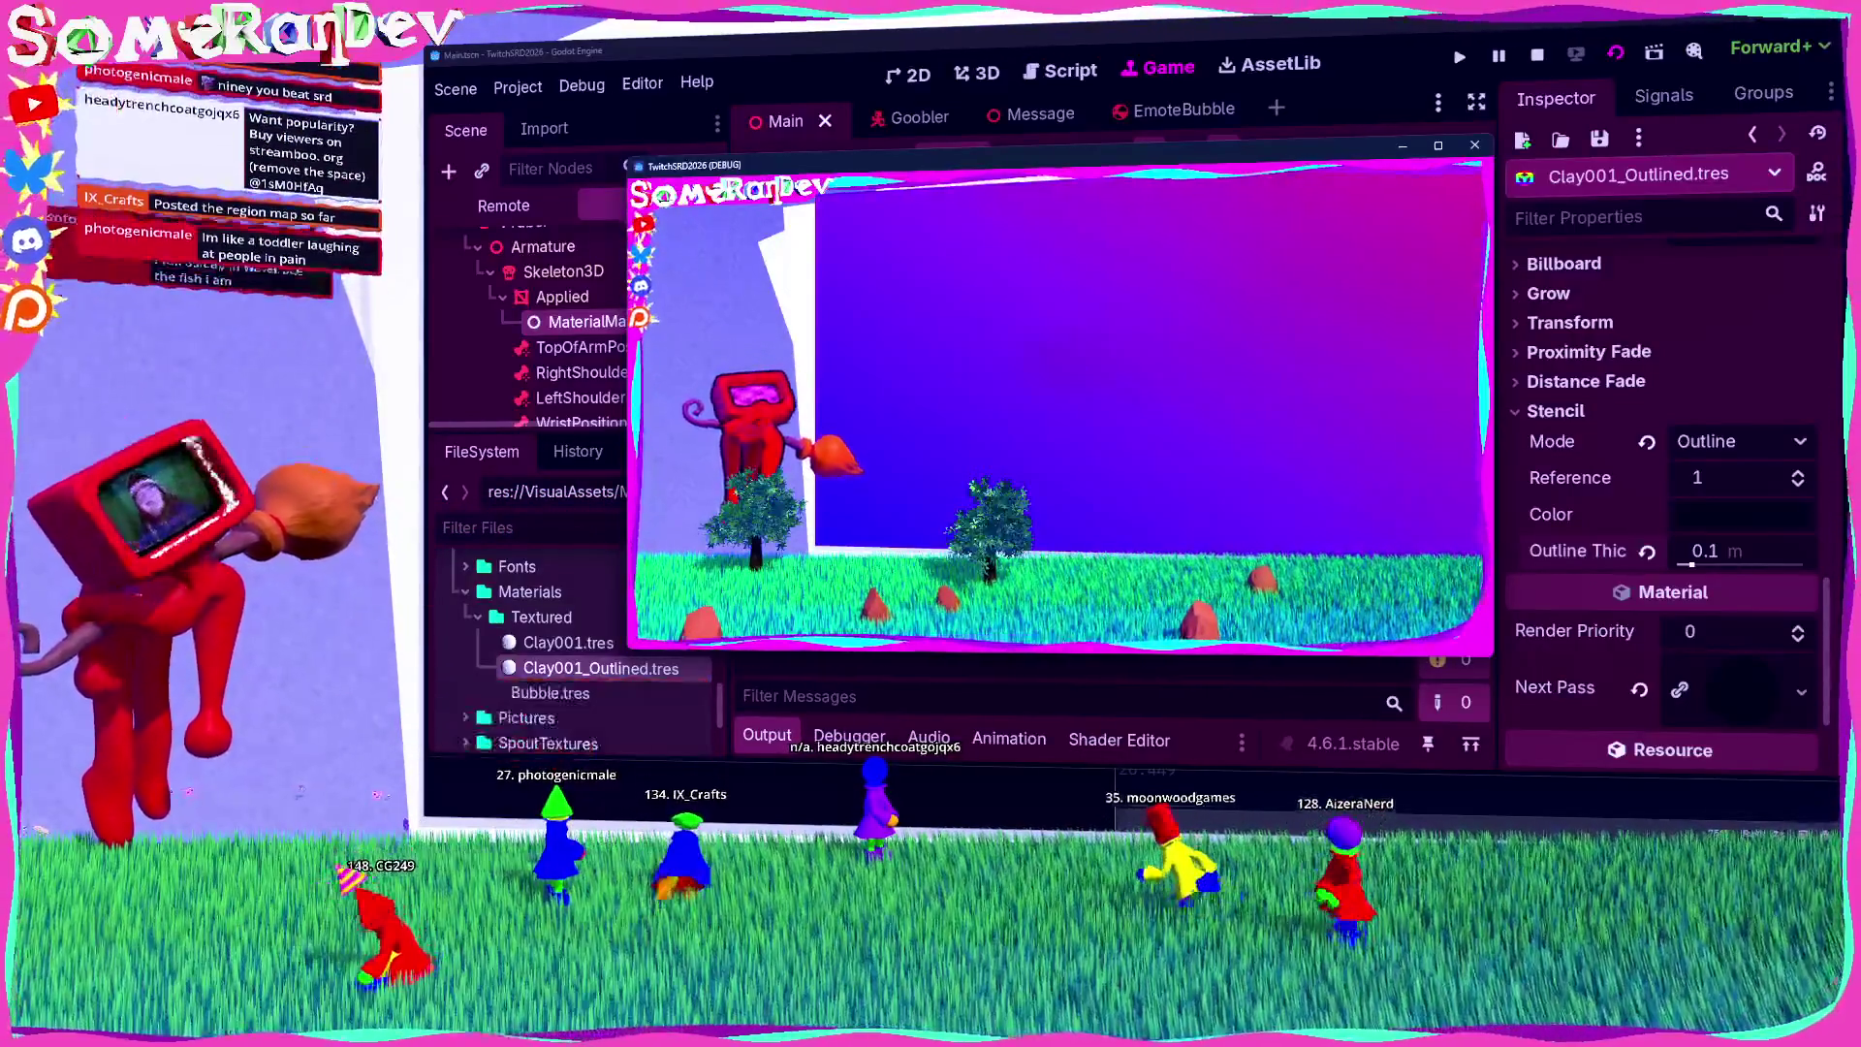
Step: Close the running game and view the Goobler scene in 3D
key(F8)
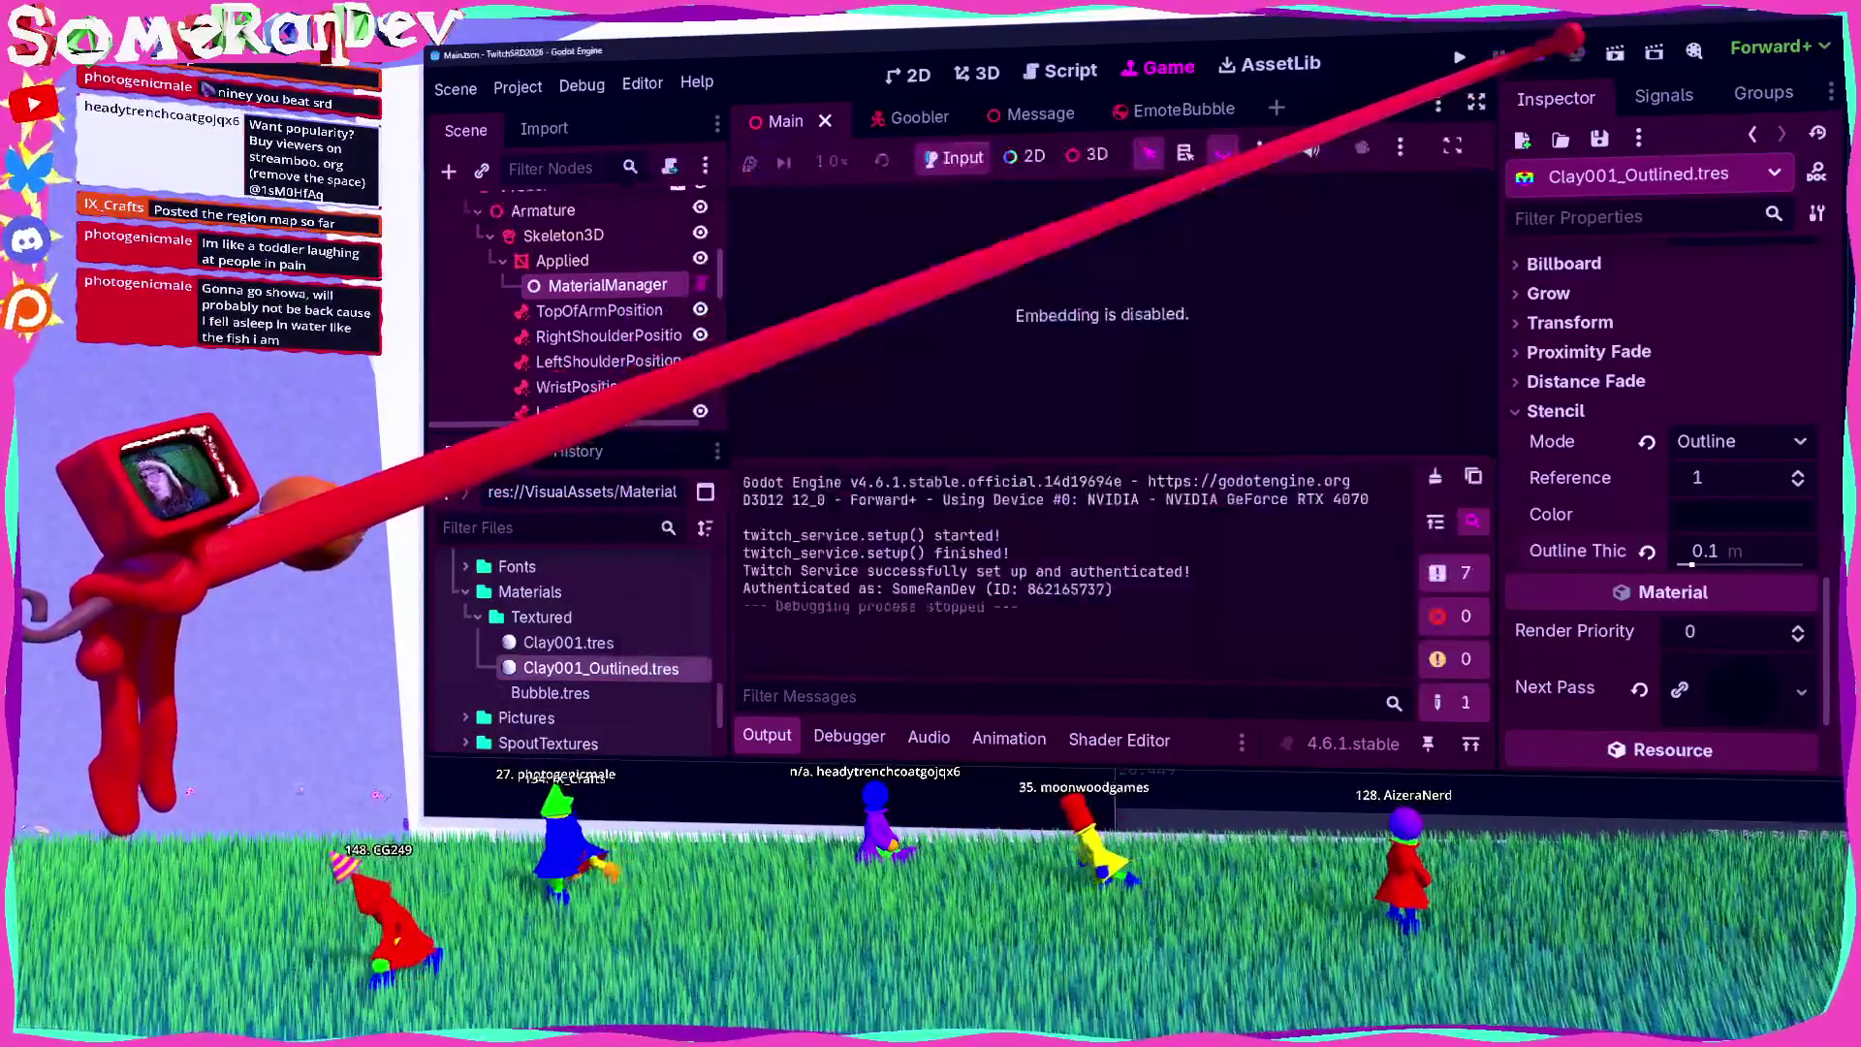
click(889, 116)
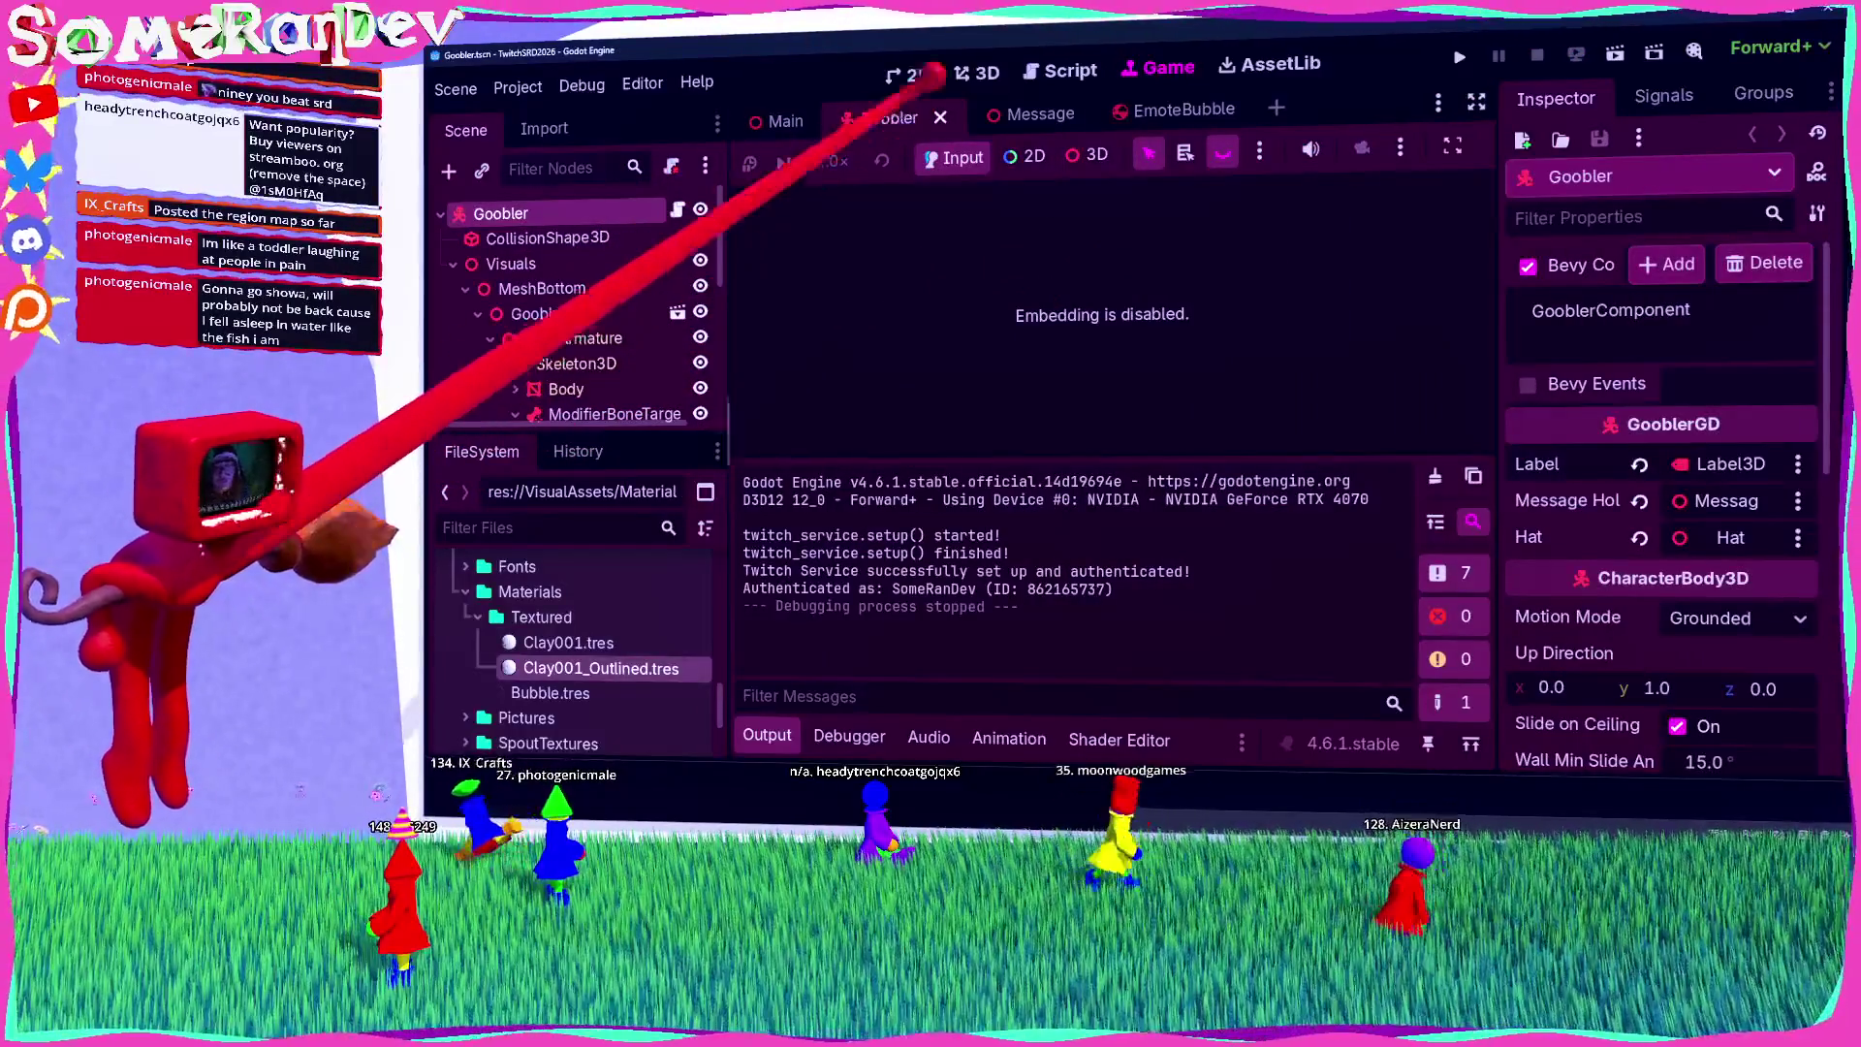
click(977, 73)
scroll(572, 310, down, 3)
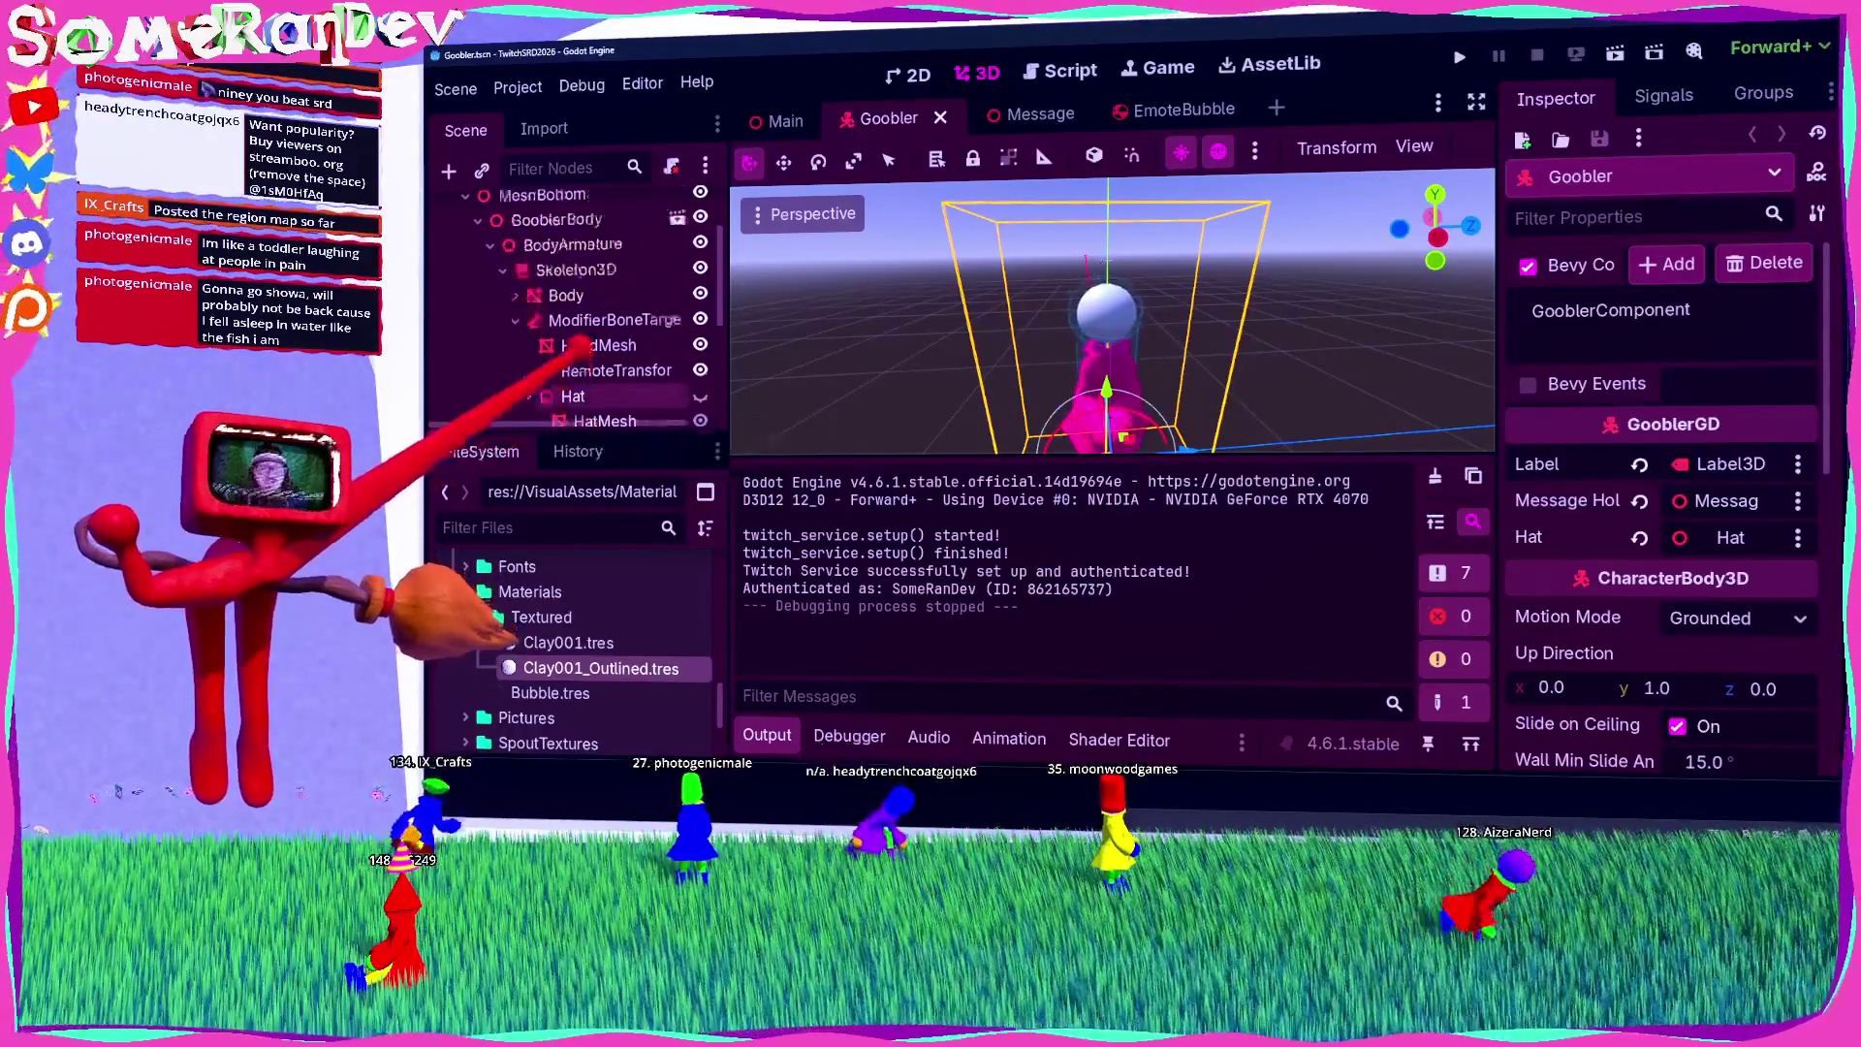
scroll(573, 349, up, 3)
scroll(572, 339, down, 3)
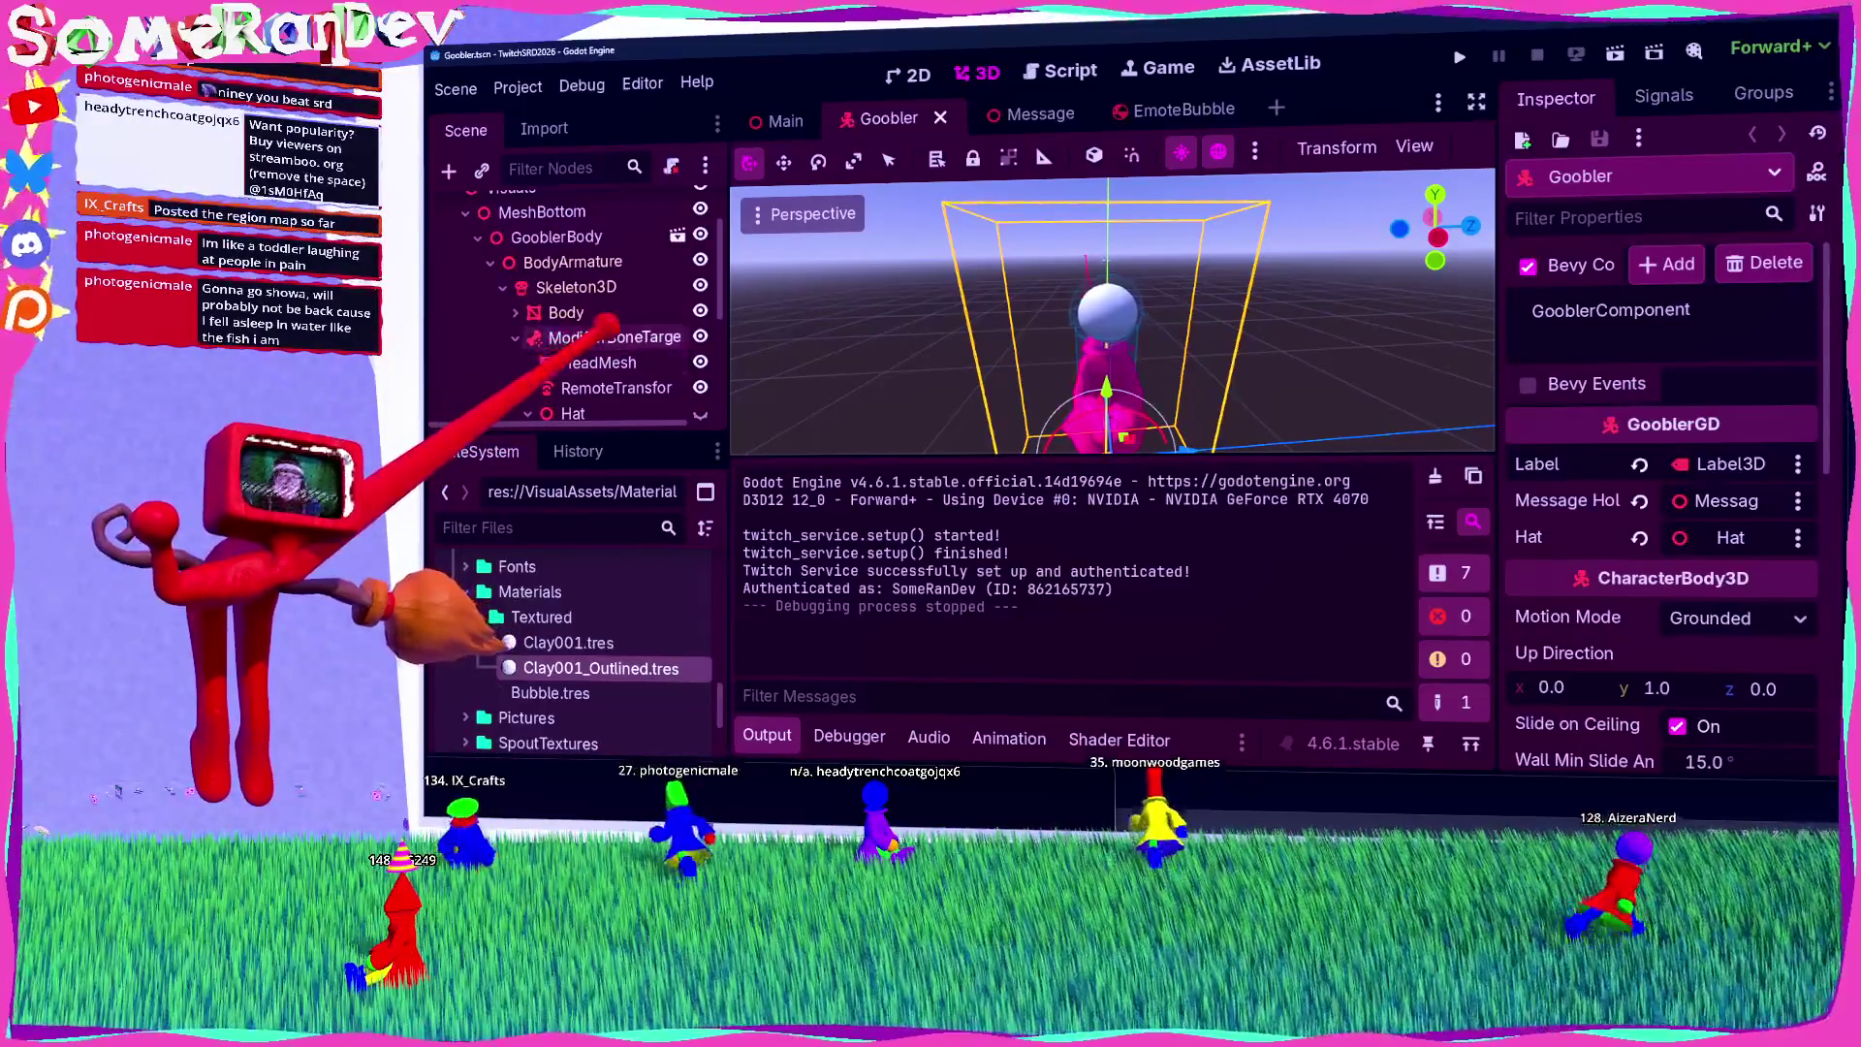
scroll(603, 335, down, 3)
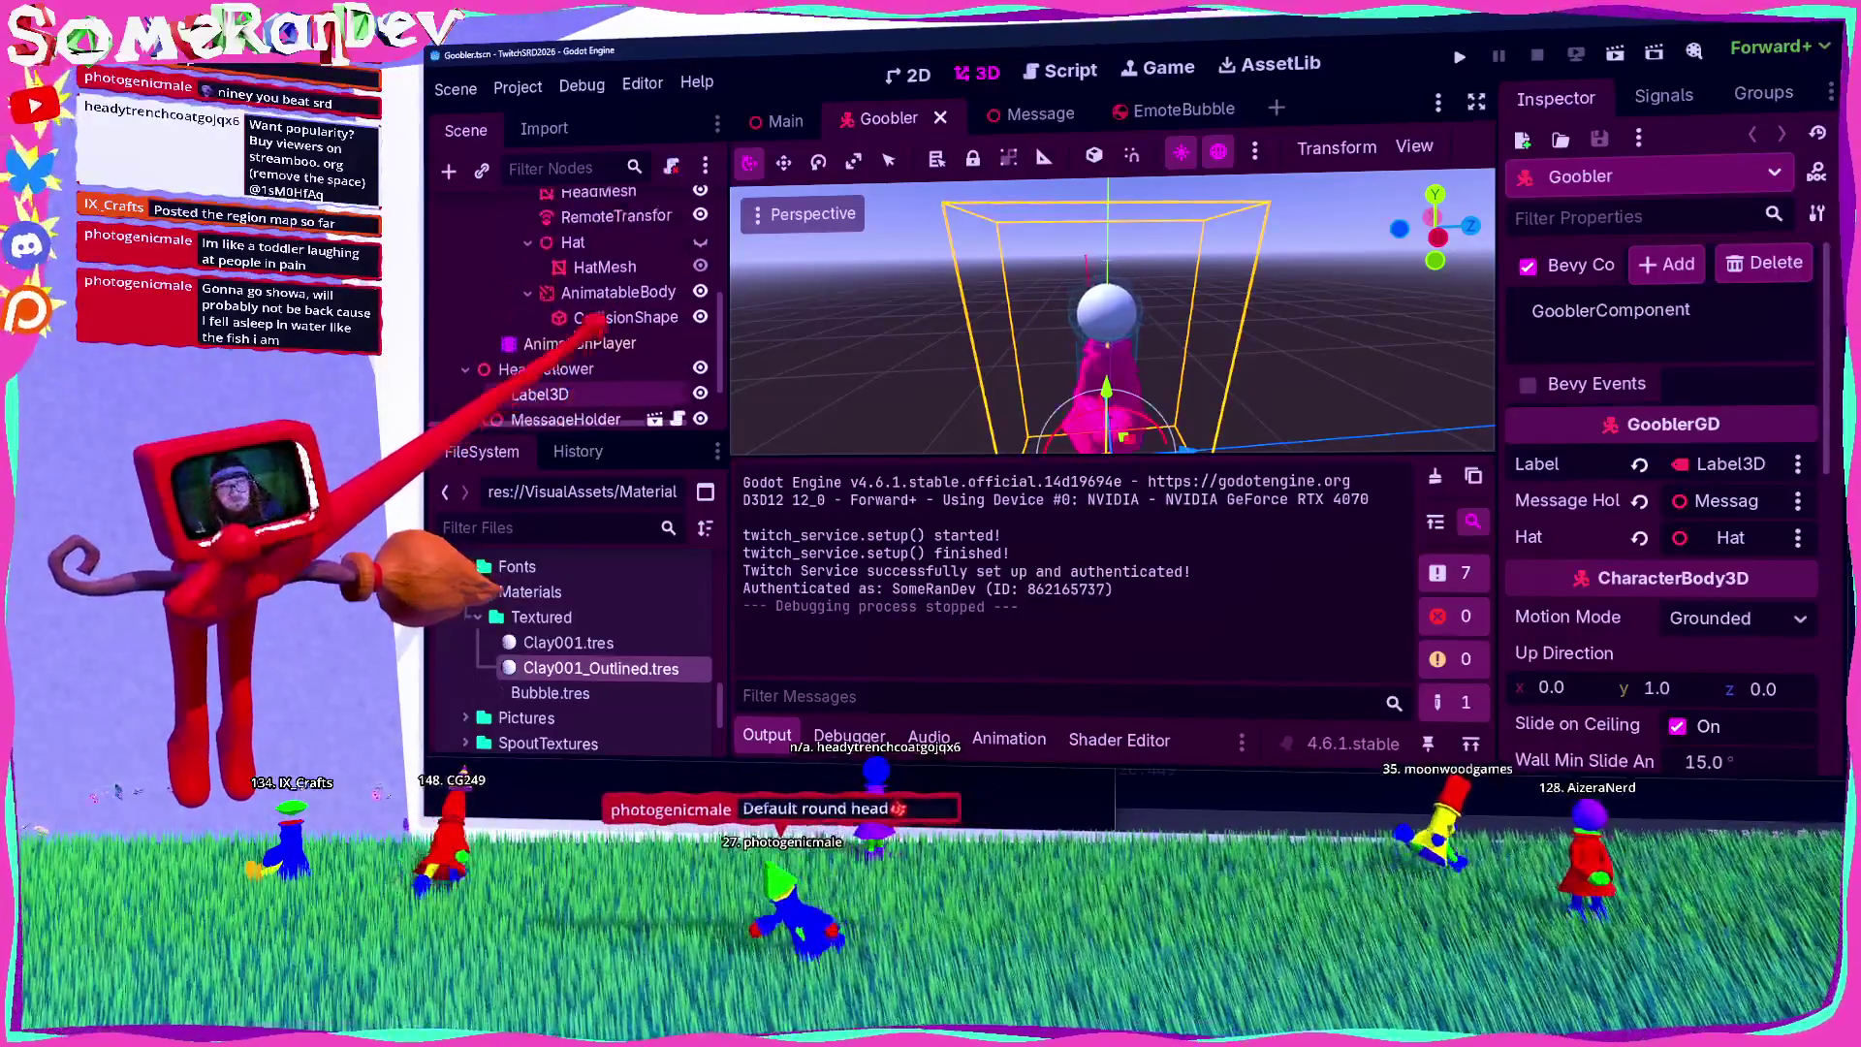
Step: Inspect the Goobler CollisionShape, HatMesh and HeadMesh nodes, then bring the Rust code editor forward
click(616, 312)
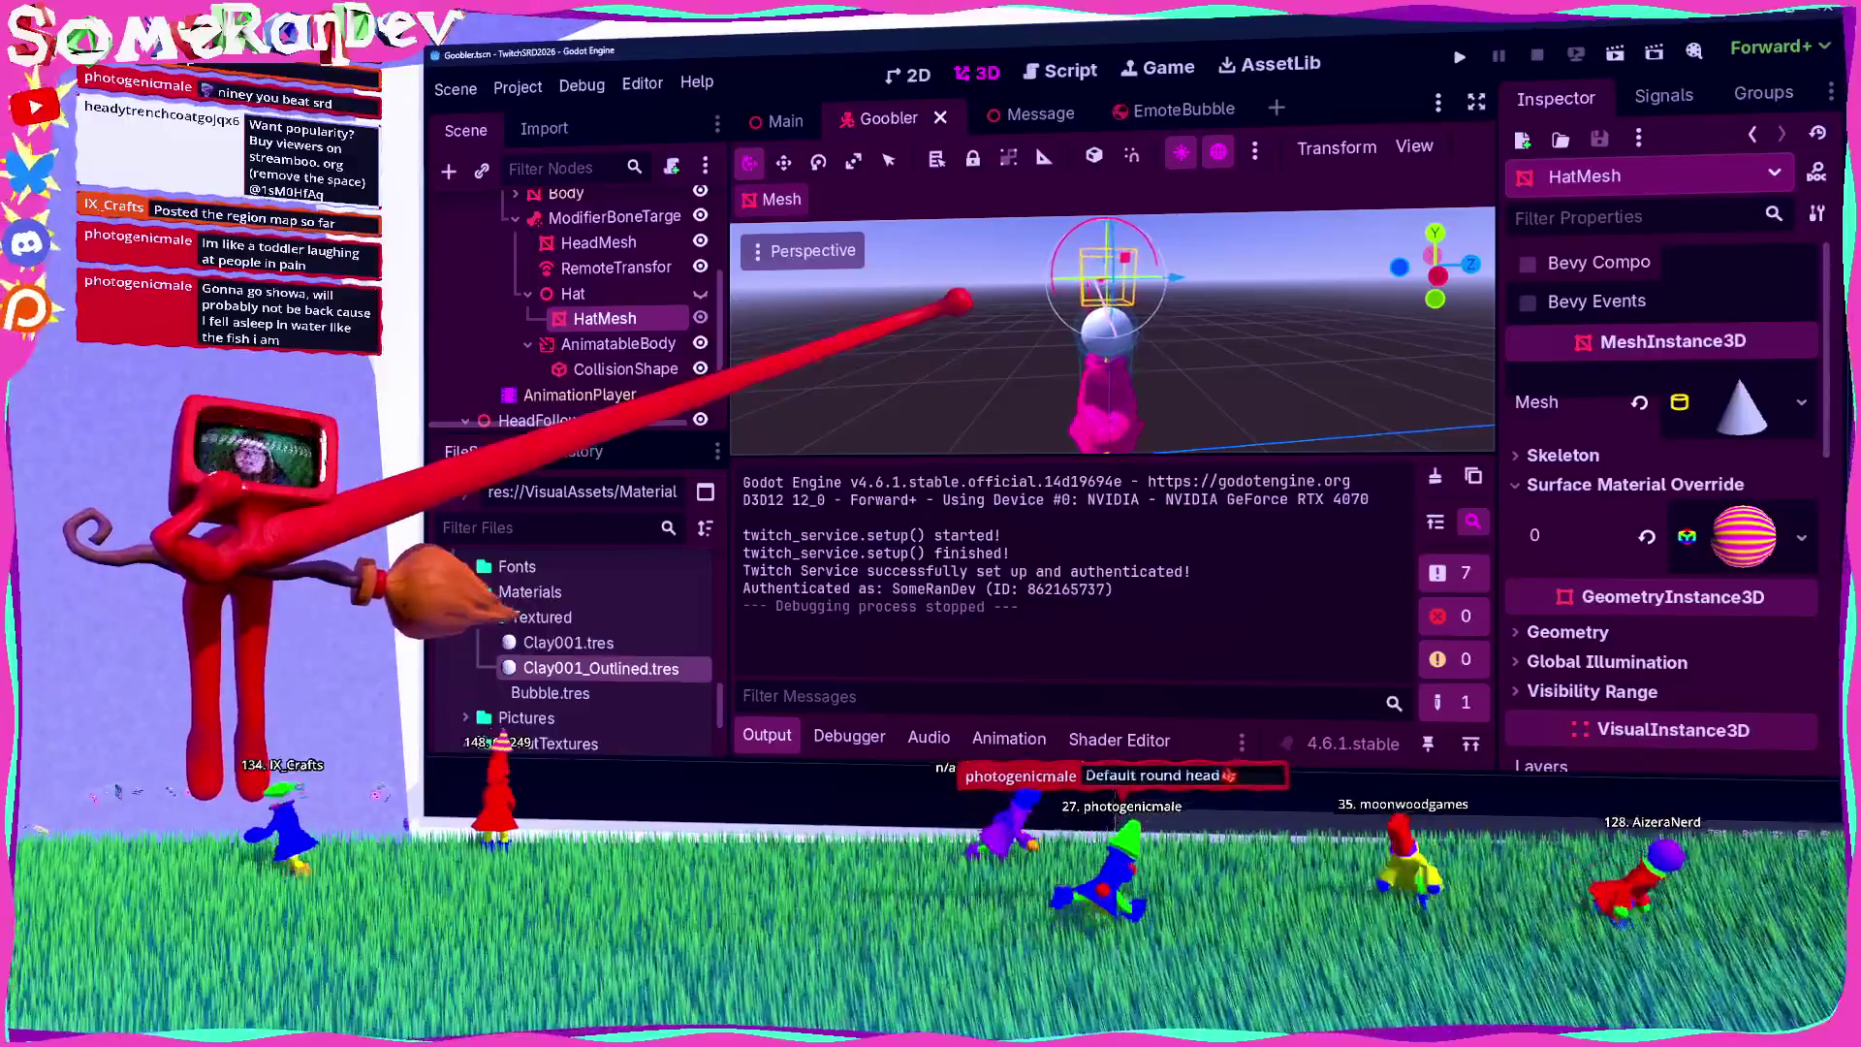
click(957, 301)
scroll(572, 306, up, 2)
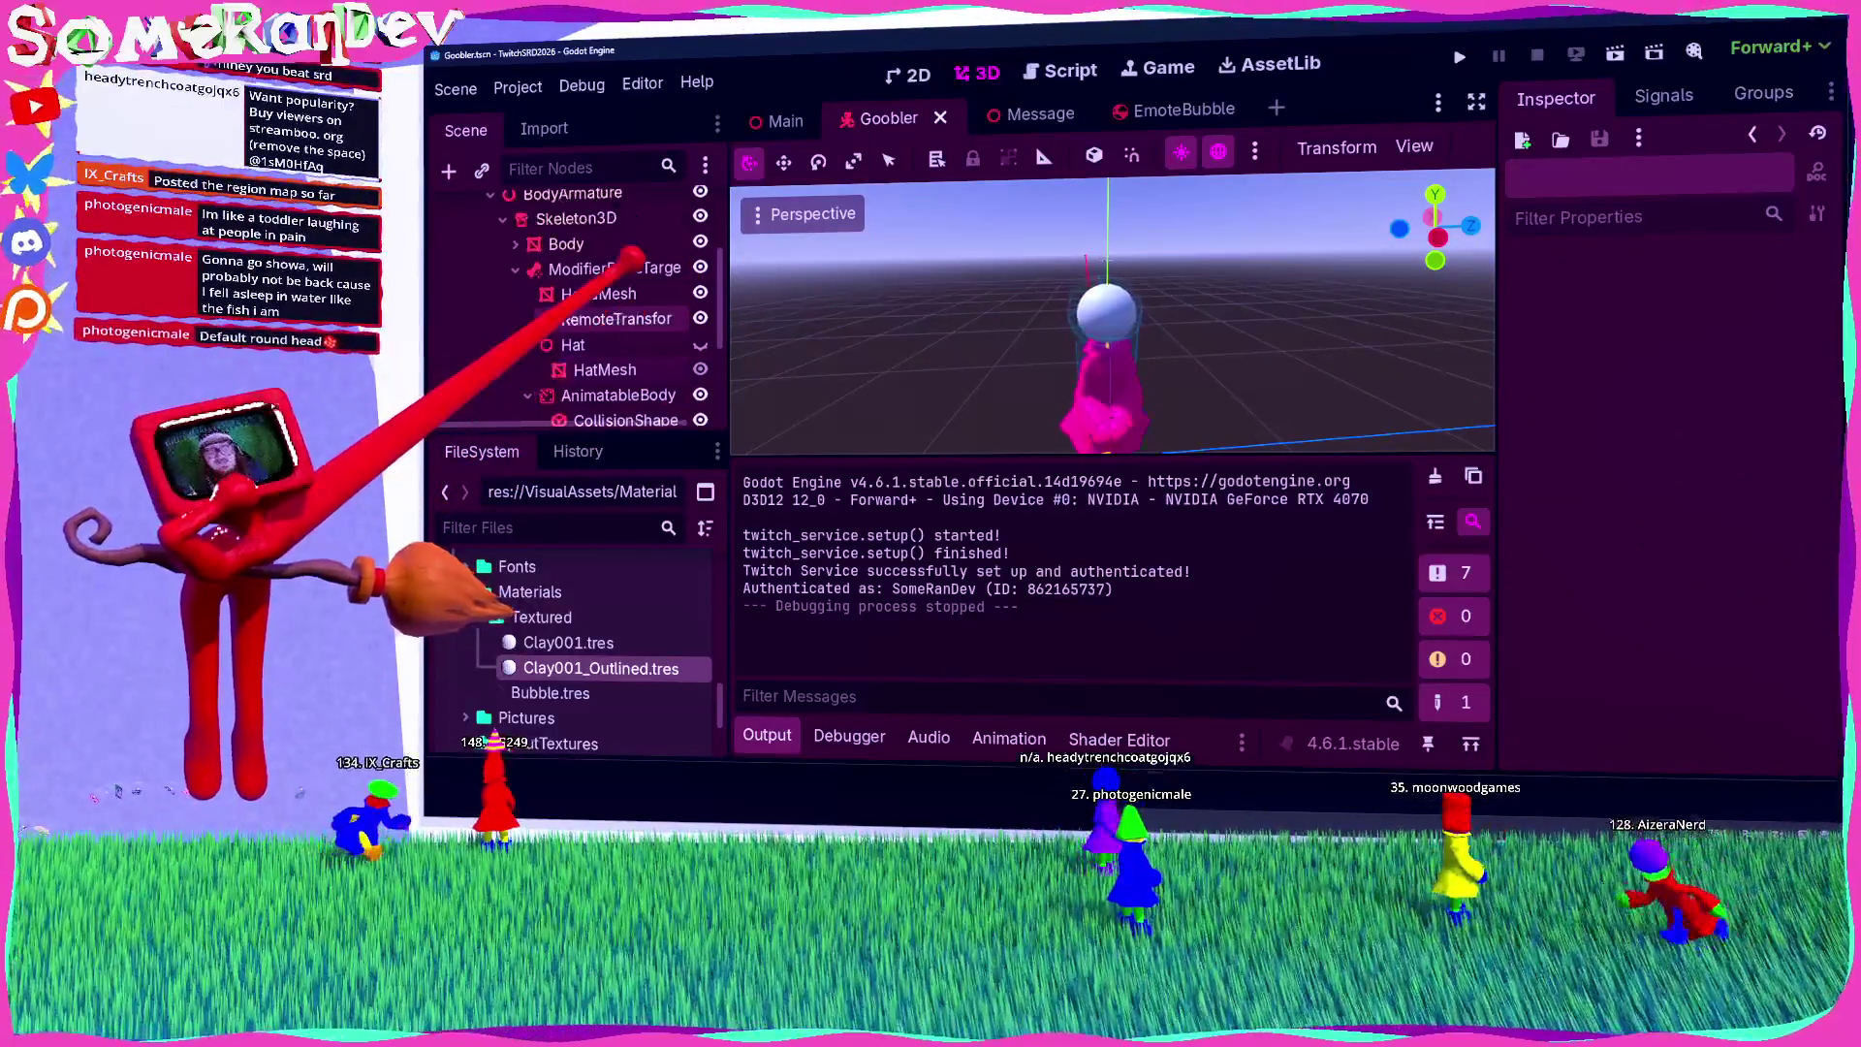
click(593, 293)
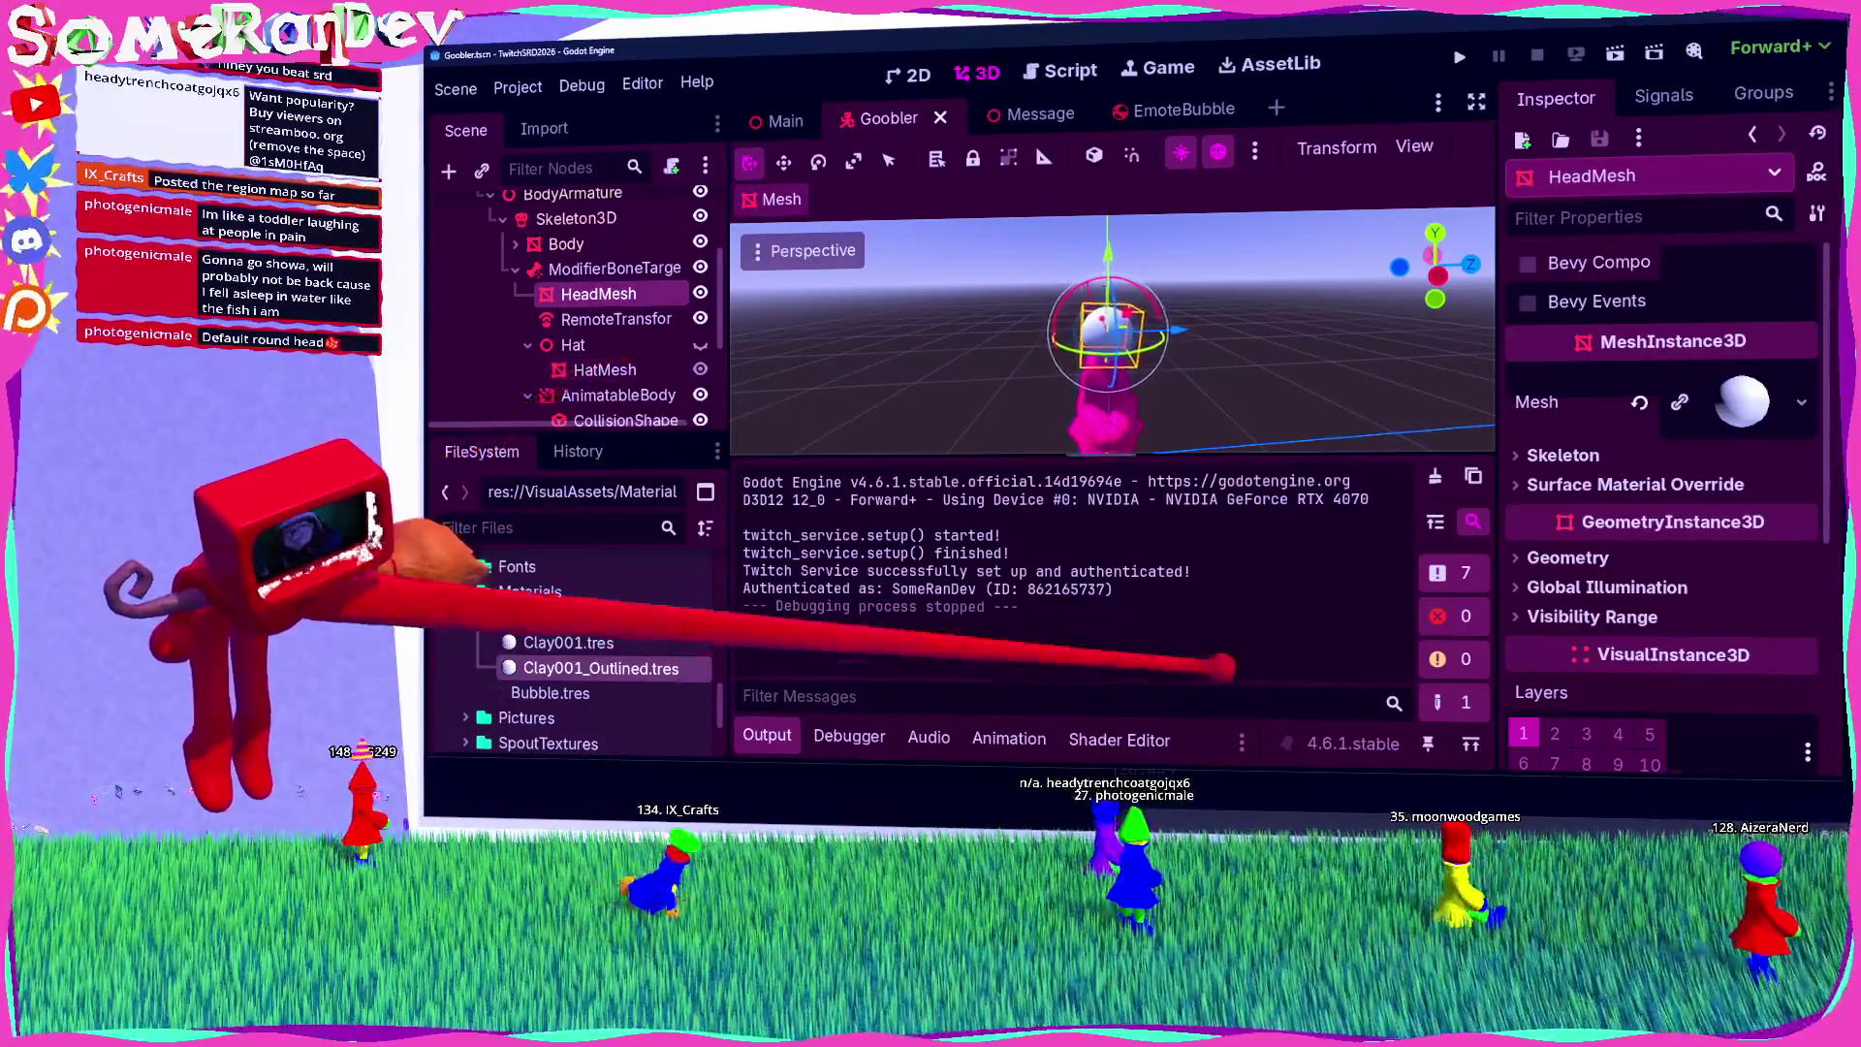
click(1289, 814)
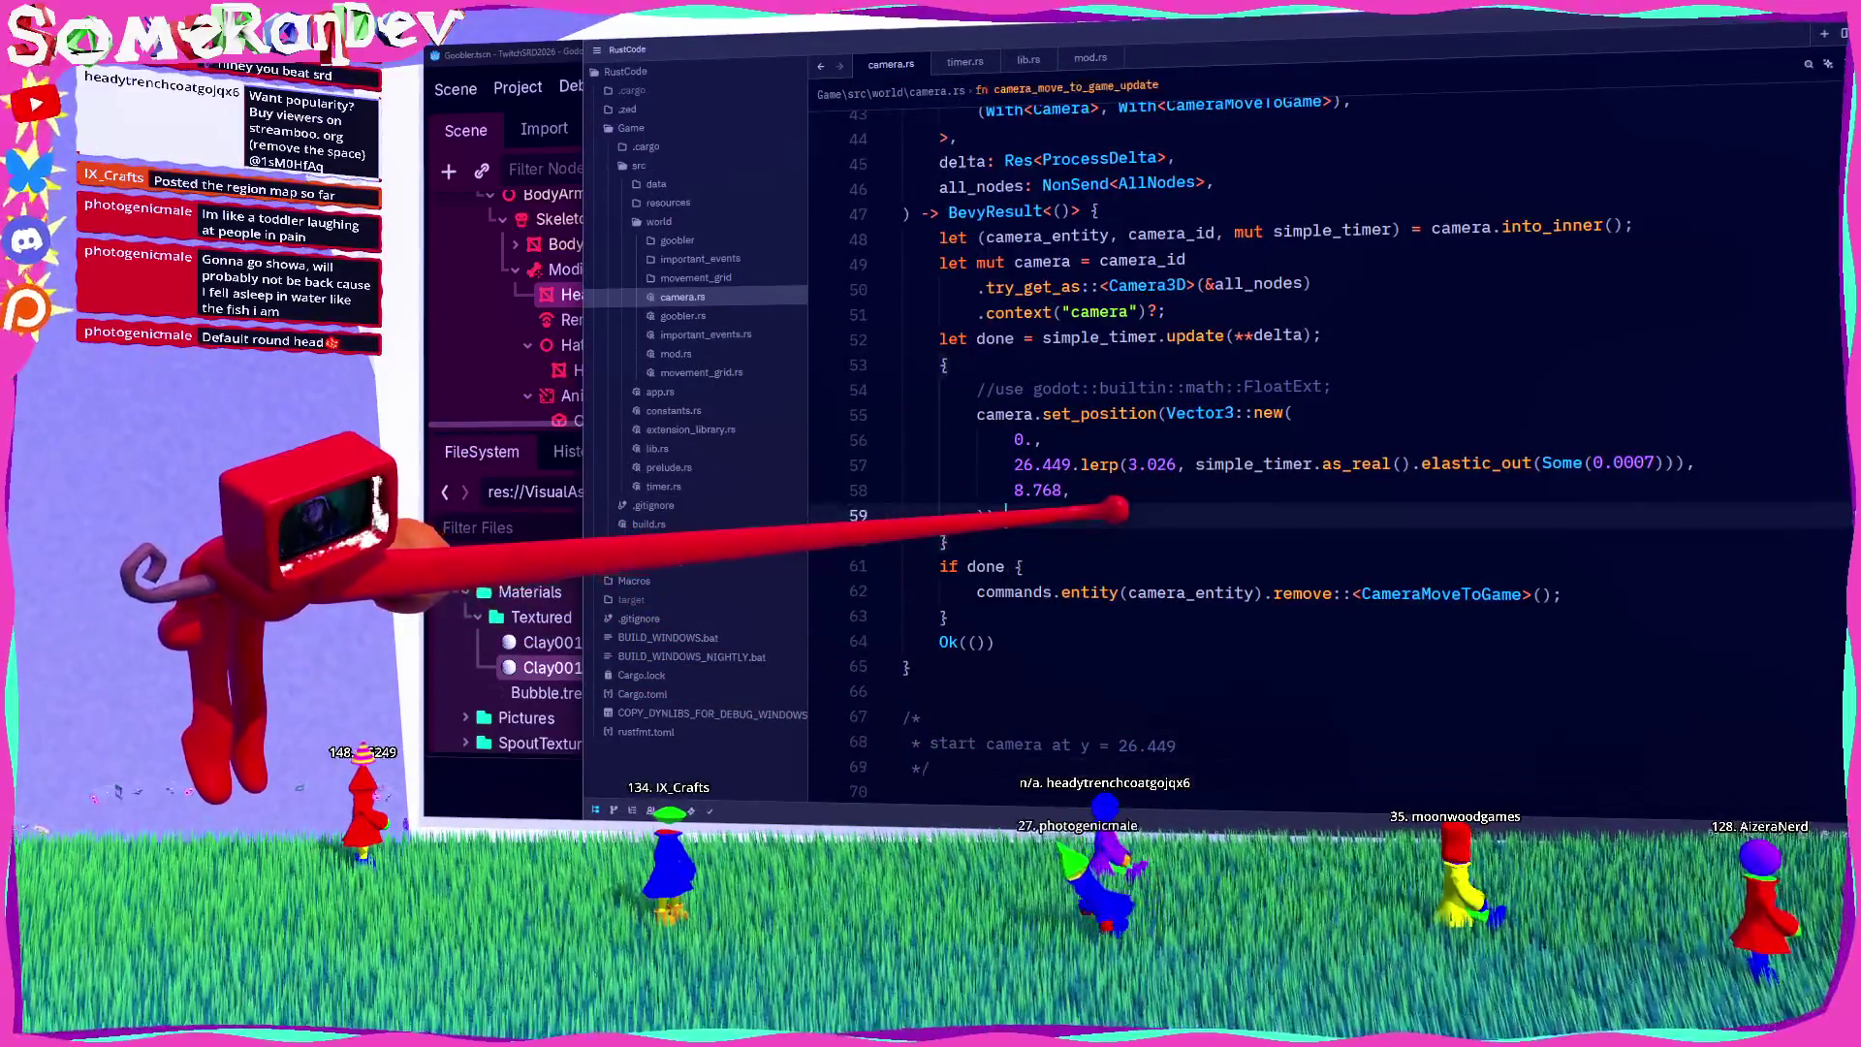
Step: Open goobler.rs and place the caret on line 9
scroll(1114, 509, up, 2)
click(722, 312)
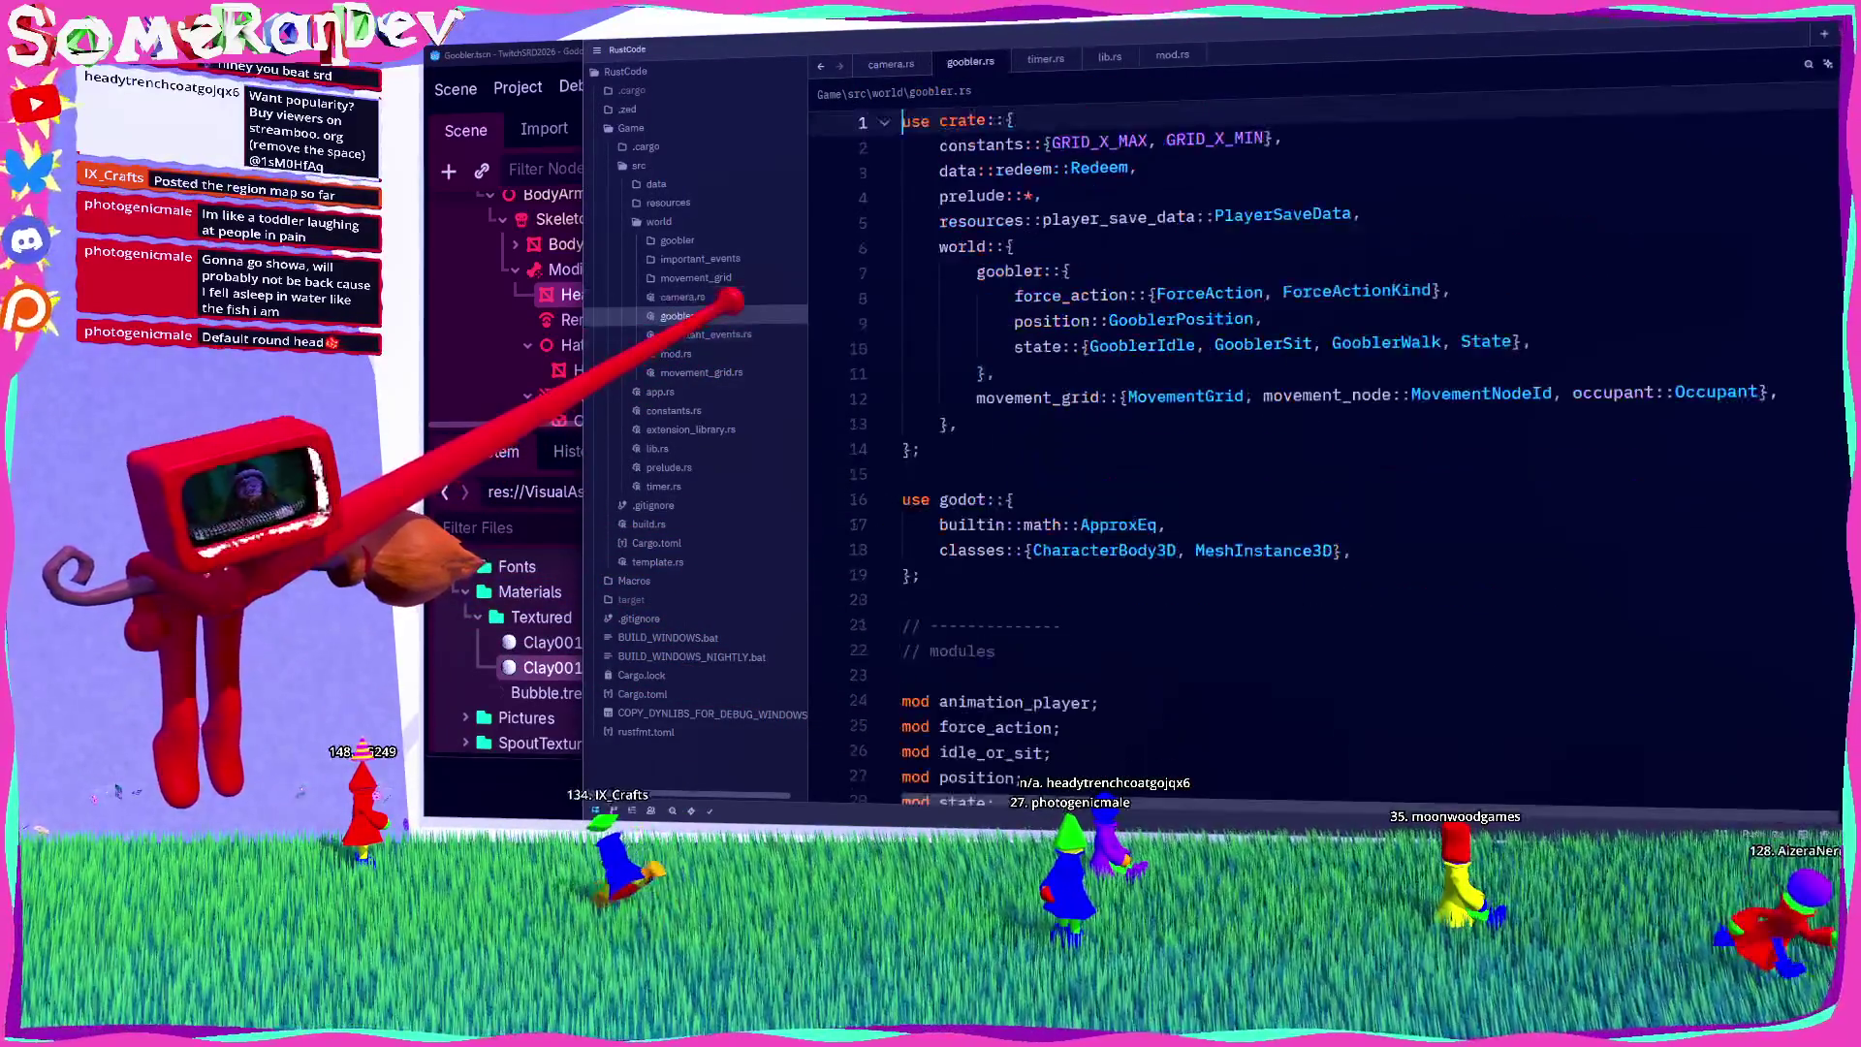
click(1008, 310)
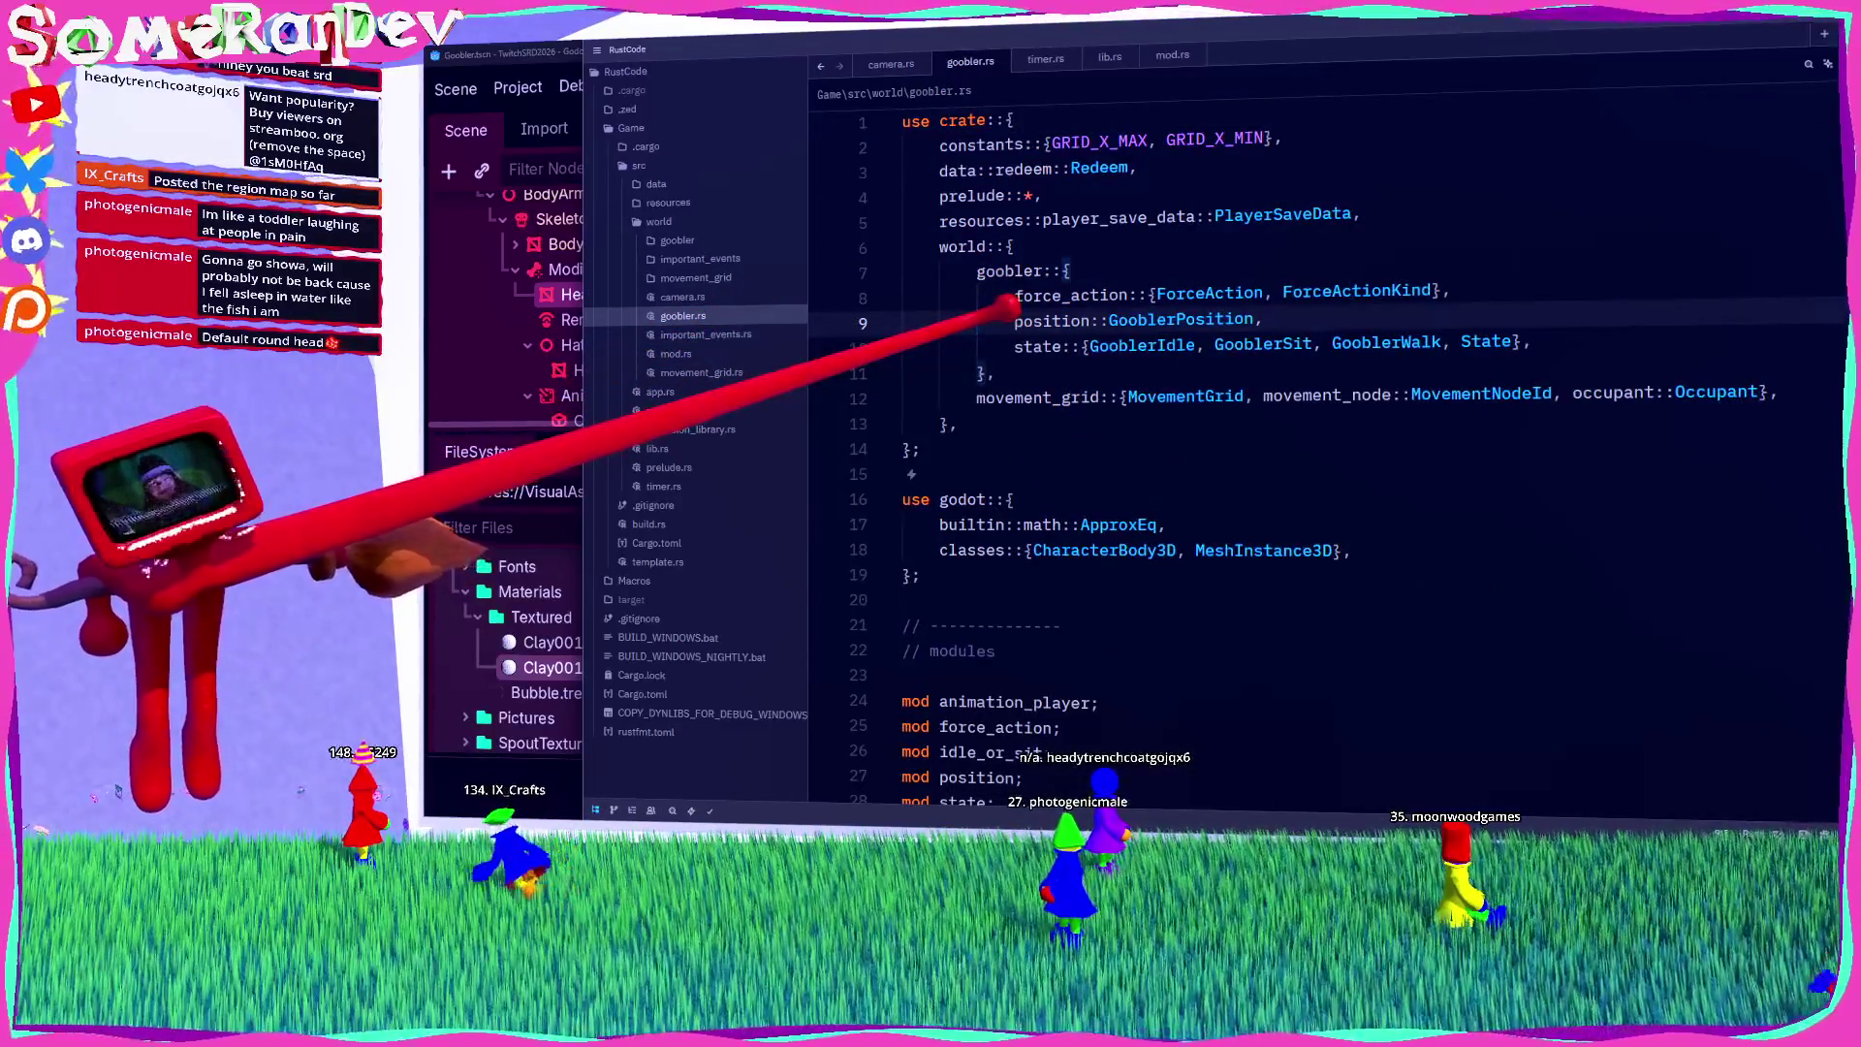
Step: Switch Zed's colour theme to SRD's Synthwave Dark via the theme selector
key(ctrl+shift+p)
text(theme)
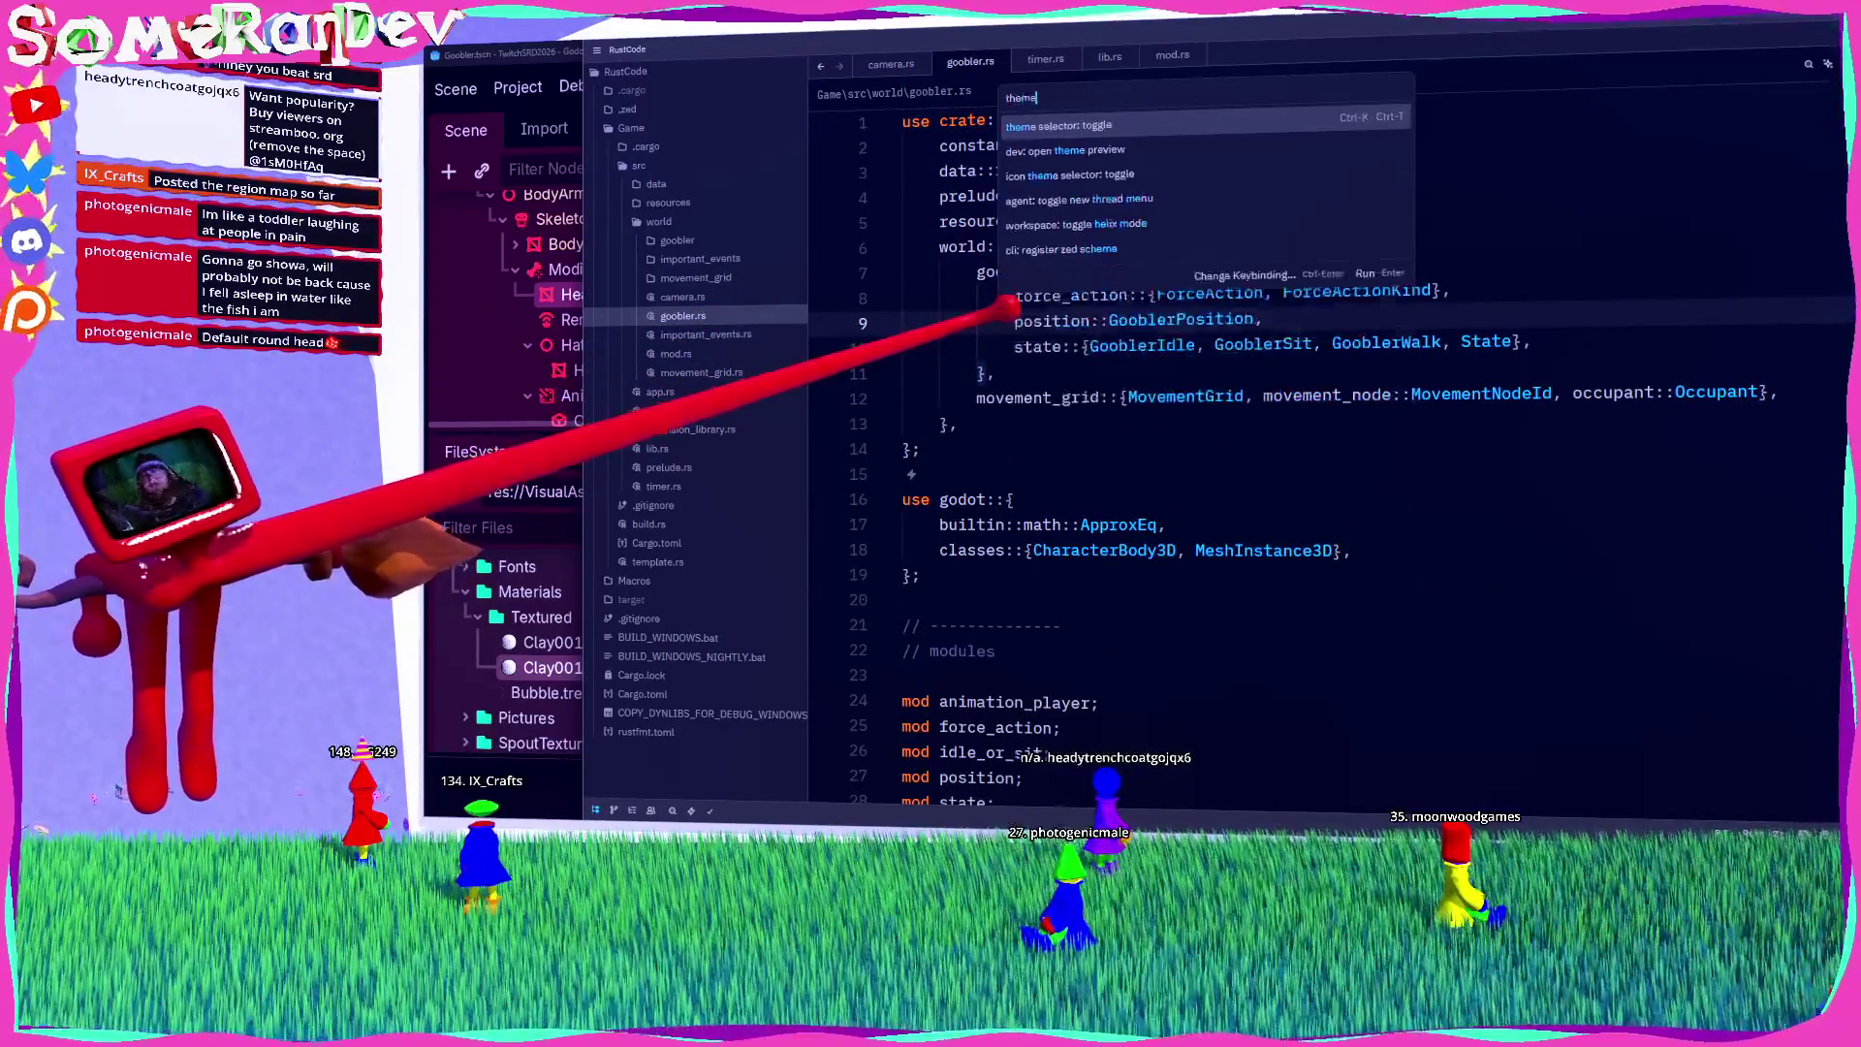
key(Return)
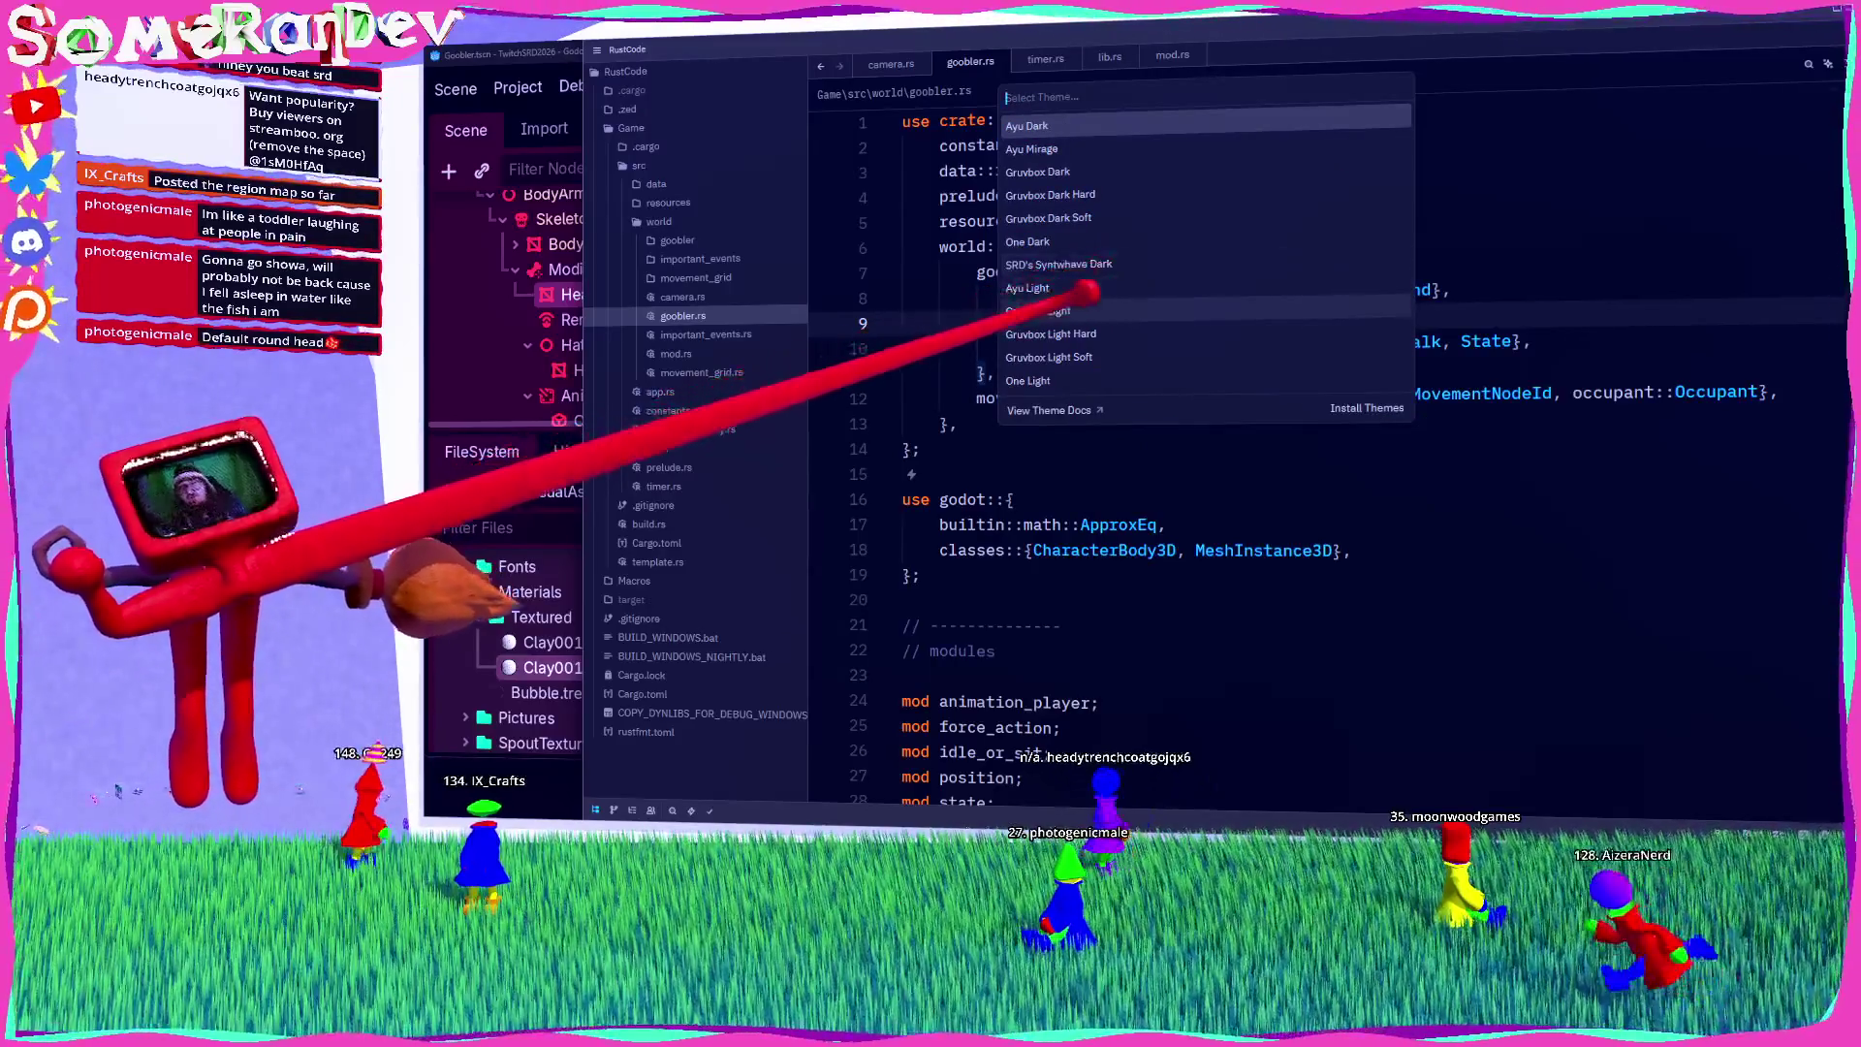
click(1114, 263)
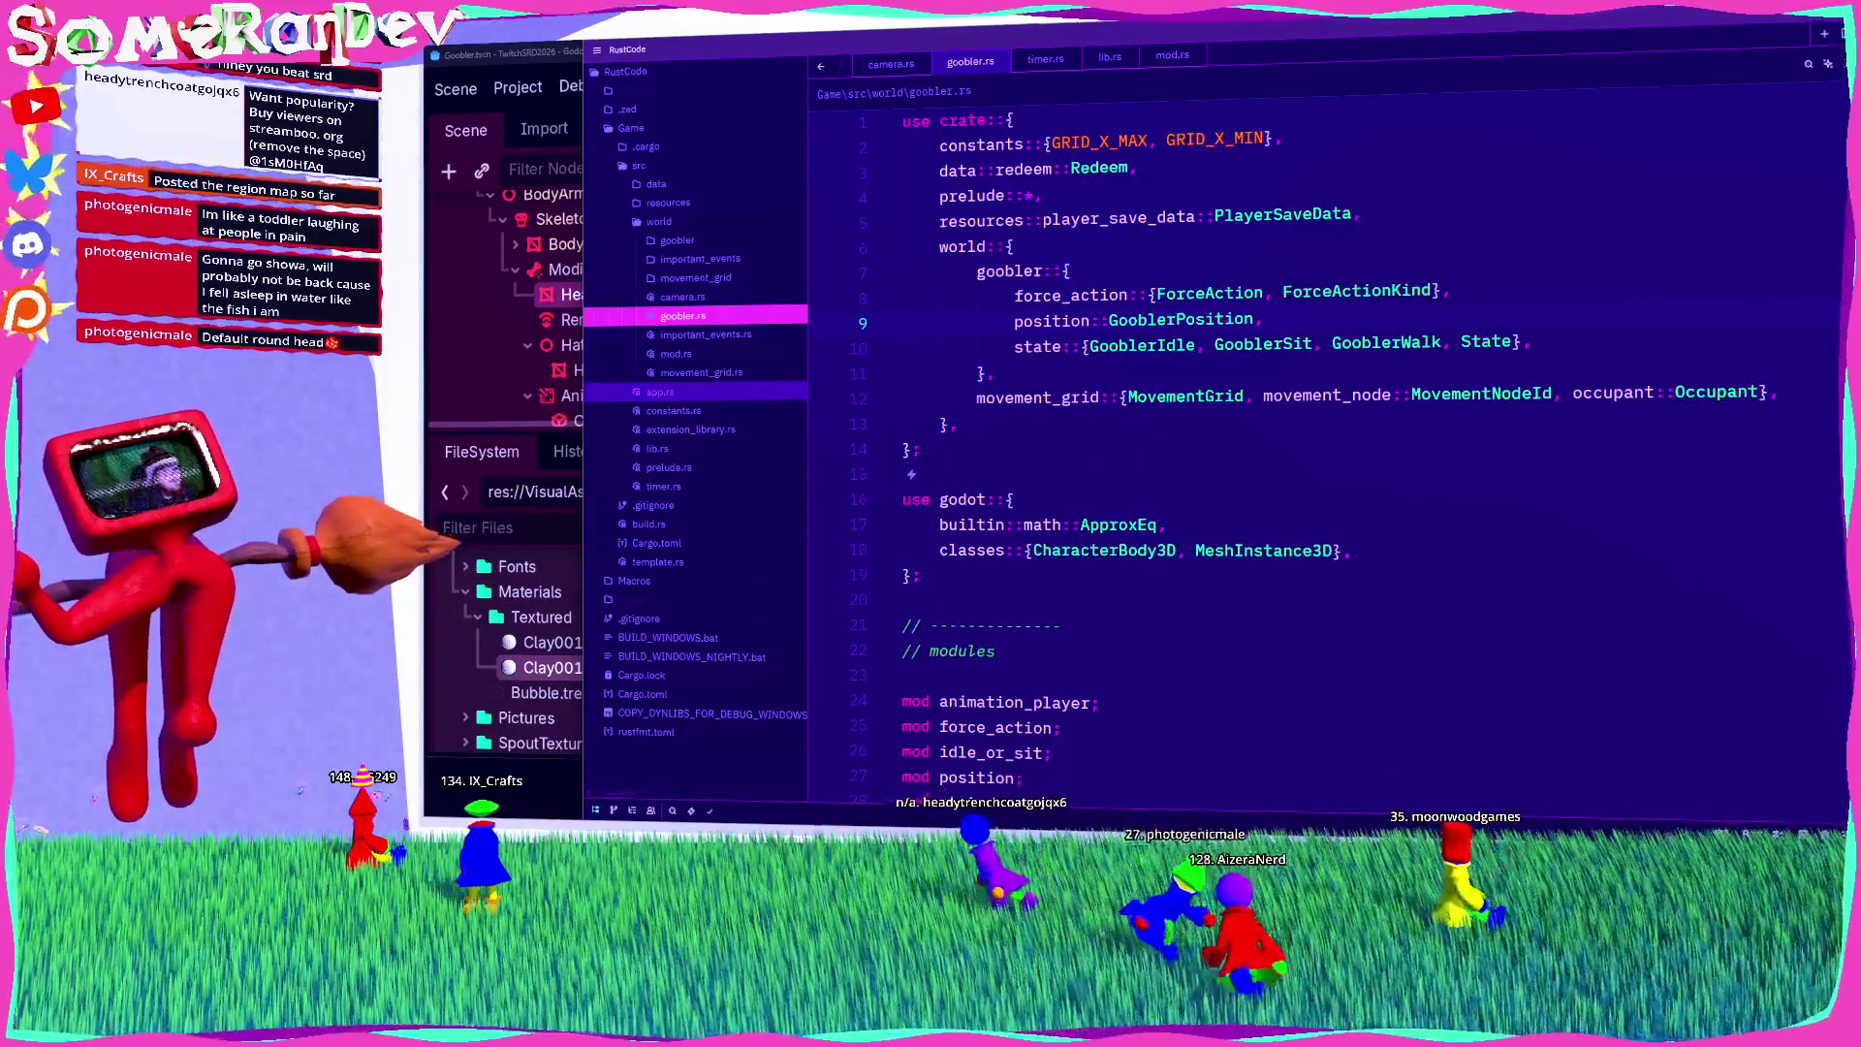
Step: Enlarge the code text size in goobler.rs and scroll through it
click(1115, 341)
key(ctrl+equal)
key(ctrl+equal)
key(ctrl+equal)
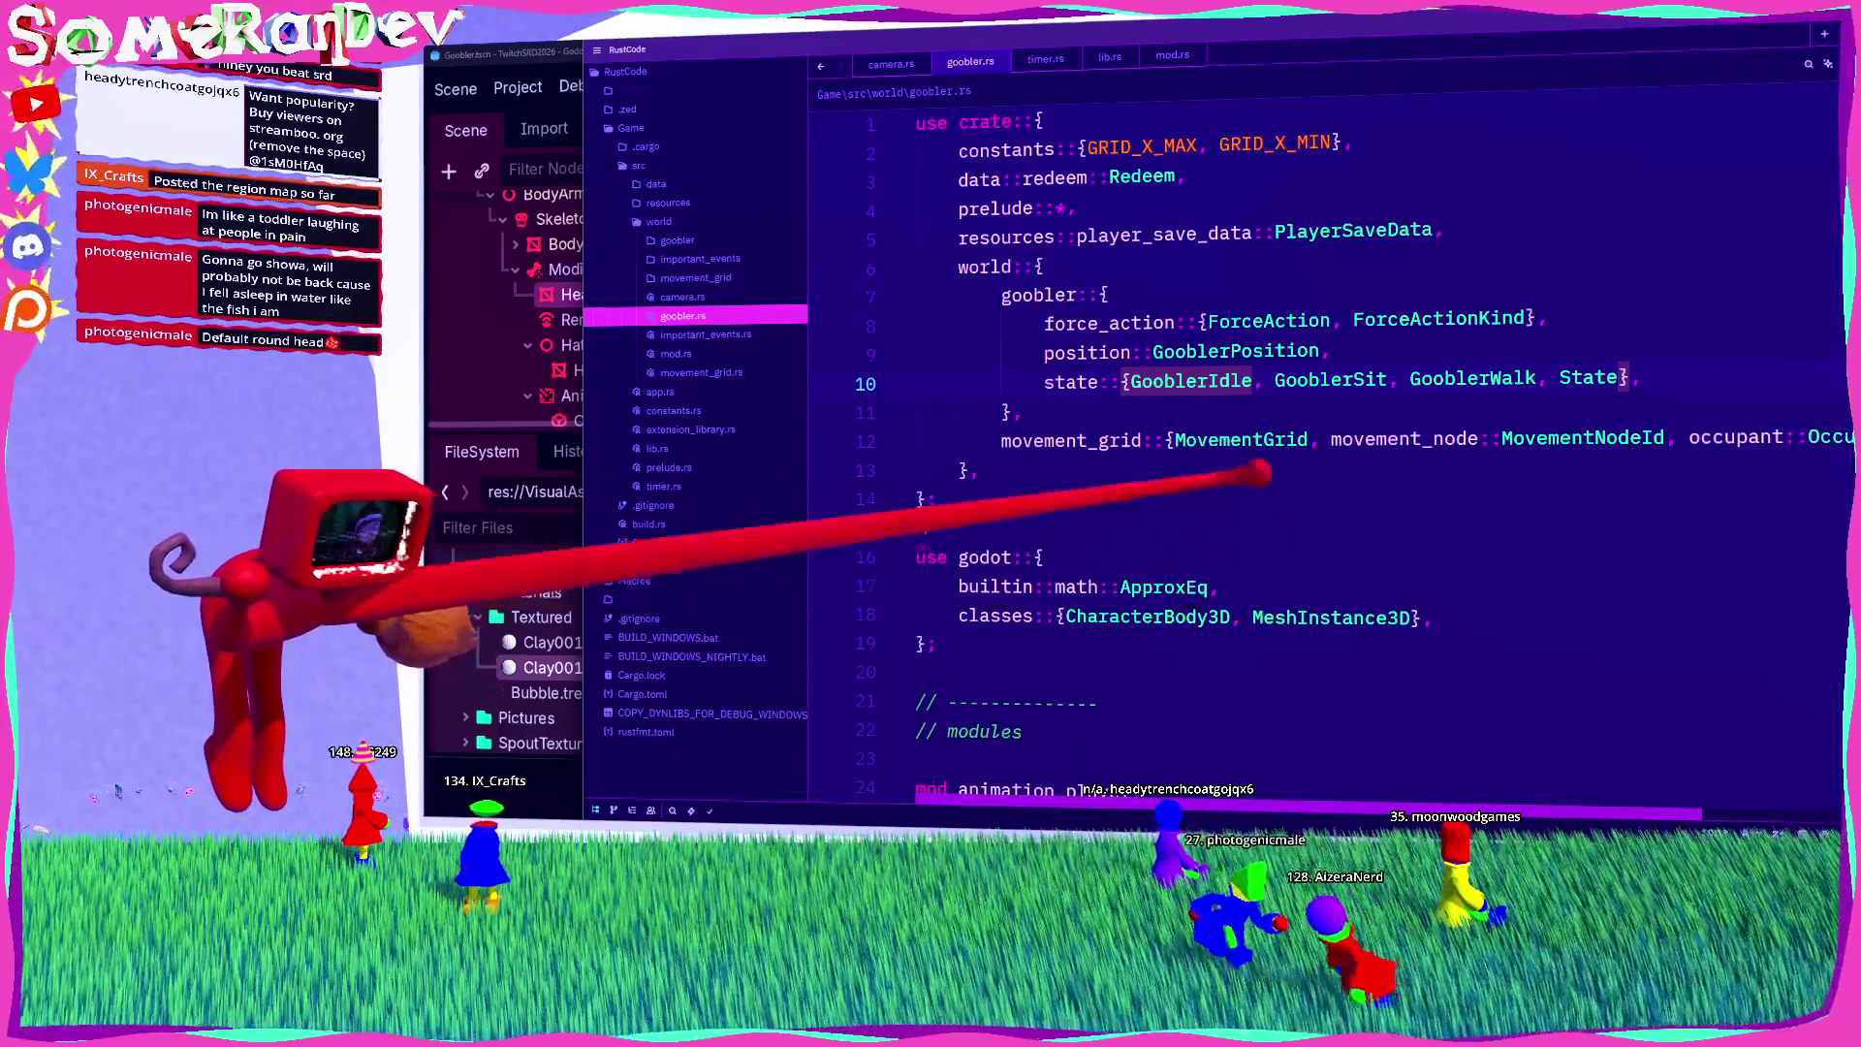
scroll(1226, 483, down, 5)
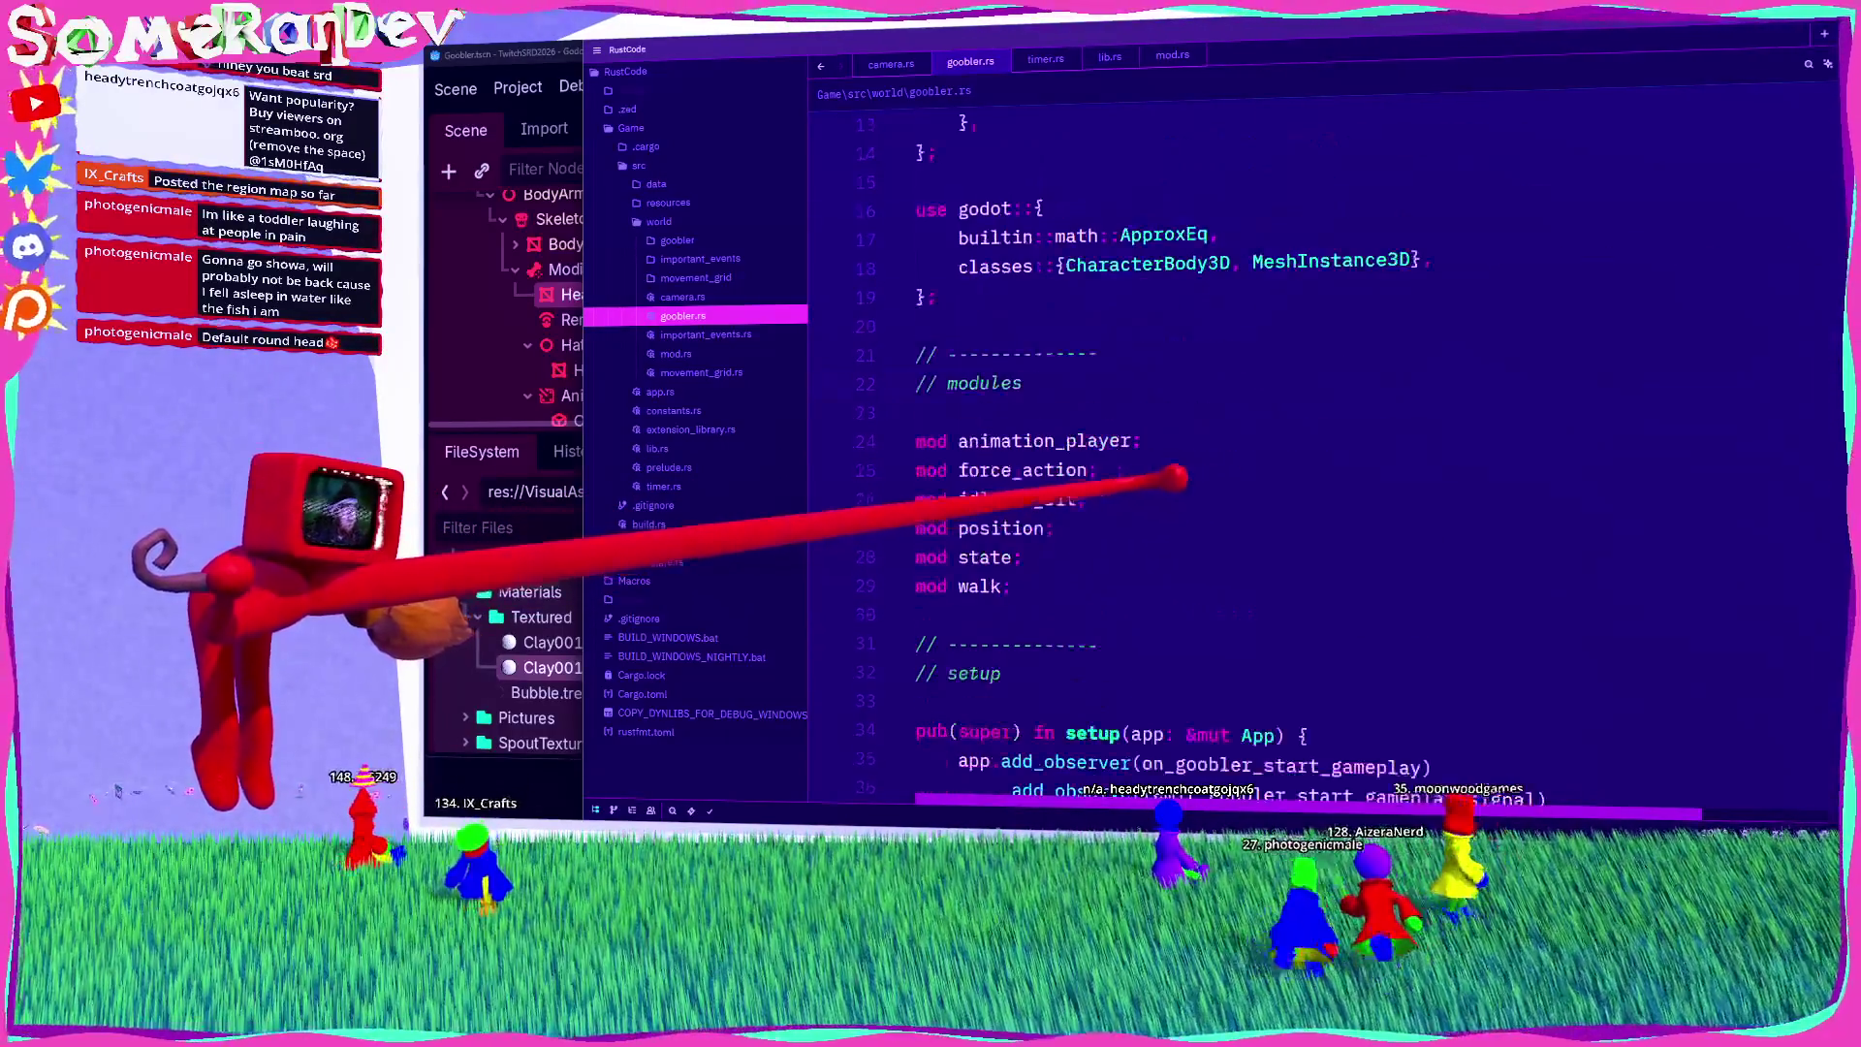
scroll(1043, 440, up, 5)
scroll(1044, 373, down, 10)
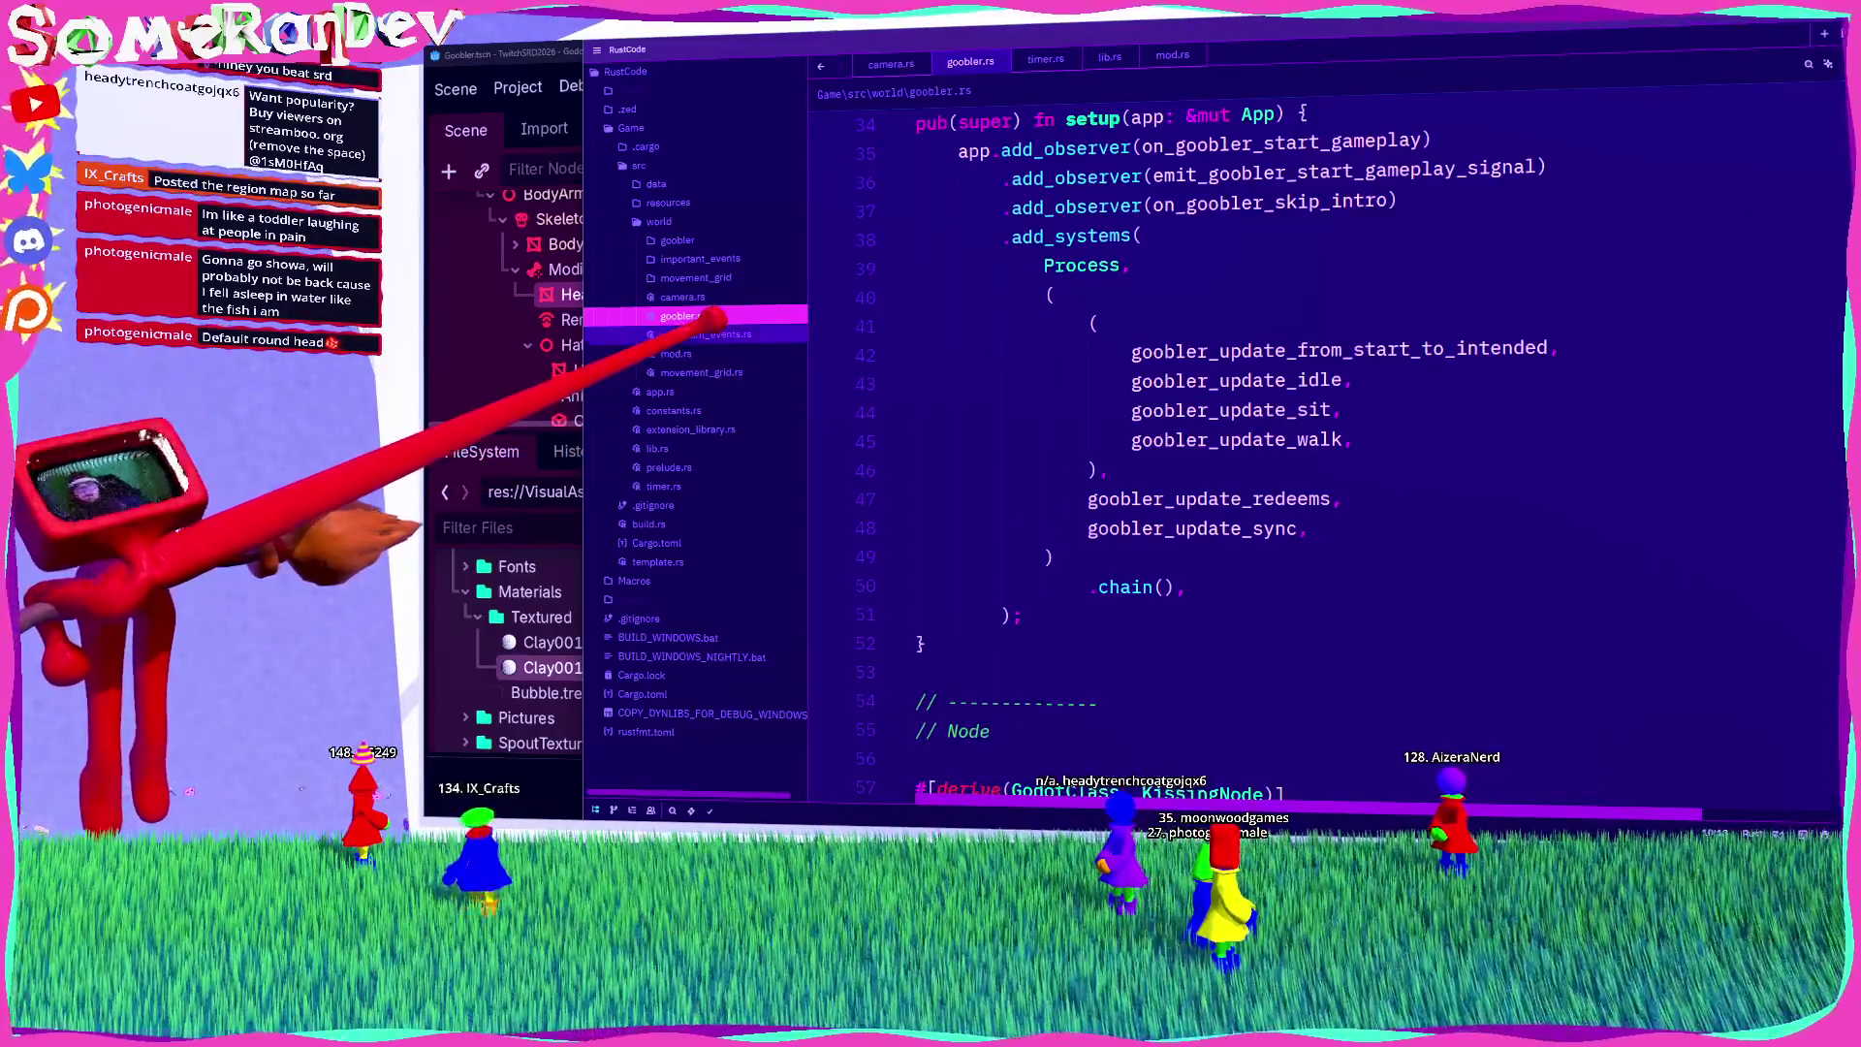
Step: Expand the goobler folder in the file tree and browse the code
click(690, 238)
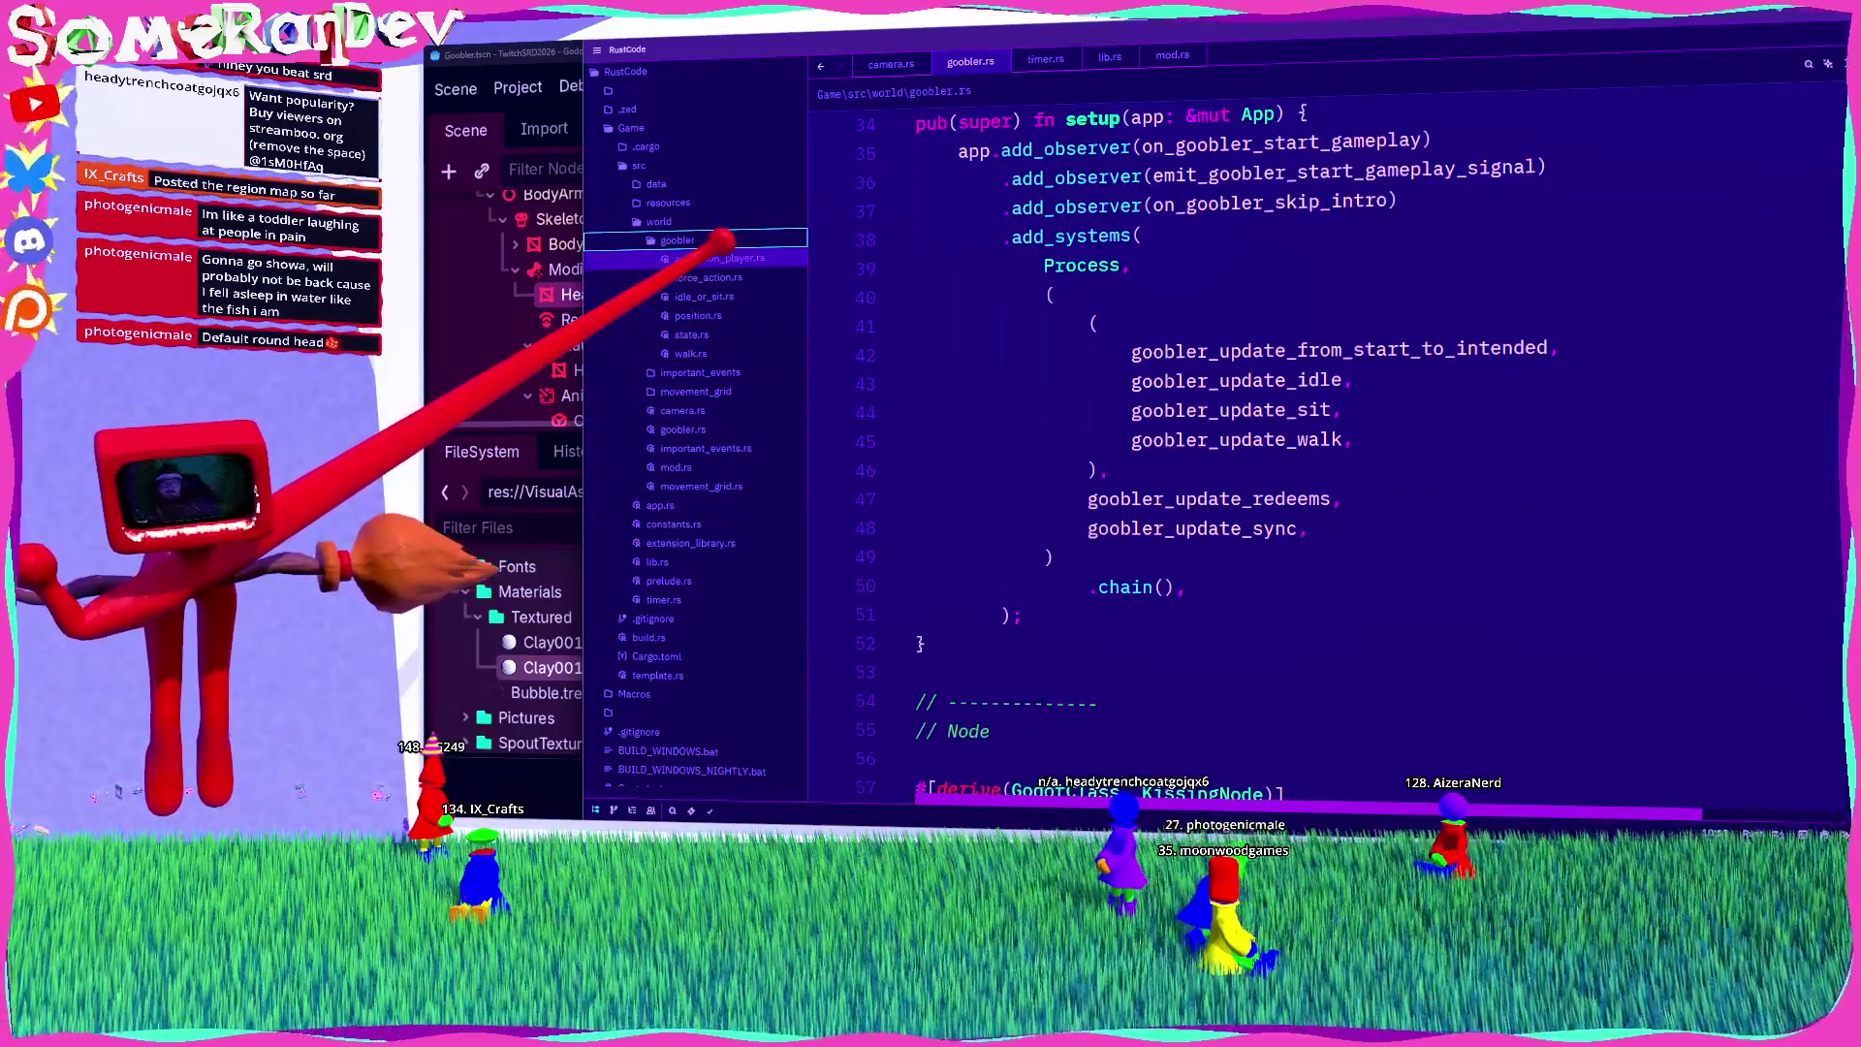
scroll(722, 242, down, 2)
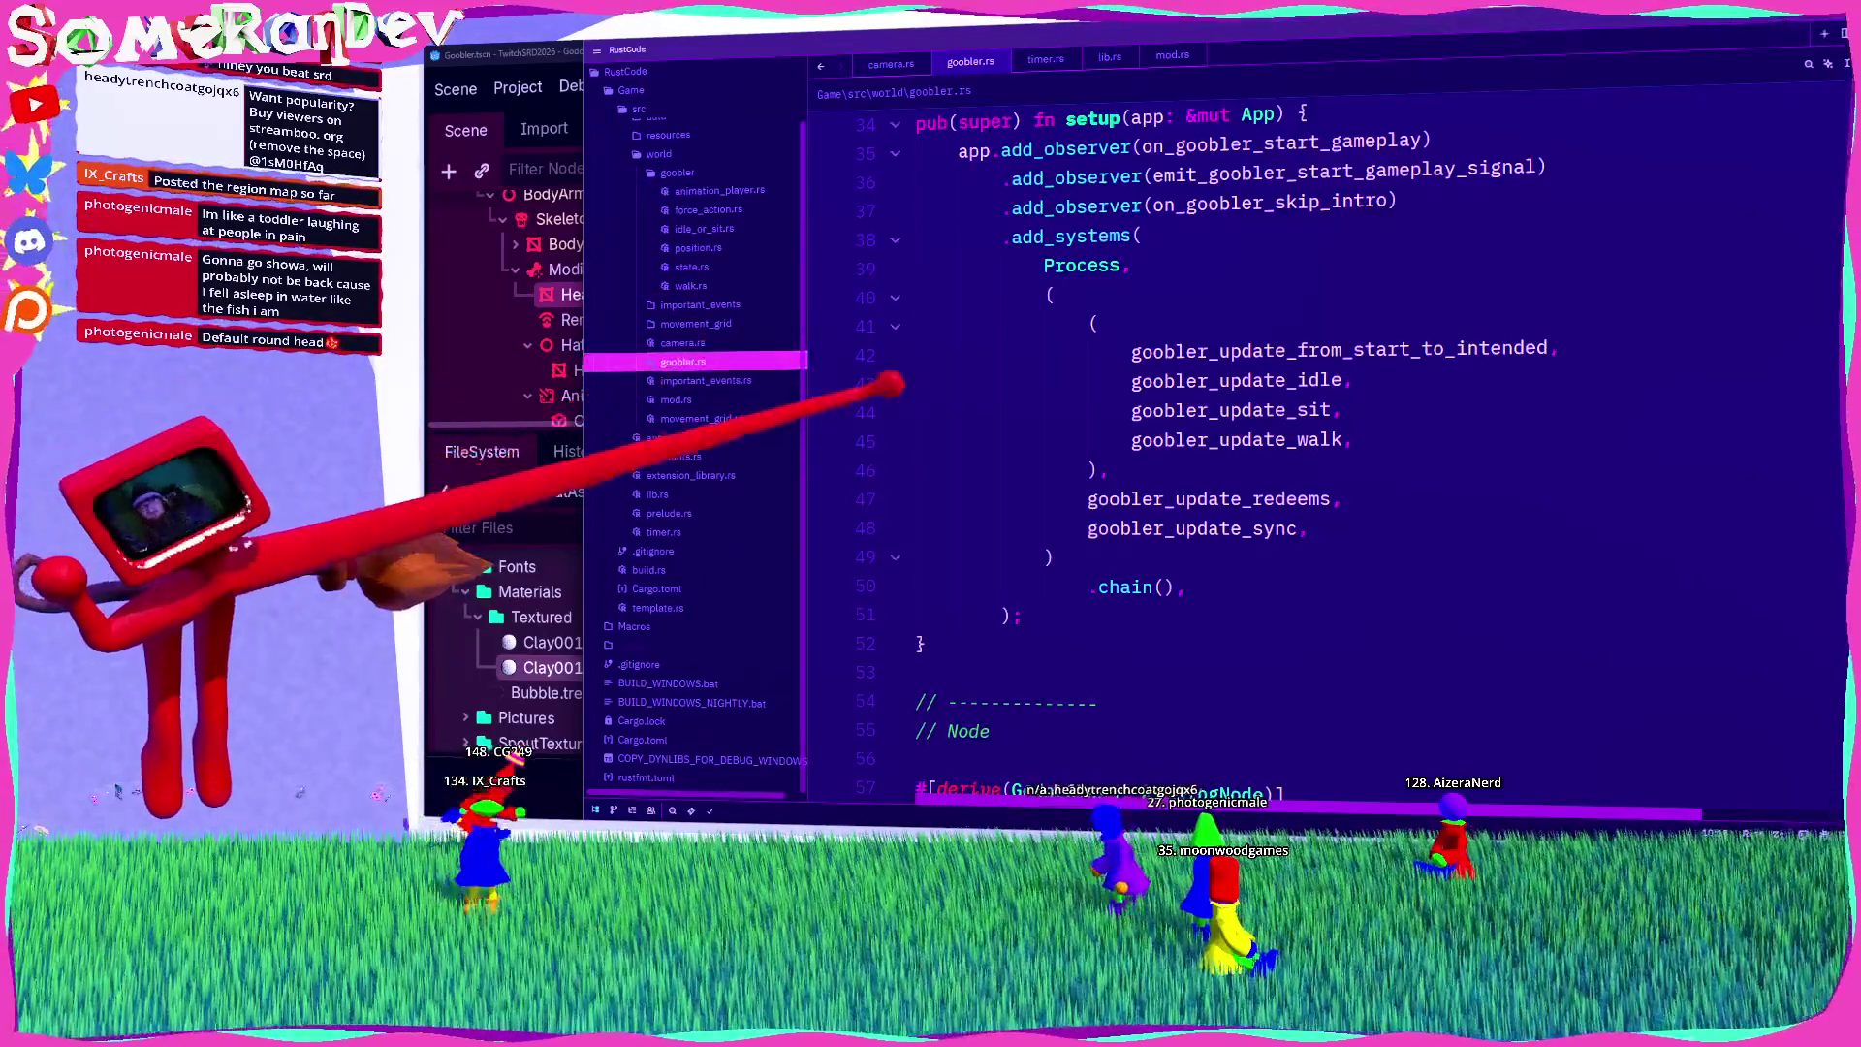
scroll(1260, 369, down, 20)
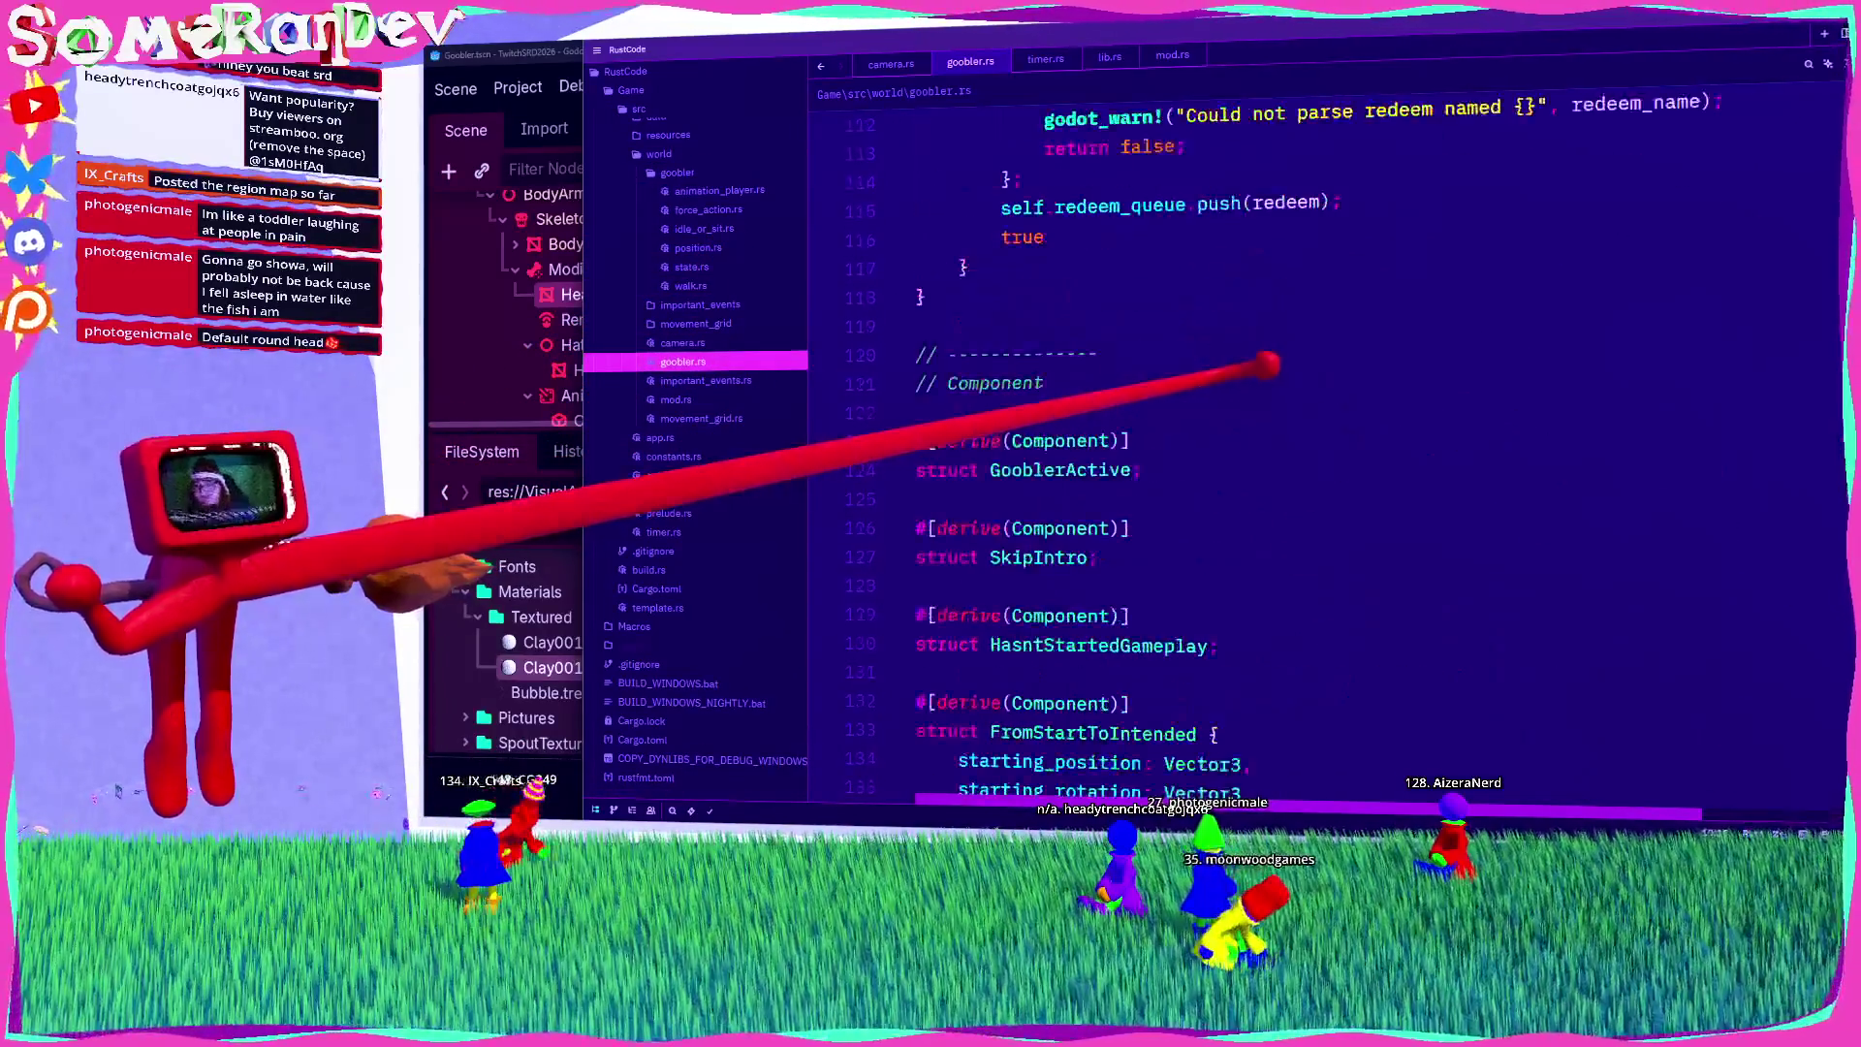
scroll(1260, 369, down, 20)
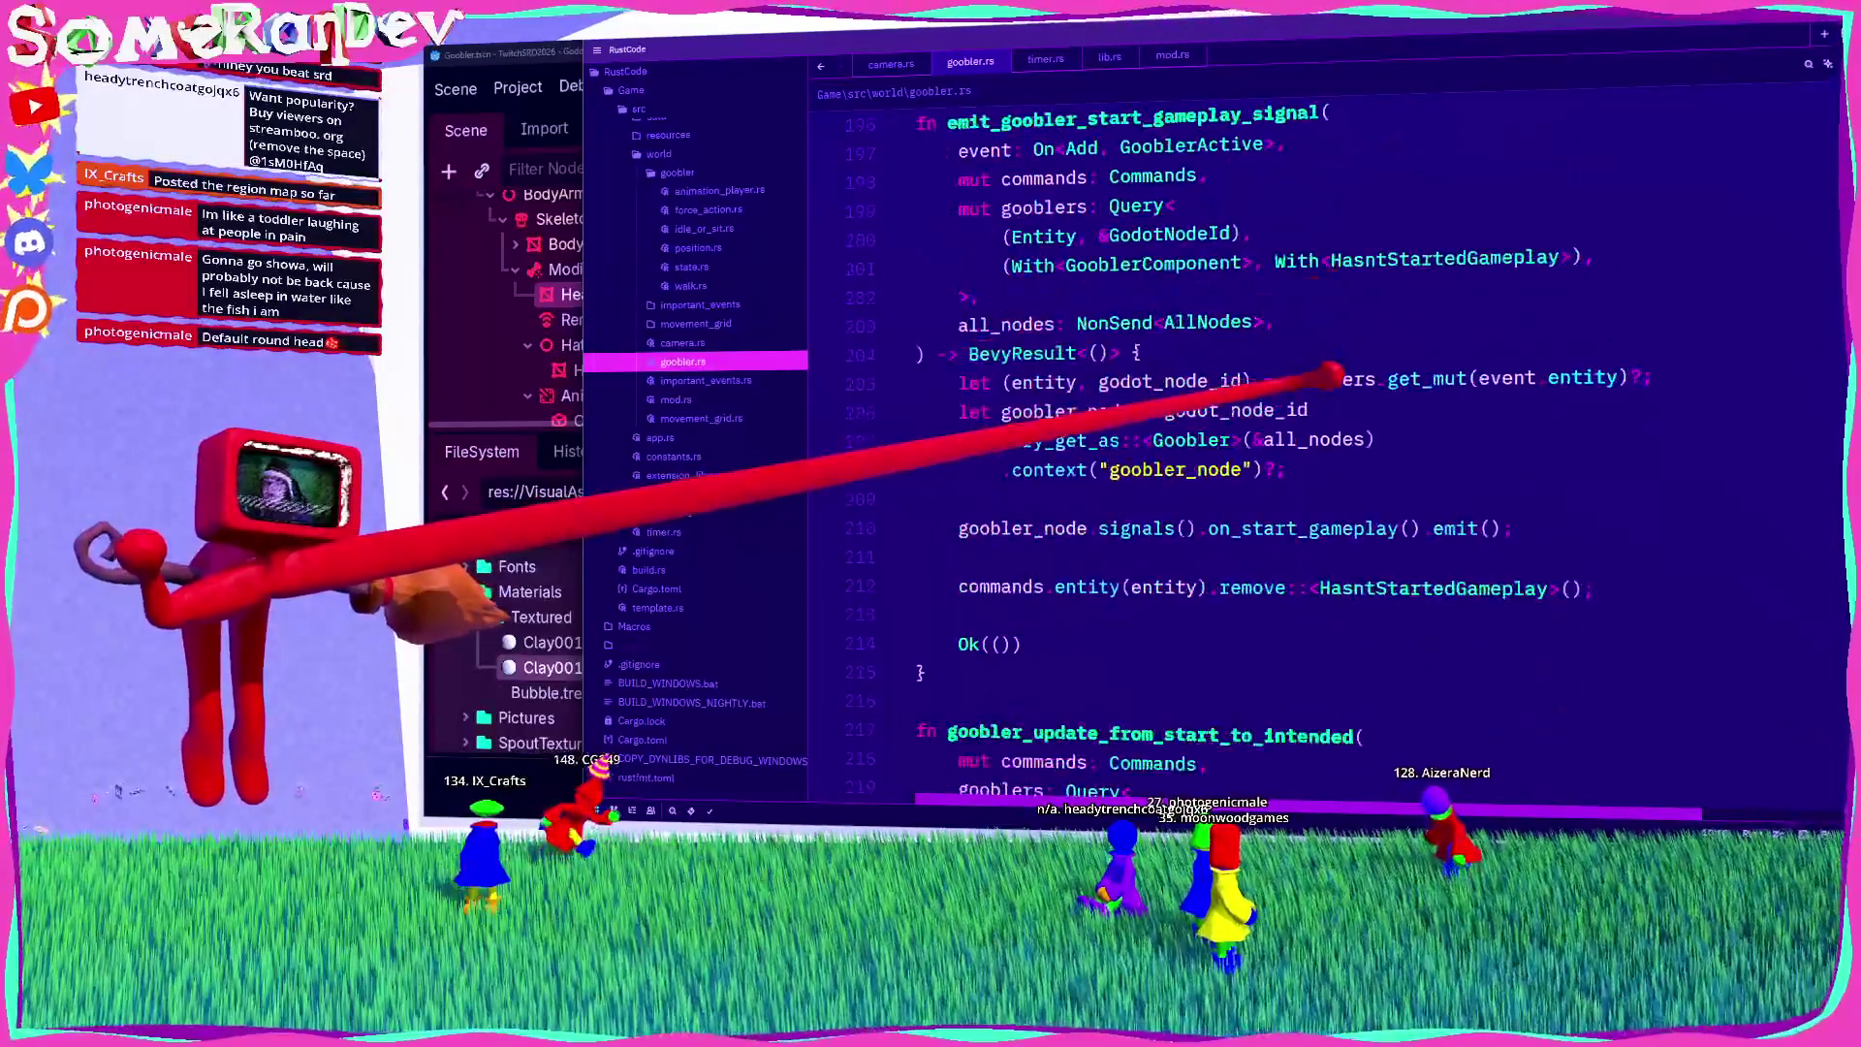
scroll(1315, 359, down, 5)
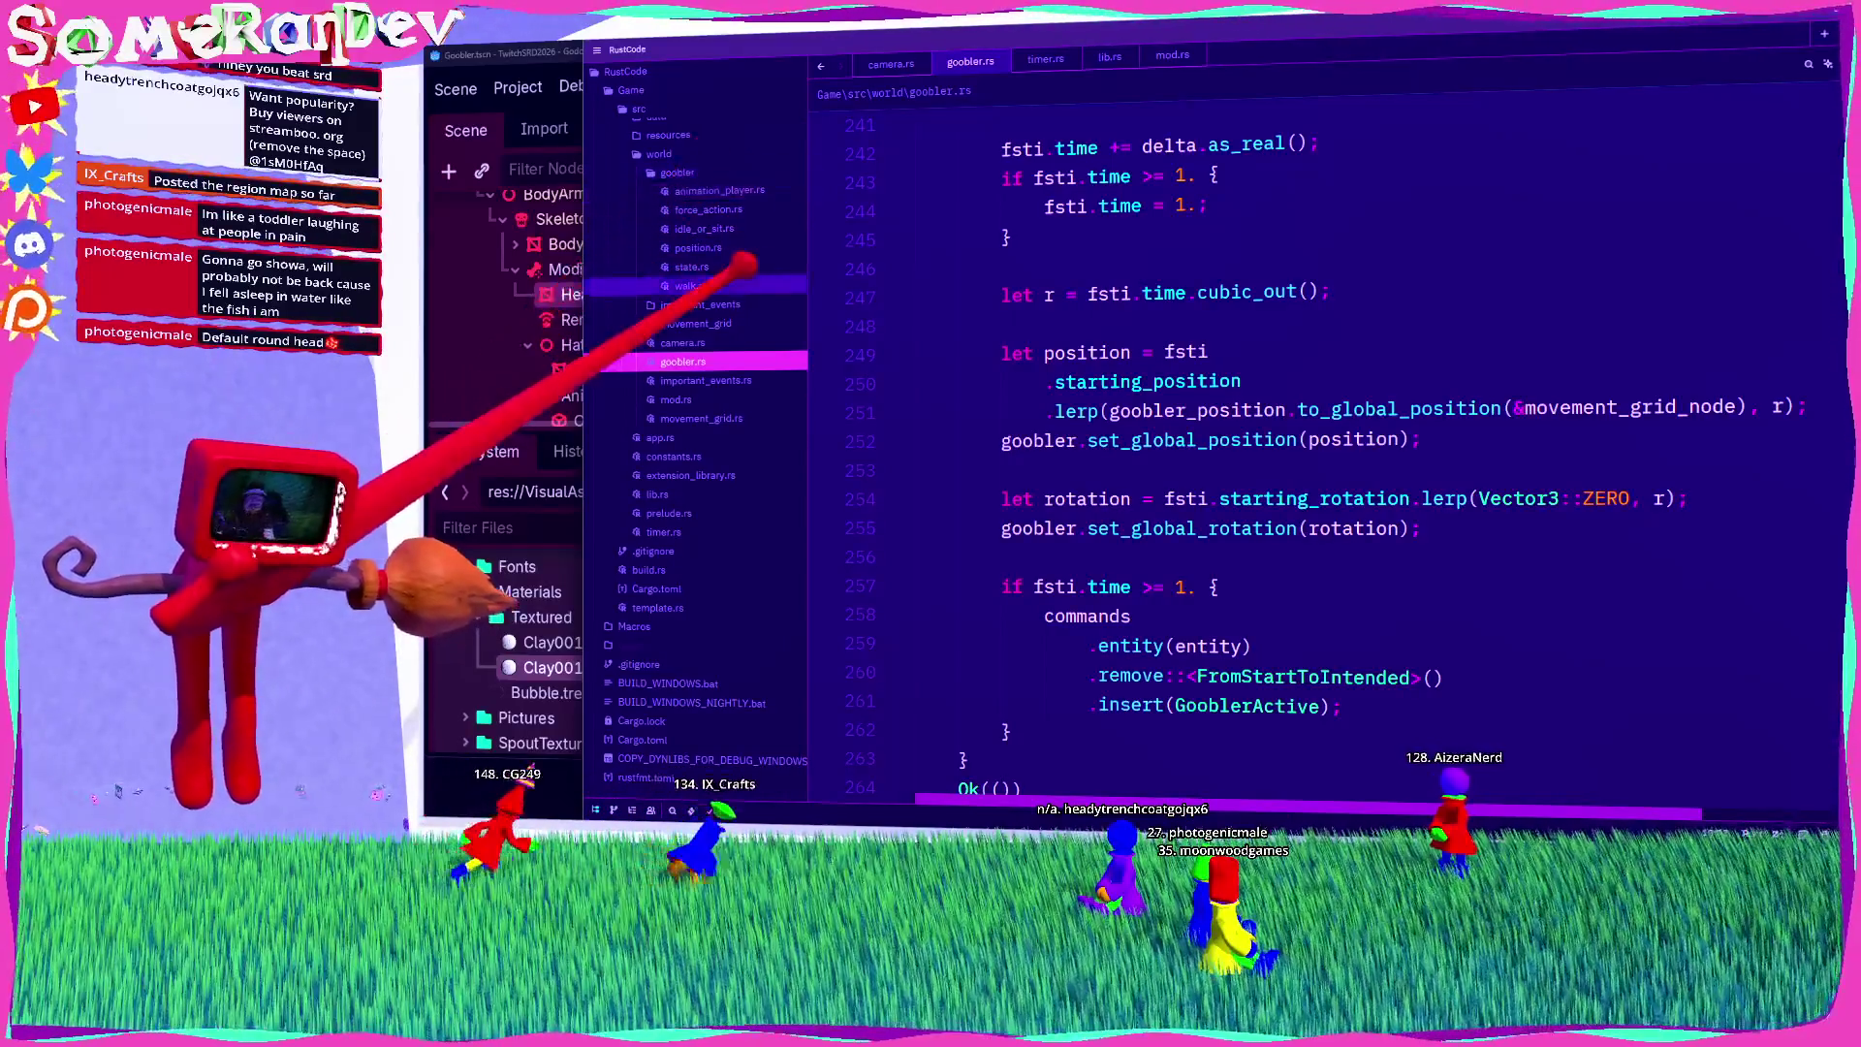
scroll(1172, 366, down, 8)
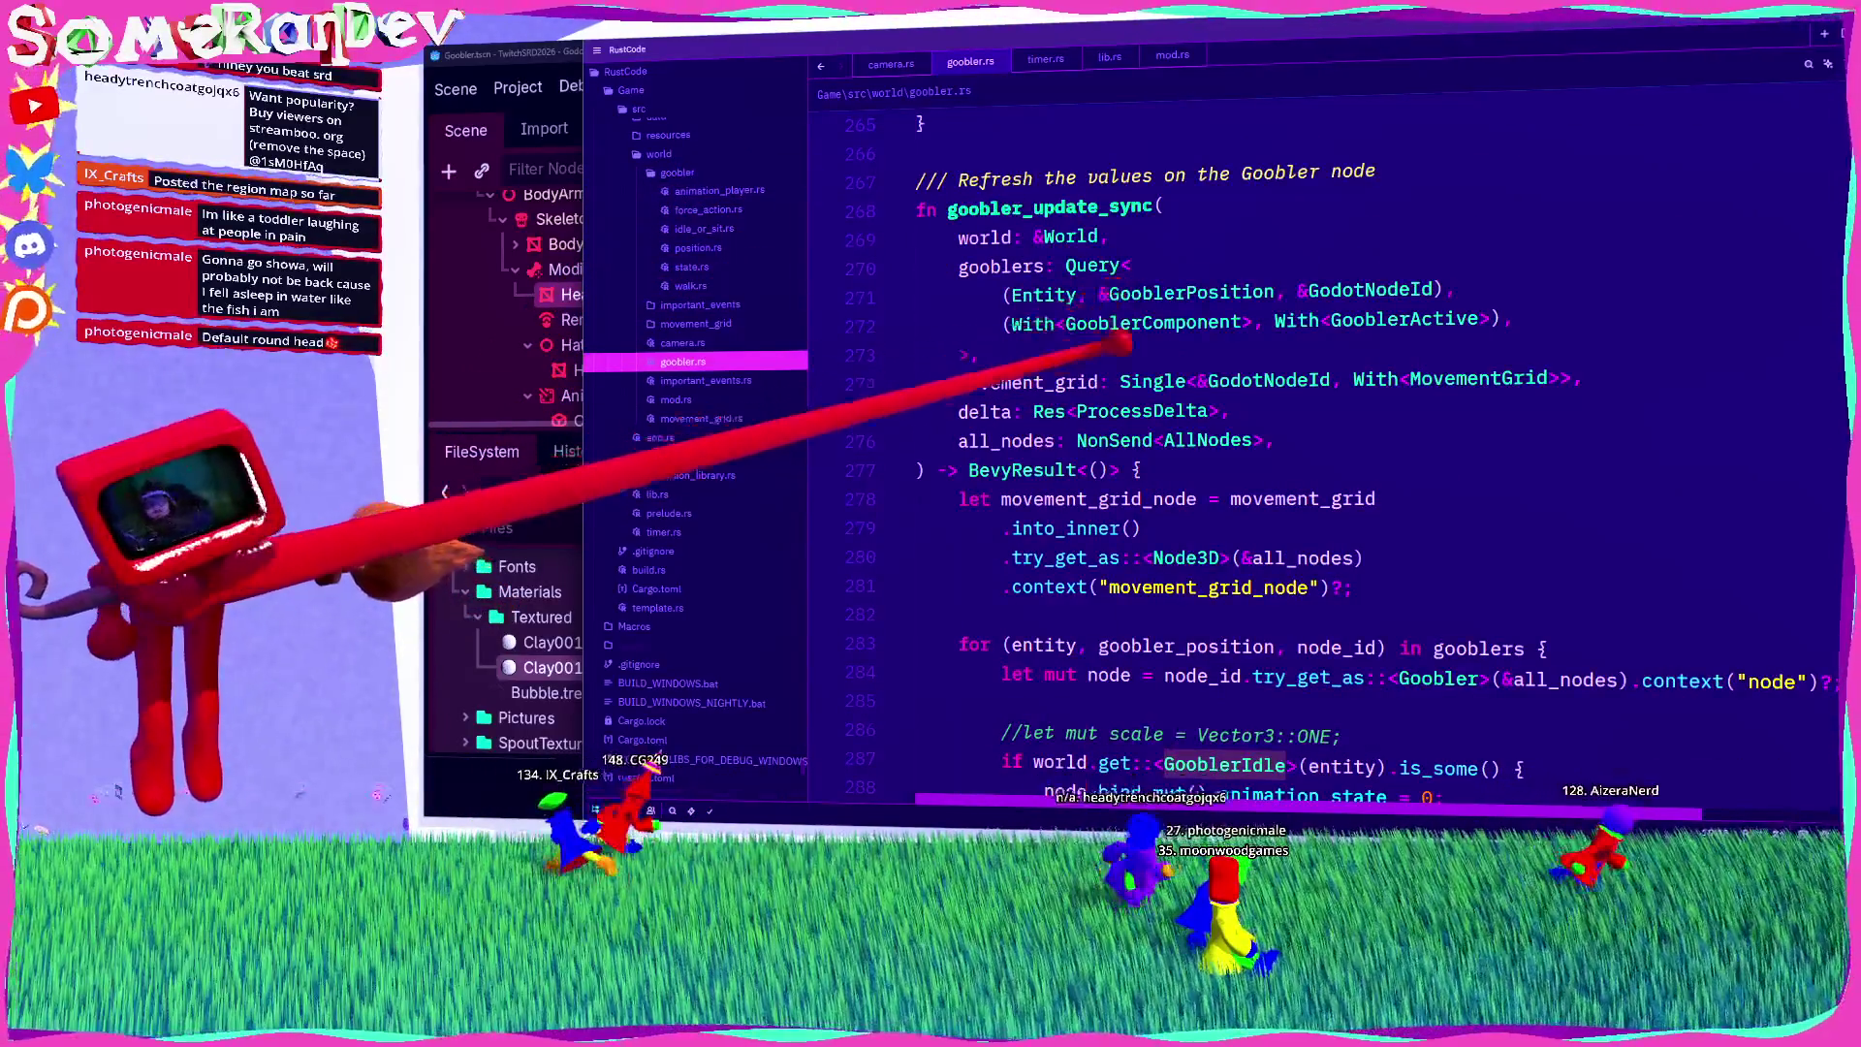
scroll(1114, 368, up, 7)
scroll(1108, 380, up, 5)
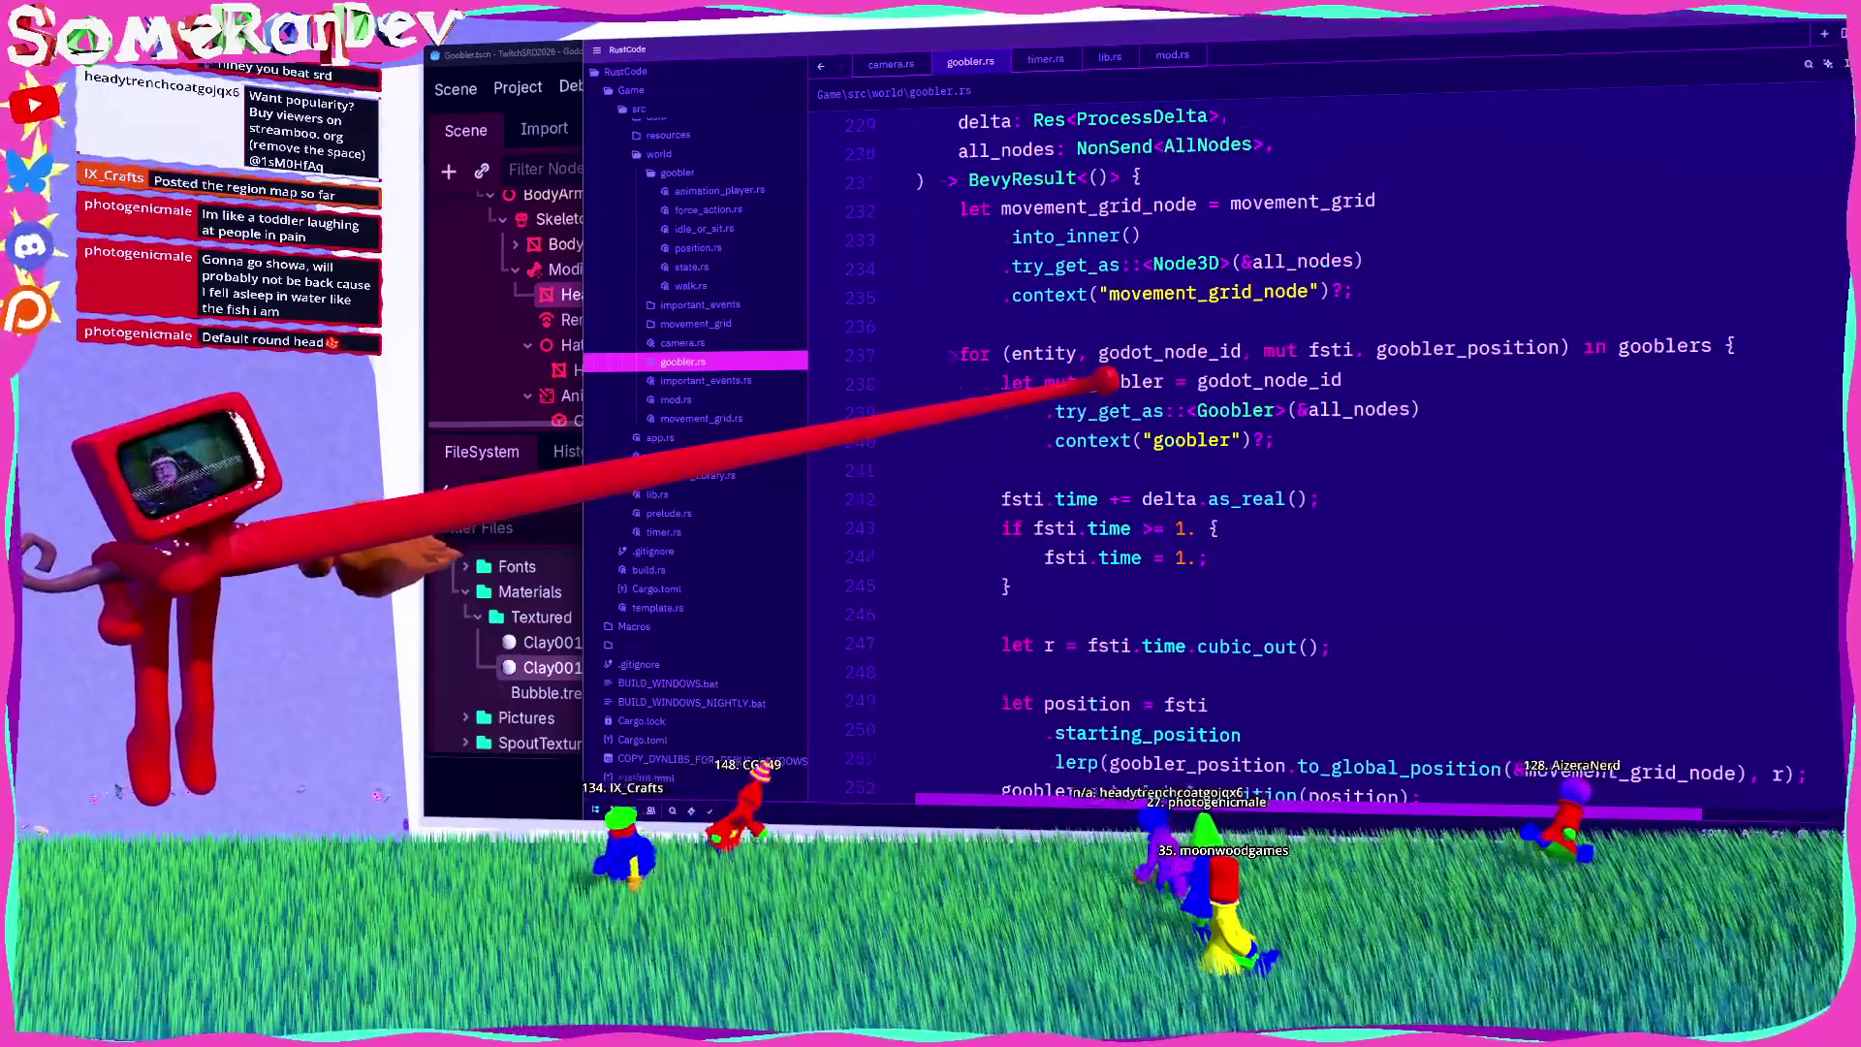
scroll(1105, 380, up, 17)
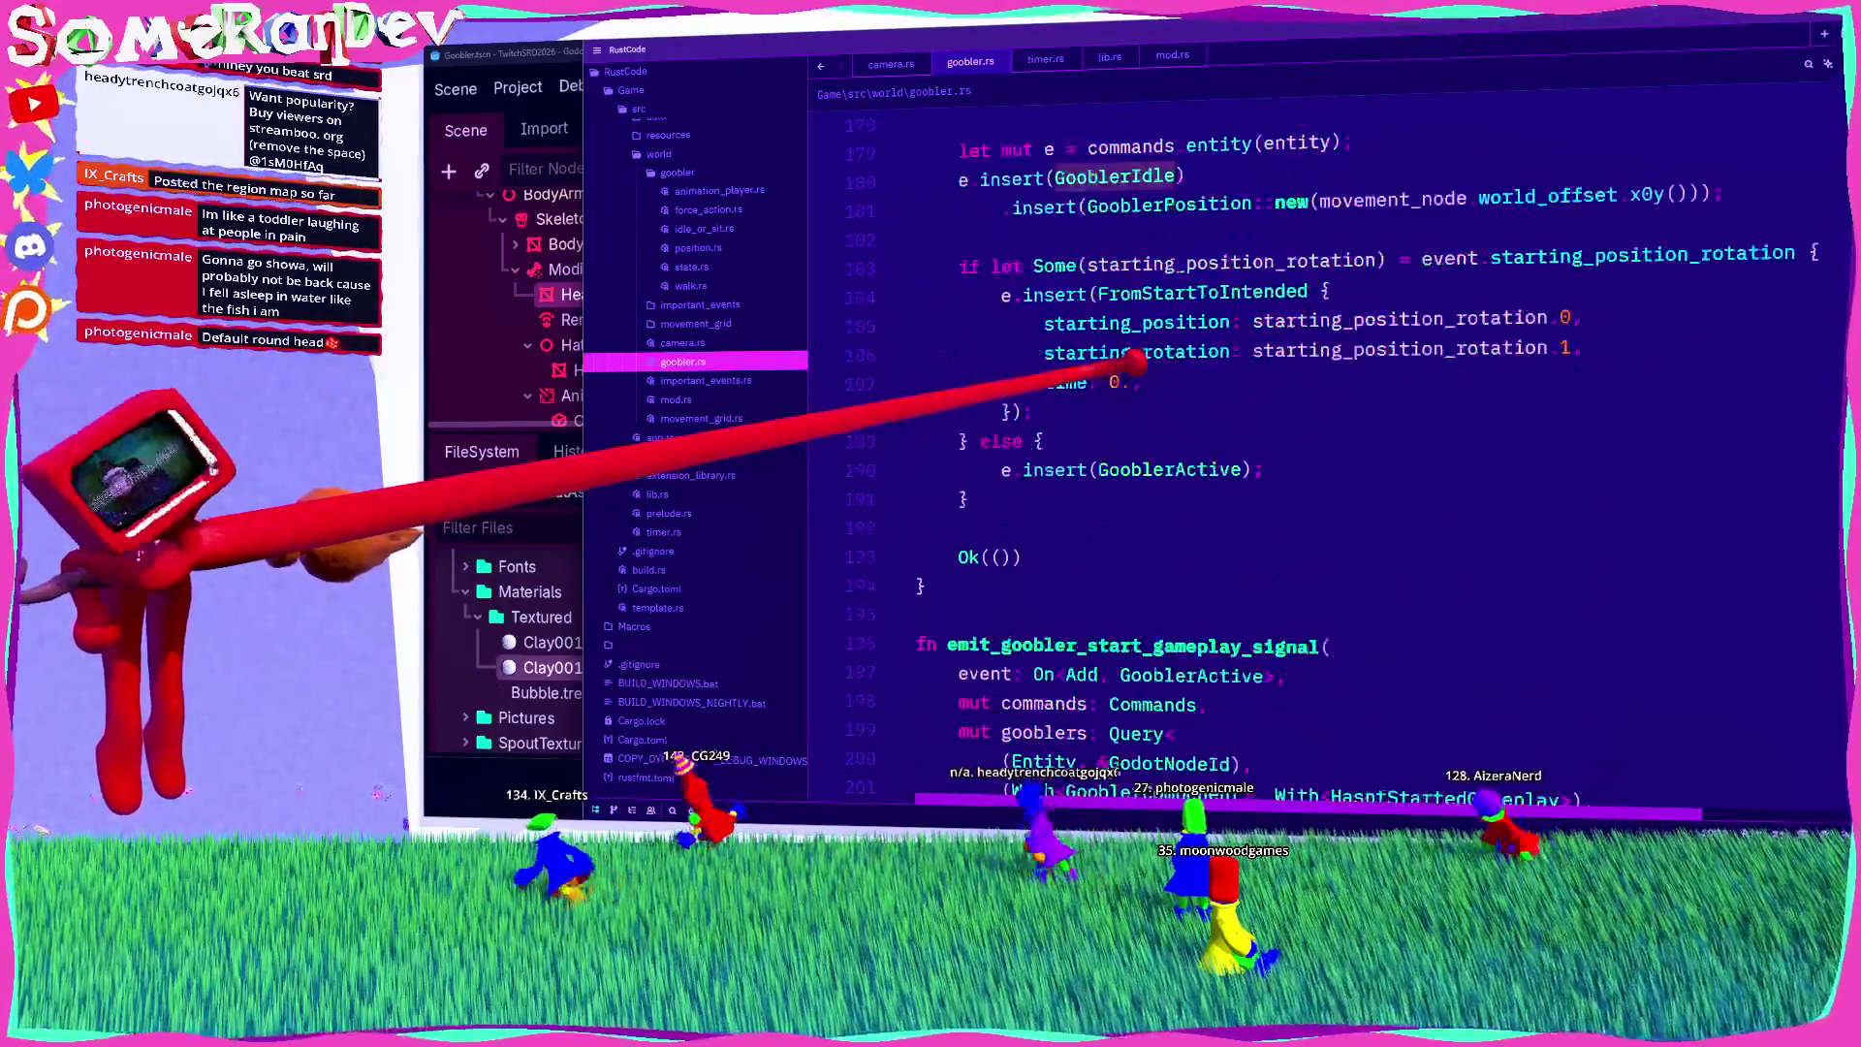
scroll(1027, 354, up, 20)
drag(1841, 290, 1837, 105)
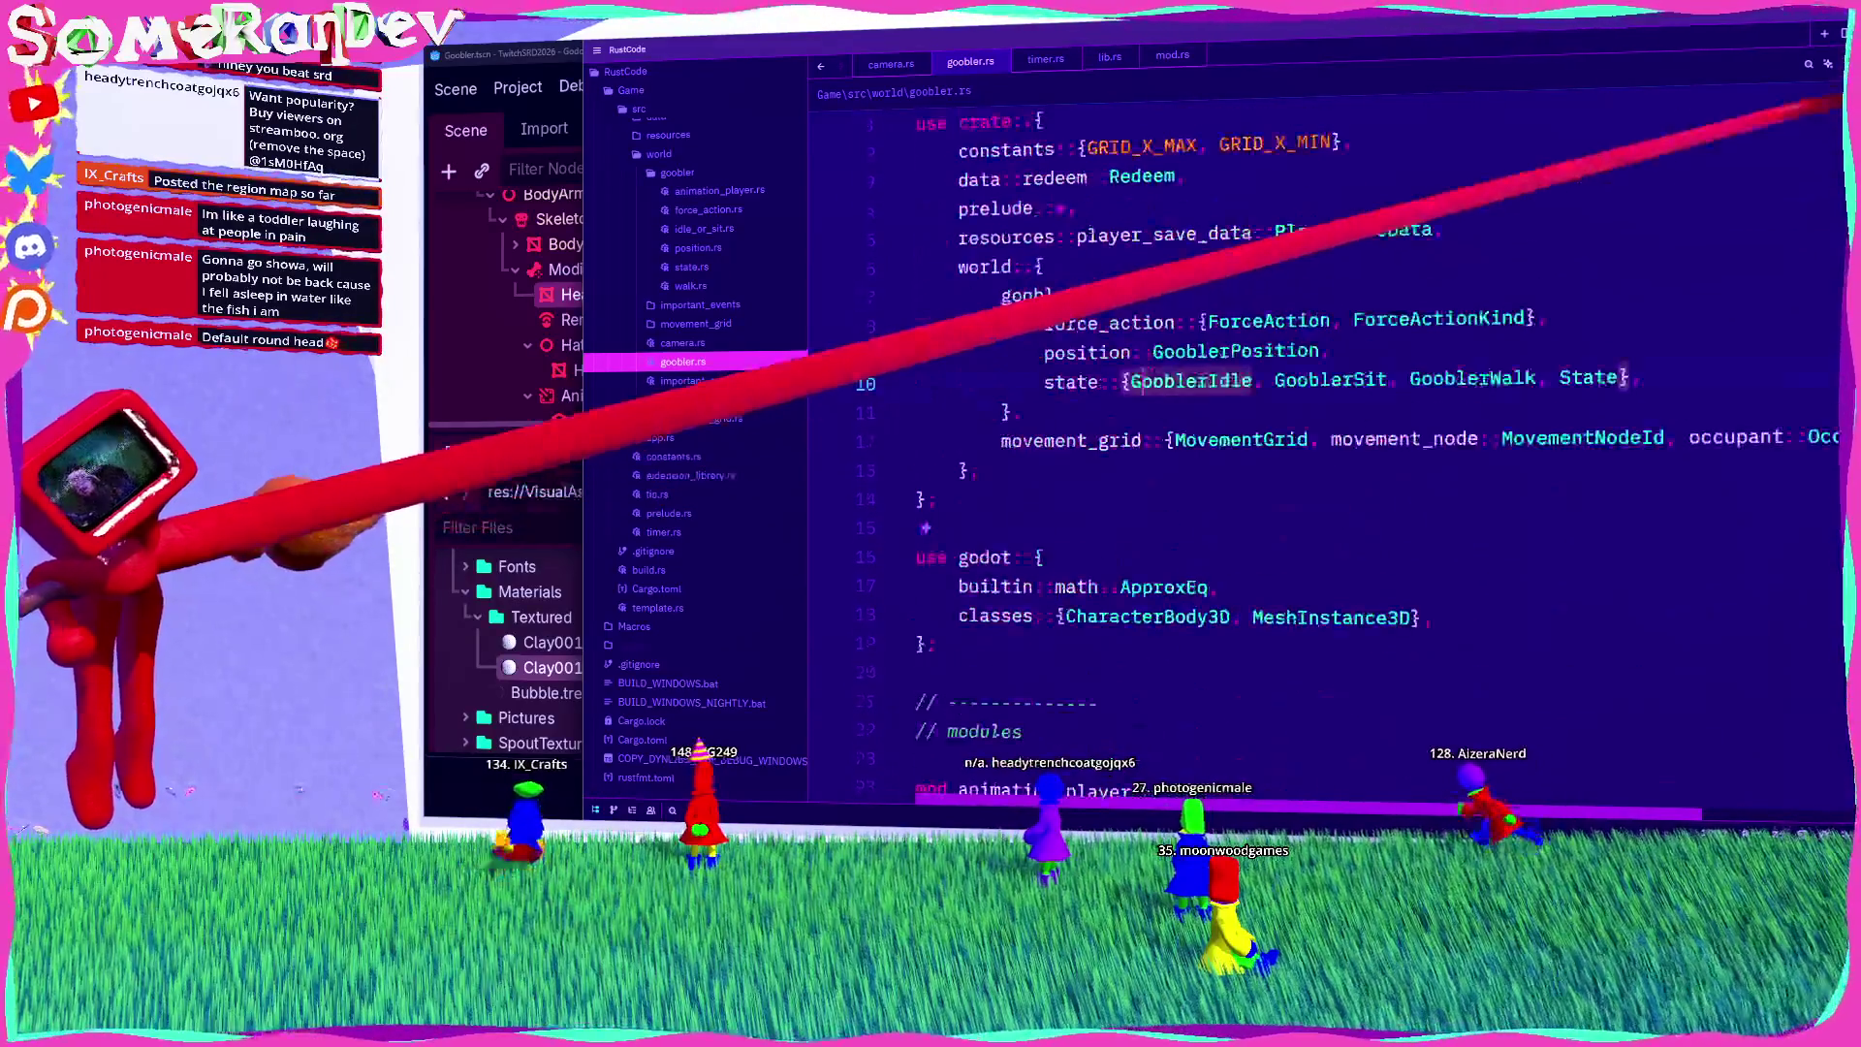
Step: Find 'String' in the current file, then start a project-wide search for Triangle
key(ctrl+f)
text(String)
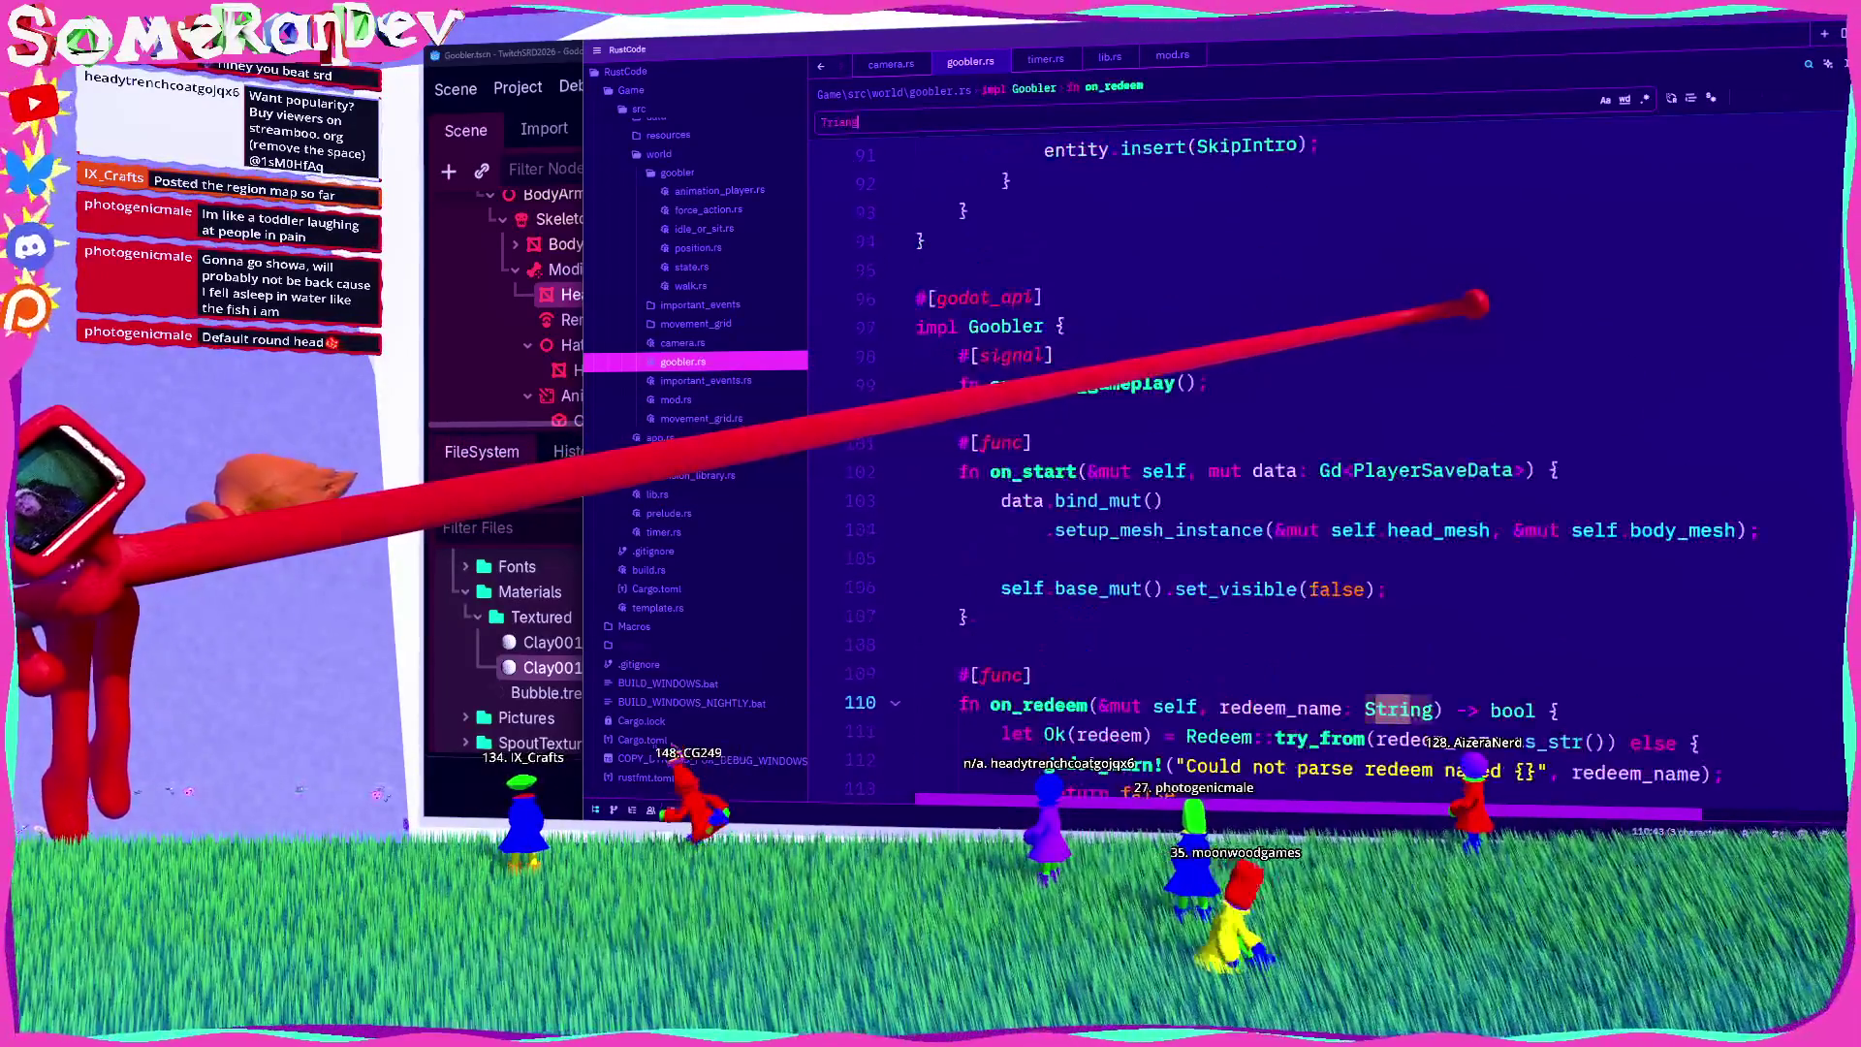
scroll(665, 165, up, 2)
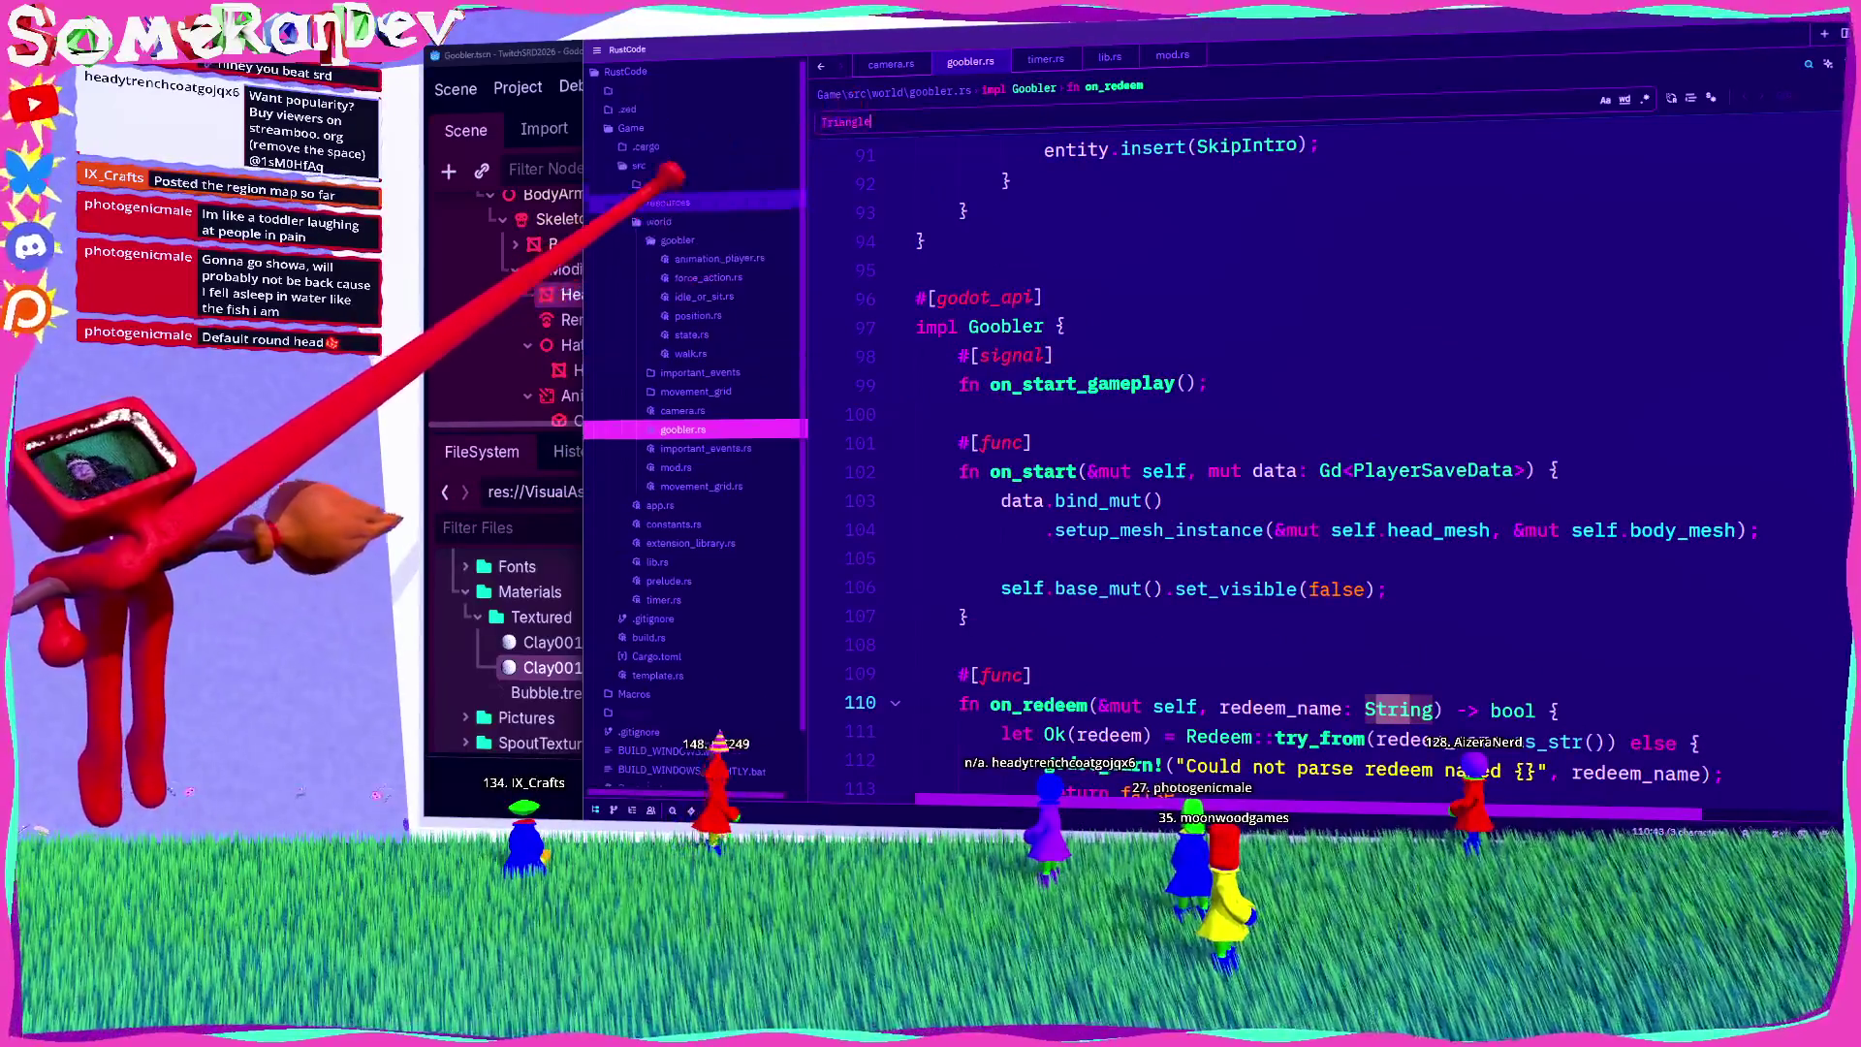
key(ctrl+shift+f)
Step: Run the Triangle search and open head_shape.rs at the load_resource function
key(Return)
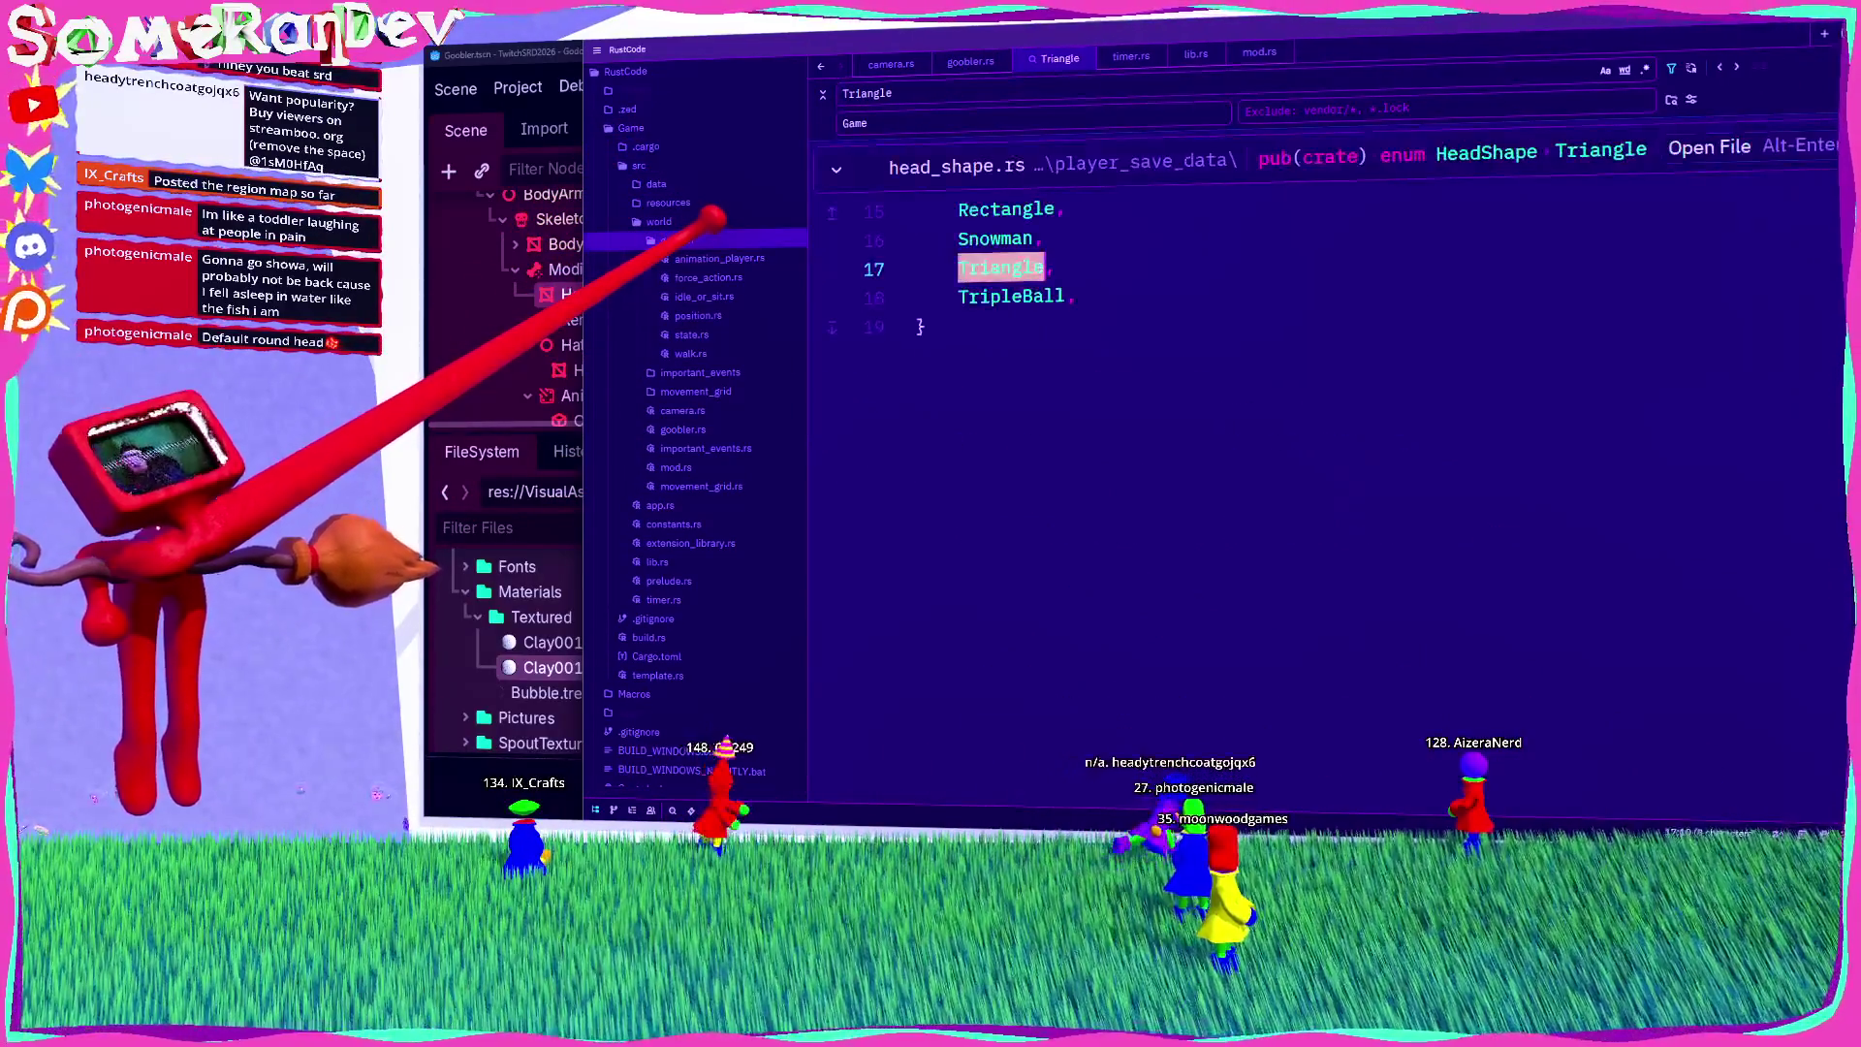
click(982, 268)
key(alt+Return)
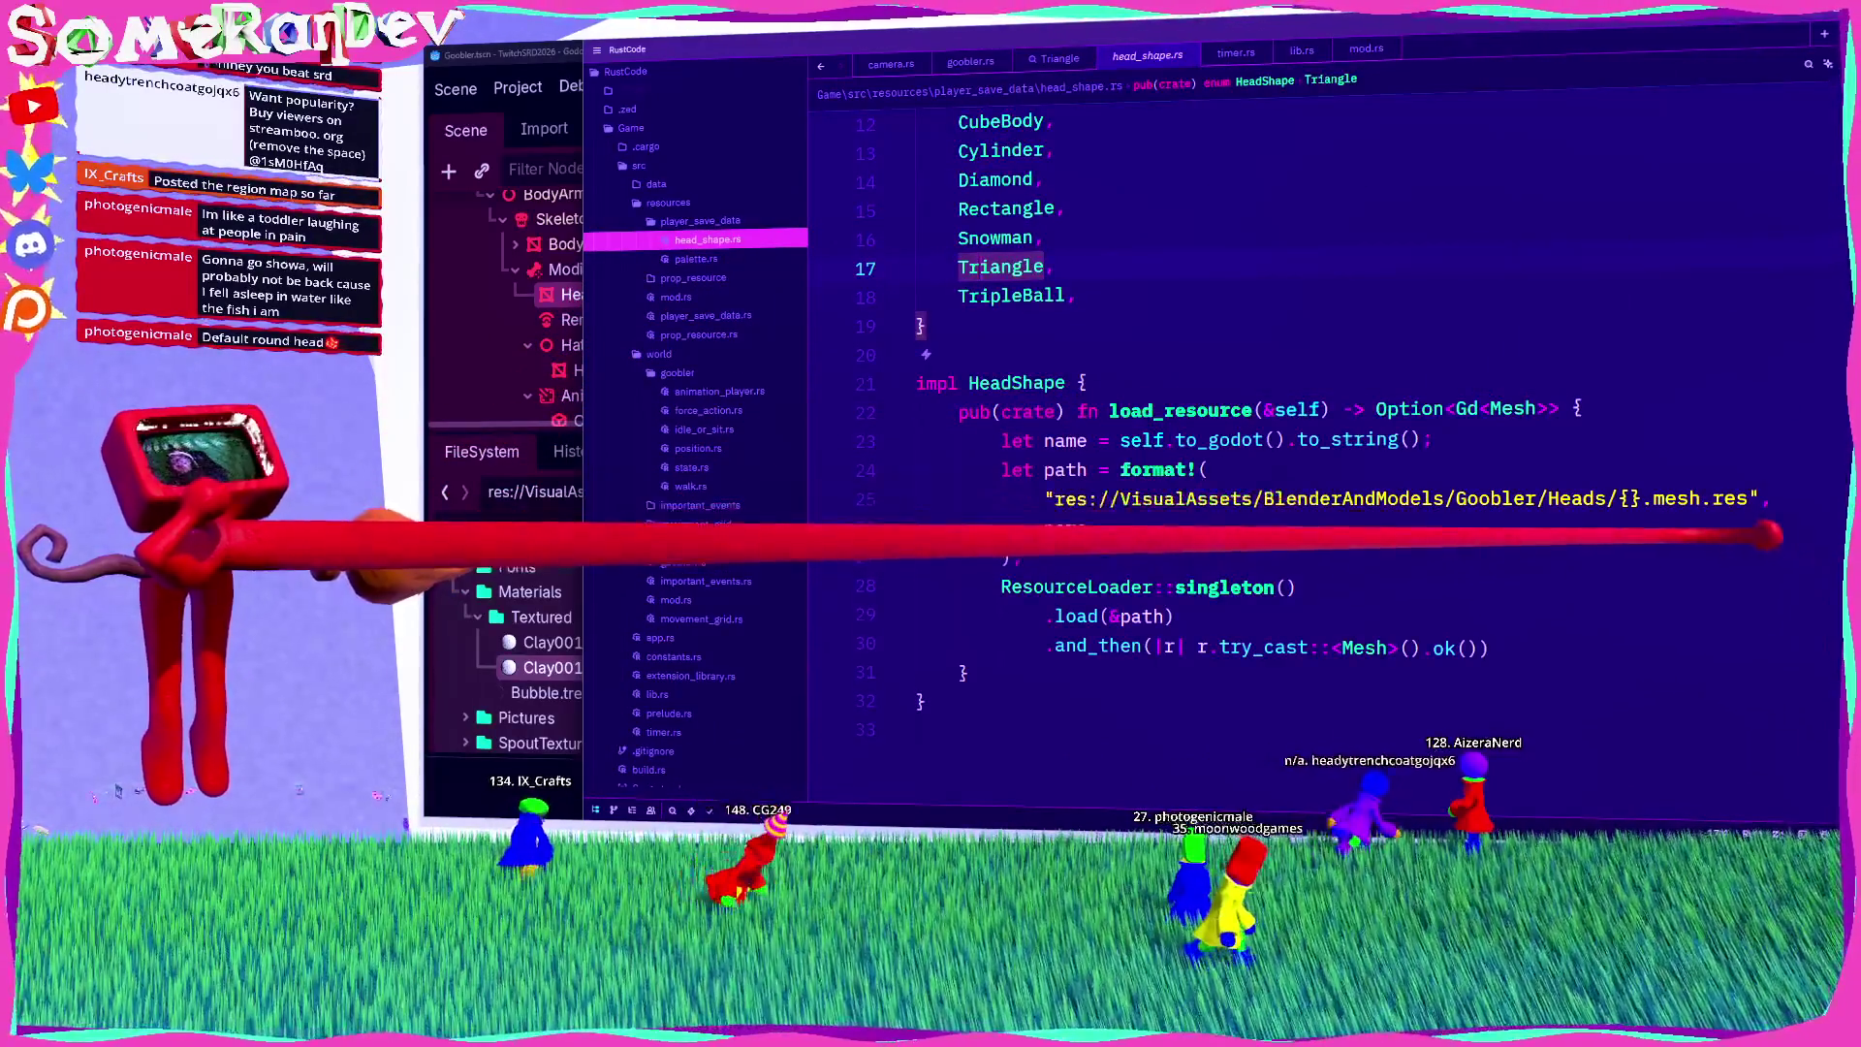
click(1197, 407)
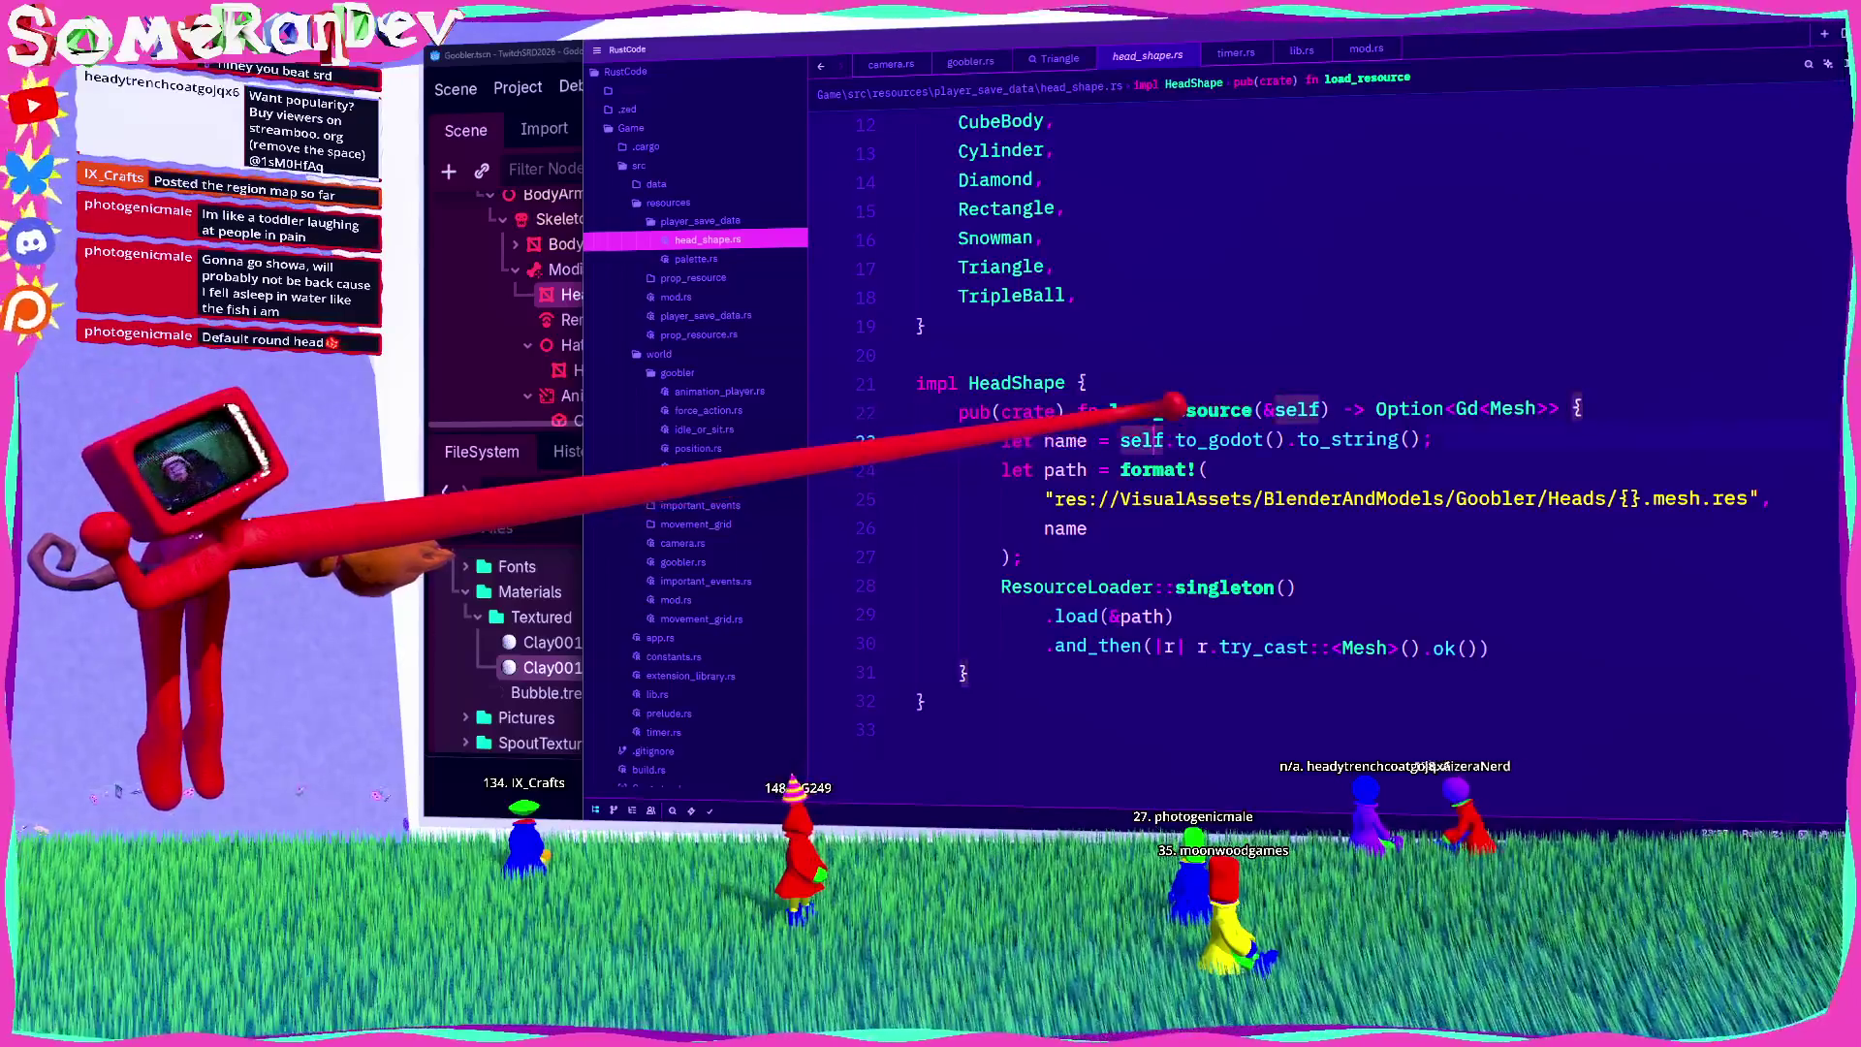
Step: Find all references to load_resource and trace mesh, set_mesh and setup_mesh_instance in player_save_data.rs
right_click(659, 127)
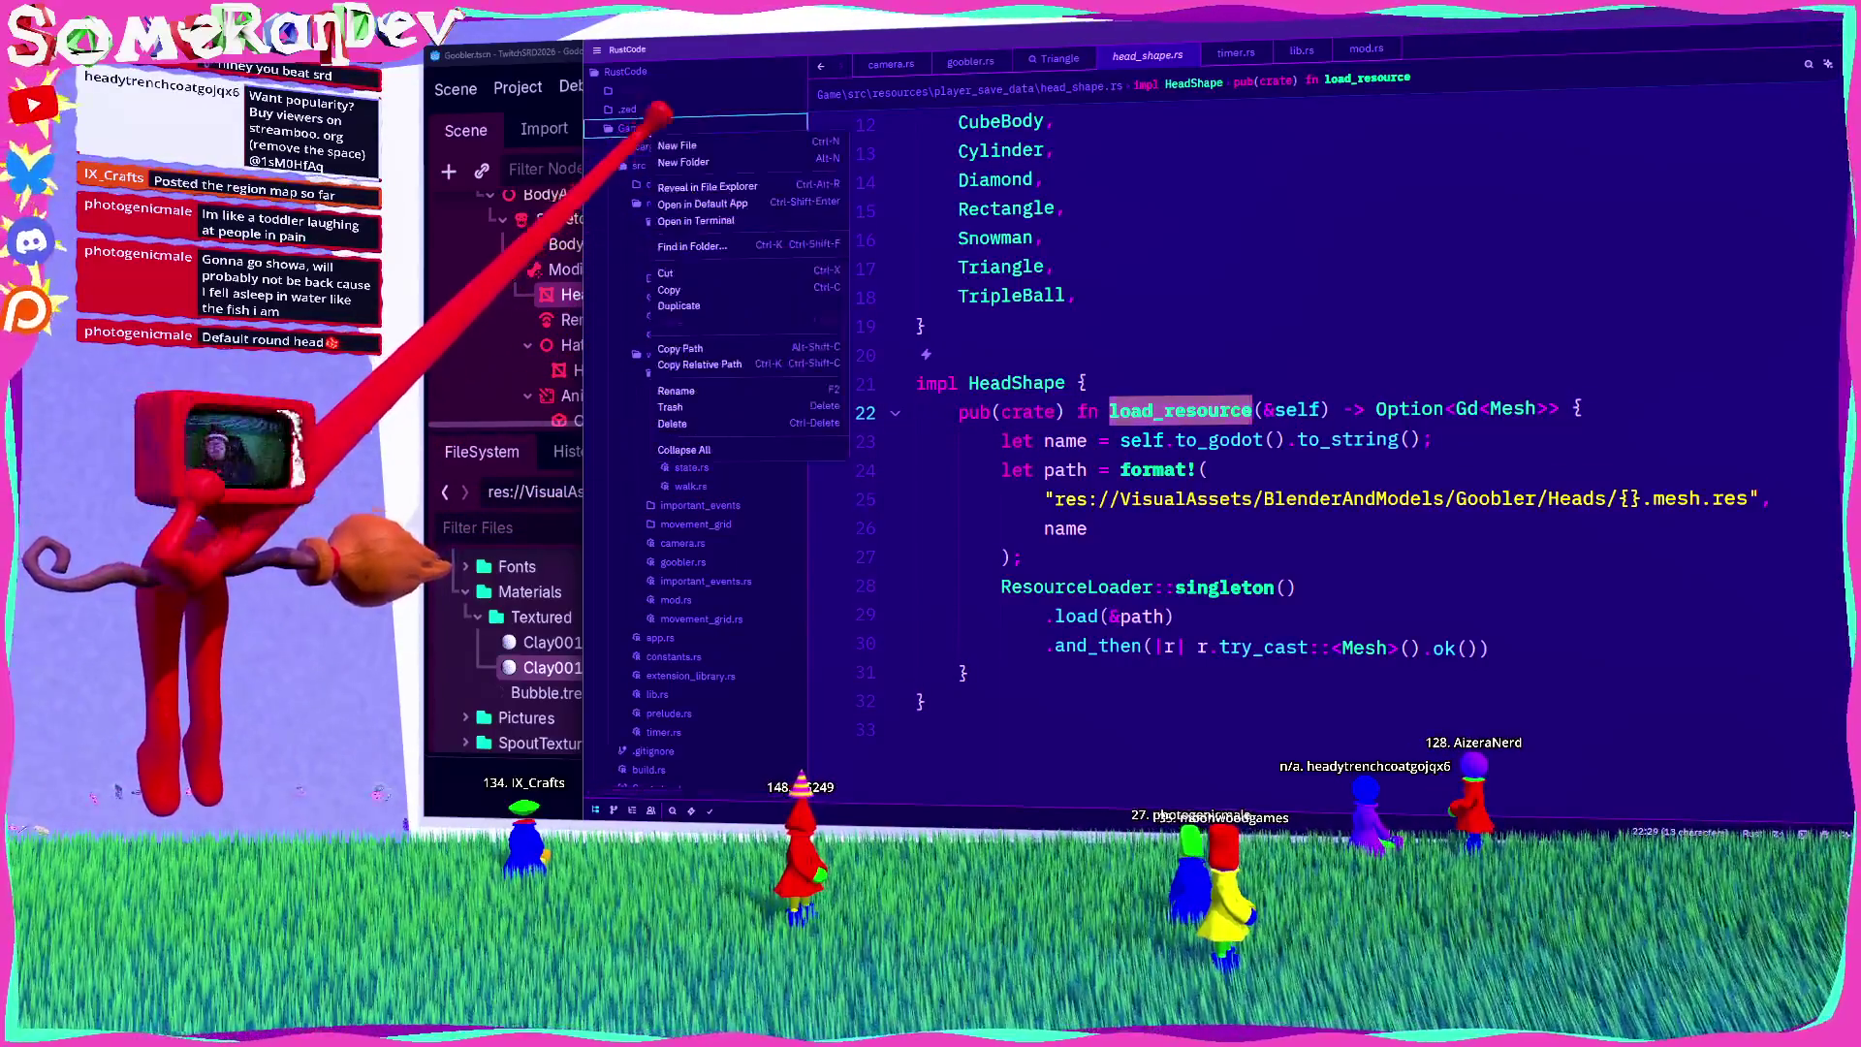
click(699, 218)
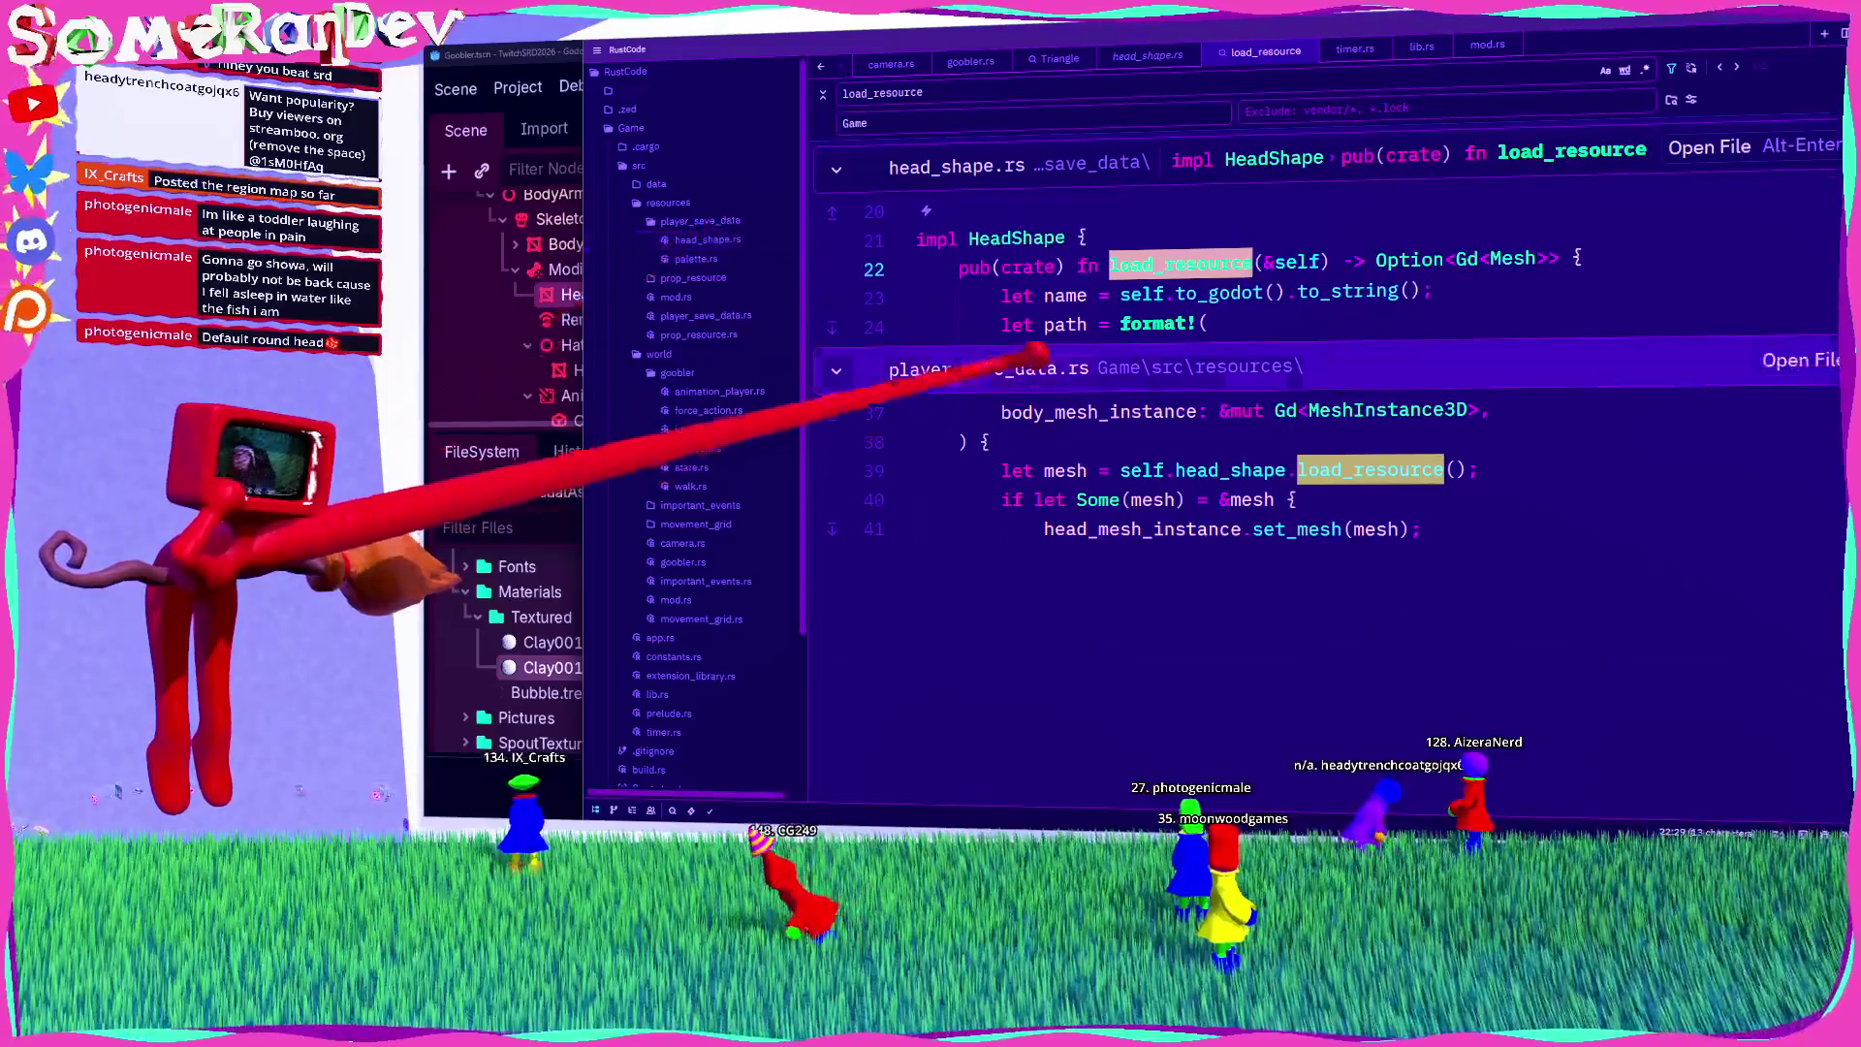
click(1017, 367)
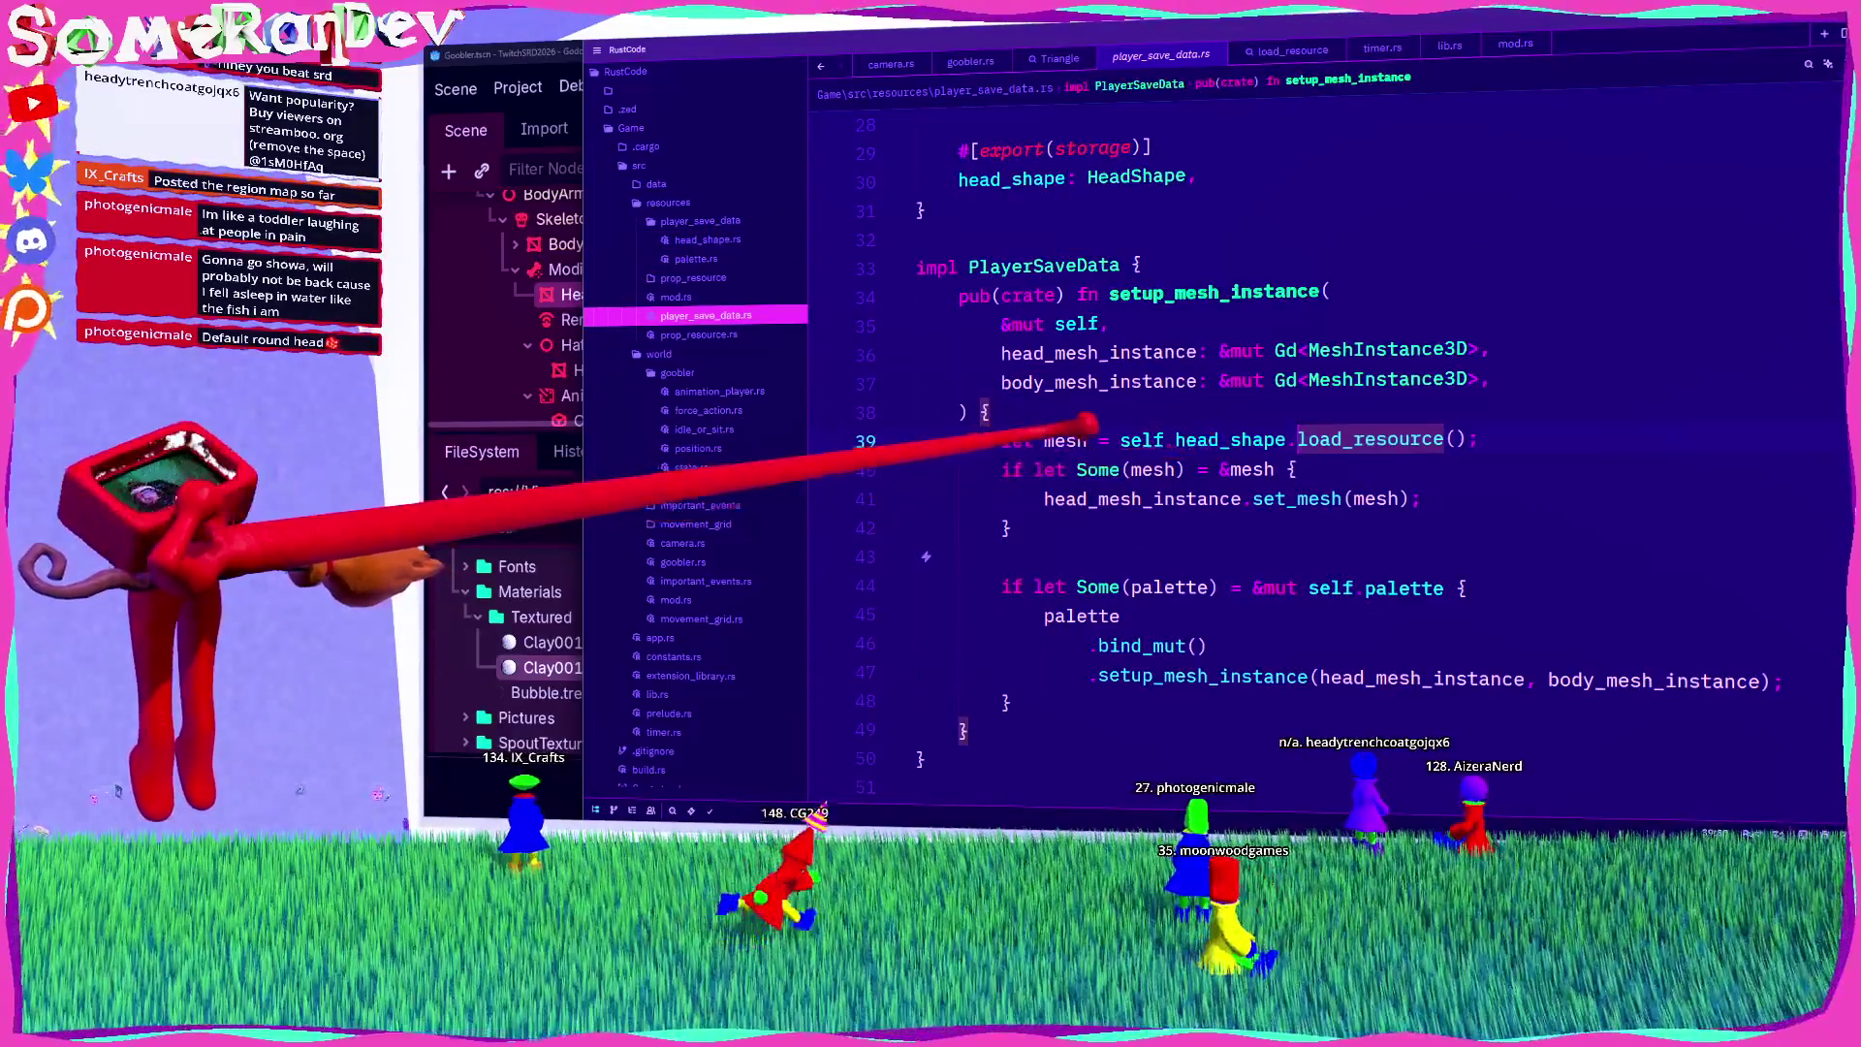
double_click(1066, 440)
double_click(1297, 499)
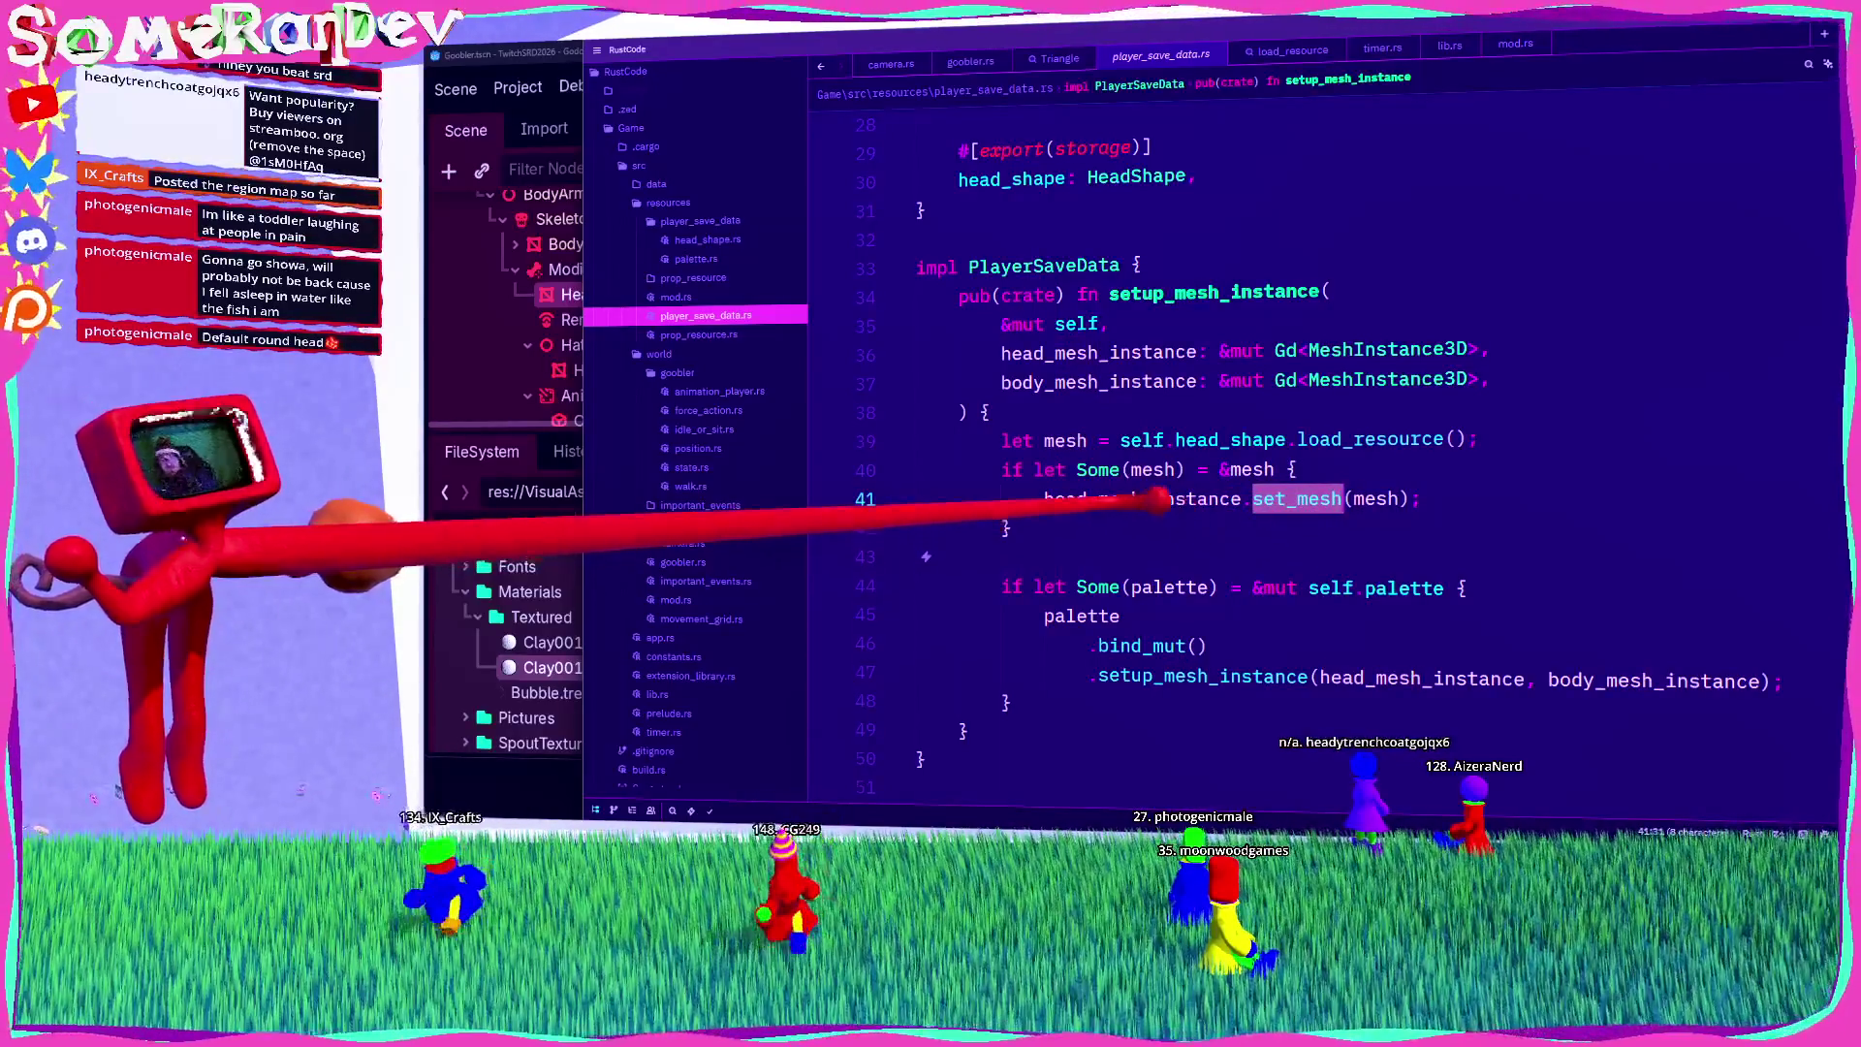
double_click(1148, 499)
double_click(1173, 290)
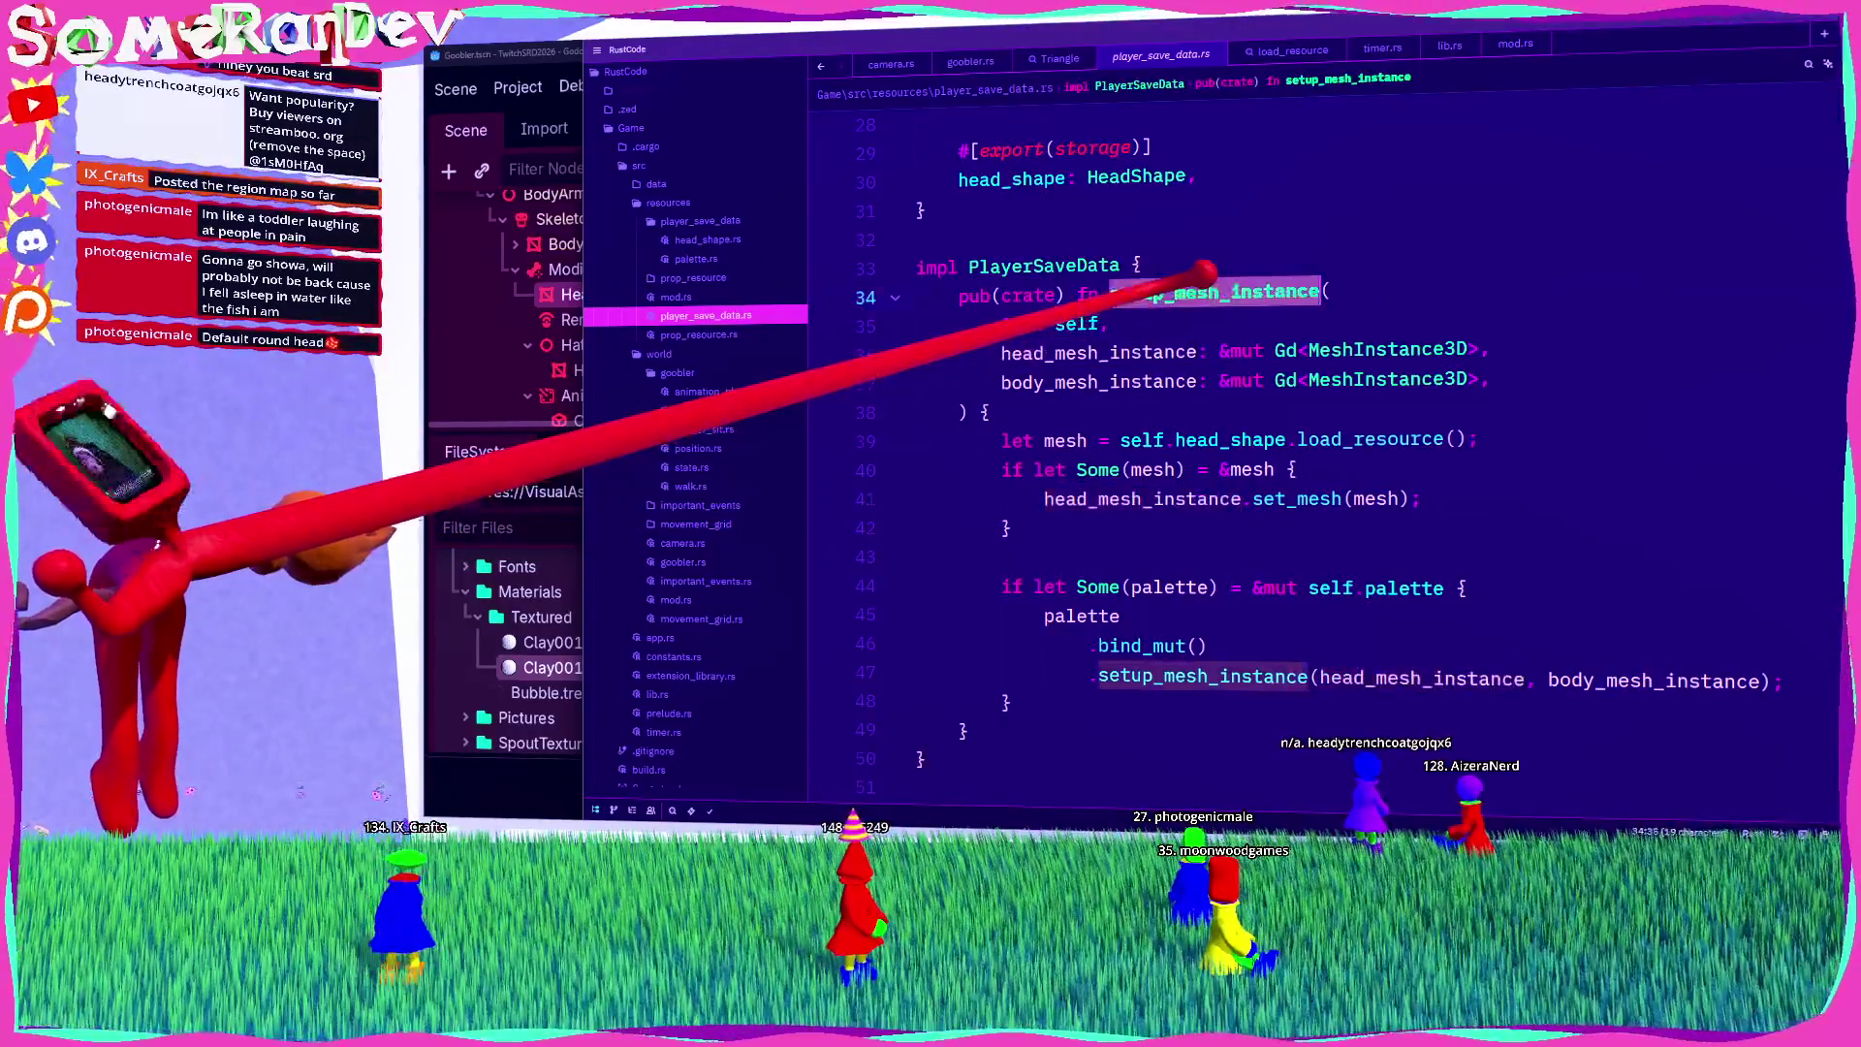
Step: Search the Game folder for setup_mesh_instance and open its call in goobler.rs
right_click(630, 127)
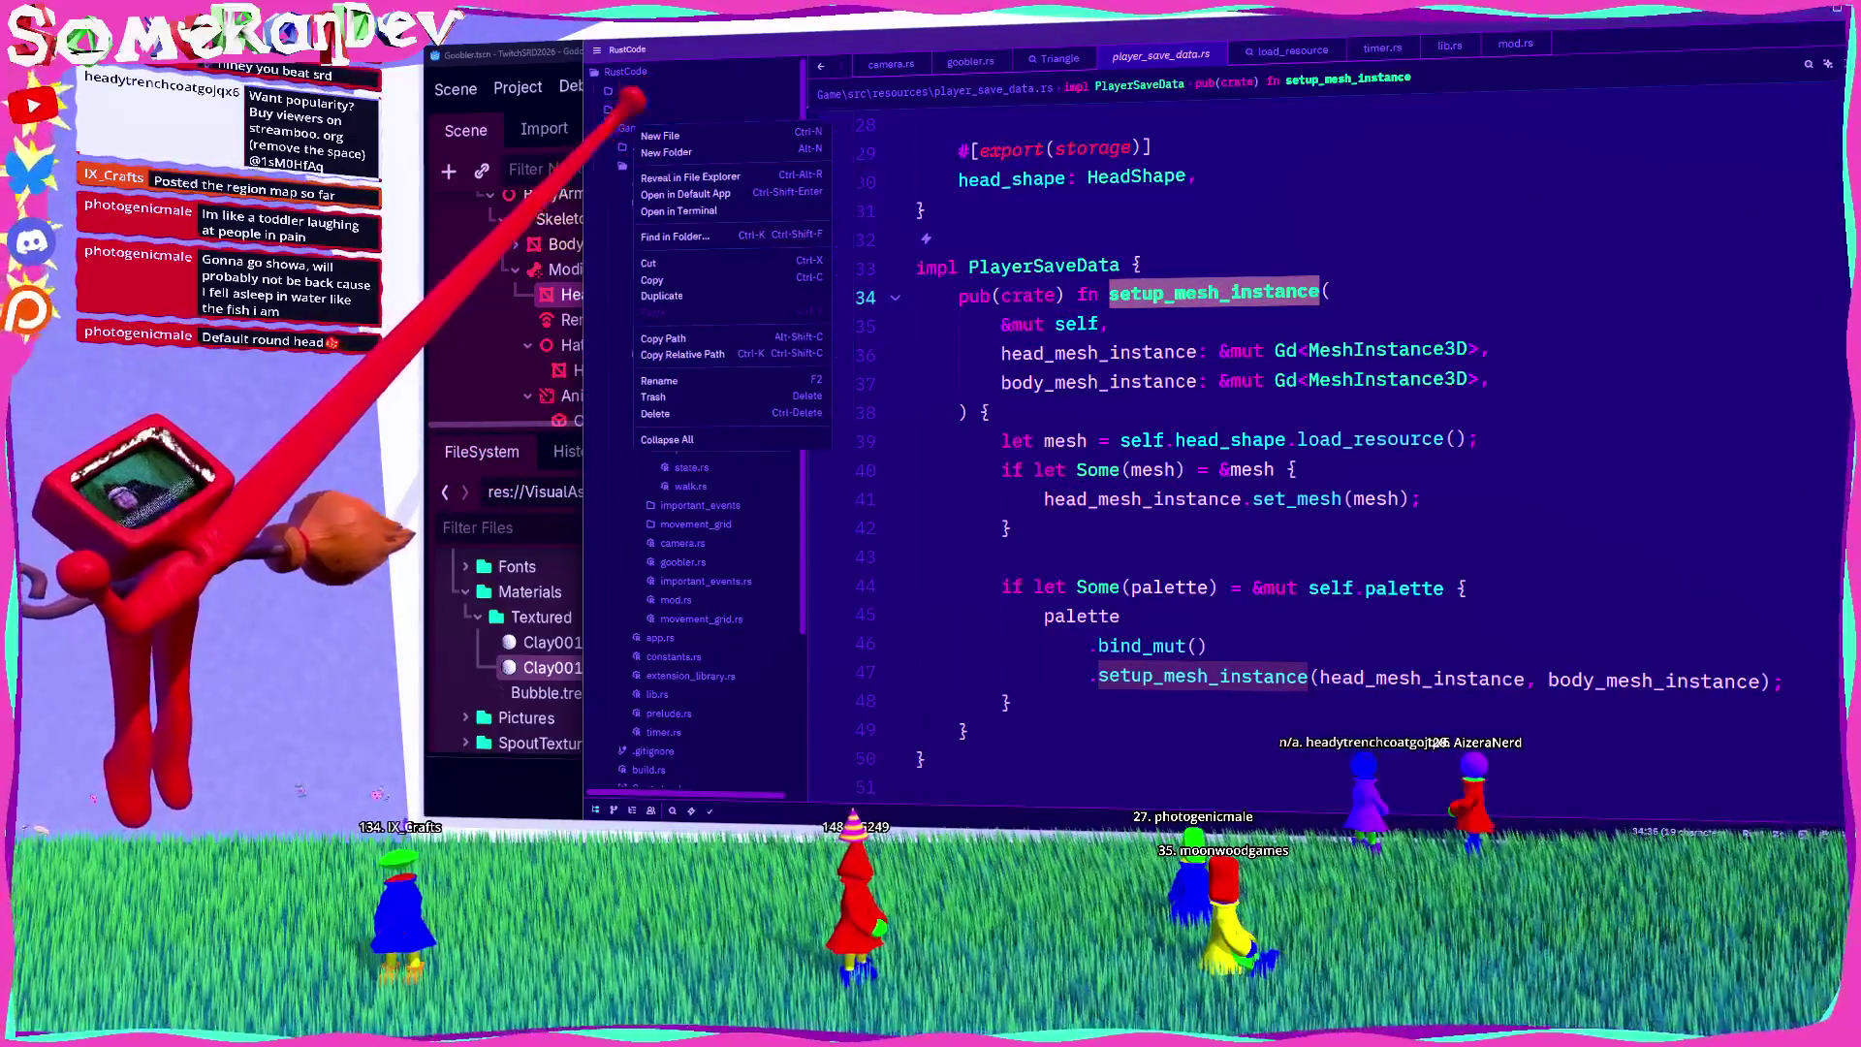
click(683, 236)
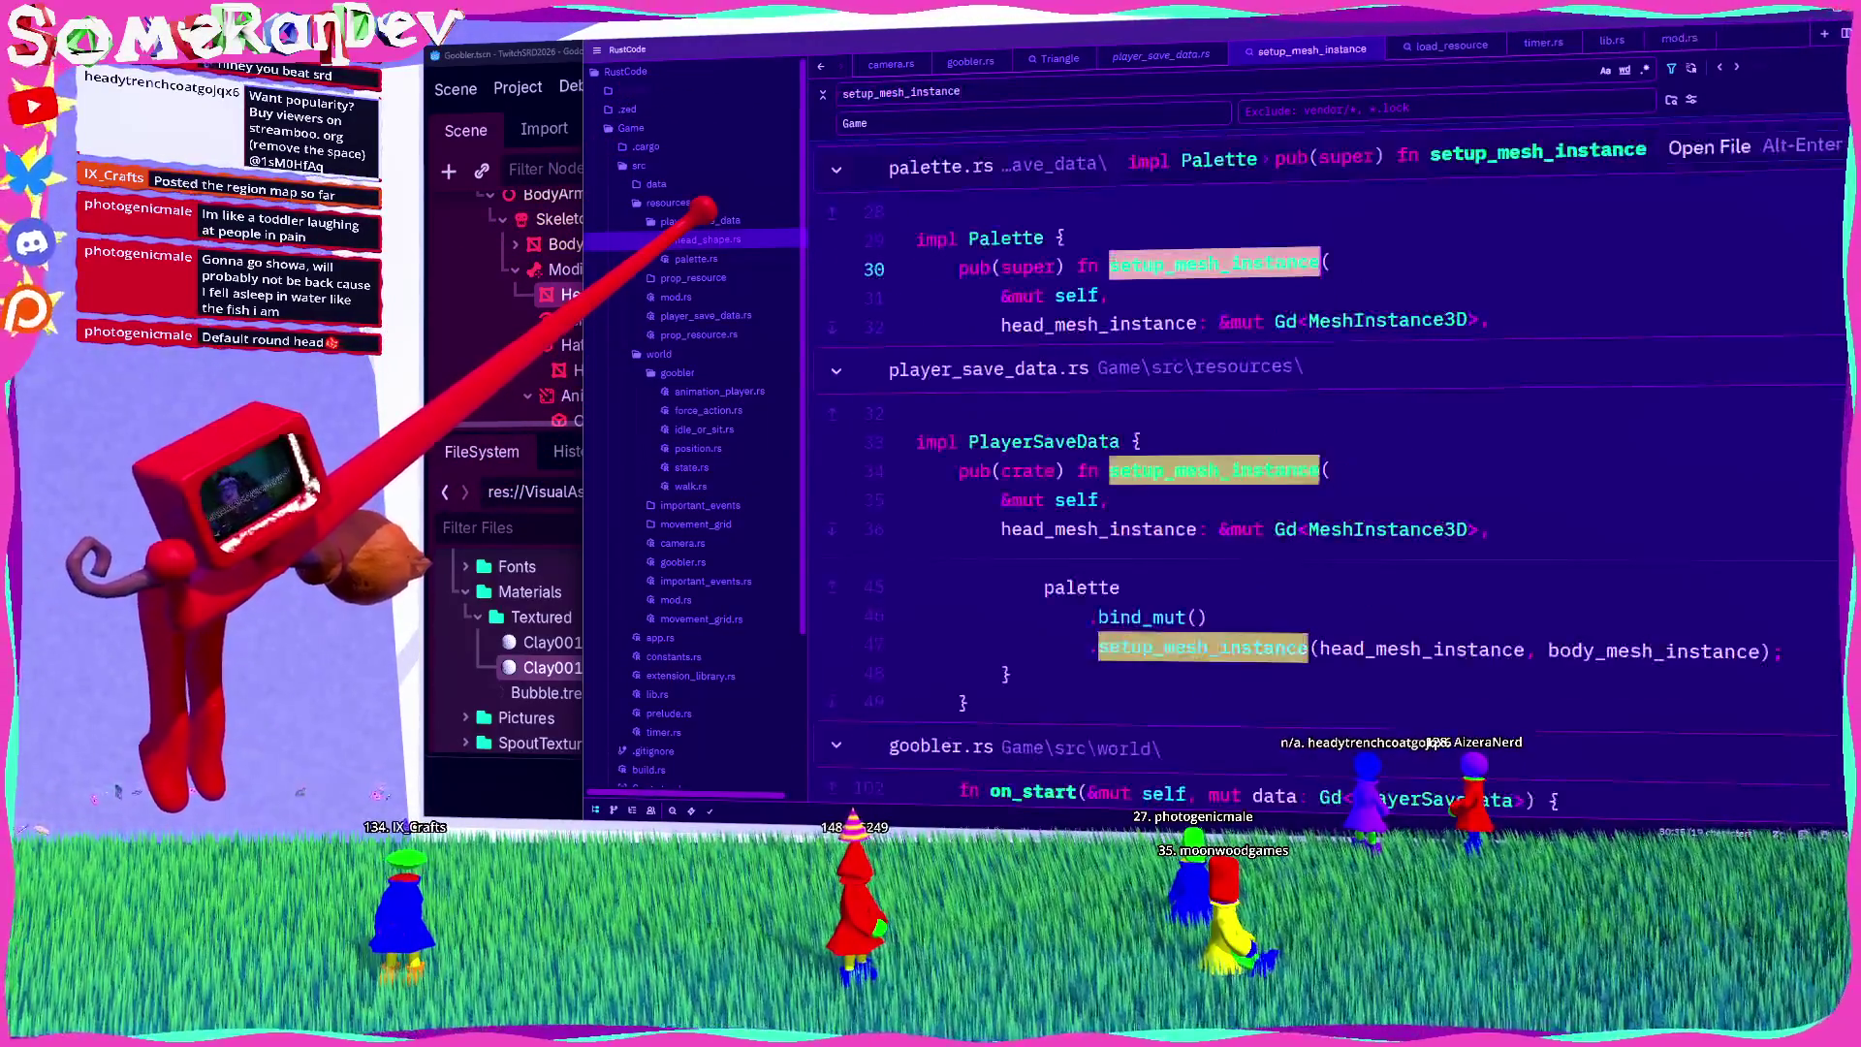
scroll(834, 494, down, 5)
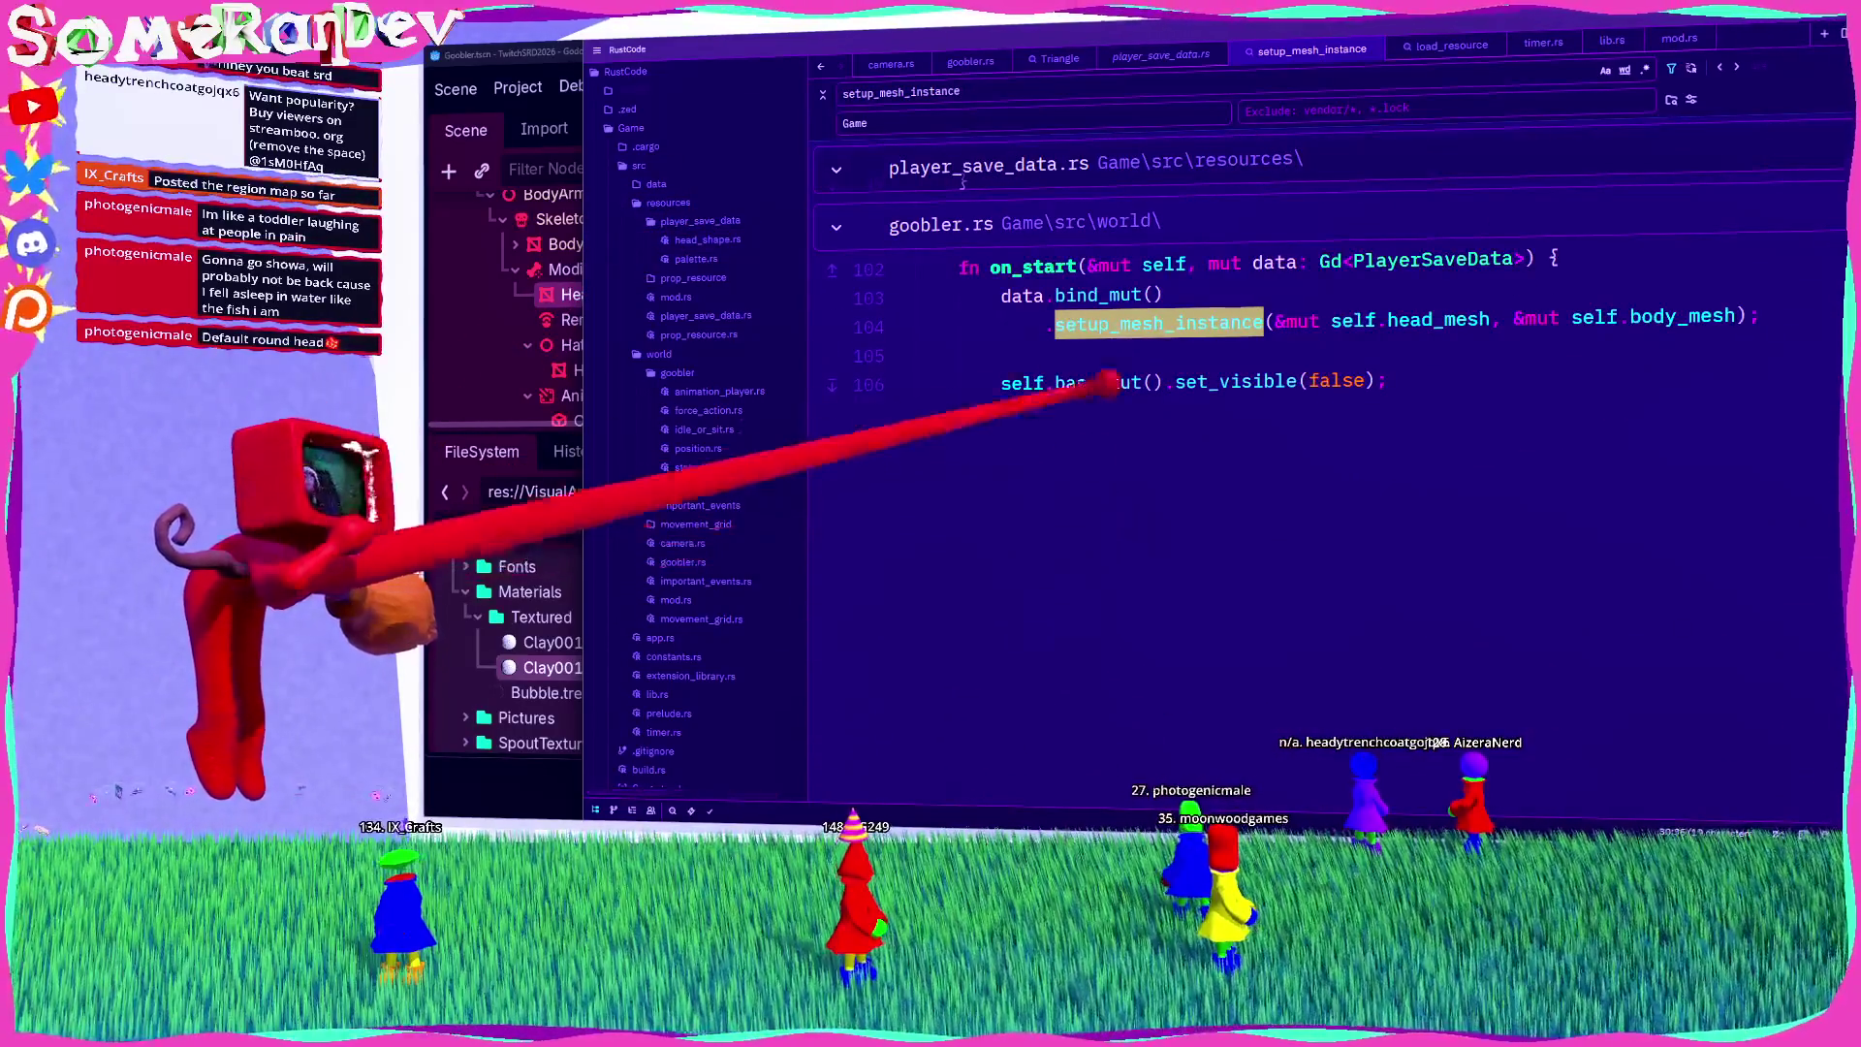
click(972, 205)
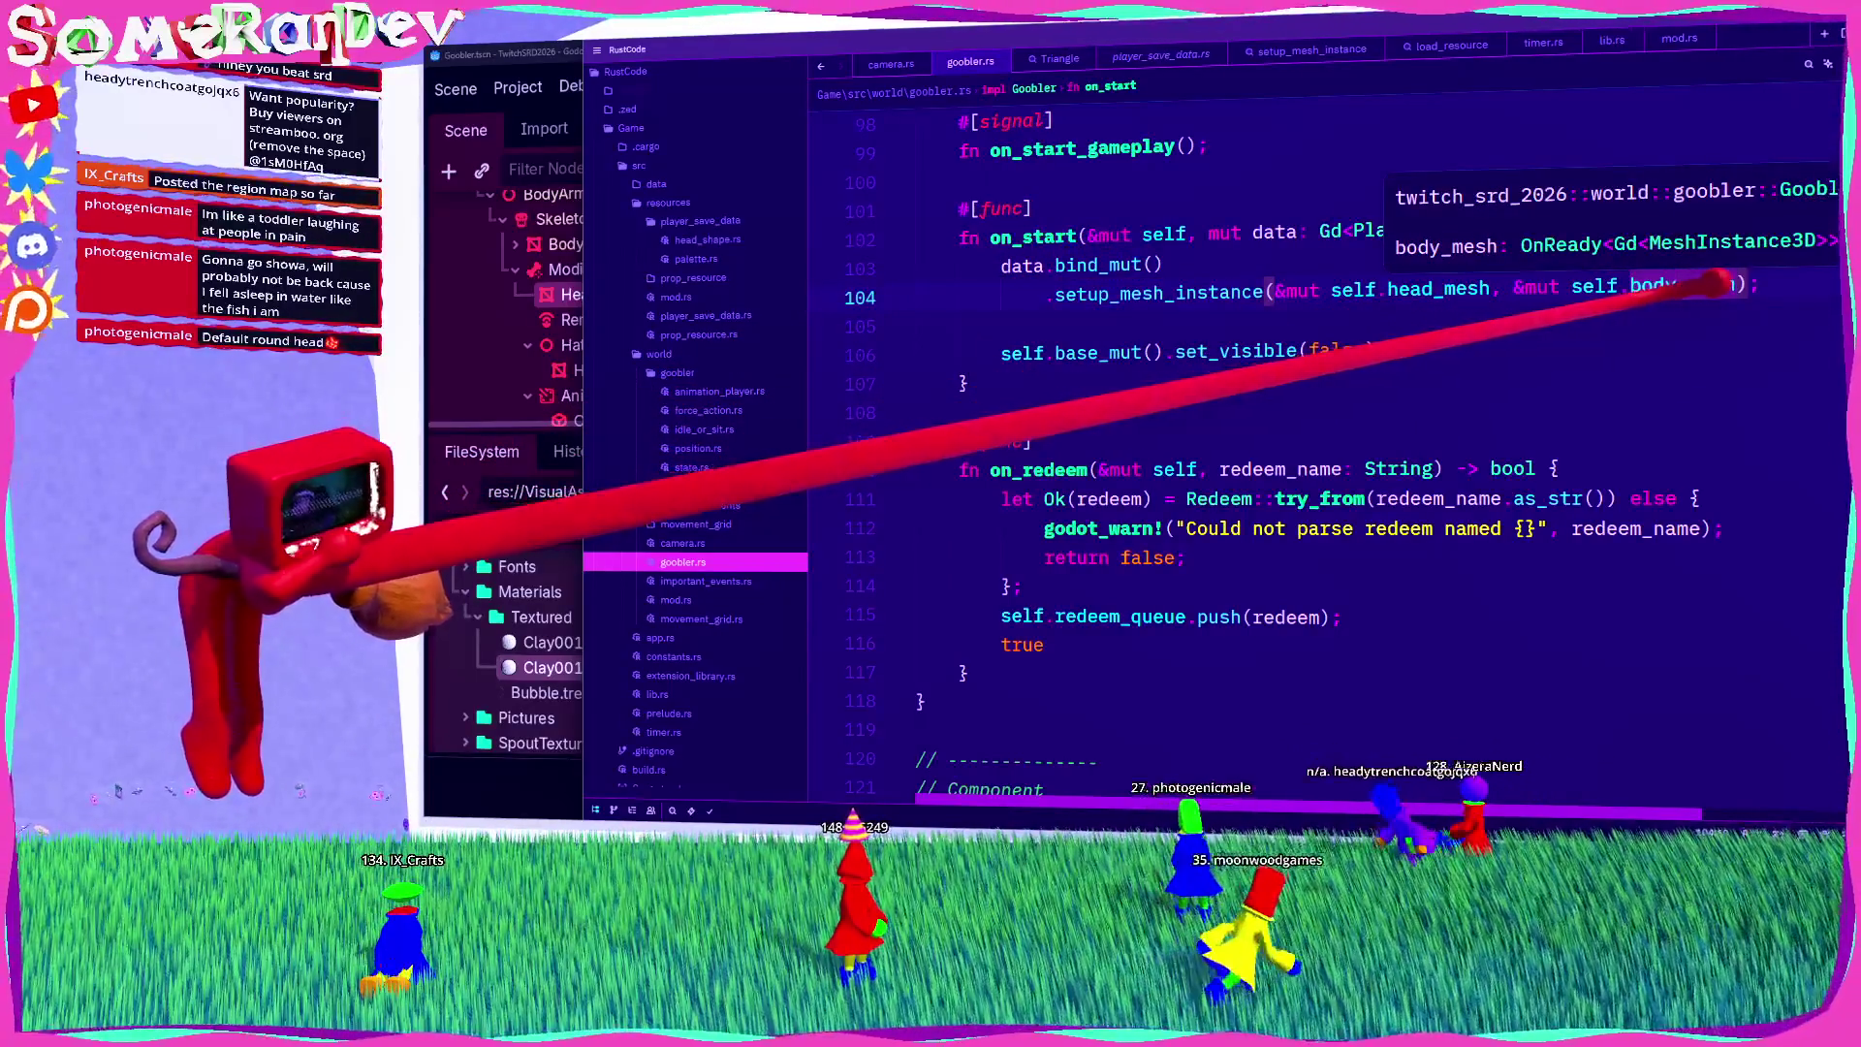
Step: Check the type of body_mesh, then open palette.rs
click(1679, 286)
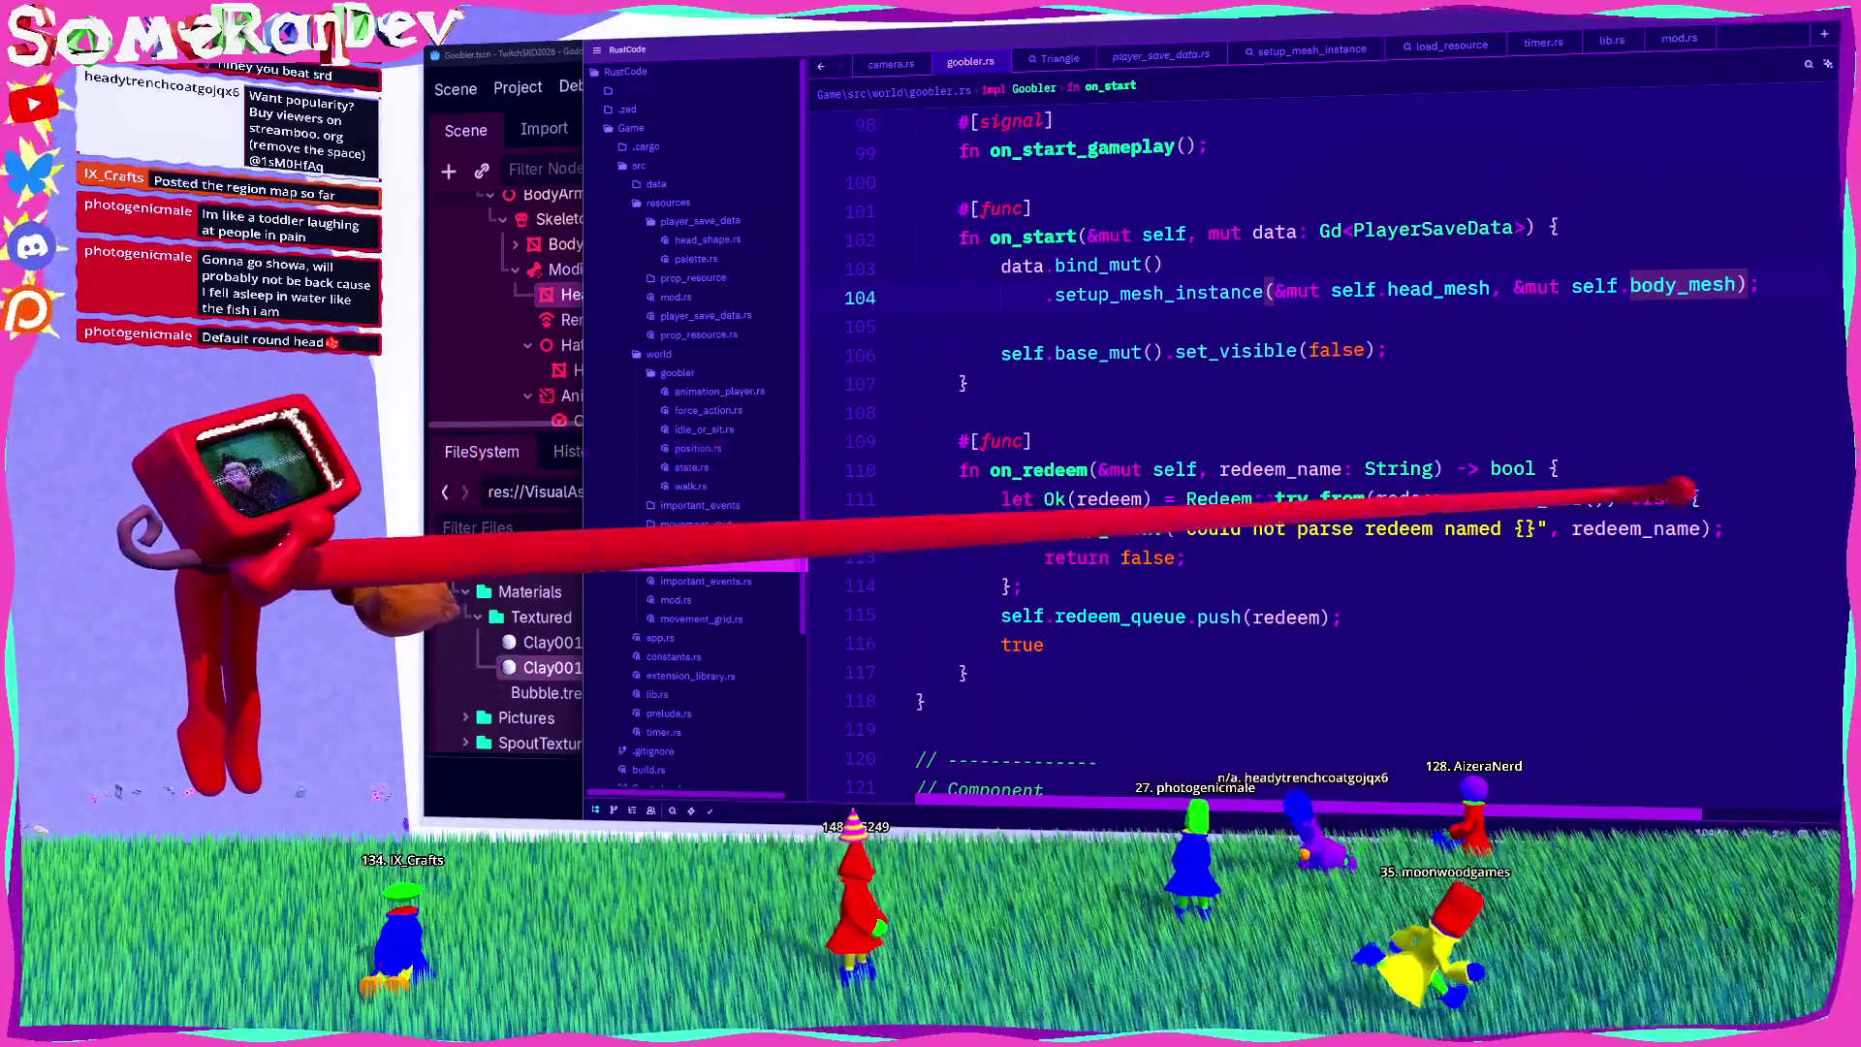
scroll(1260, 436, down, 12)
scroll(1260, 436, up, 7)
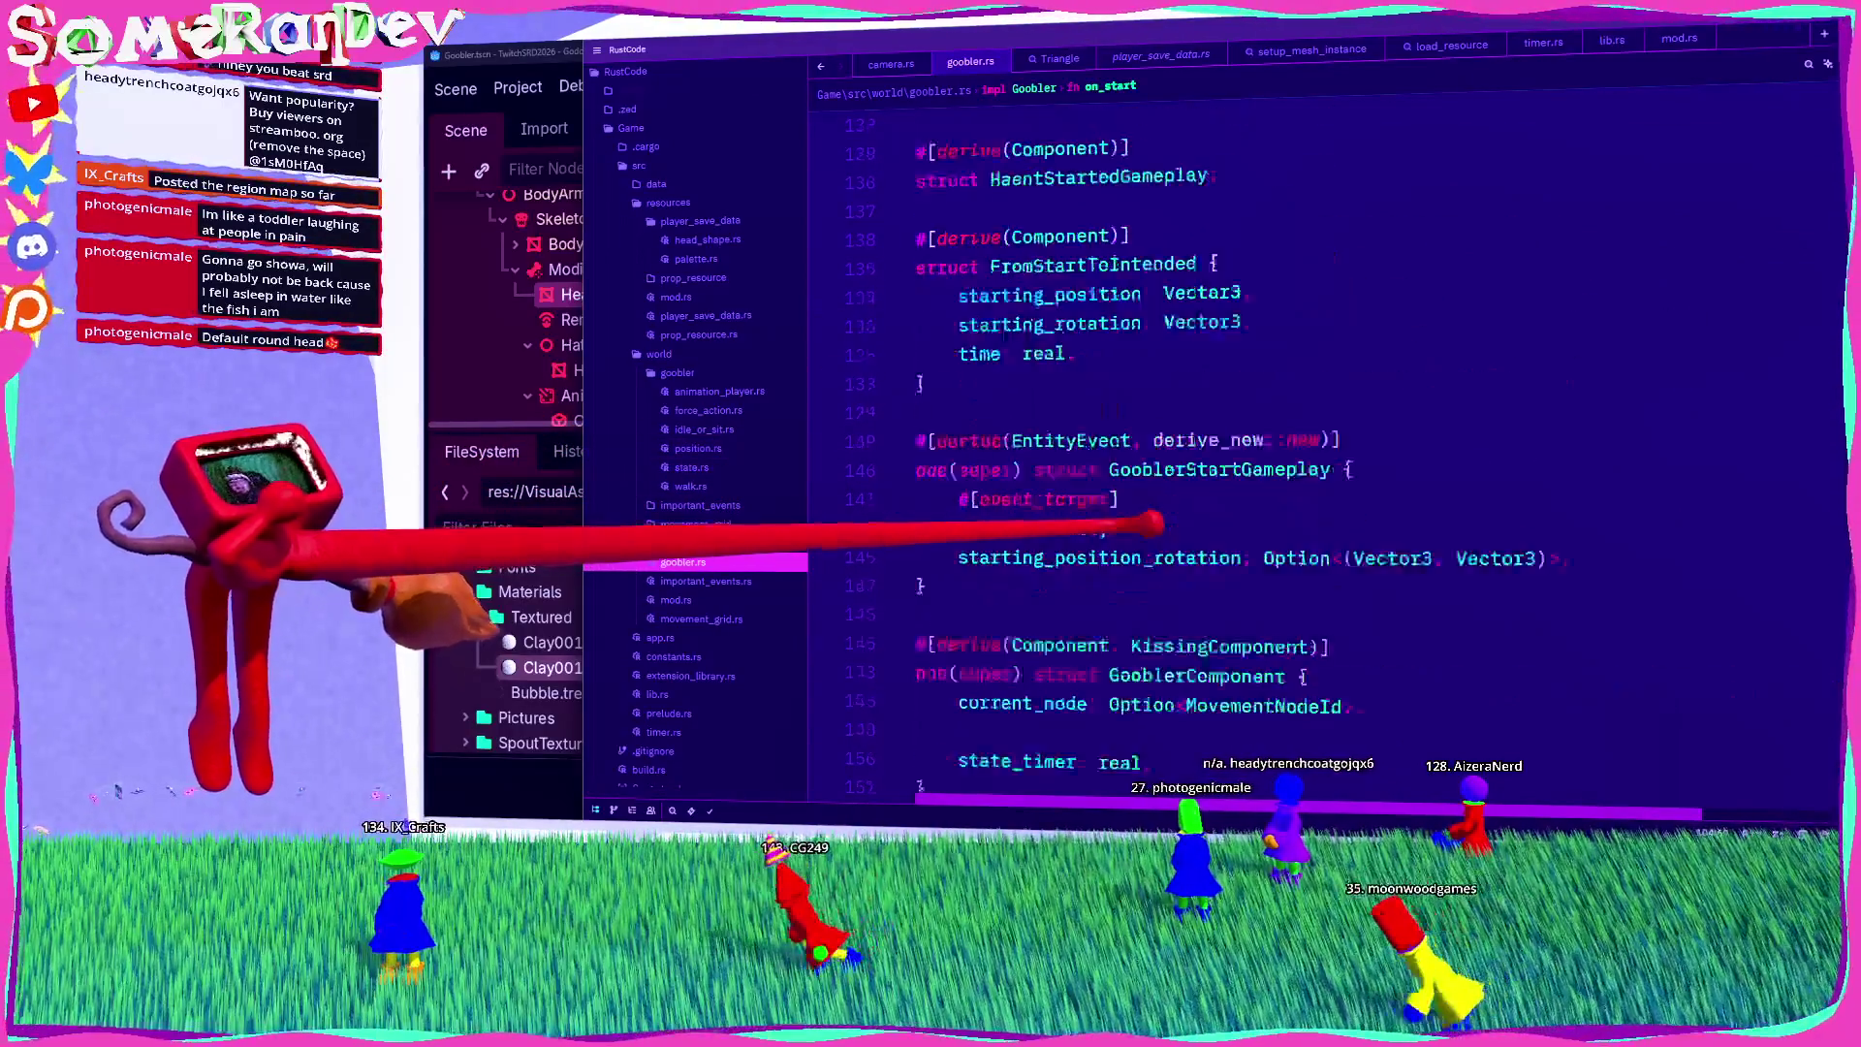
click(737, 259)
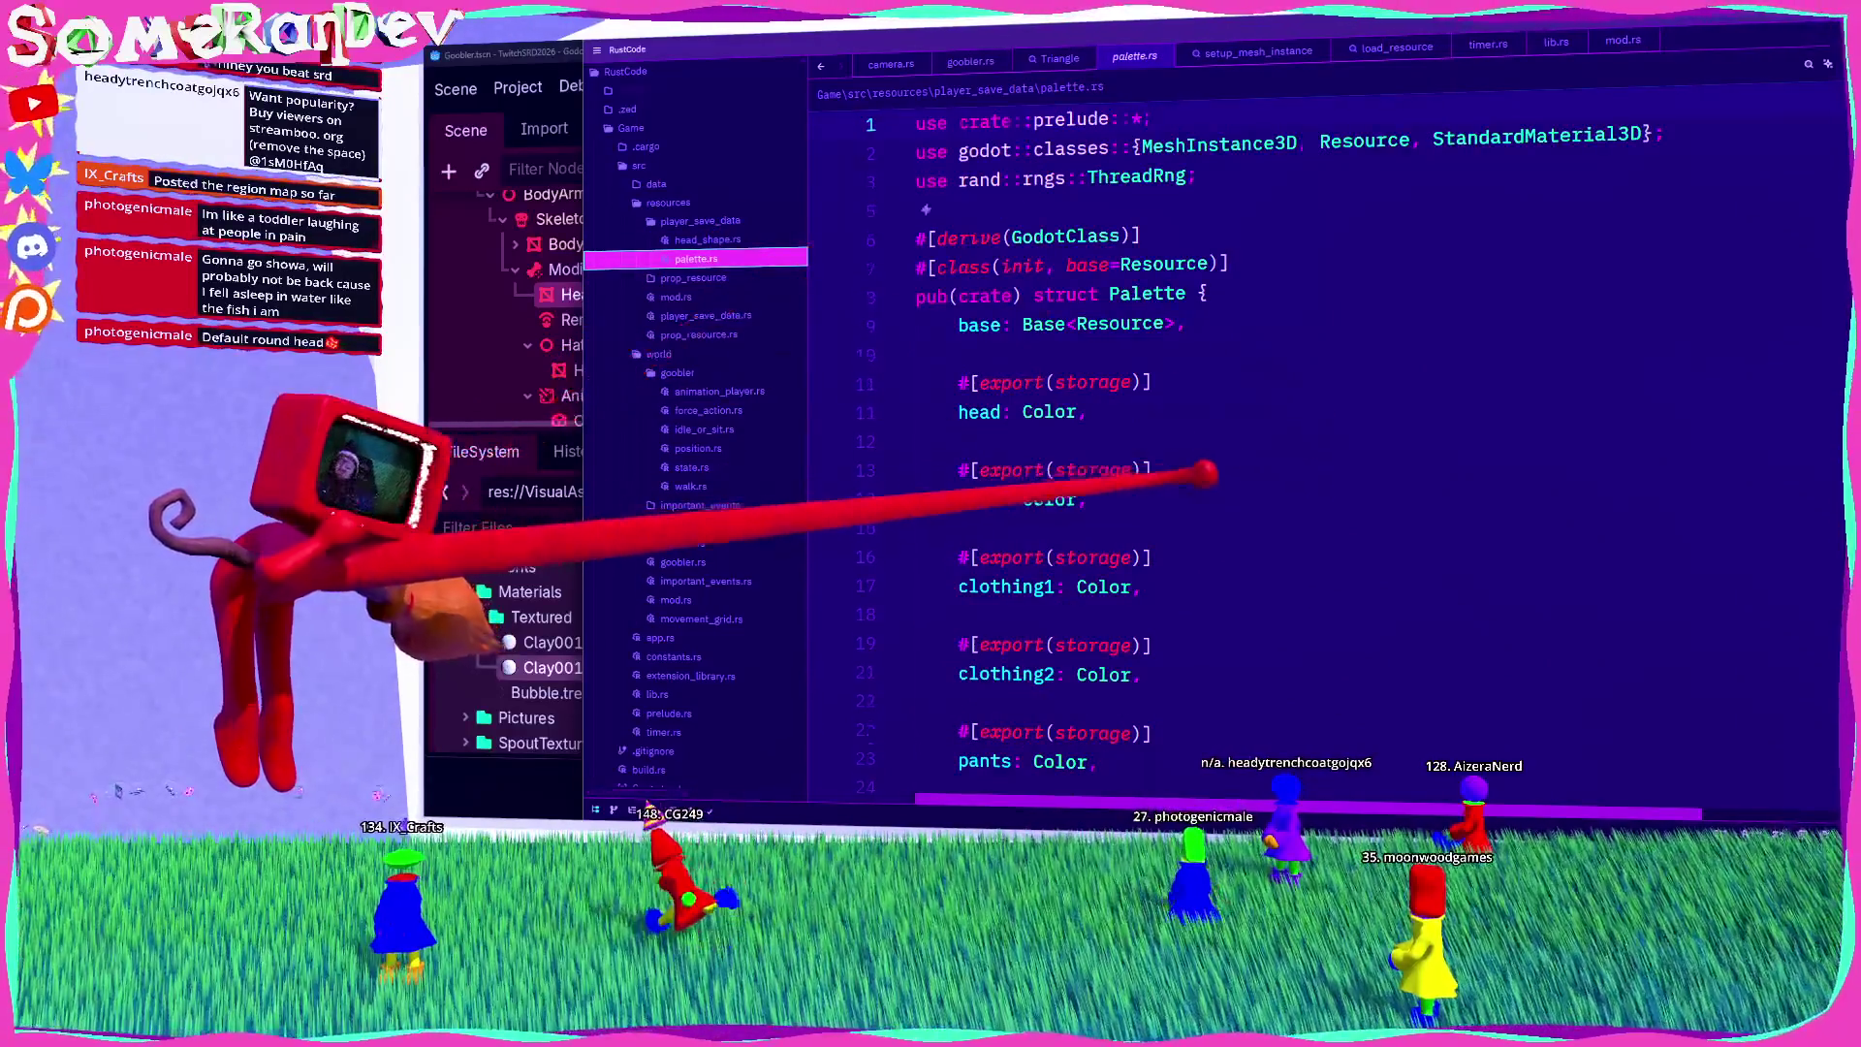
Step: Follow the set_surface_override_material calls to the material_from_color function definition
scroll(1173, 454, down, 7)
scroll(1211, 441, down, 5)
scroll(1250, 422, up, 2)
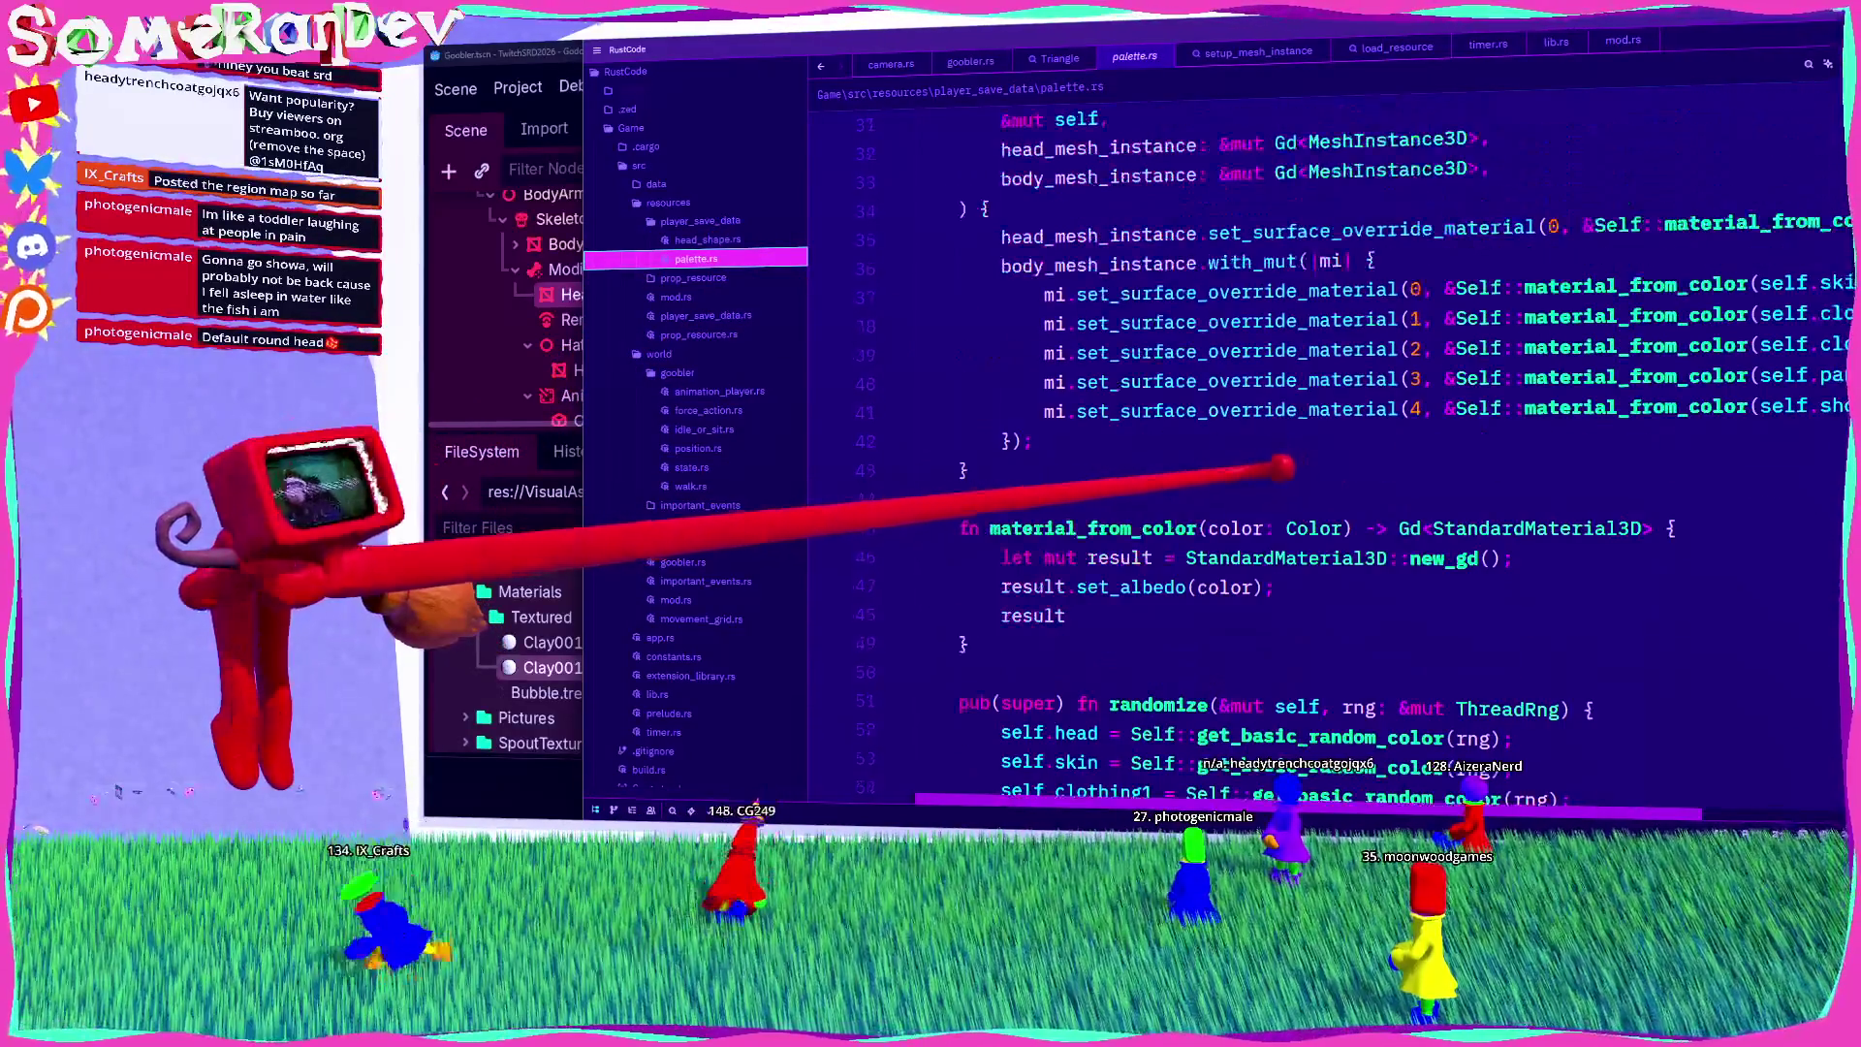
double_click(1279, 233)
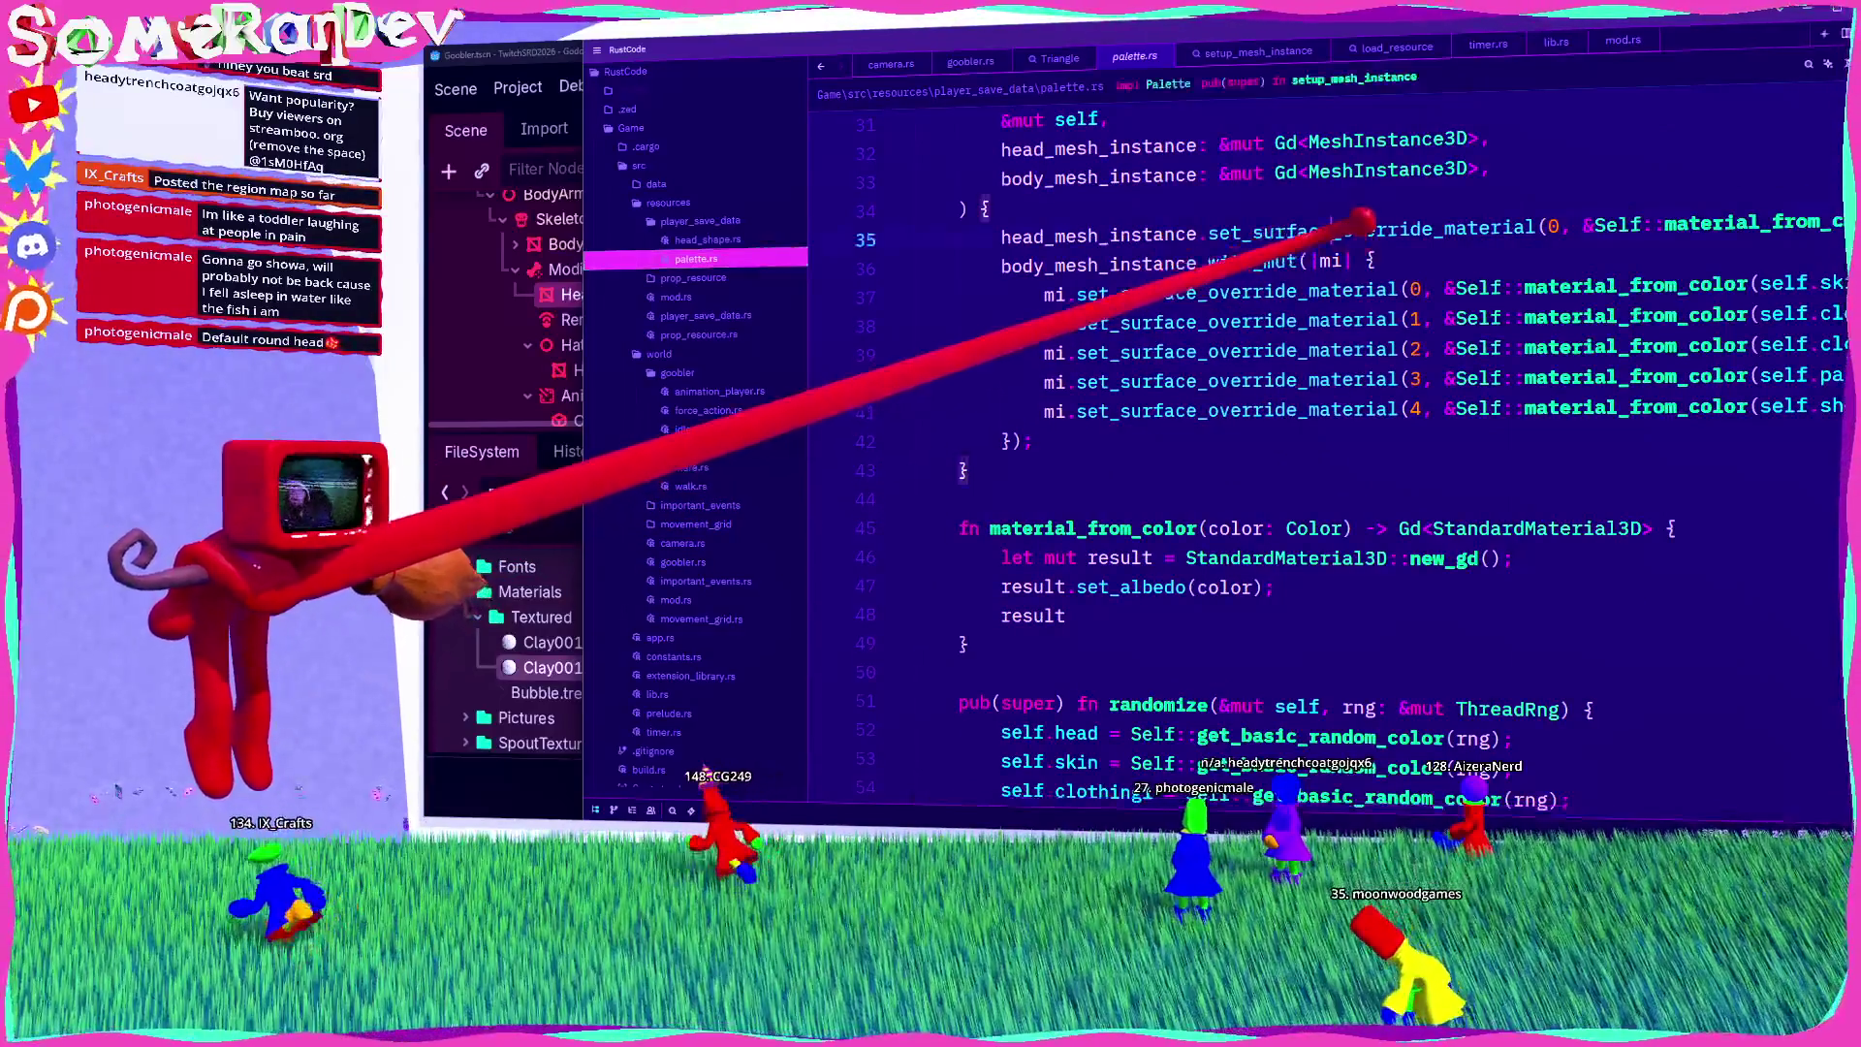
scroll(1531, 369, right, 3)
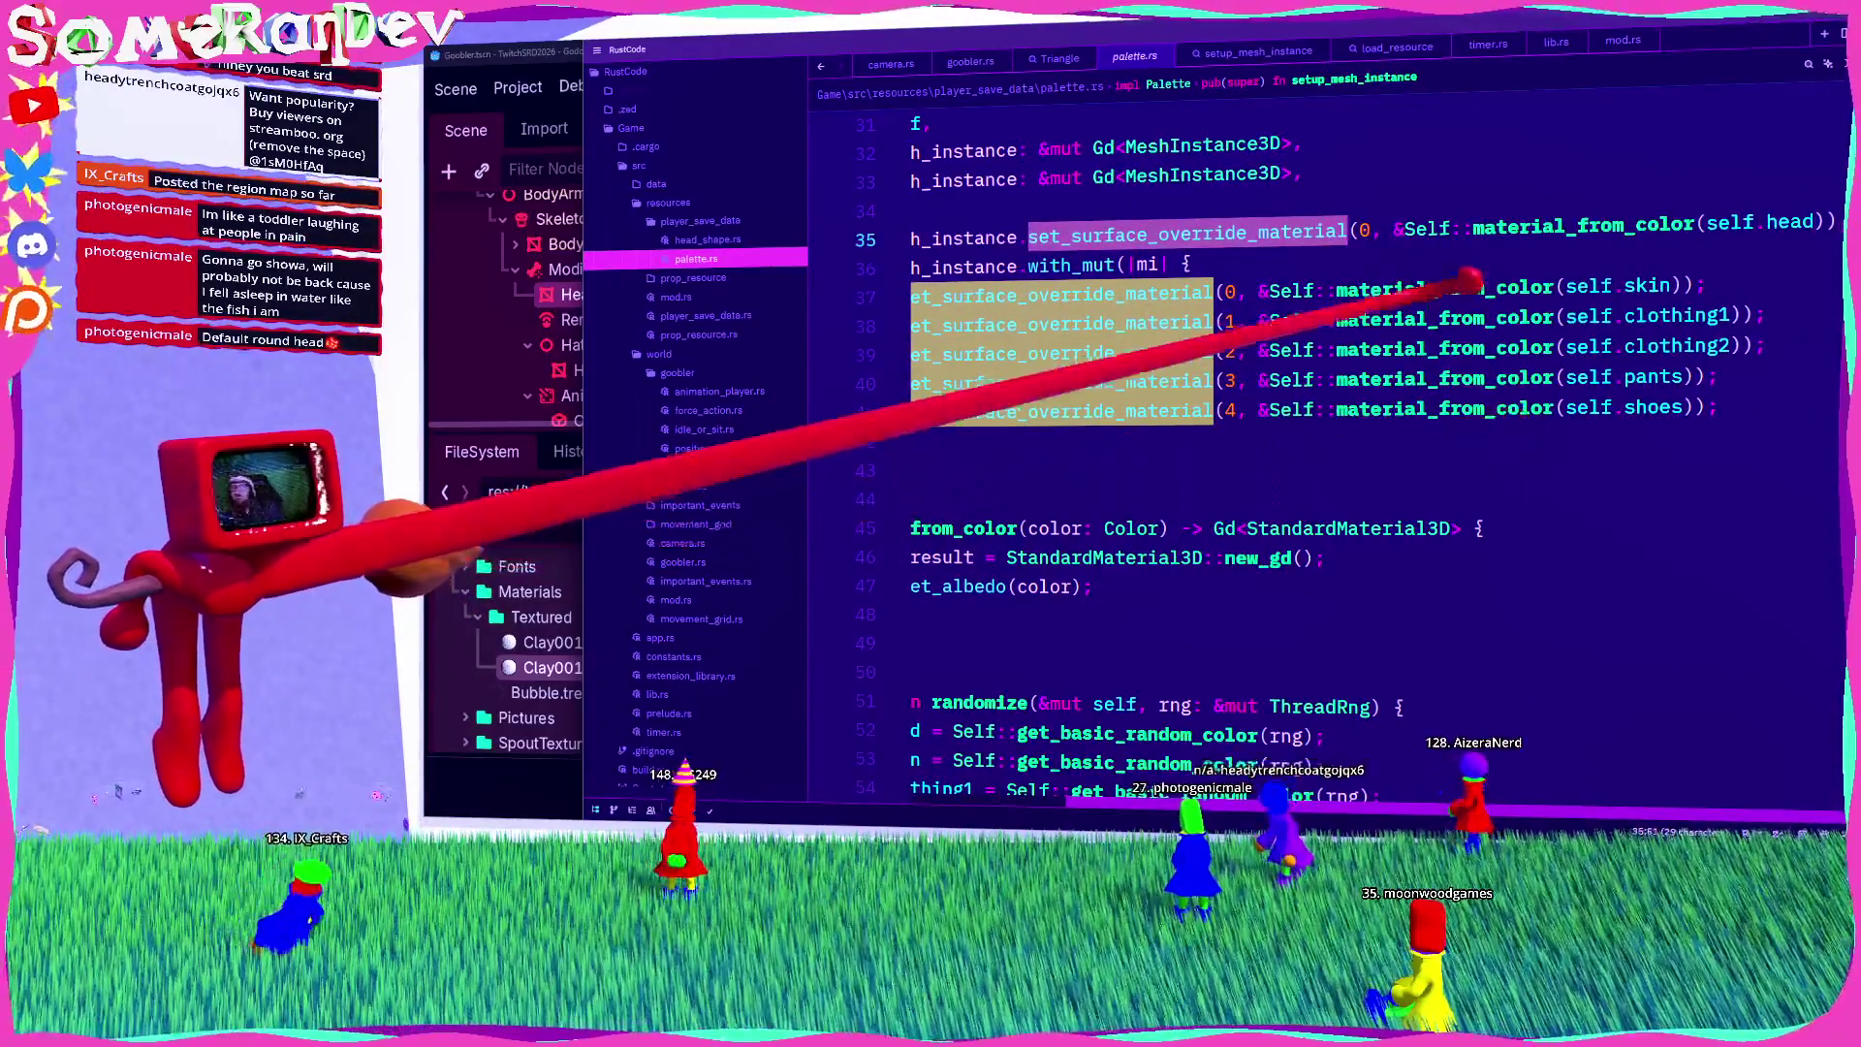
click(1444, 281)
scroll(1260, 437, left, 3)
click(1067, 529)
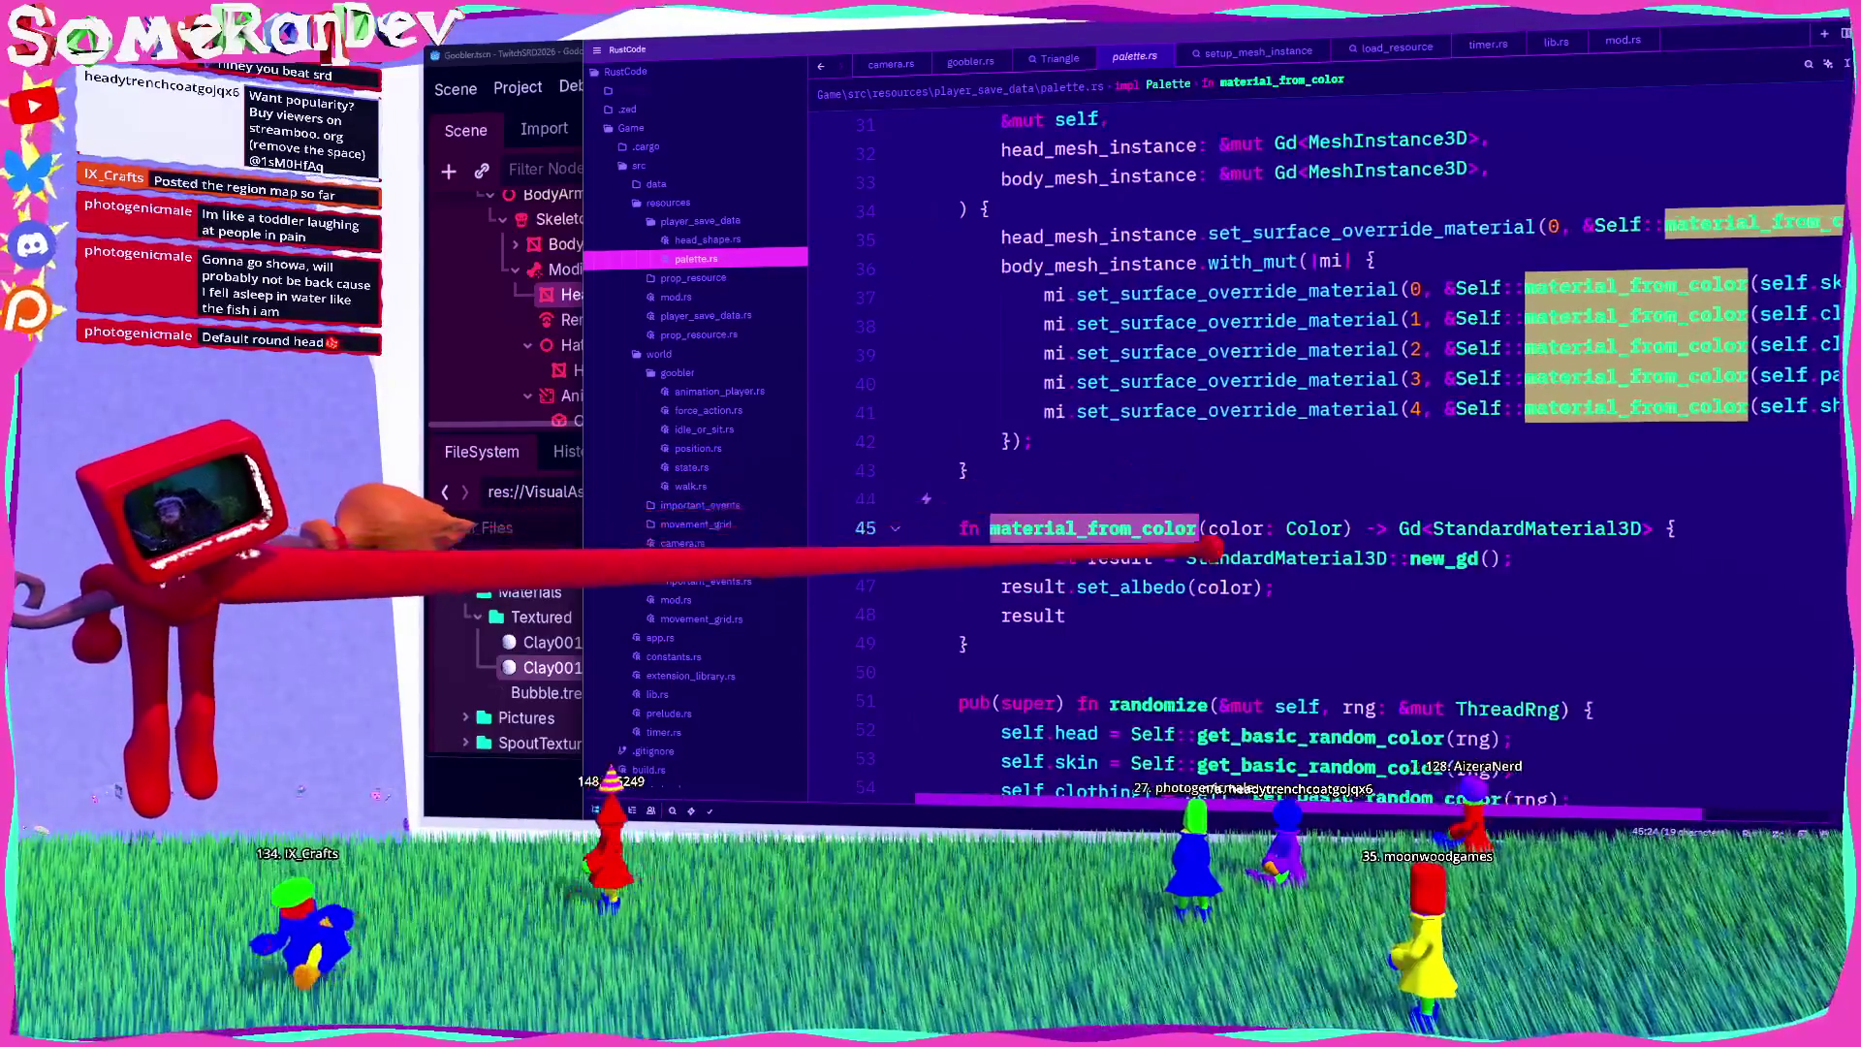
Step: Add result.set_stencil_mode(StencilMode::OUTLINE) to material_from_color and begin another set_stencil call
click(1342, 587)
key(Return)
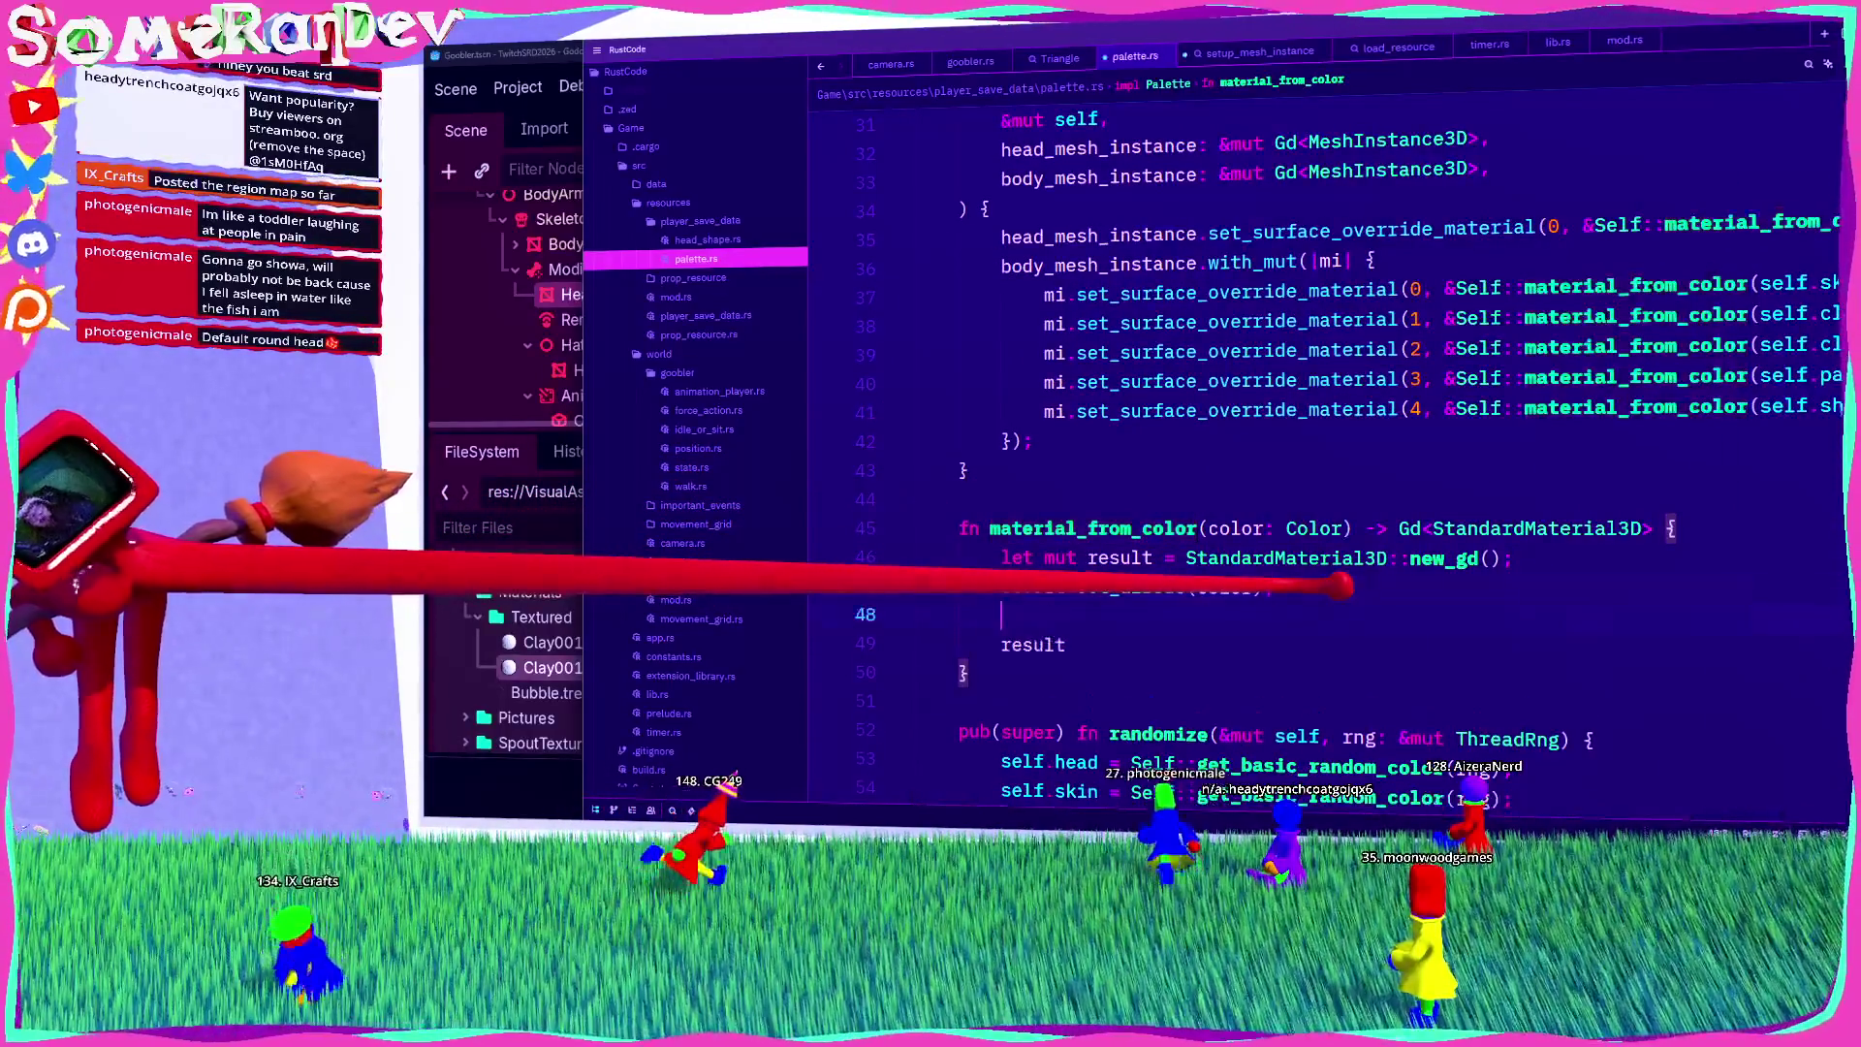
text(result.)
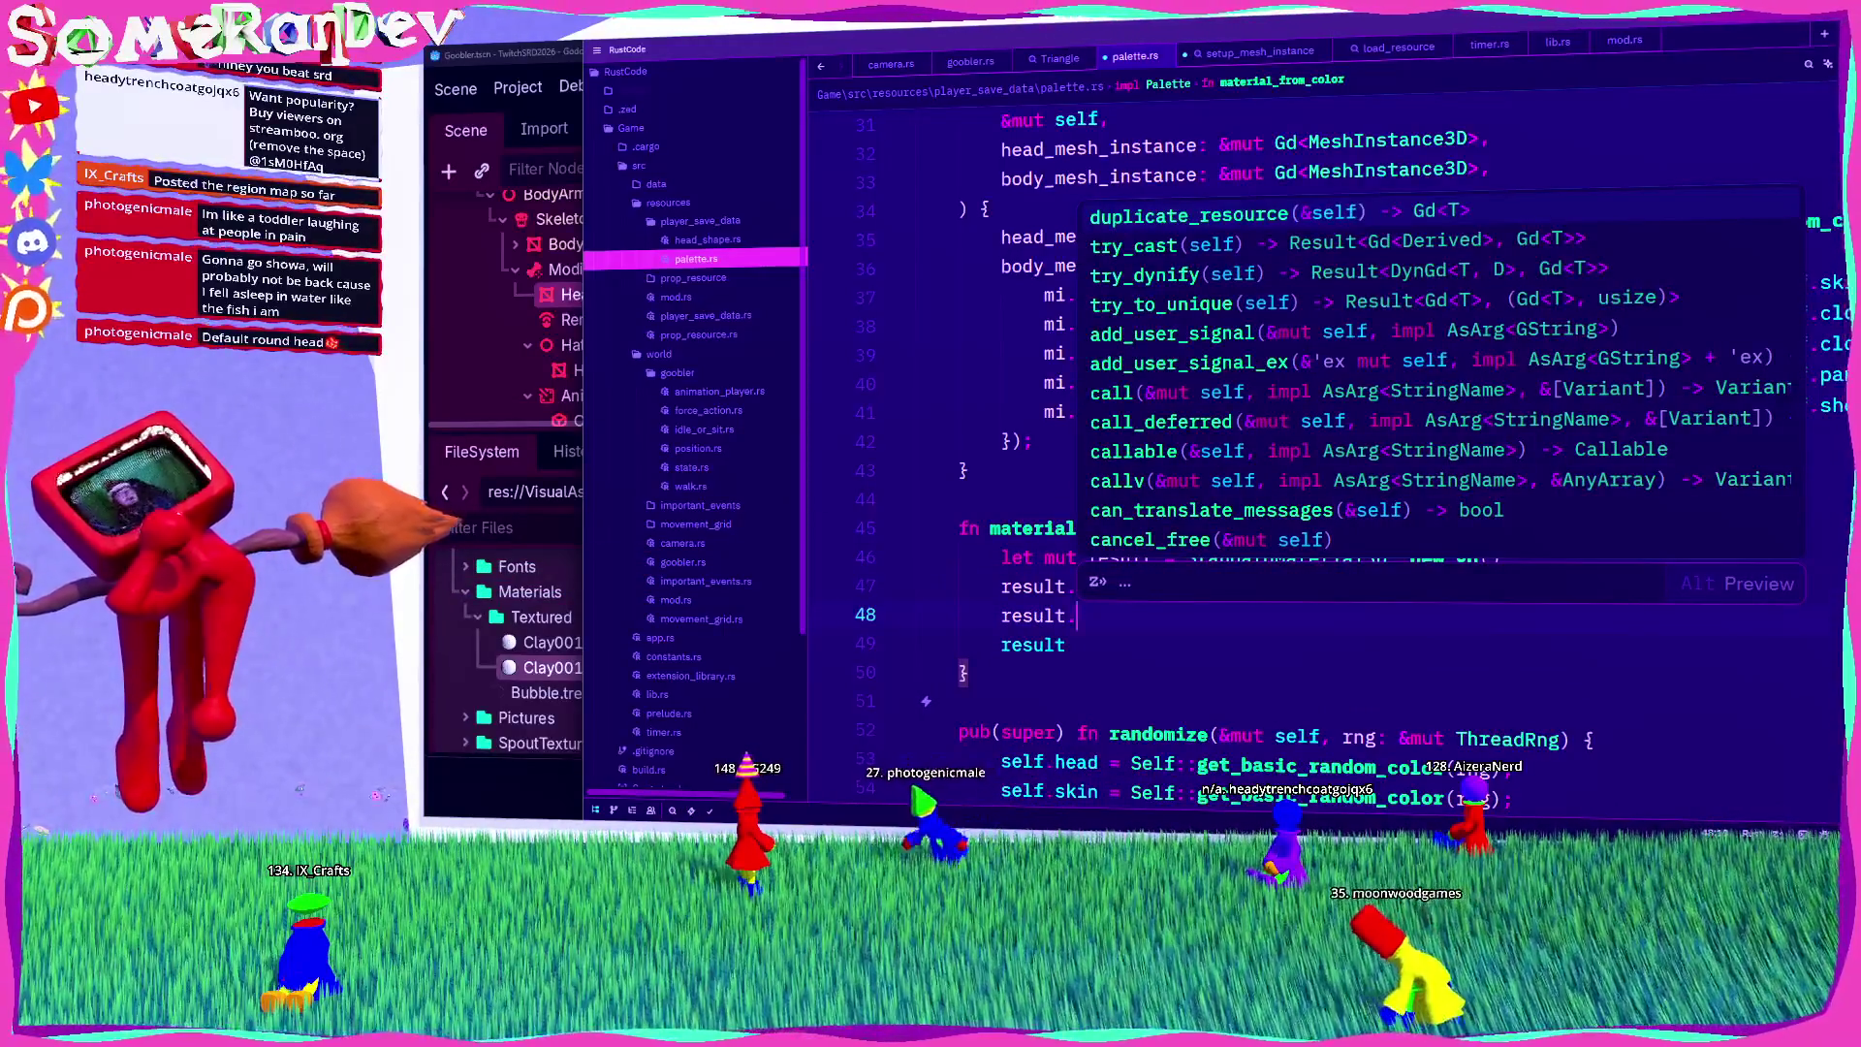
key(Escape)
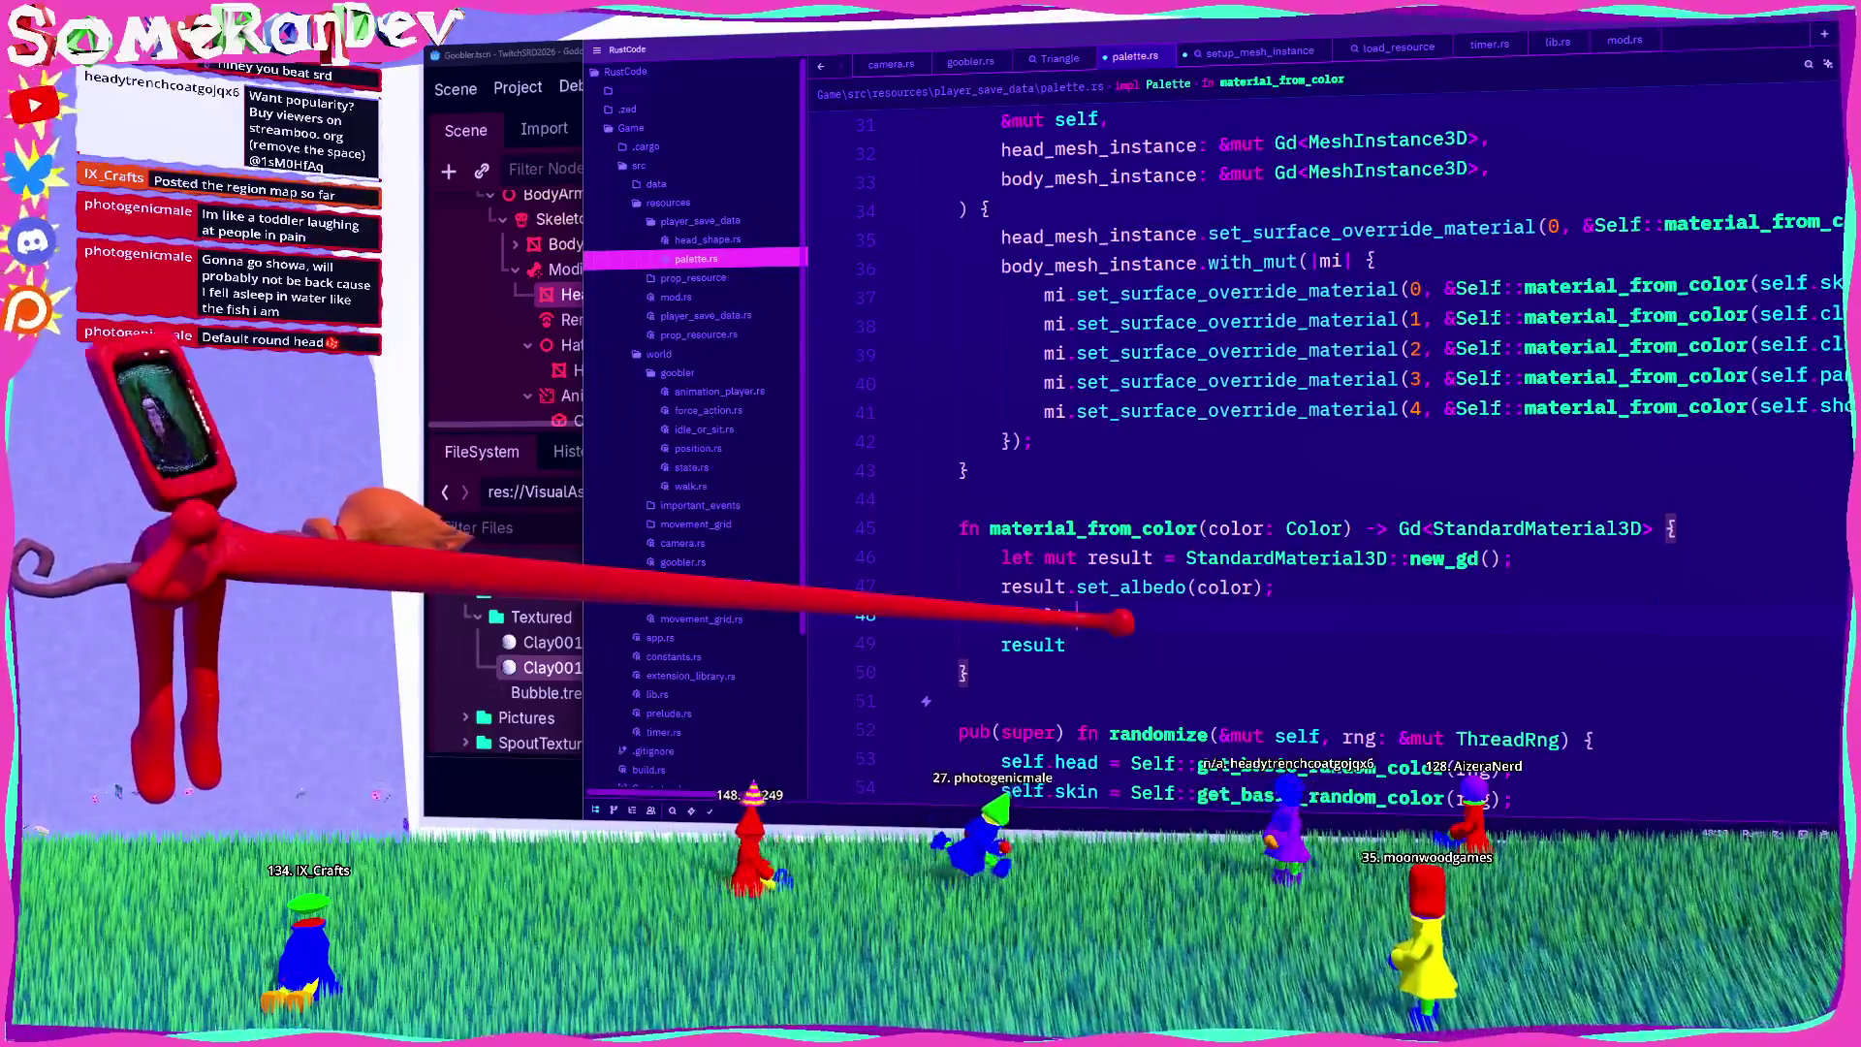
text(set_ti)
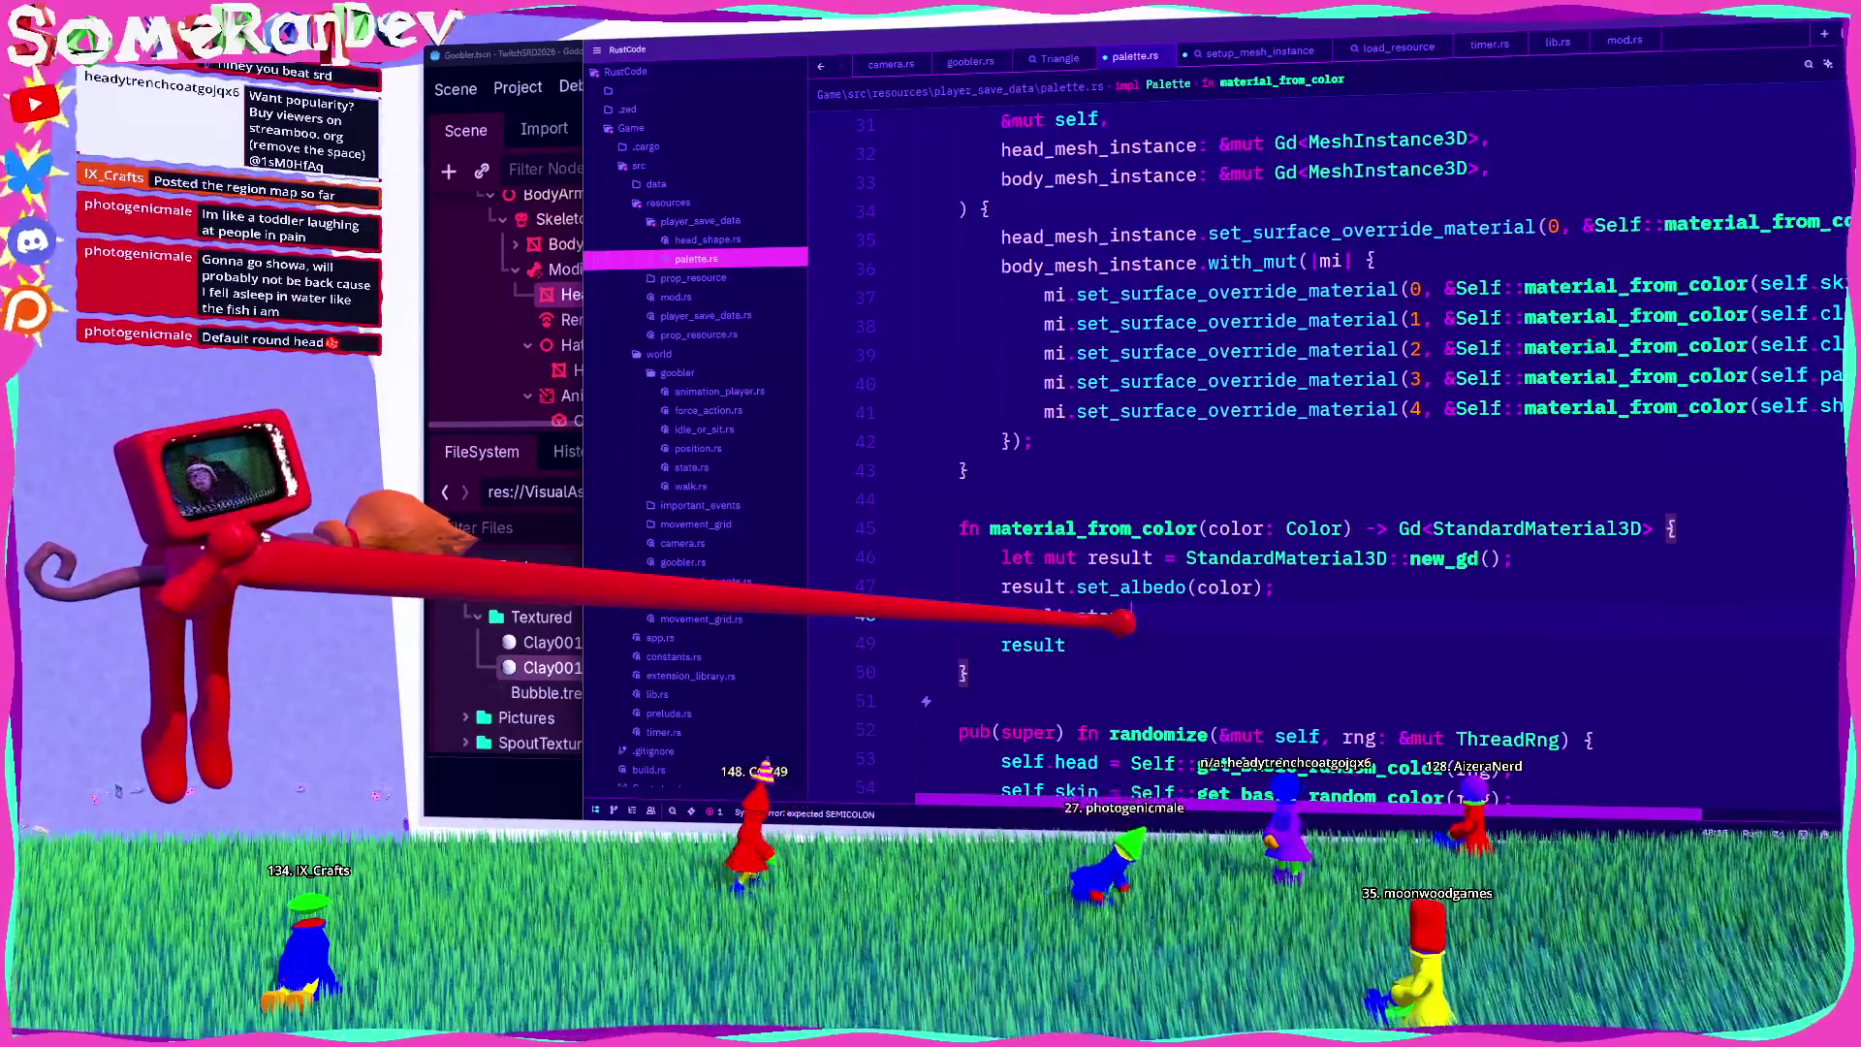
text(n)
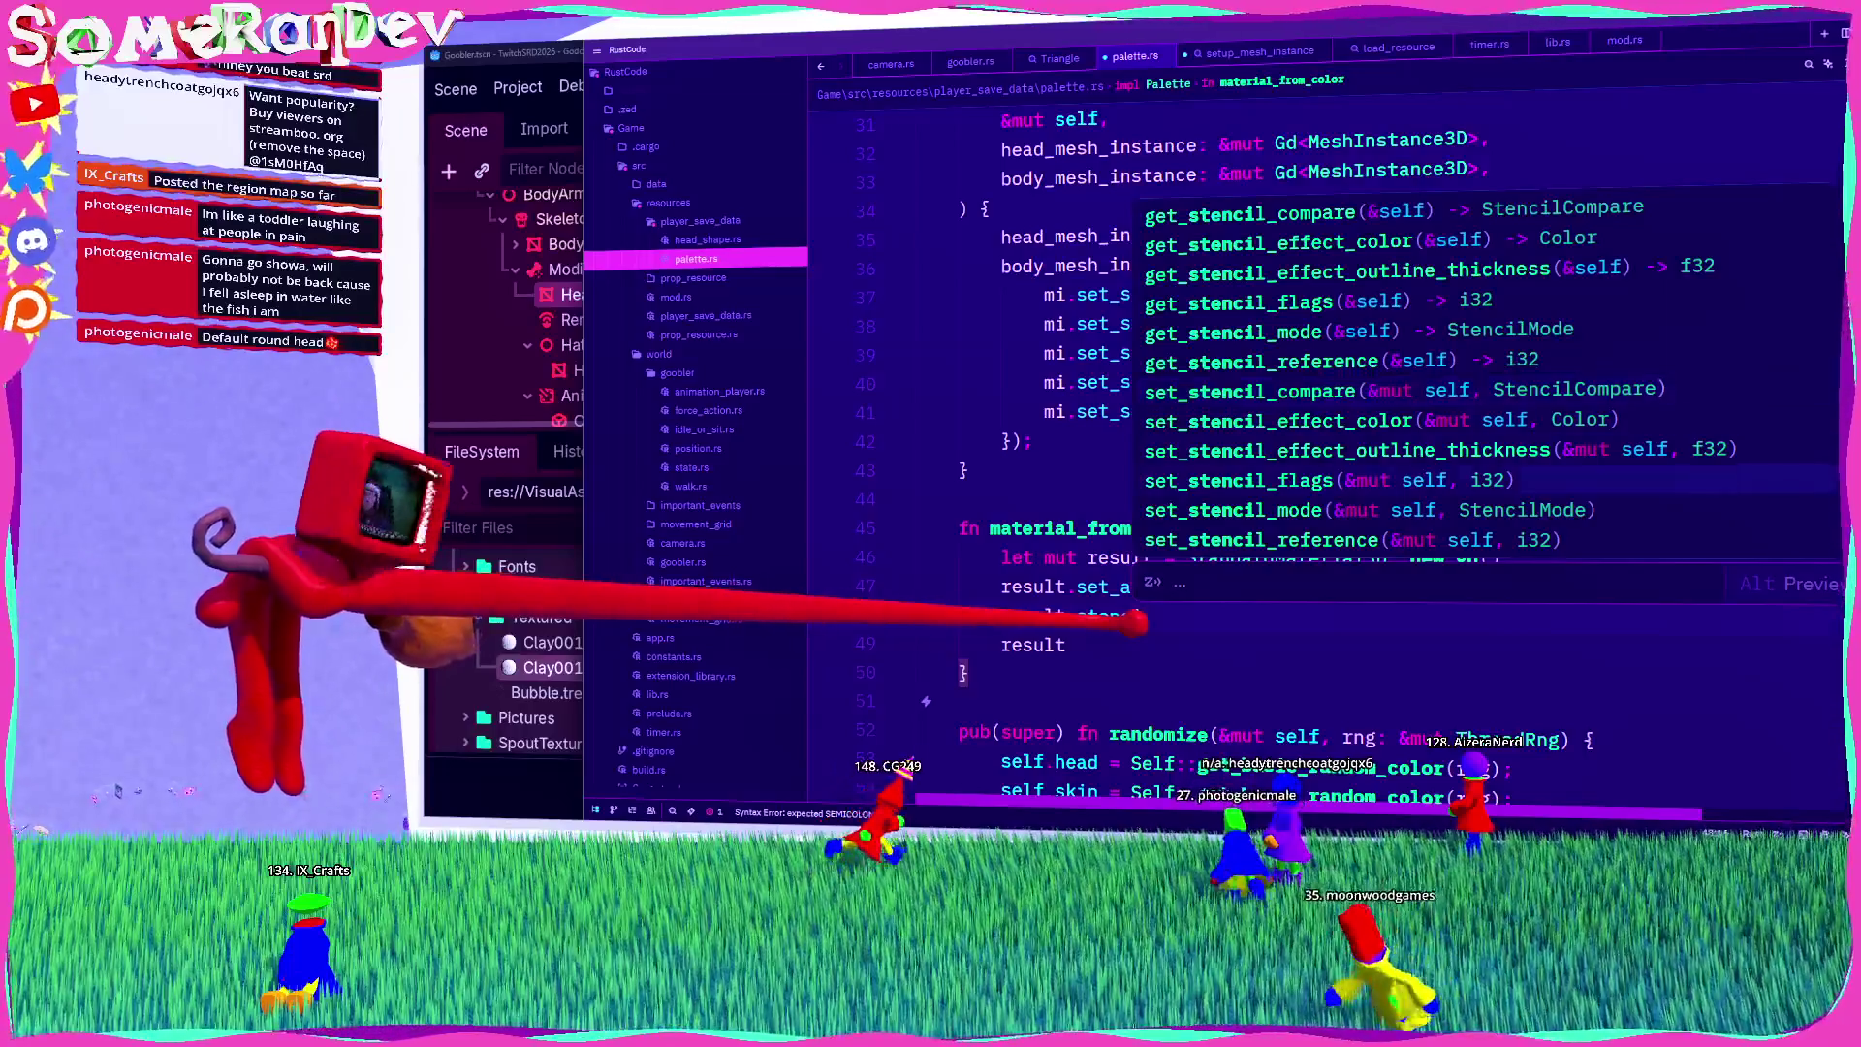
key(Return)
text(Stenci)
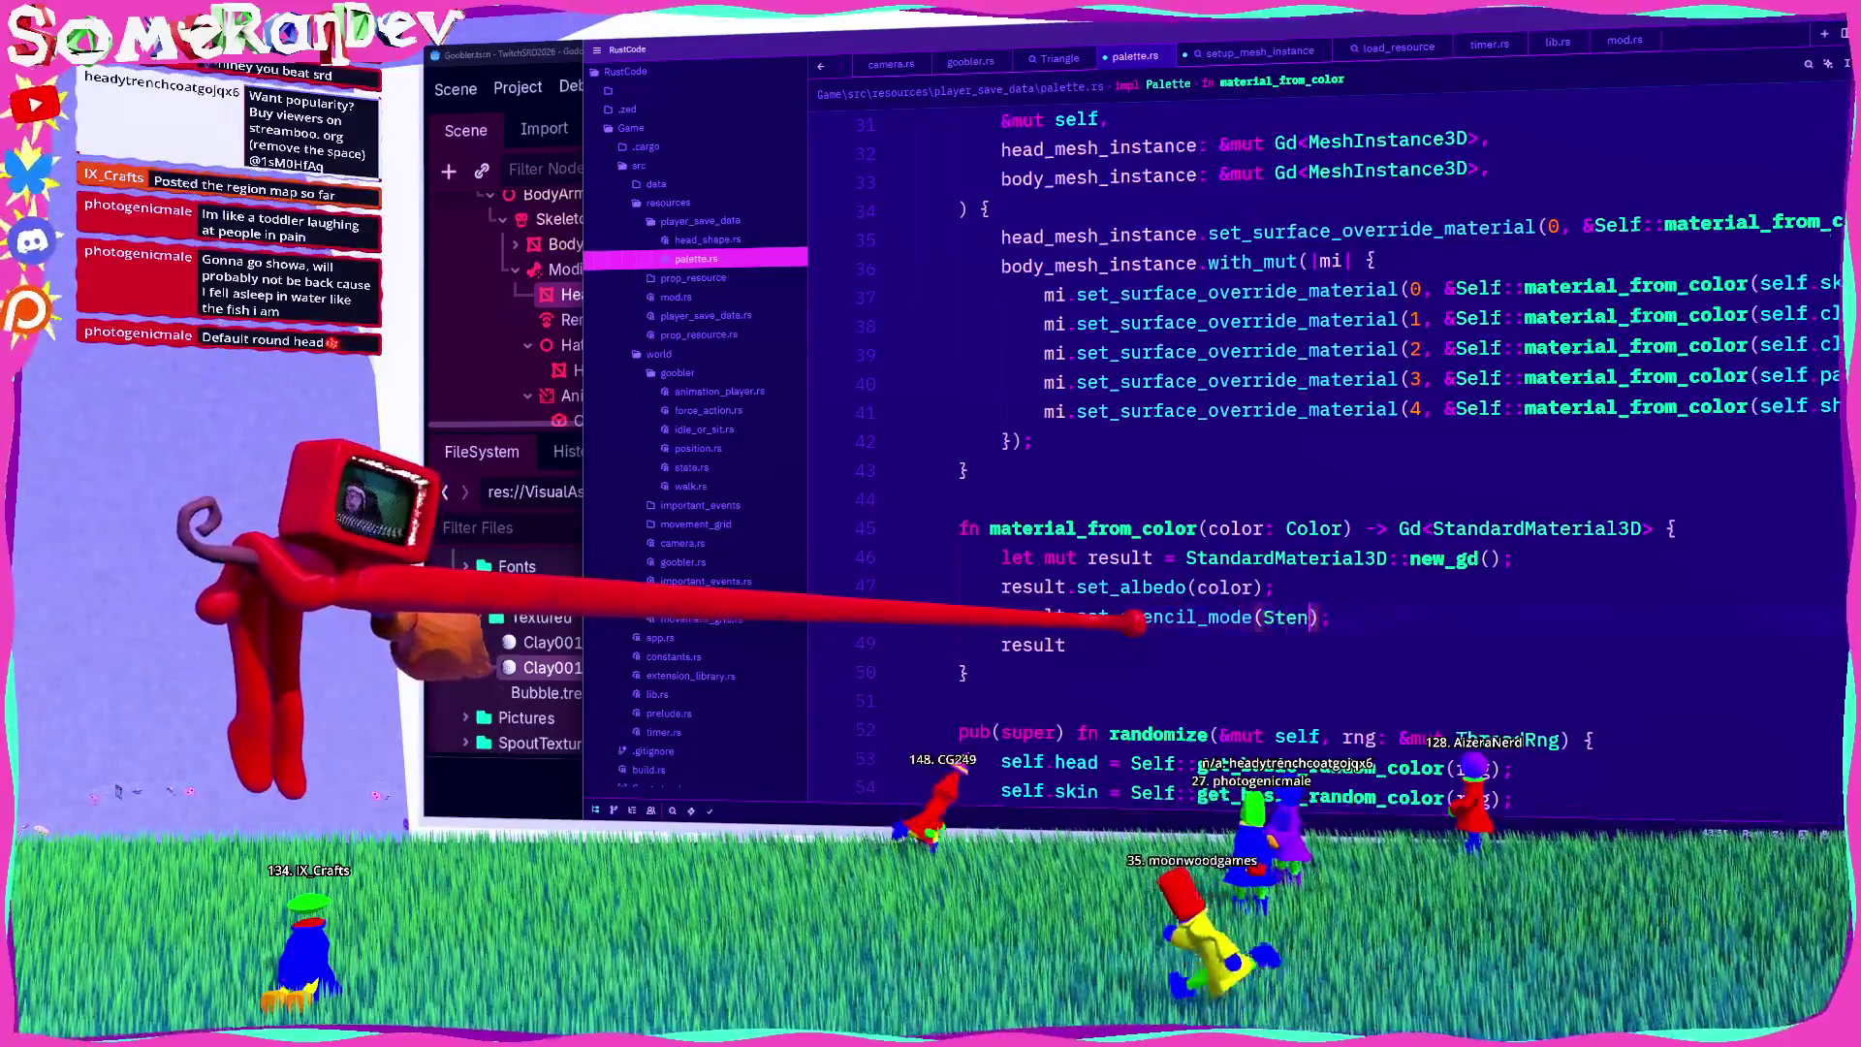
text(lMo)
key(Return)
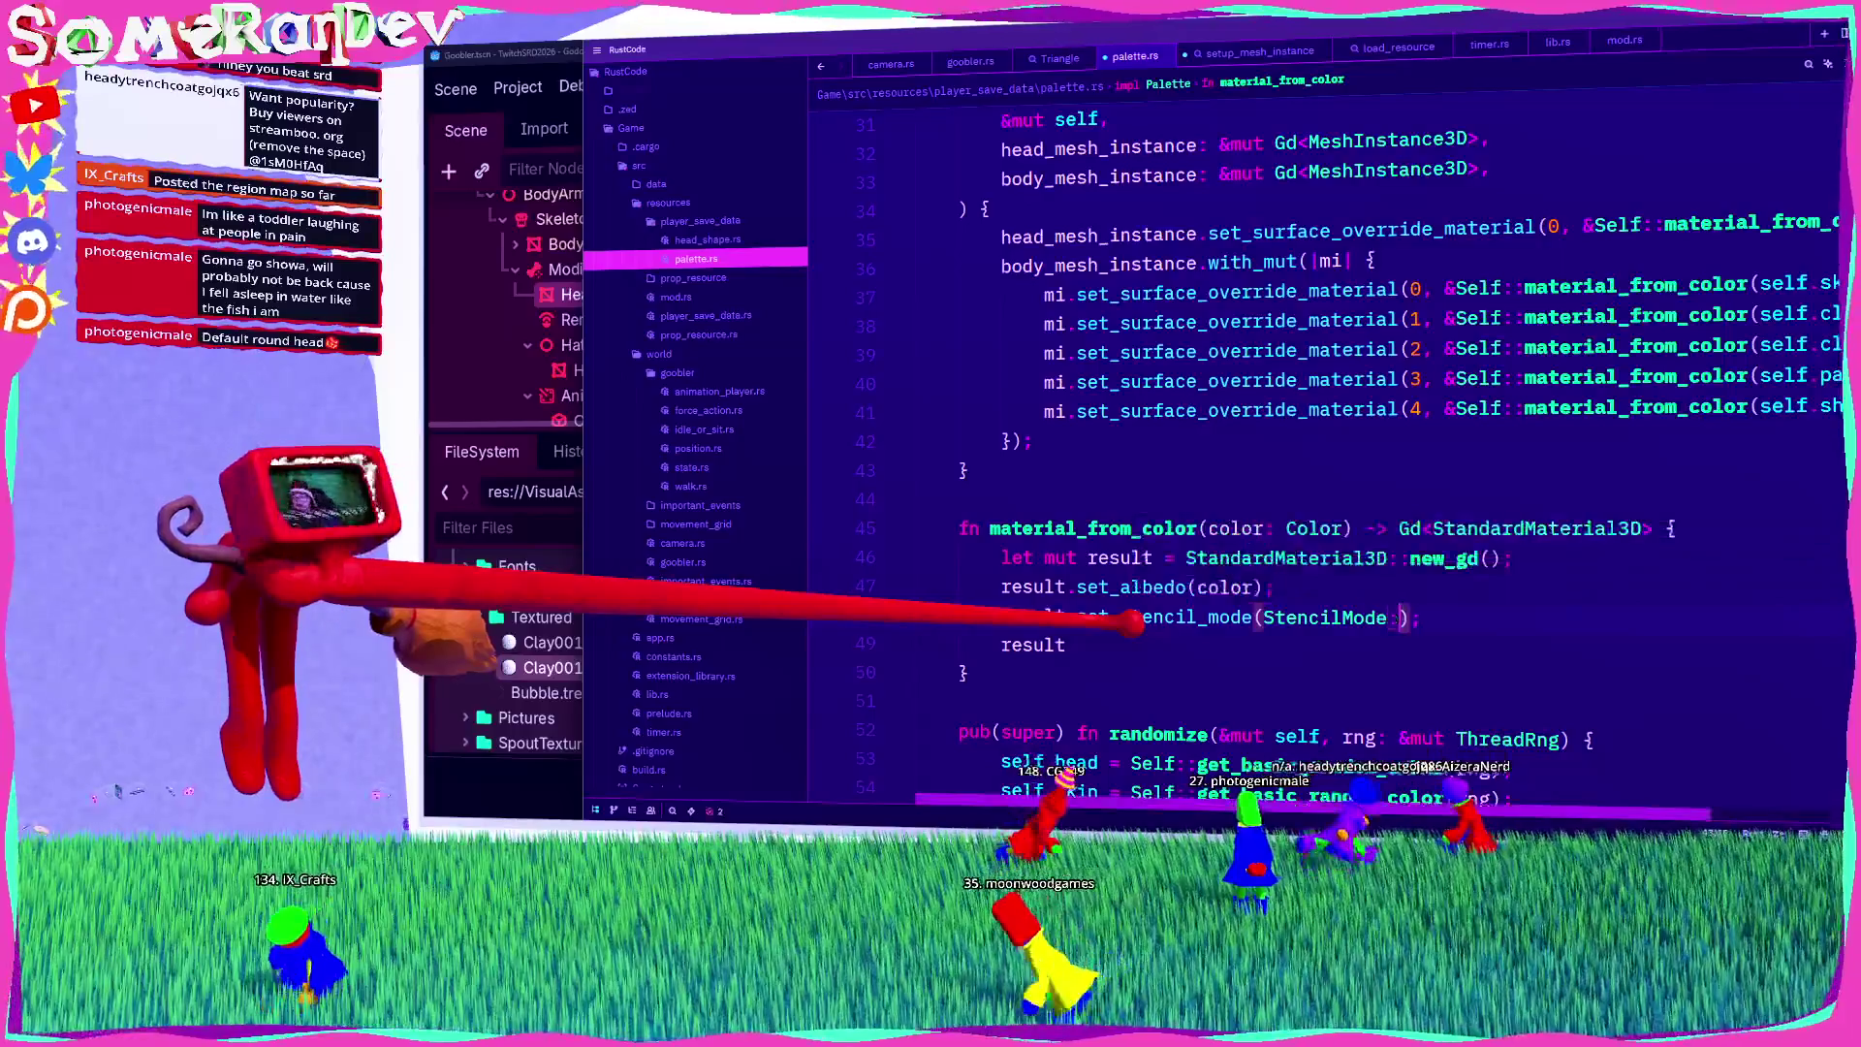
text(::)
key(Return)
text(resu)
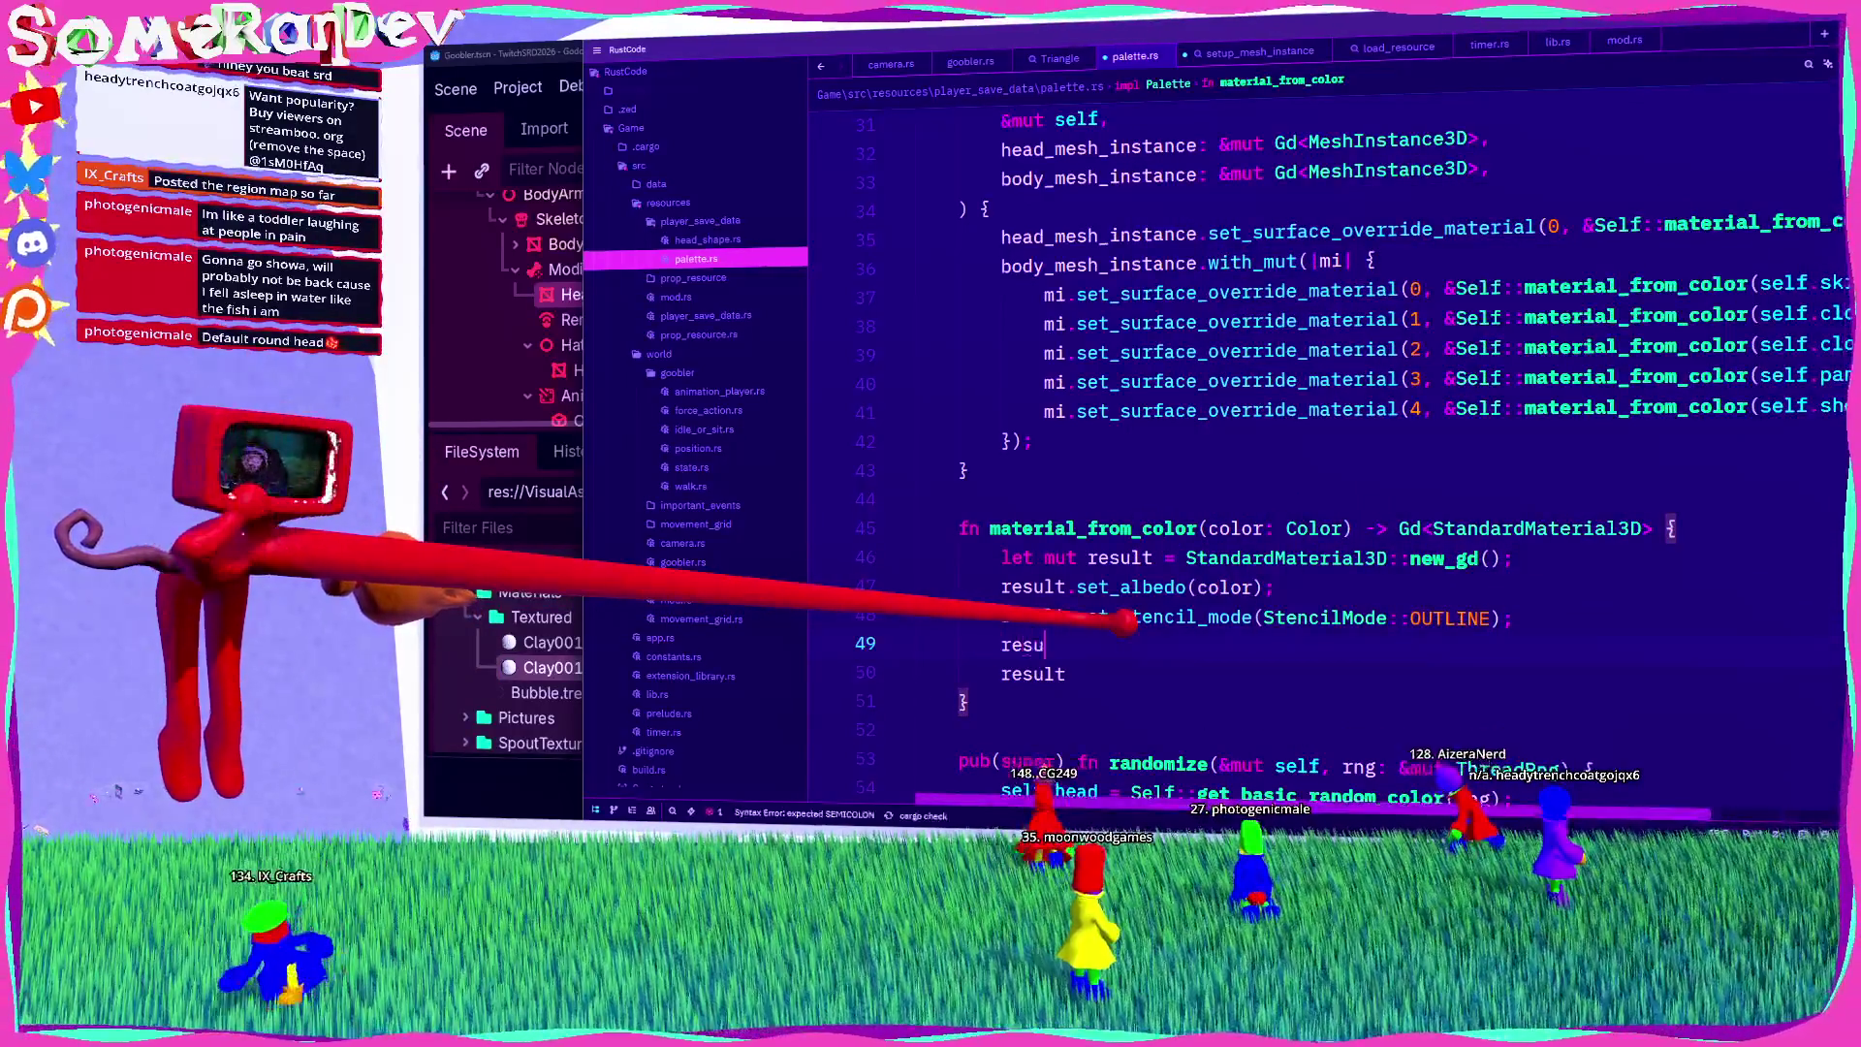
text(lt.set_sten)
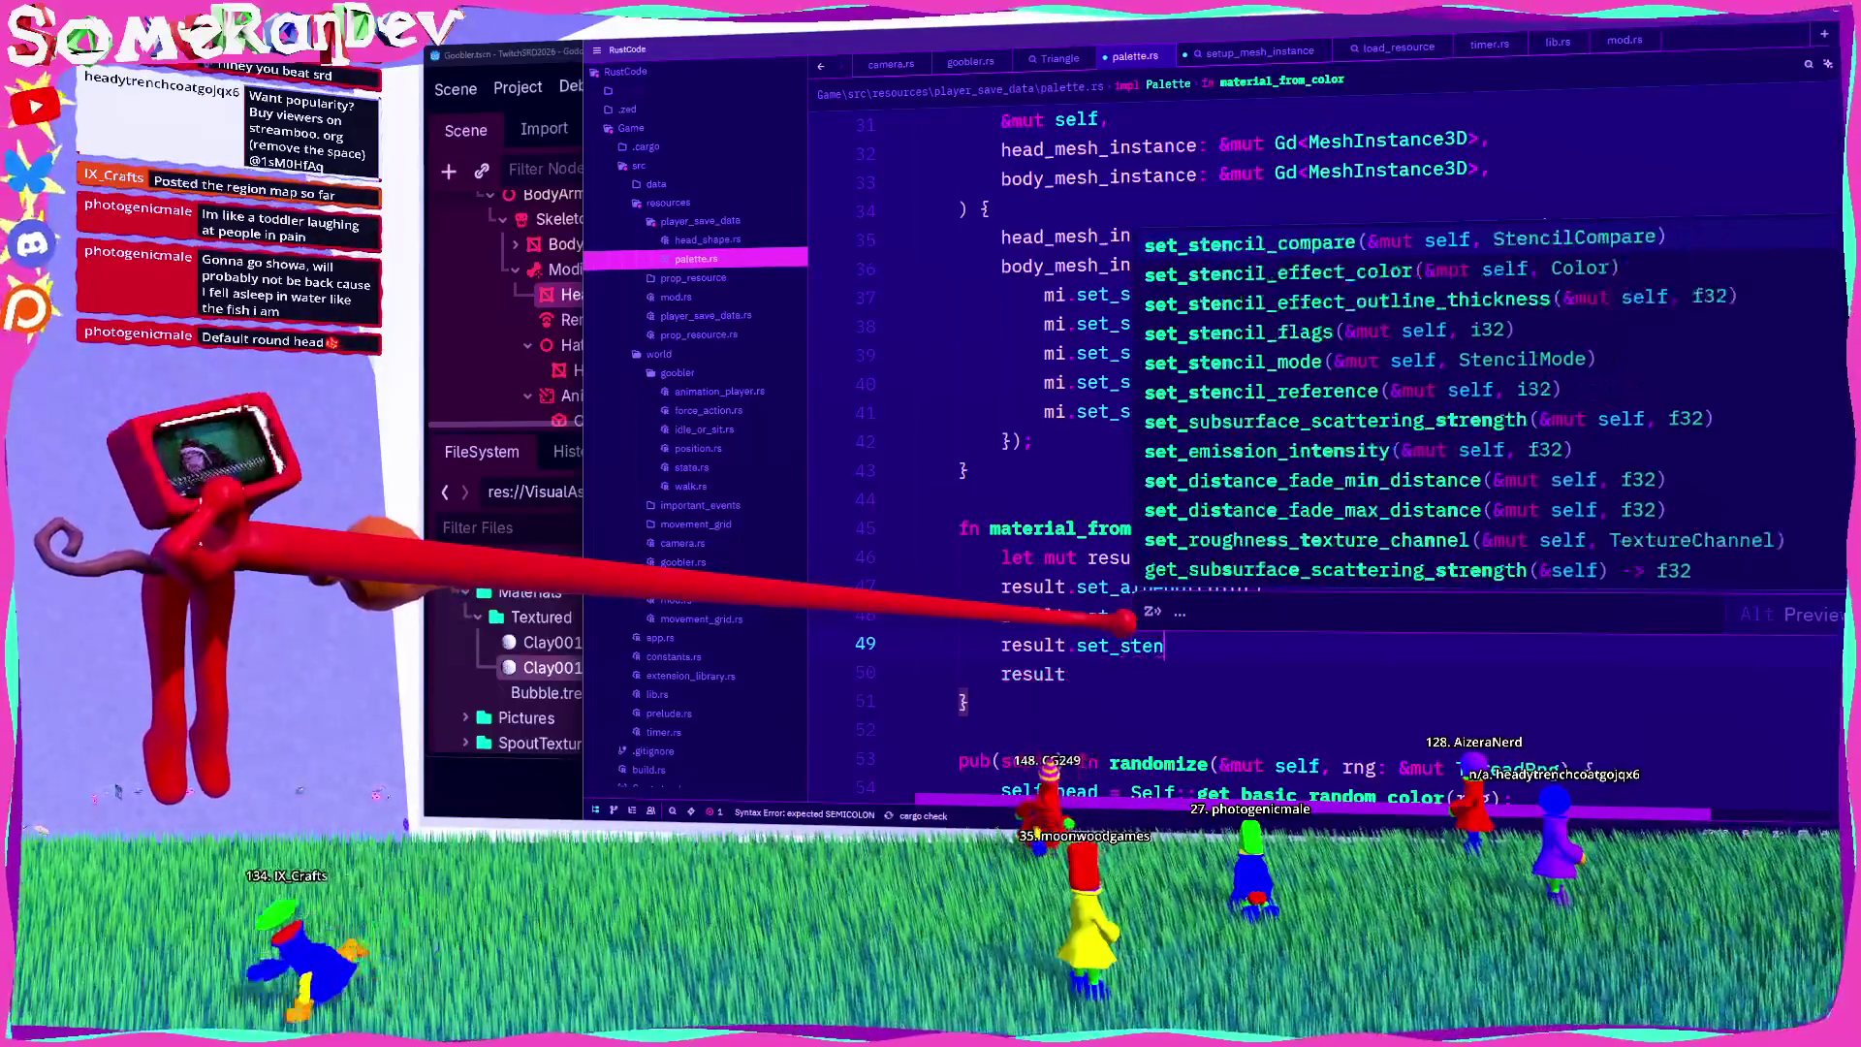
text(cil)
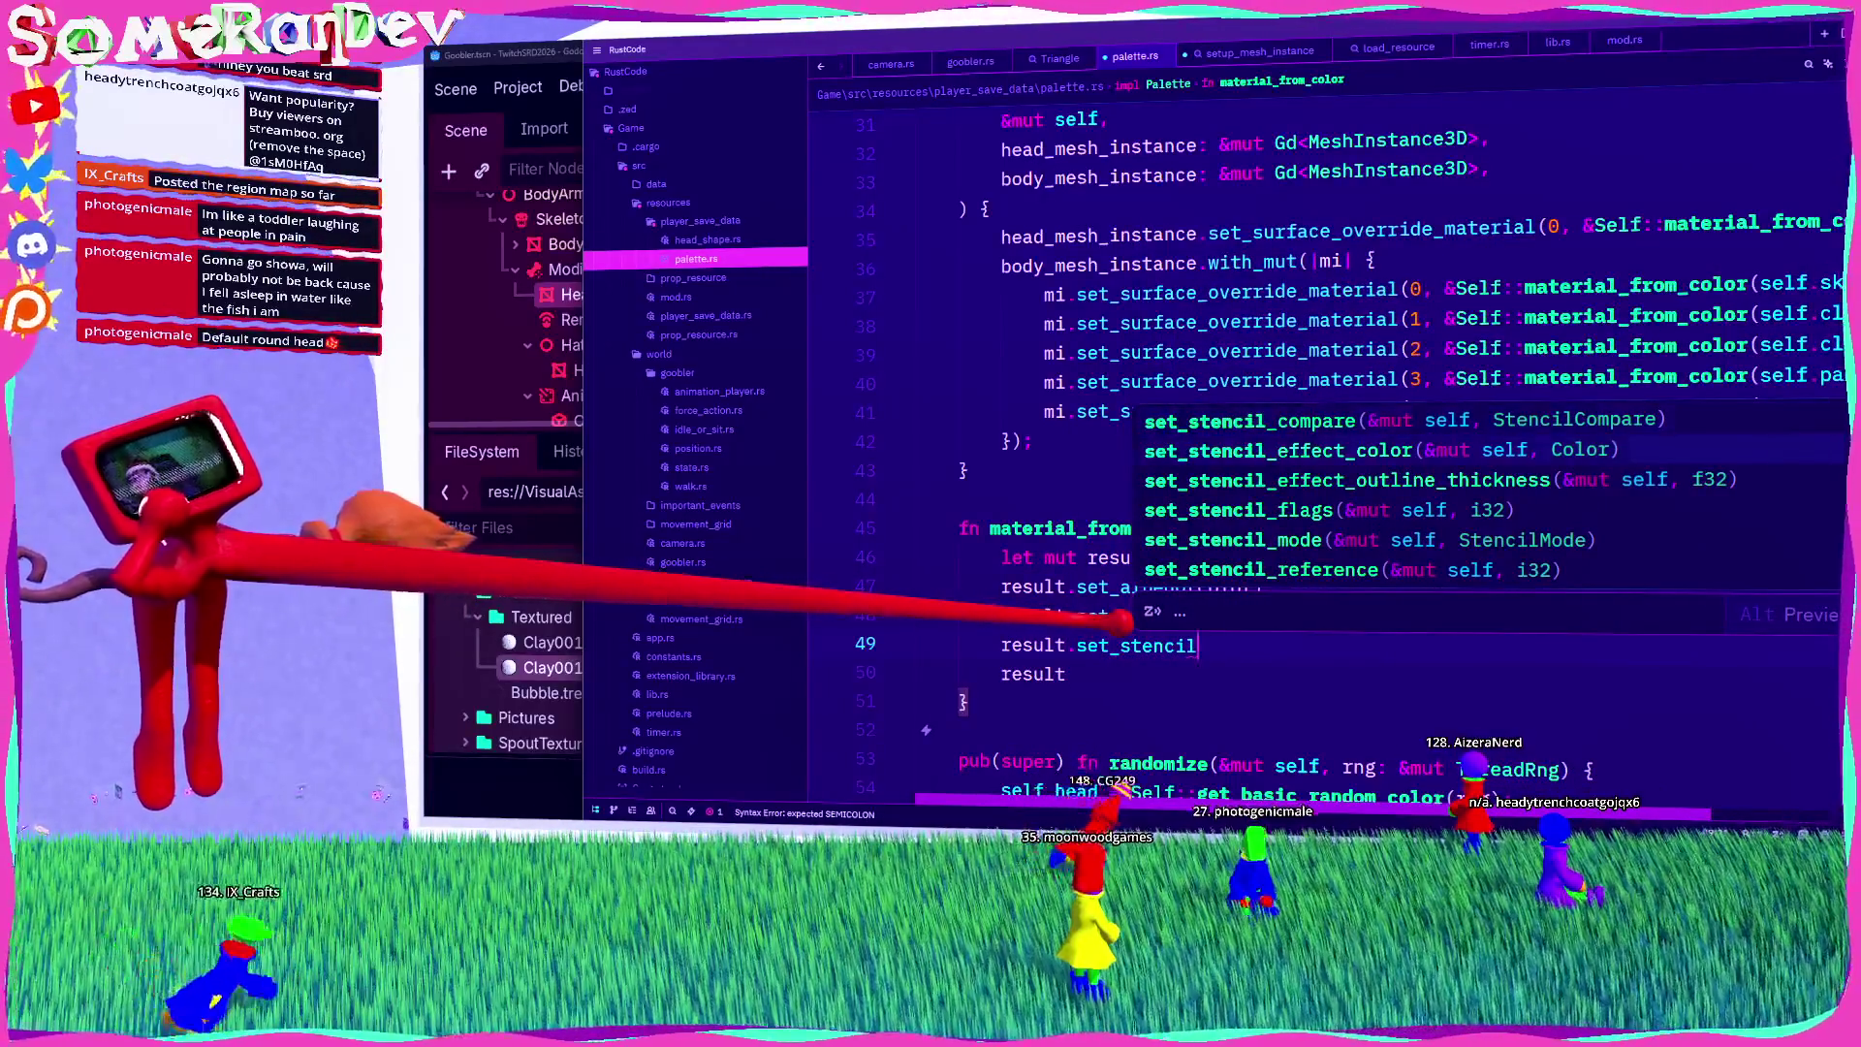
key(alt+Tab)
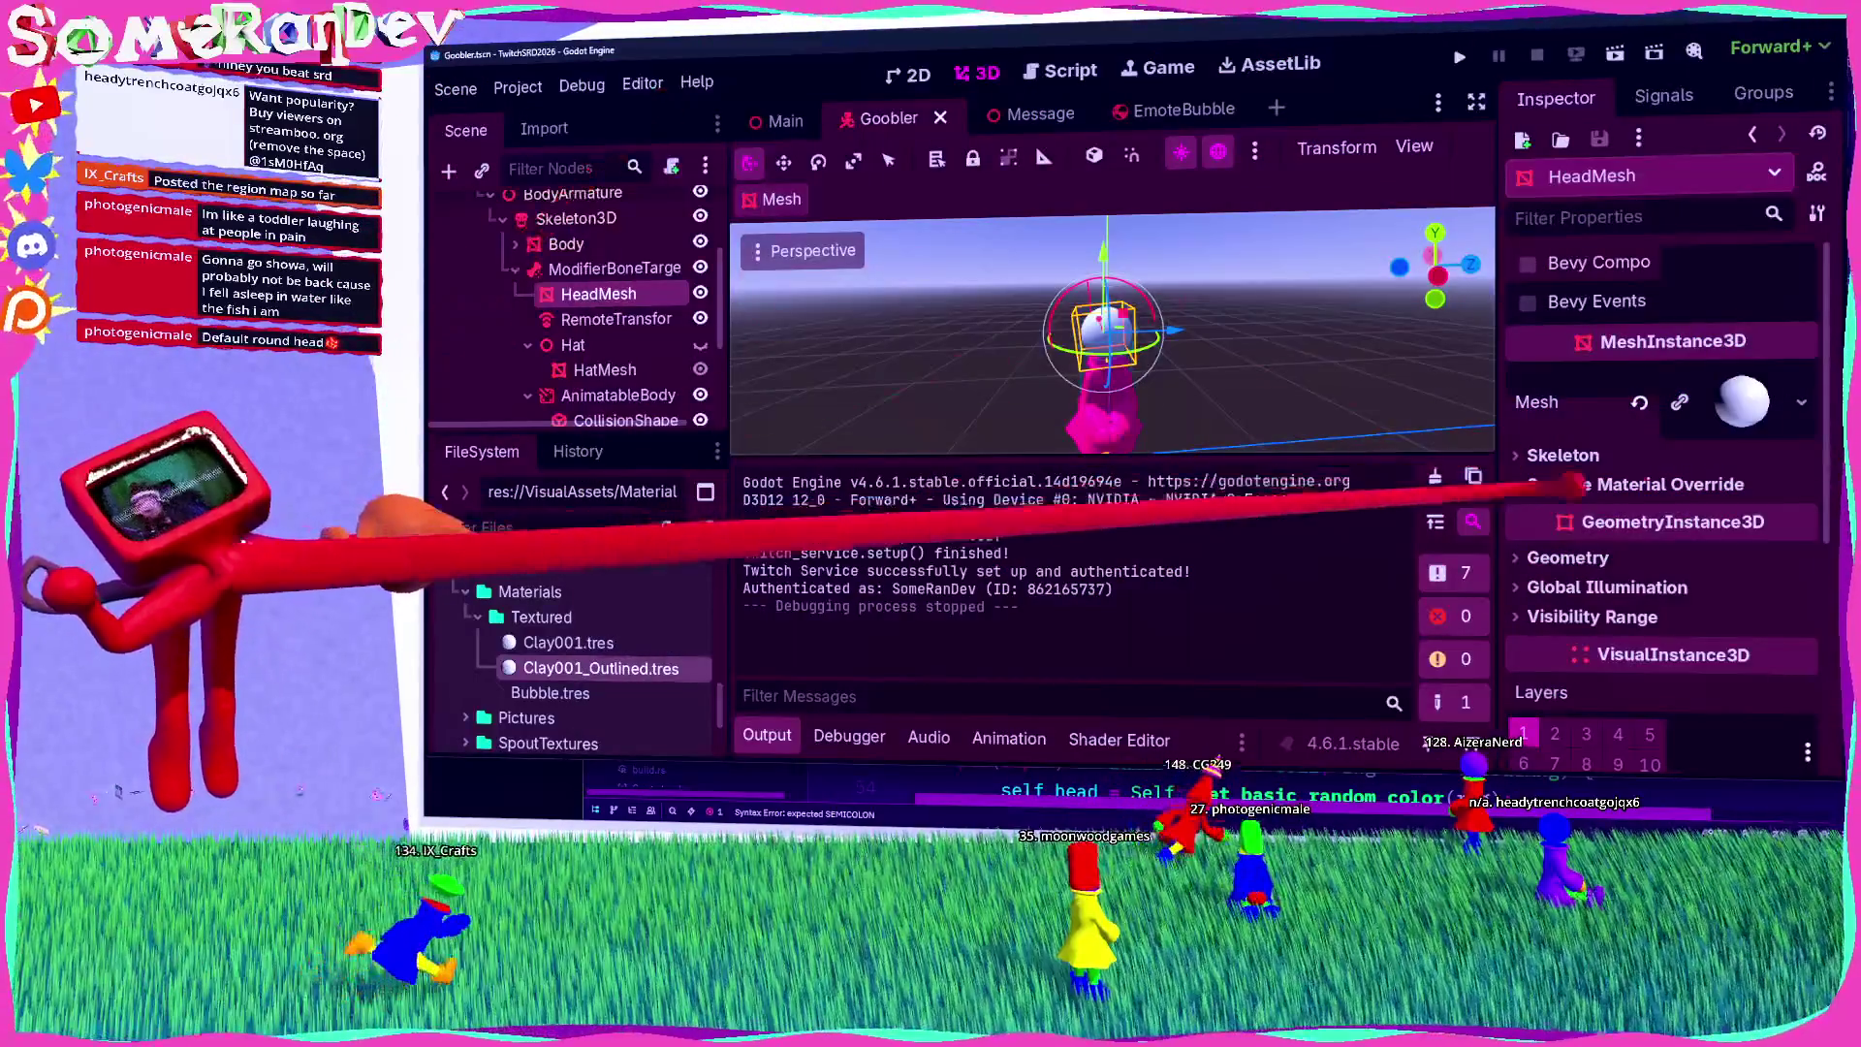
Step: Check the Main scene's MaterialManager material 0 stencil settings: Outline mode, thickness 0.1
click(1744, 398)
scroll(1648, 533, down, 10)
scroll(1595, 606, up, 5)
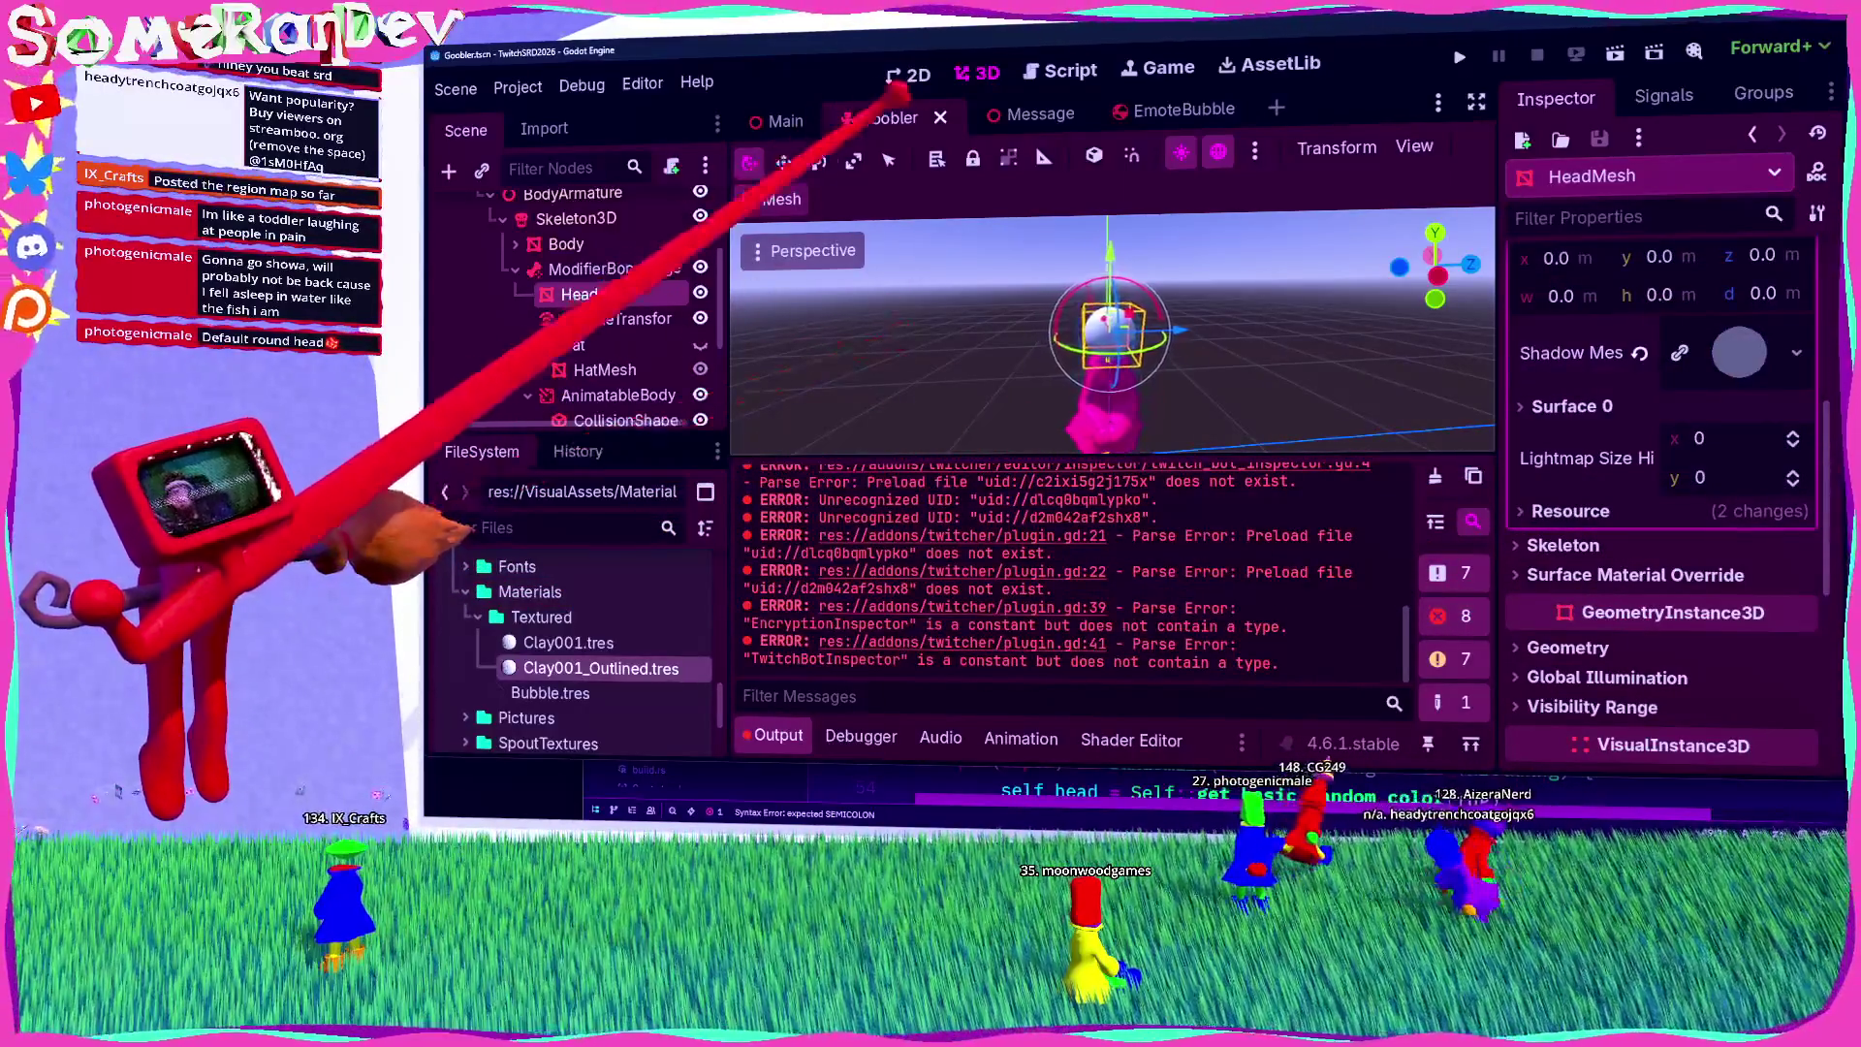
click(783, 120)
click(1713, 371)
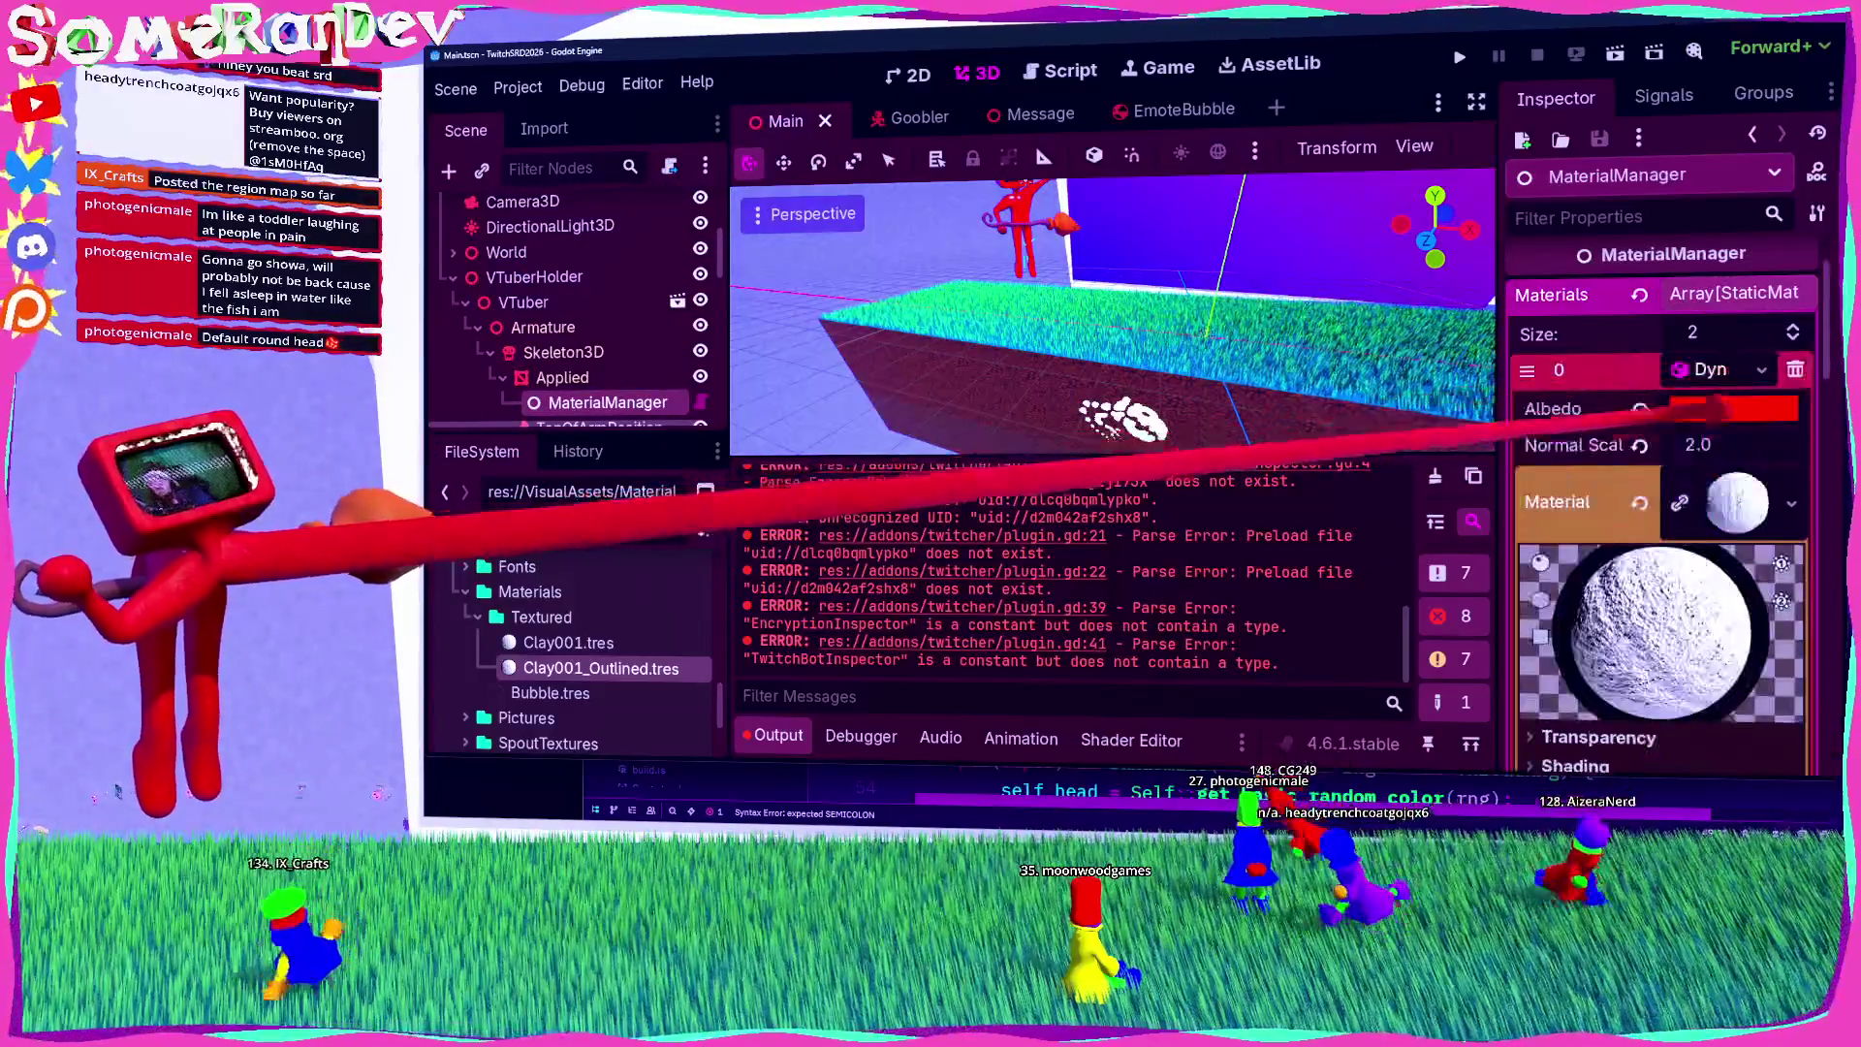
scroll(1647, 485, down, 10)
scroll(1647, 485, down, 8)
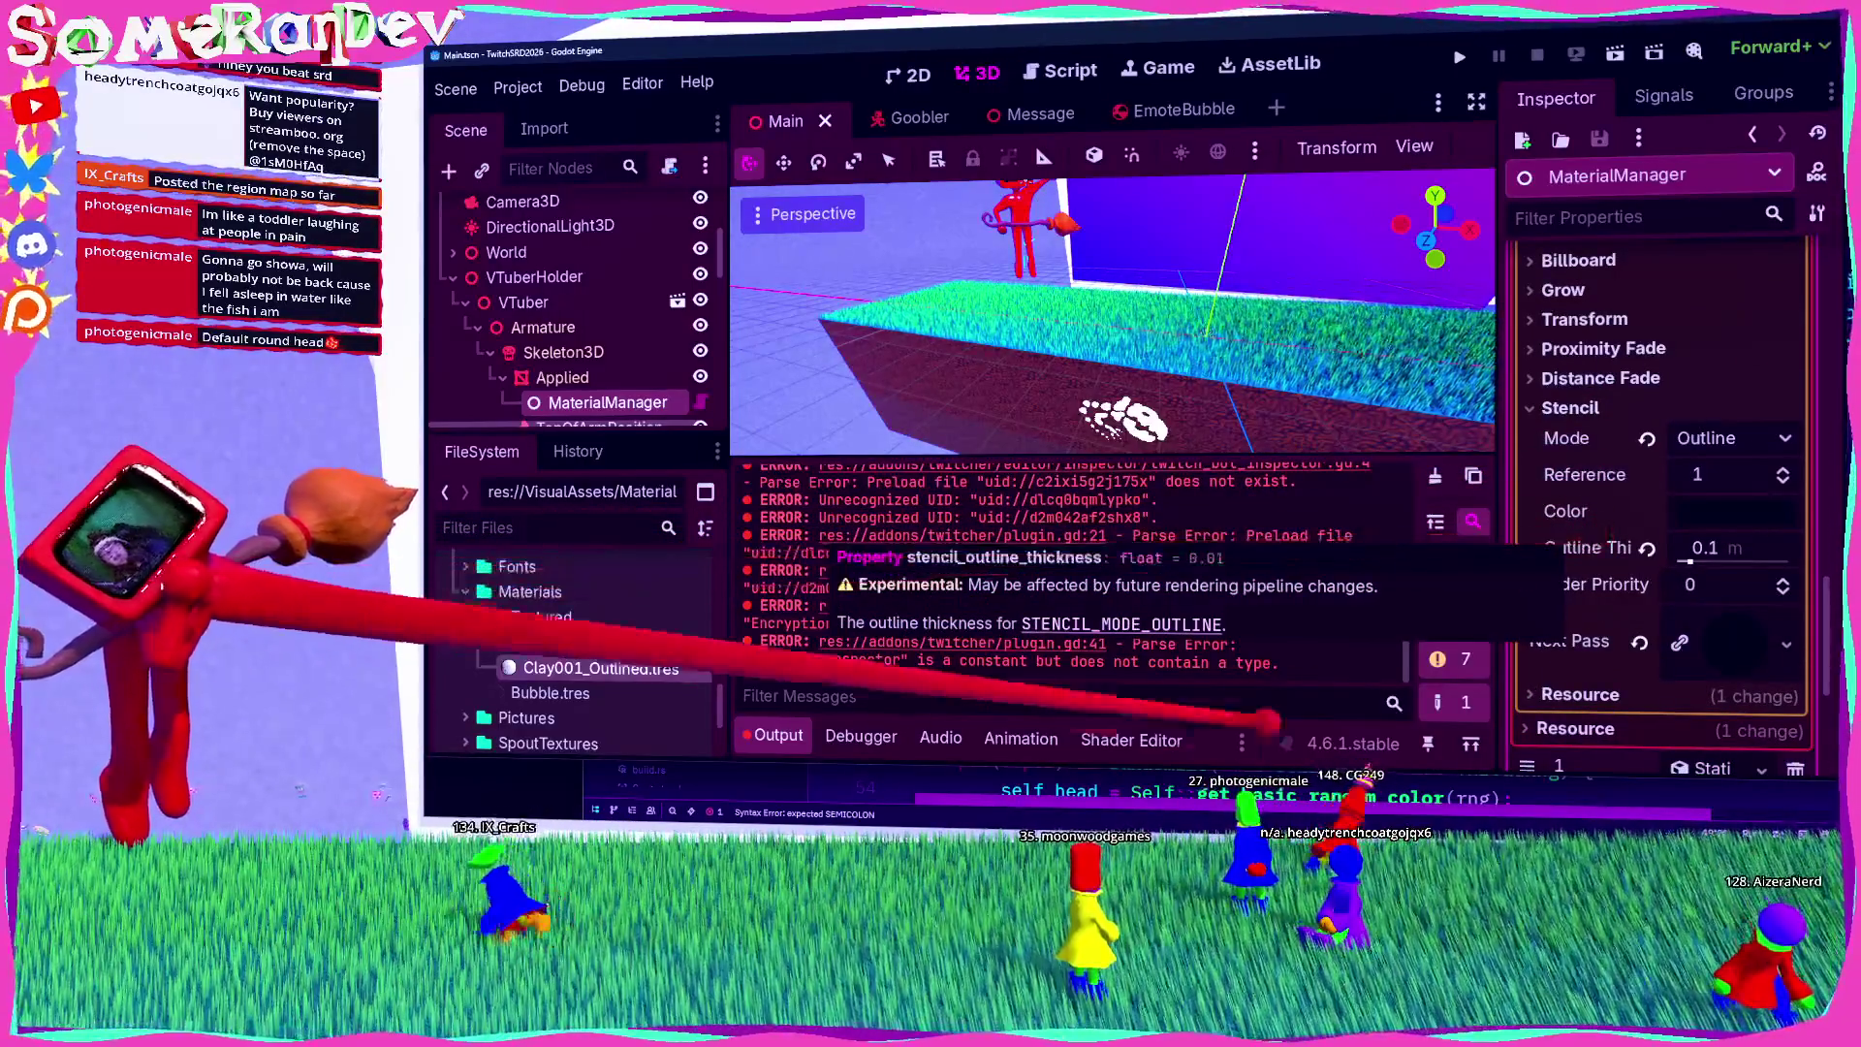
key(alt+Tab)
Step: Set the generated materials' stencil outline thickness to 0.15 and save palette.rs
mouse_move(1202, 639)
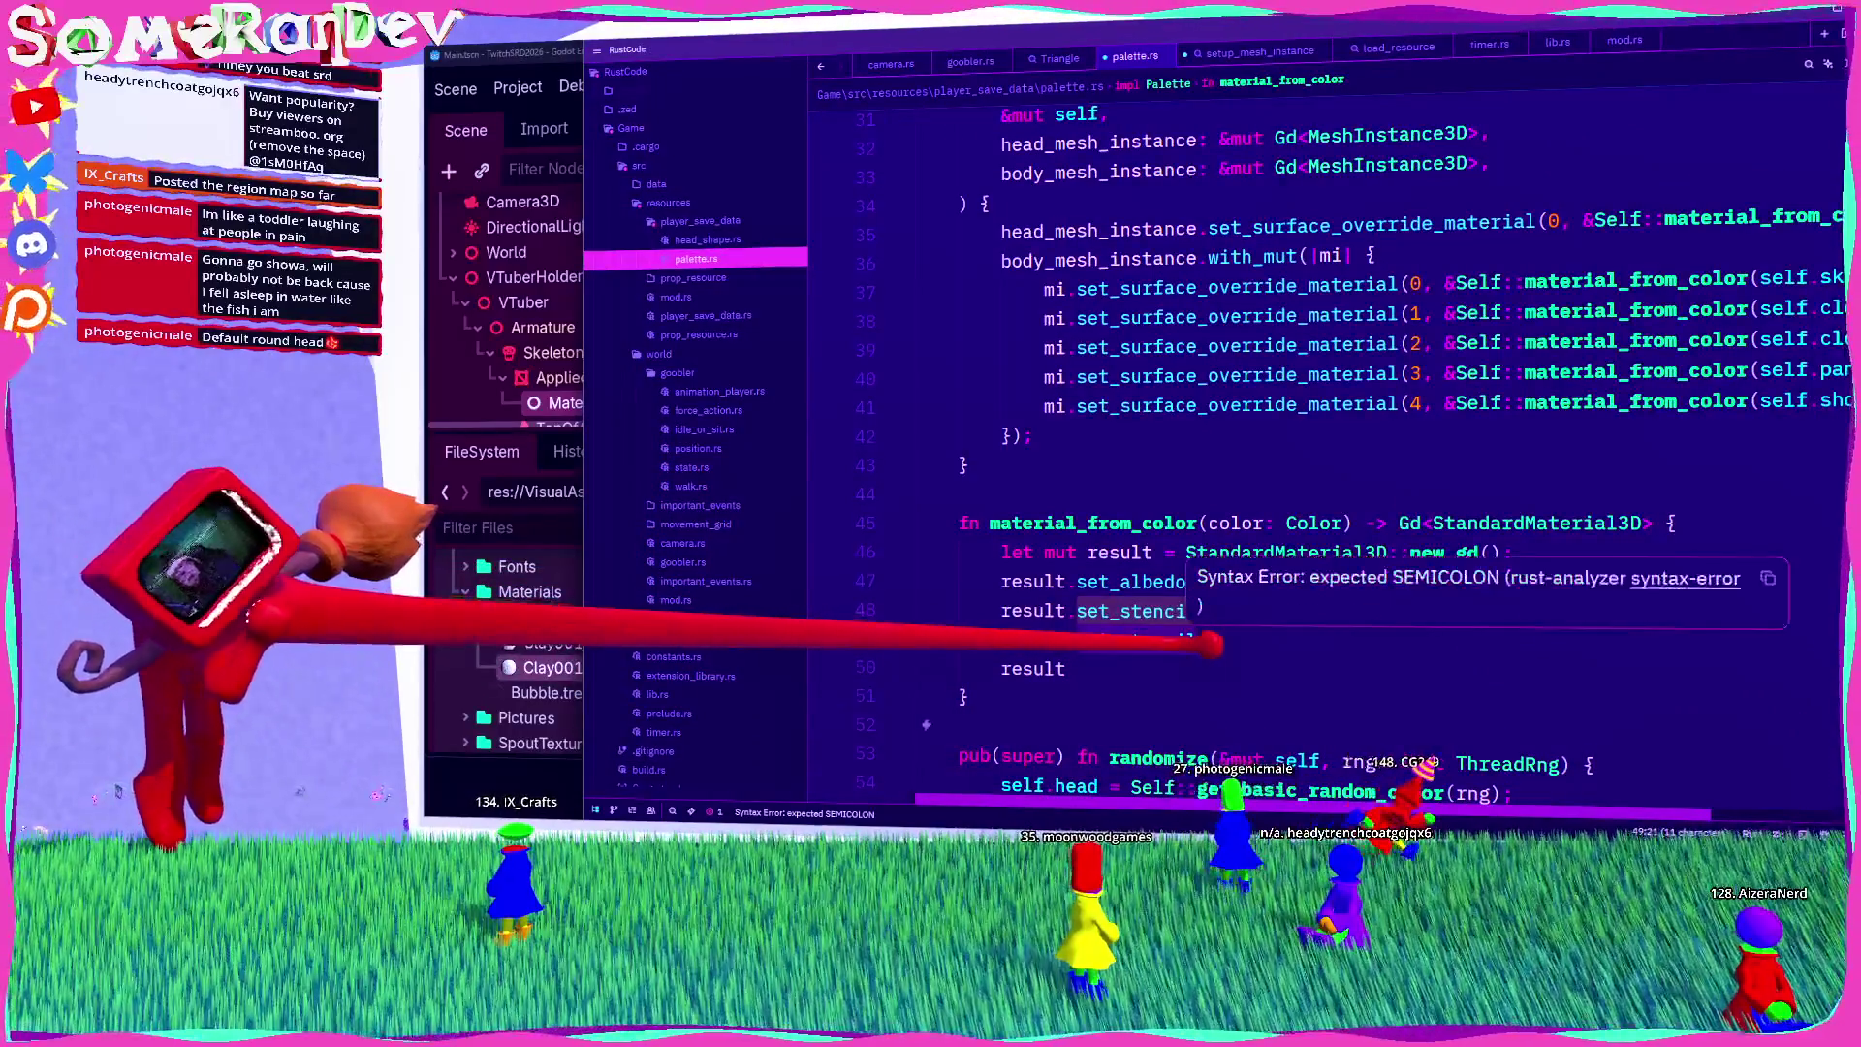
text(outl)
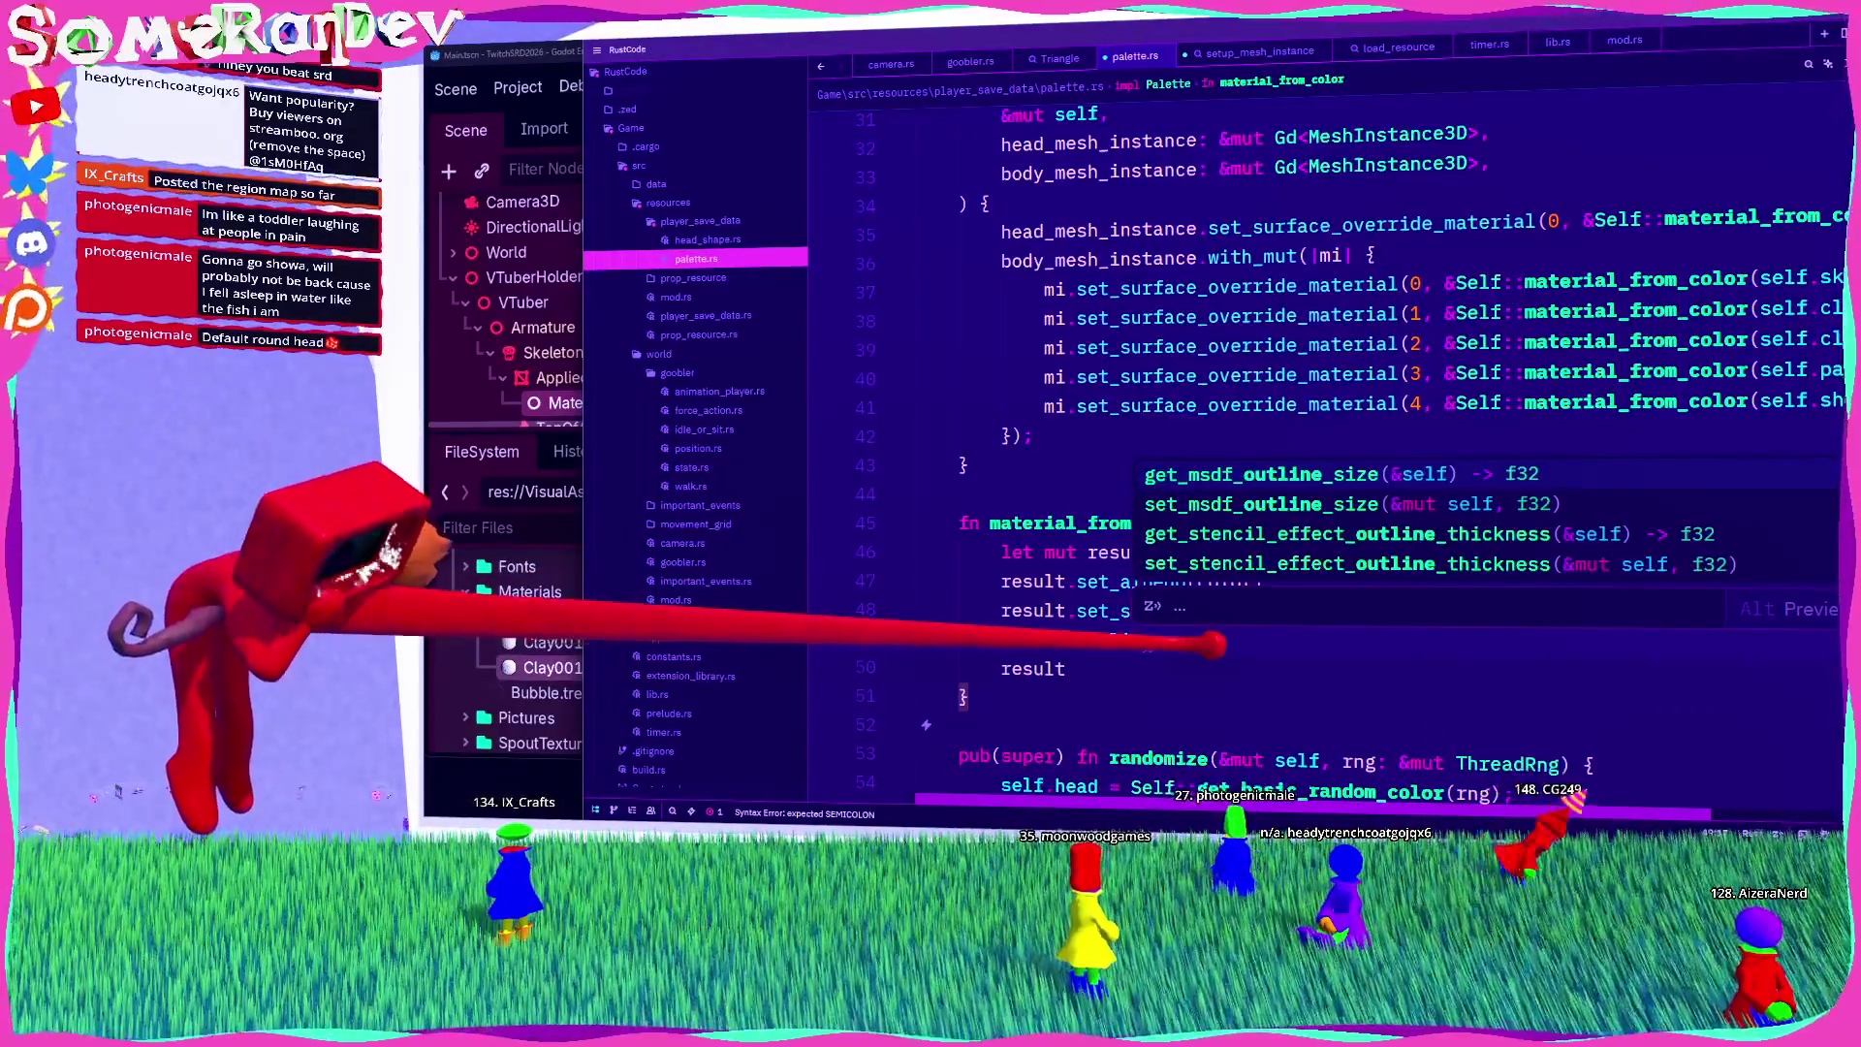
key(Down)
key(Down)
key(Down)
key(Return)
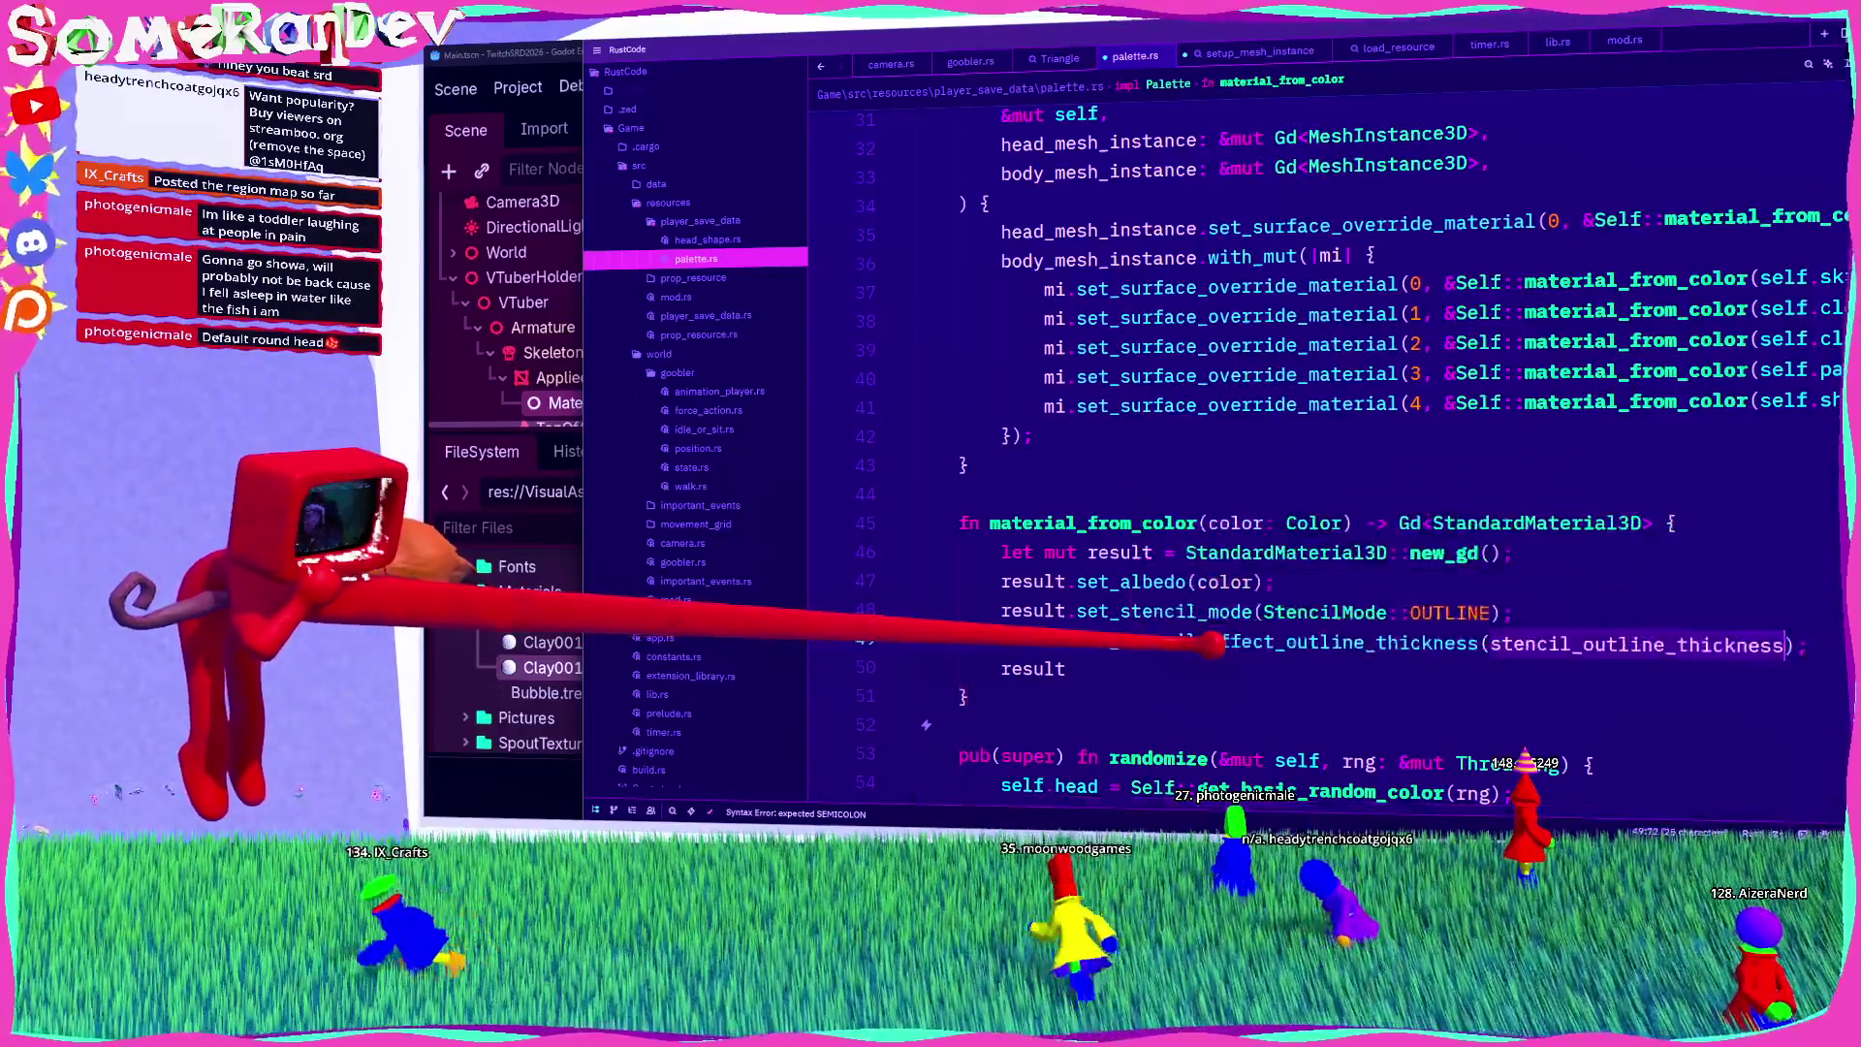
text(0.15)
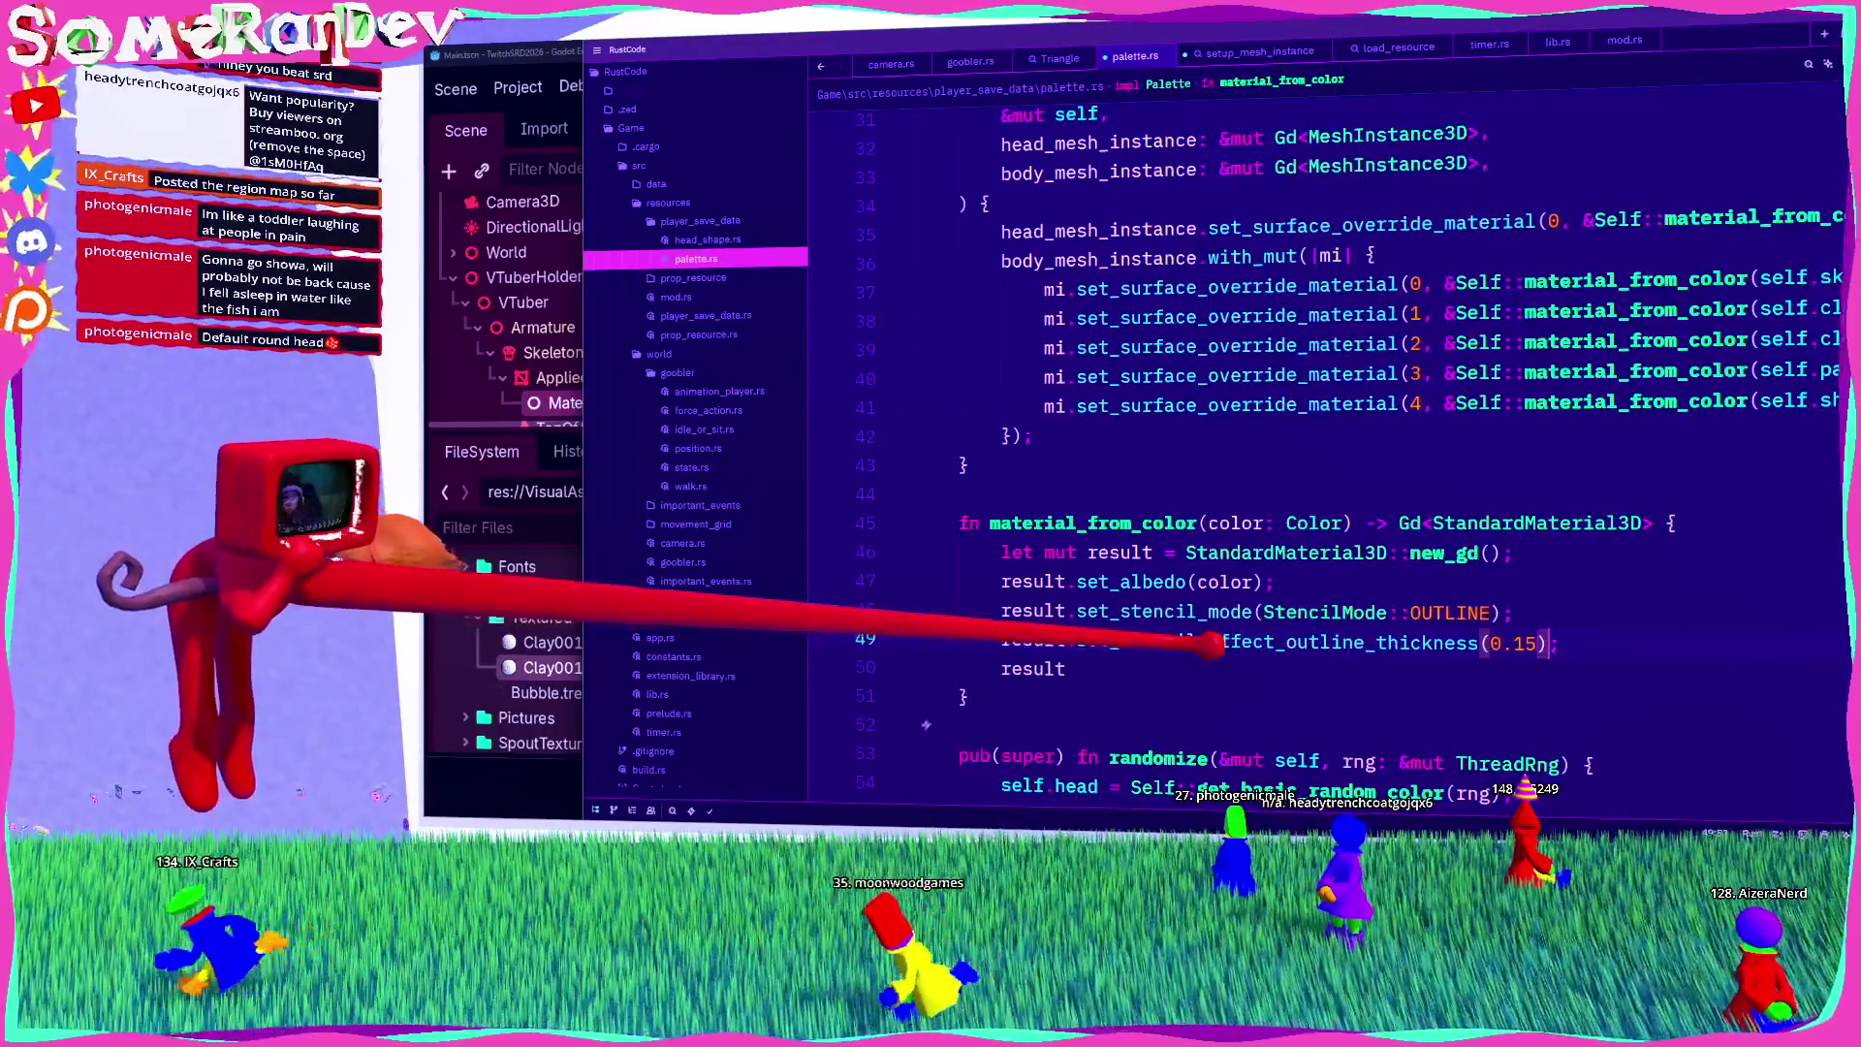
key(ctrl+s)
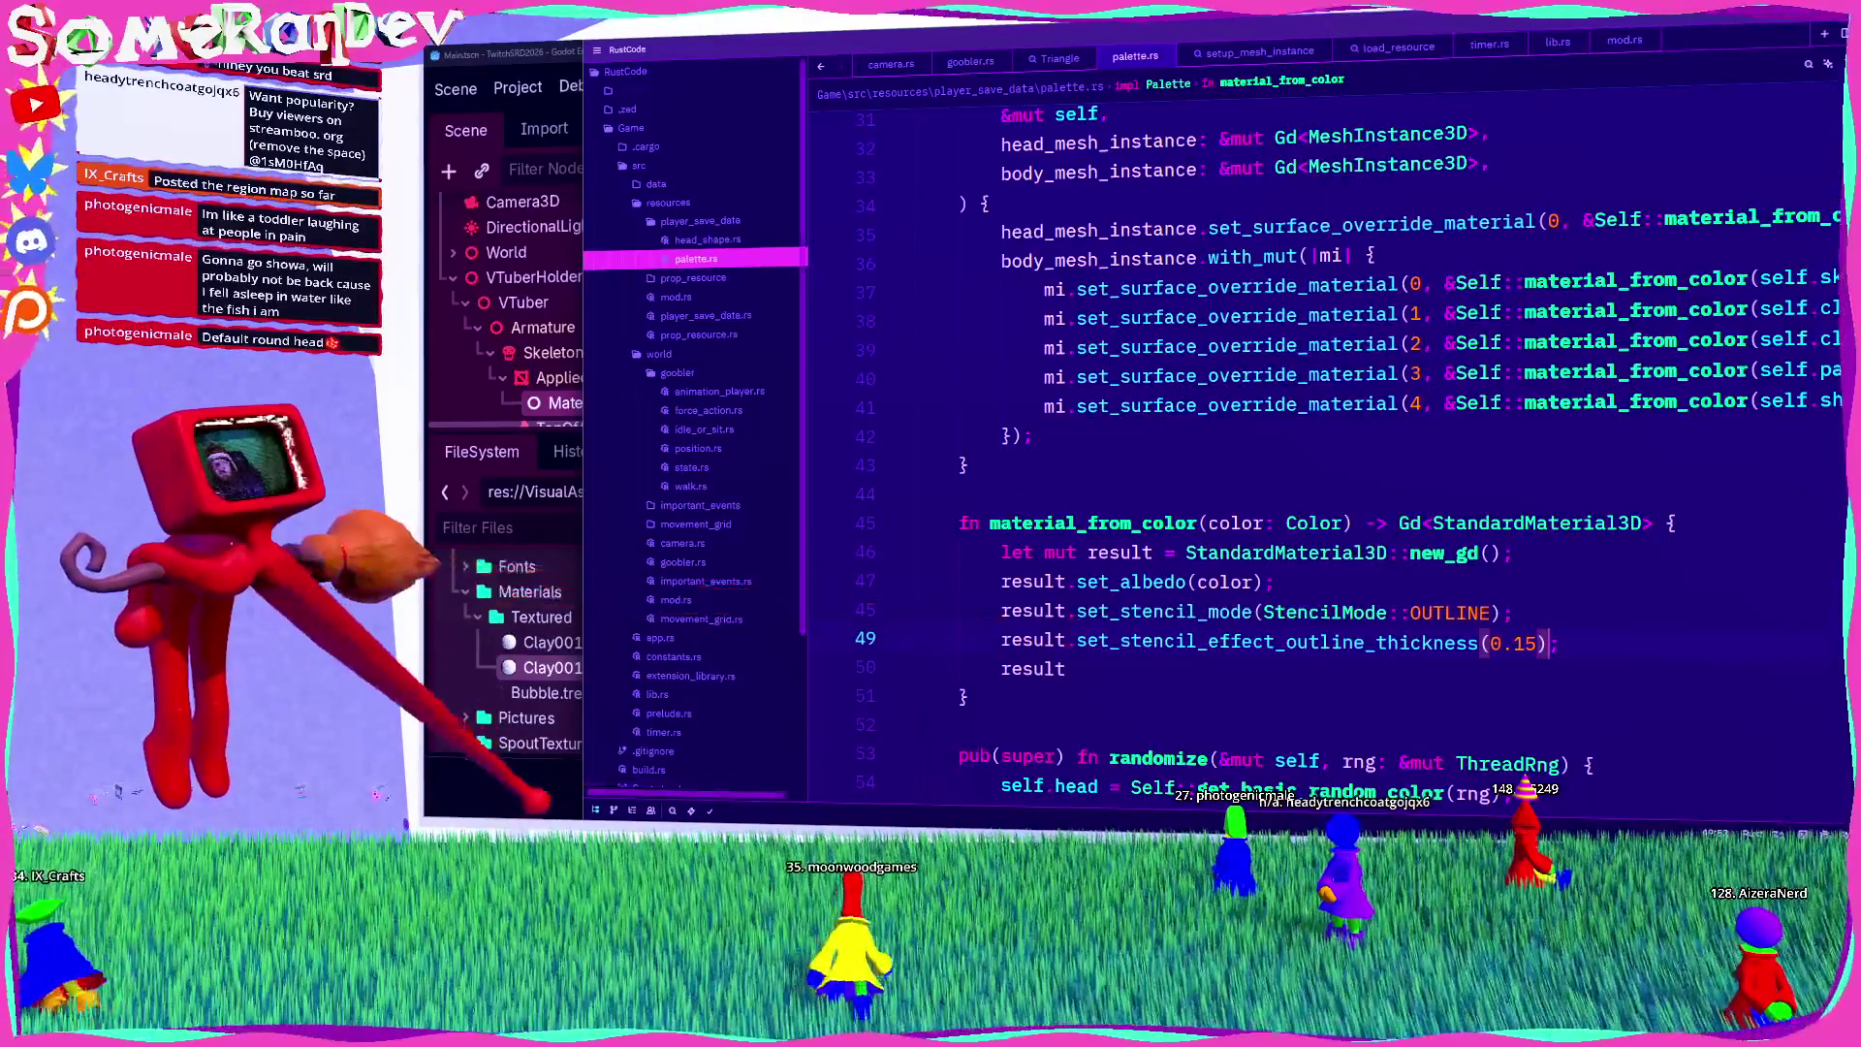
Step: Rerun the previous cargo build command in the terminal
key(alt+Tab)
key(Up)
key(Return)
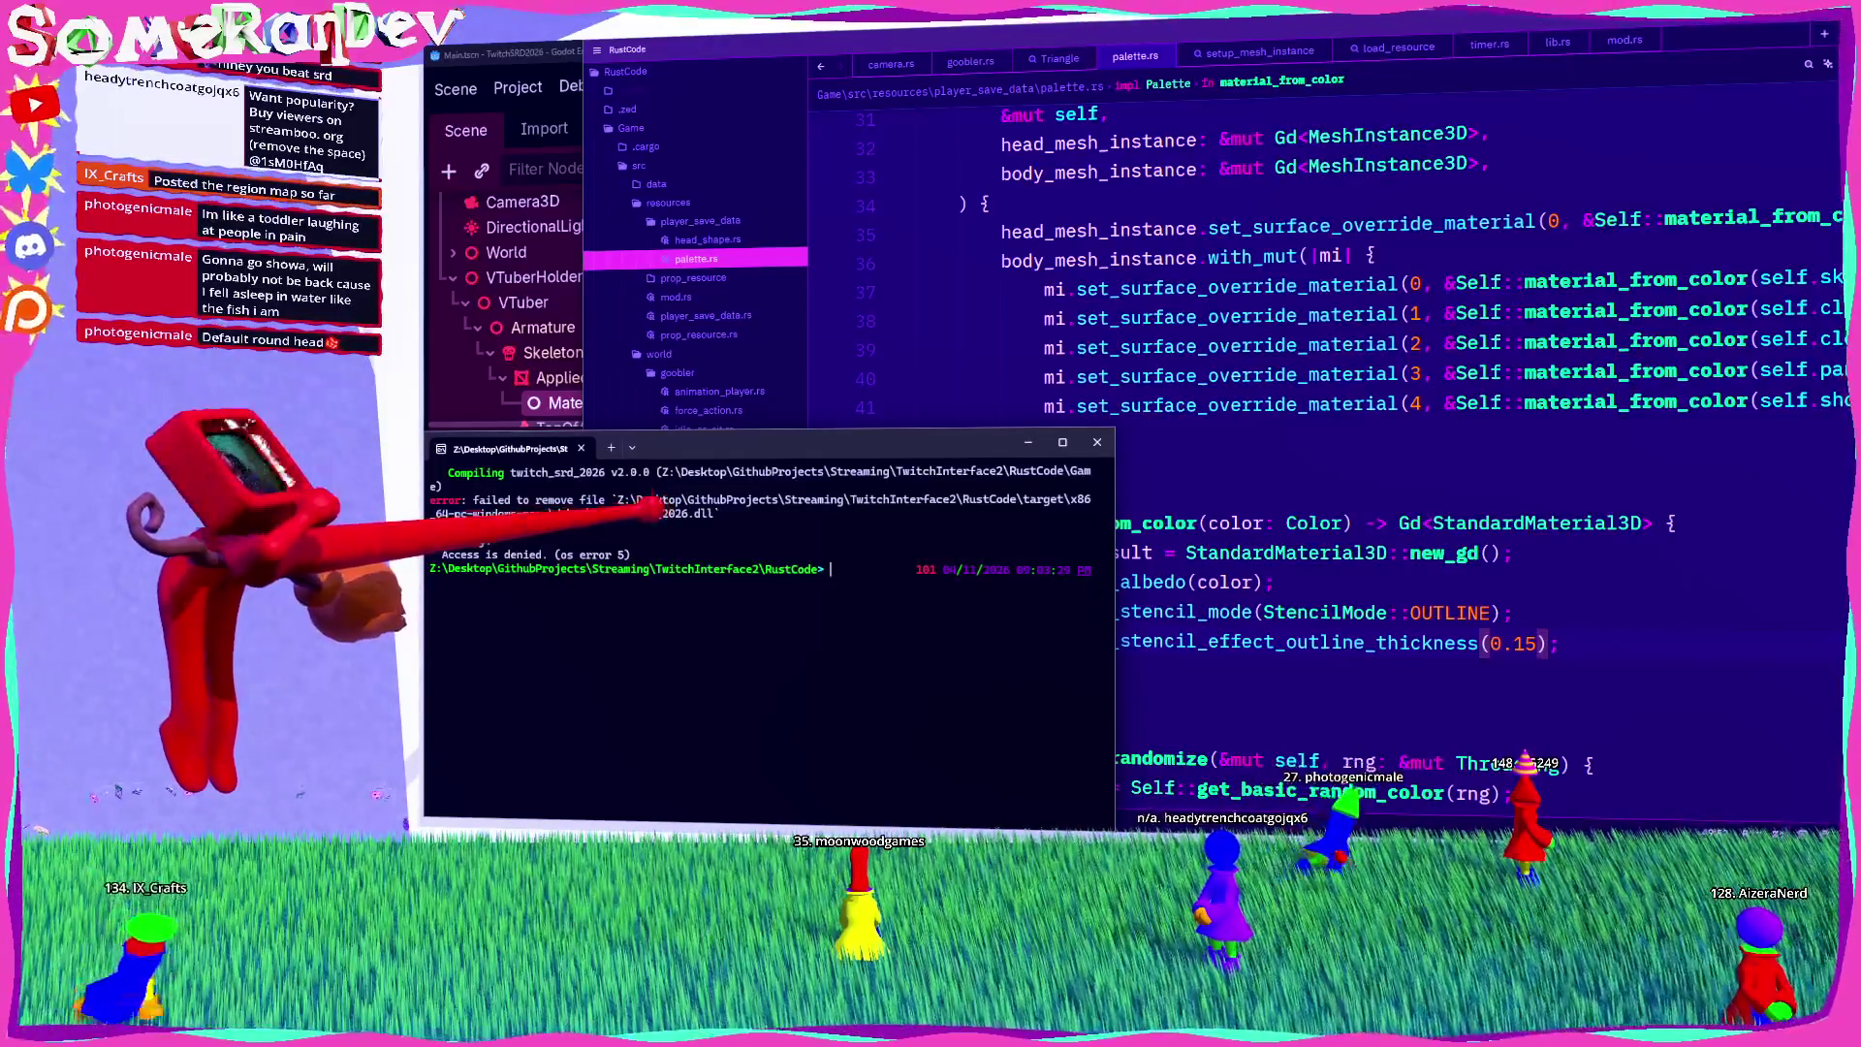
Step: Switch back to the Godot editor after the access-denied build failure
key(alt+Tab)
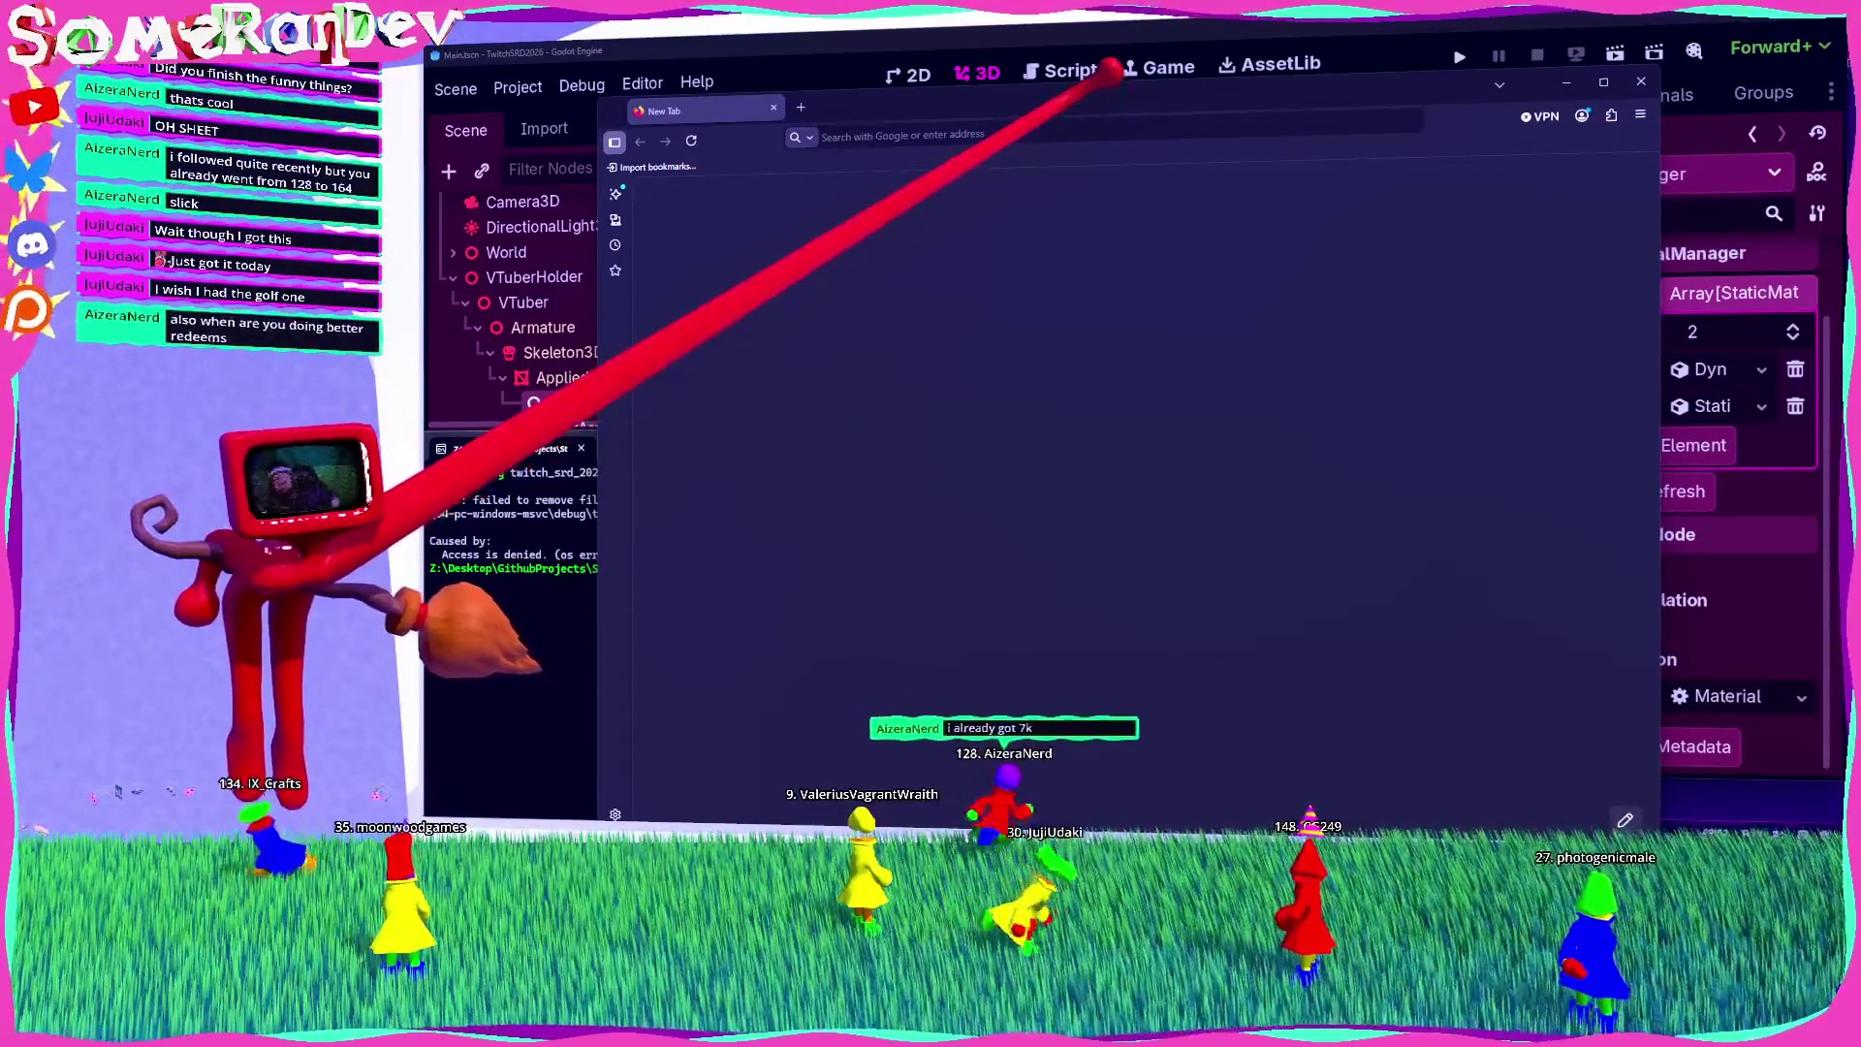
Step: Search the web for a Rust build-directory option and open the rust-lang forum thread
click(872, 137)
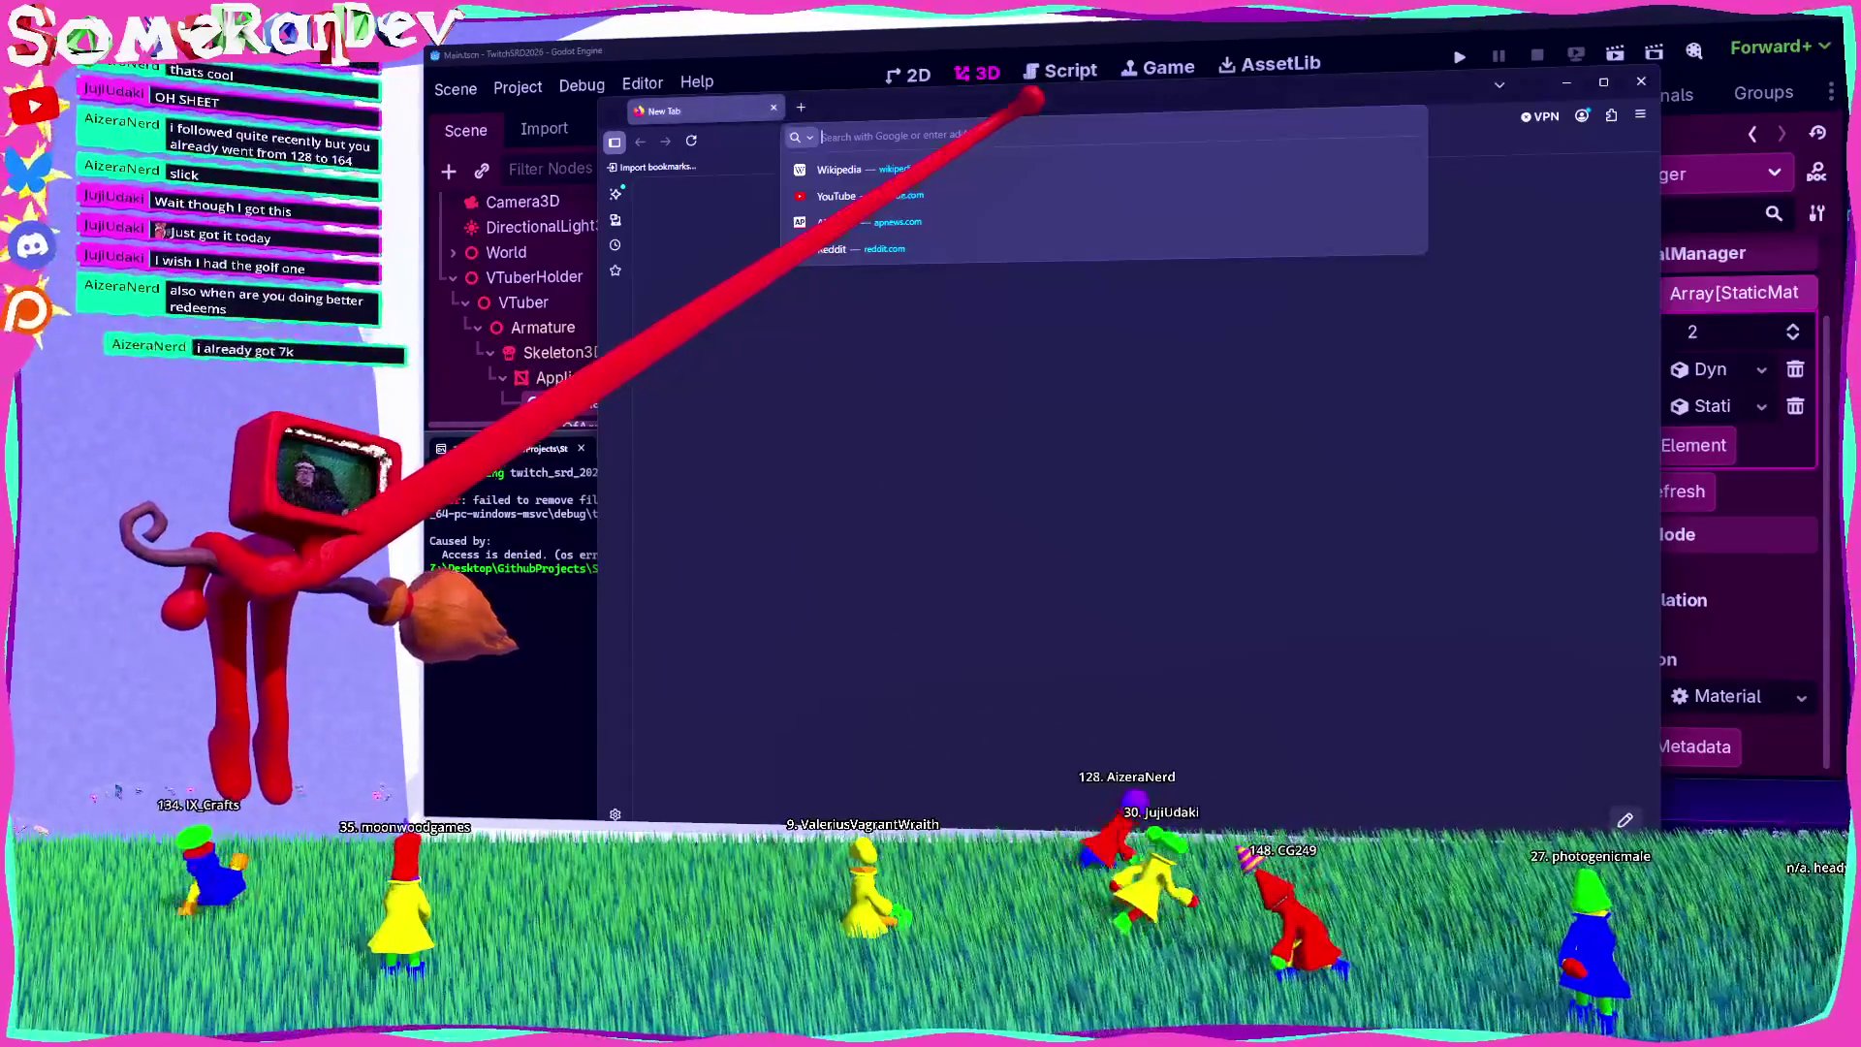
text(rust how to set dif)
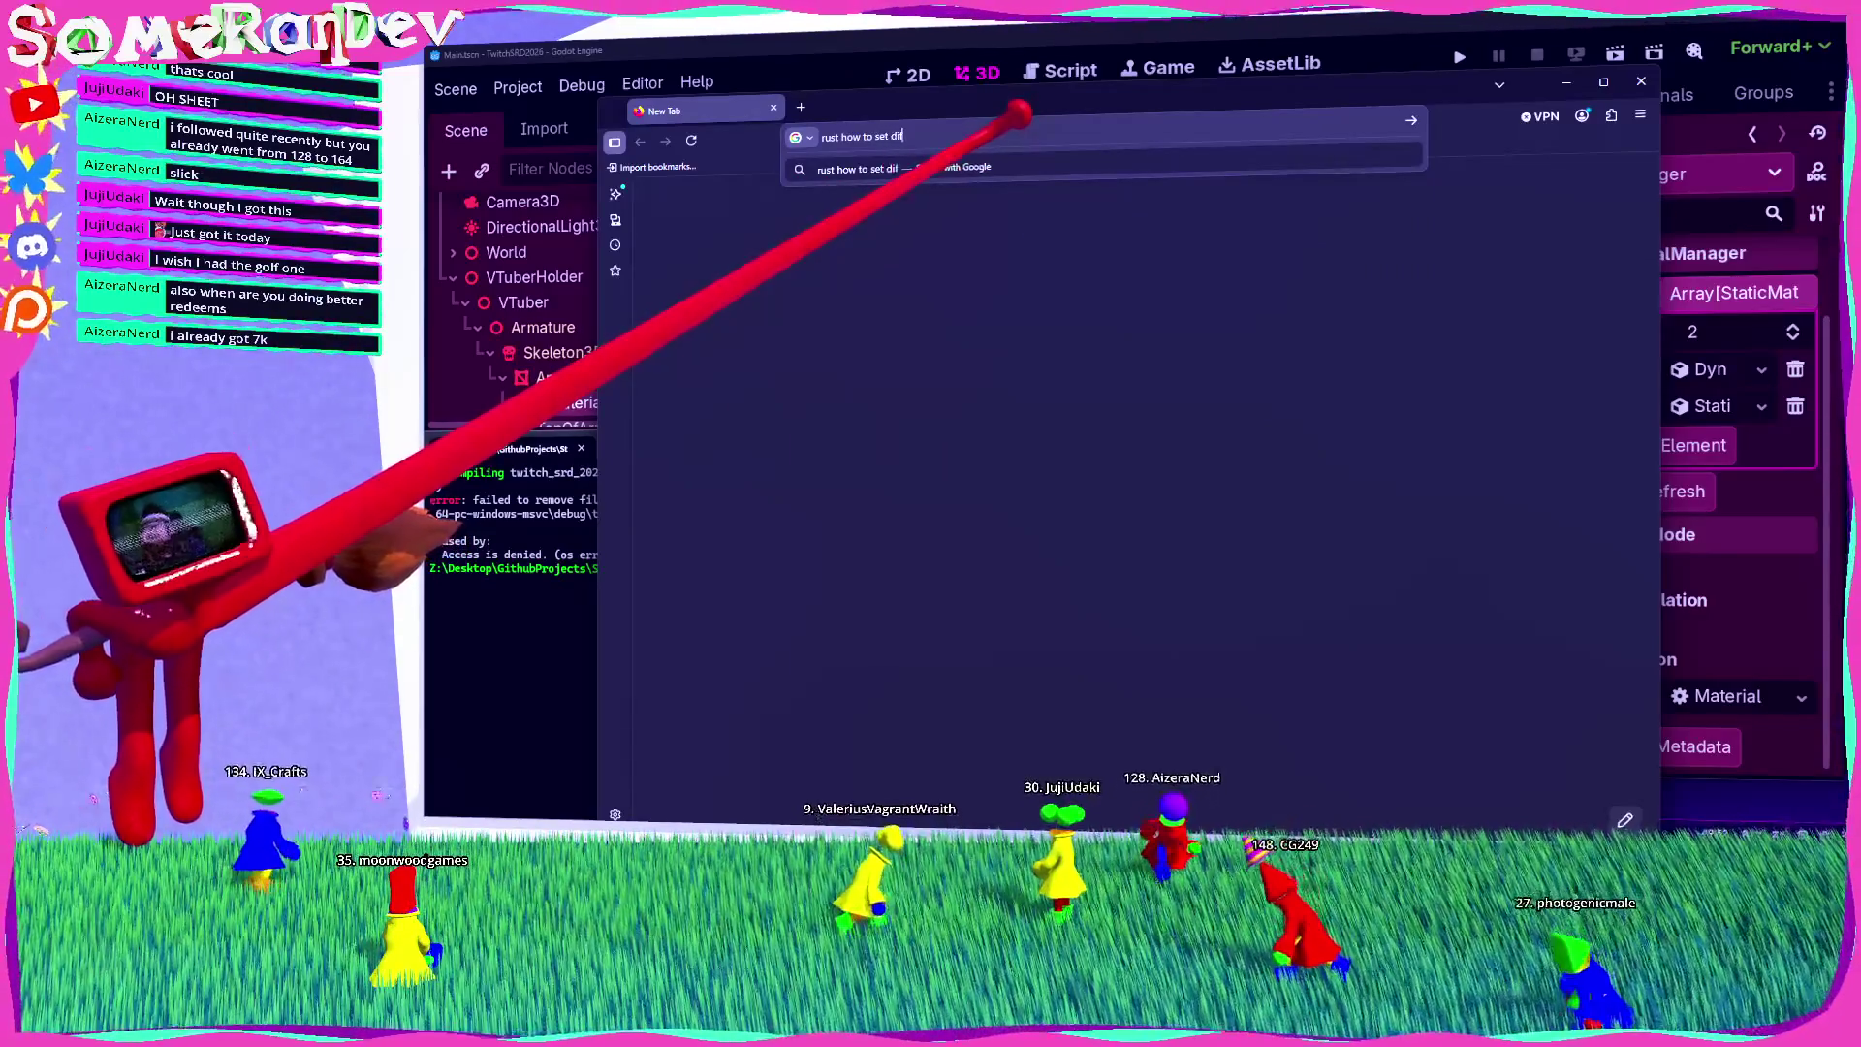
text(erentbuil)
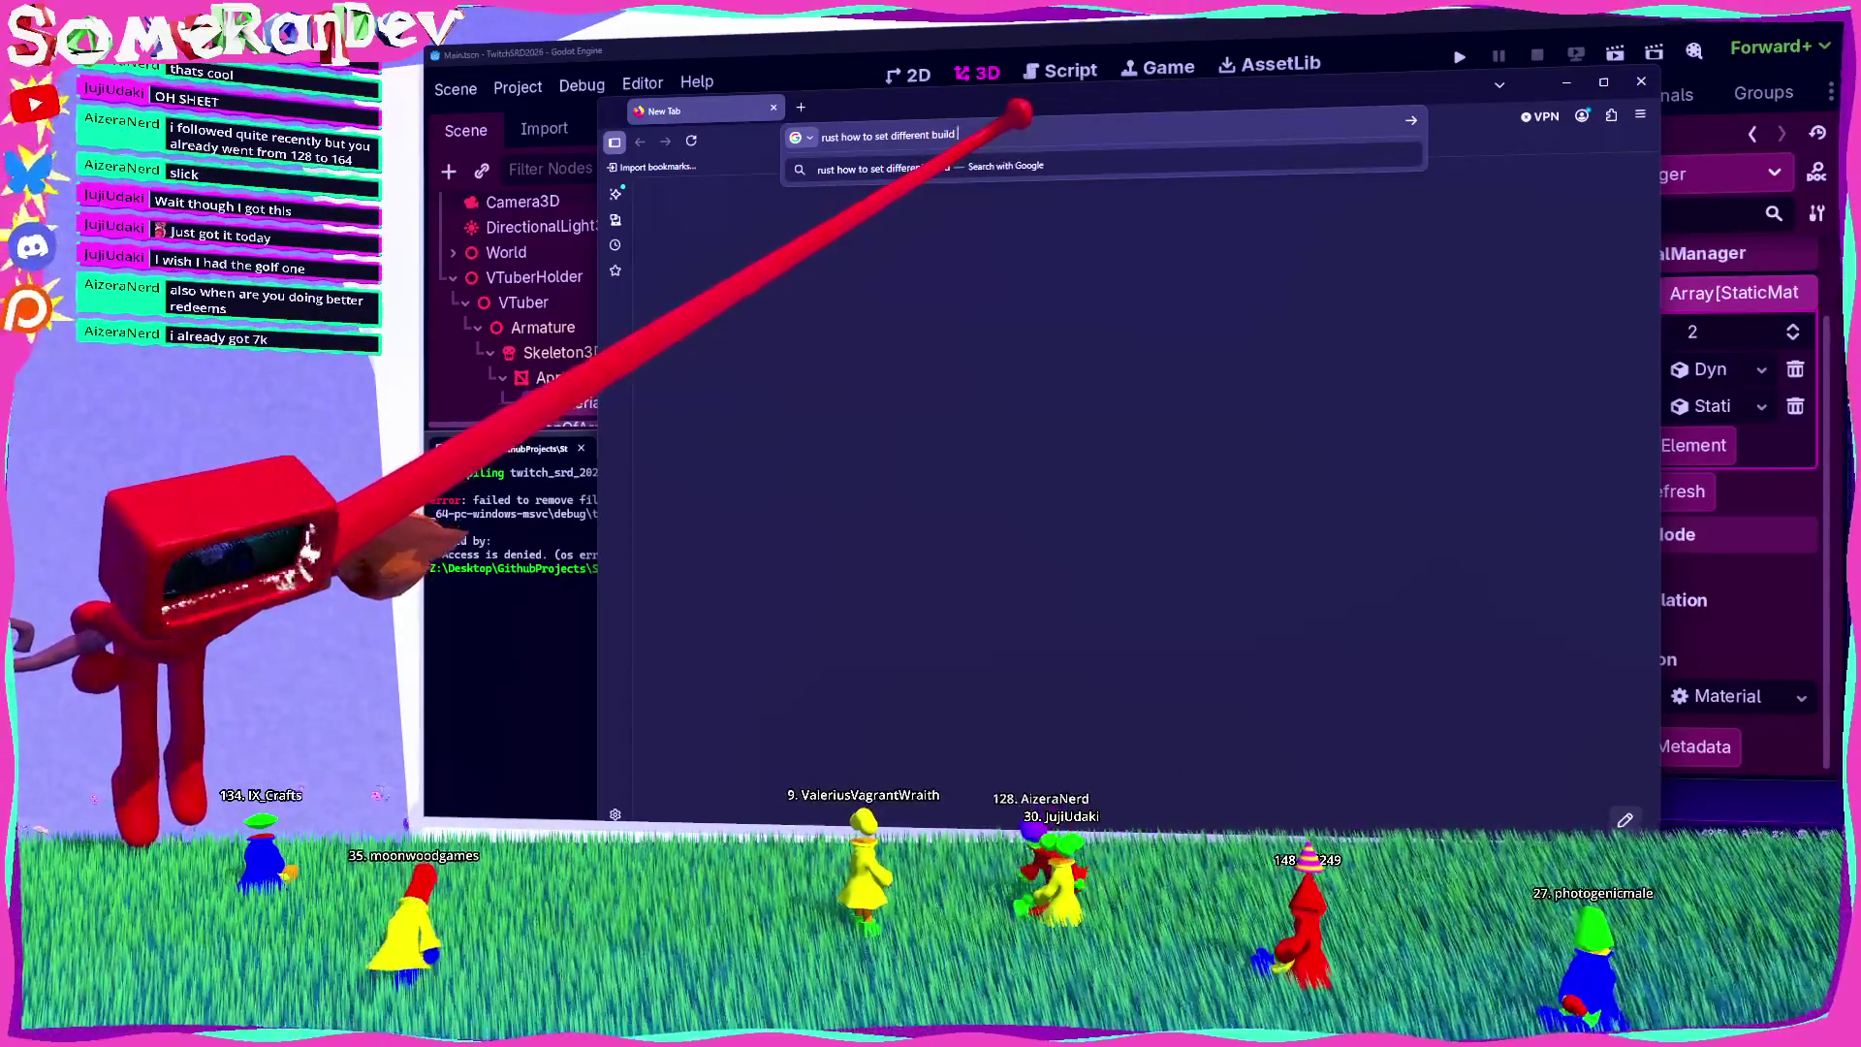
text(dir)
key(Return)
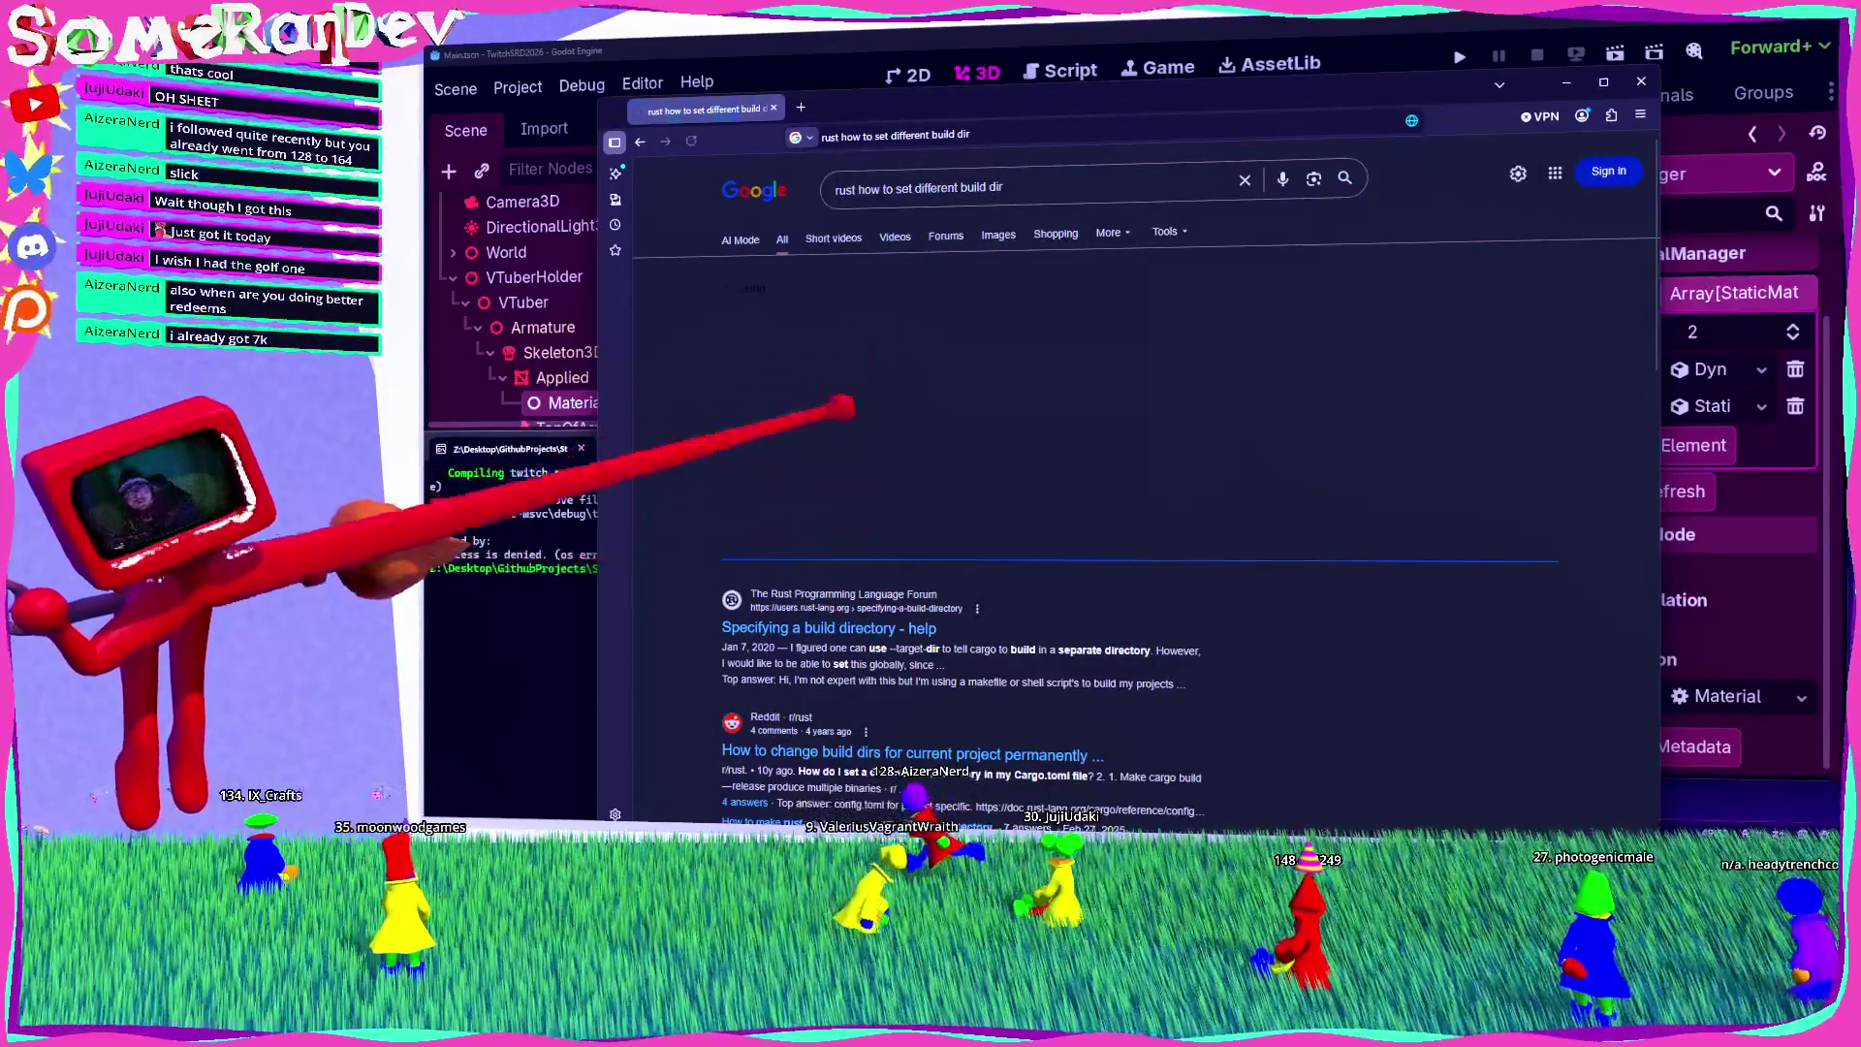
click(828, 628)
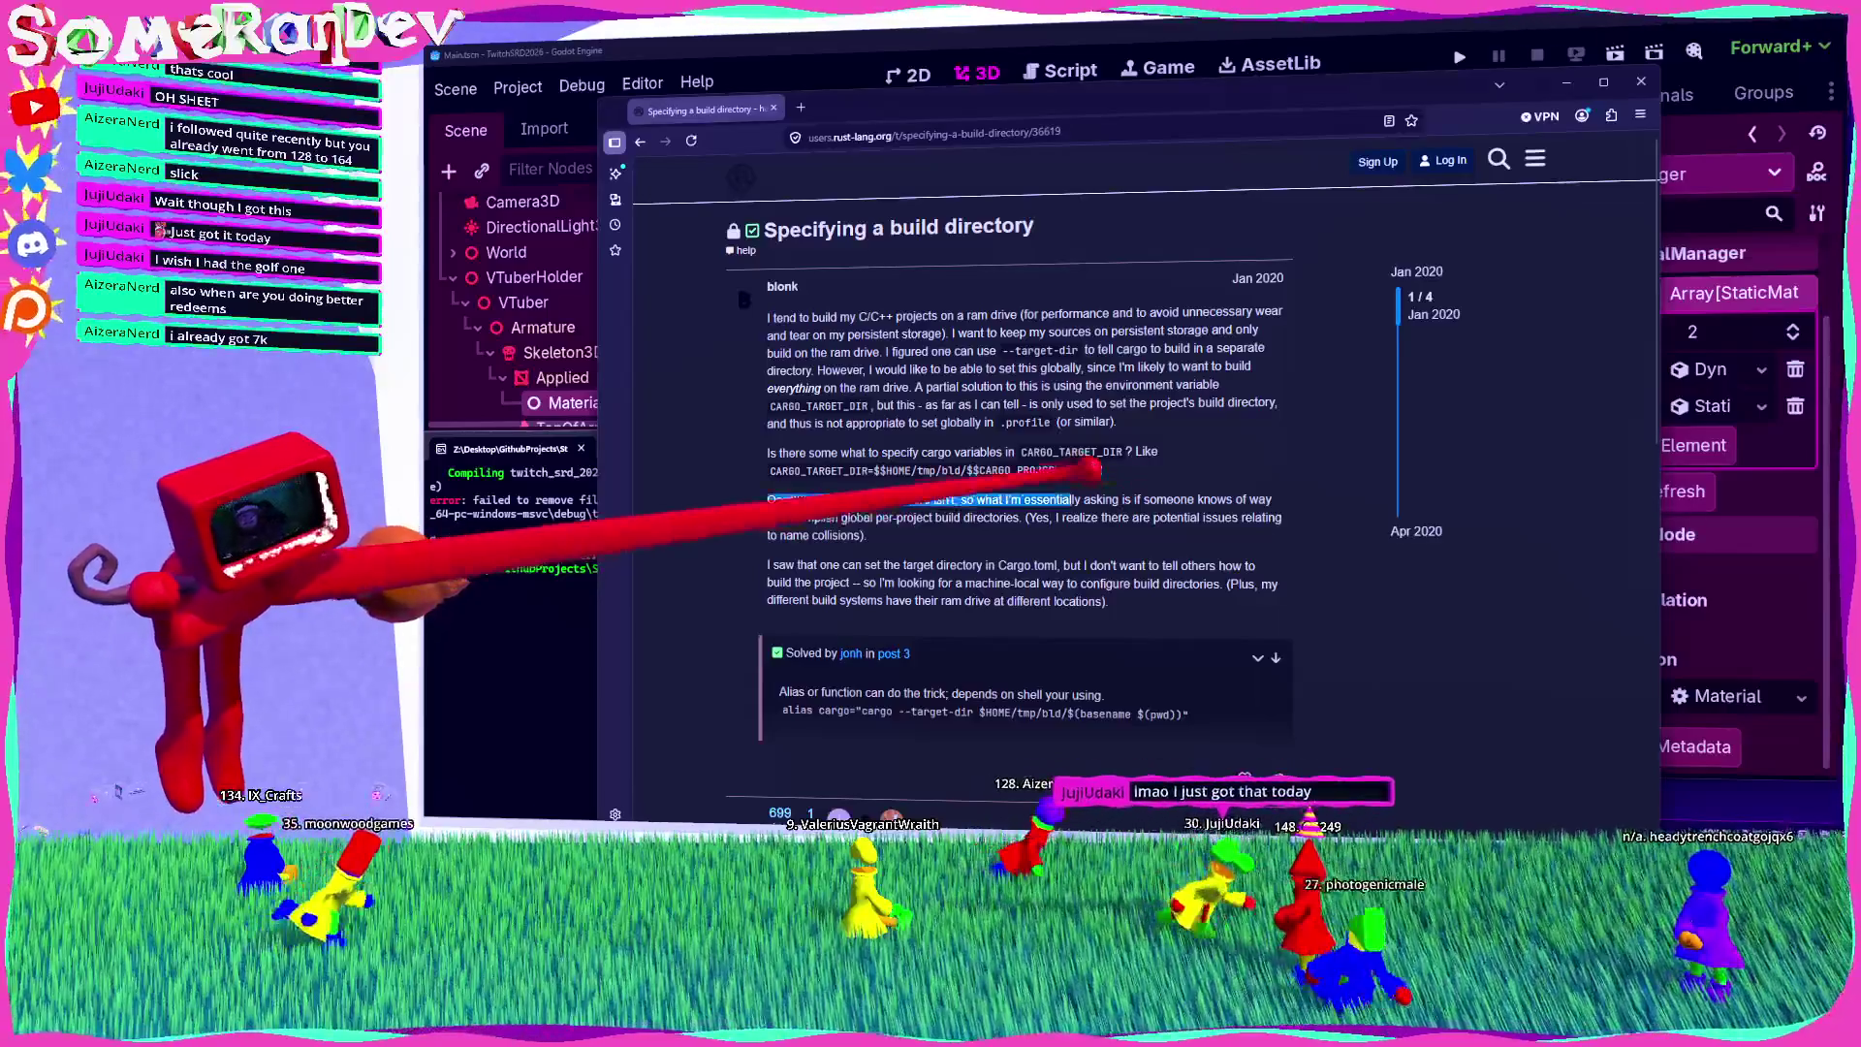
Step: Zoom in on the thread, read down to the solution, then close the browser
key(ctrl+plus)
key(ctrl+plus)
key(ctrl+plus)
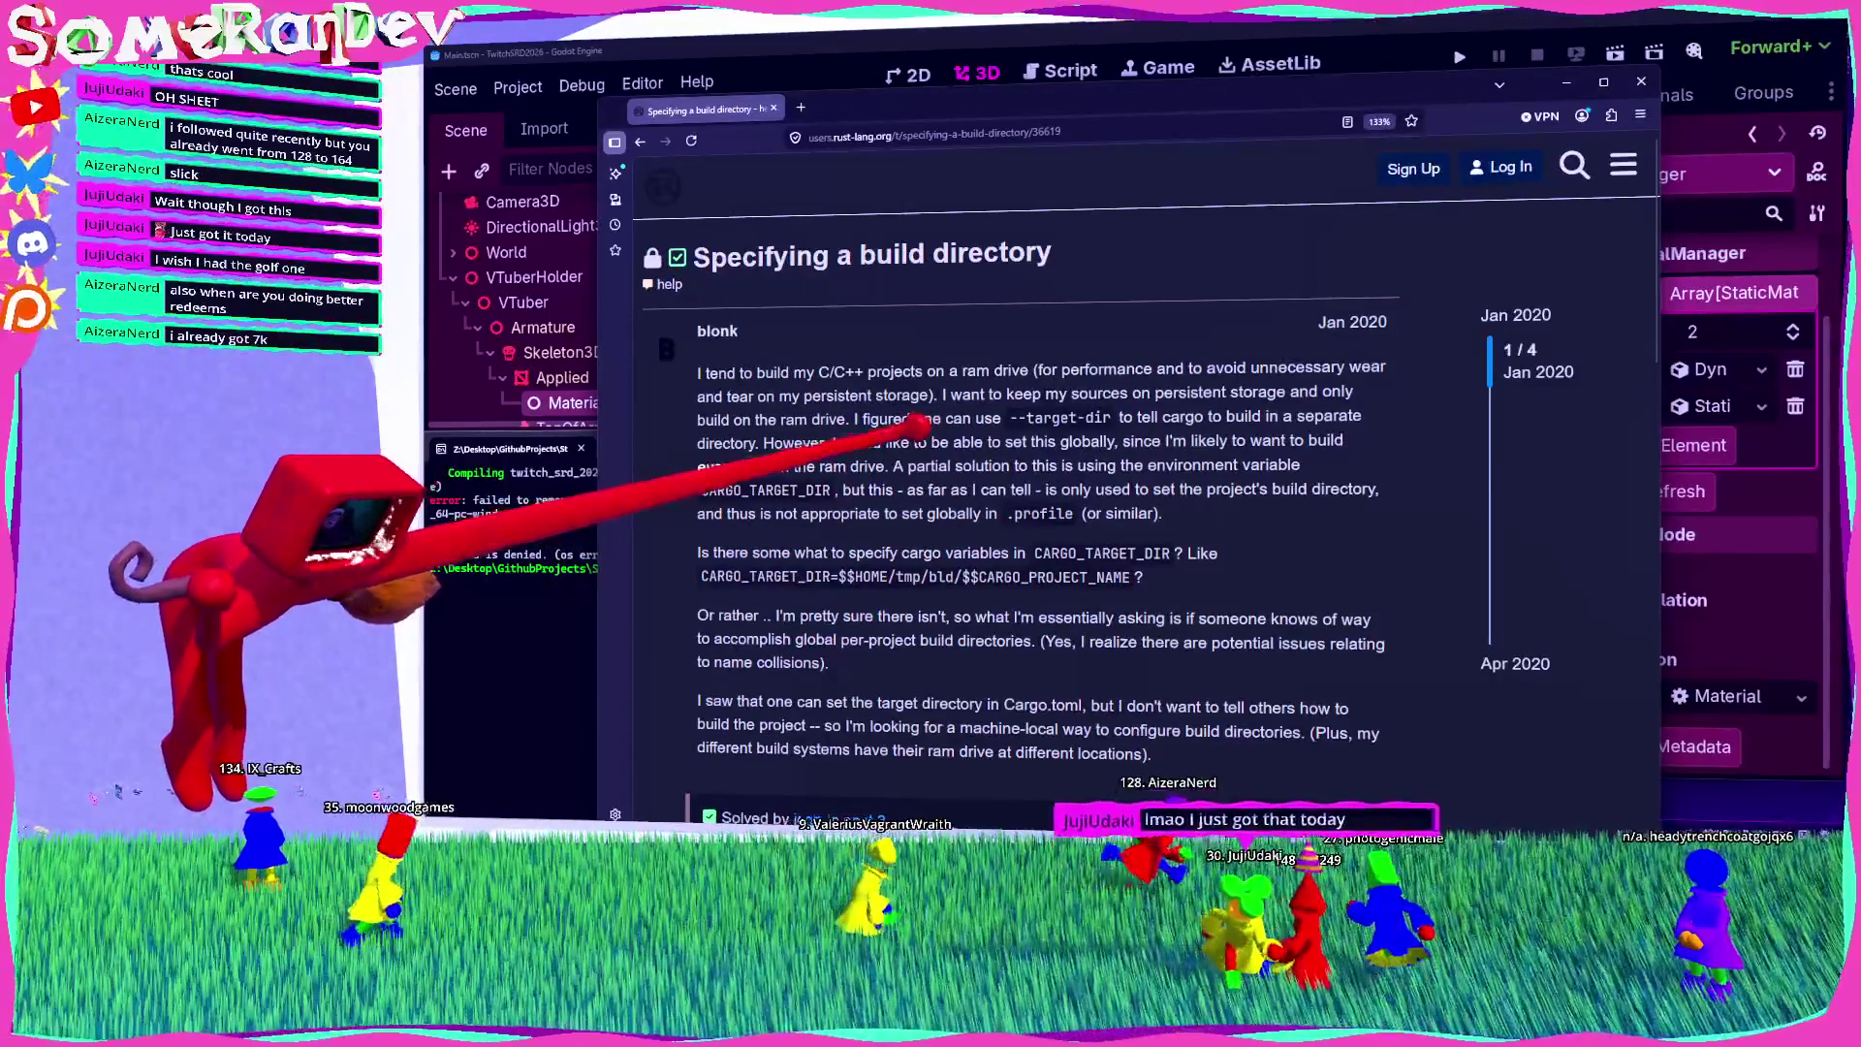
scroll(655, 324, down, 5)
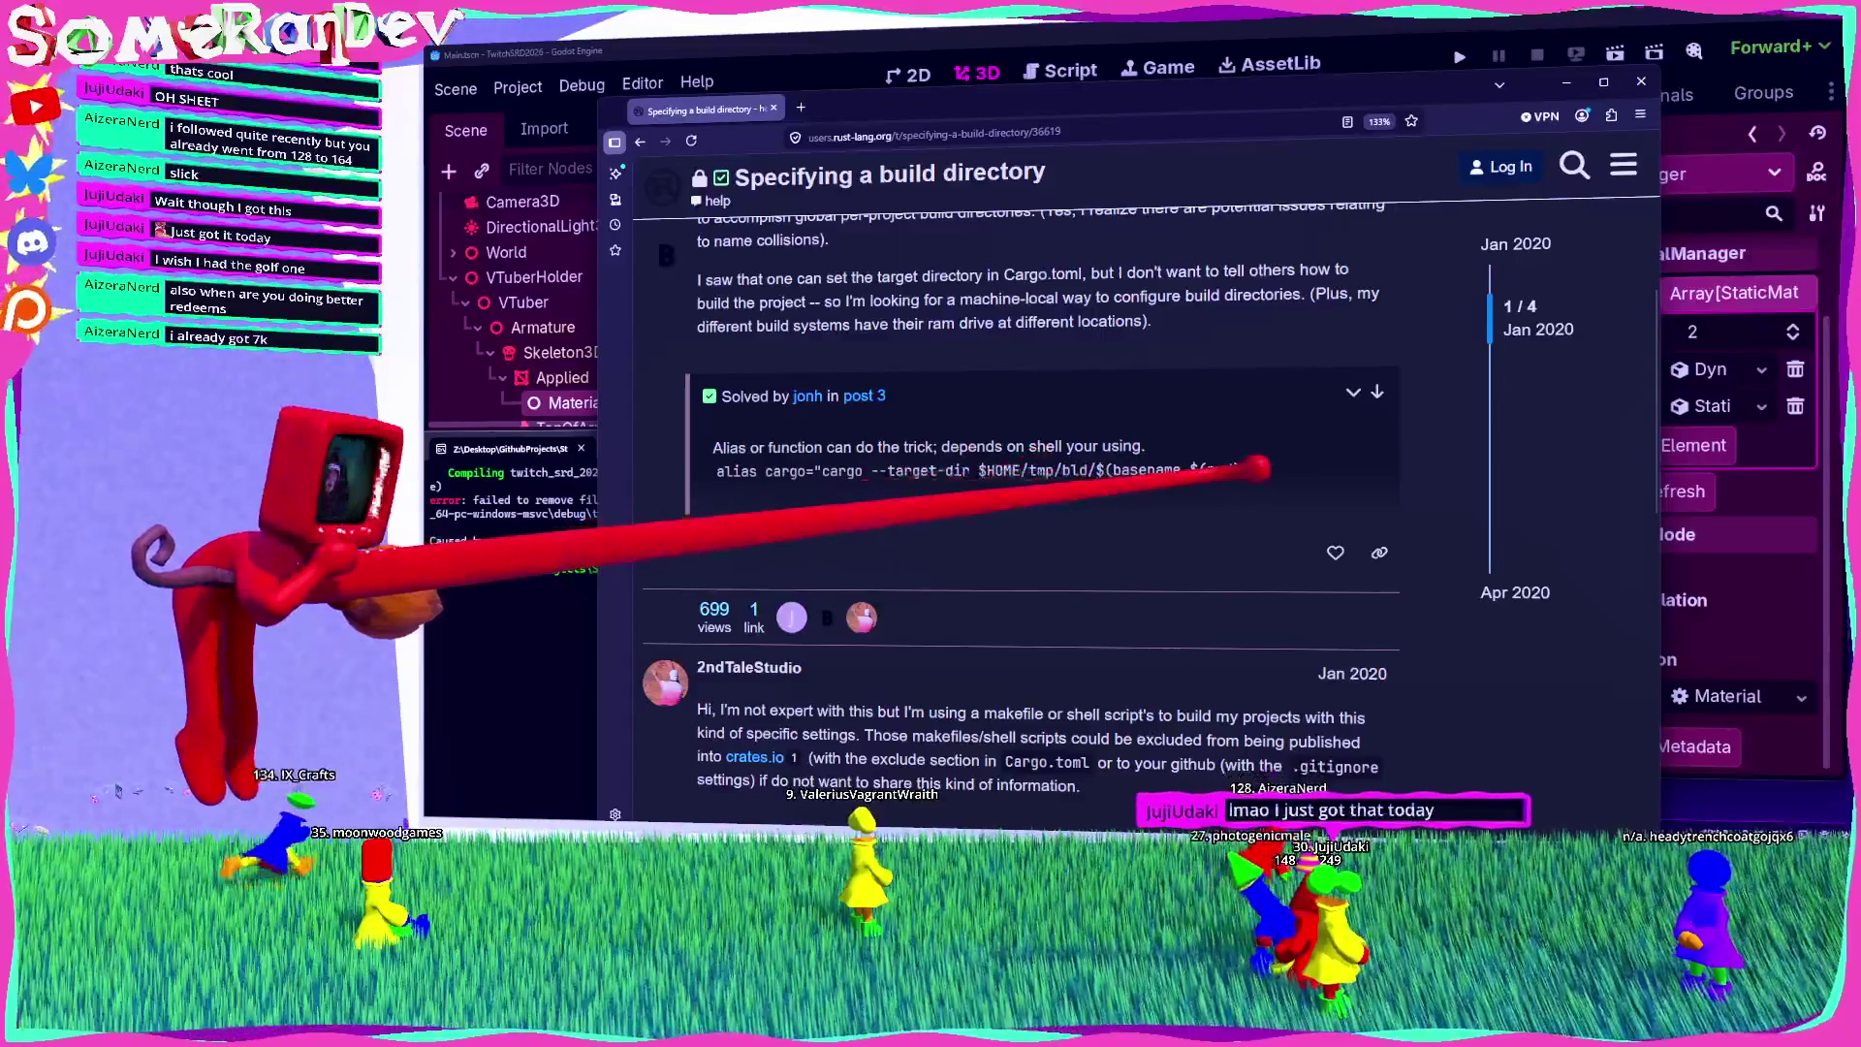
click(1641, 82)
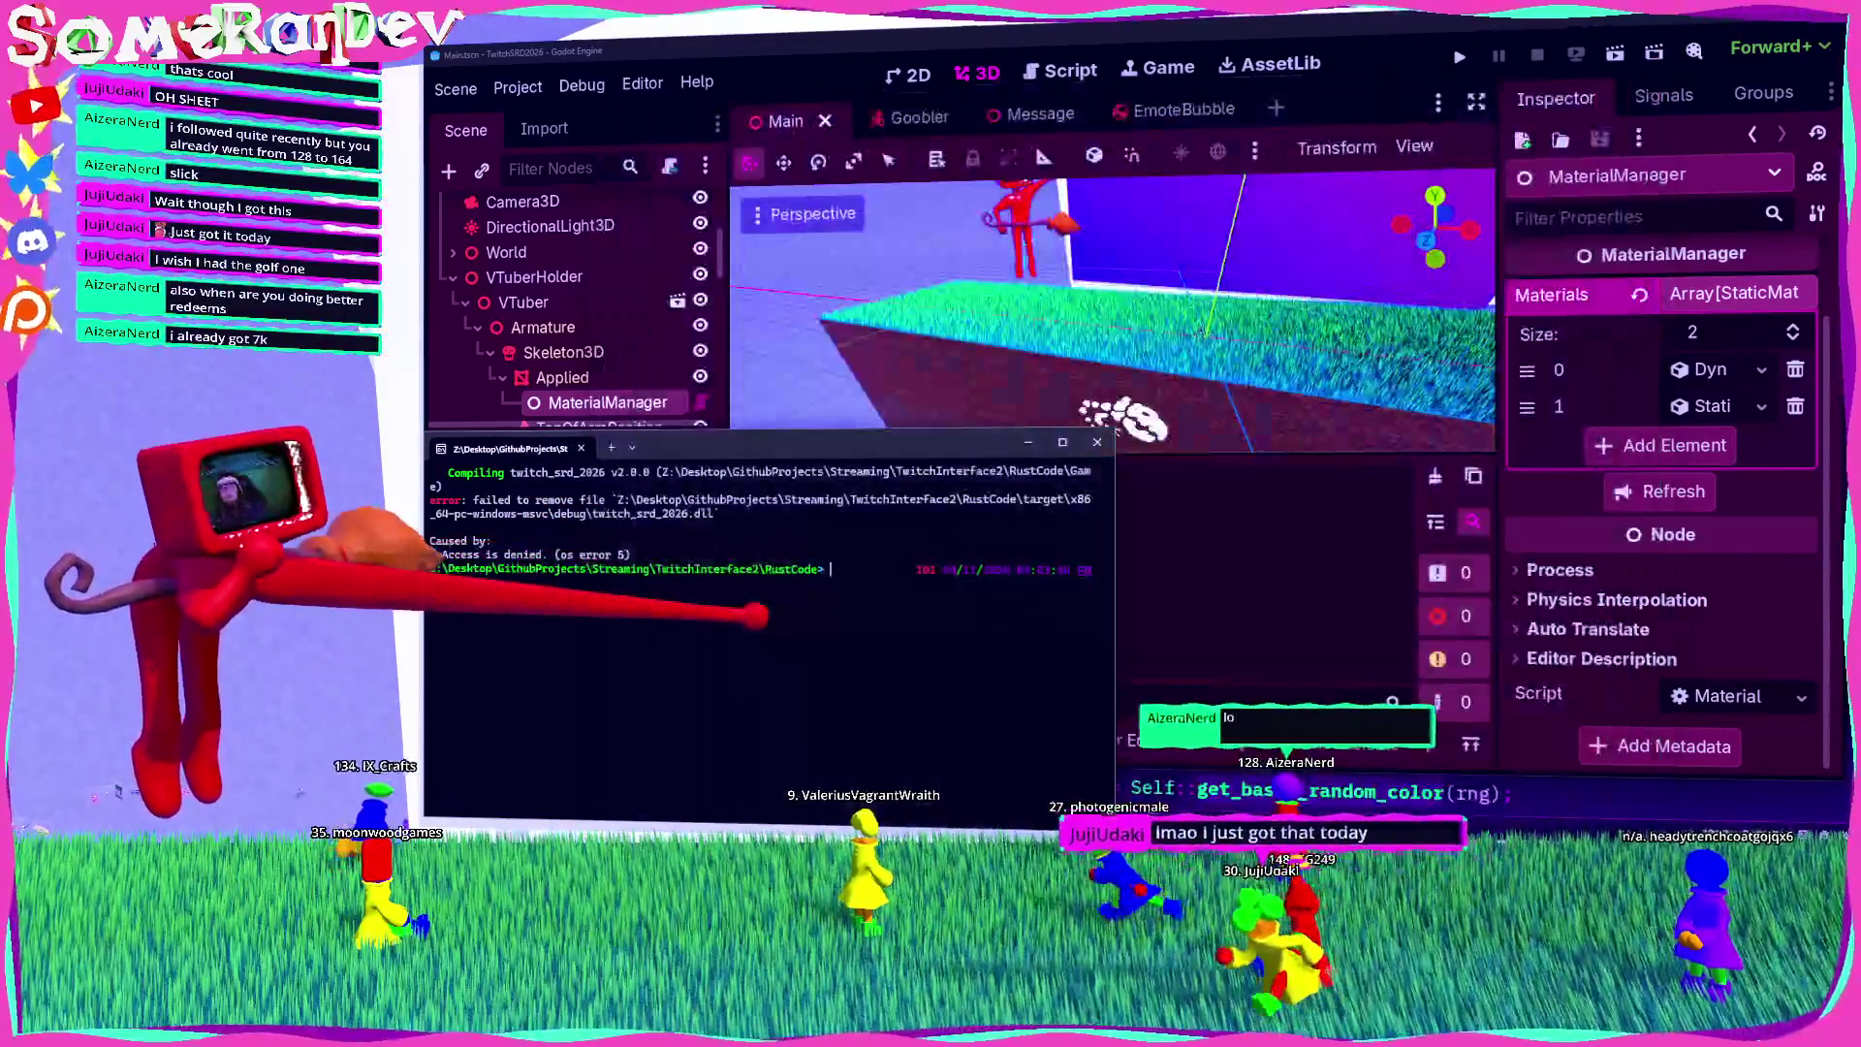
Step: Rerun the previous cargo build command with --target-dir build appended
key(Up)
text(arget-dir build)
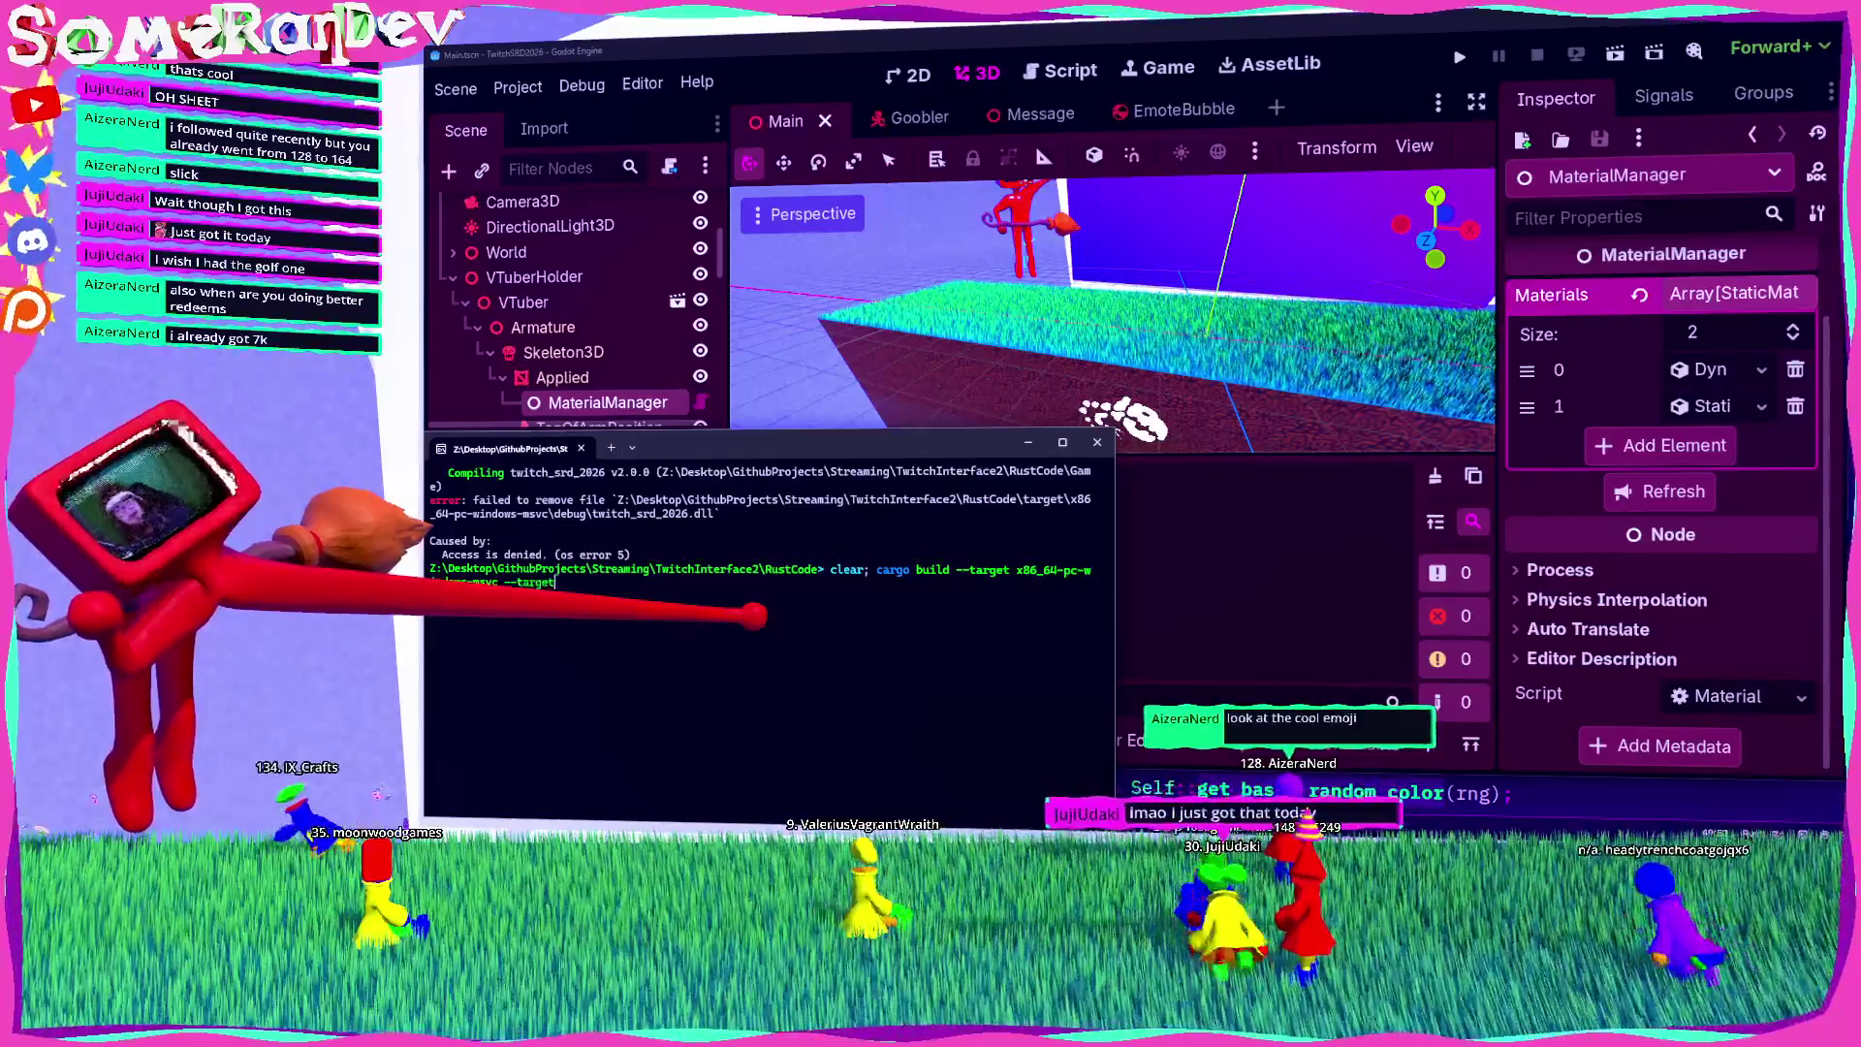
key(Return)
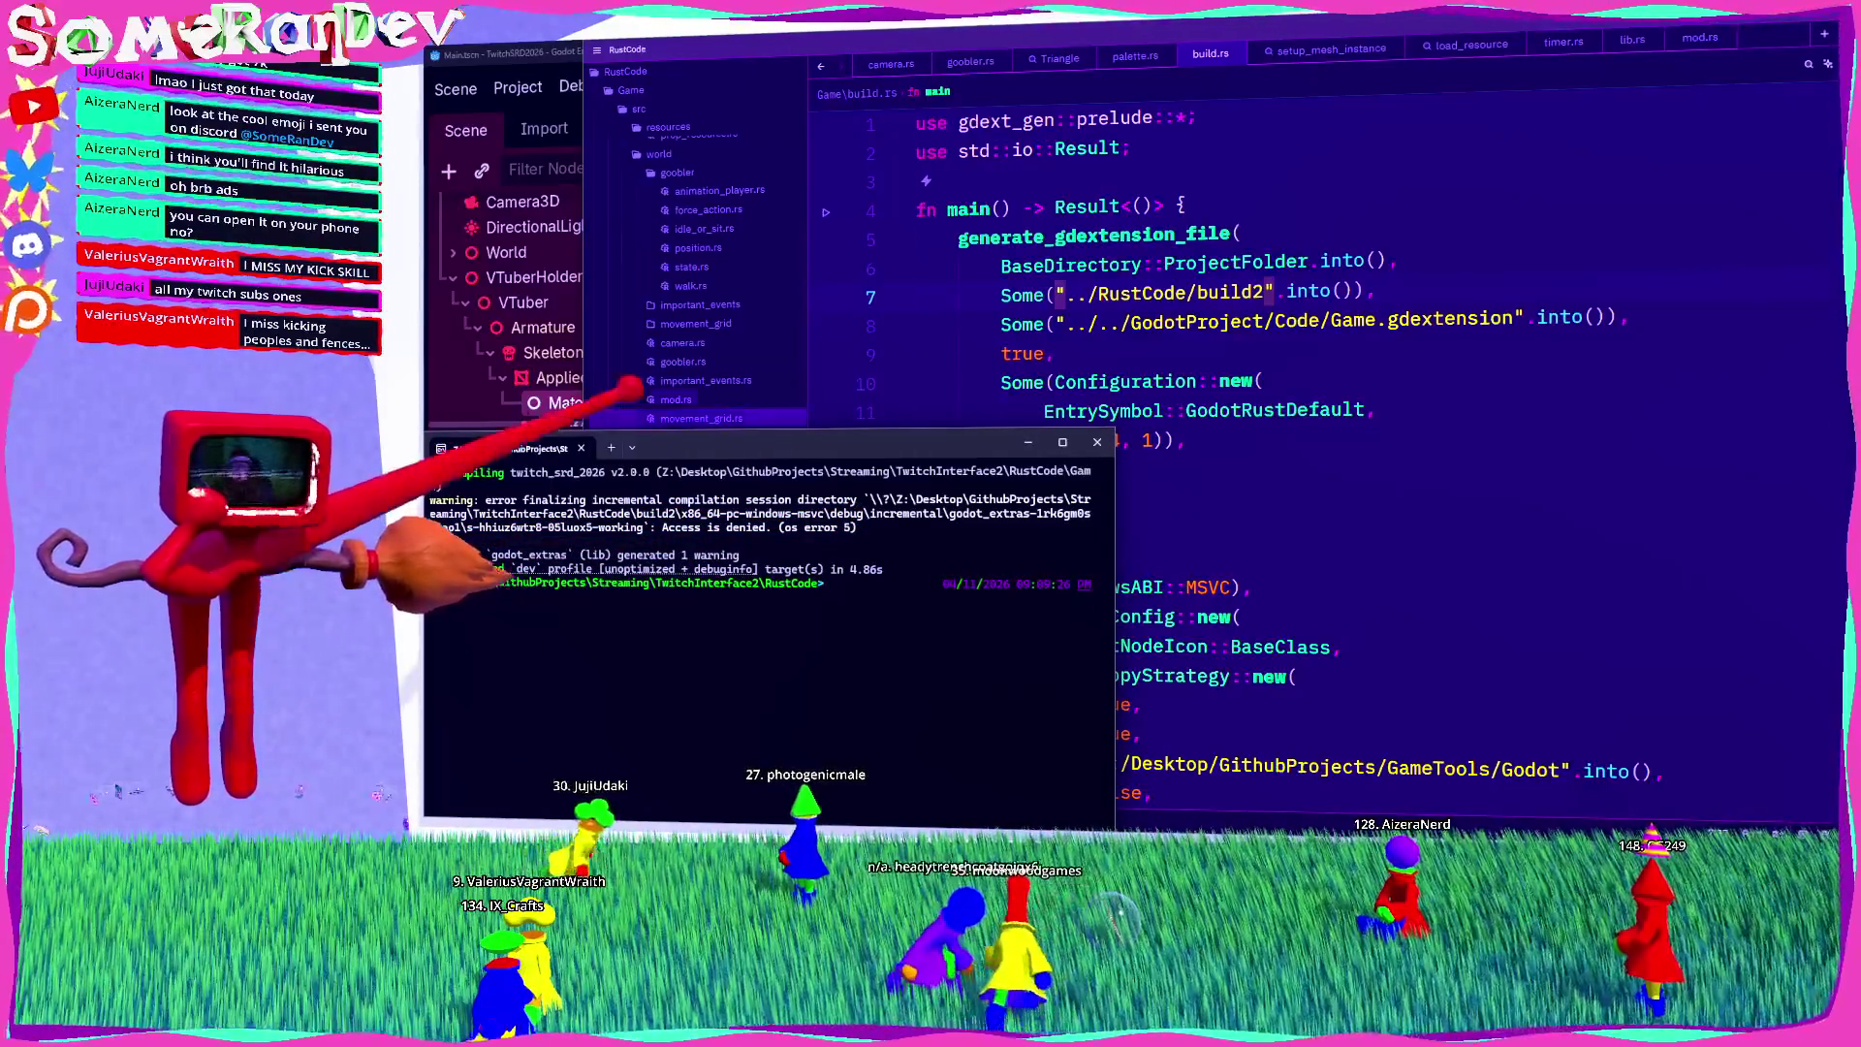
Step: Clear the old error messages from Godot's Output panel and launch the game
click(520, 48)
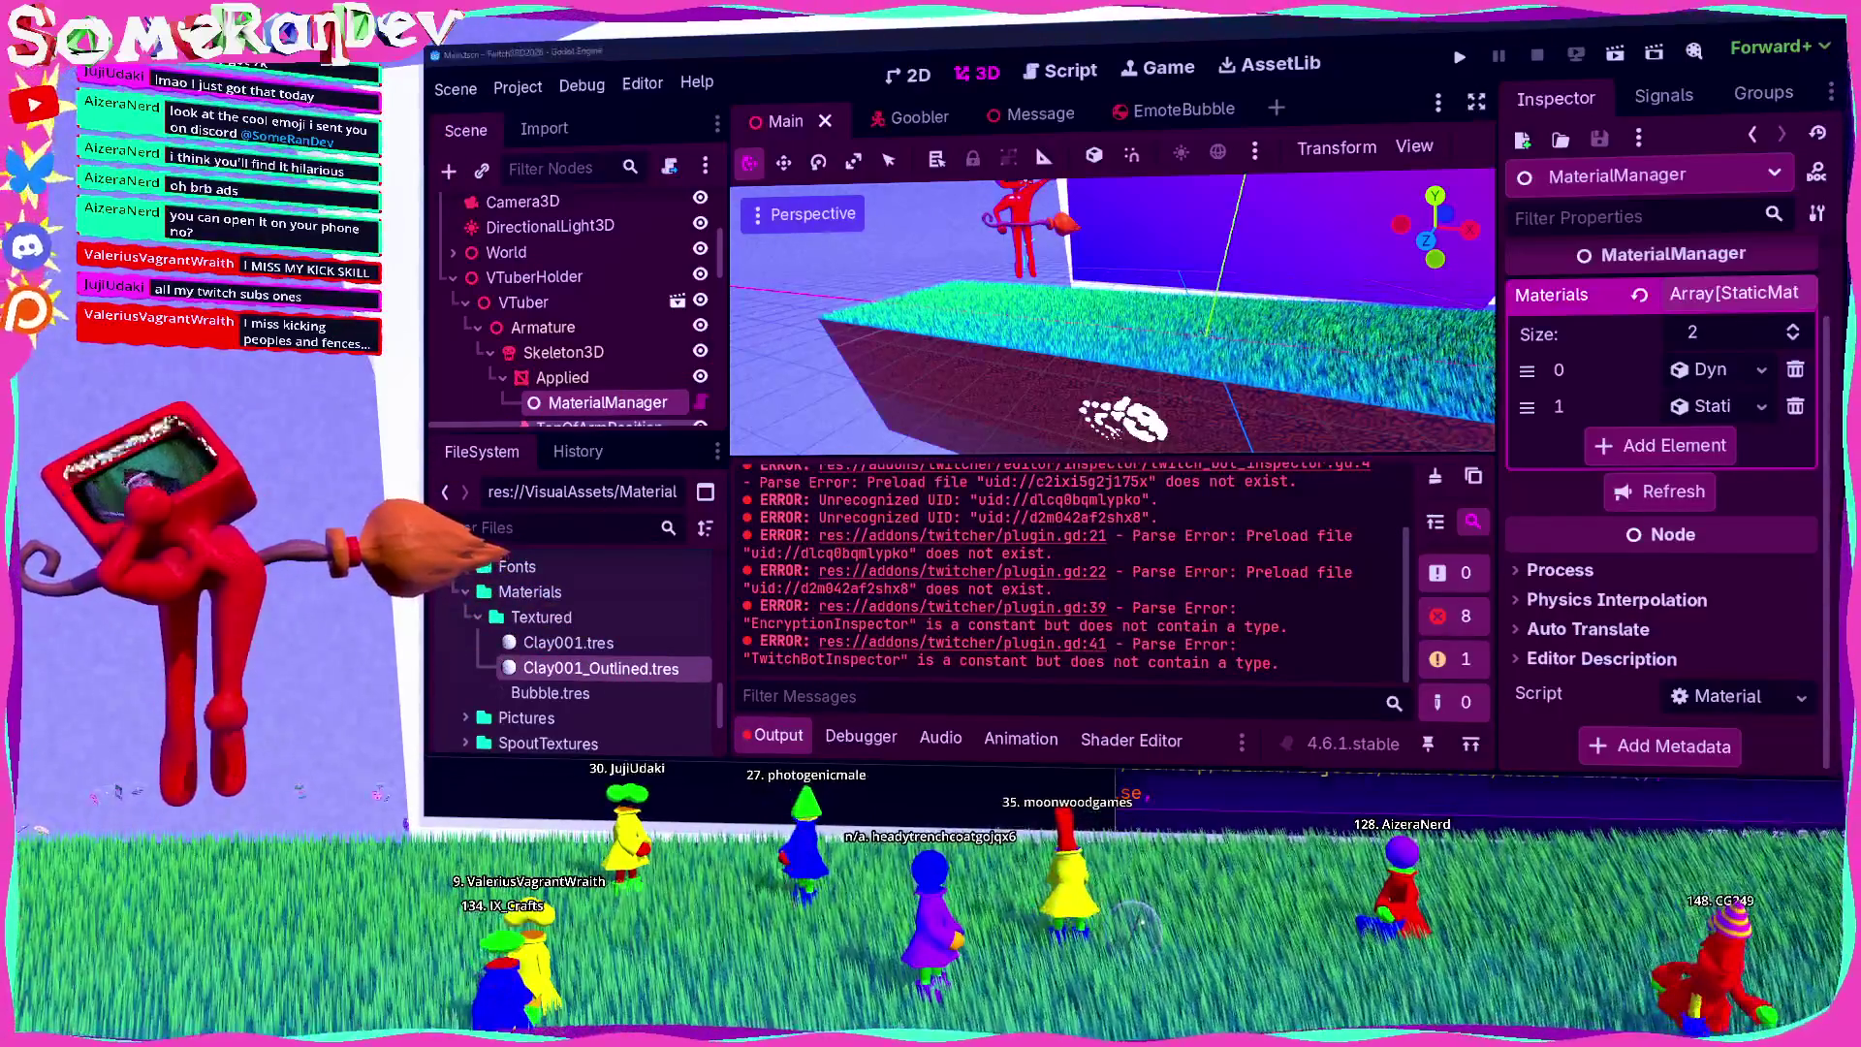
click(1435, 476)
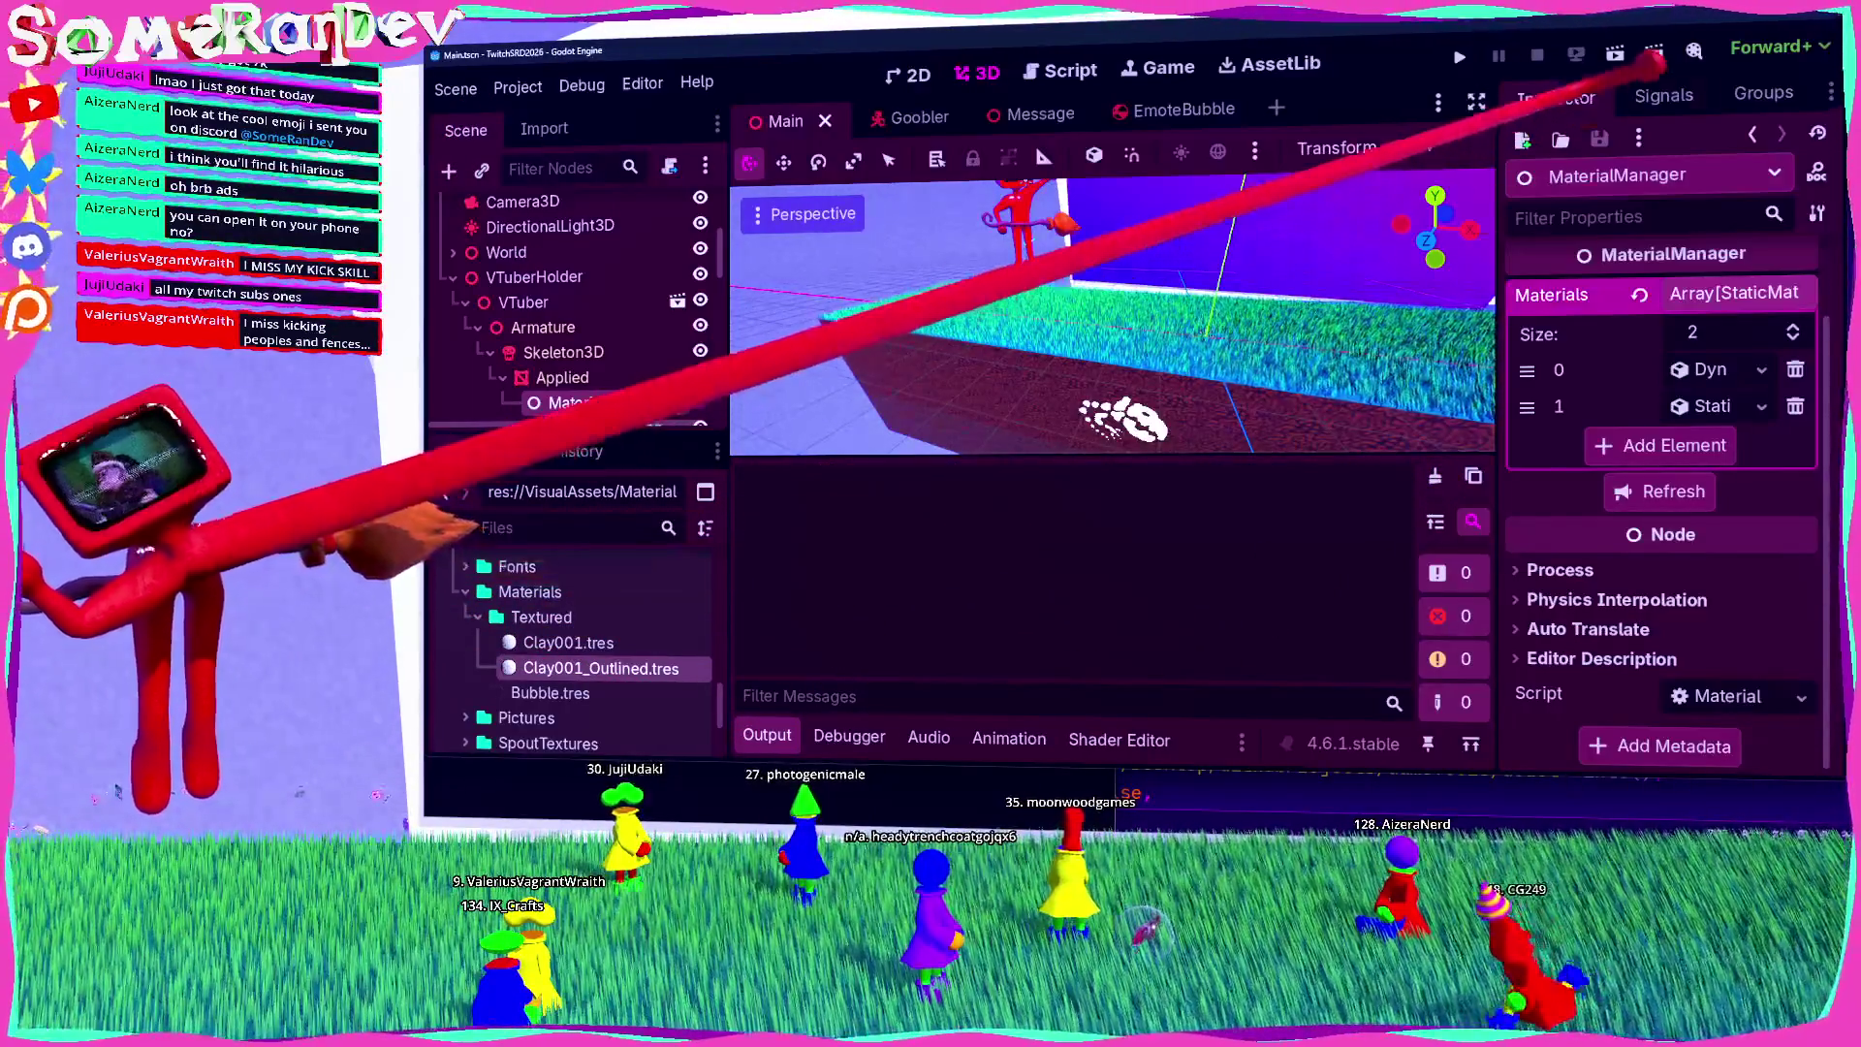
key(F6)
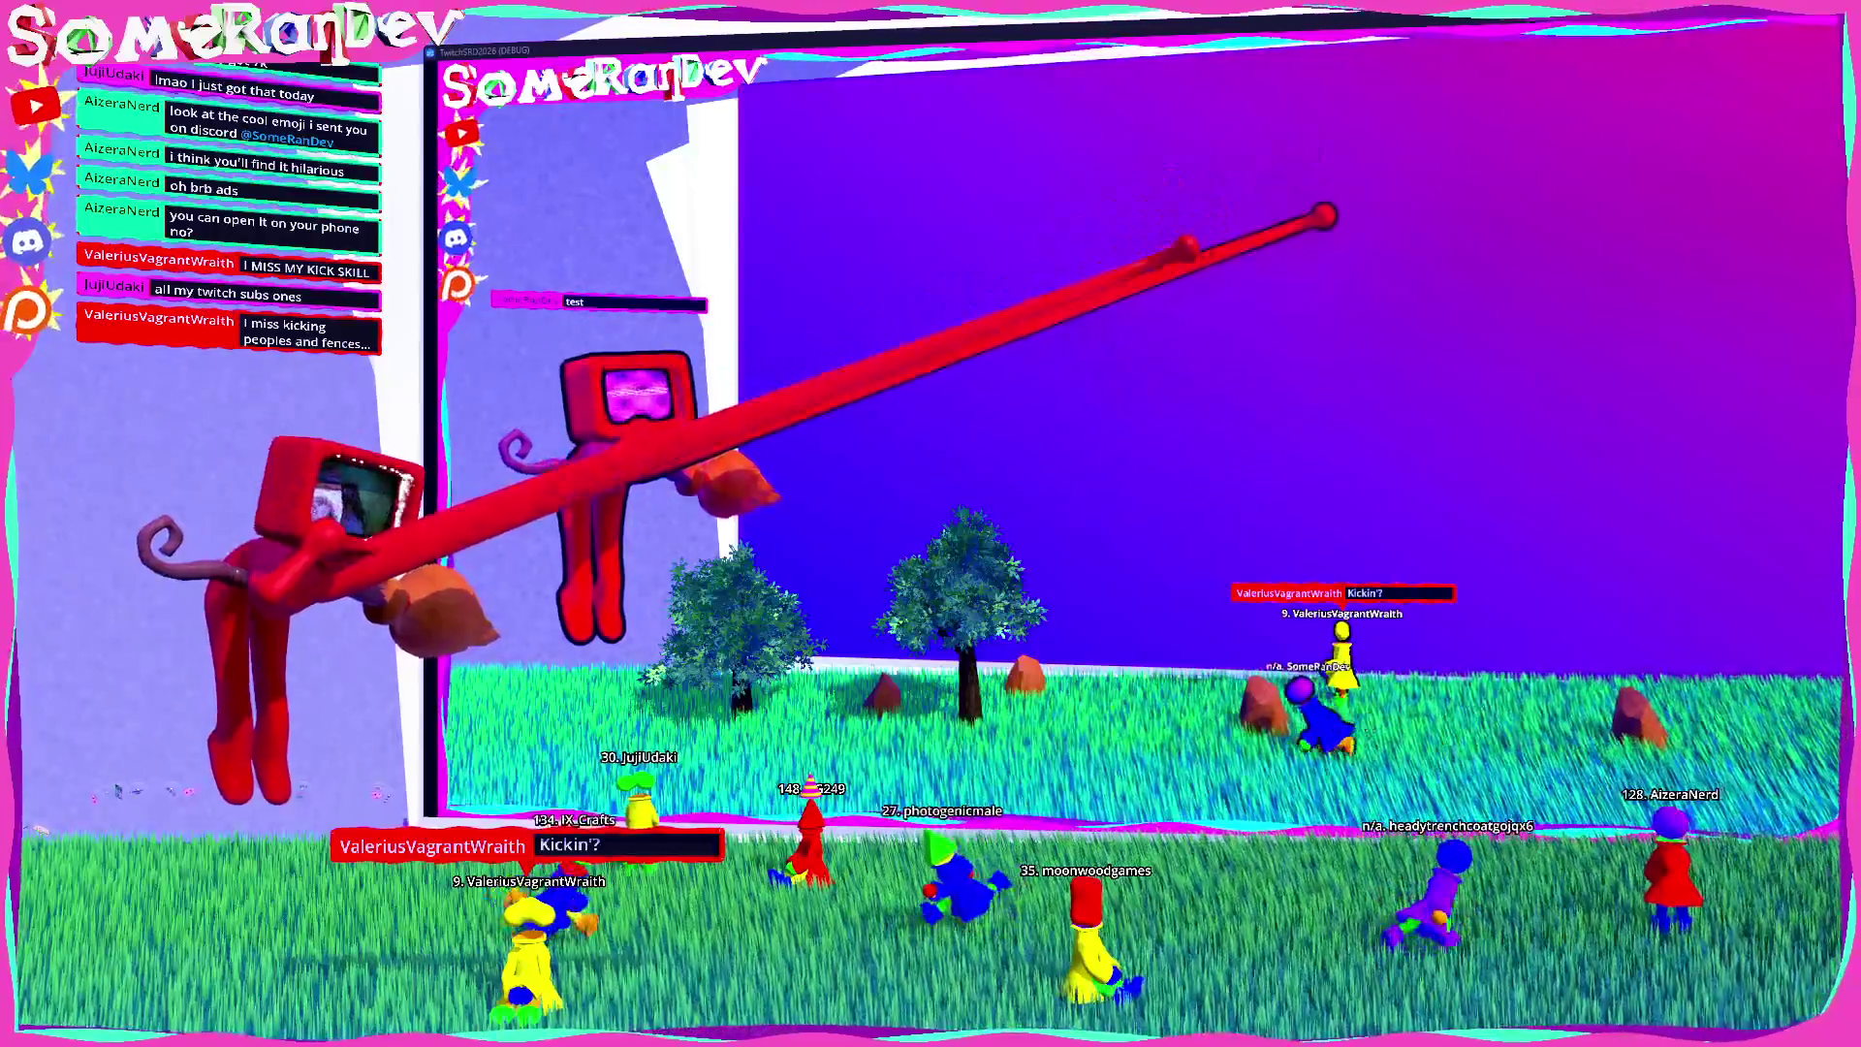
Step: Shrink and reposition the game window, then switch the editor to its Game view
key(super+Down)
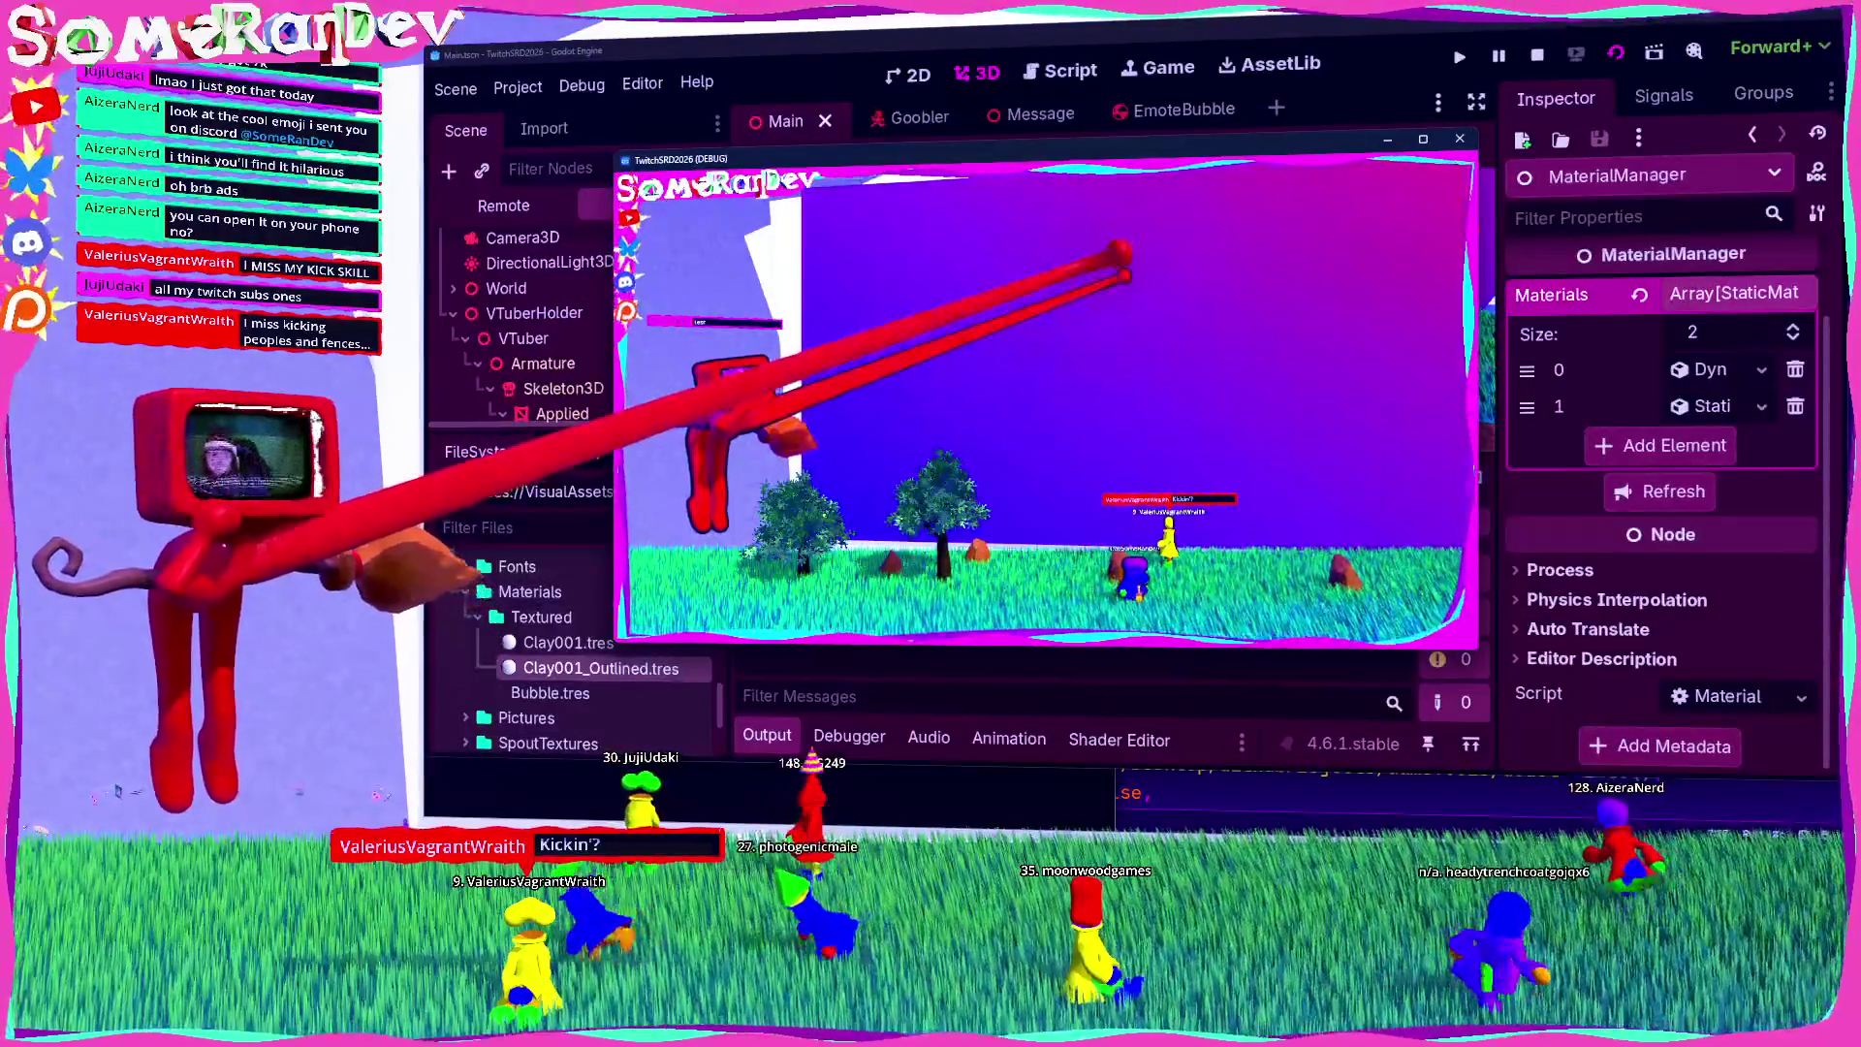
mouse_move(1410, 144)
mouse_down()
mouse_move(810, 117)
mouse_move(810, 5)
mouse_up()
mouse_move(491, 5)
mouse_down()
mouse_move(1077, 102)
mouse_move(742, 185)
mouse_up()
click(1033, 143)
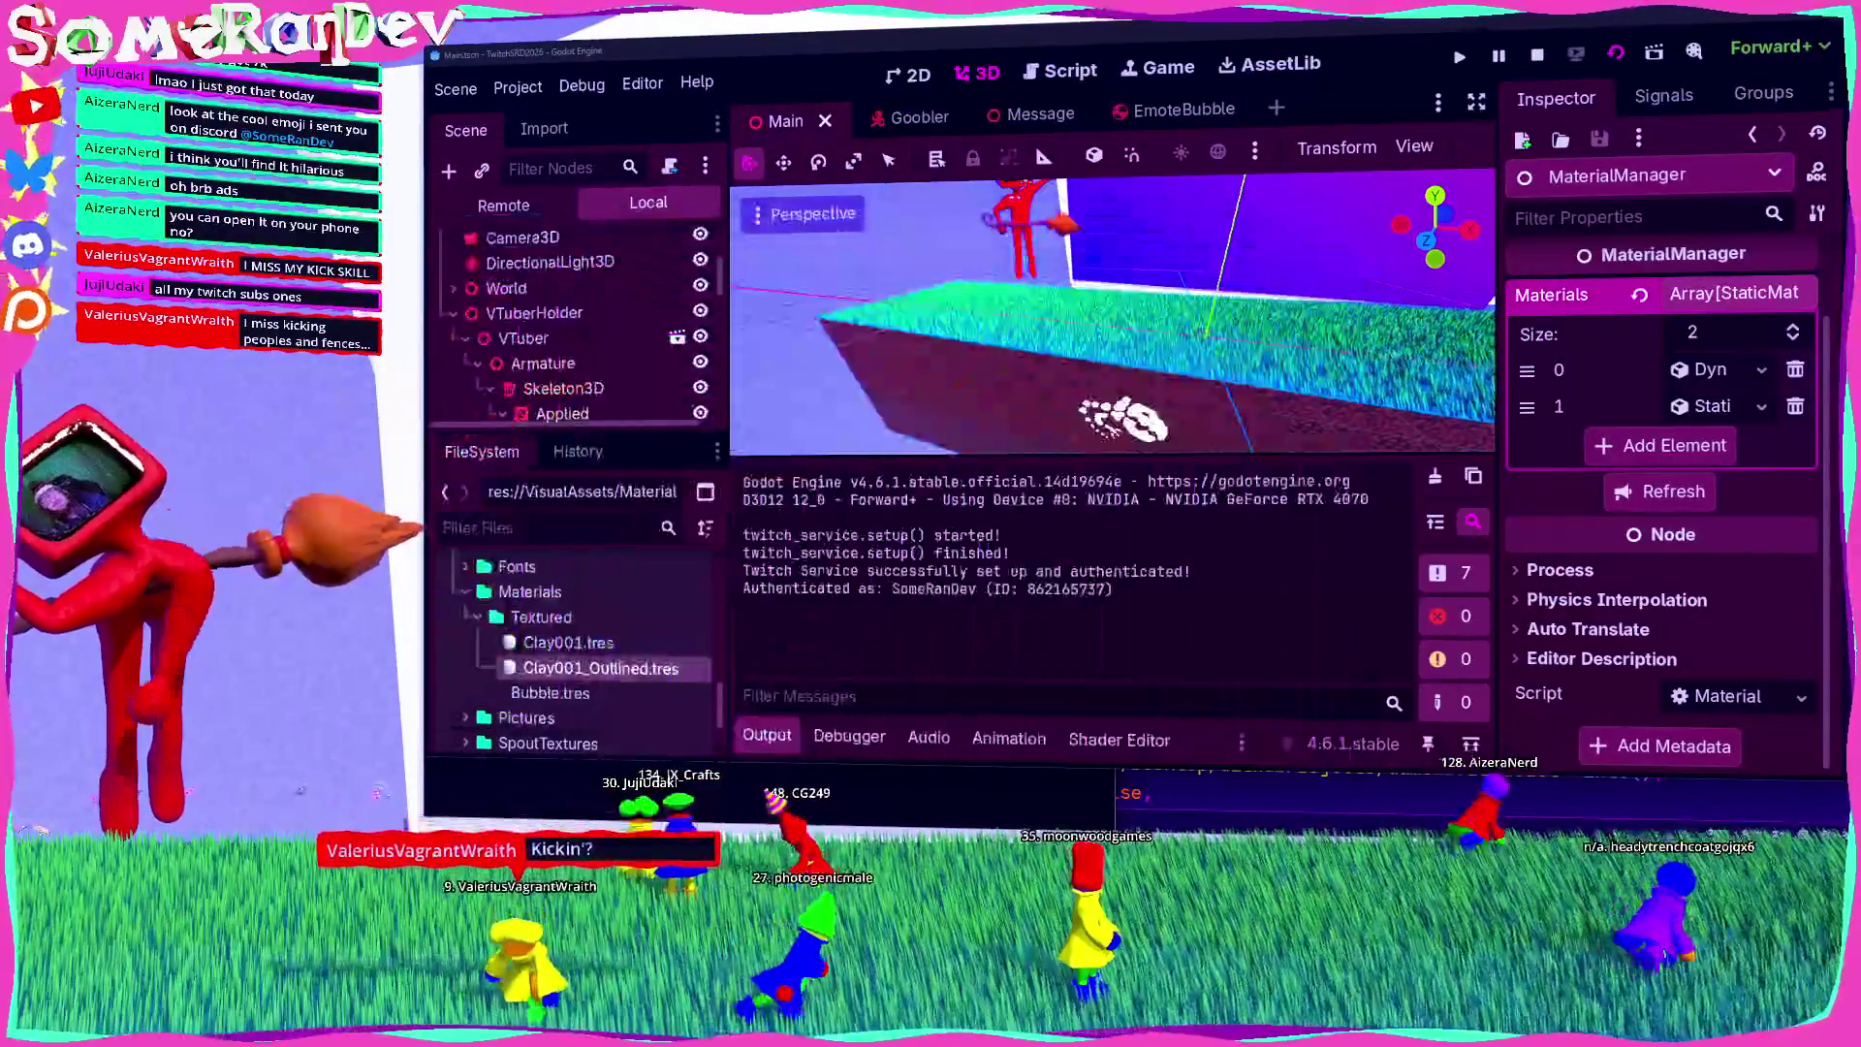
click(1158, 66)
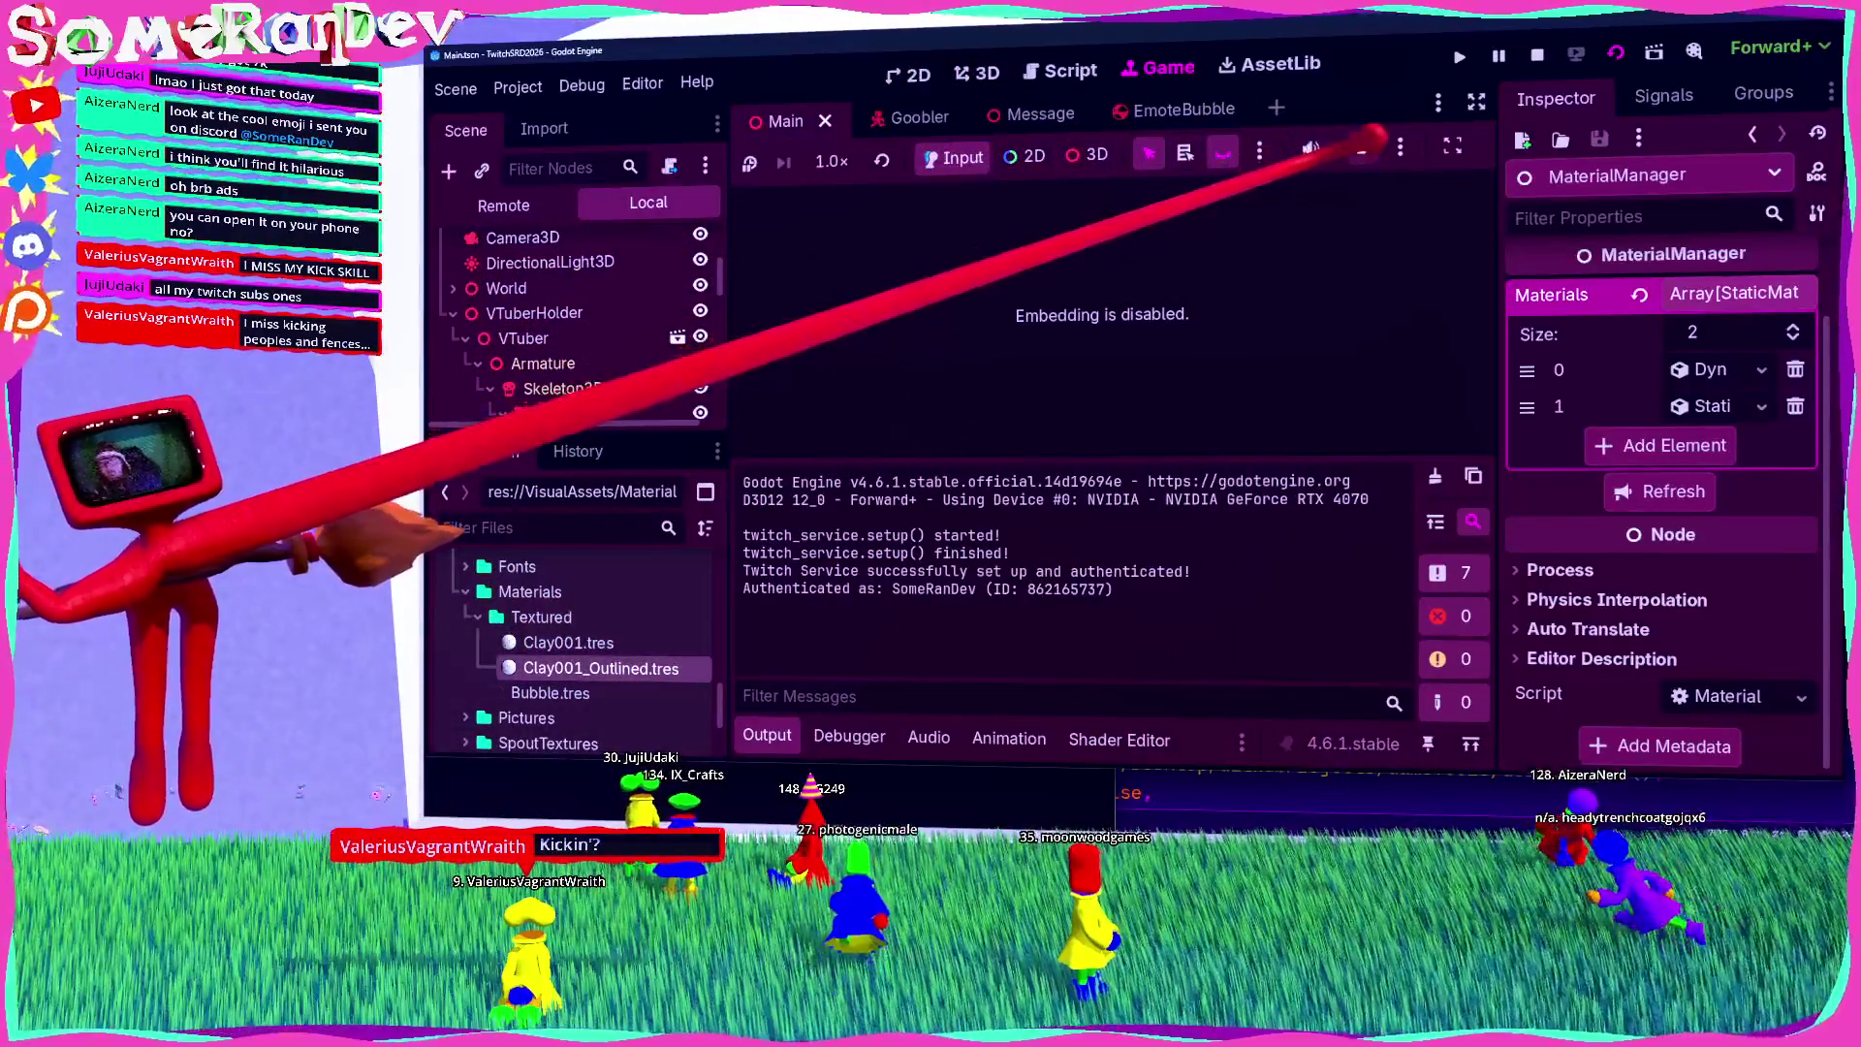
Step: Maximize the game, zoom in on the outlined characters, then shrink it and stop the game
key(alt+Tab)
key(super+Up)
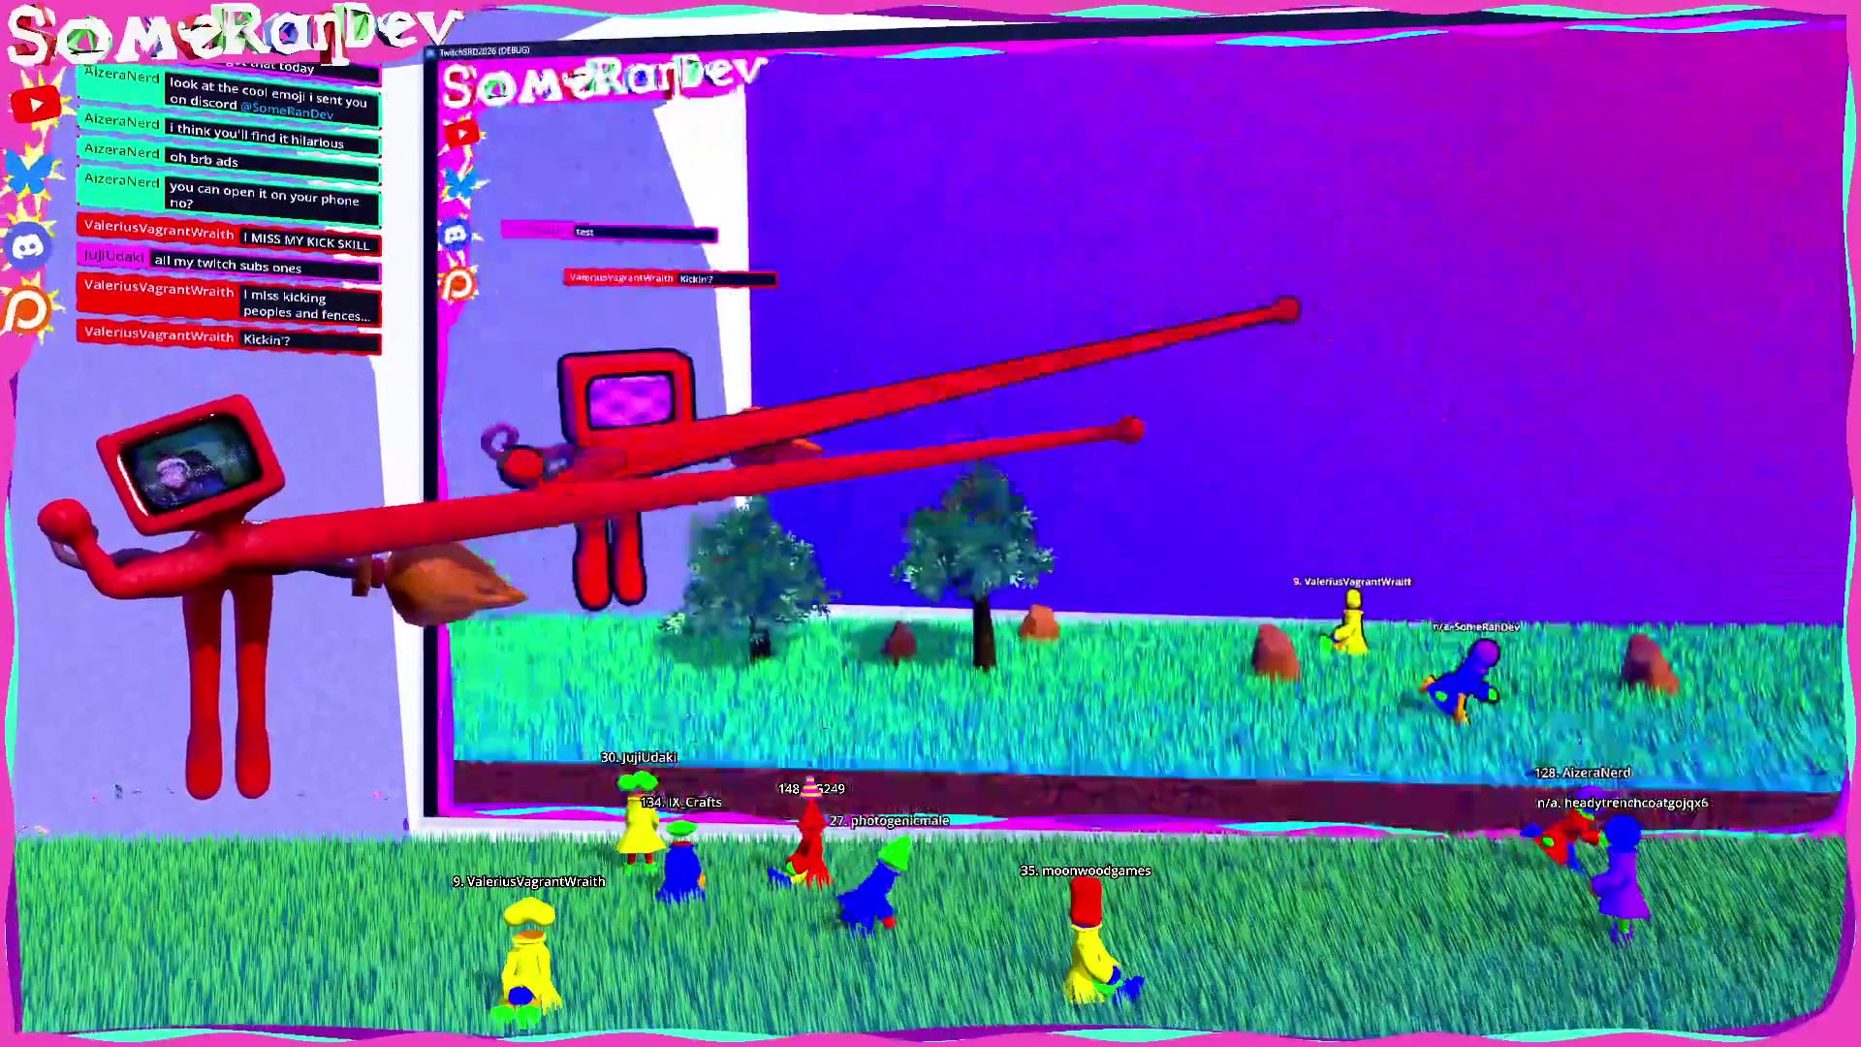
scroll(1143, 427, up, 5)
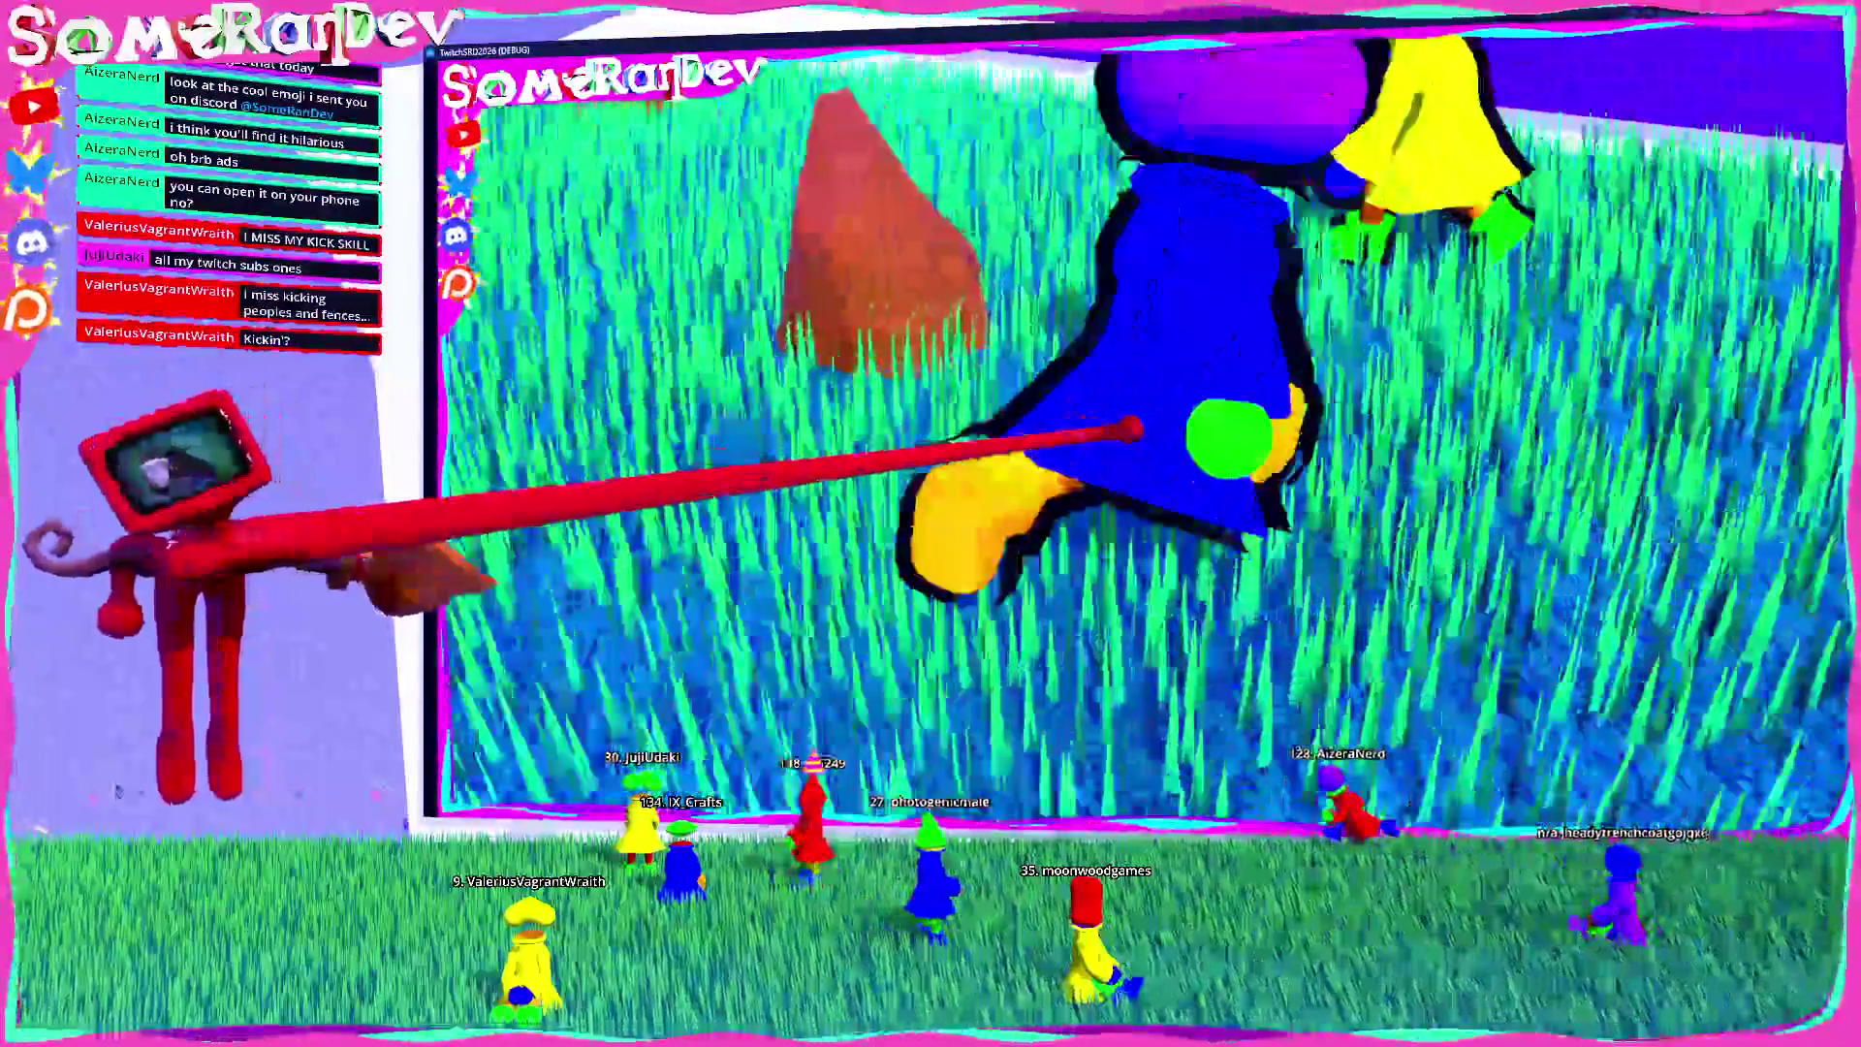
scroll(1134, 429, down, 5)
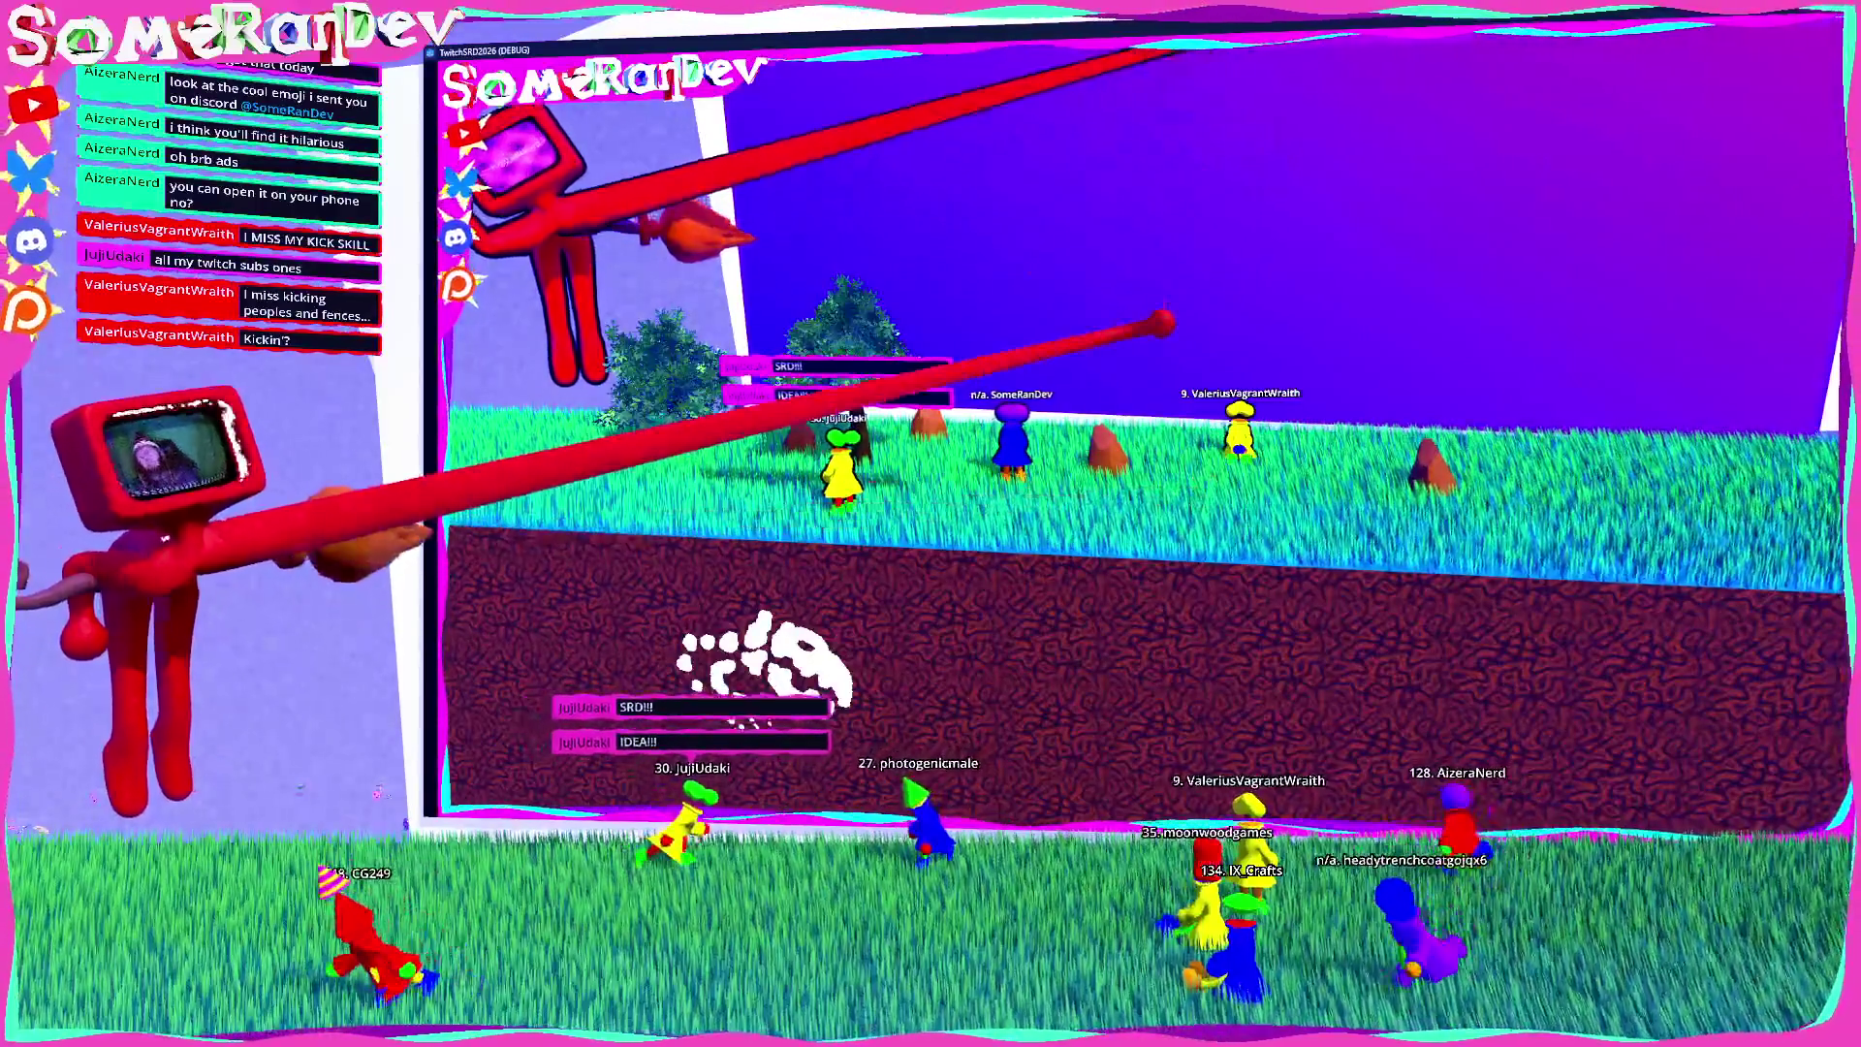
key(super+Down)
click(1538, 56)
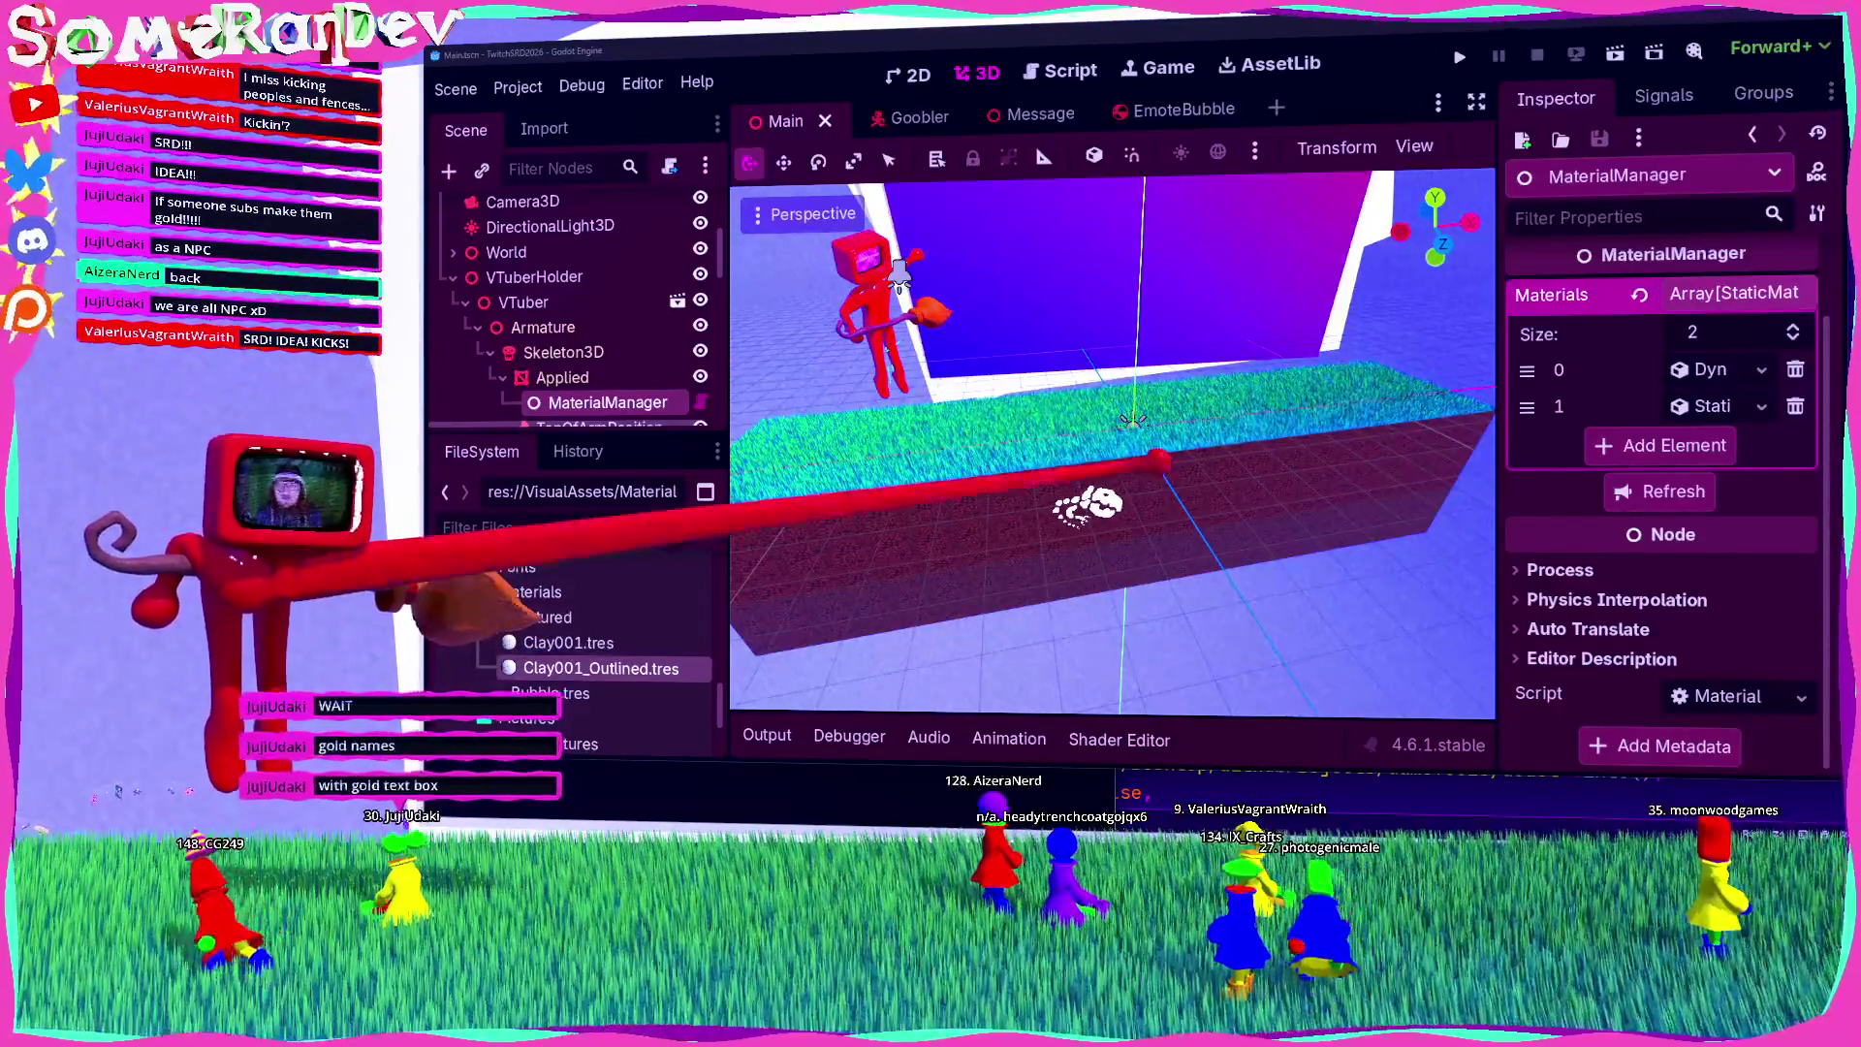
Step: Open and dismiss the Clay001_Outlined.tres context menu, then switch to the TODOs.txt list
scroll(1113, 443, up, 5)
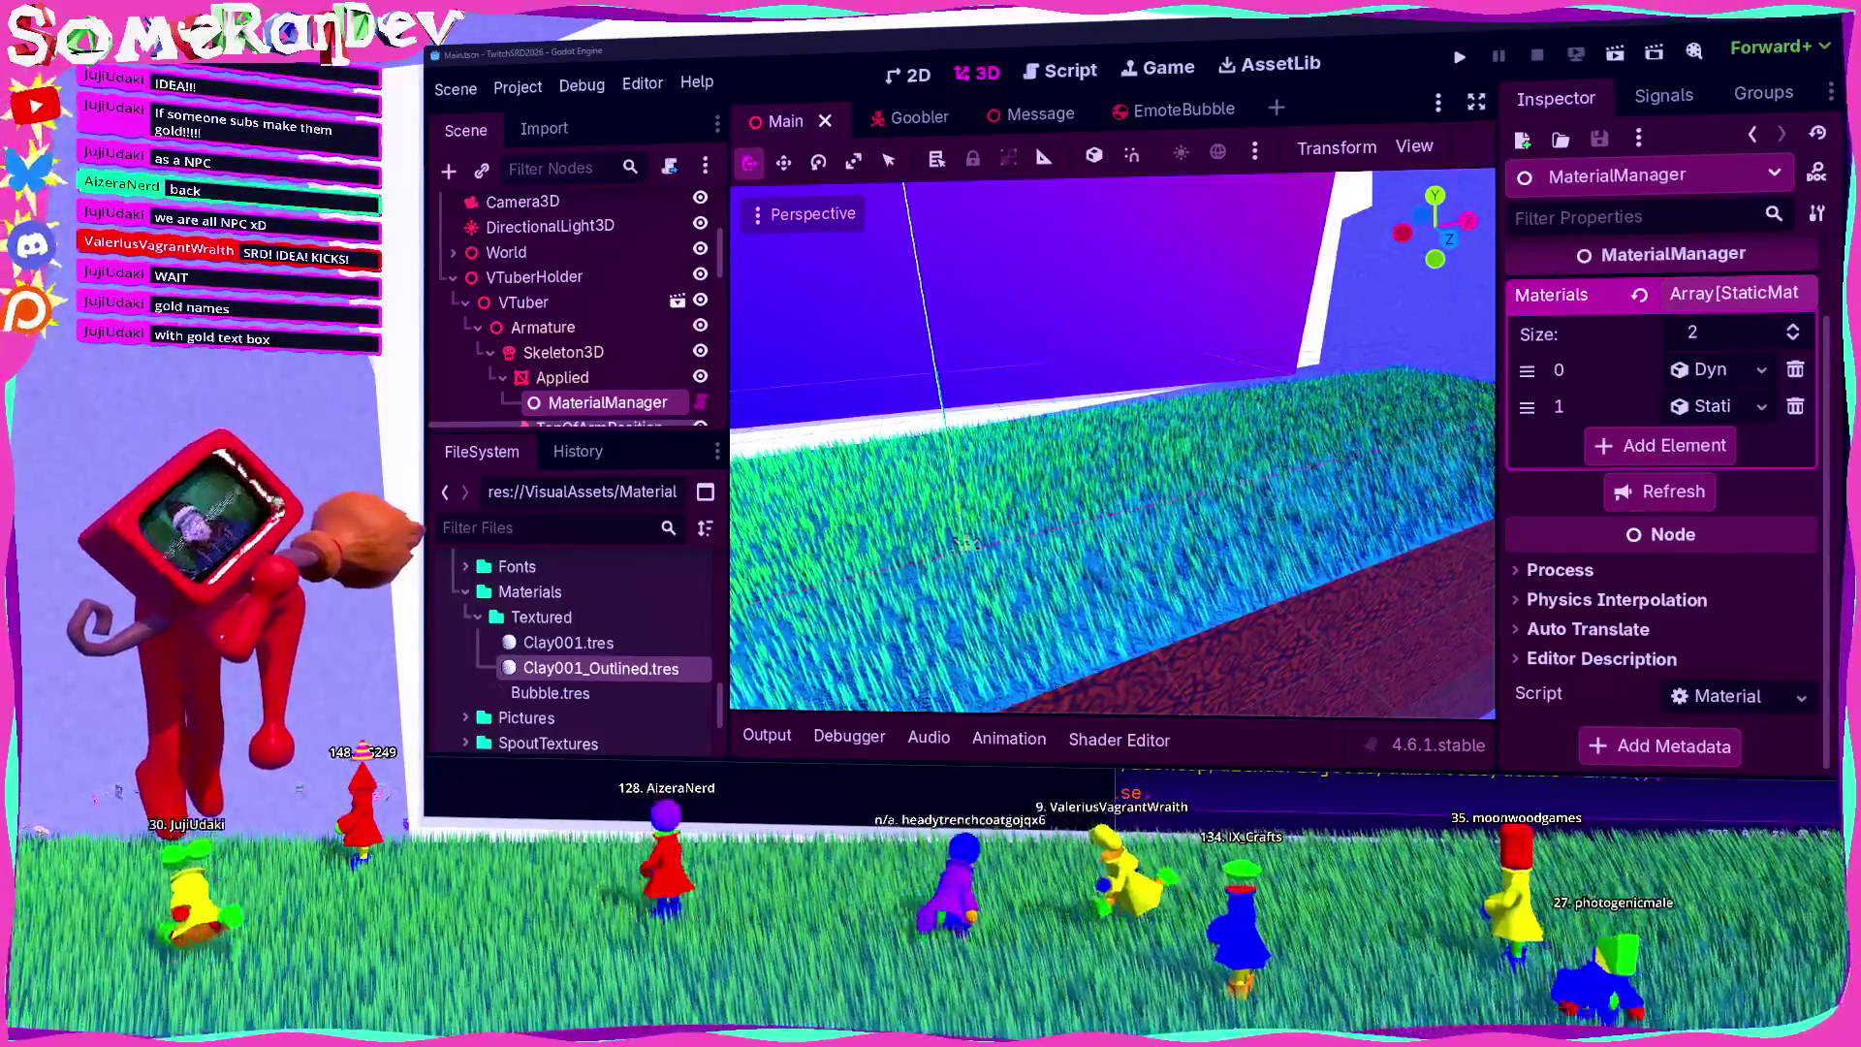
right_click(596, 667)
key(Escape)
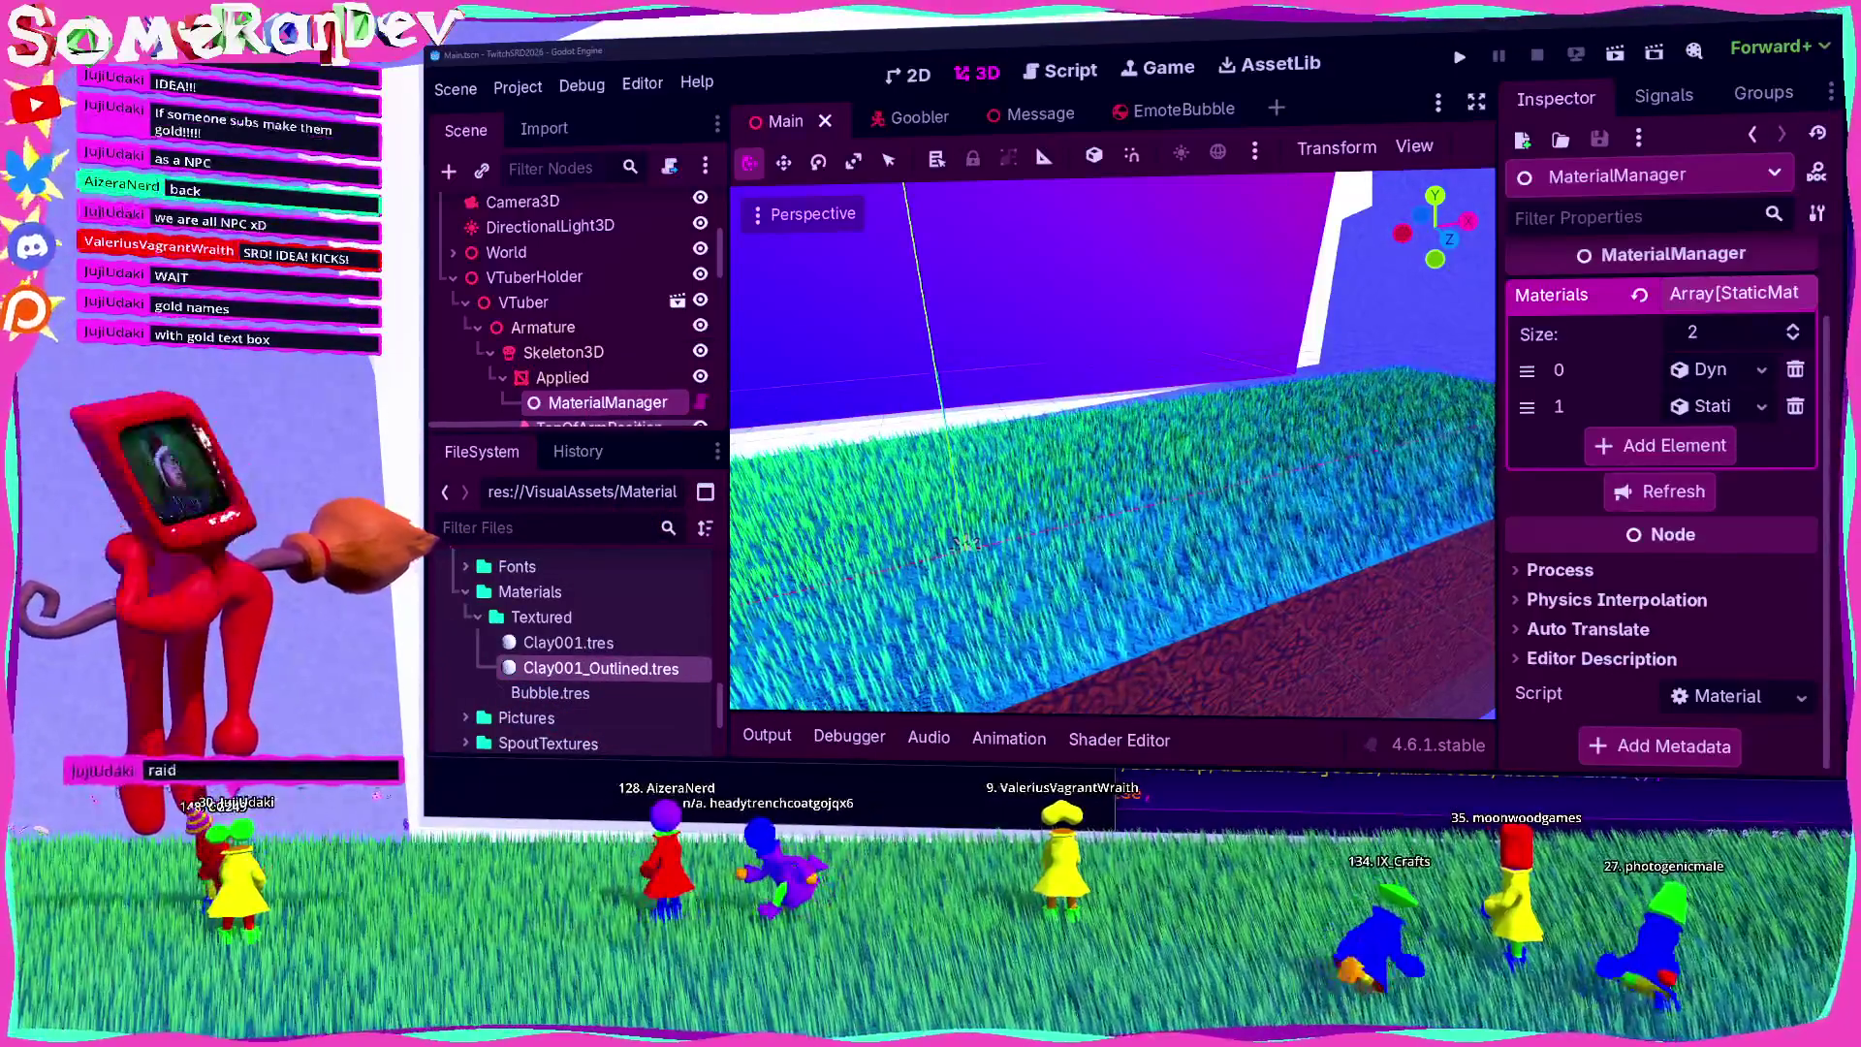
key(alt+Tab)
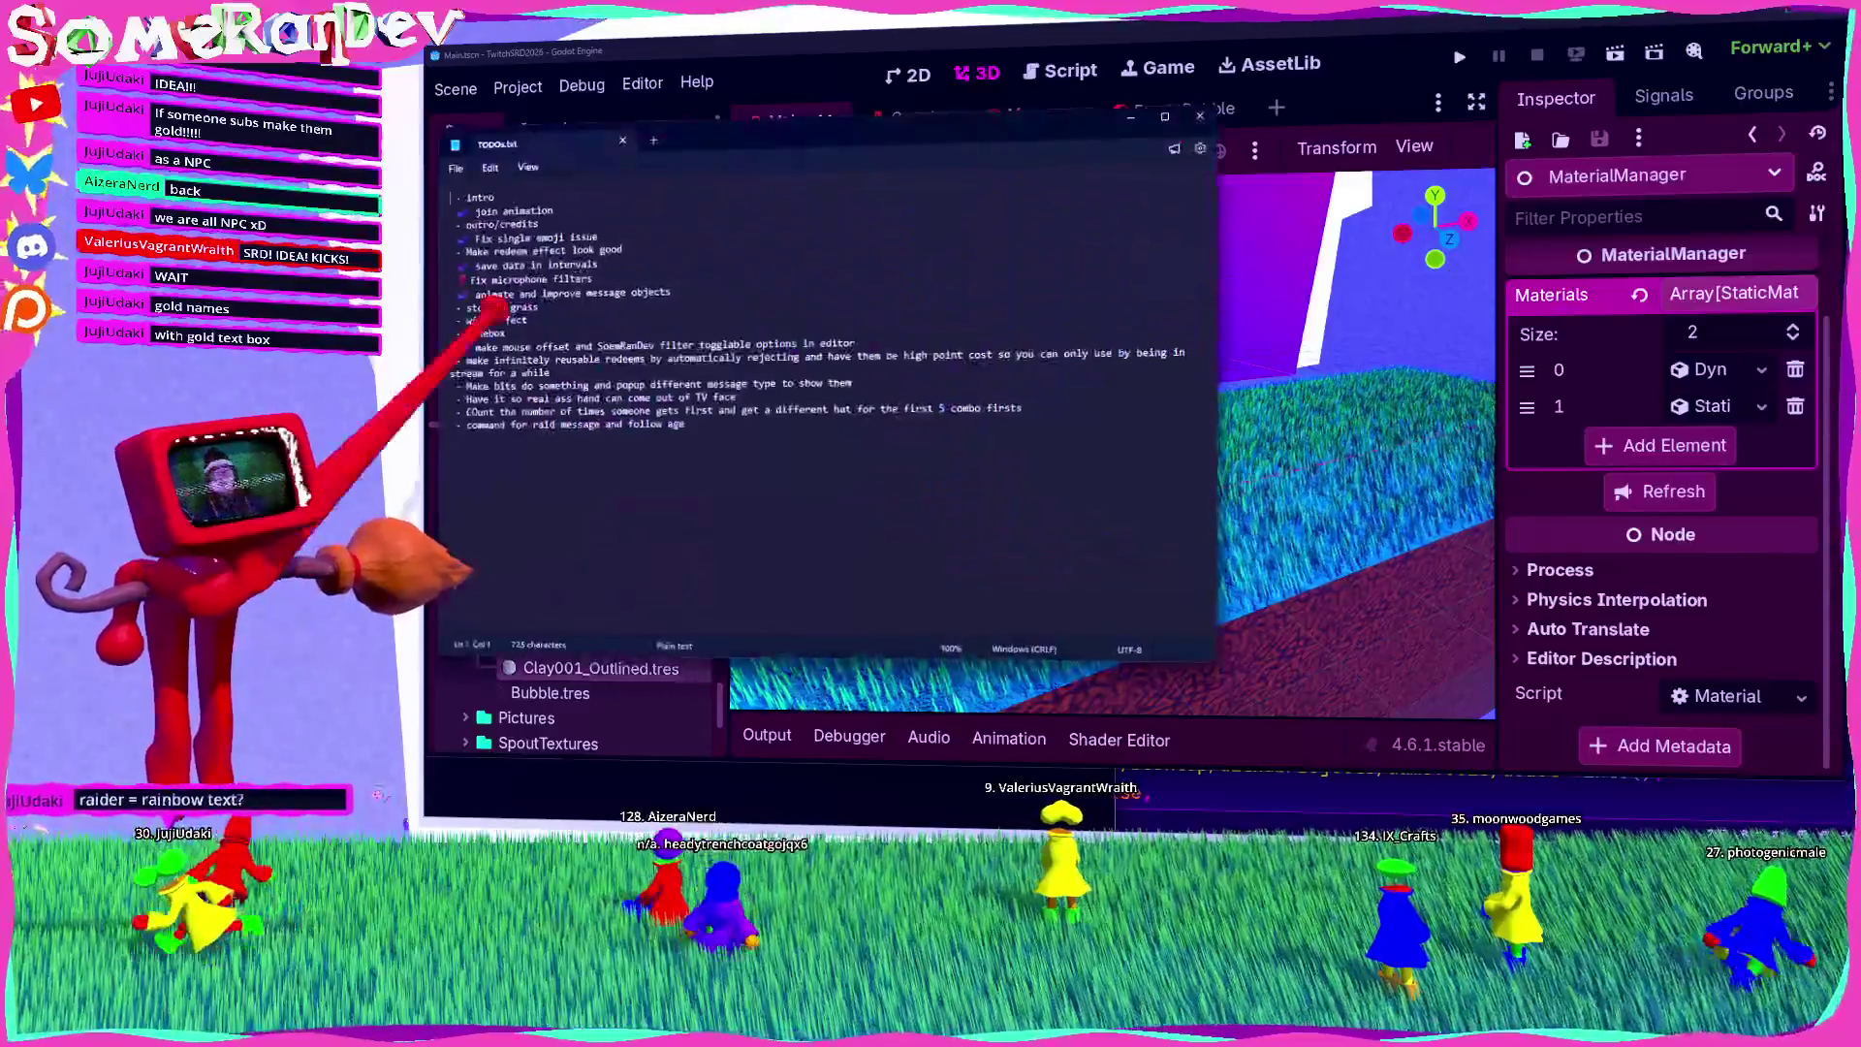
Step: Add the item 'make names gold or something when someone is a sub', save and close Notepad
scroll(988, 388, up, 6)
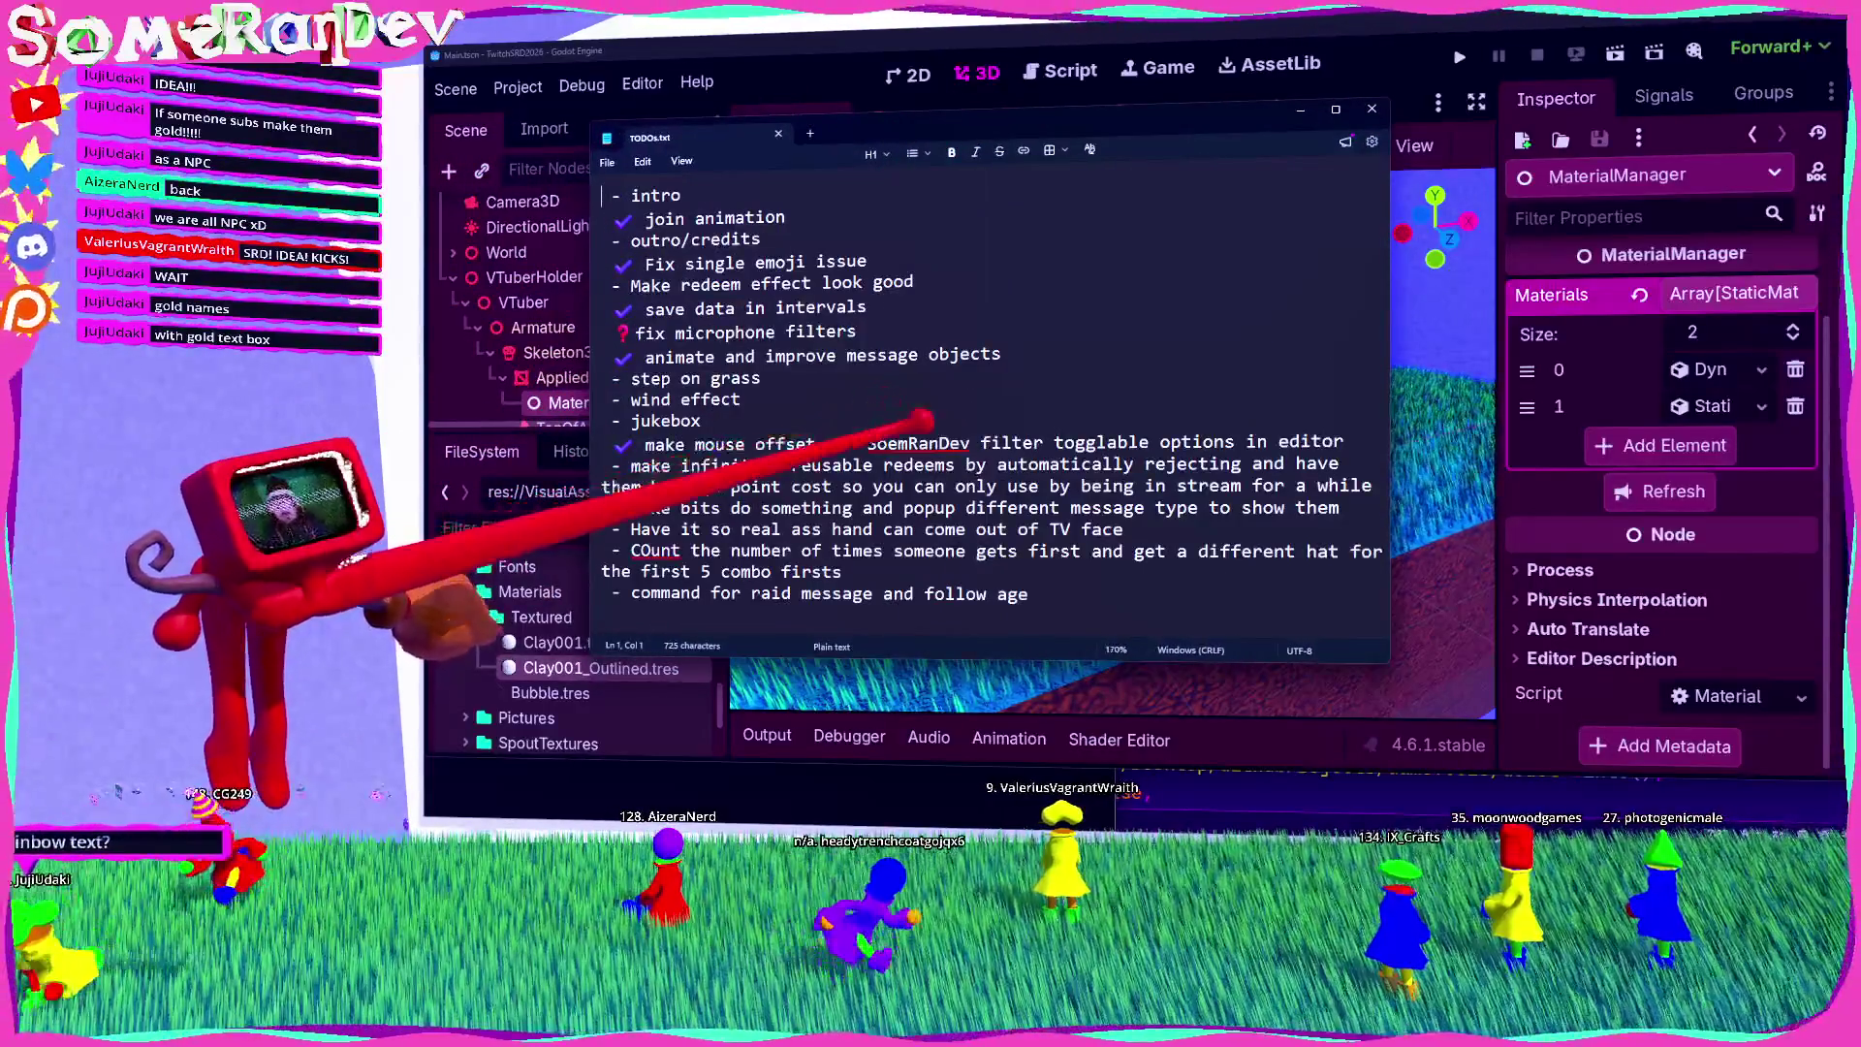
drag(1030, 593, 625, 593)
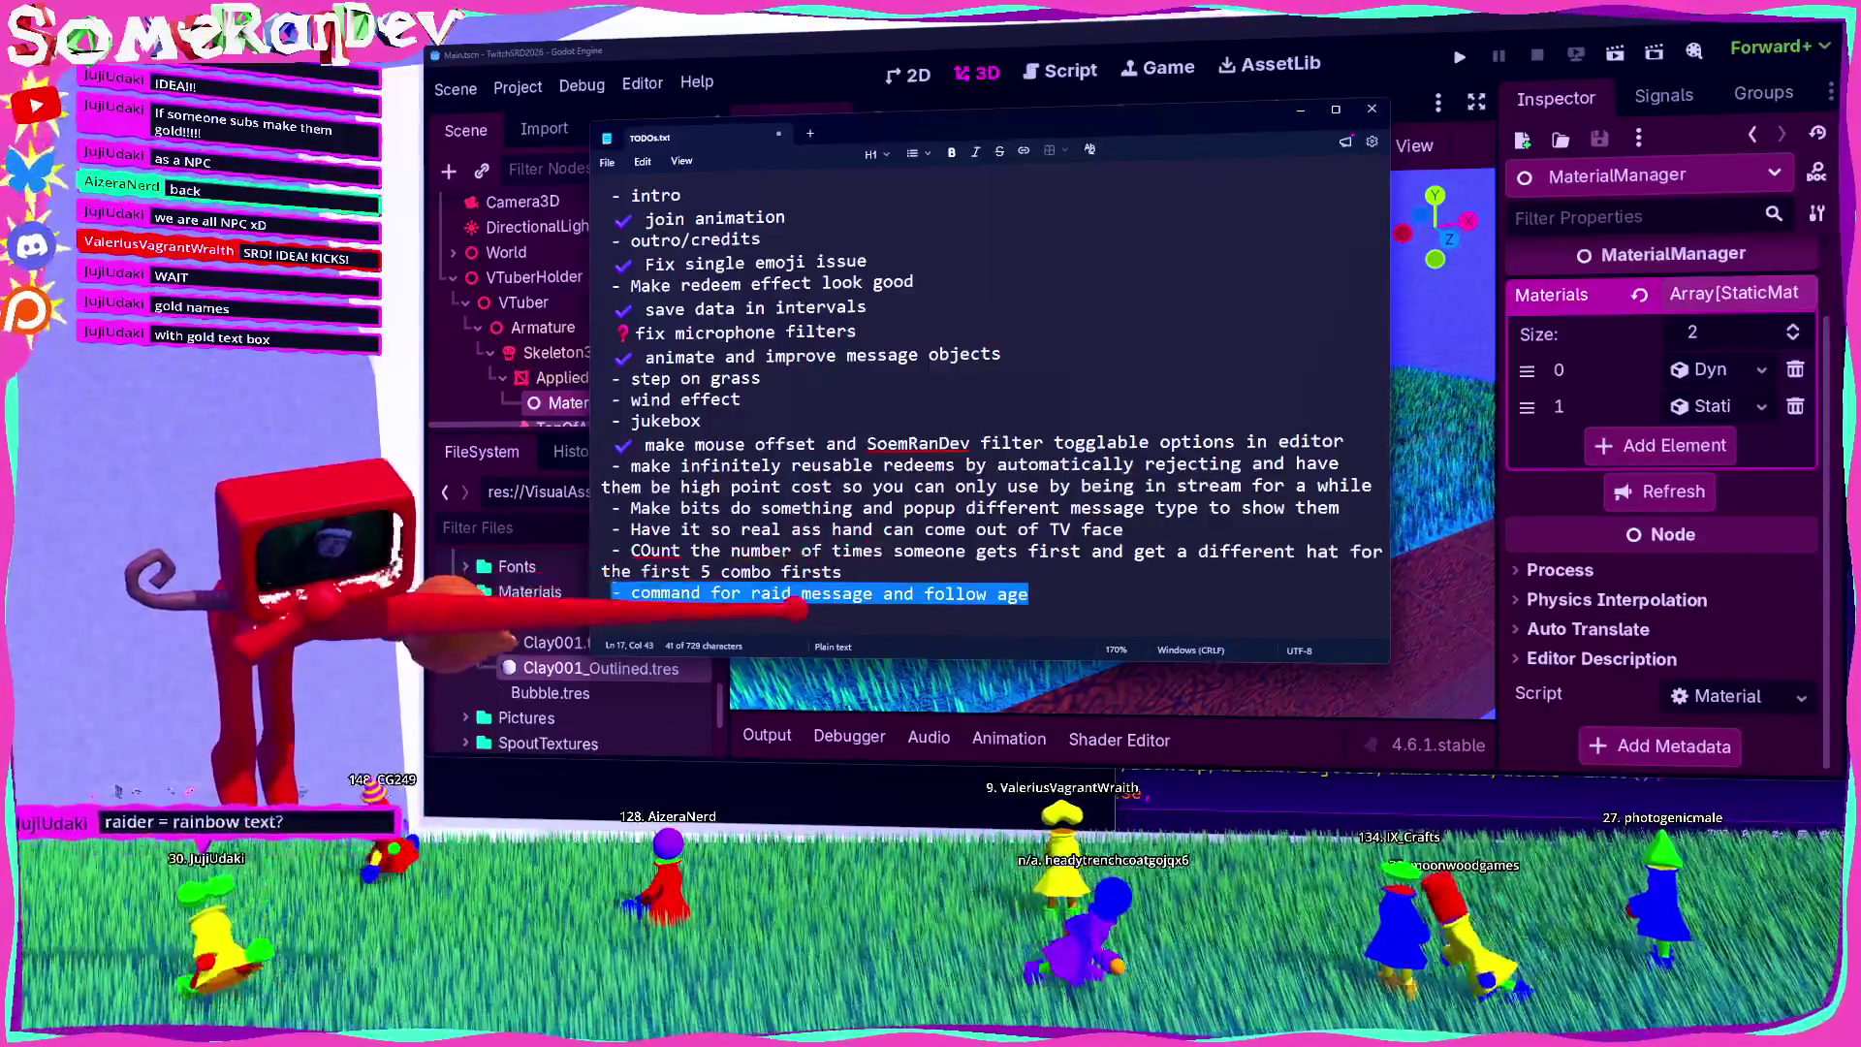
click(766, 620)
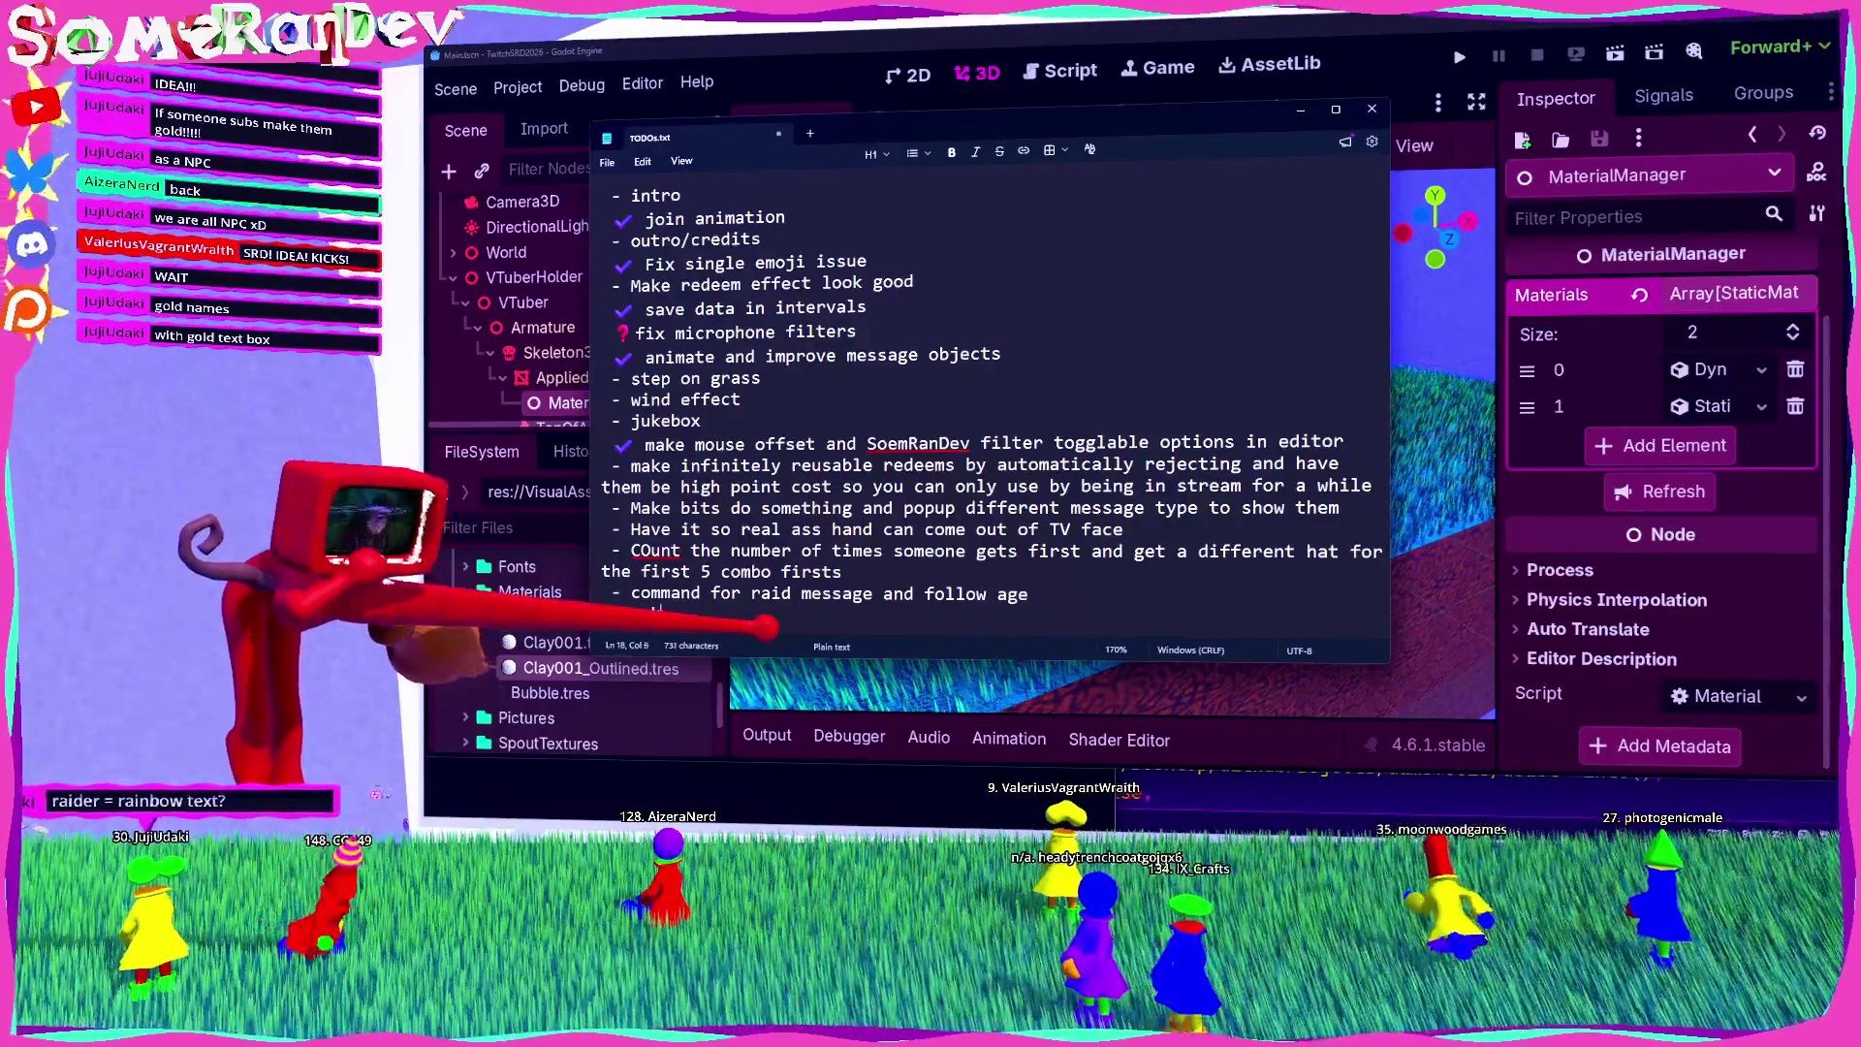
text(mes gold)
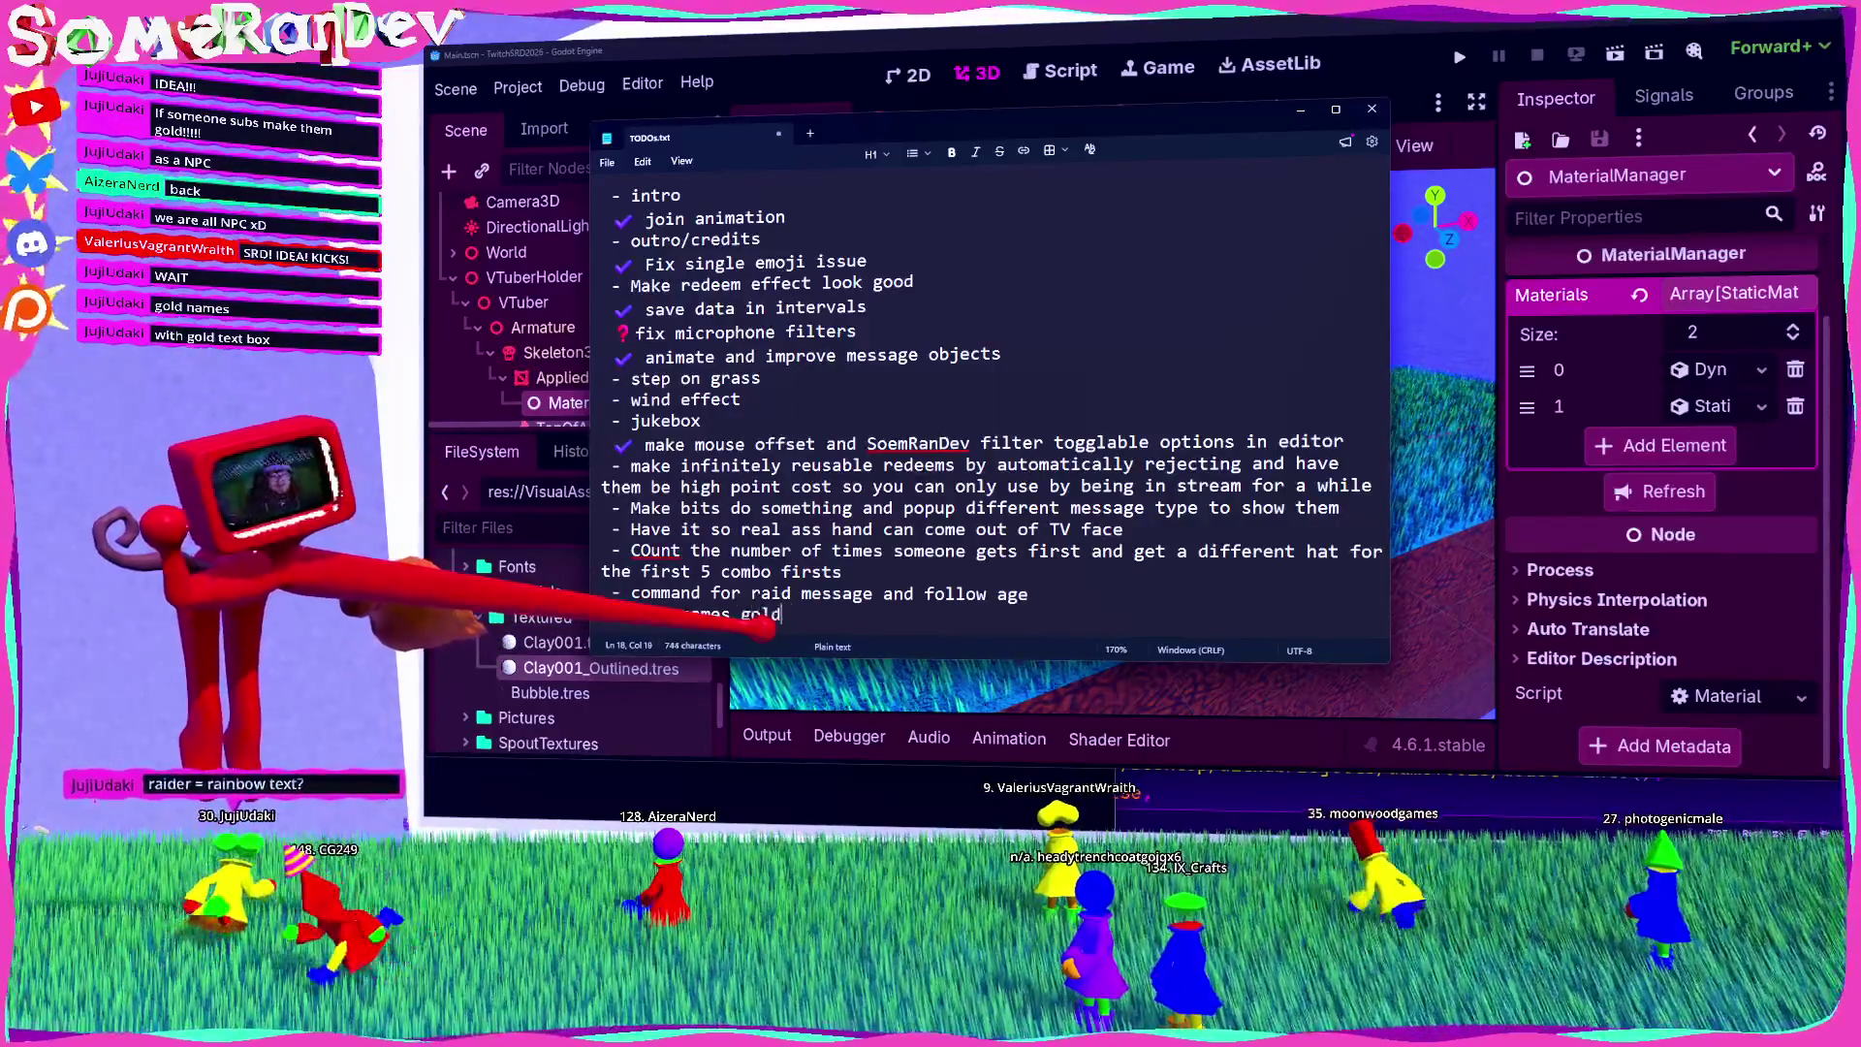
text( when so)
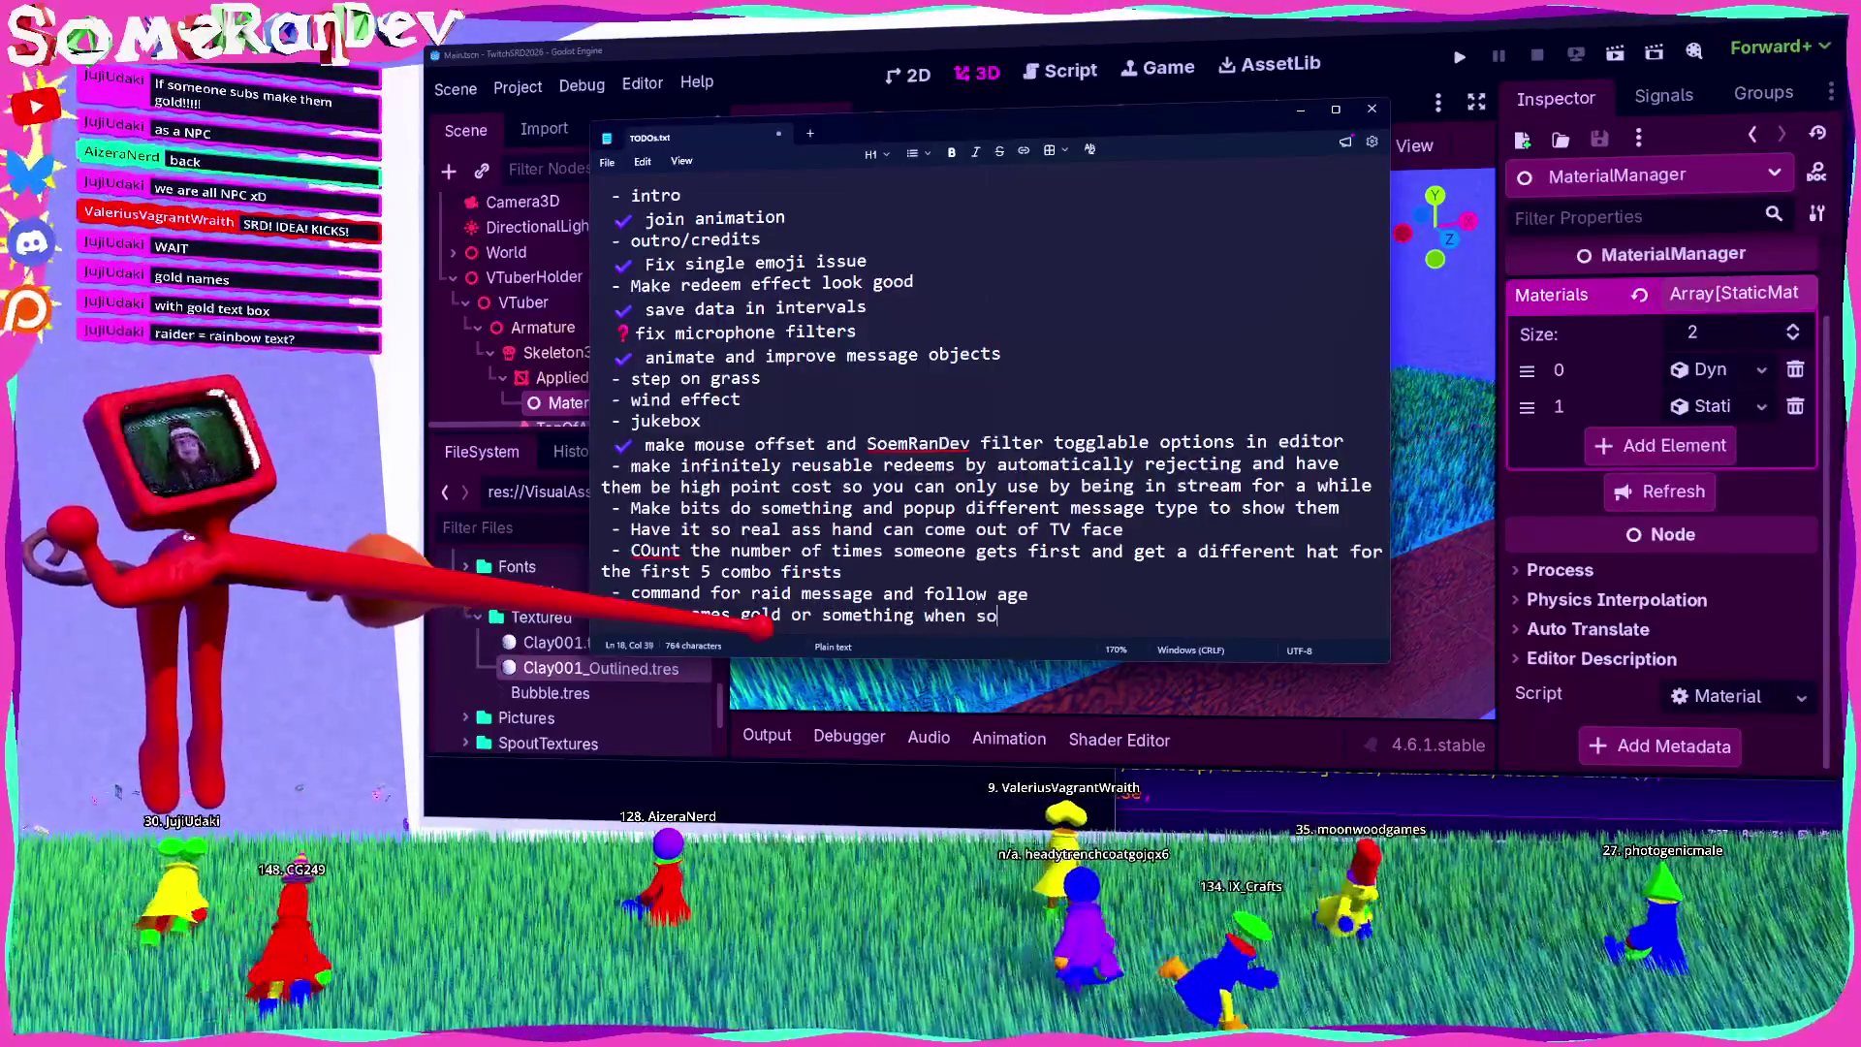
text(meone is a )
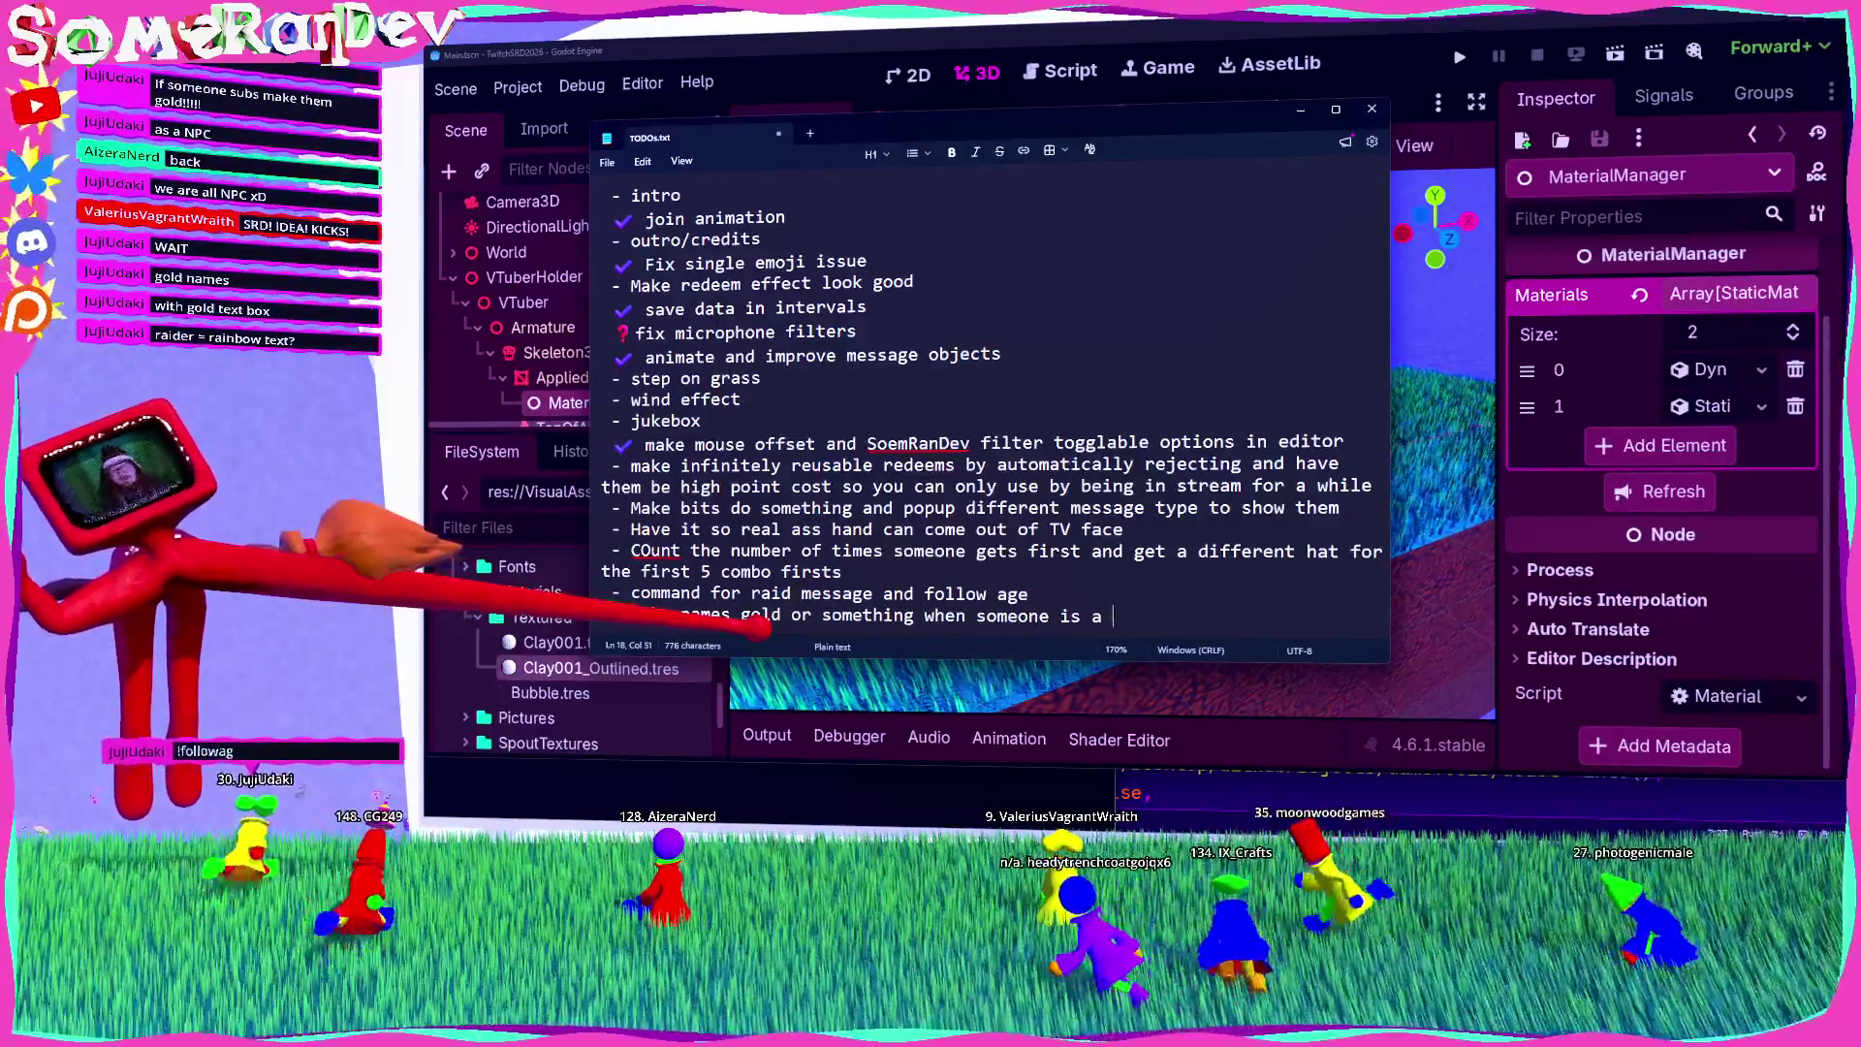
text(scr)
key(ctrl+s)
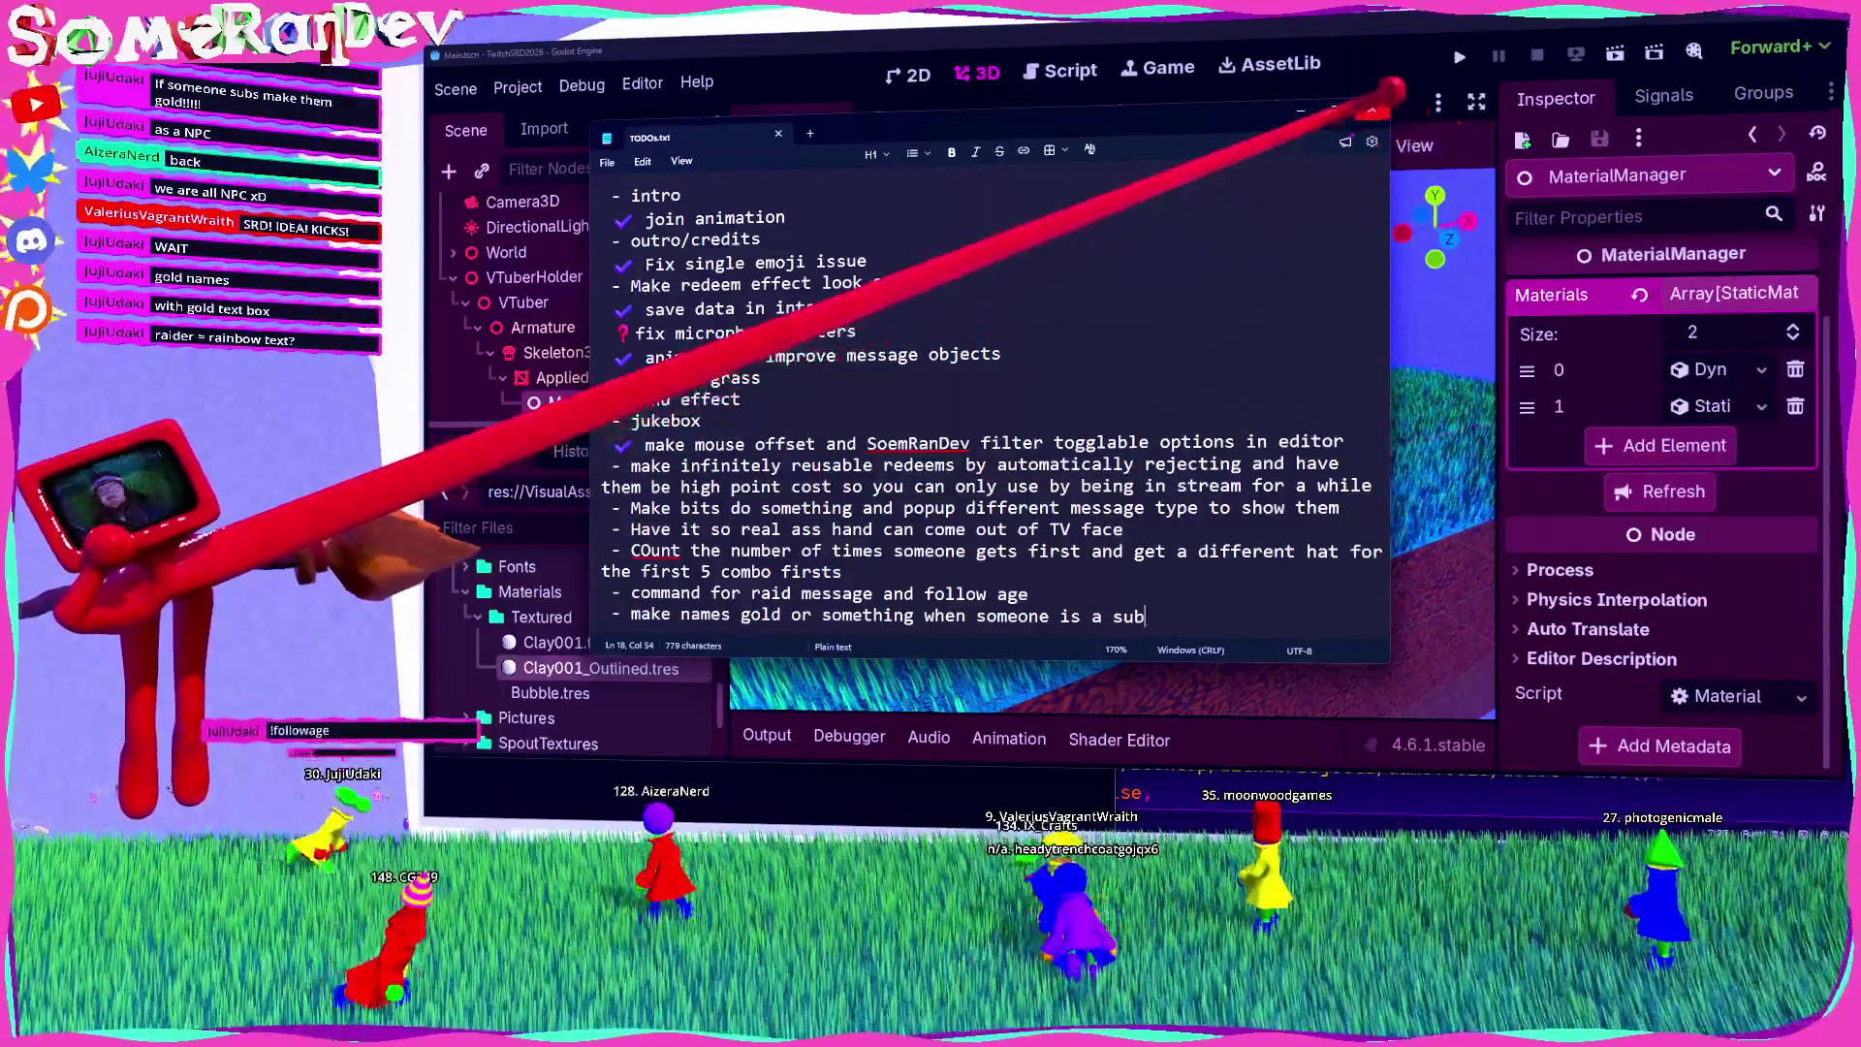
click(1370, 109)
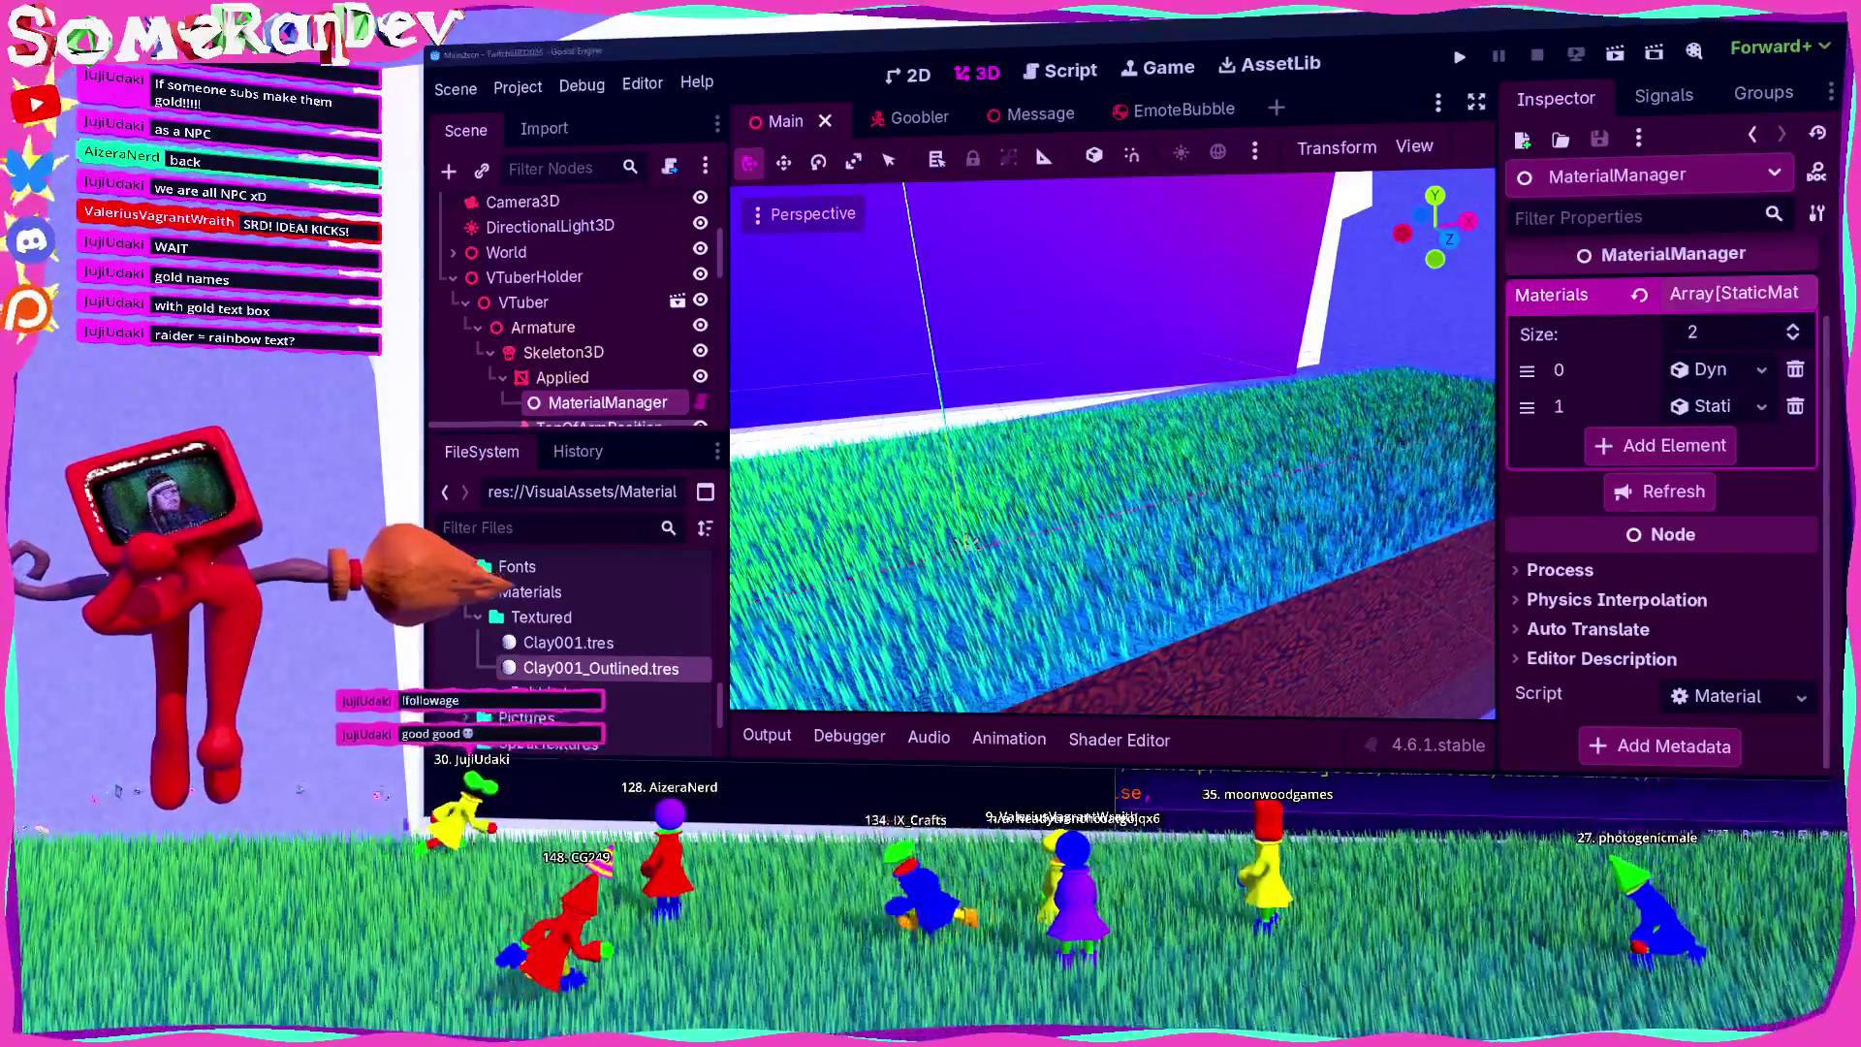
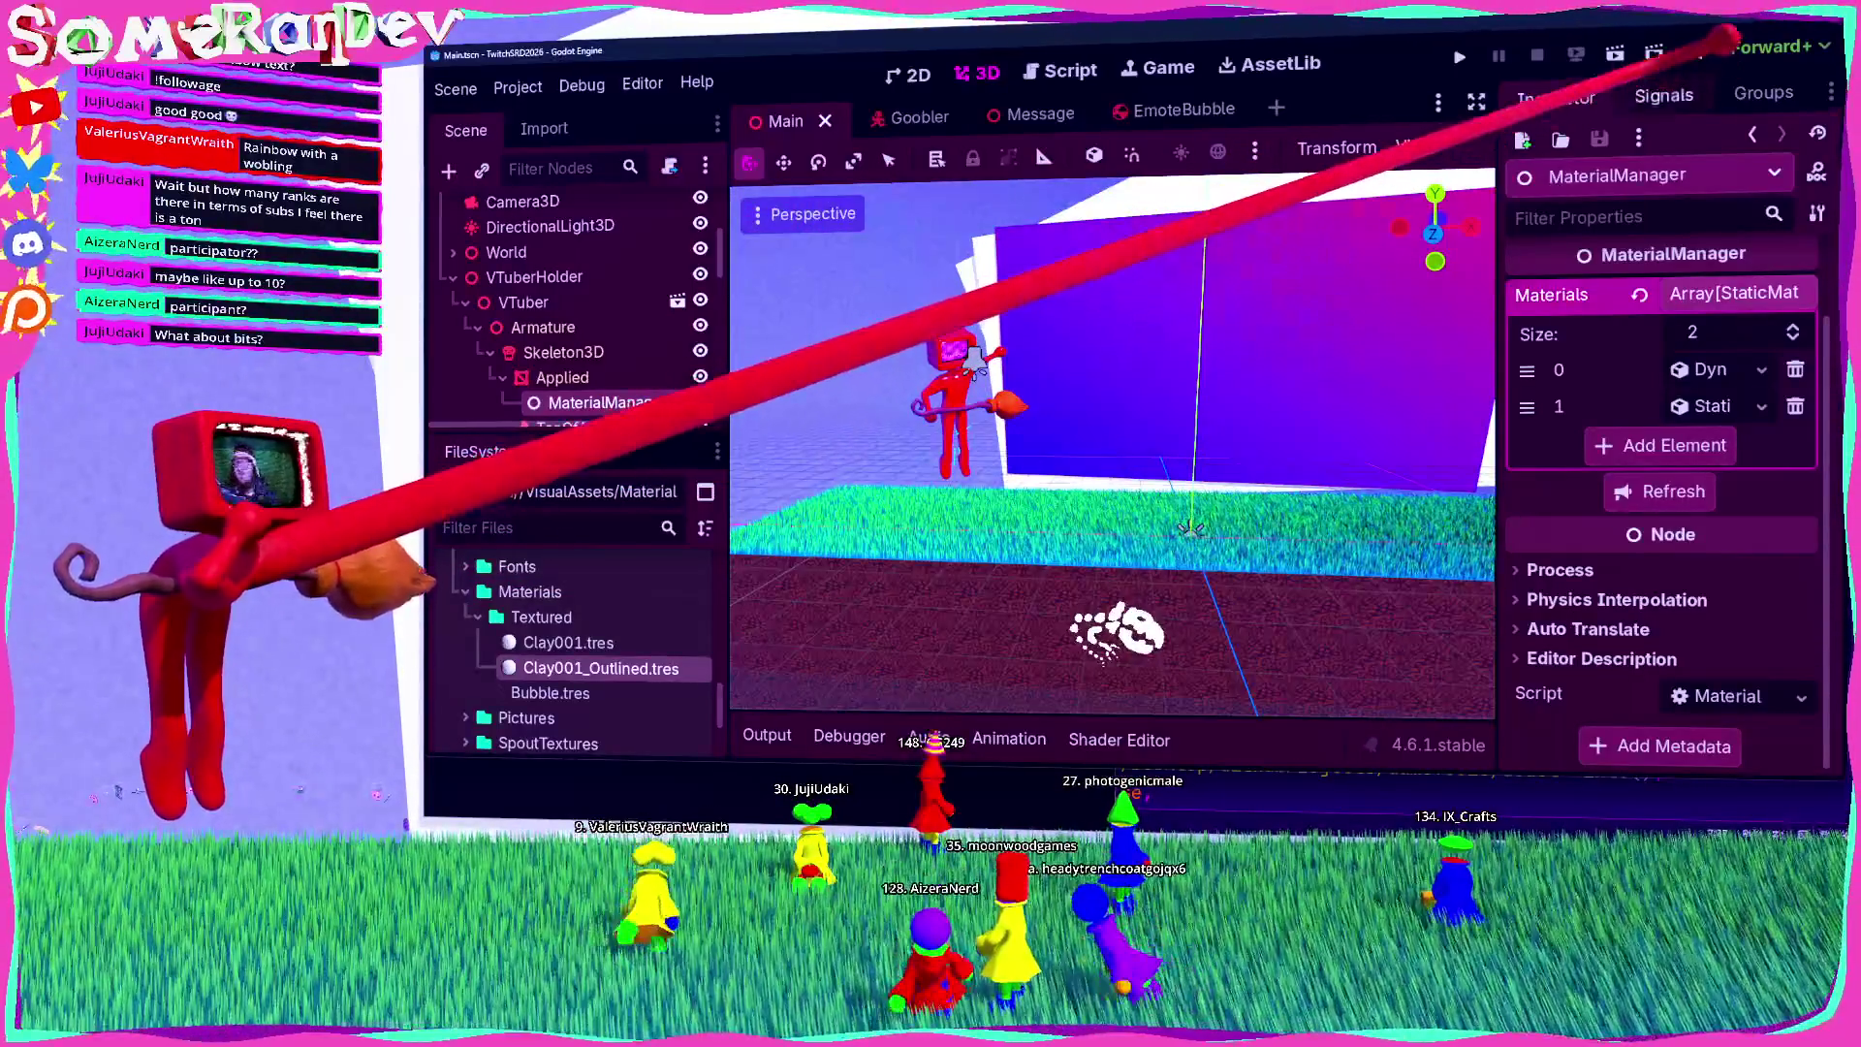
Step: Run the project with F5, view the outlined Gooblers in-game, then return to the editor's Goobler scene
key(F5)
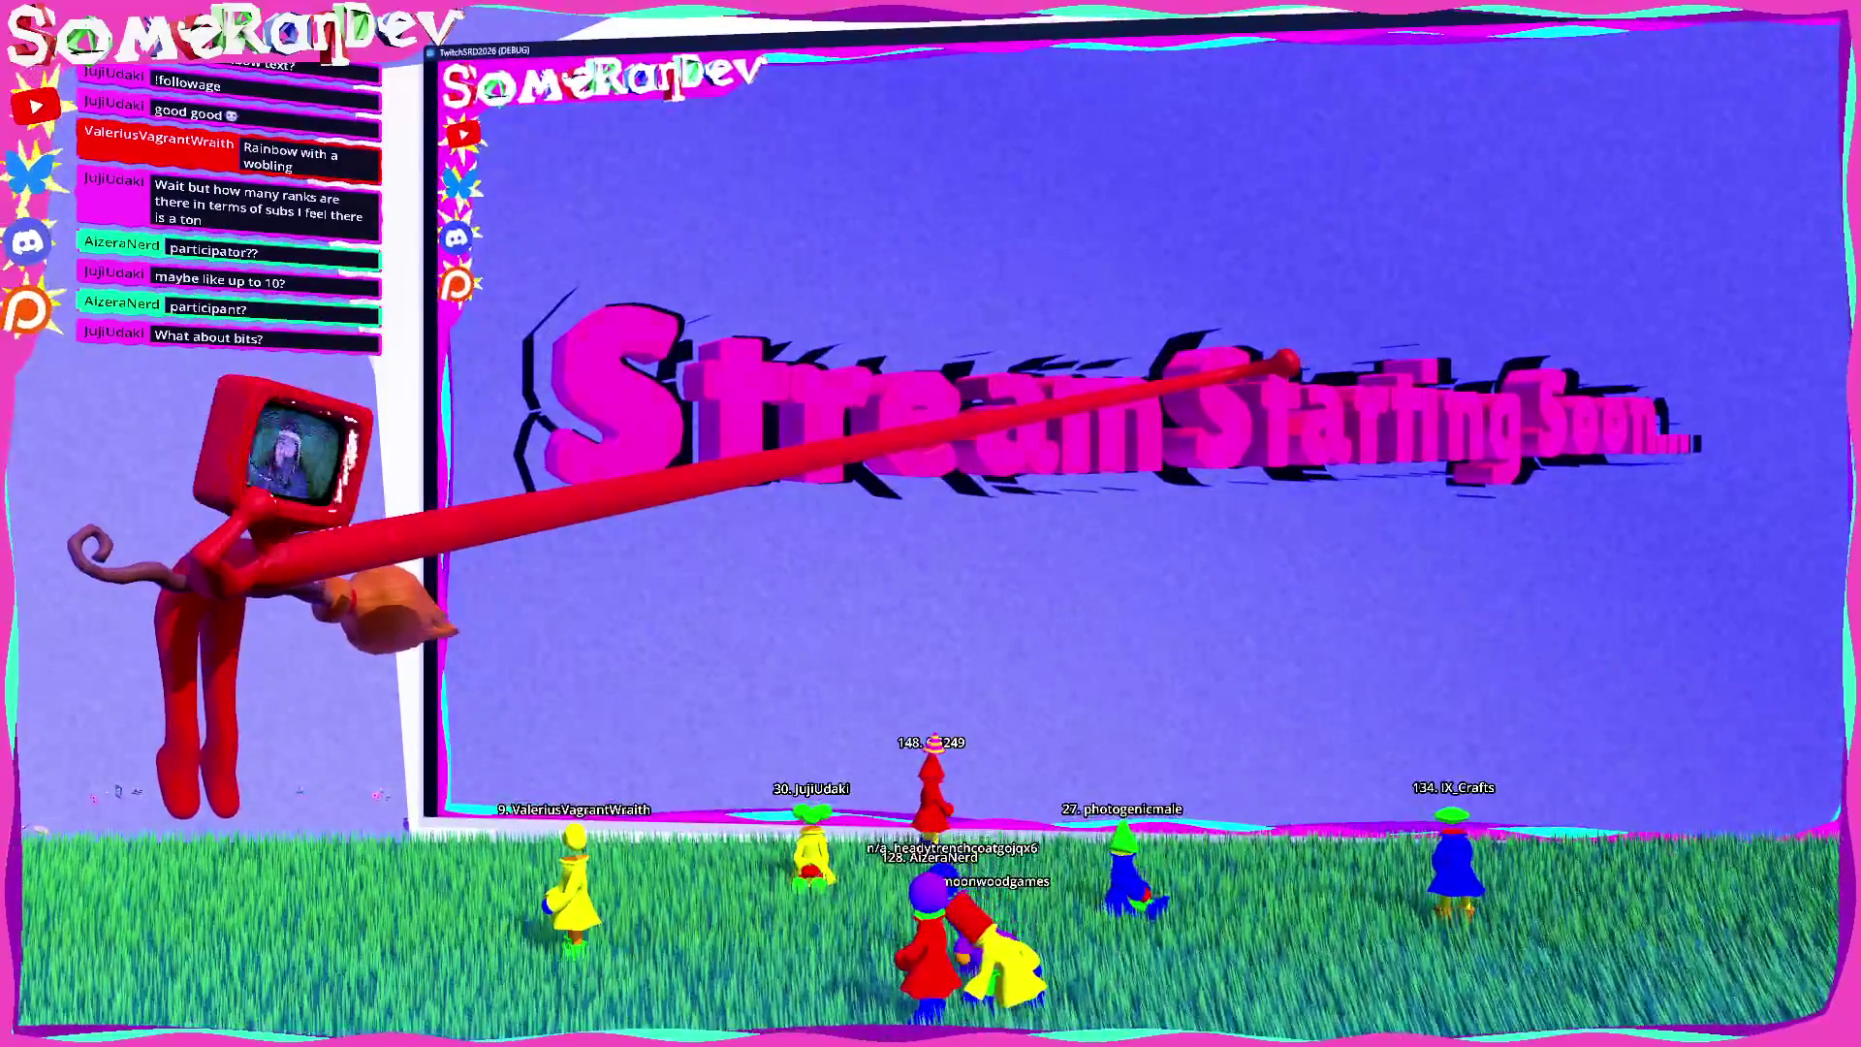
key(alt+Tab)
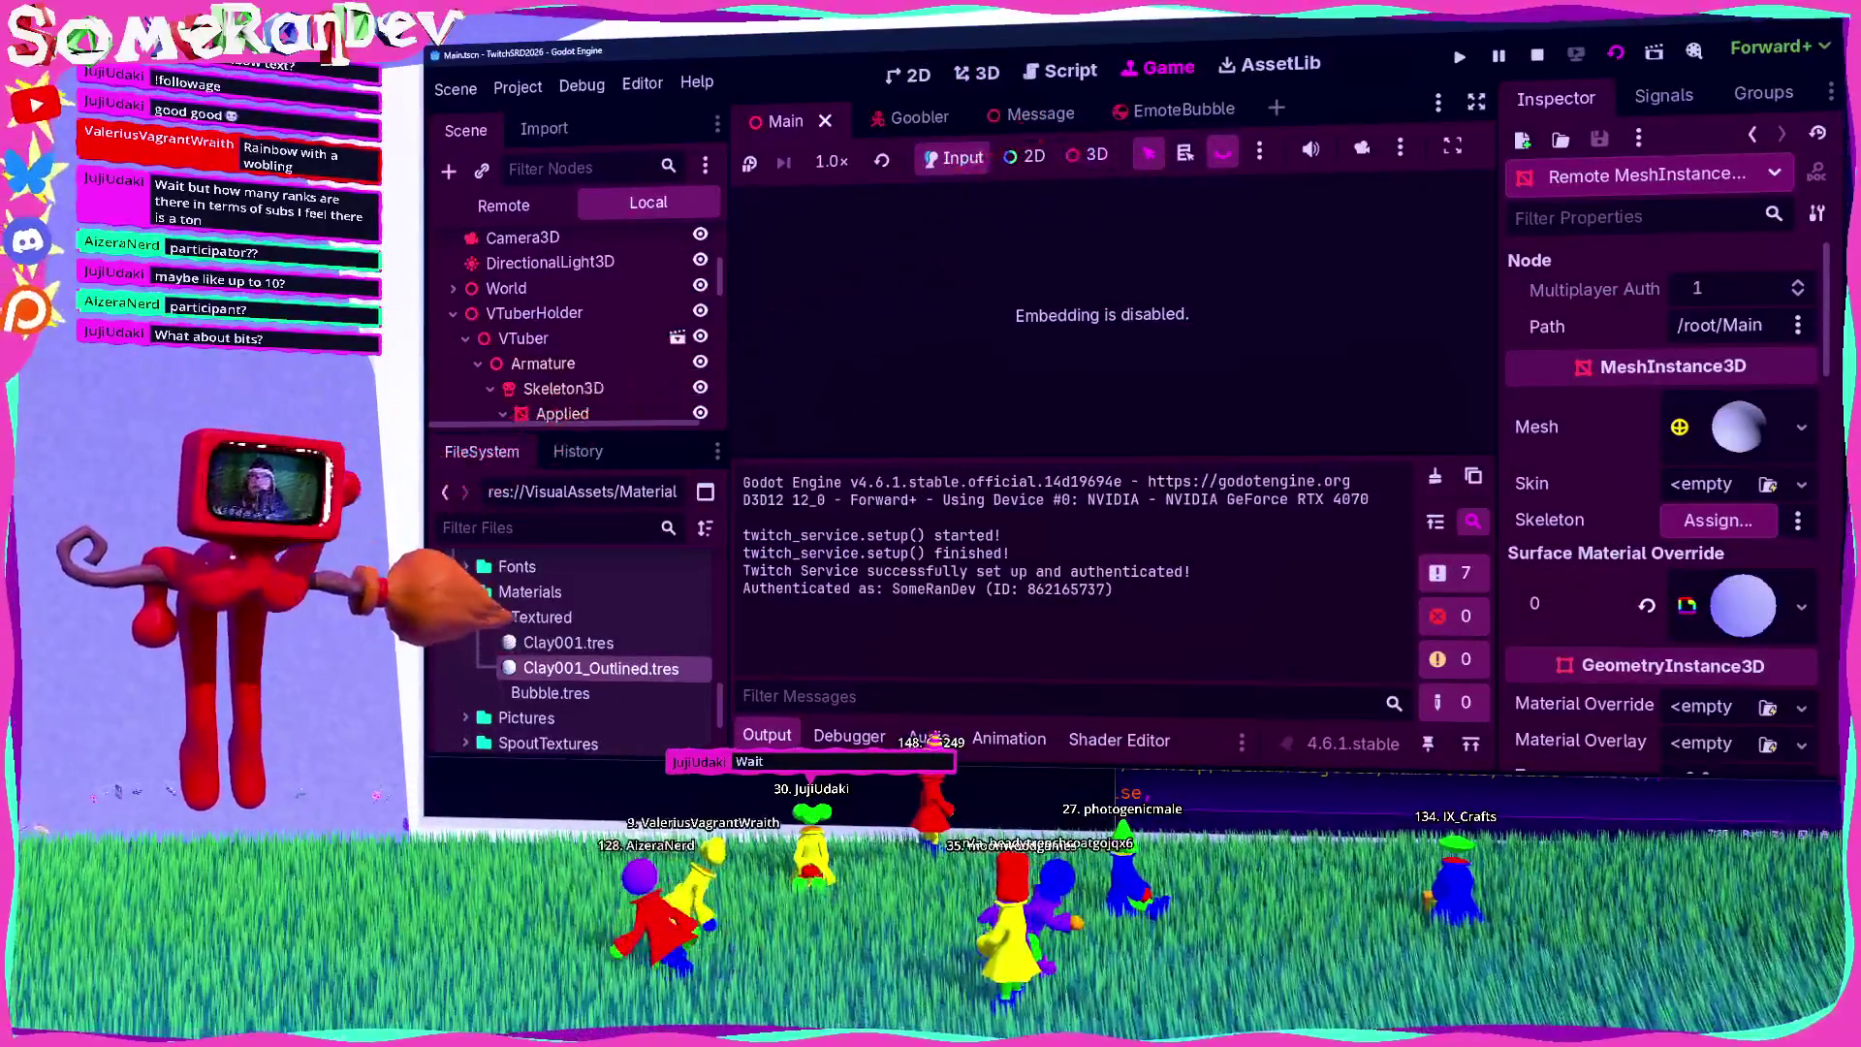
key(alt+Tab)
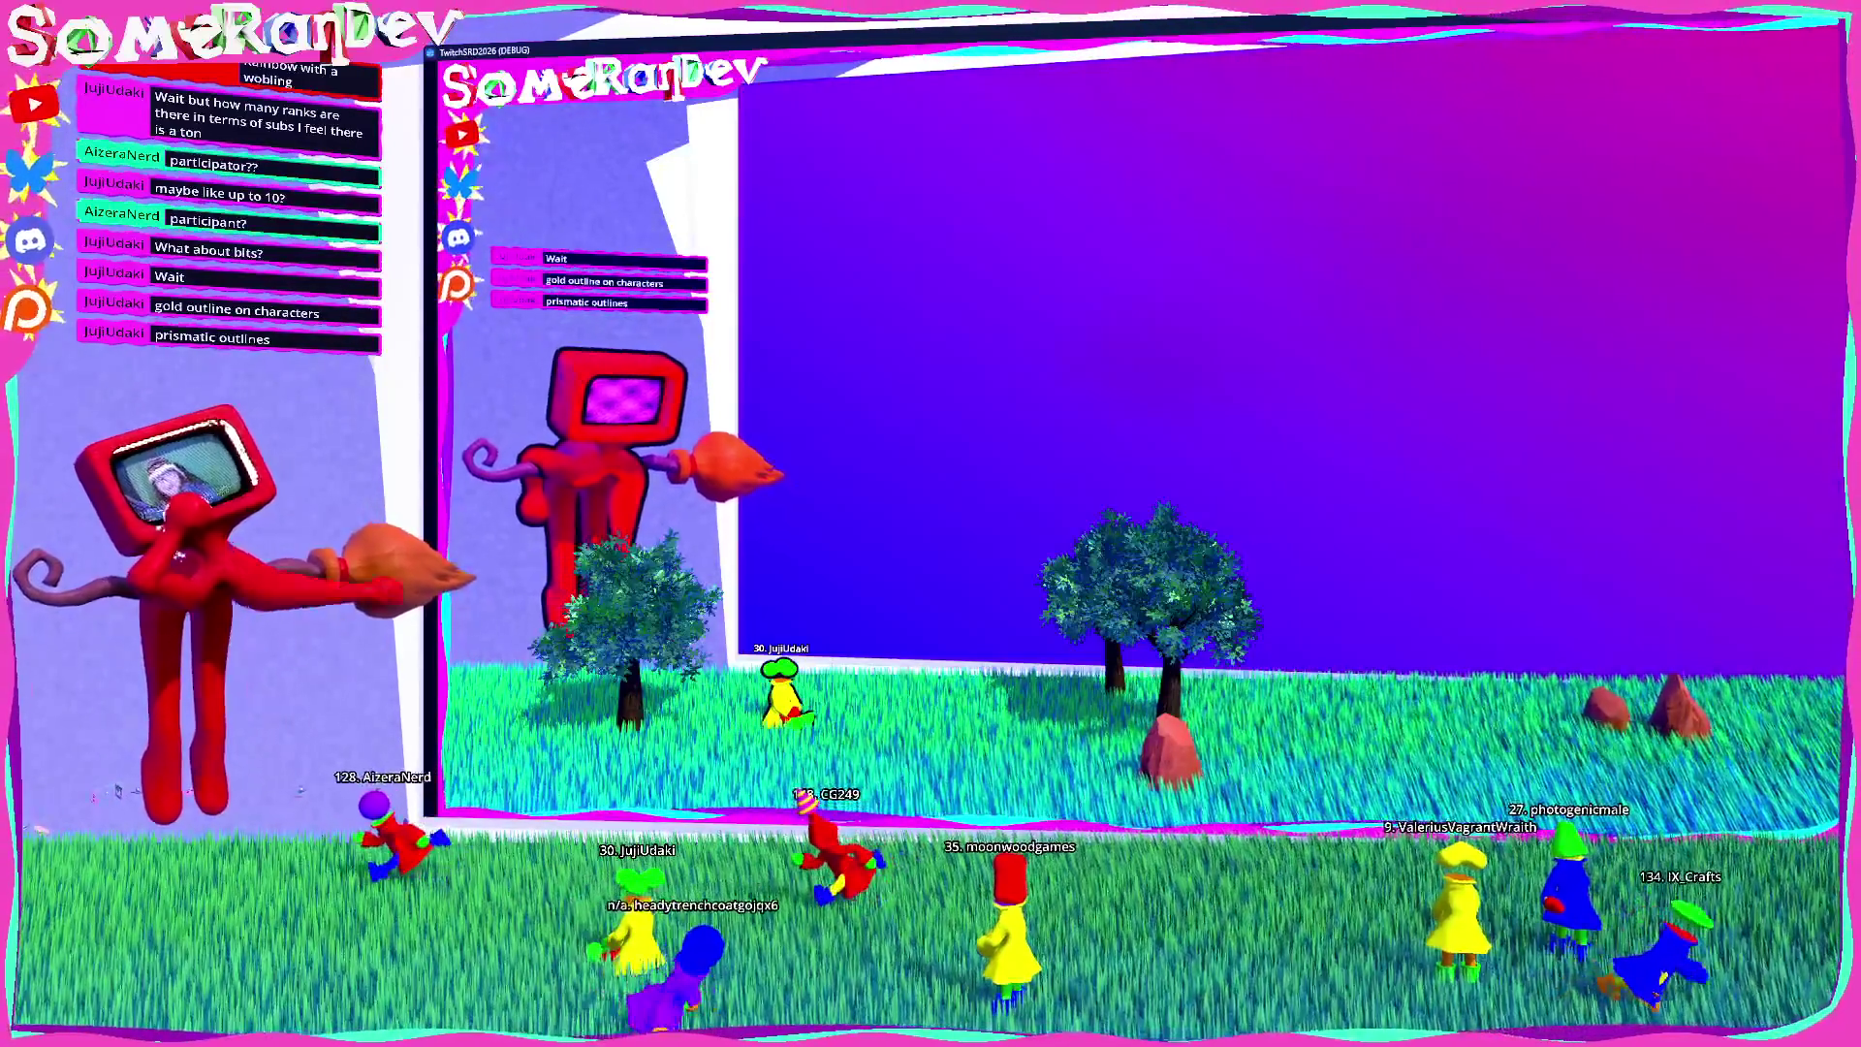
key(alt+Tab)
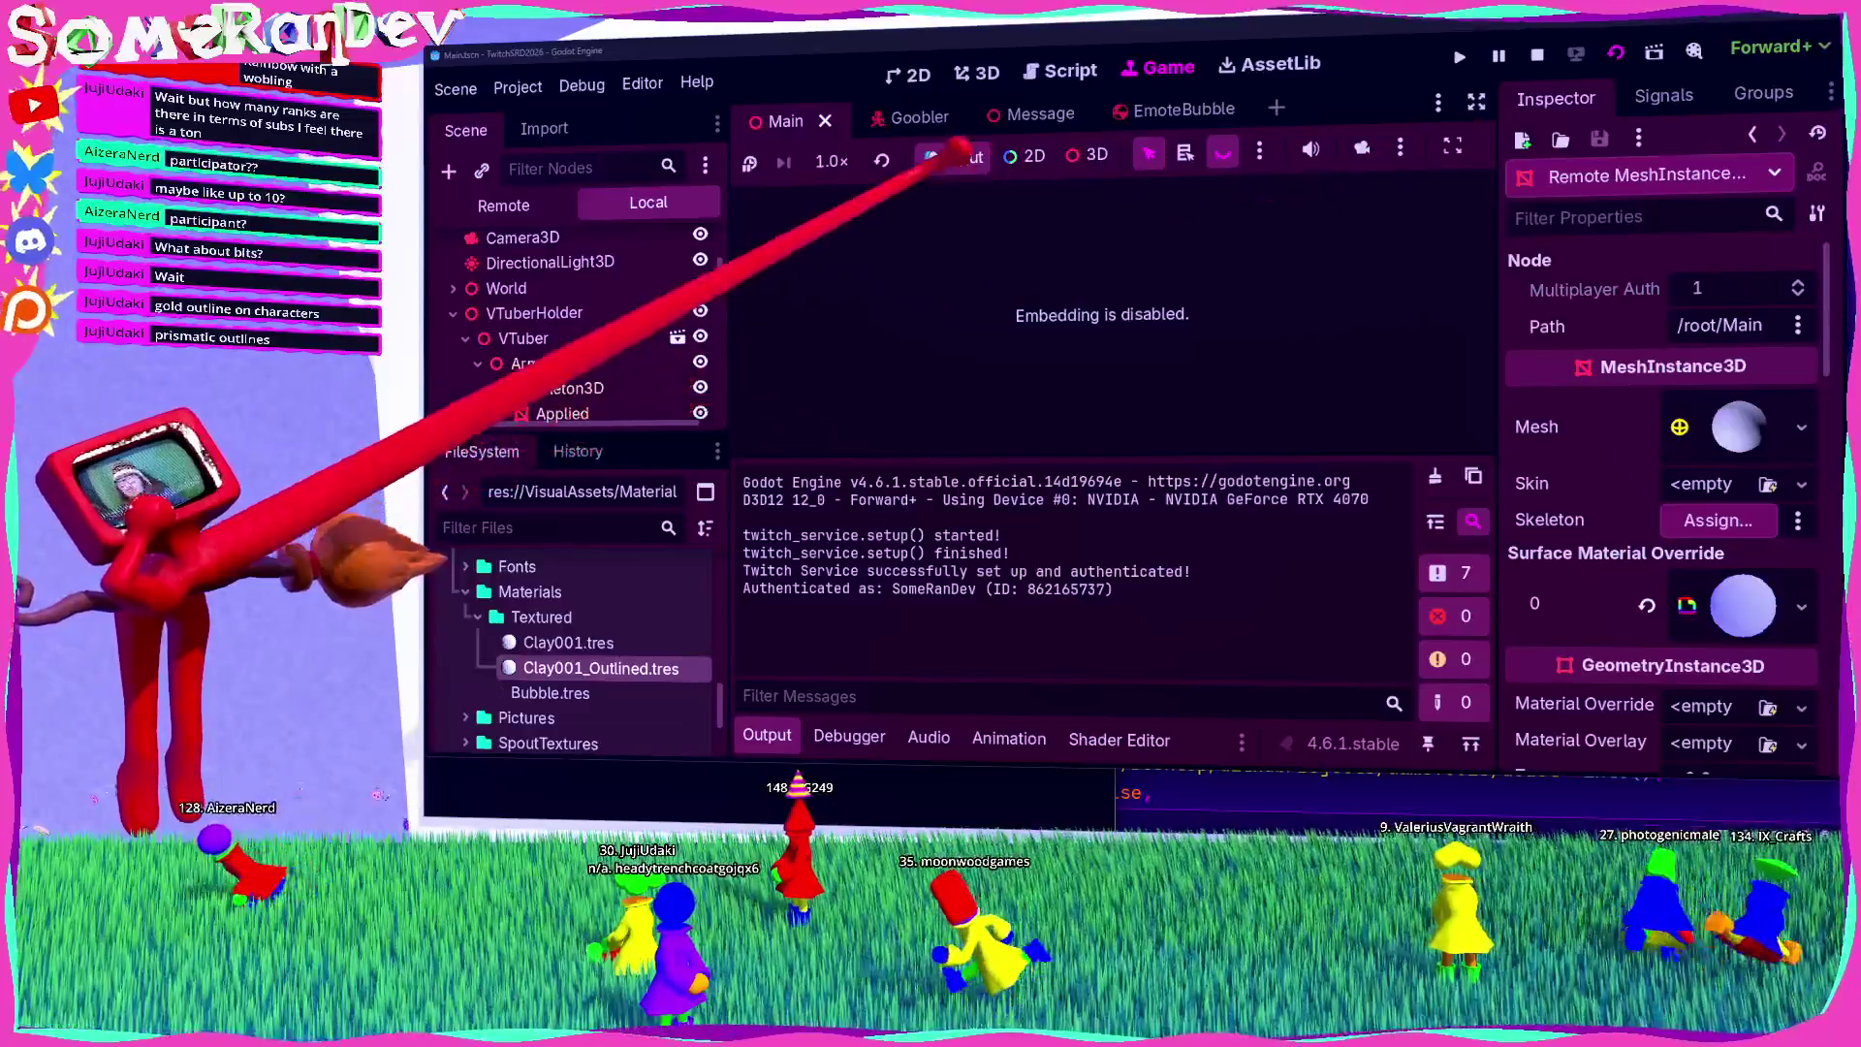
click(882, 117)
Step: Switch to the Rust editor, open goobler.rs and search it for 'outline'
click(785, 121)
key(alt+Tab)
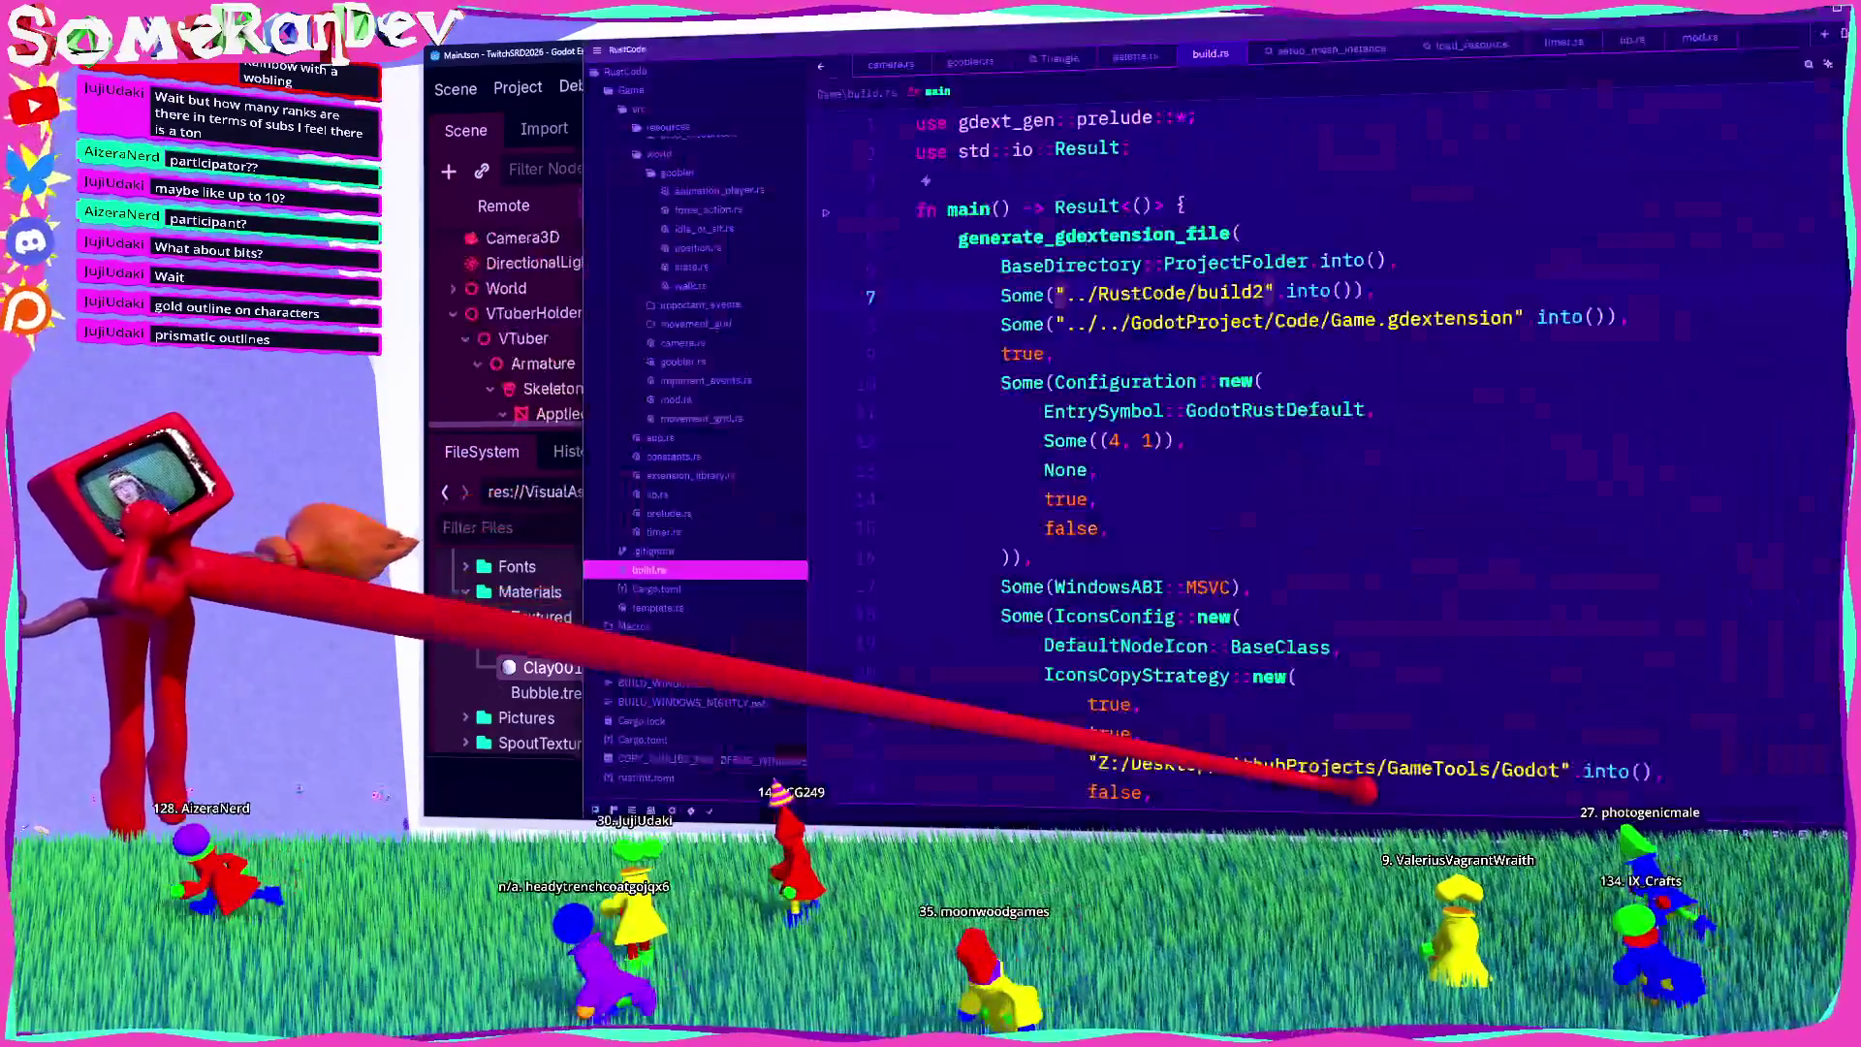
scroll(1259, 387, down, 5)
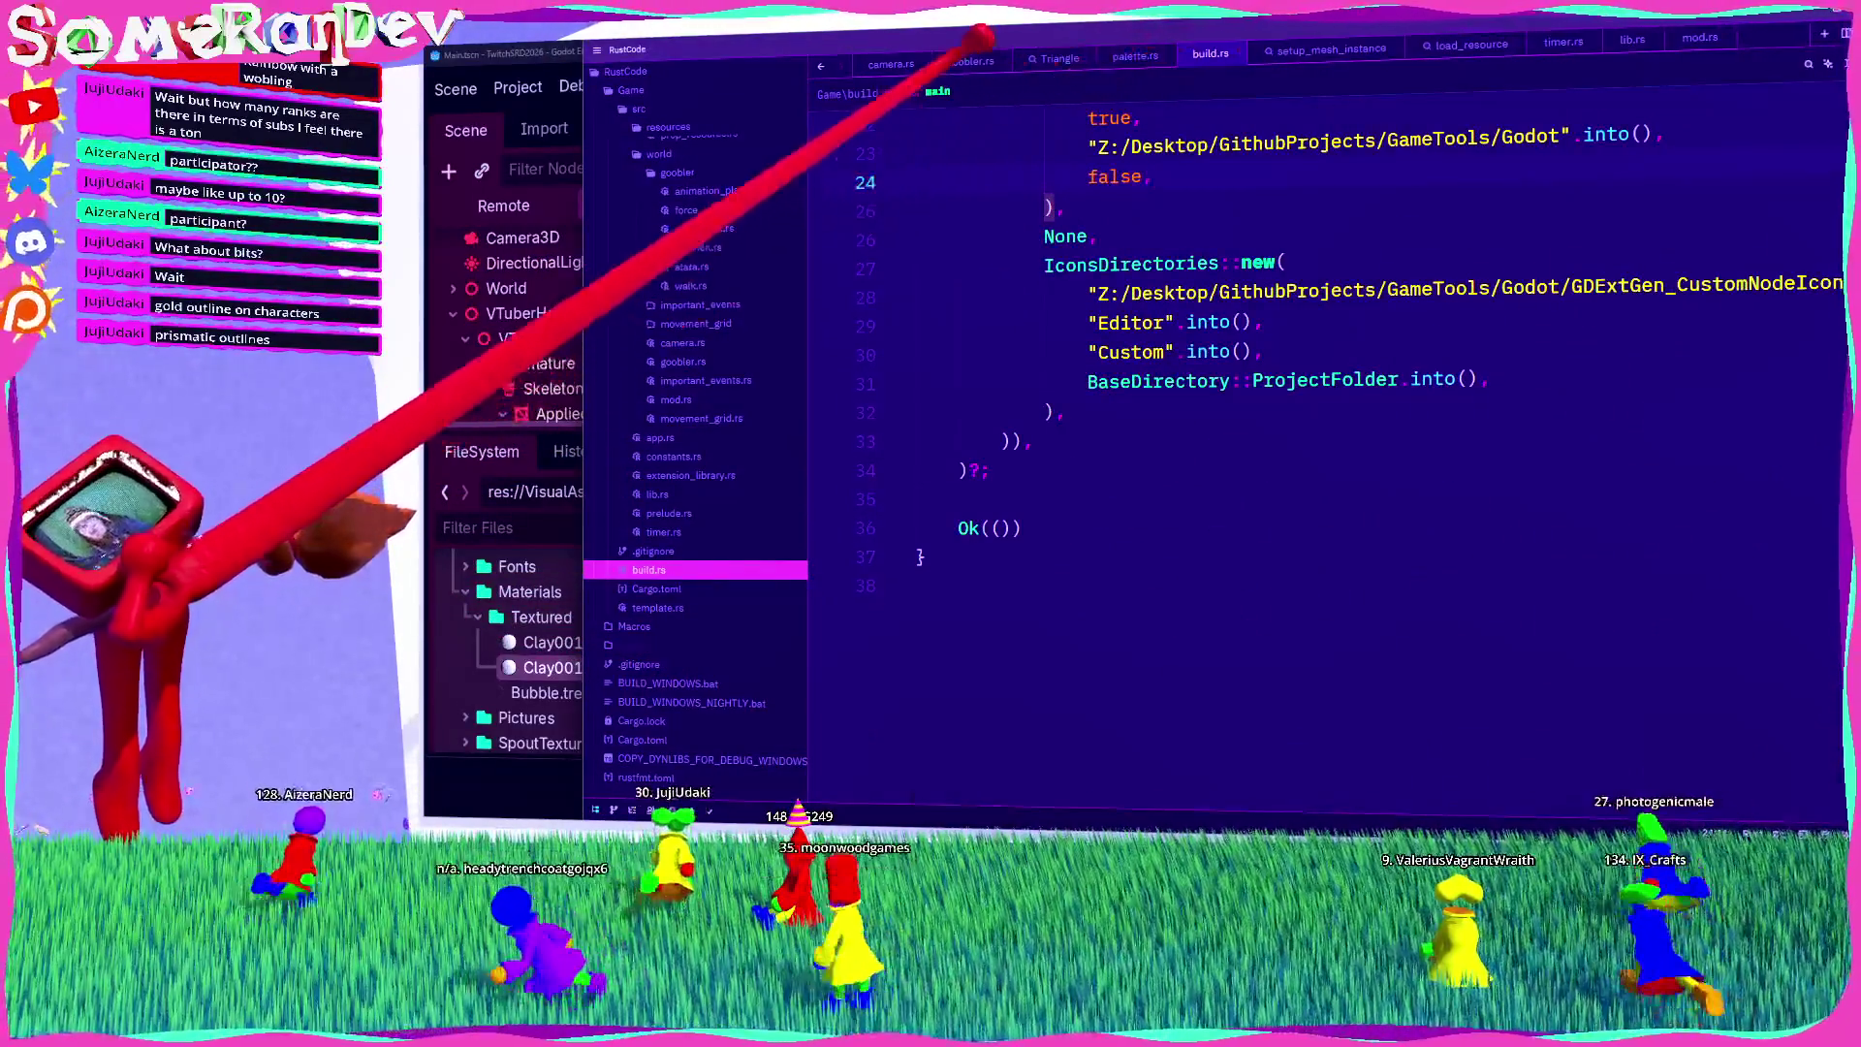
click(683, 361)
scroll(1202, 470, down, 10)
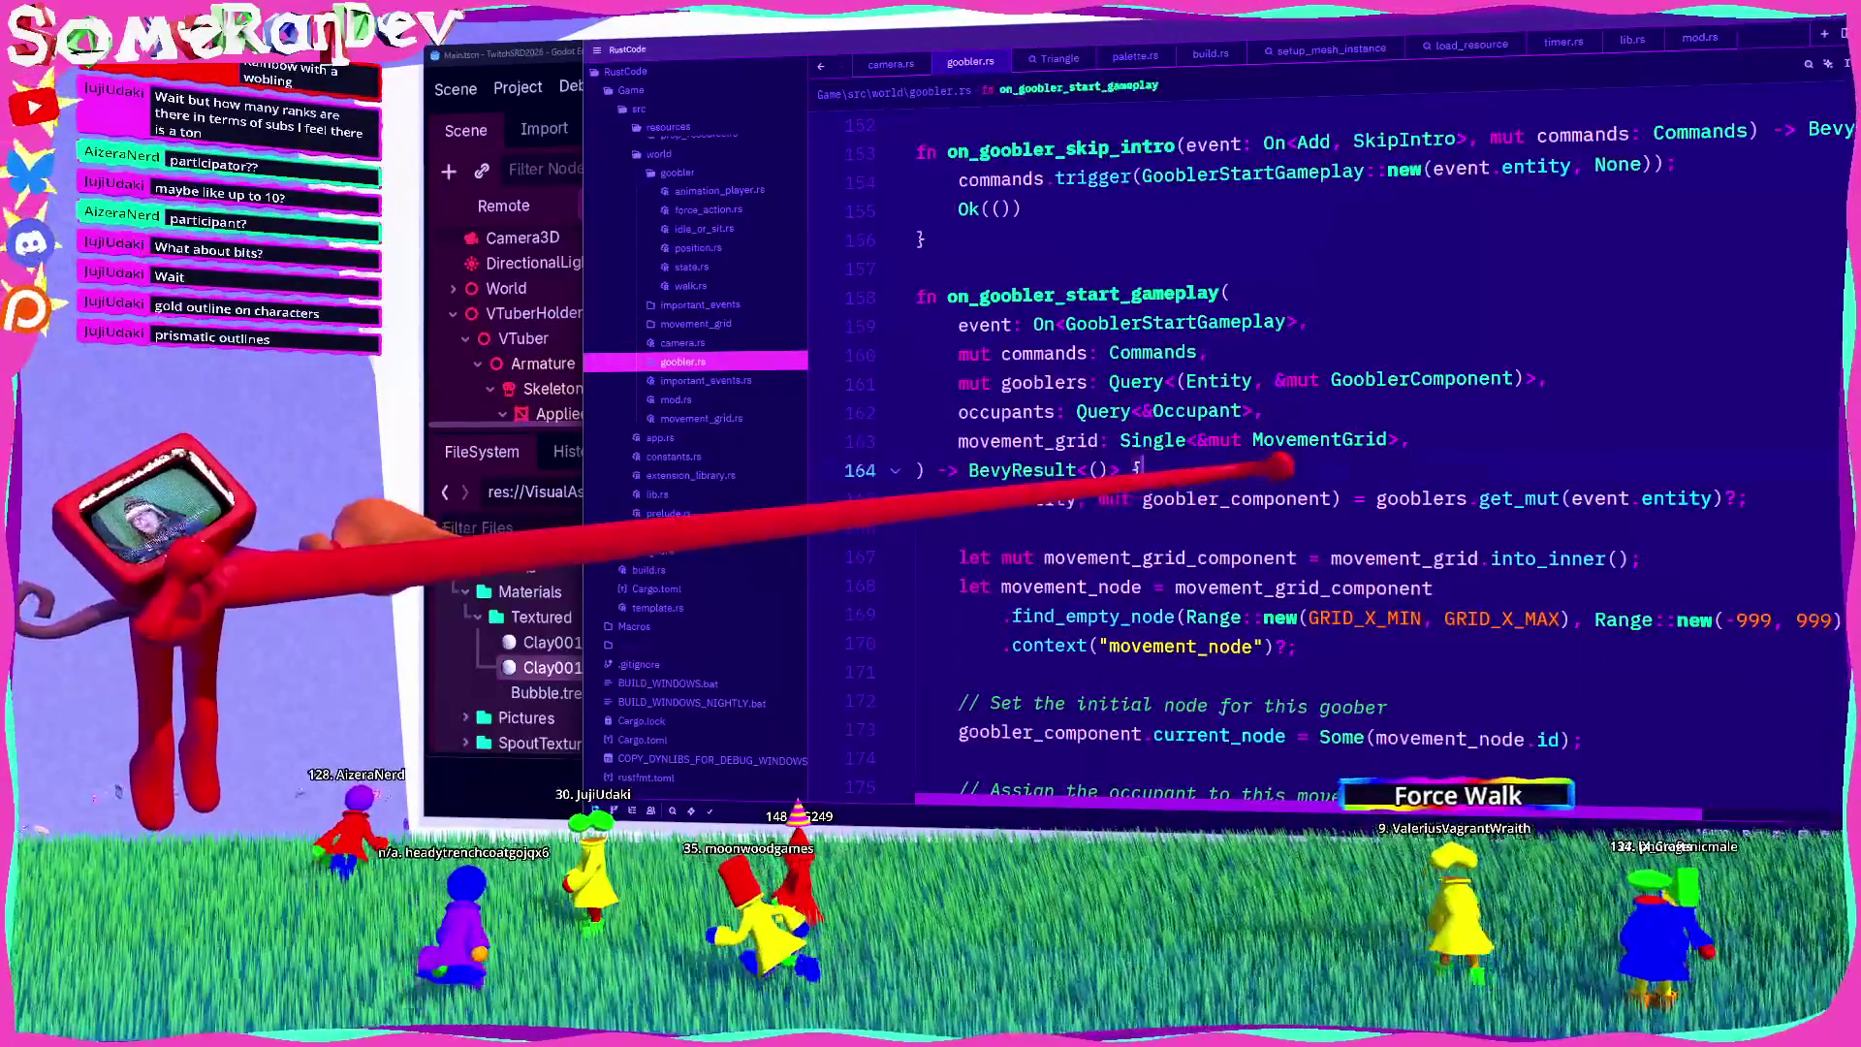
key(ctrl+f)
text(outline)
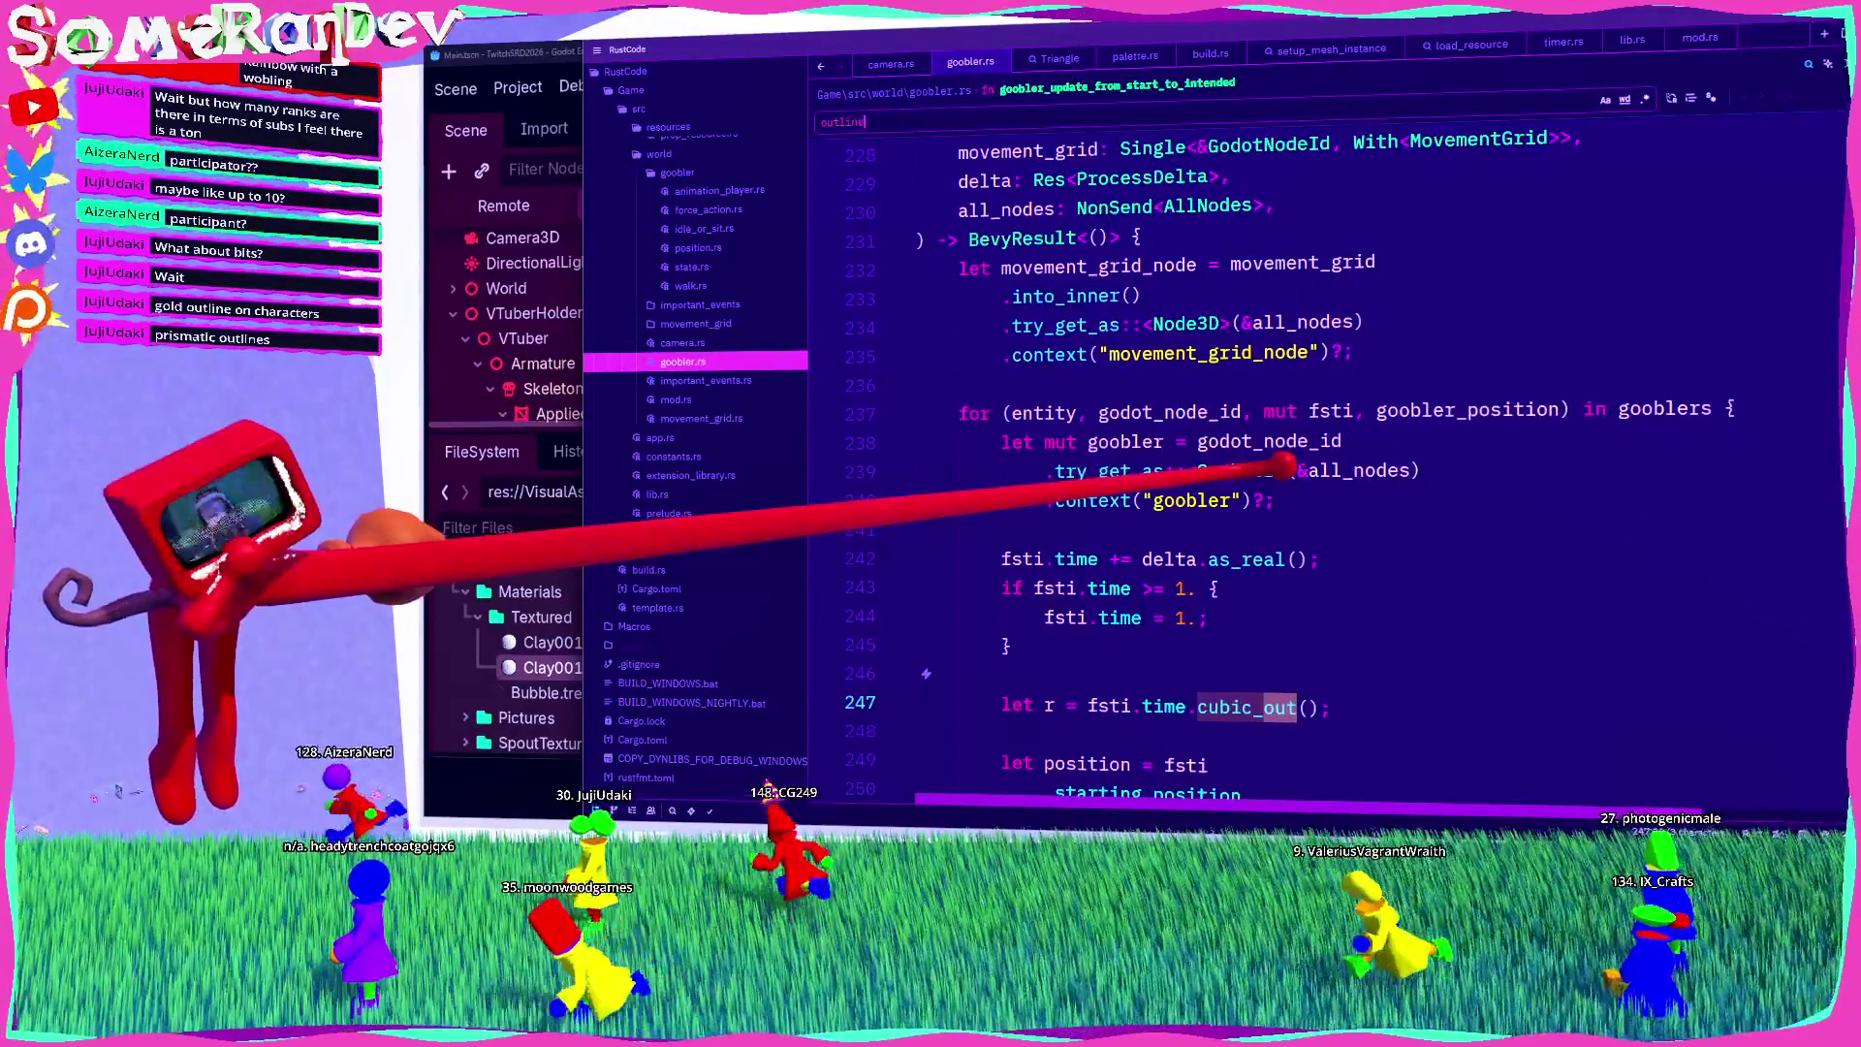
scroll(659, 136, up, 4)
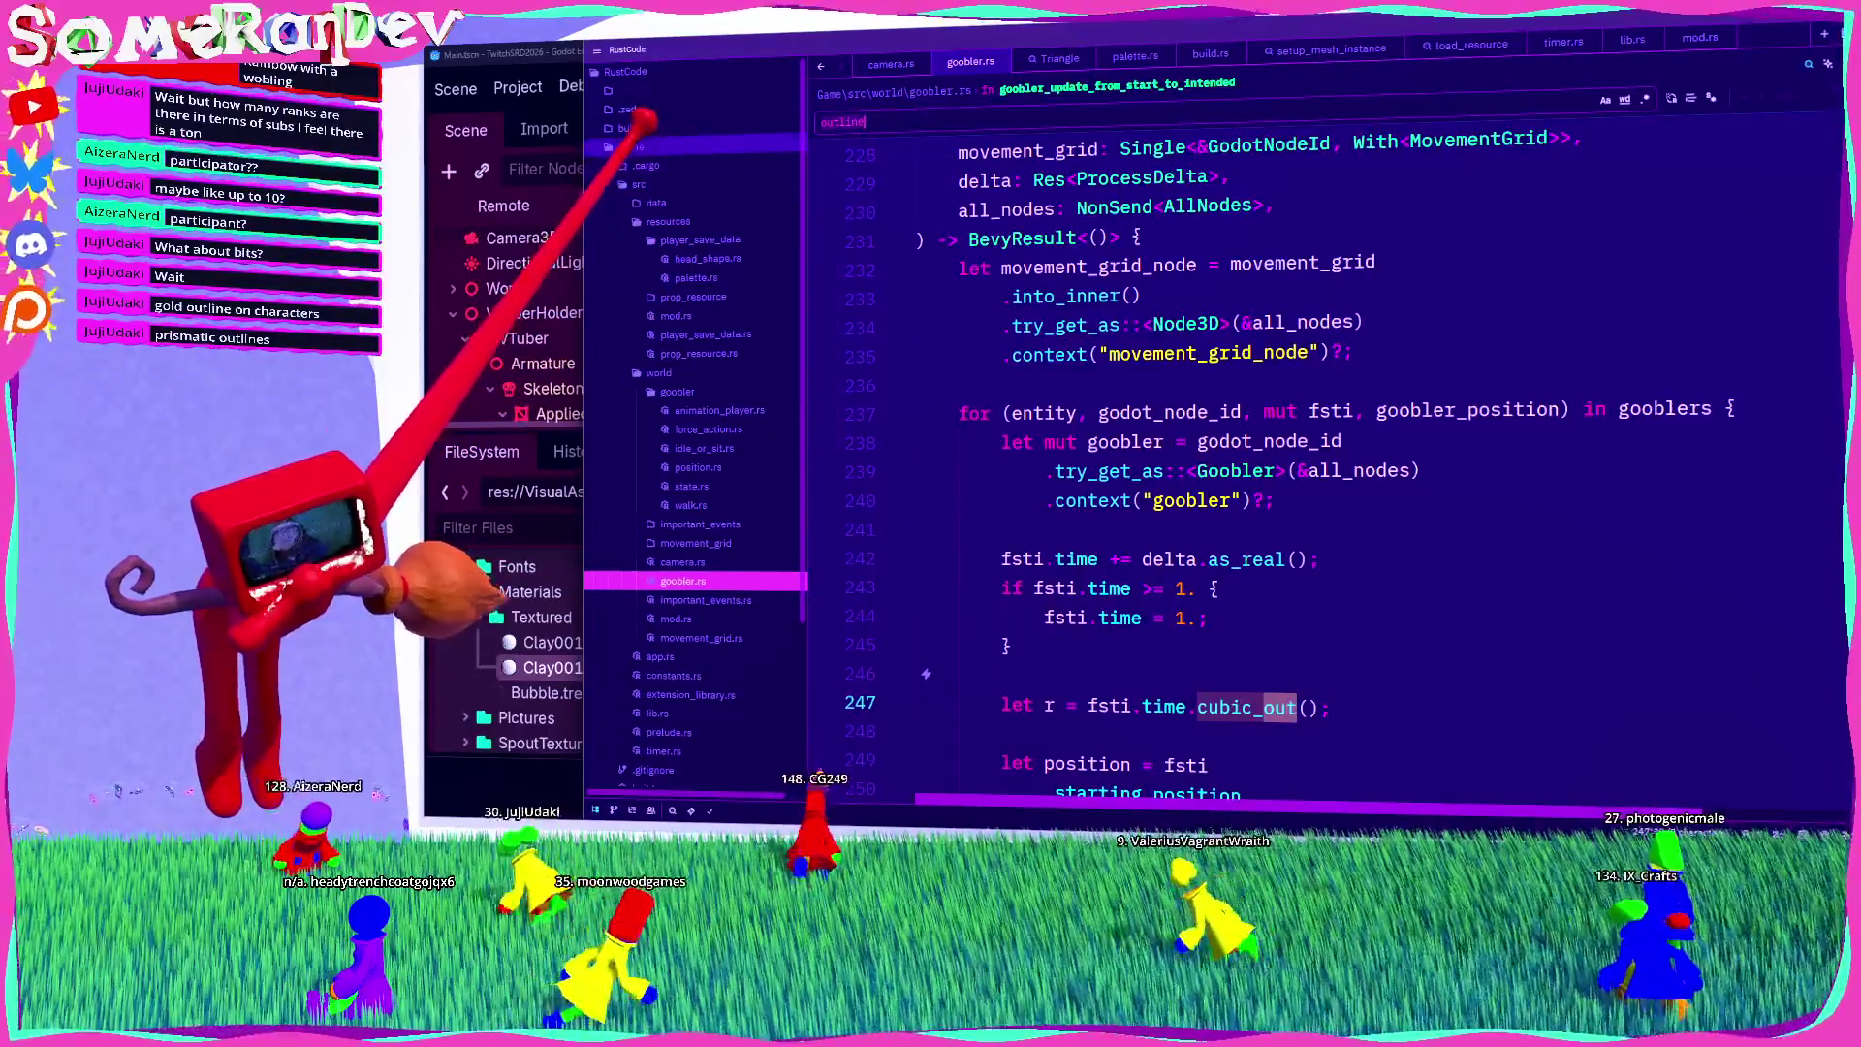
Step: Search the Game folder for 'outline', lower palette.rs outline thickness from 0.15 to 0.1, and rebuild
right_click(644, 148)
click(693, 260)
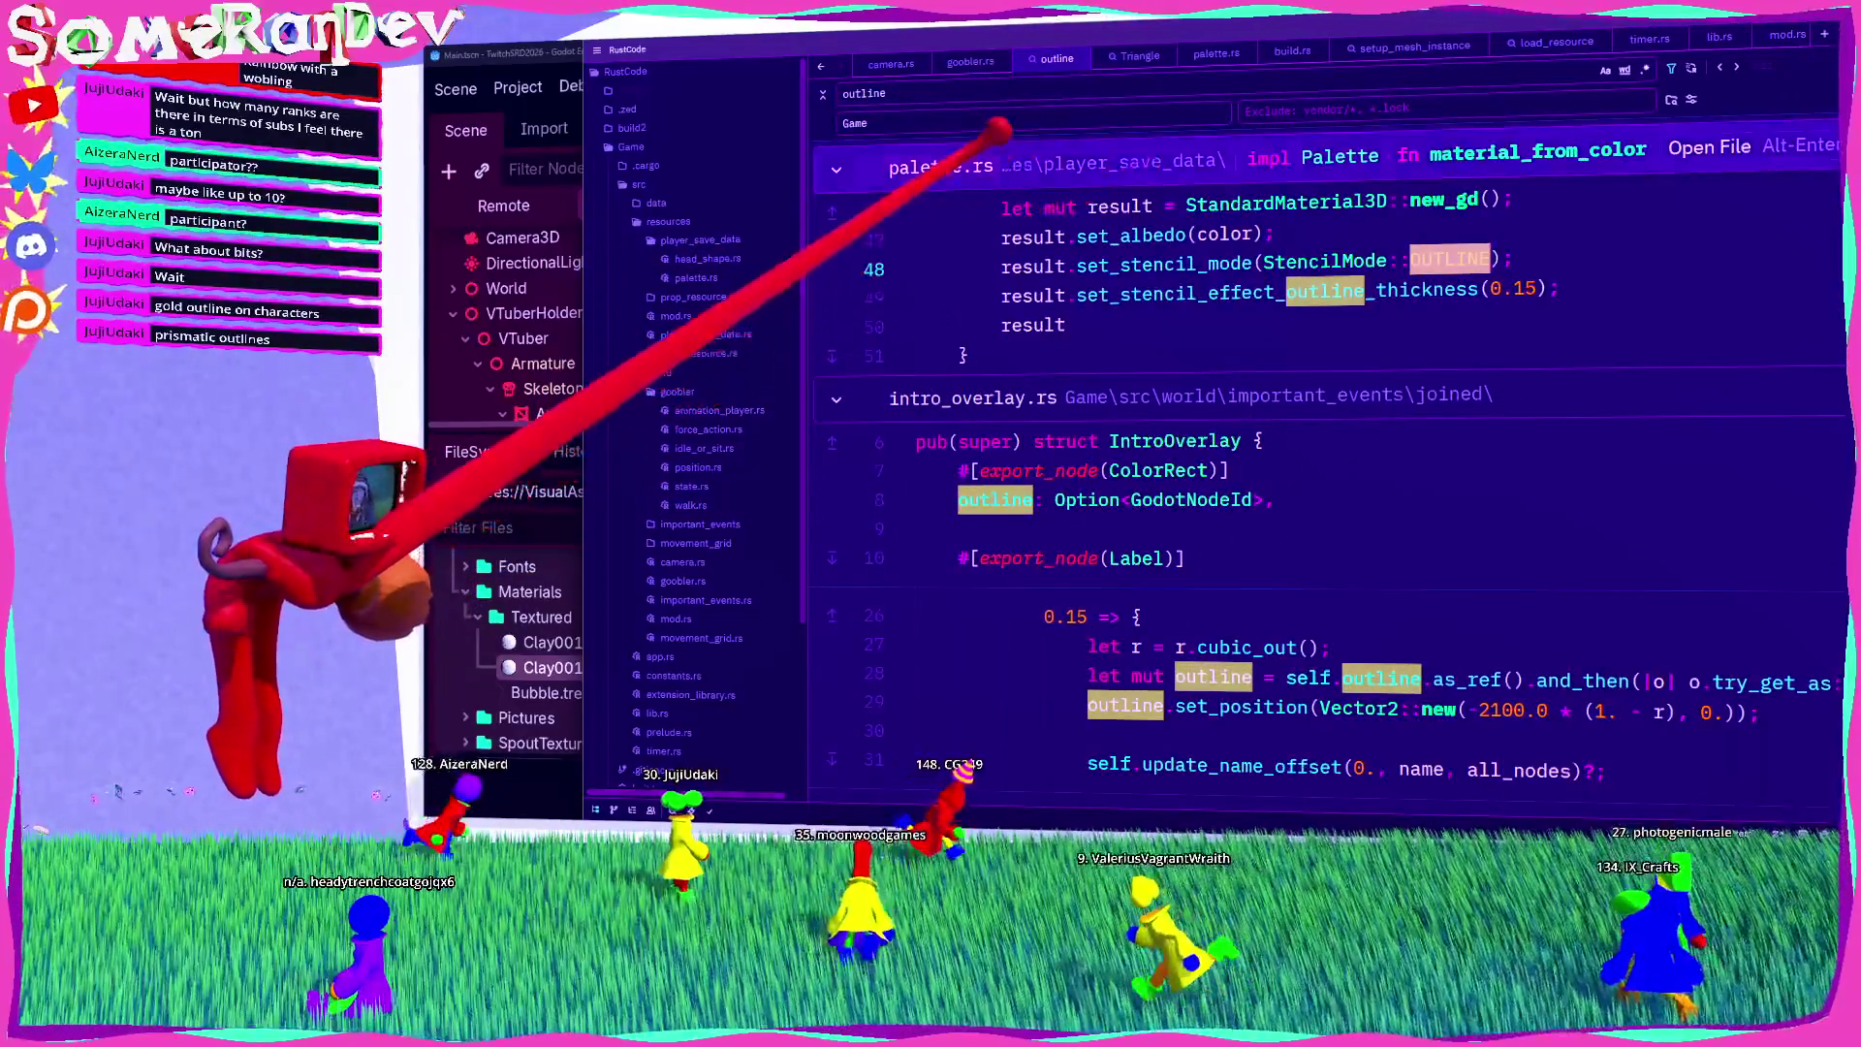
double_click(1541, 291)
key(BackSpace)
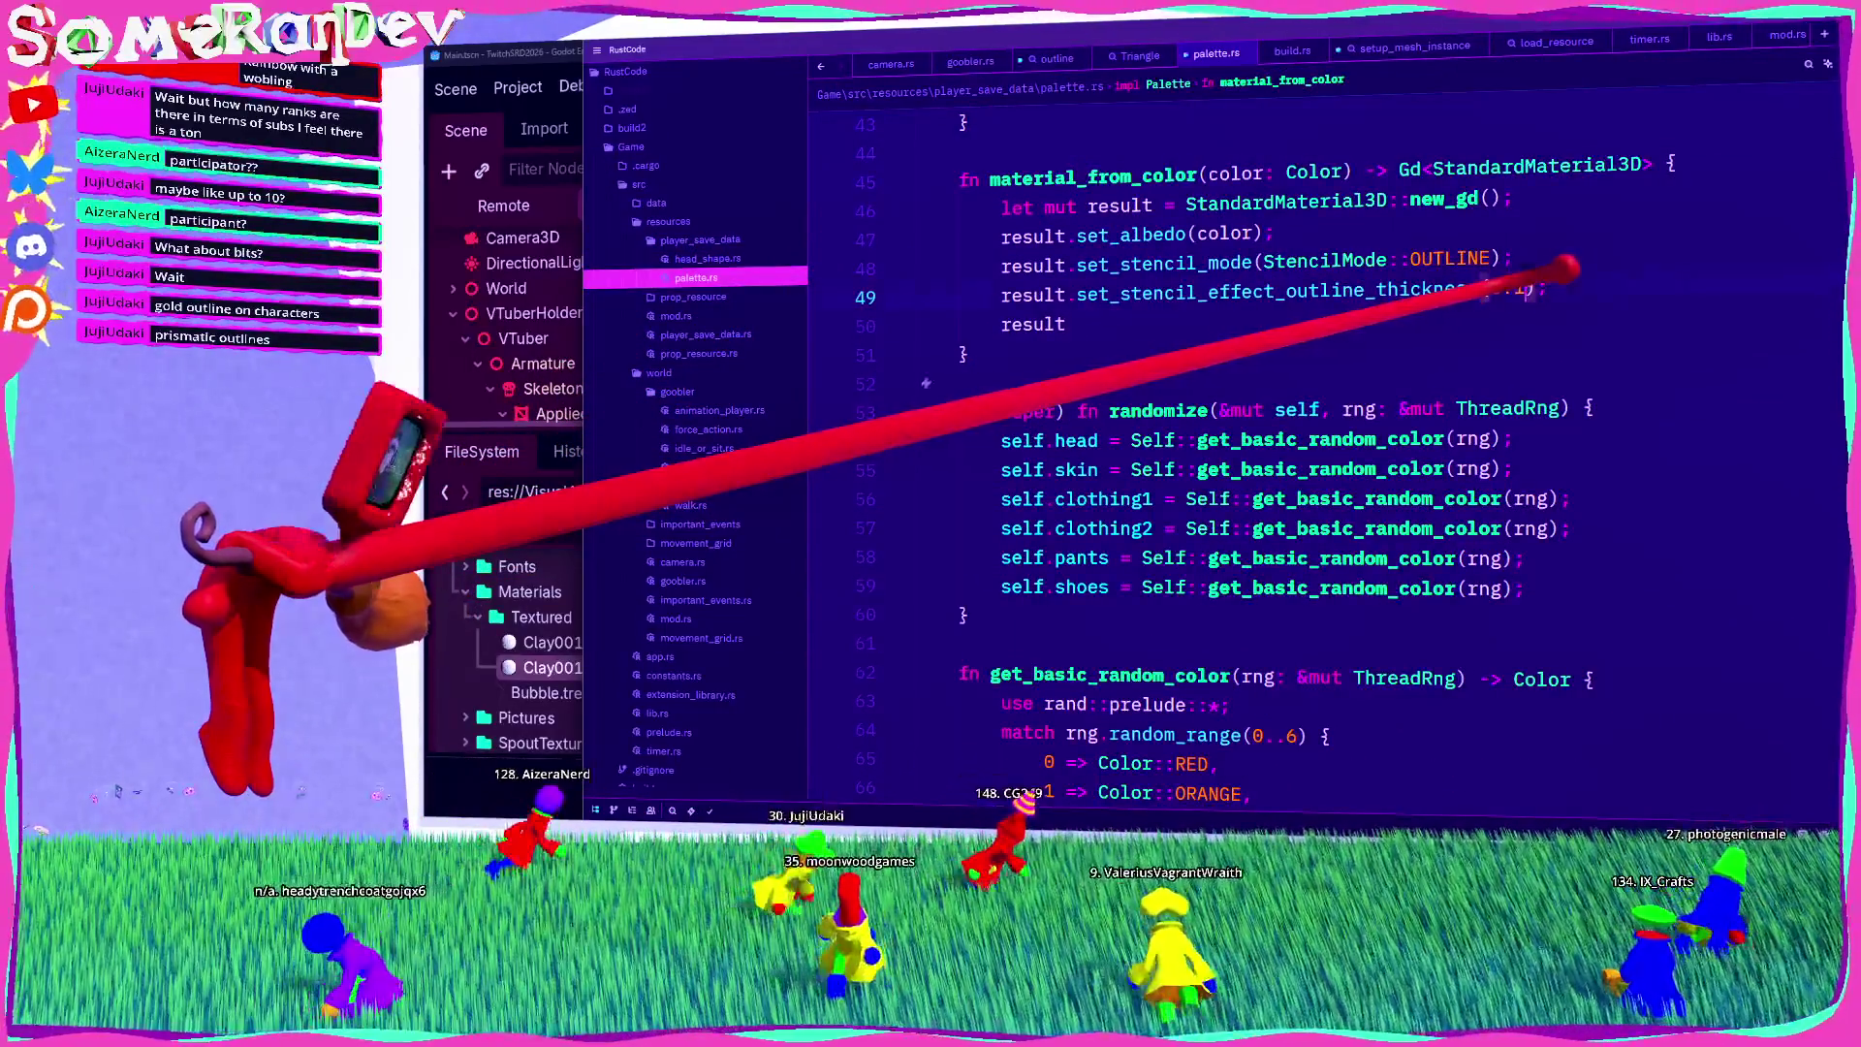
key(ctrl+s)
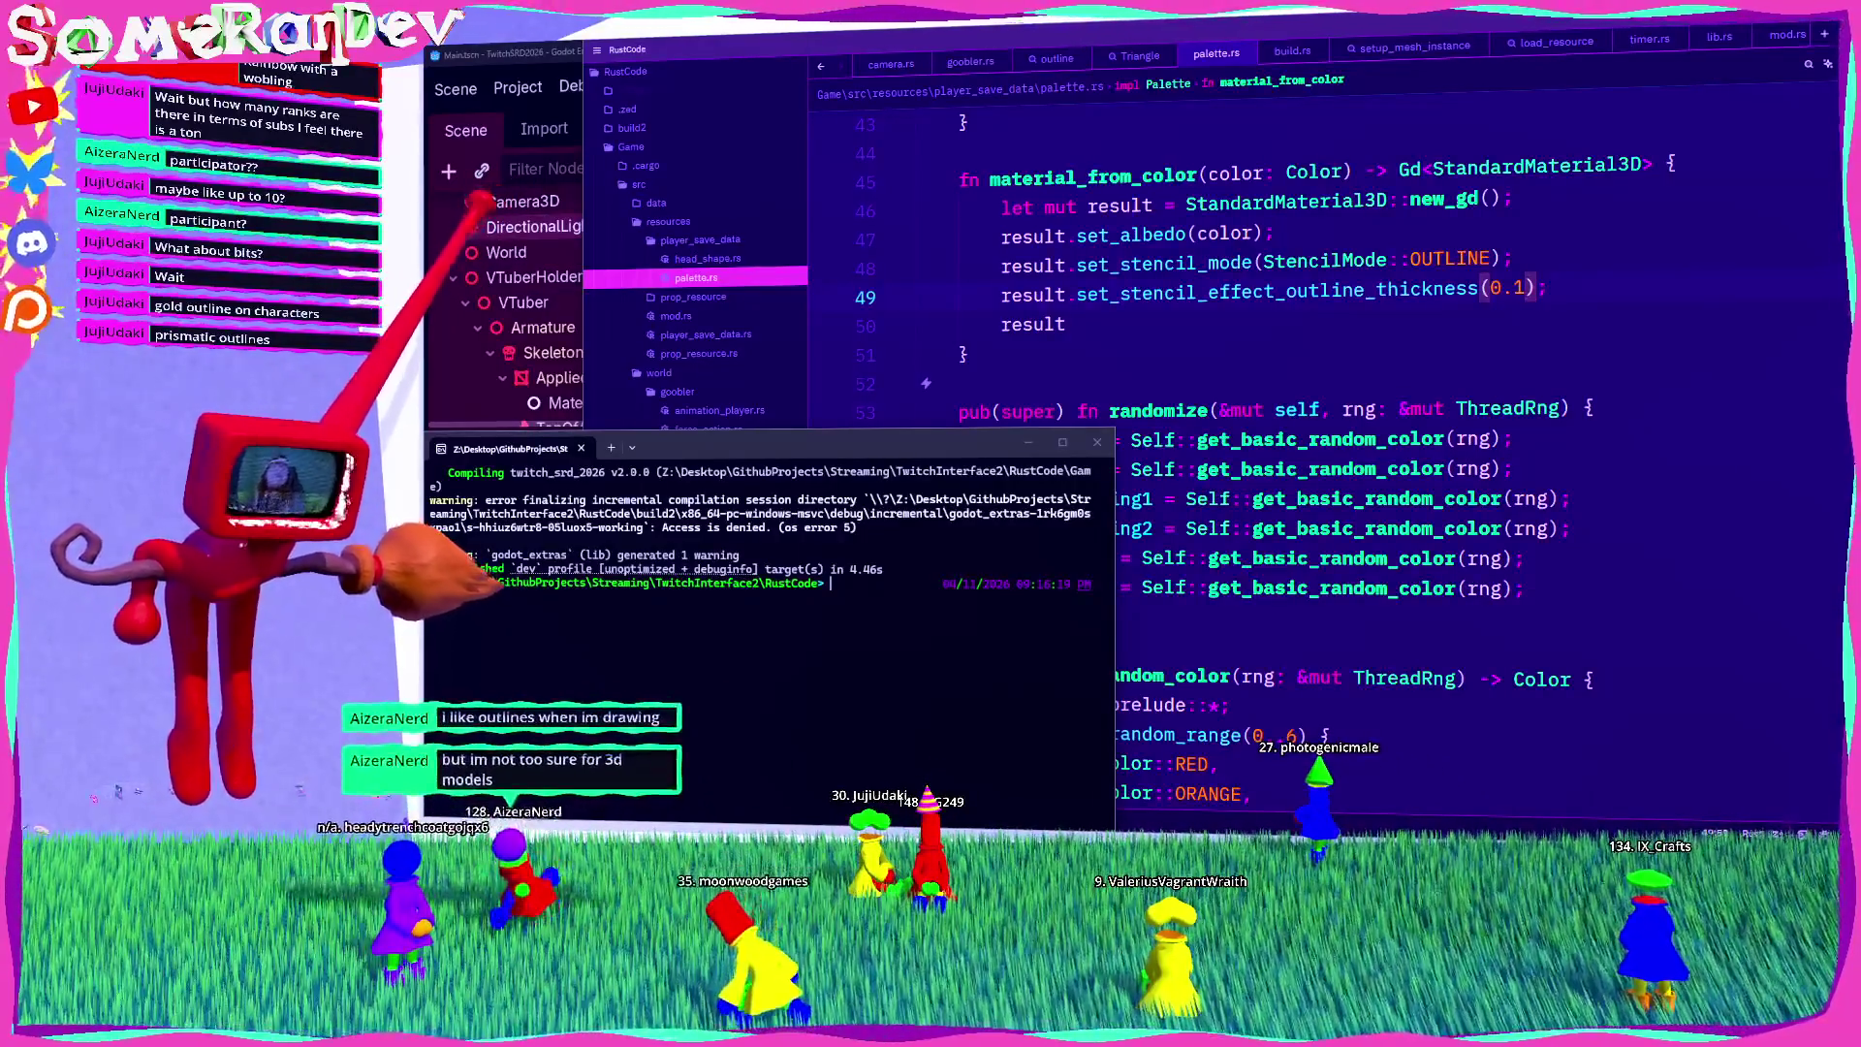
Step: Check Clay001_Outlined.tres Stencil settings, then launch the game and maximize its window
key(alt+Tab)
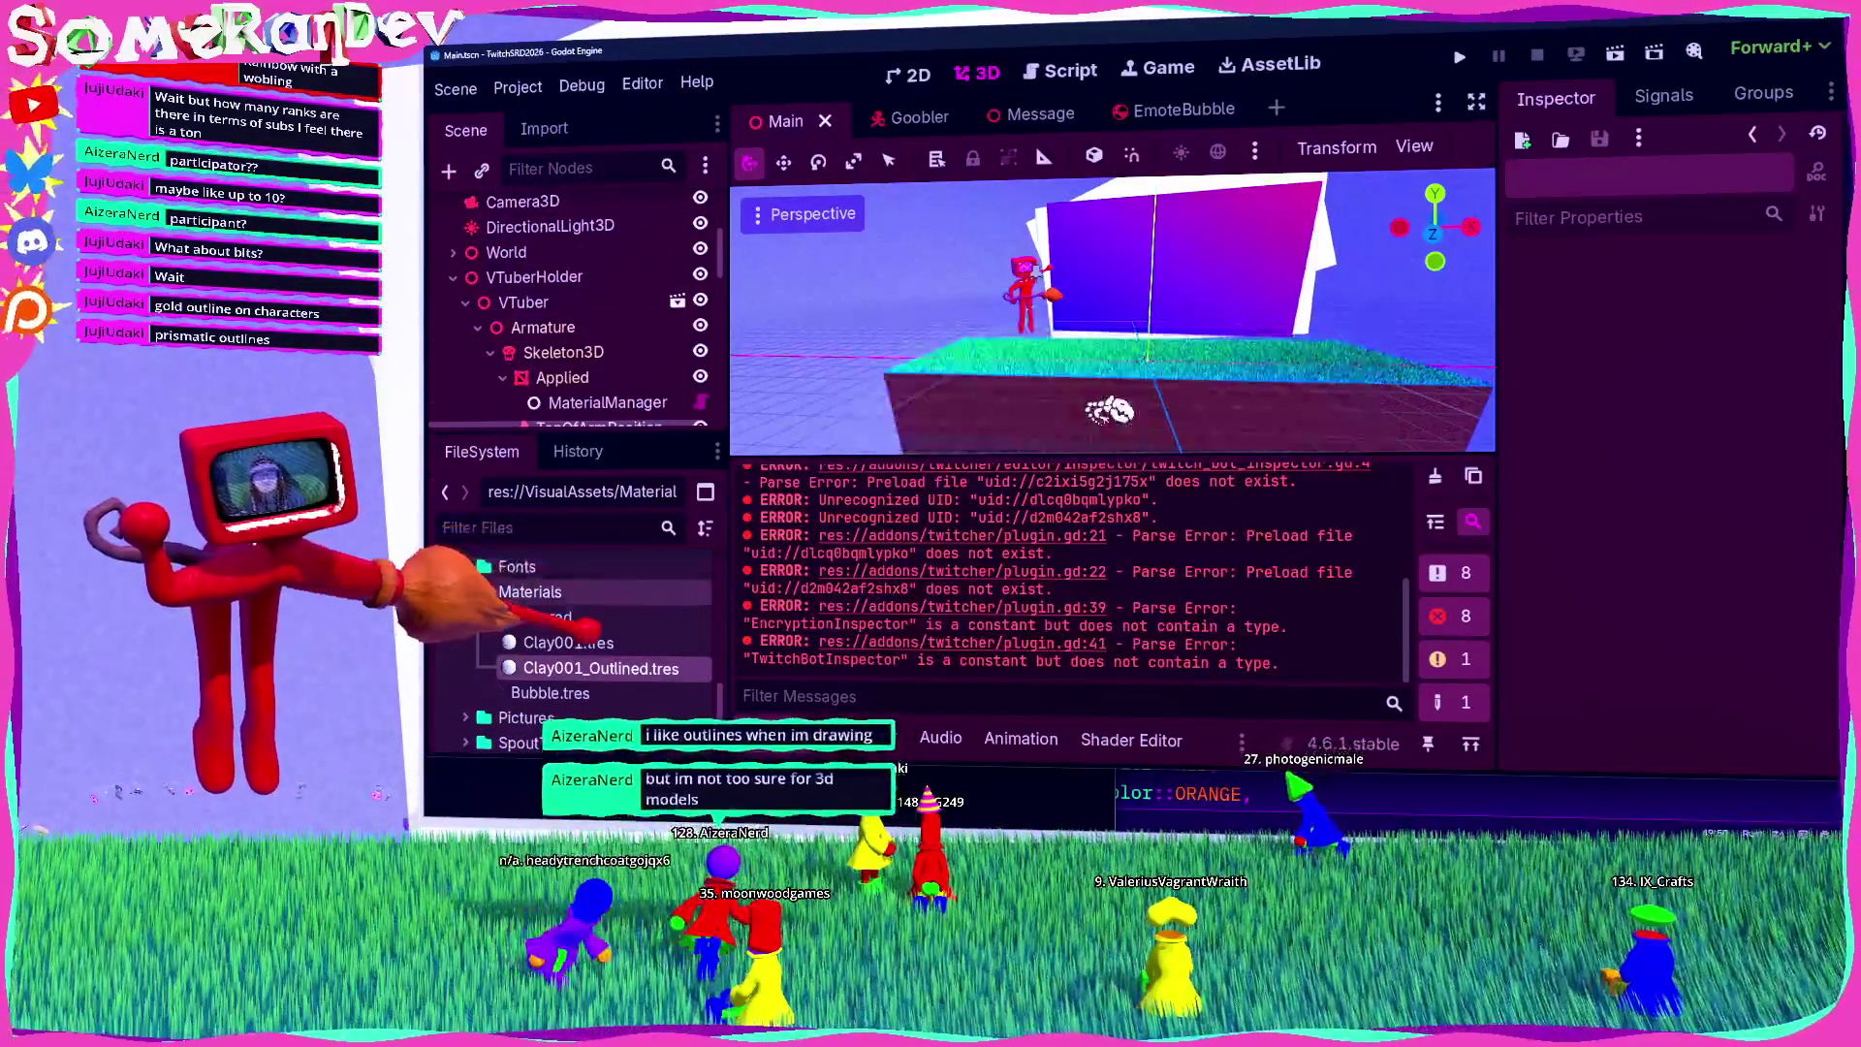
click(591, 668)
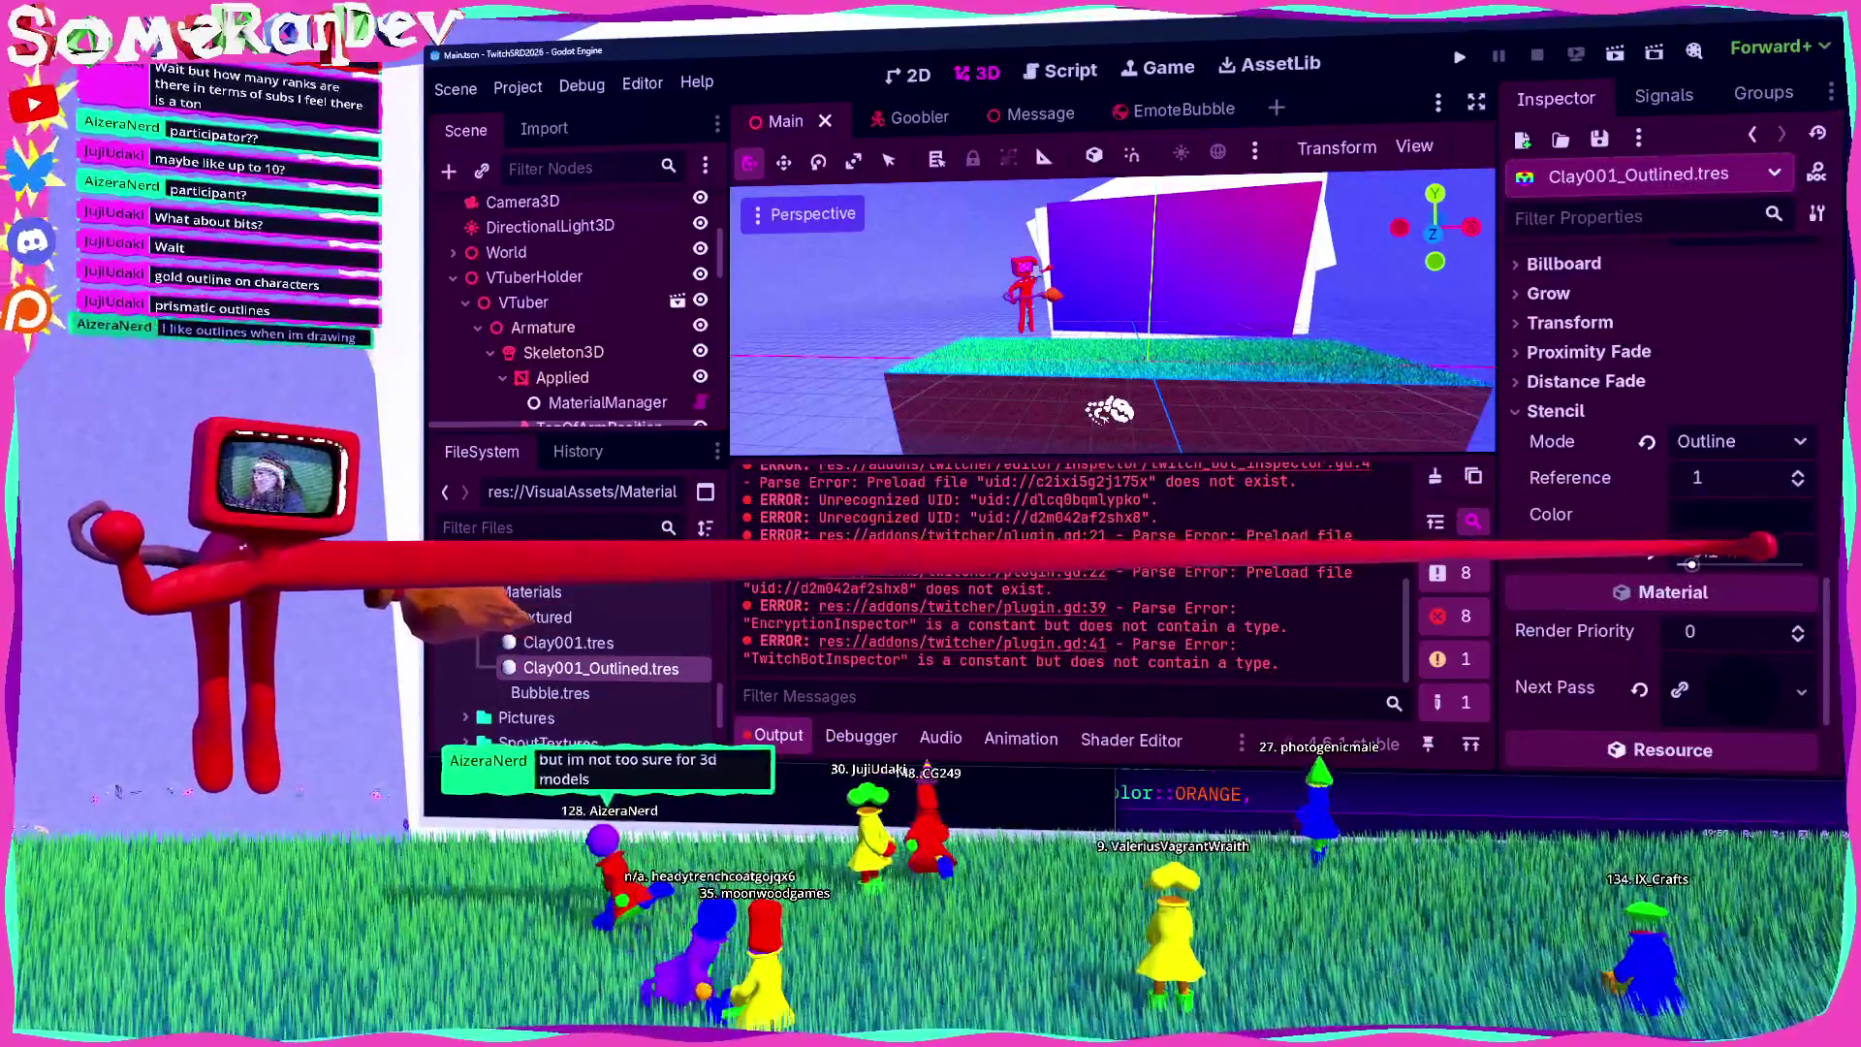
click(1458, 56)
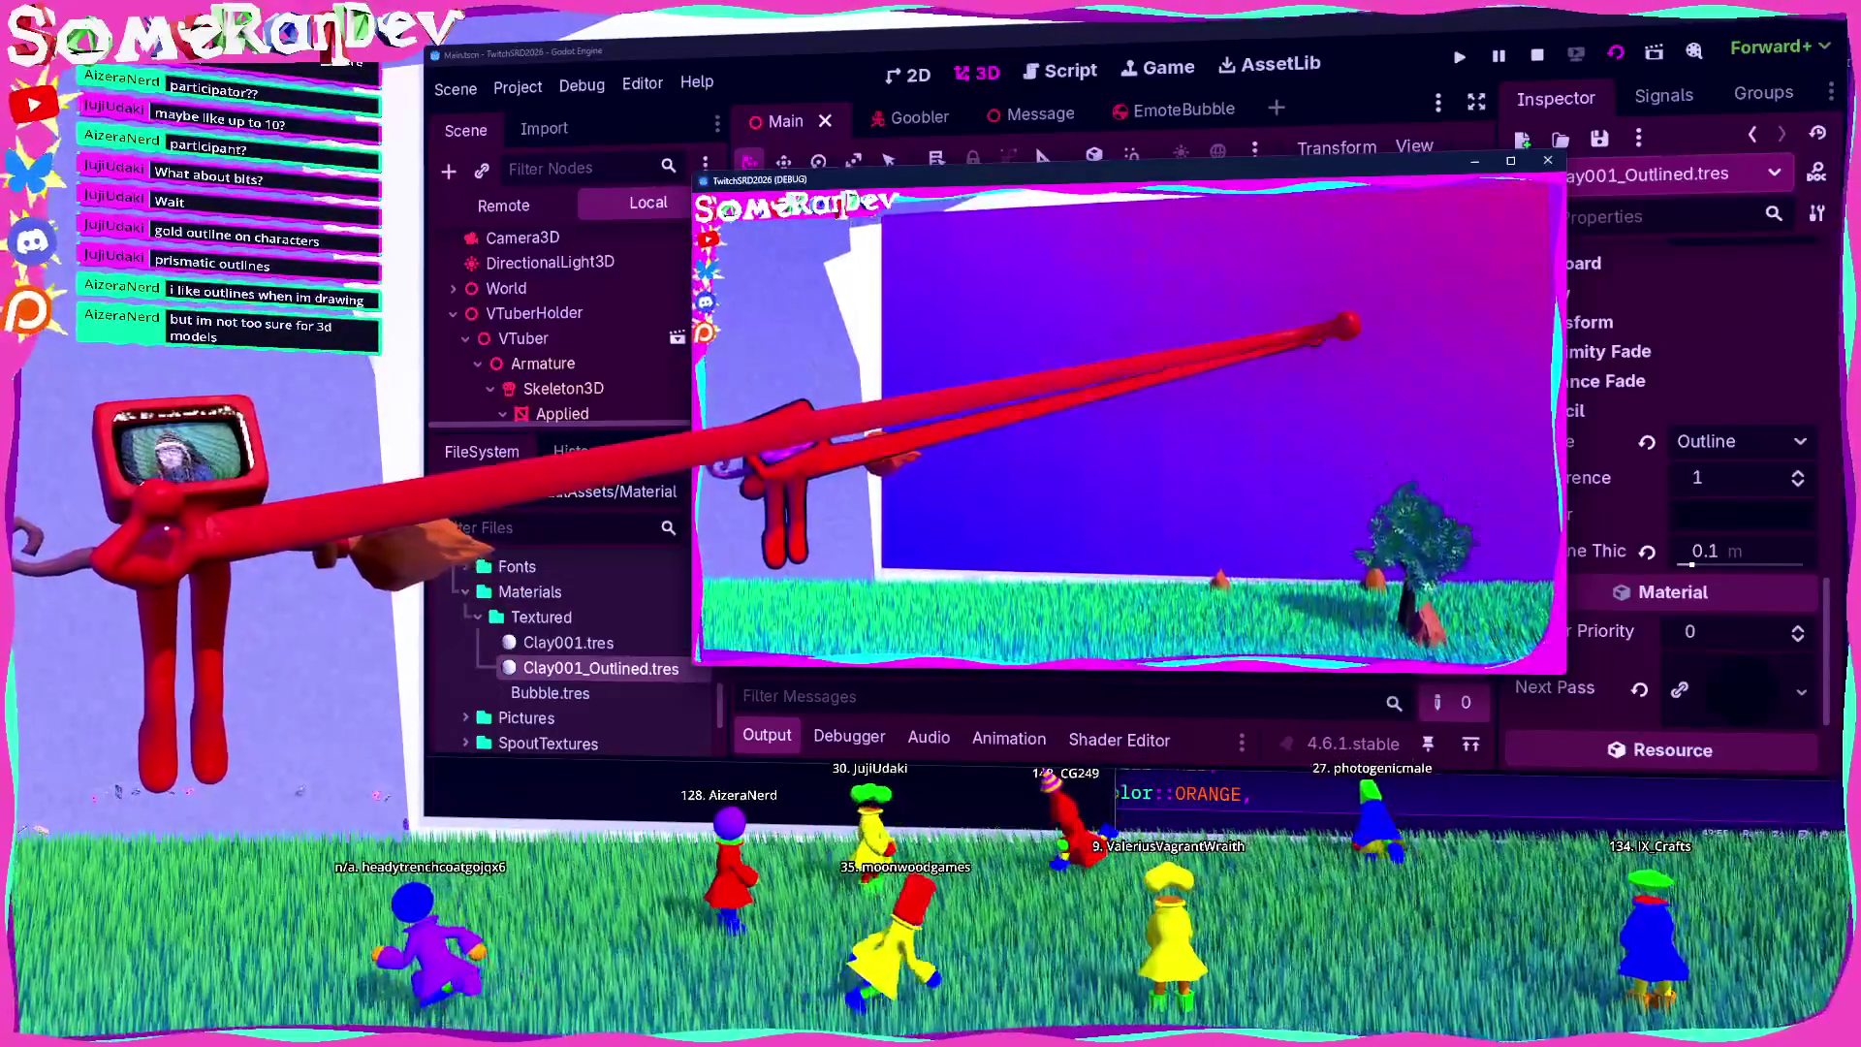
click(1510, 160)
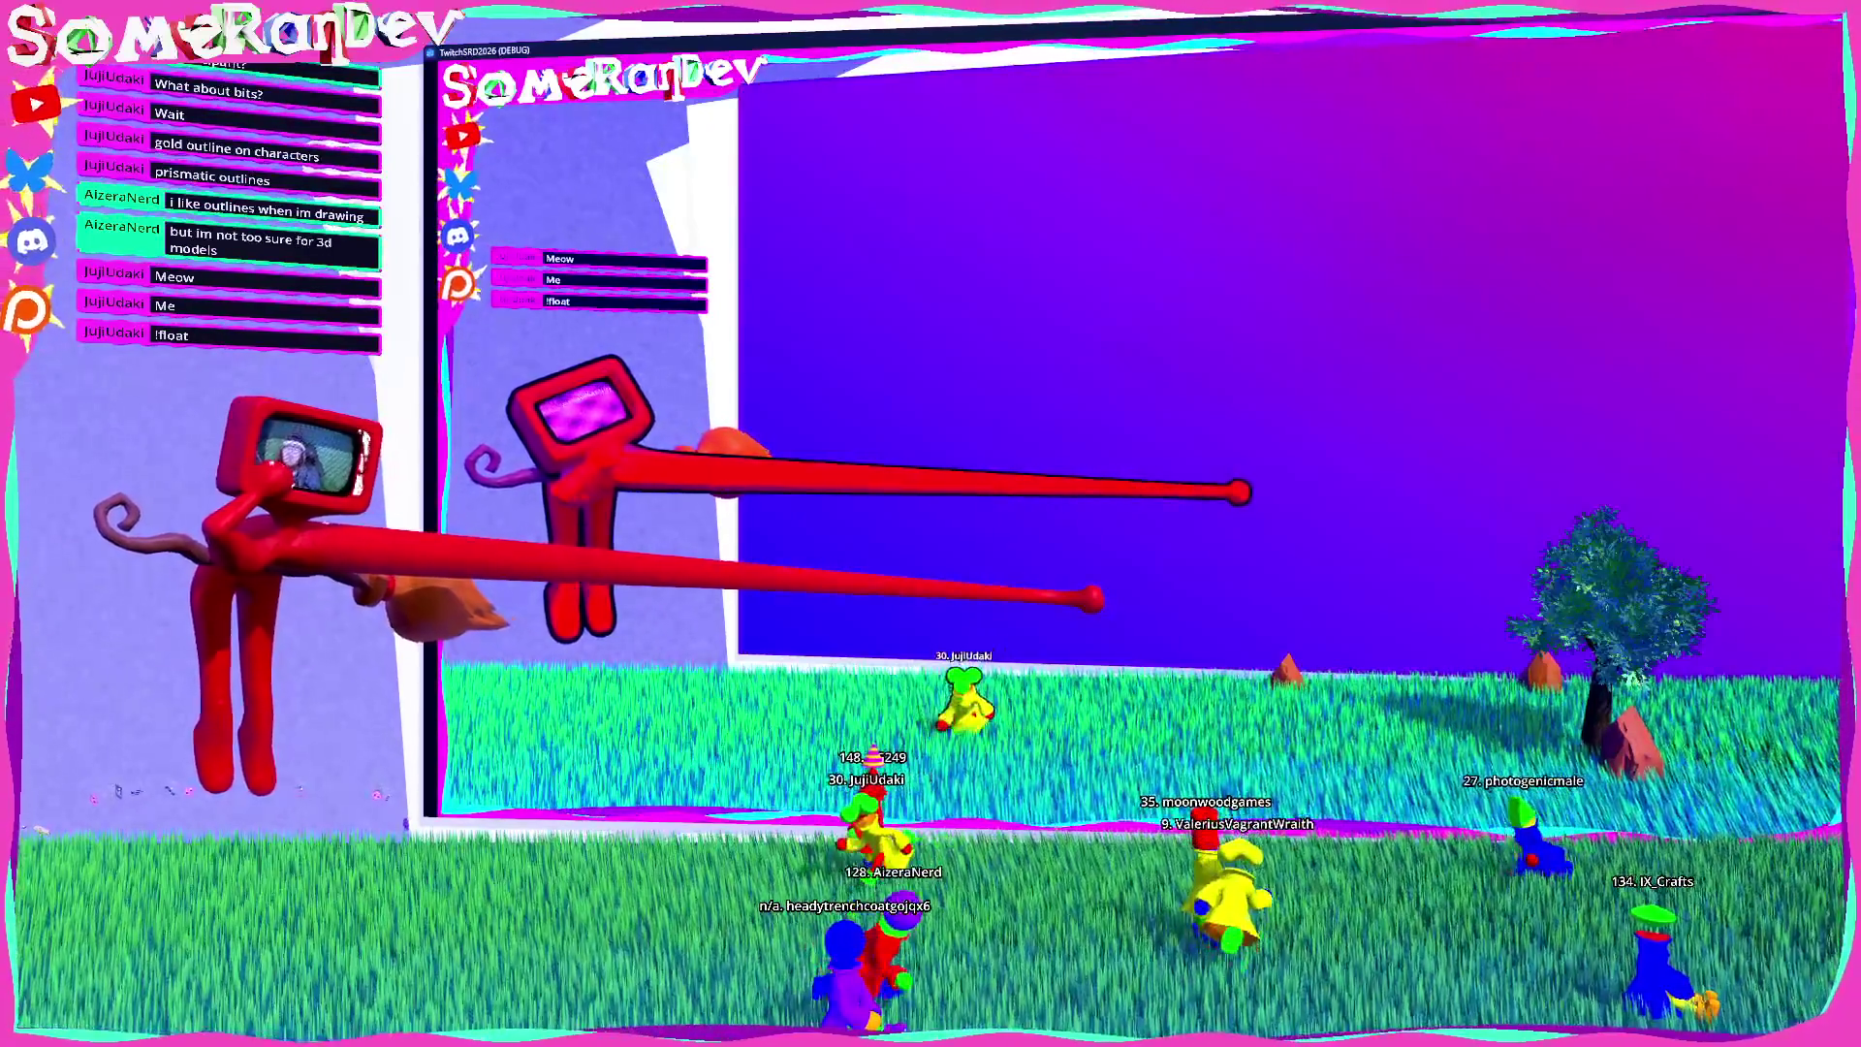
Step: Watch the outlined Gooblers in the running game, then press F8 to return to the editor
key(F8)
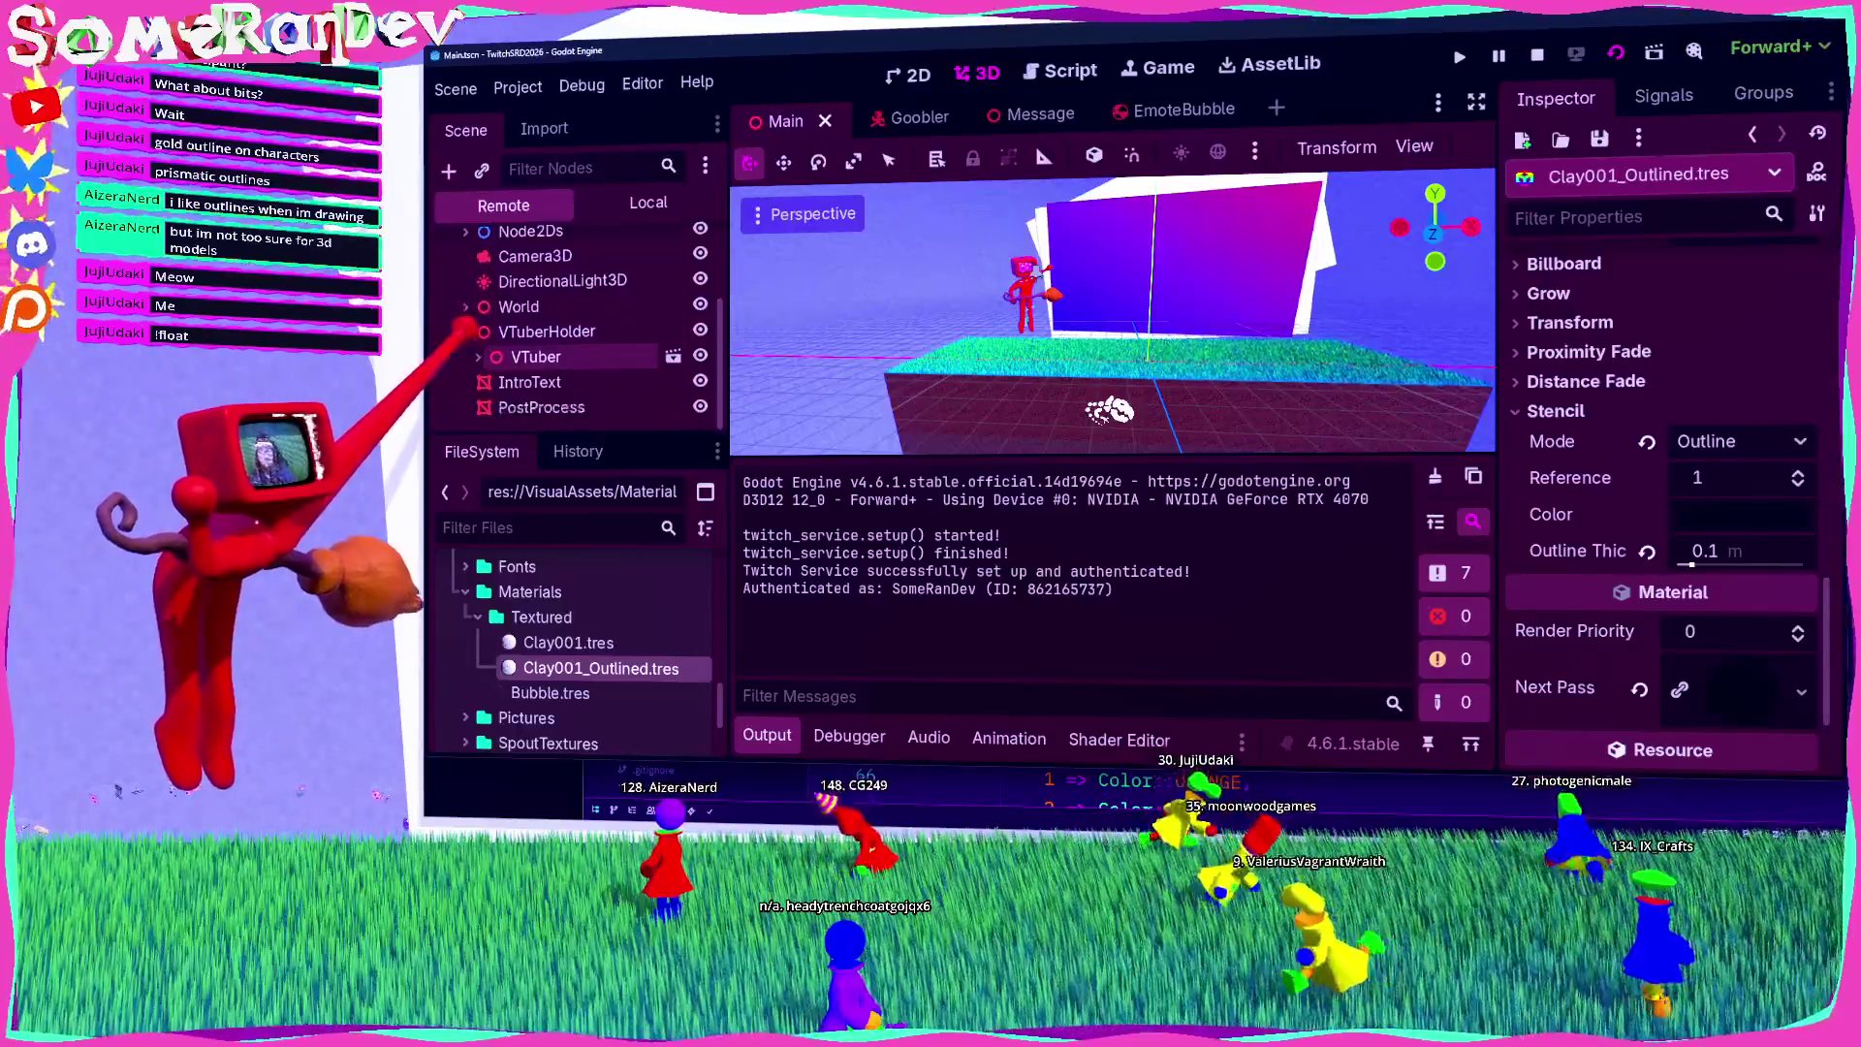
Step: In the Remote scene tree, expand World and select a live Goobler's Visuals node
click(465, 331)
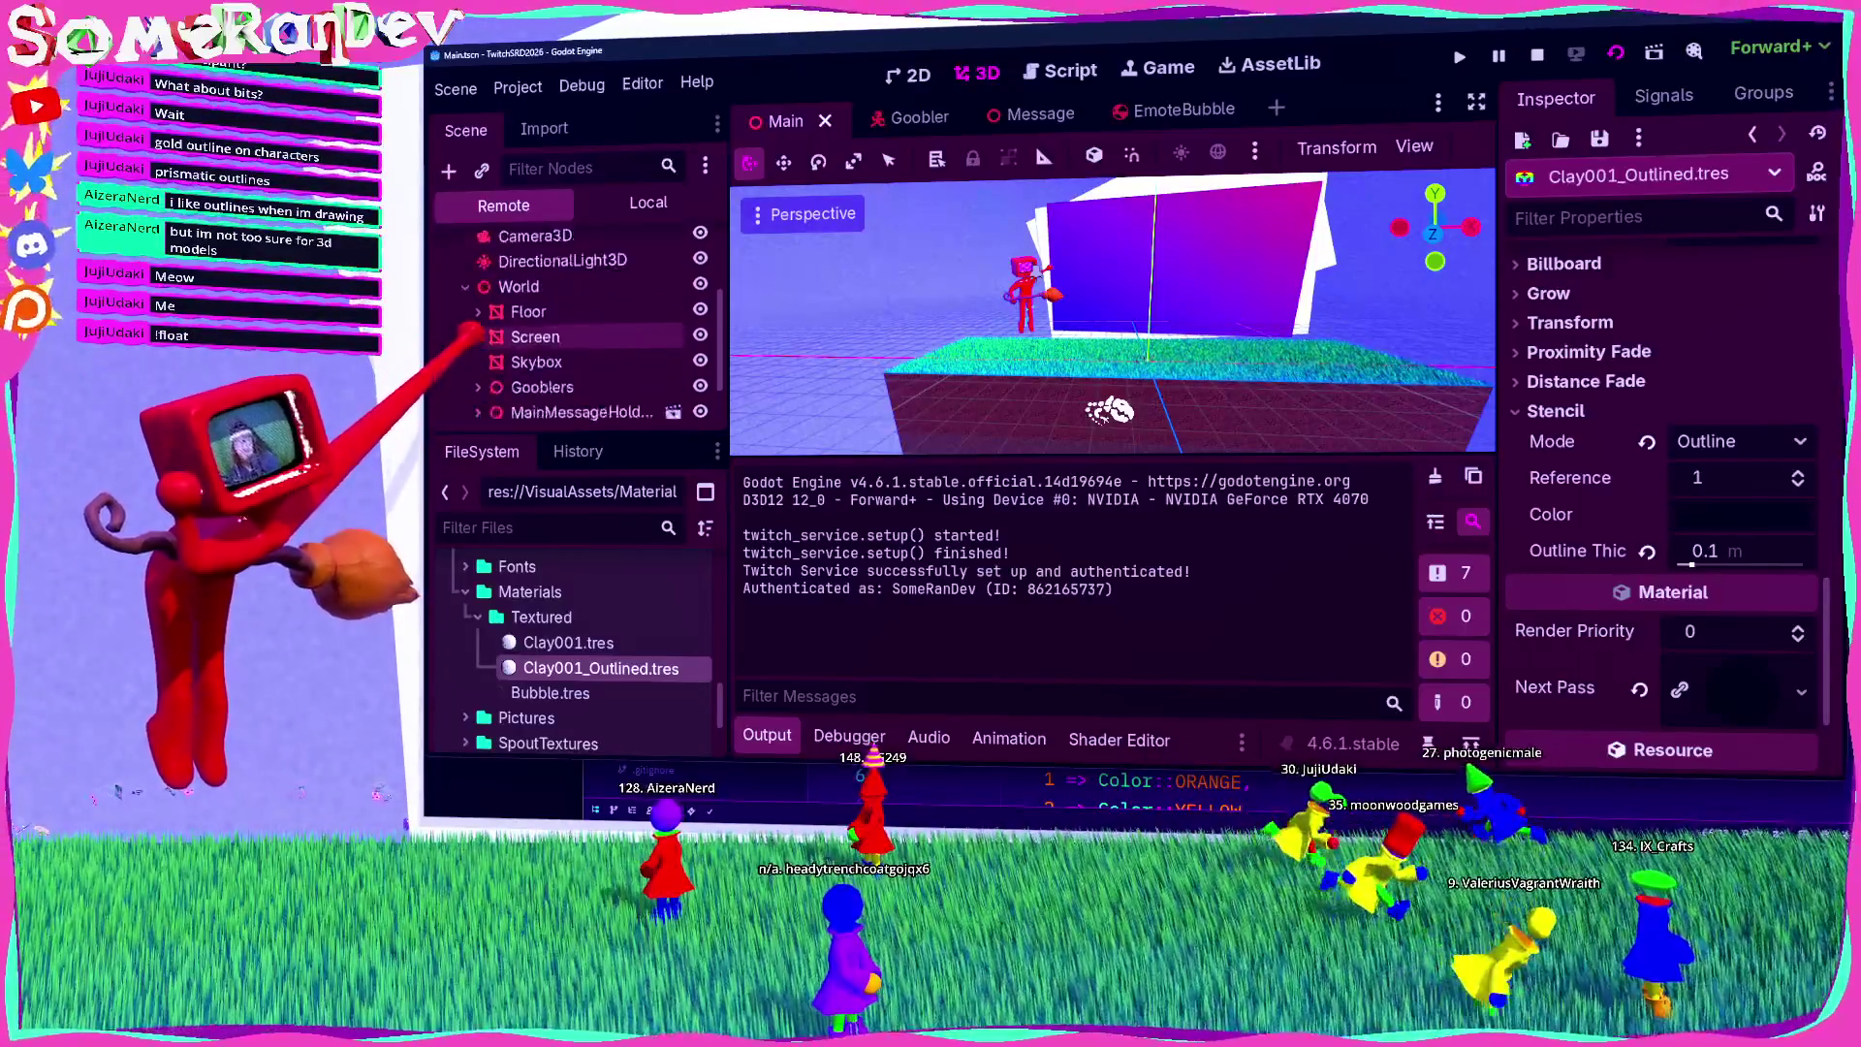
scroll(543, 319, down, 2)
click(548, 365)
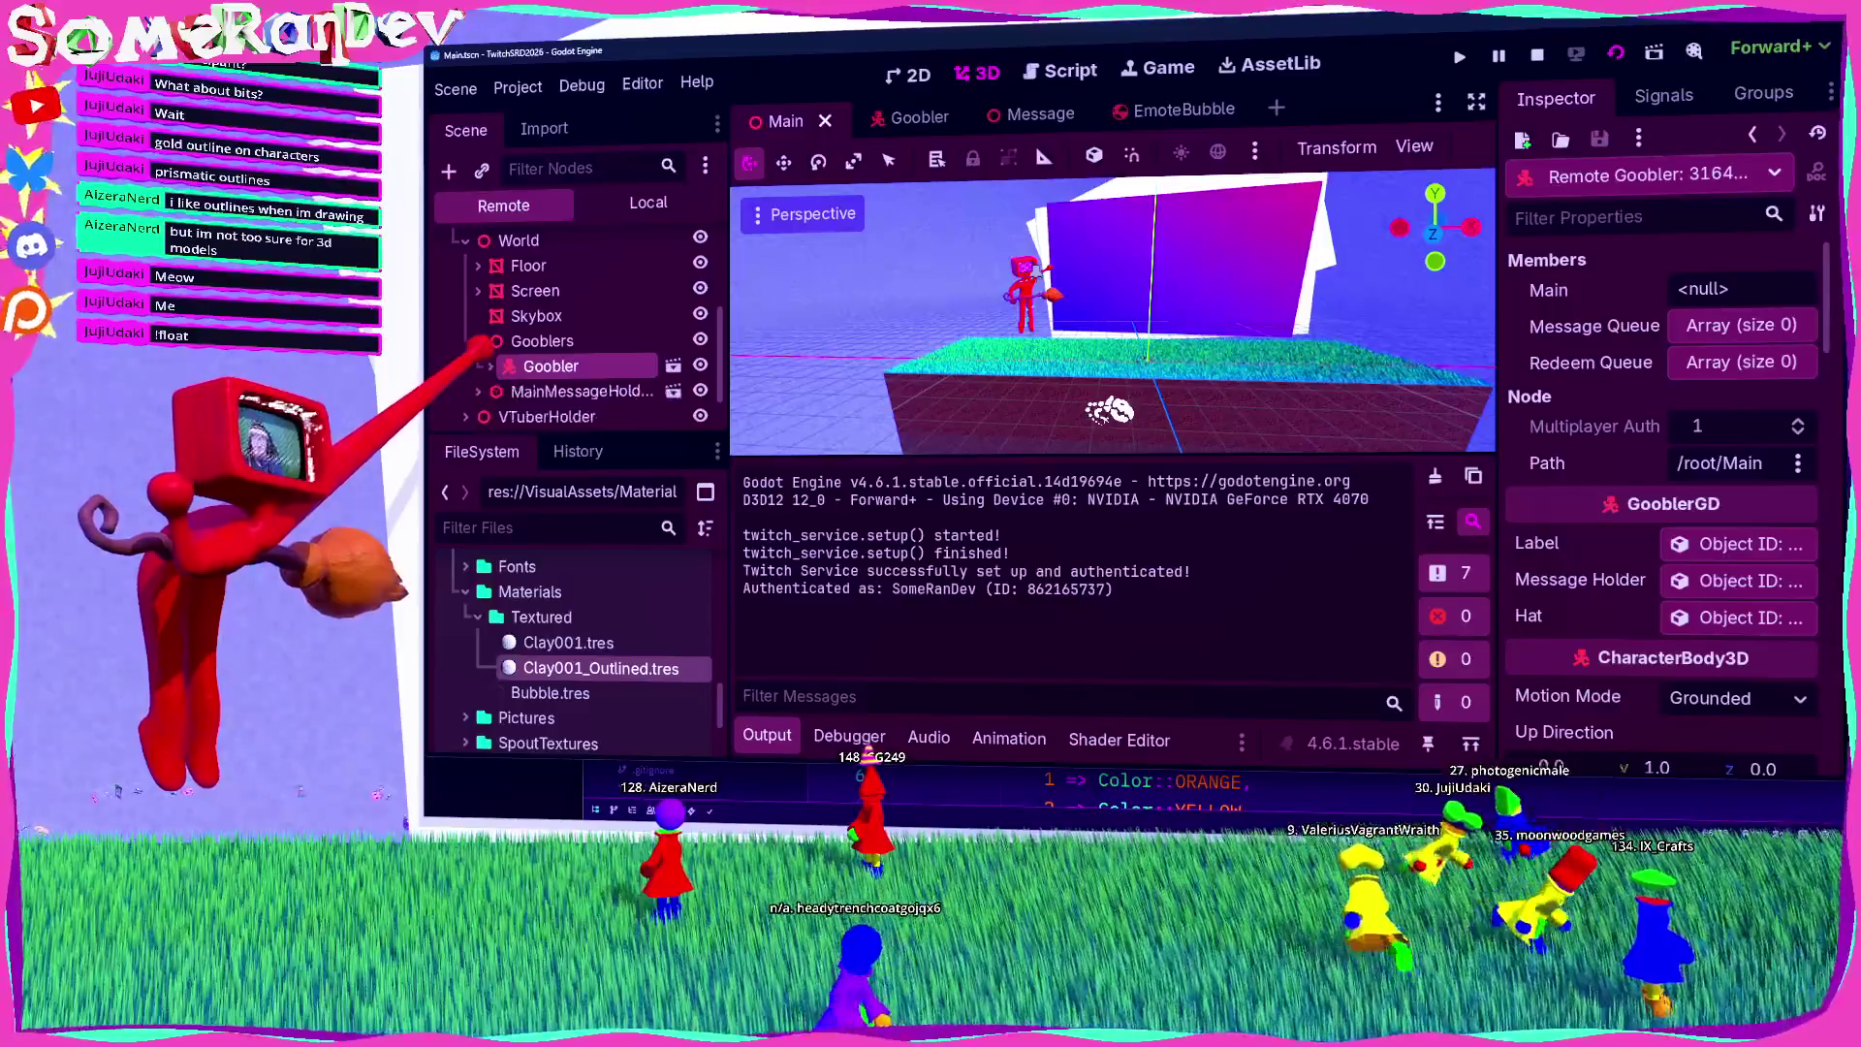
scroll(572, 320, down, 2)
click(562, 348)
scroll(572, 319, down, 1)
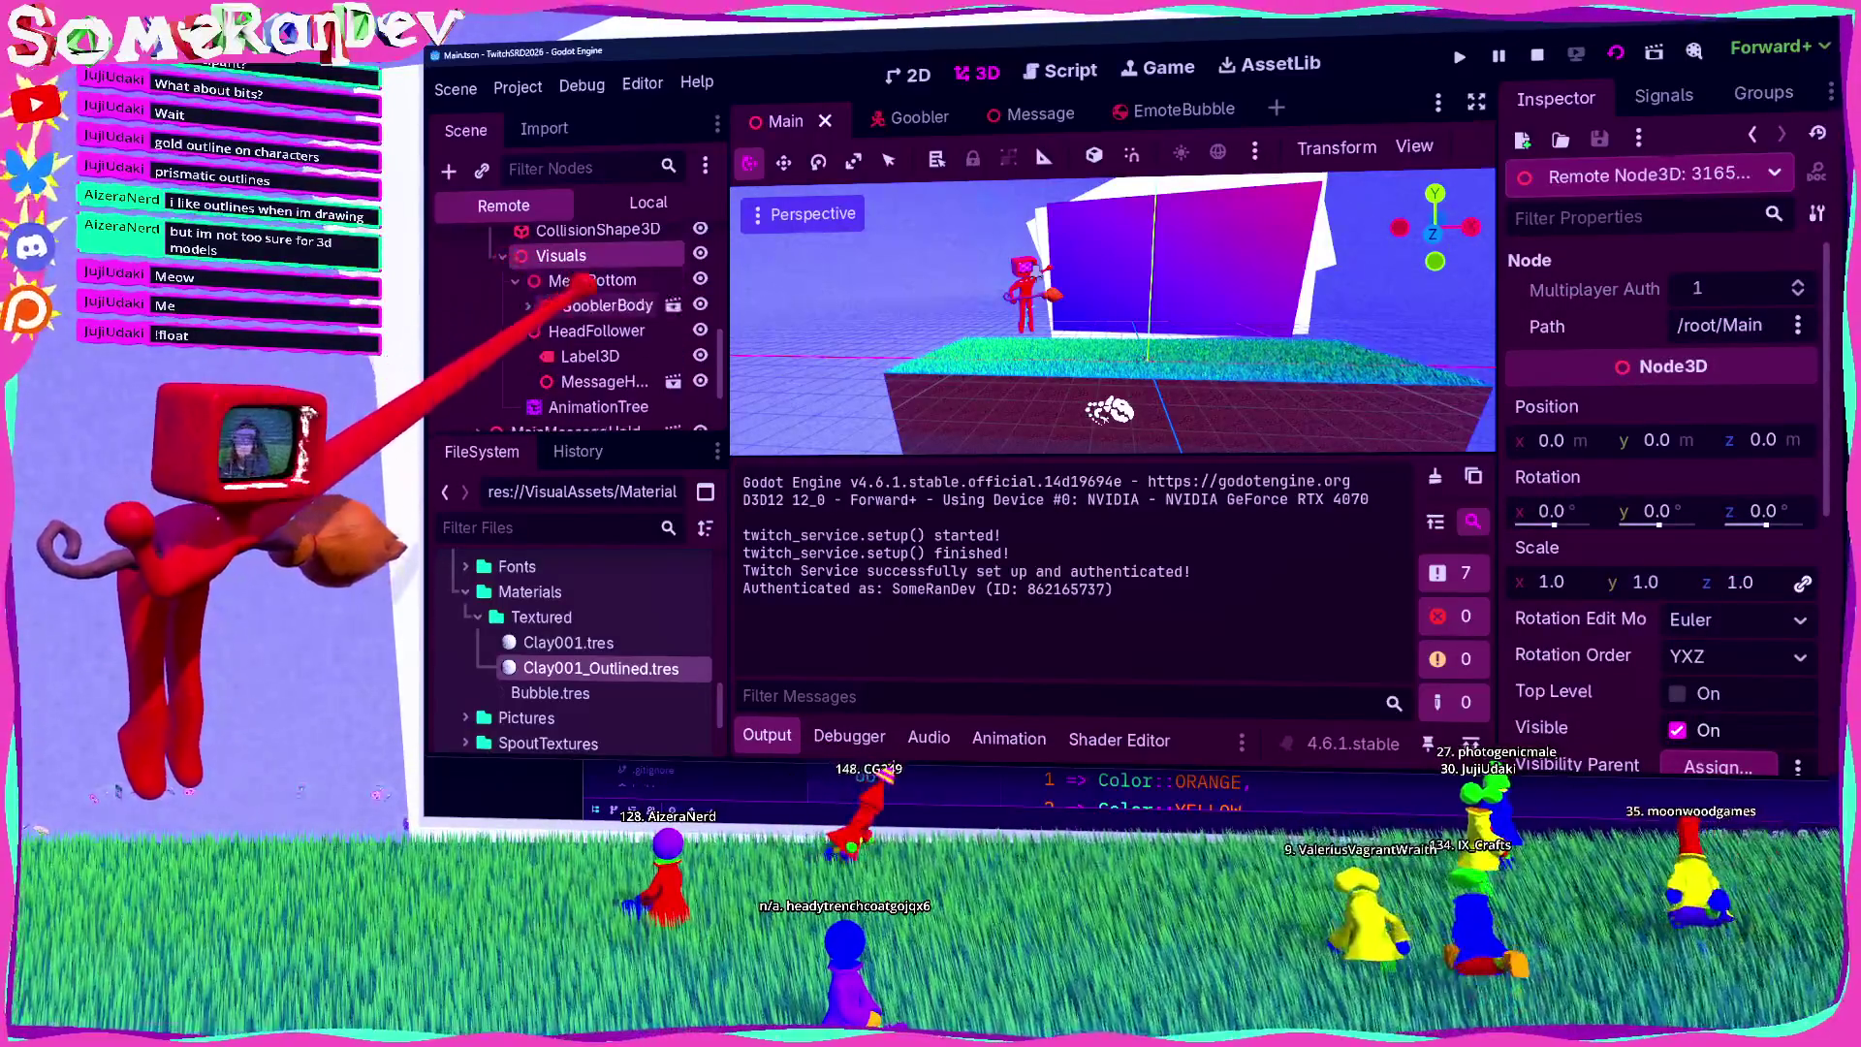
Step: Expand MeshBottom > GooblerBody > BodyArmature > Skeleton3D, inspect Body's surface material overrides, then stop the game
click(515, 280)
click(542, 305)
click(525, 305)
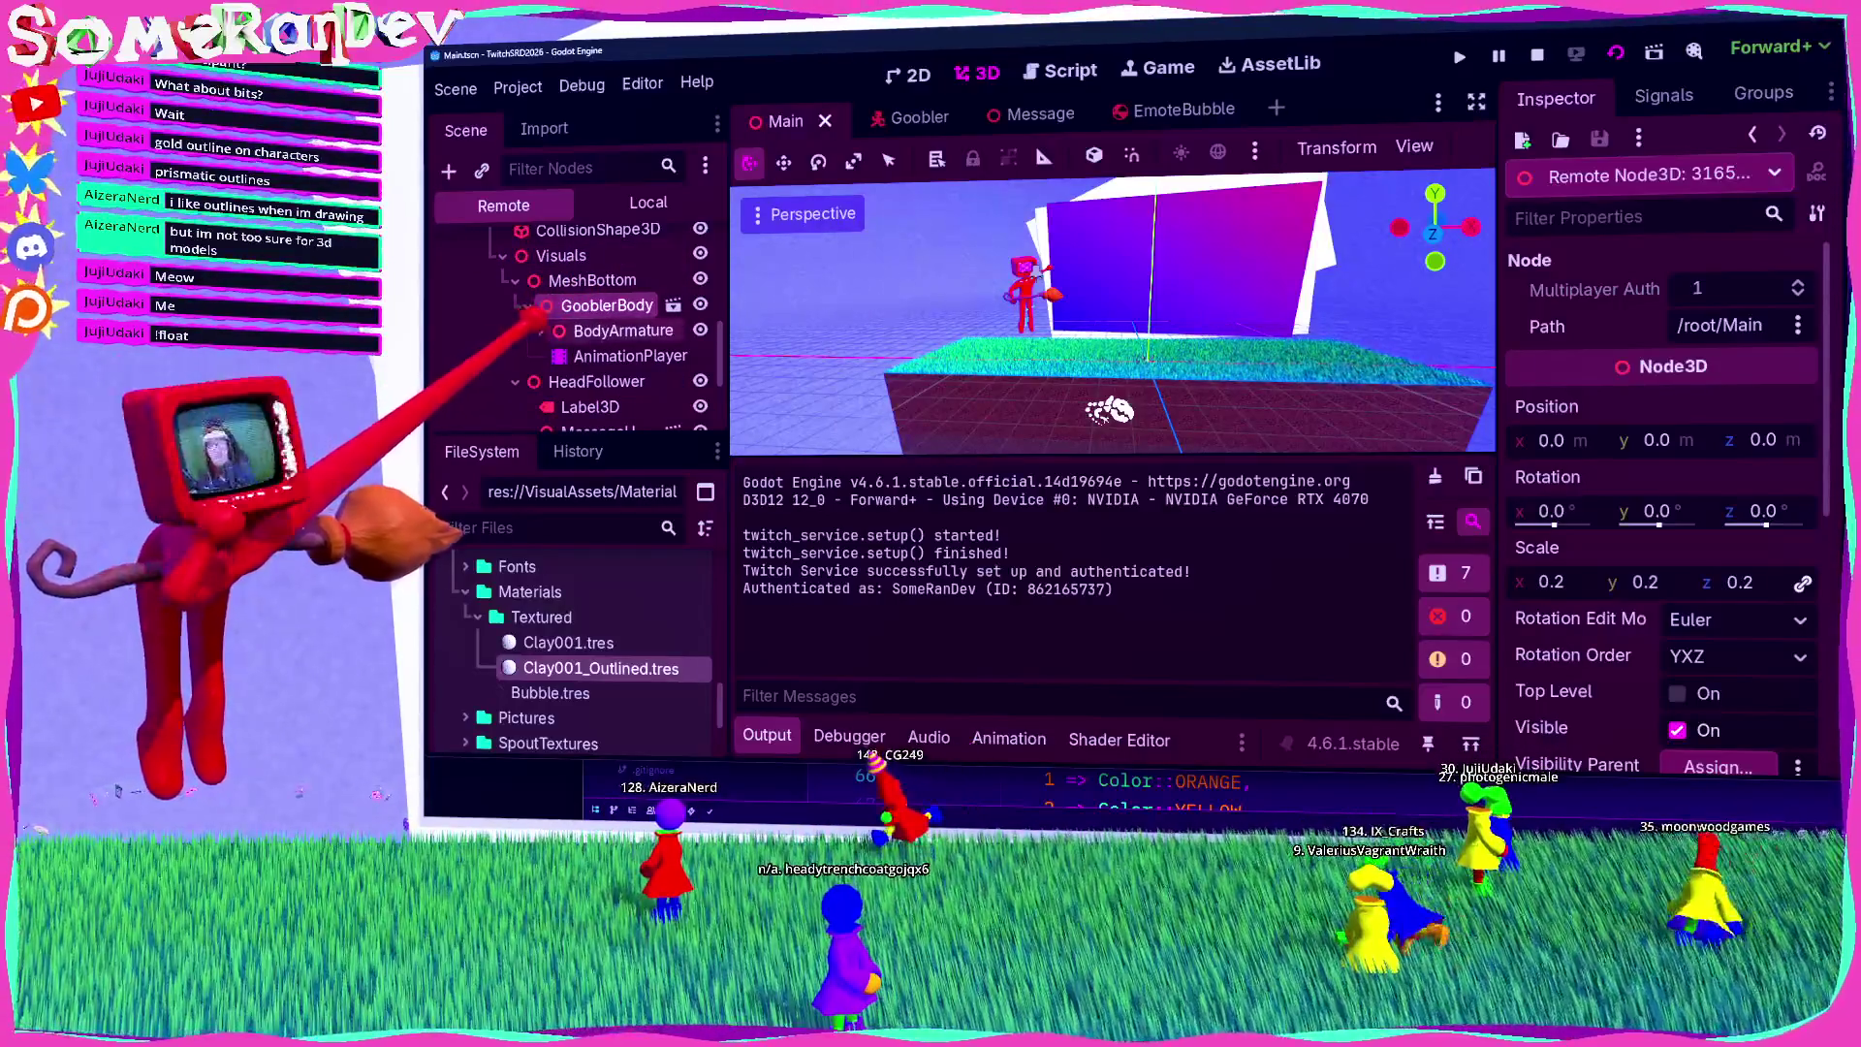
click(540, 330)
click(553, 356)
click(616, 381)
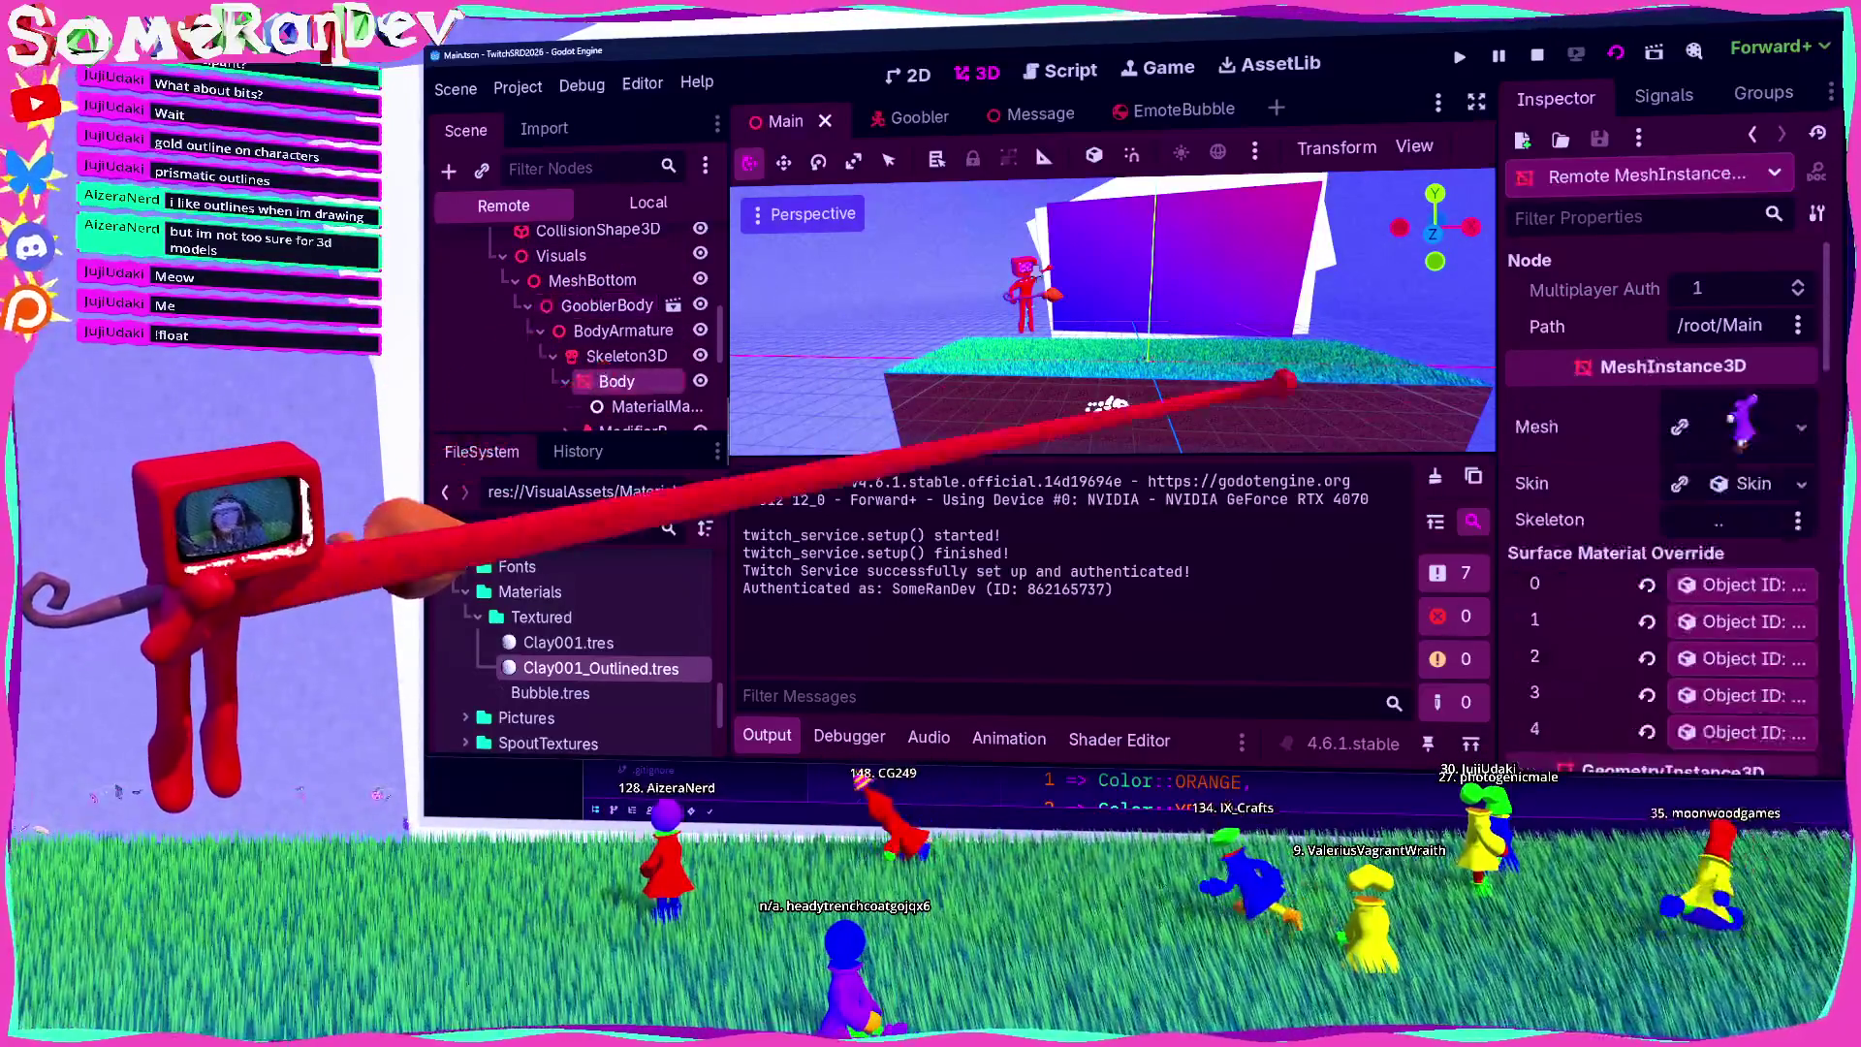
scroll(1609, 496, down, 5)
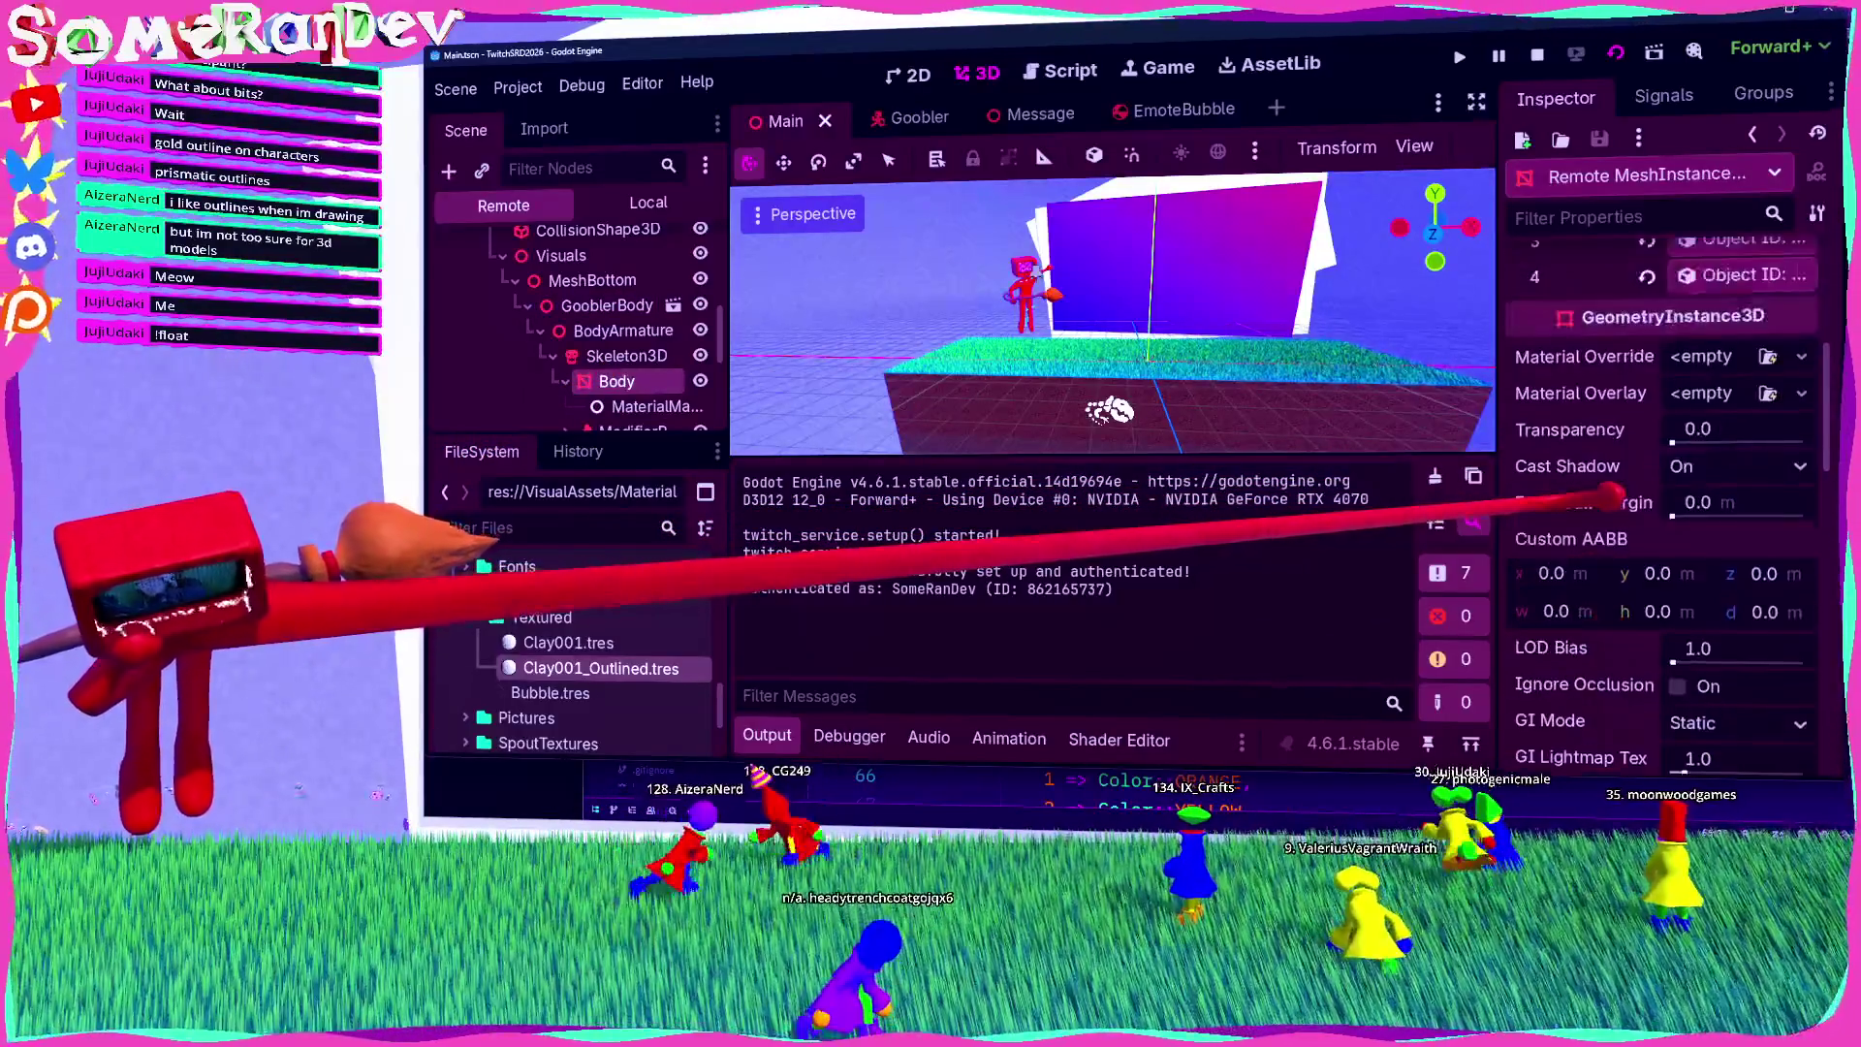
scroll(1609, 496, up, 4)
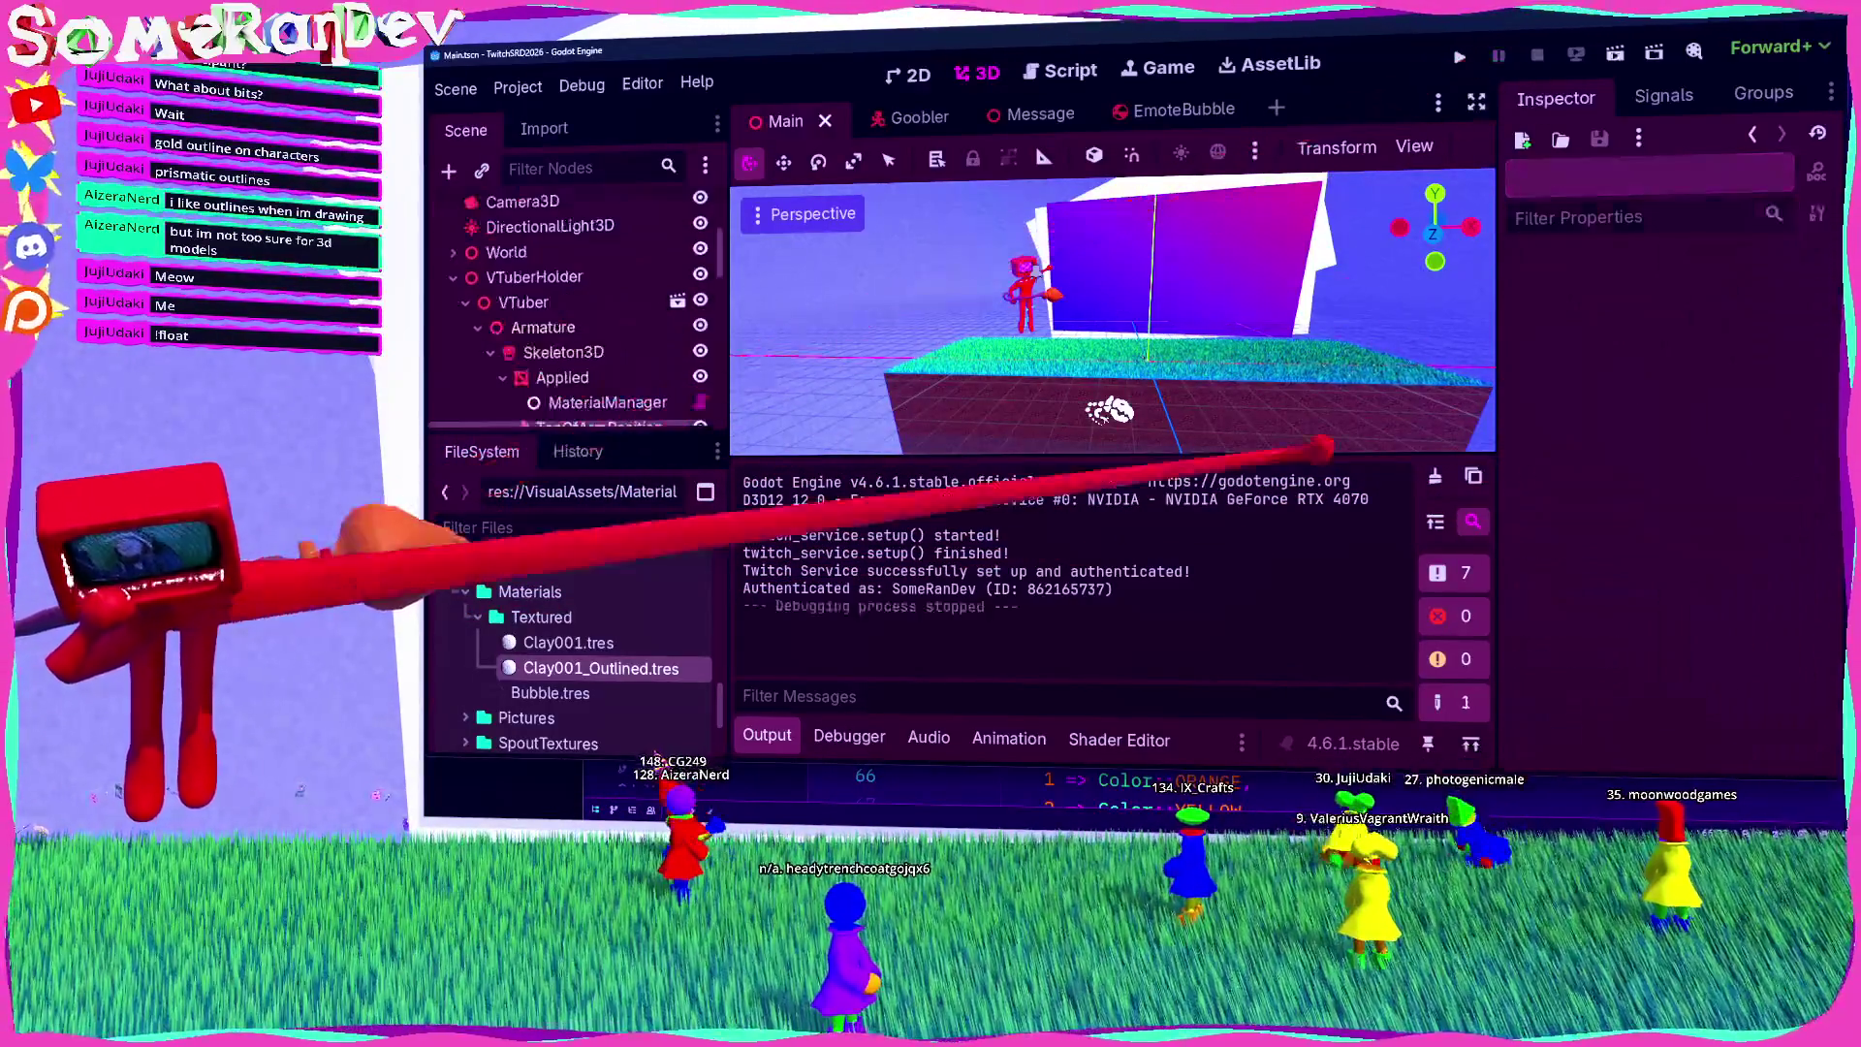
key(alt+Tab)
Step: In palette.rs set outline thickness to 0.12, add set_stencil_effect_color(Color::WHITE), and run cargo build
scroll(1260, 436, up, 3)
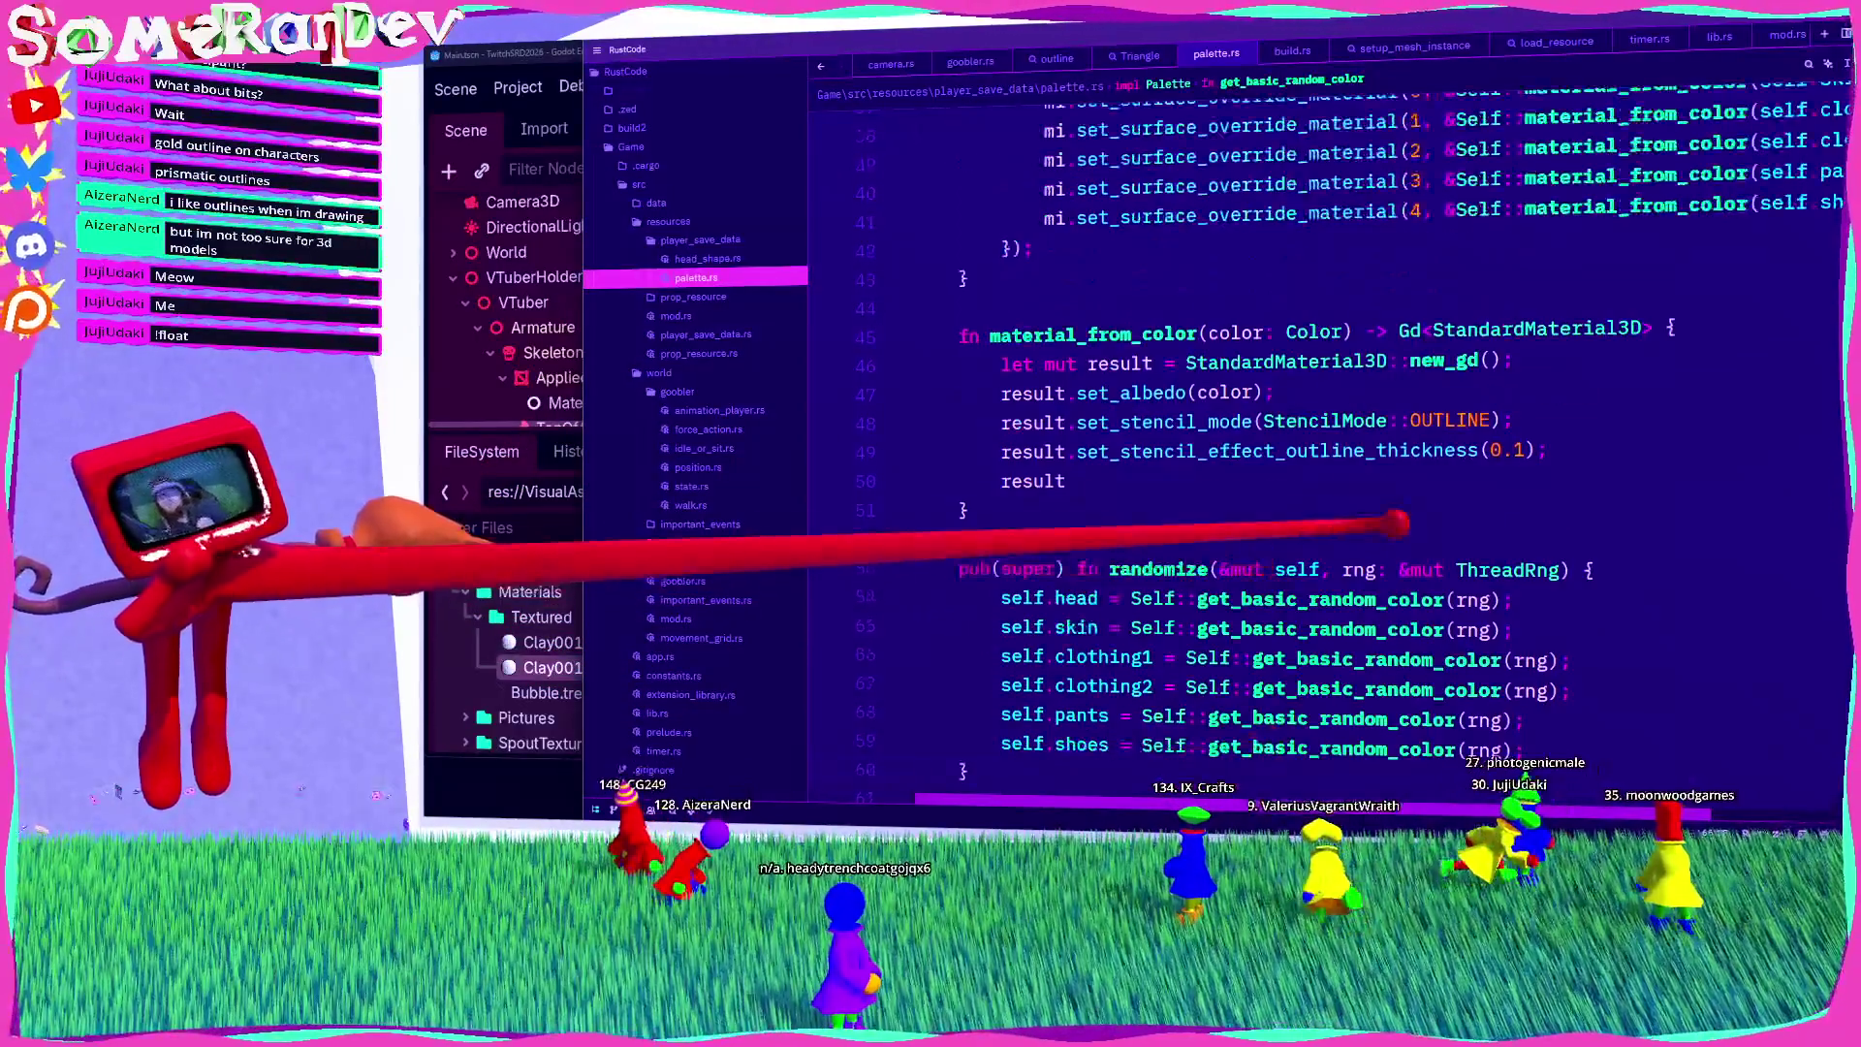
key(Return)
text(result.)
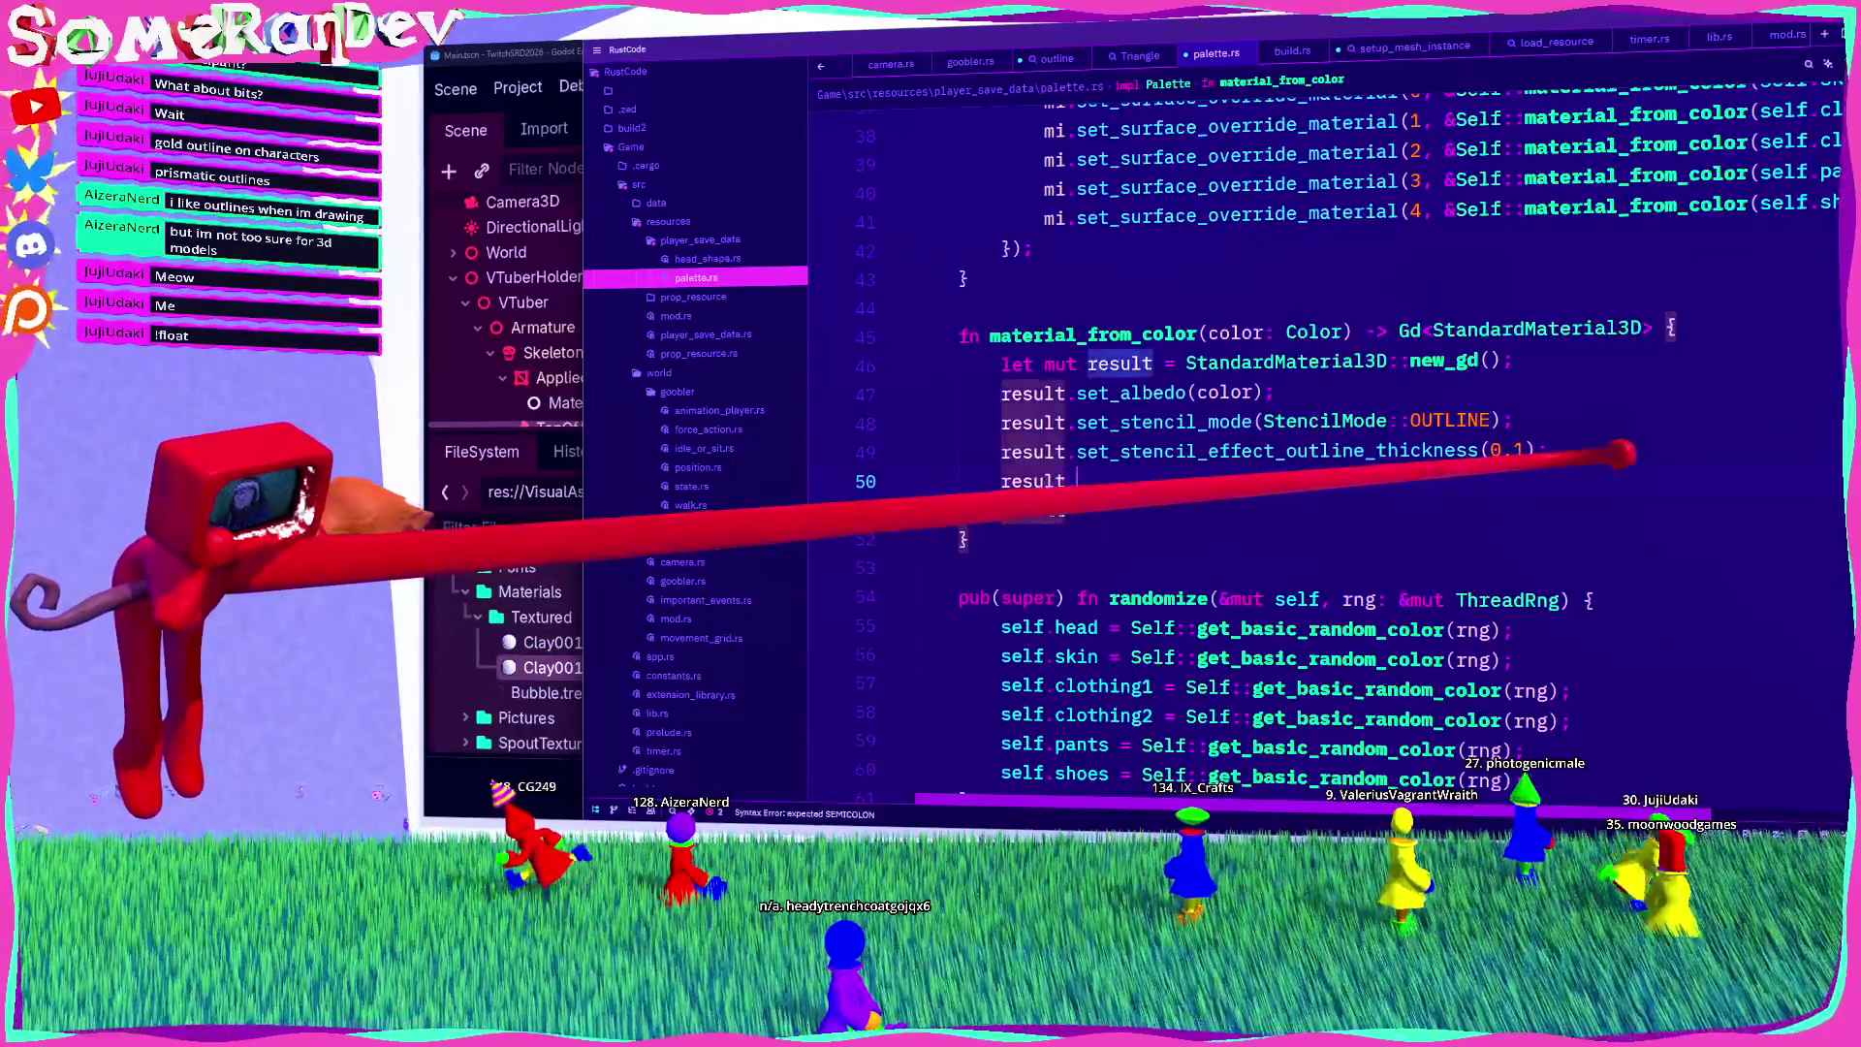
click(1541, 451)
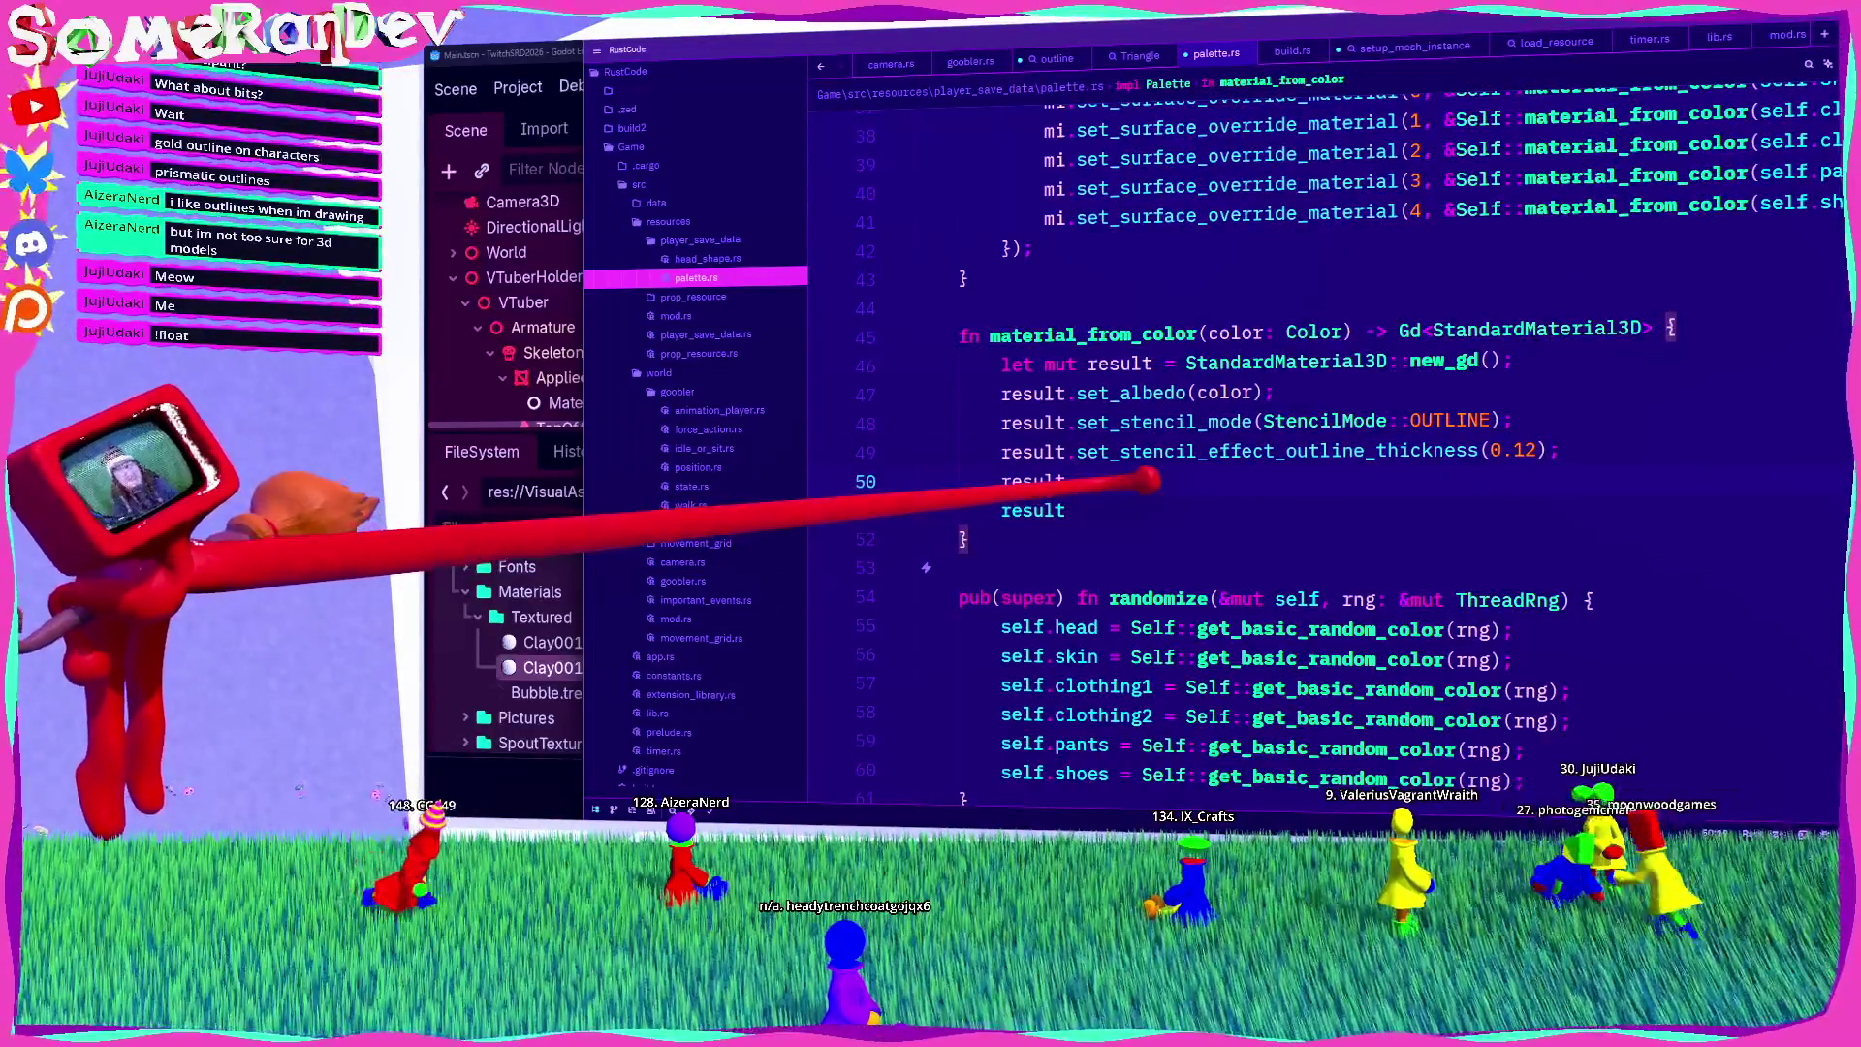
text(_stenc)
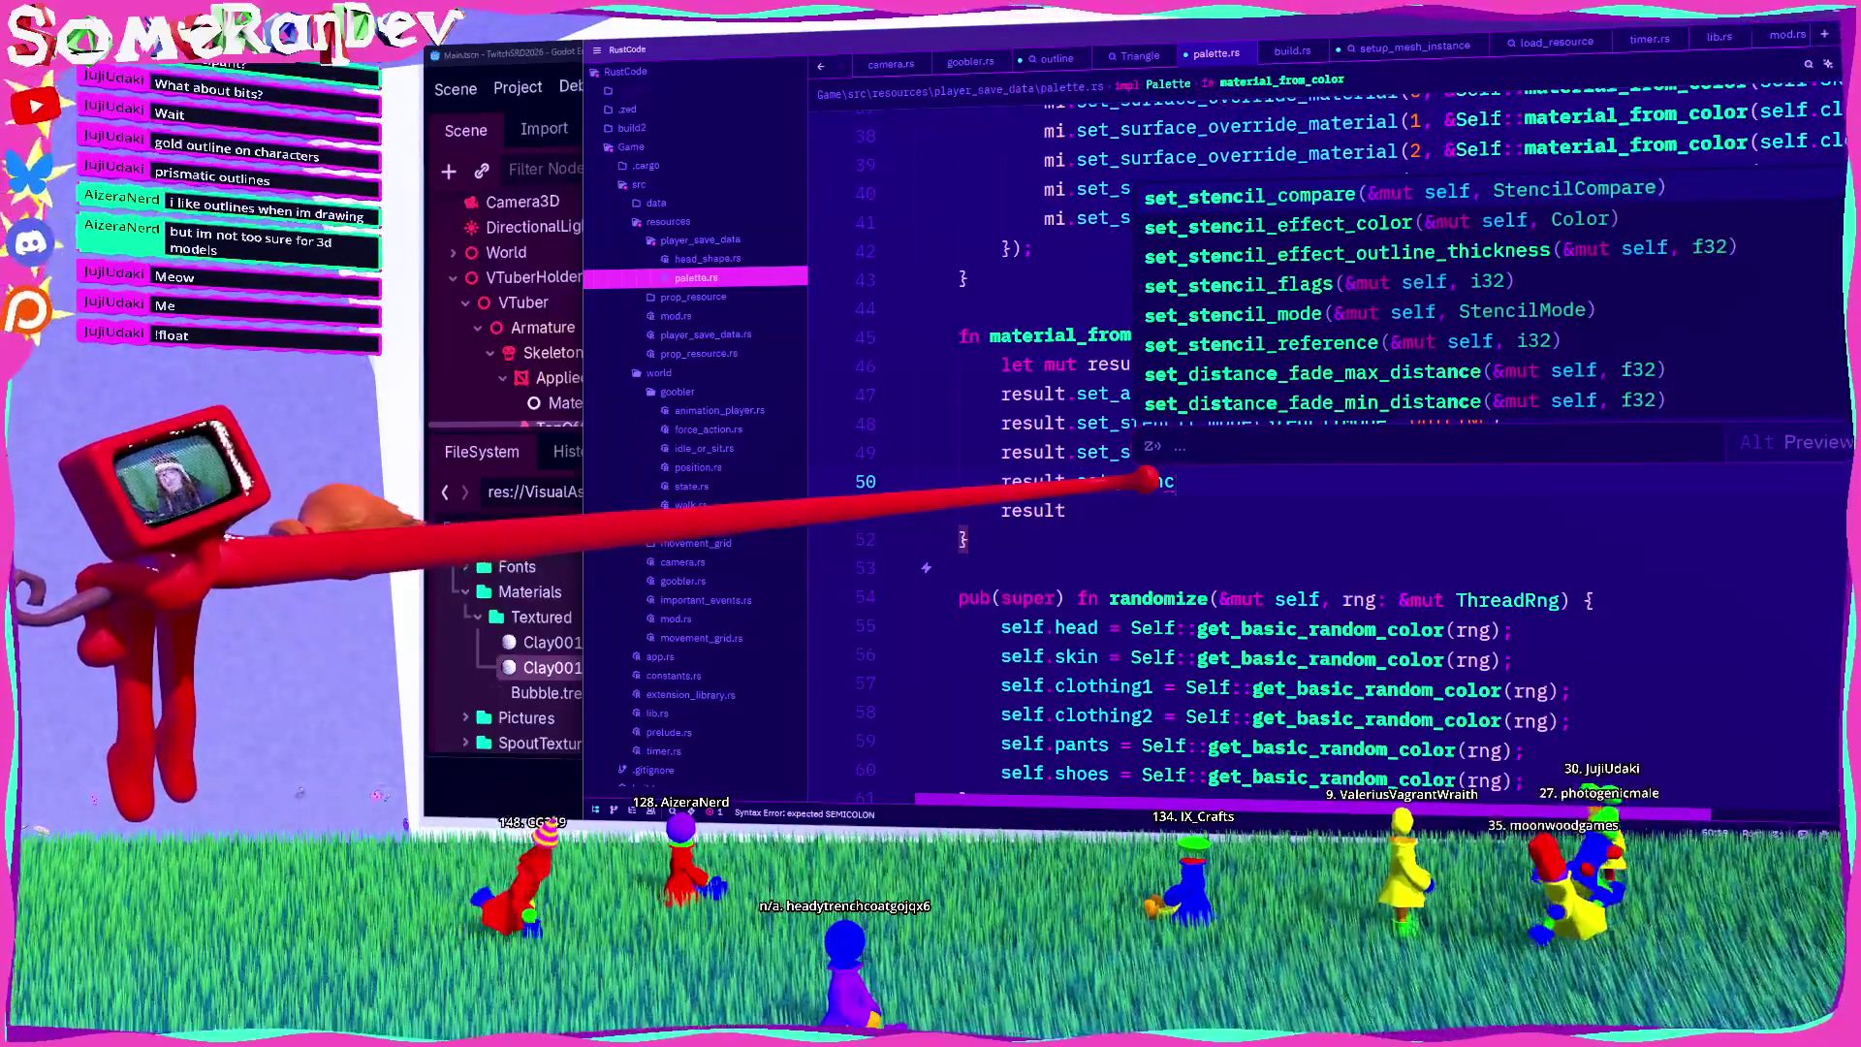
key(Return)
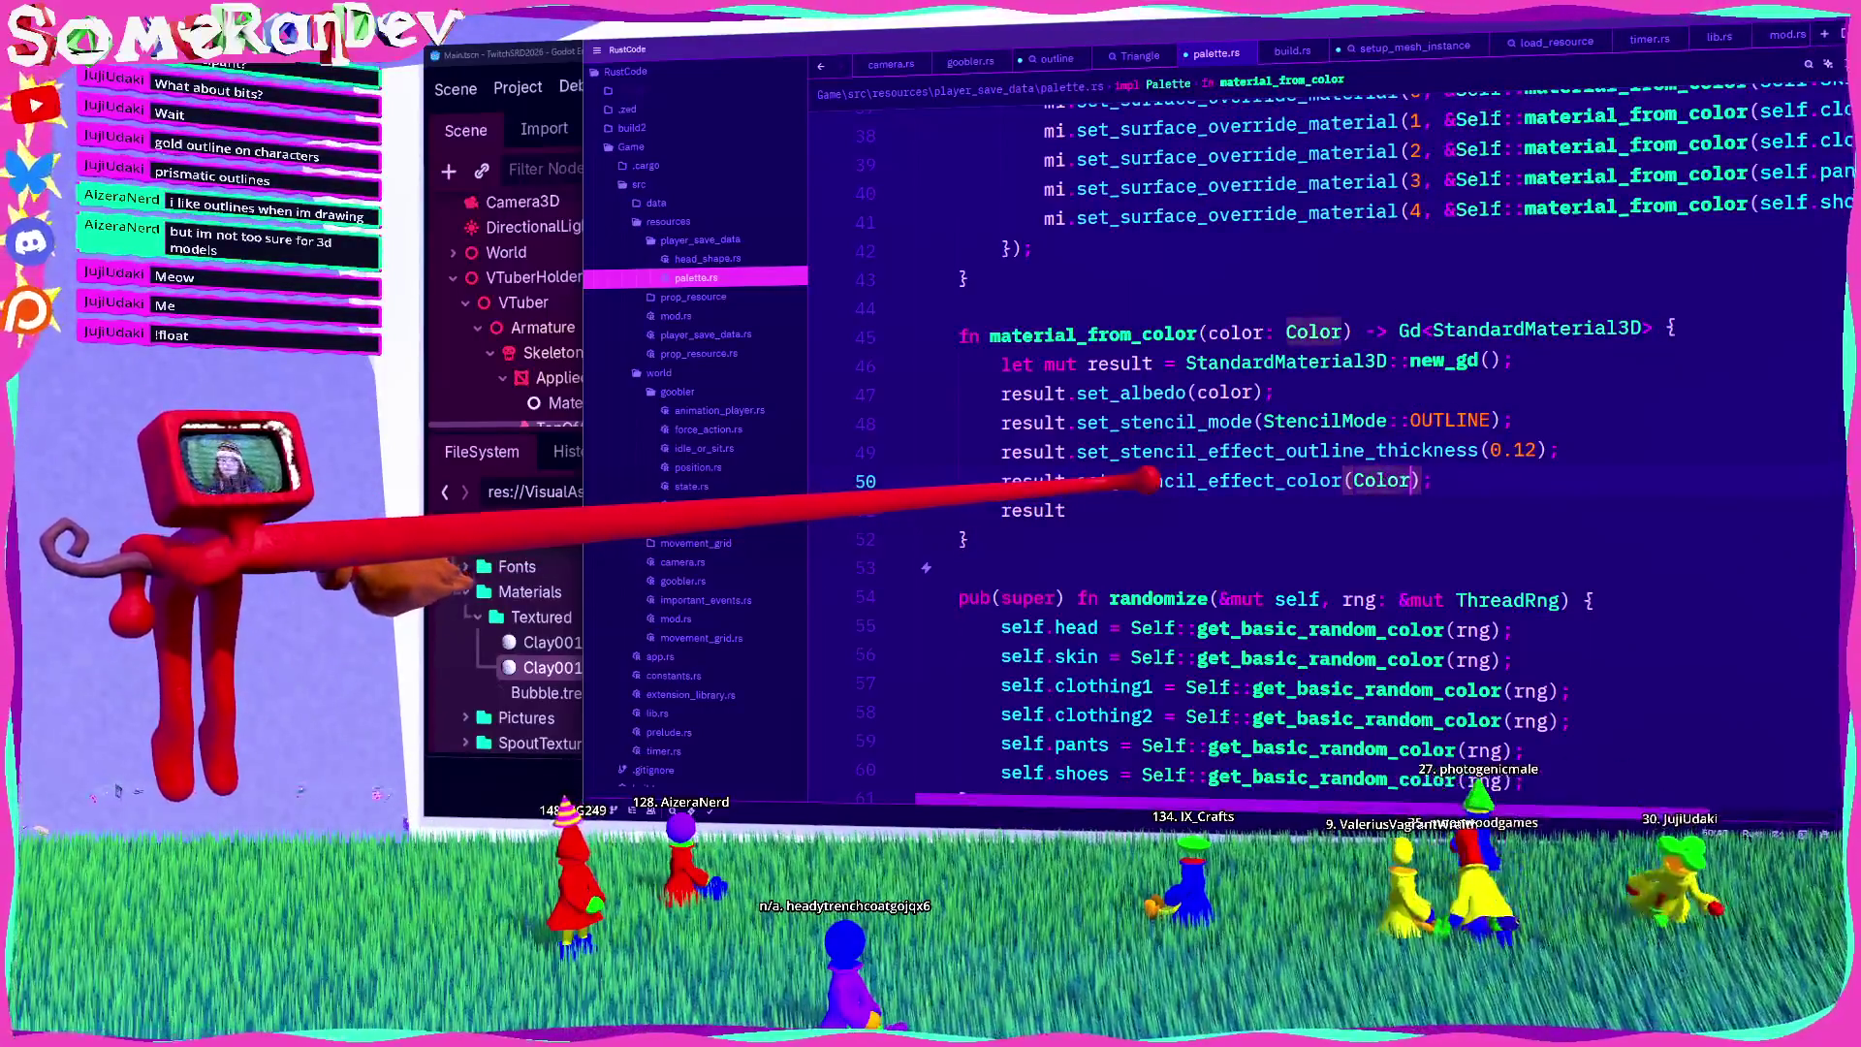
text(::whi)
key(Return)
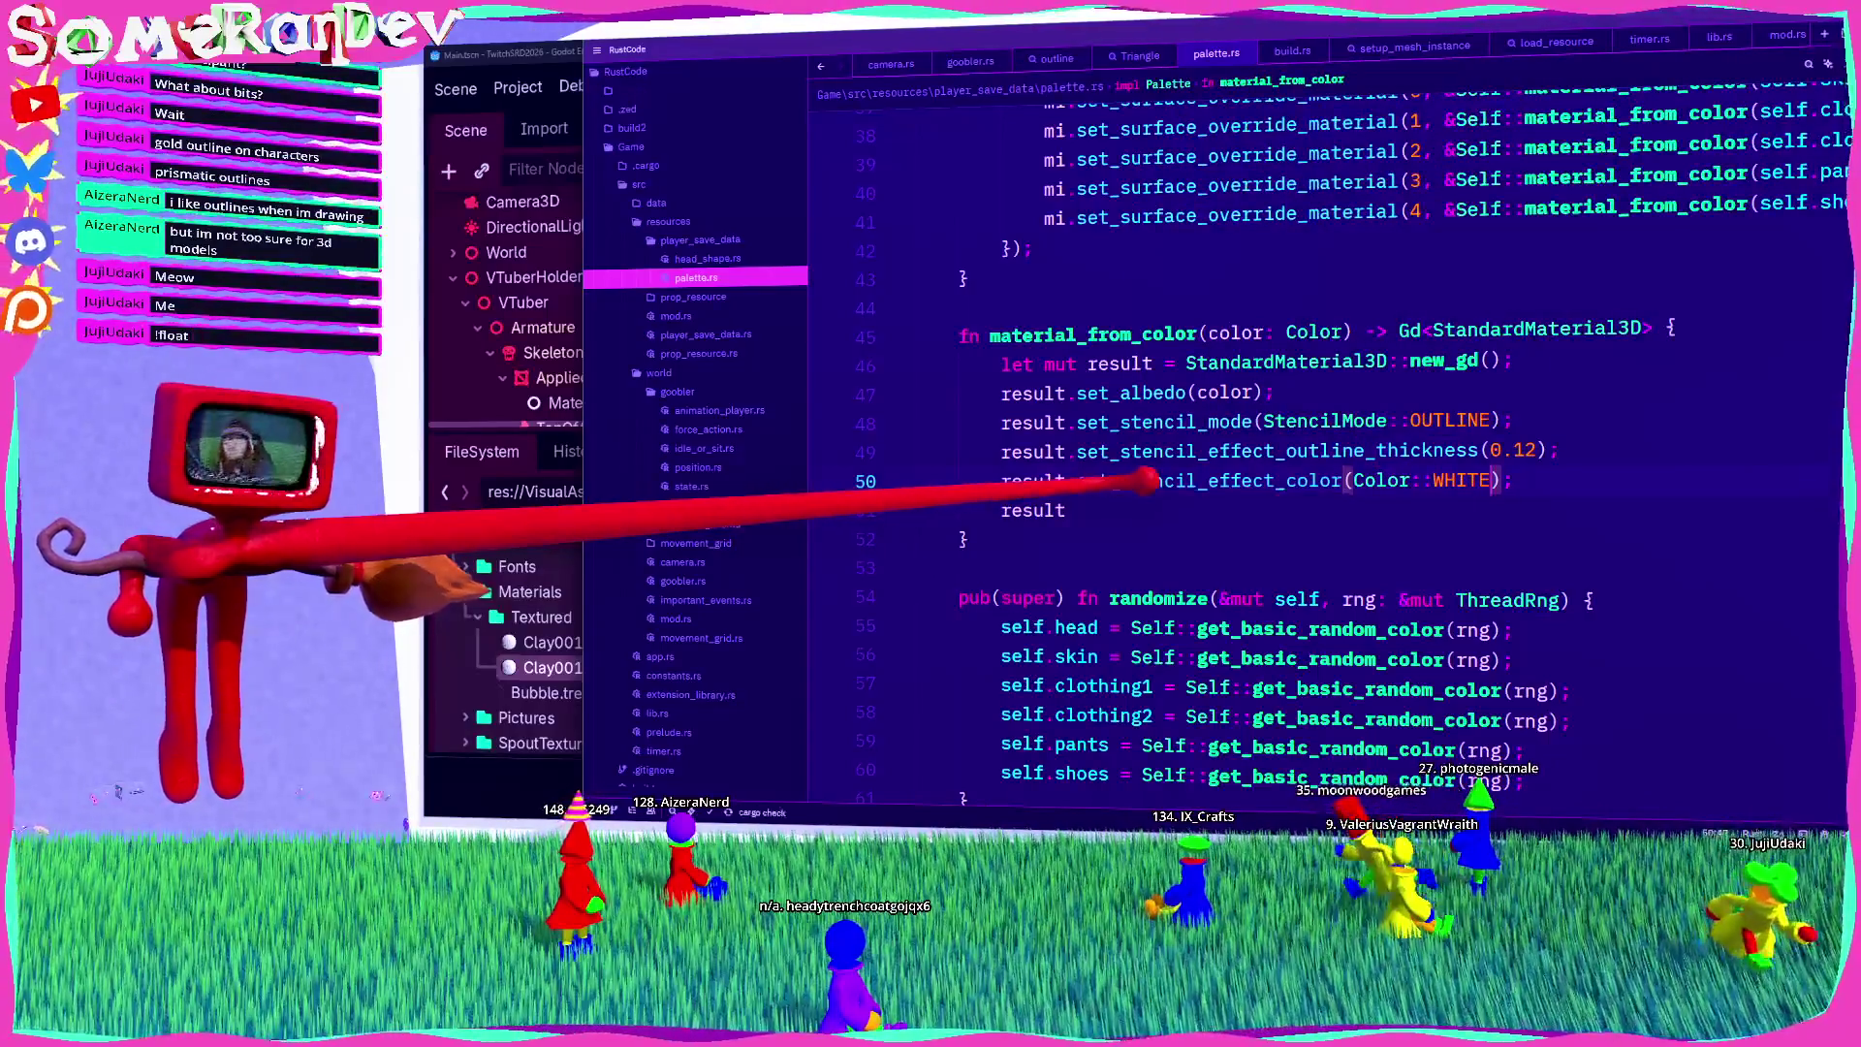
key(alt+Tab)
key(Return)
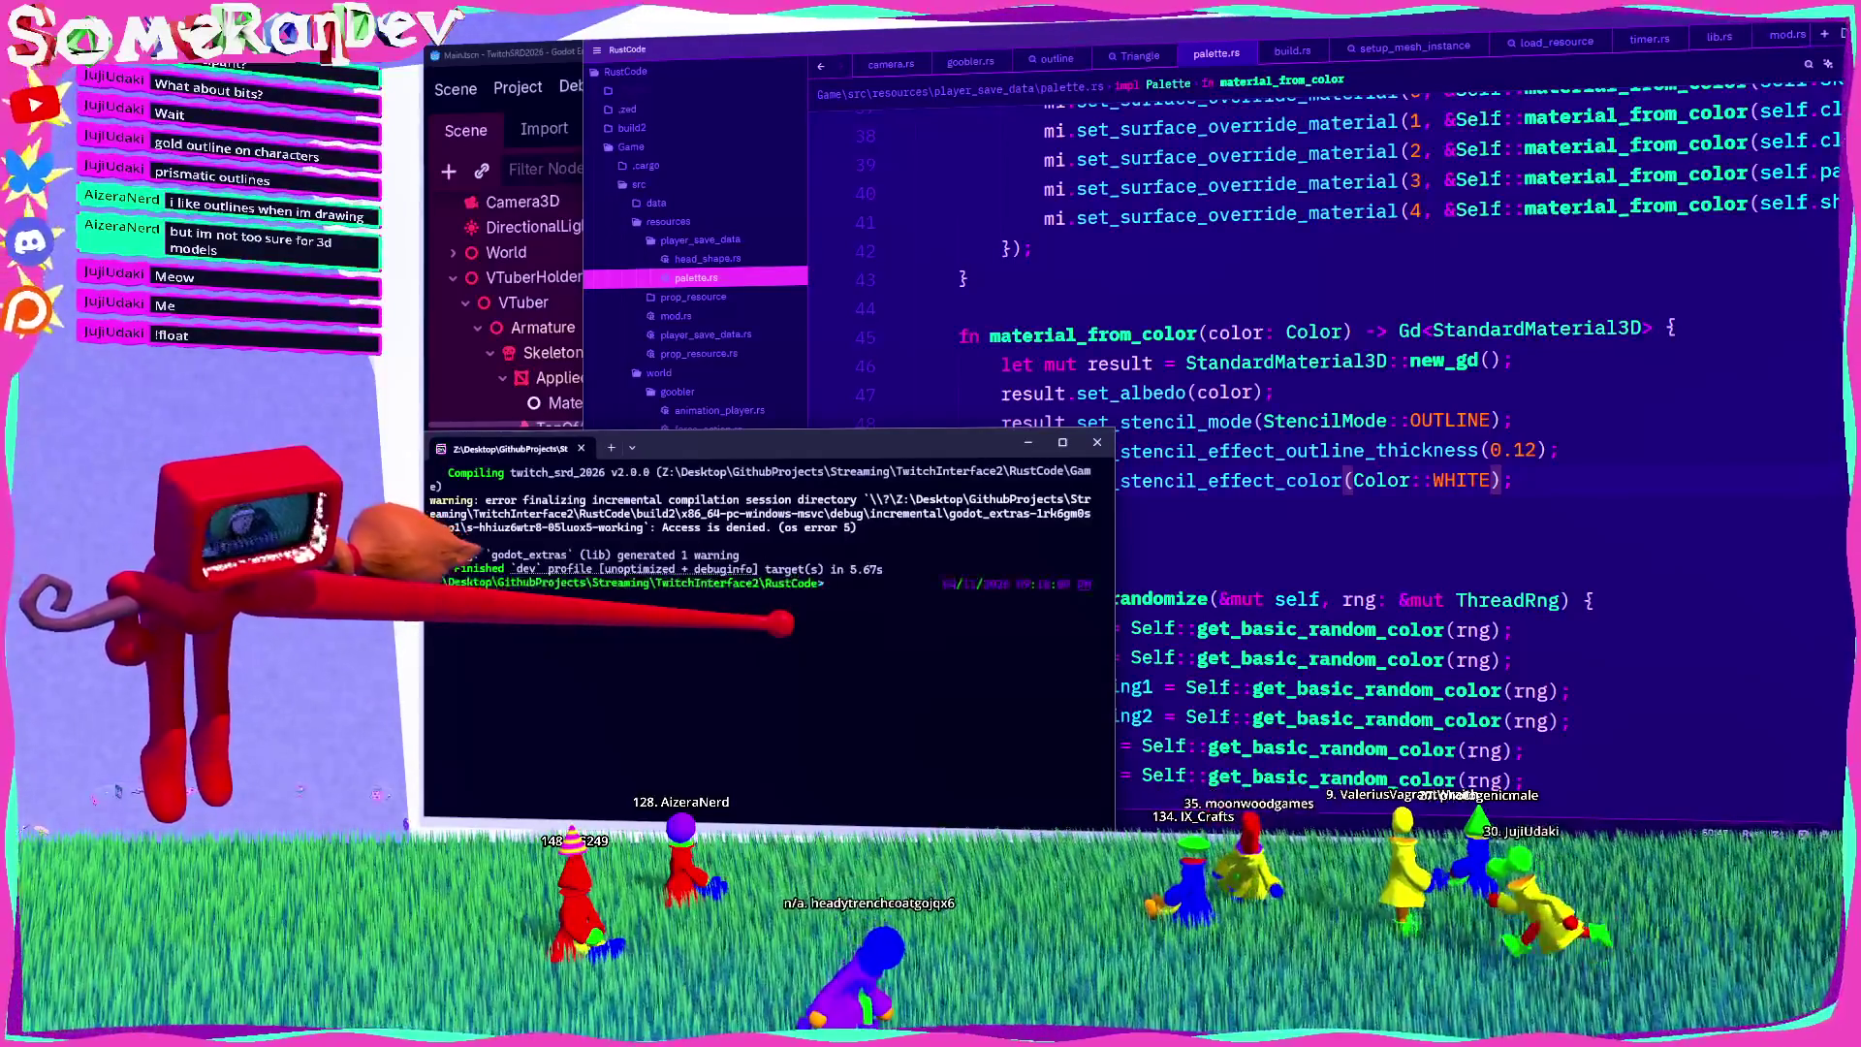
Step: Back in Godot, run the current scene to preview the Gooblers' white outlines
click(523, 54)
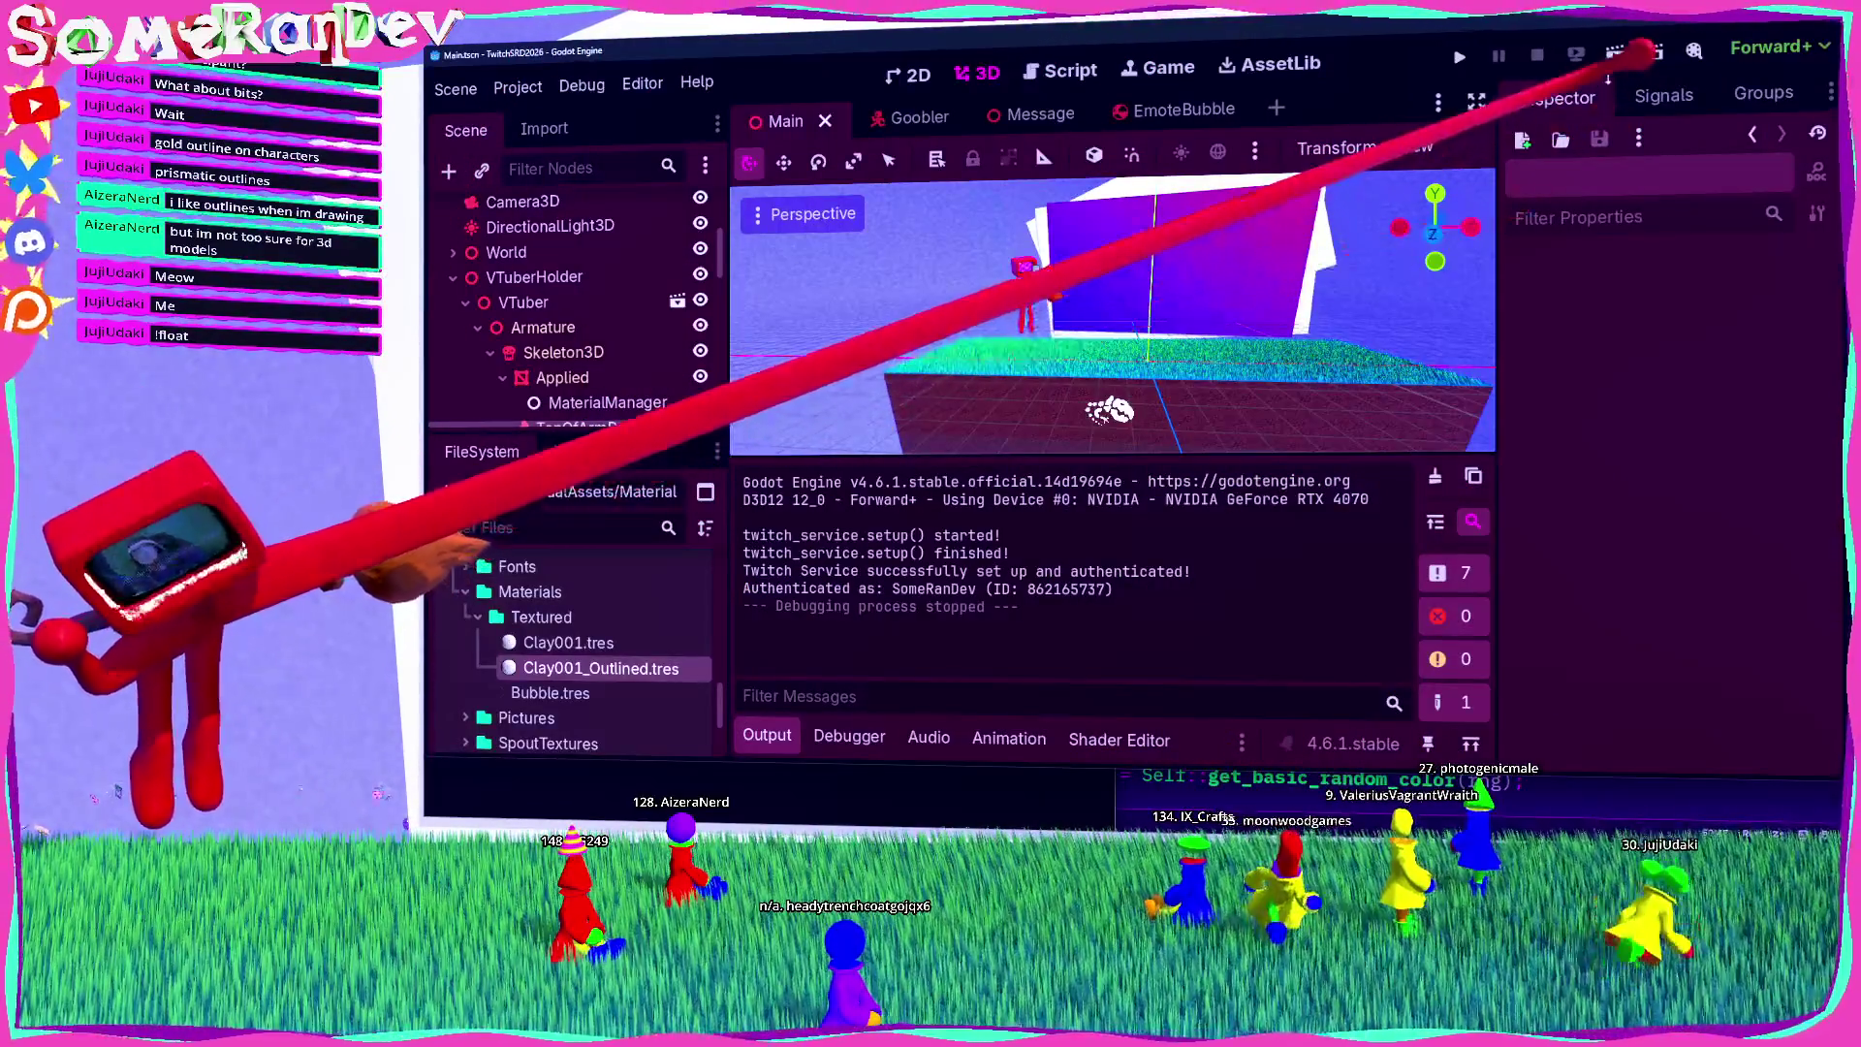
click(1614, 53)
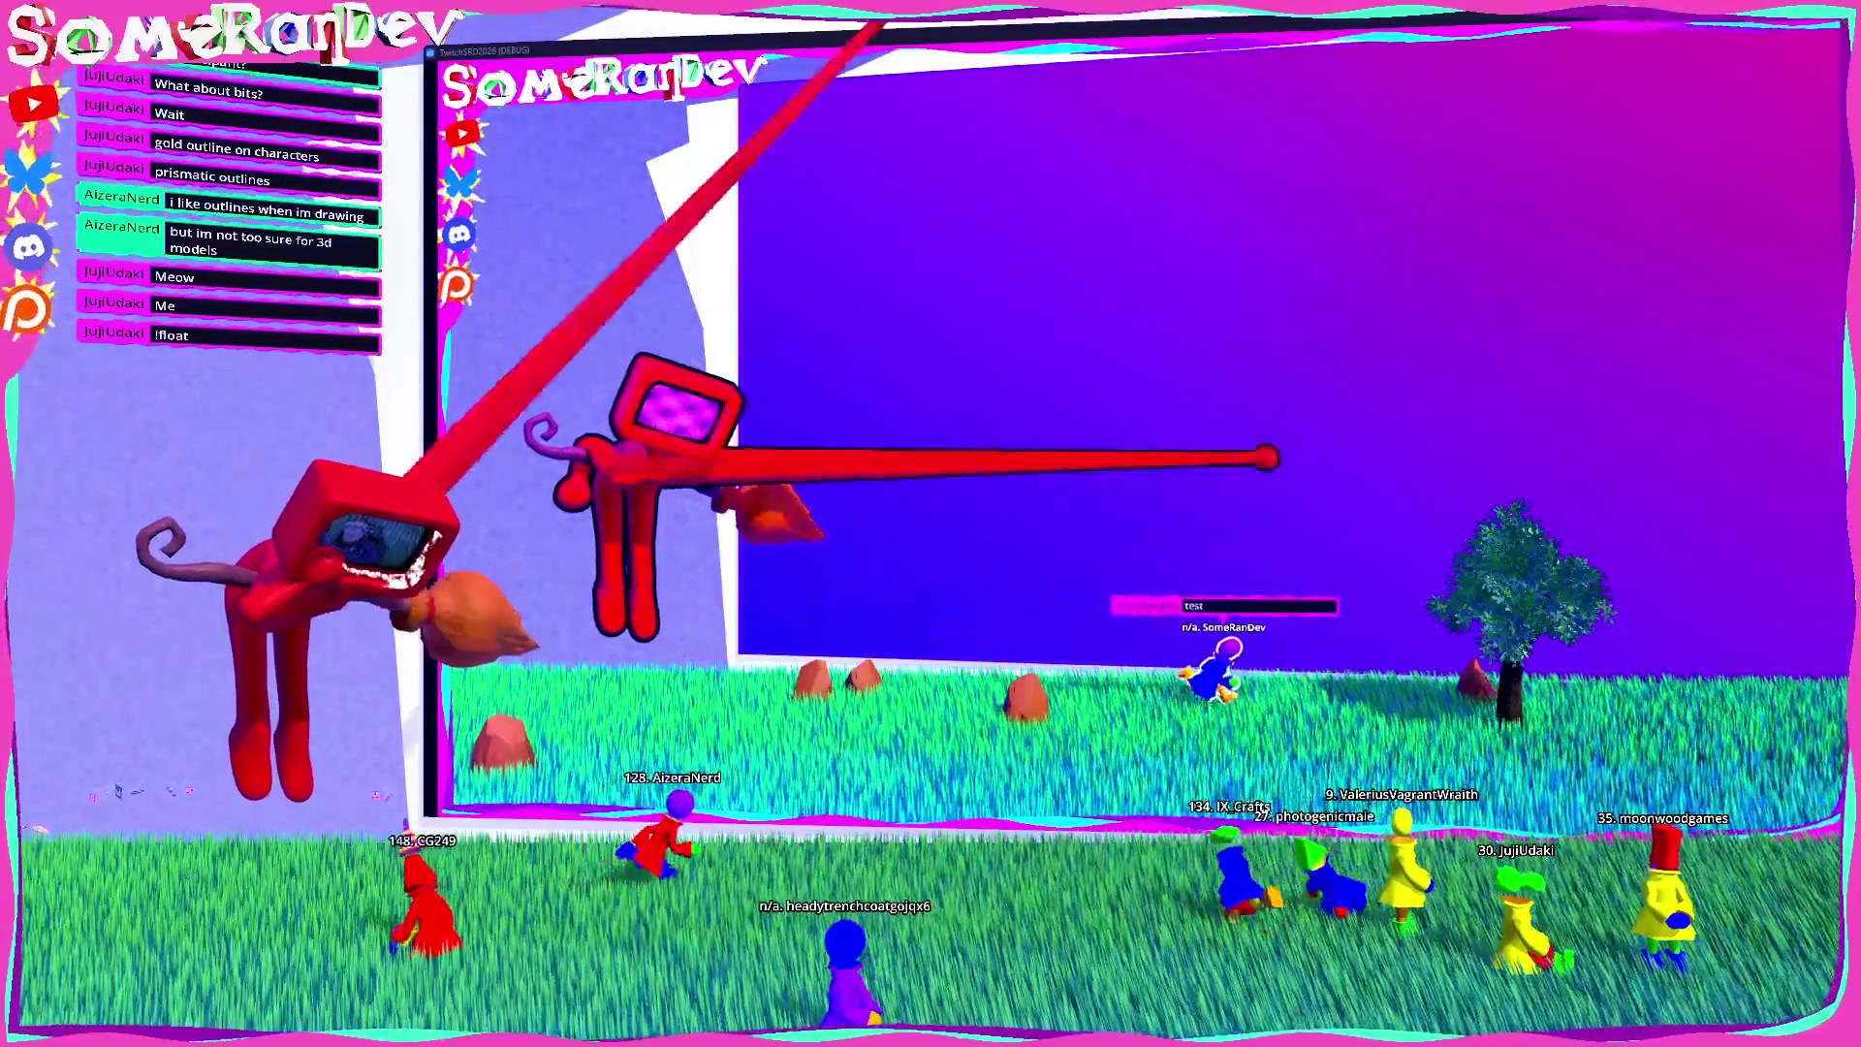
Step: Take the game out of fullscreen, close it, and switch back to palette.rs in Zed
key(super+Down)
key(alt+F4)
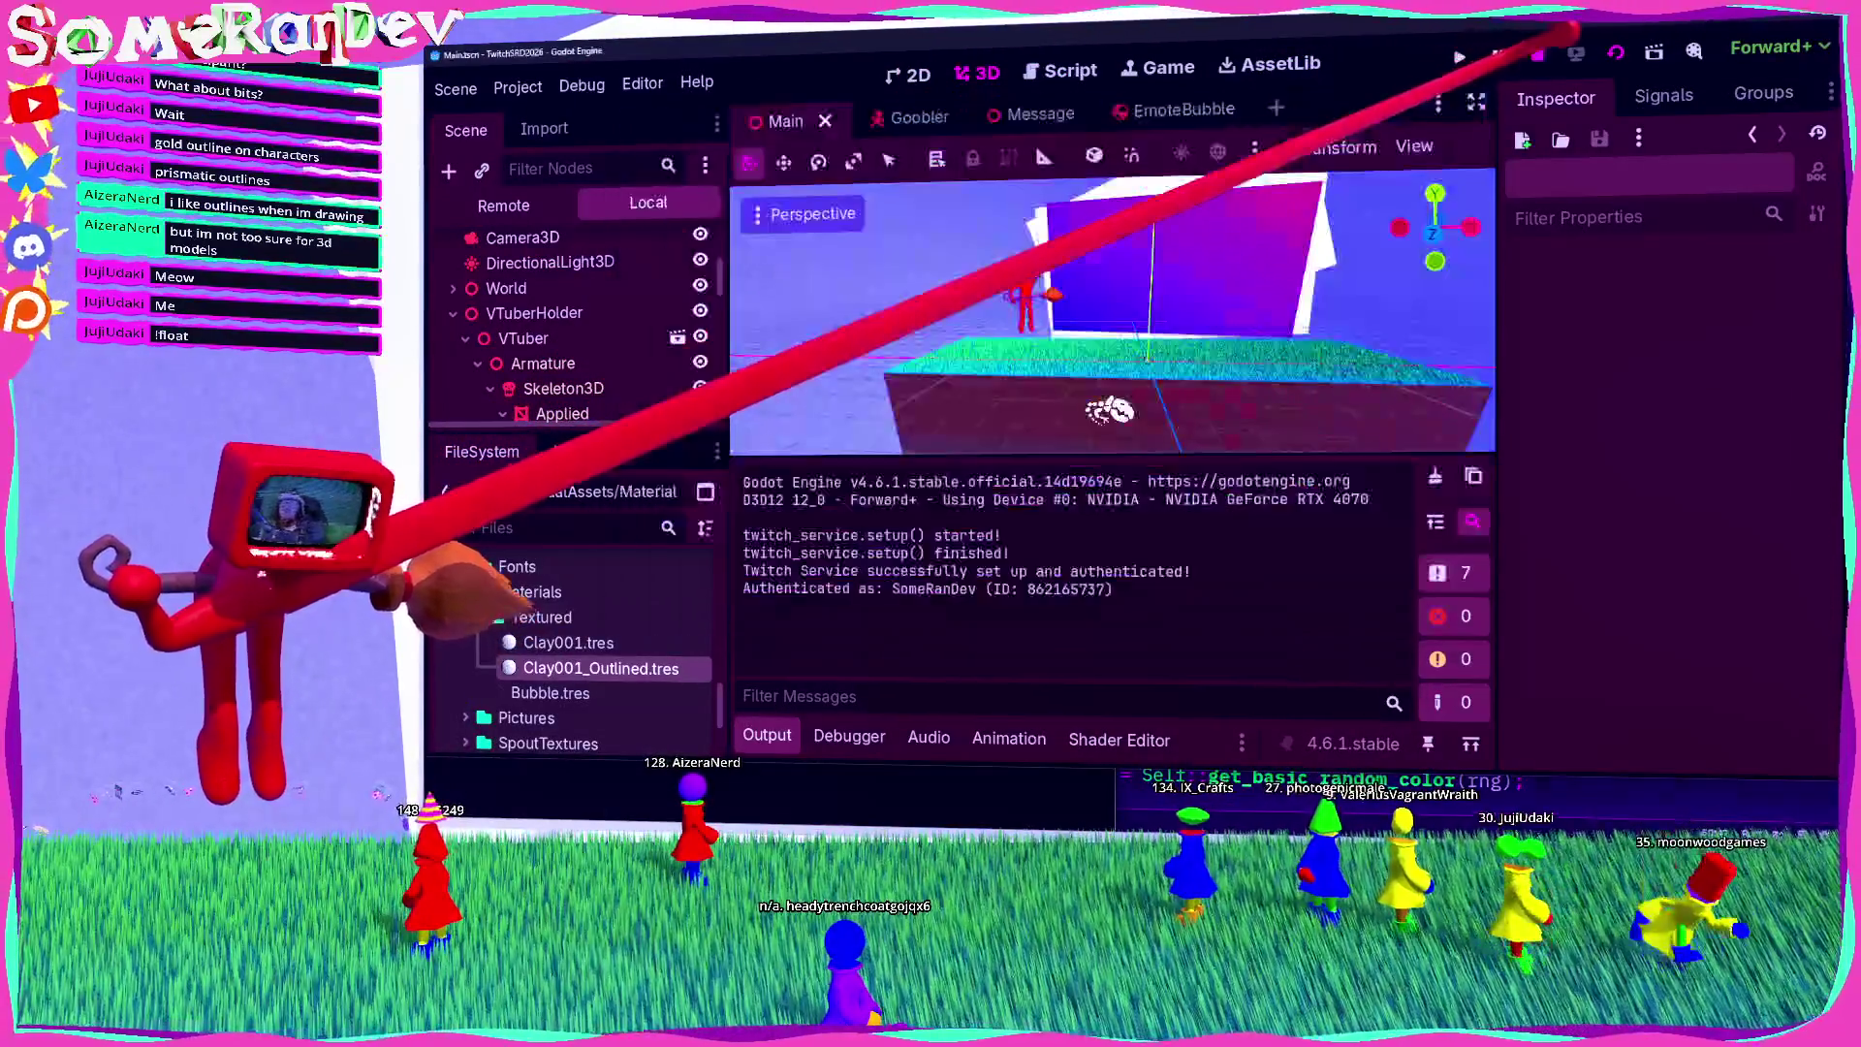
key(alt+Tab)
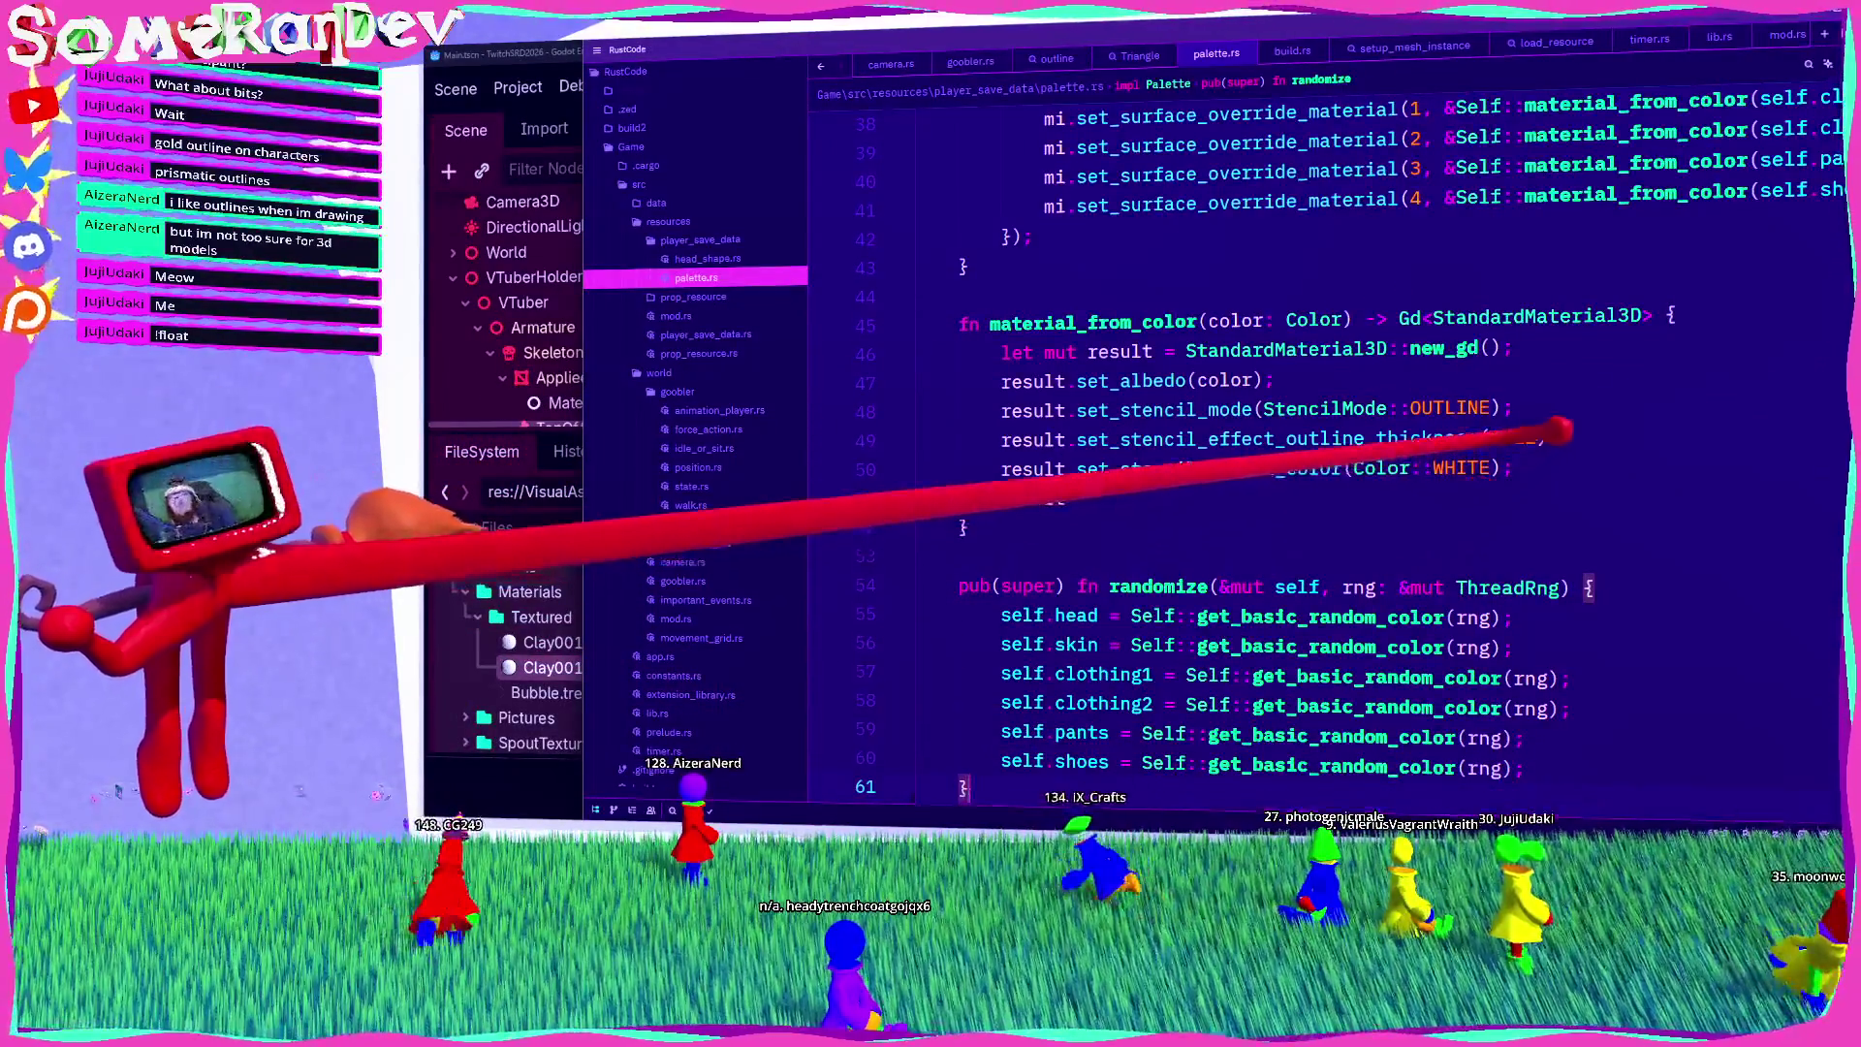
Step: Change line 49's outline thickness to 0.08, start a rebuild, and return to Godot
click(1528, 438)
key(BackSpace)
key(BackSpace)
text(8)
key(Down)
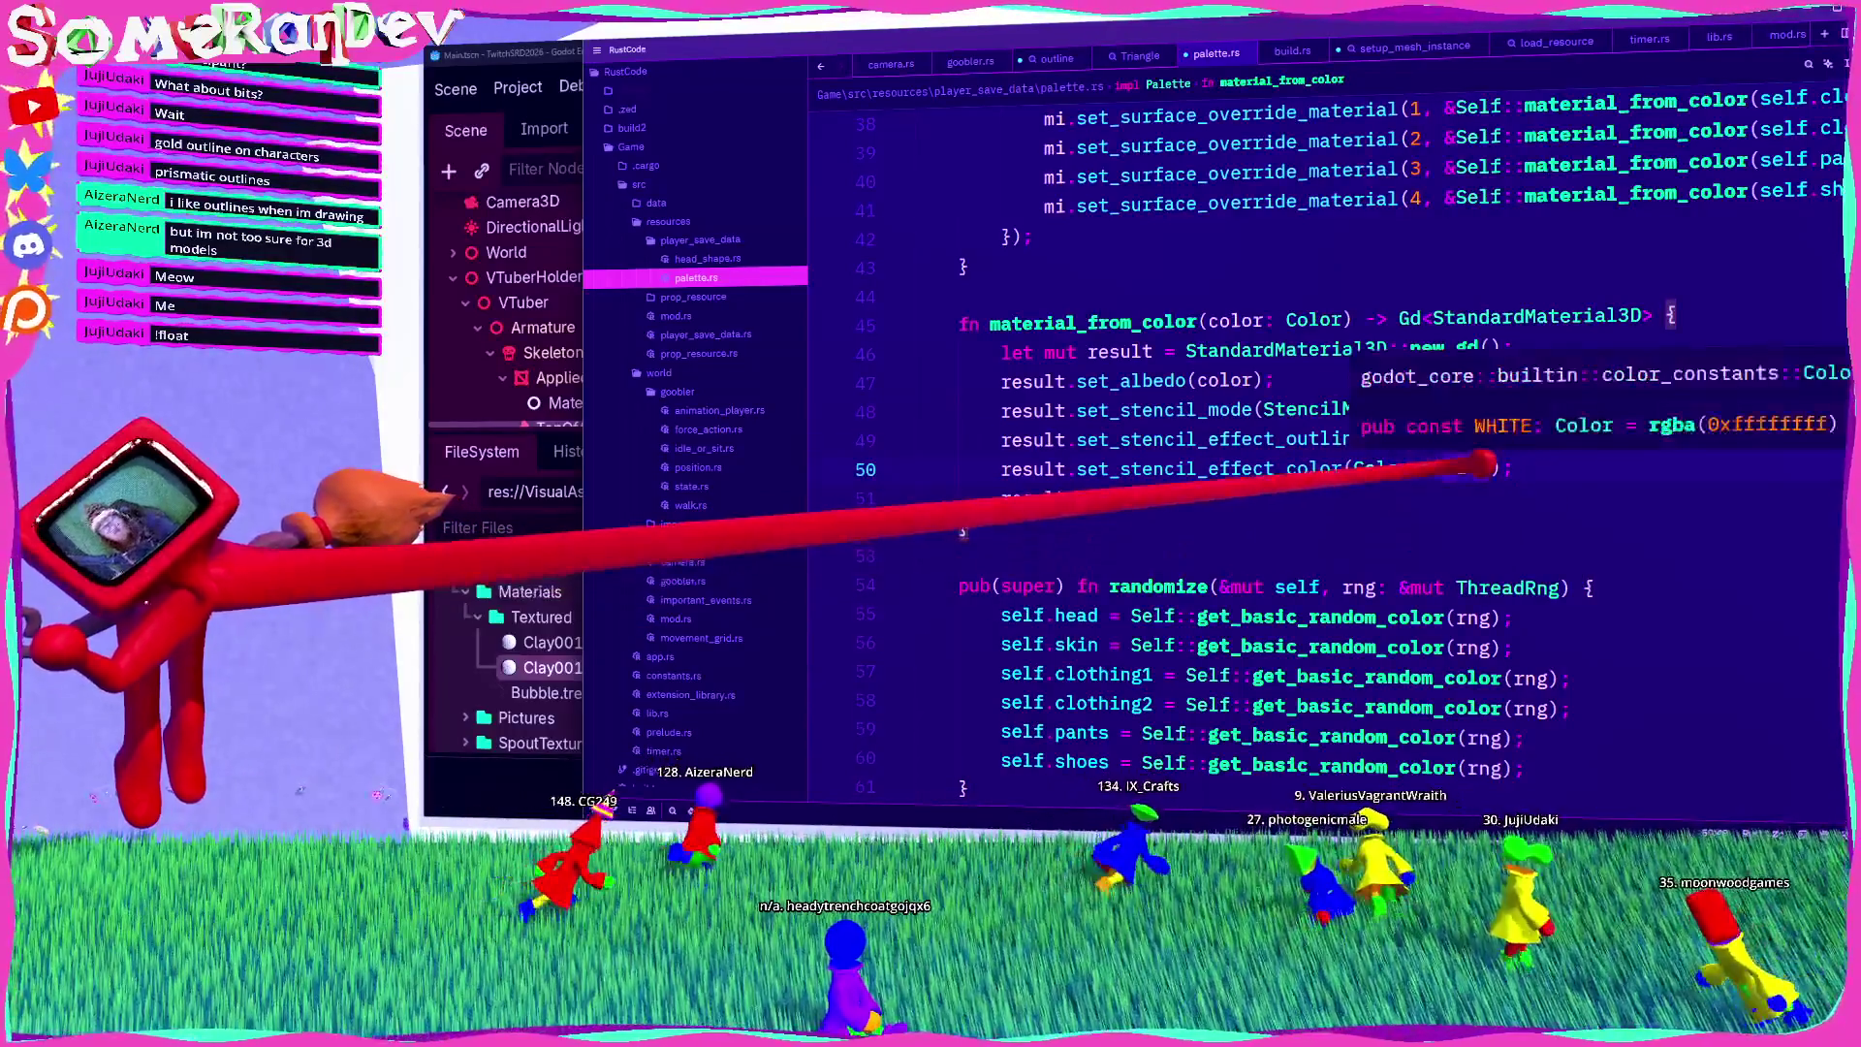
click(1527, 438)
text(0)
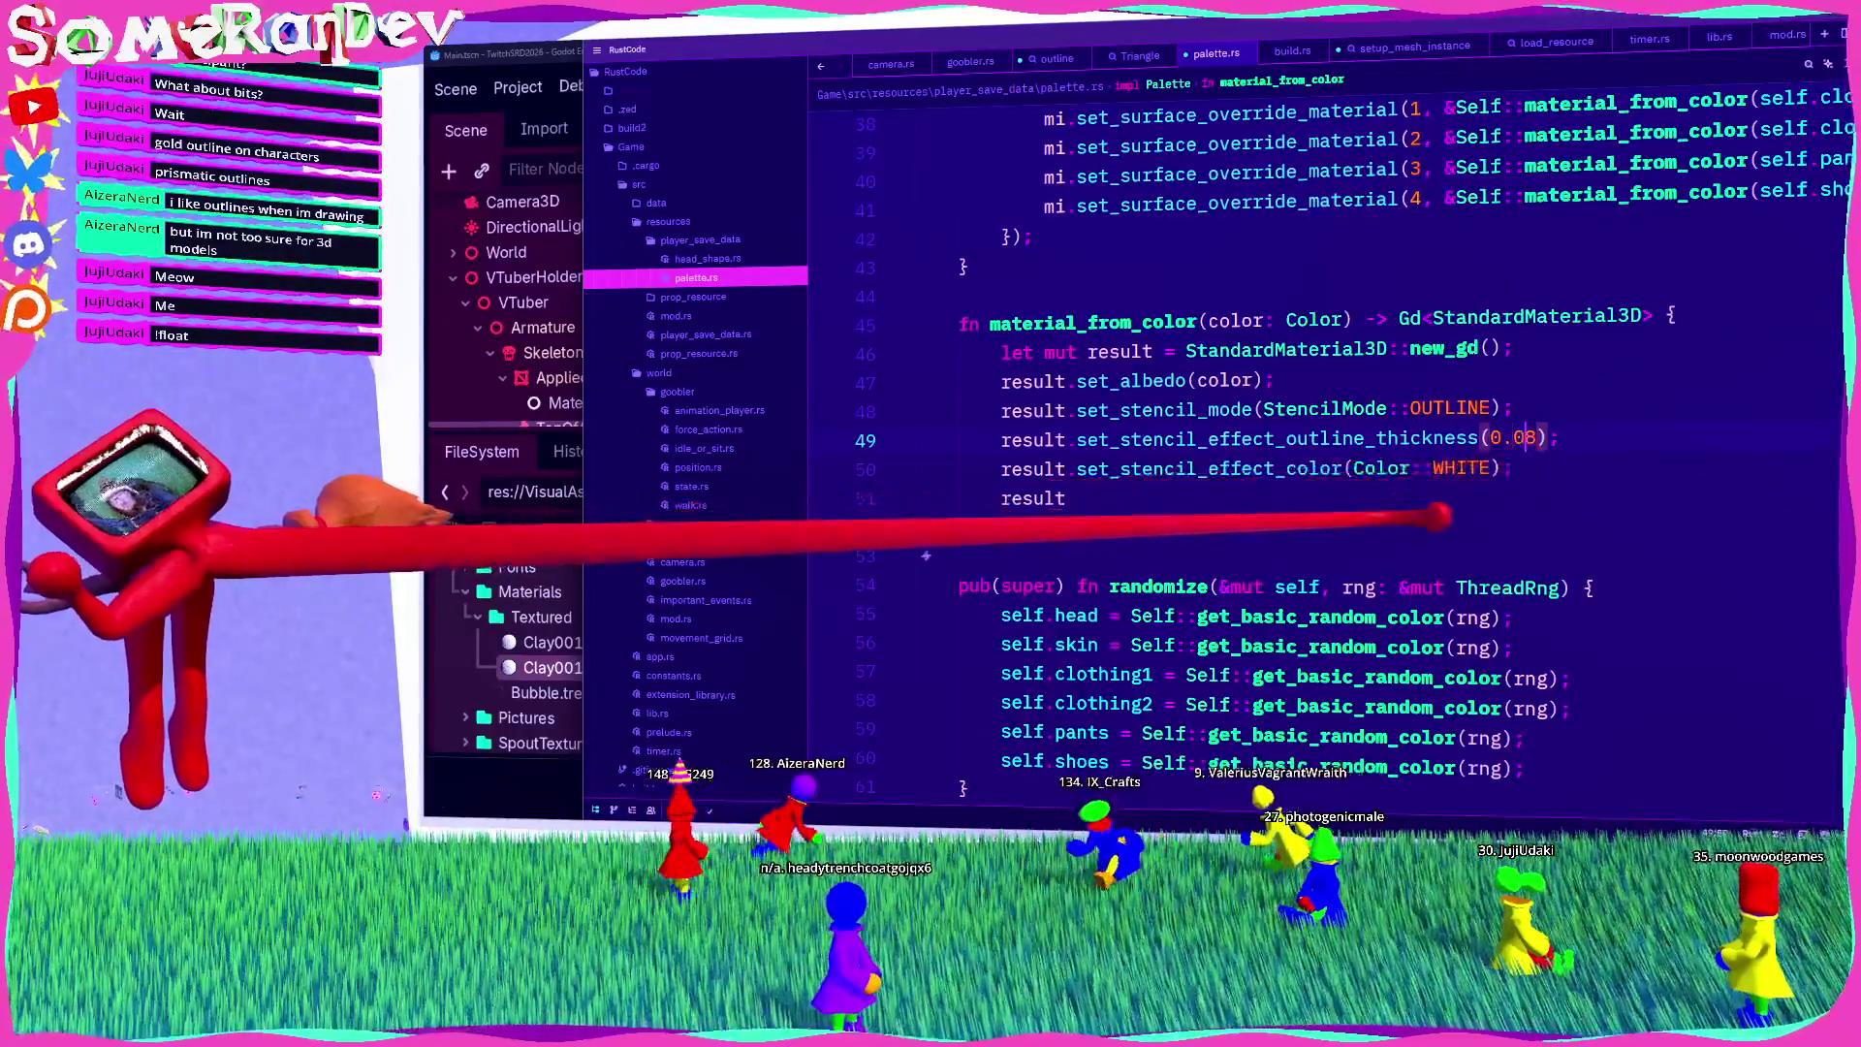
key(F5)
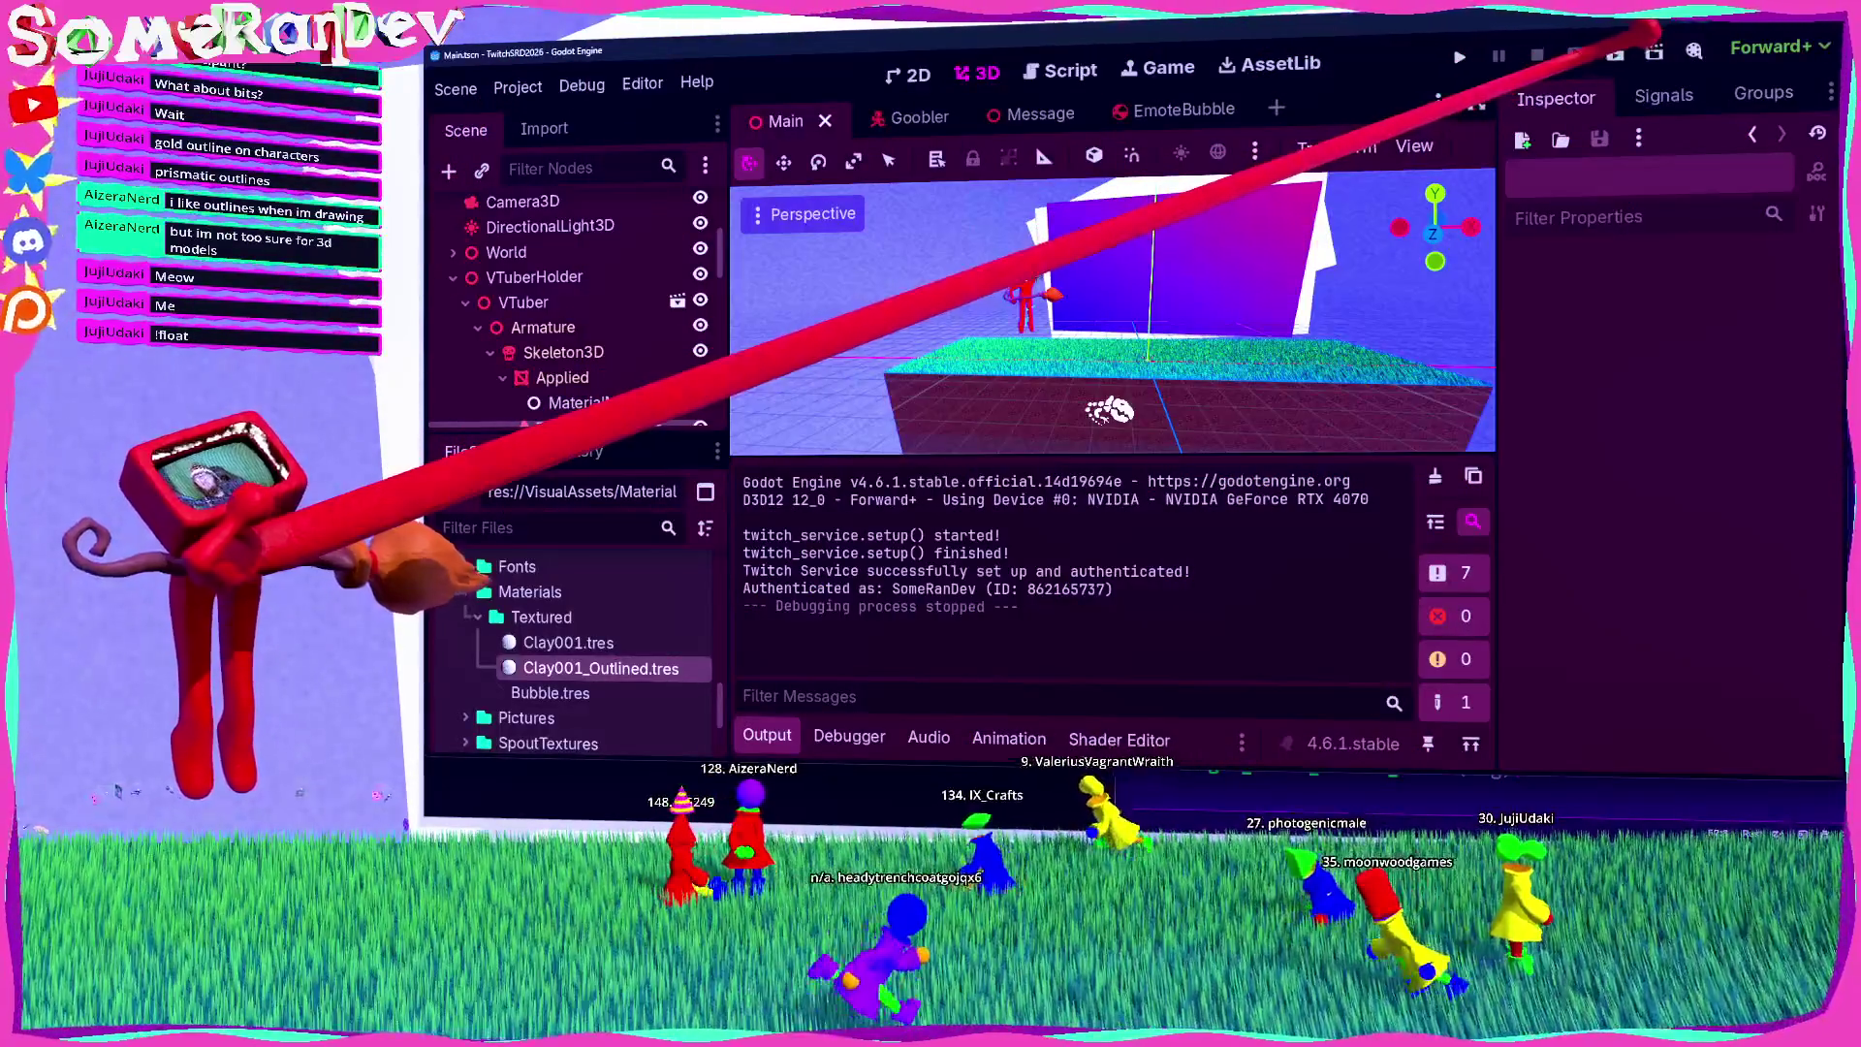
key(F5)
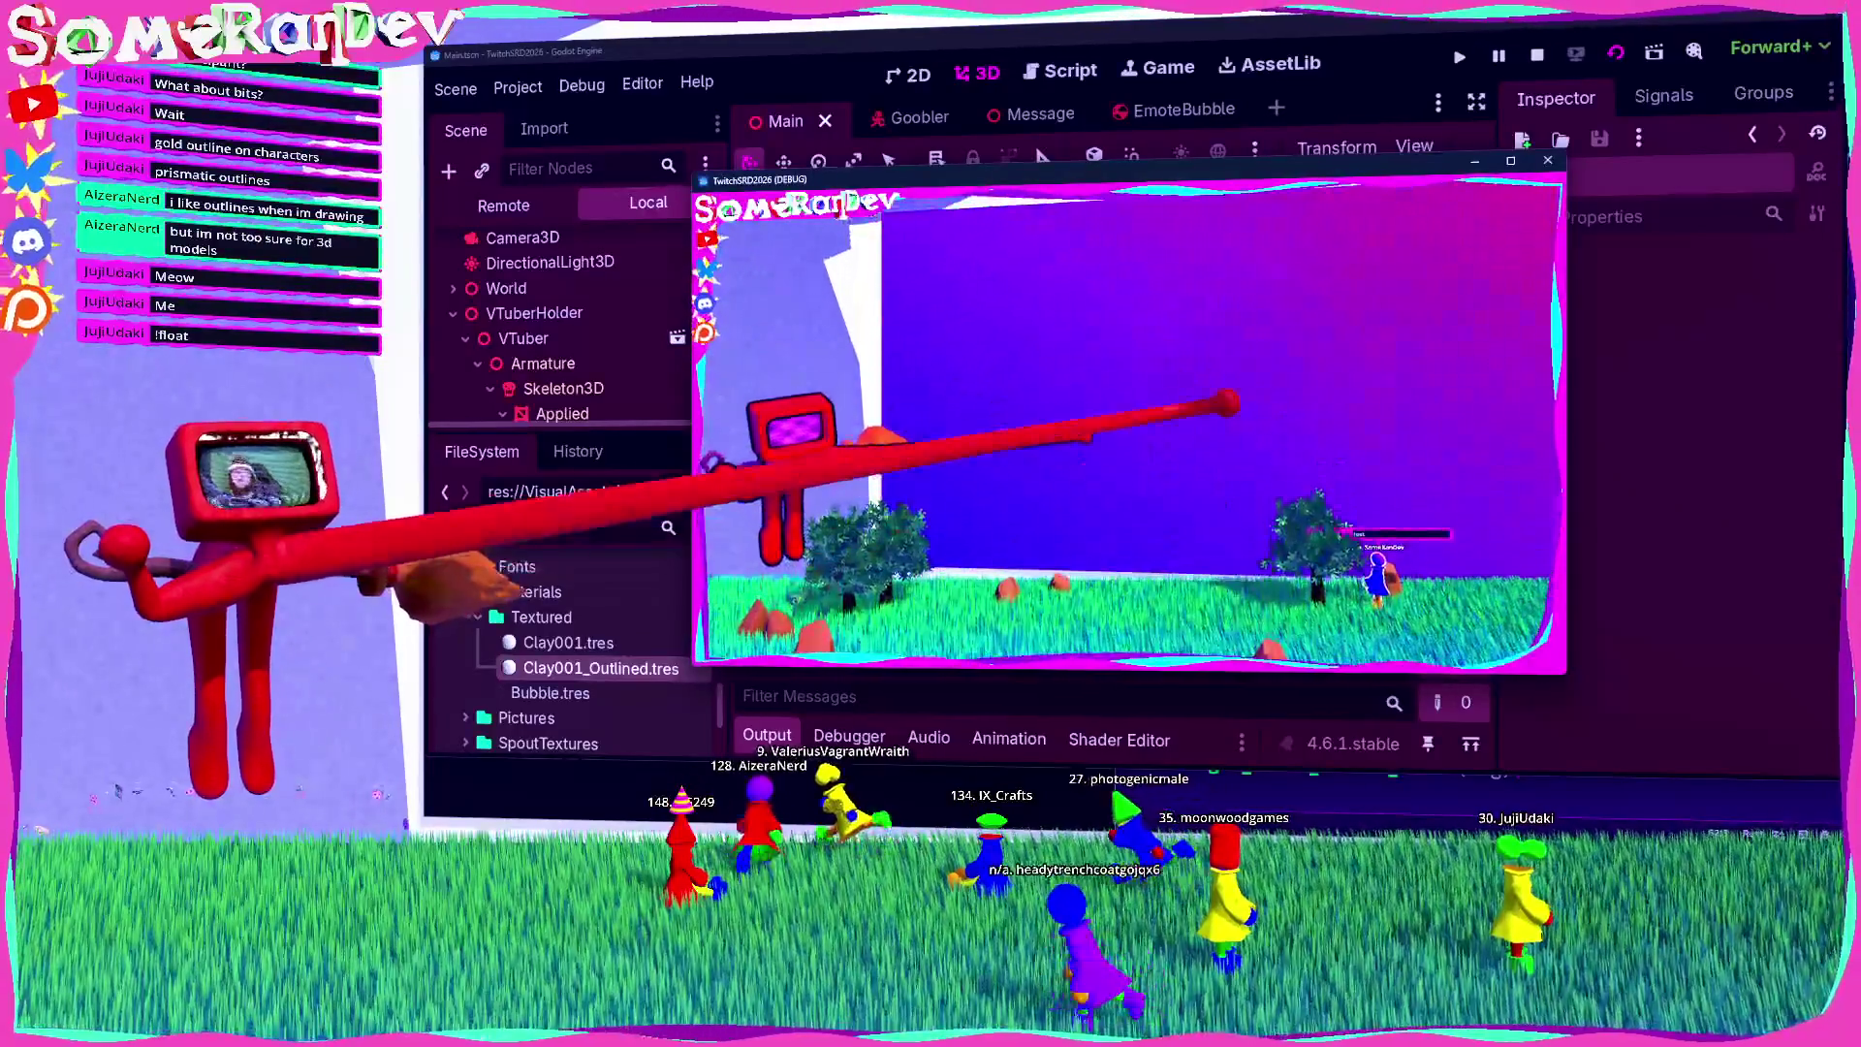
key(super+Up)
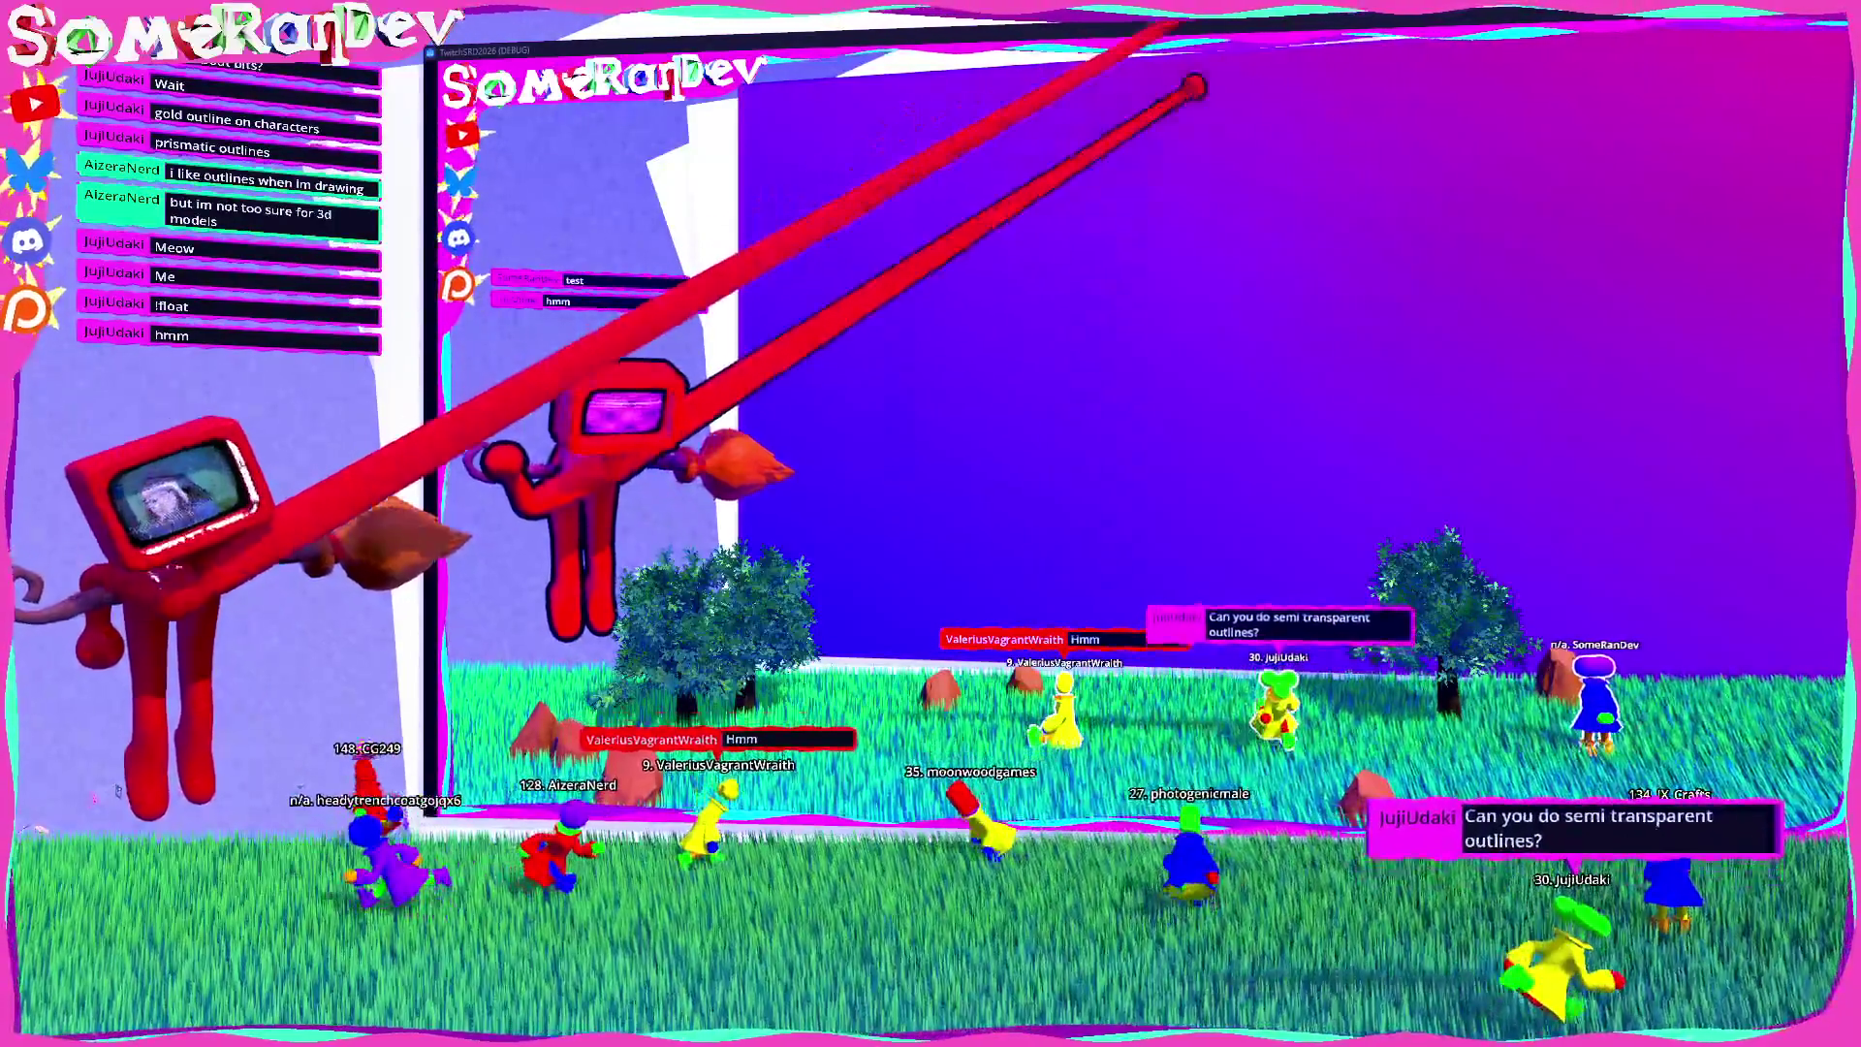
key(F8)
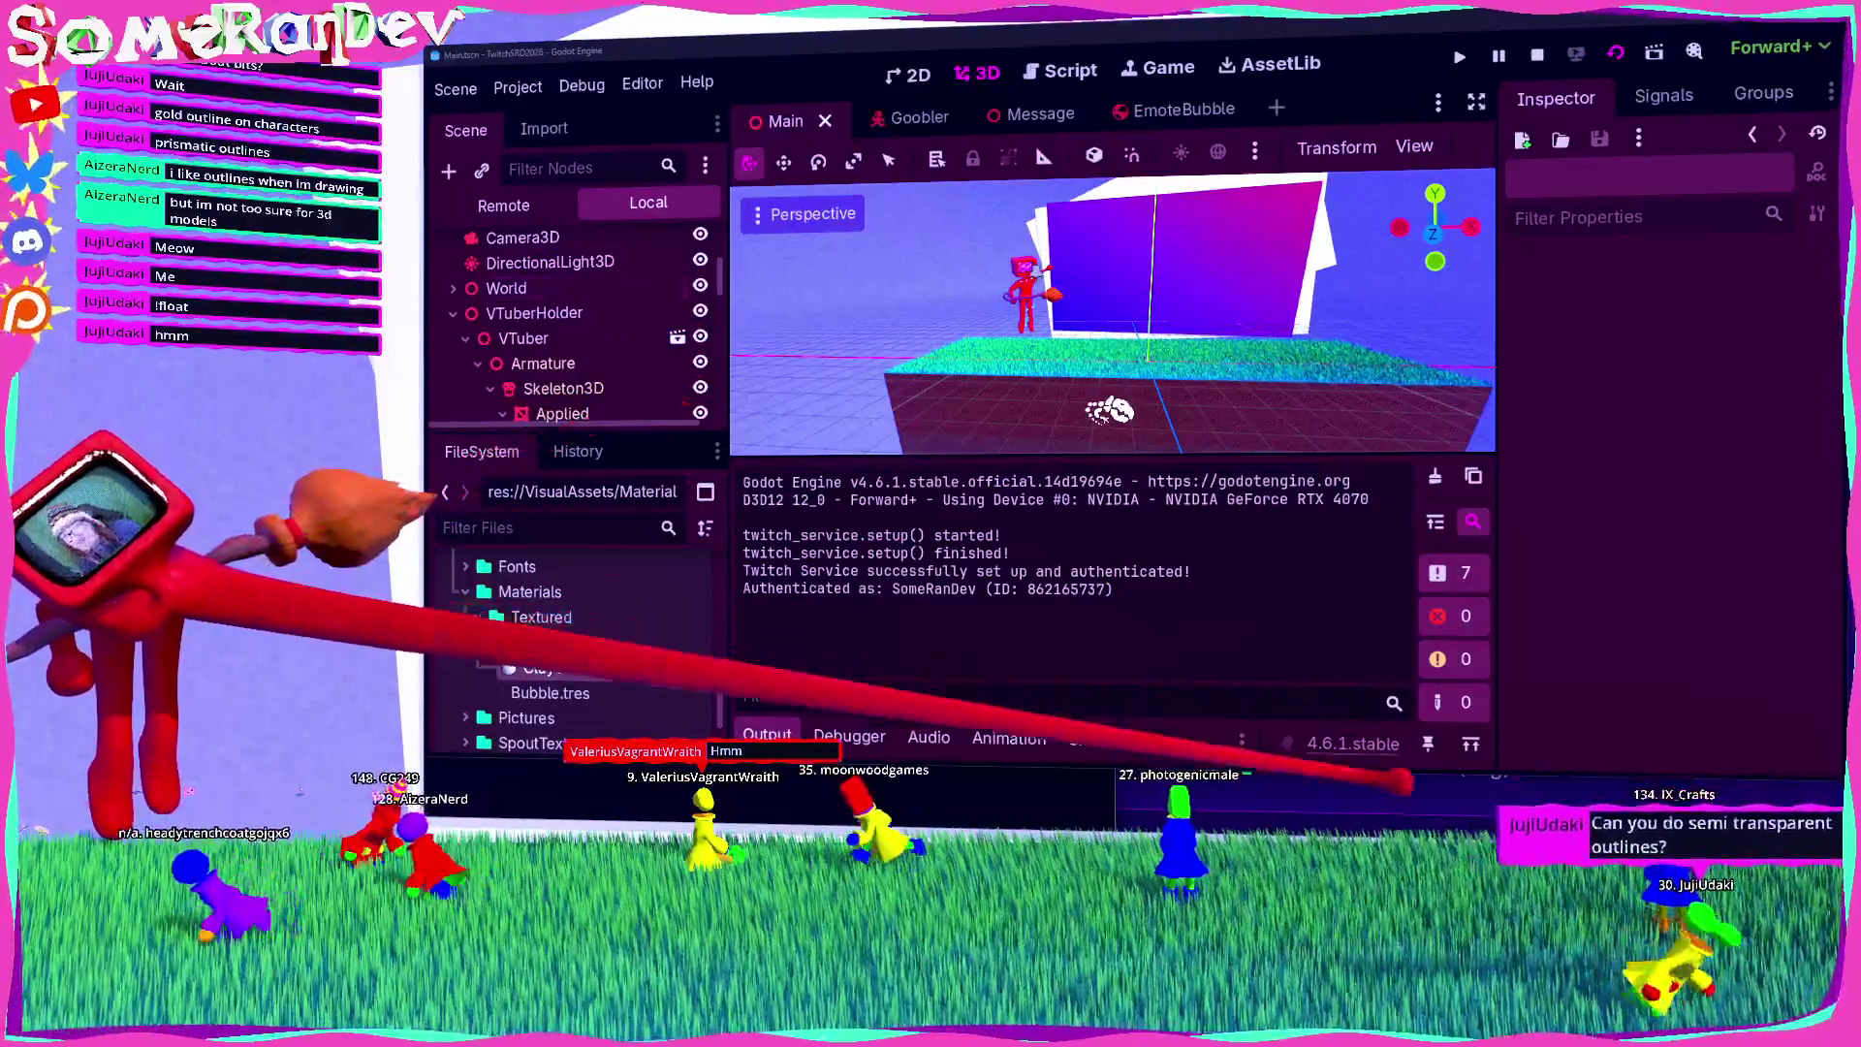
Step: Scroll the scene tree and select the MaterialManager node under Applied
key(alt+Tab)
key(alt+Tab)
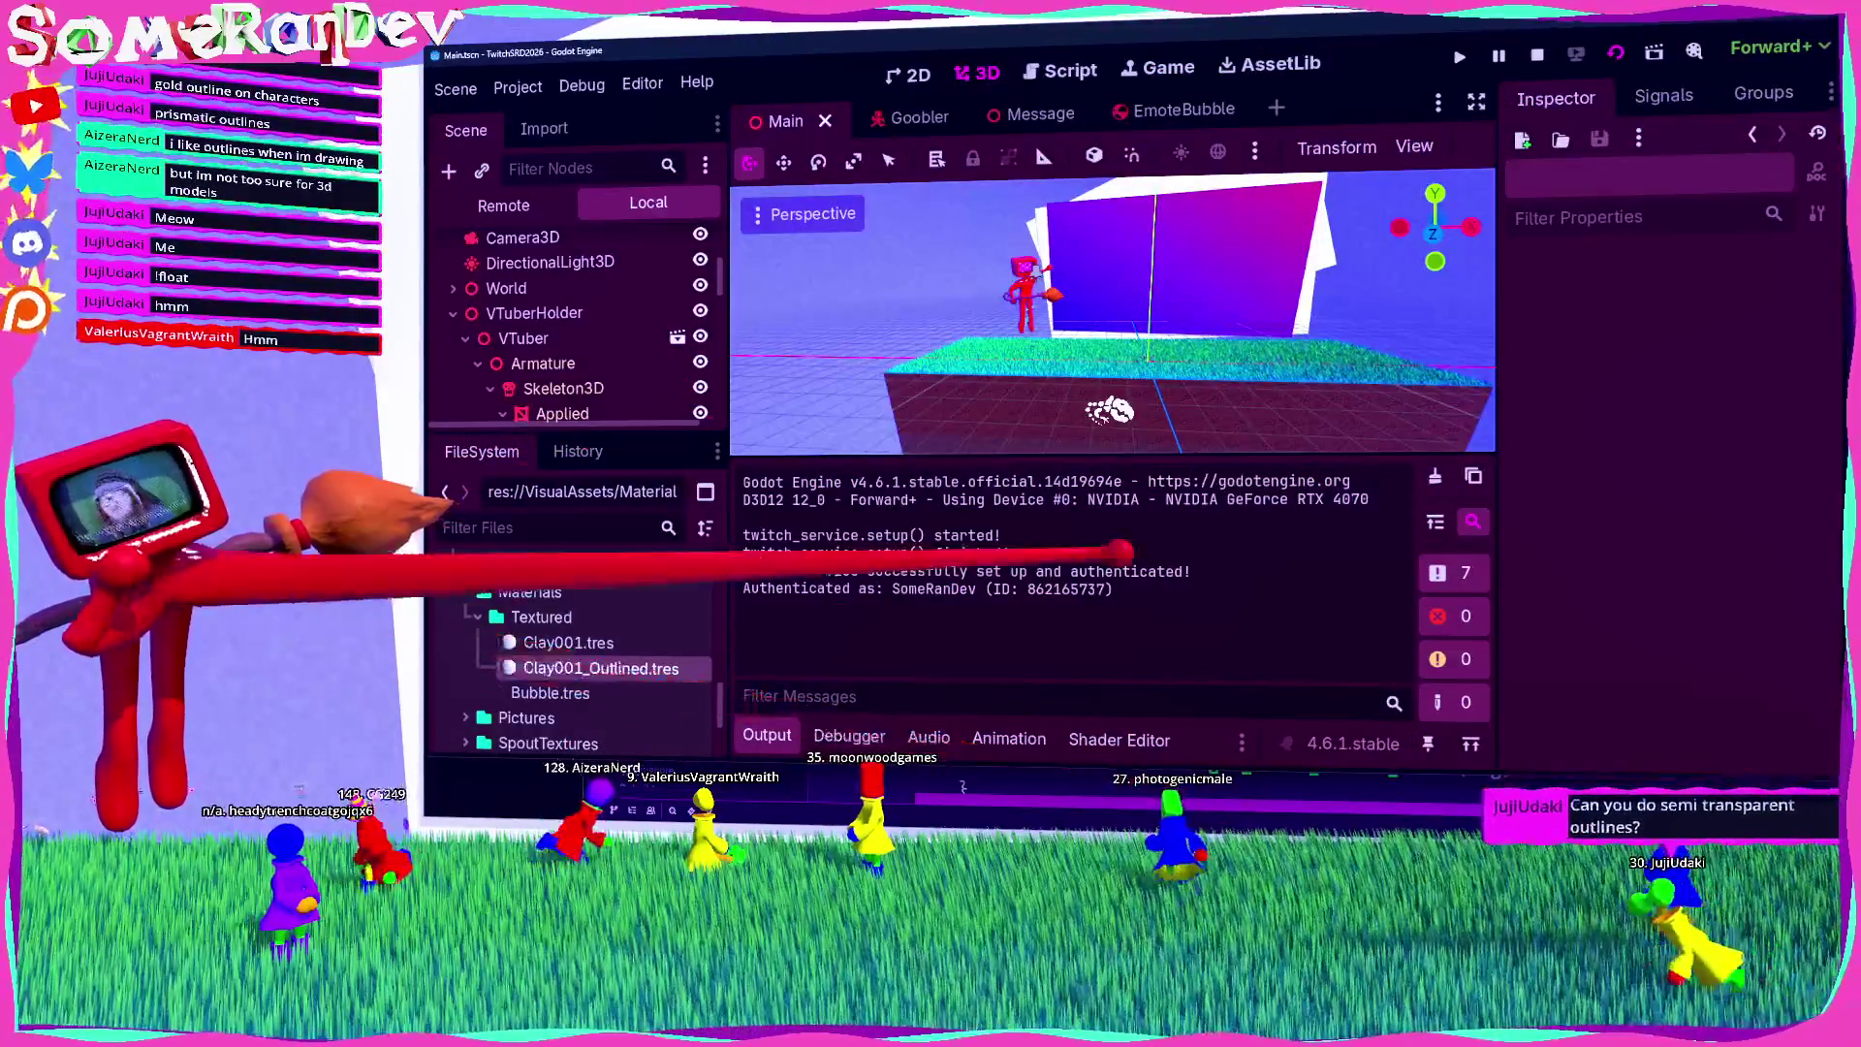
scroll(853, 249, down, 3)
scroll(621, 290, down, 1)
scroll(617, 291, down, 3)
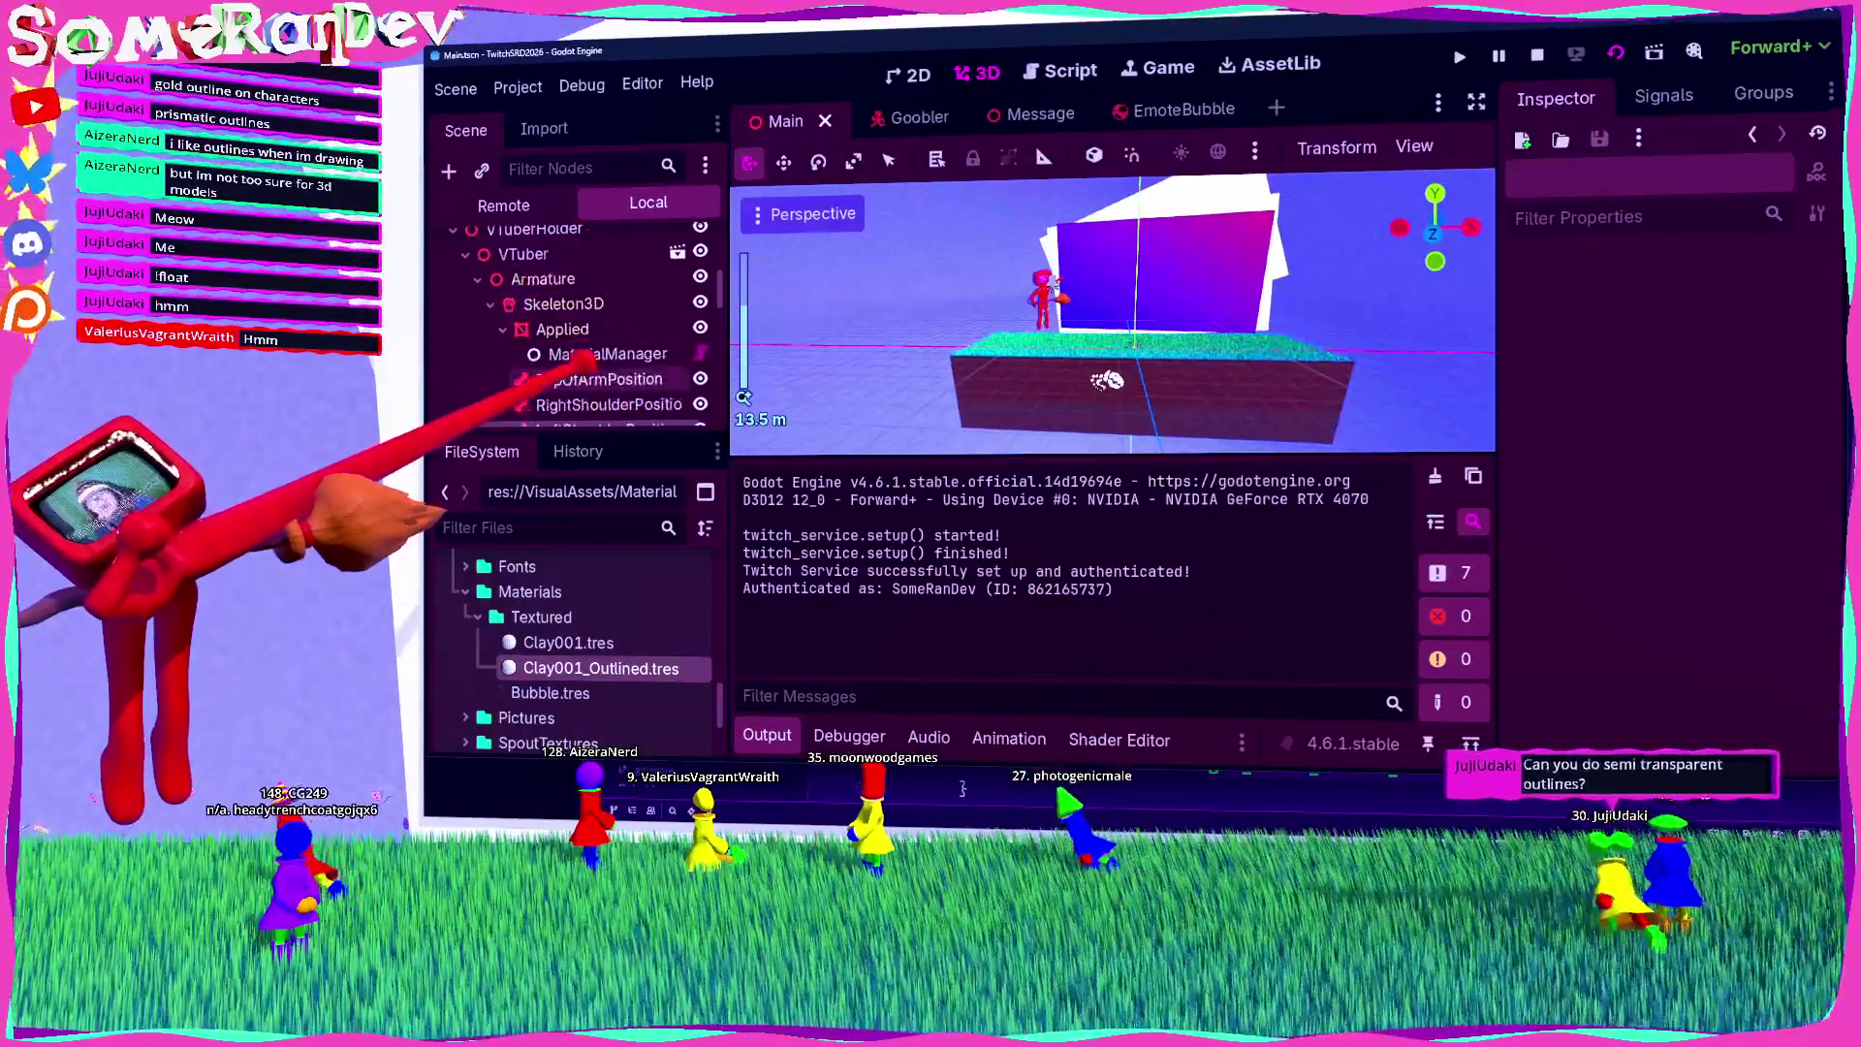
click(563, 328)
click(608, 353)
Step: Lower the alpha of the outline material's Stencil colour to make it semi-transparent, and save the scene
click(1745, 388)
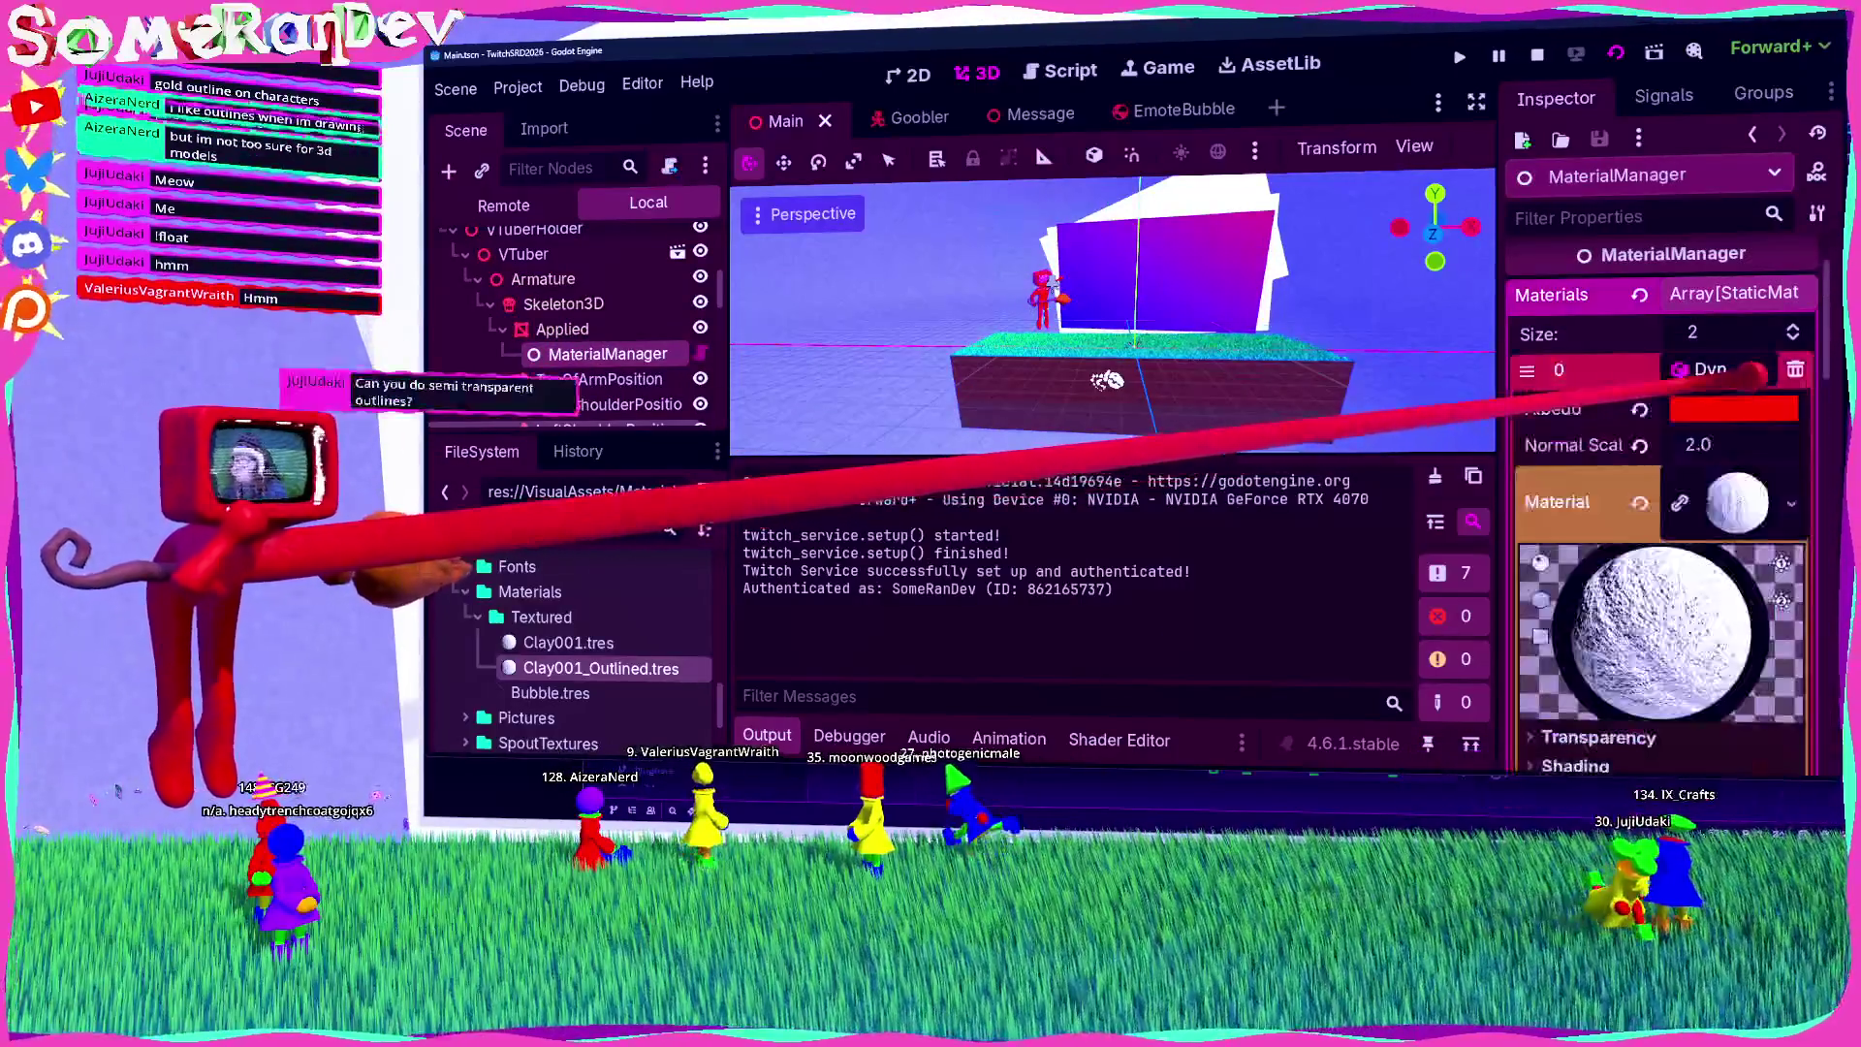
scroll(1648, 580, down, 5)
scroll(1652, 580, down, 15)
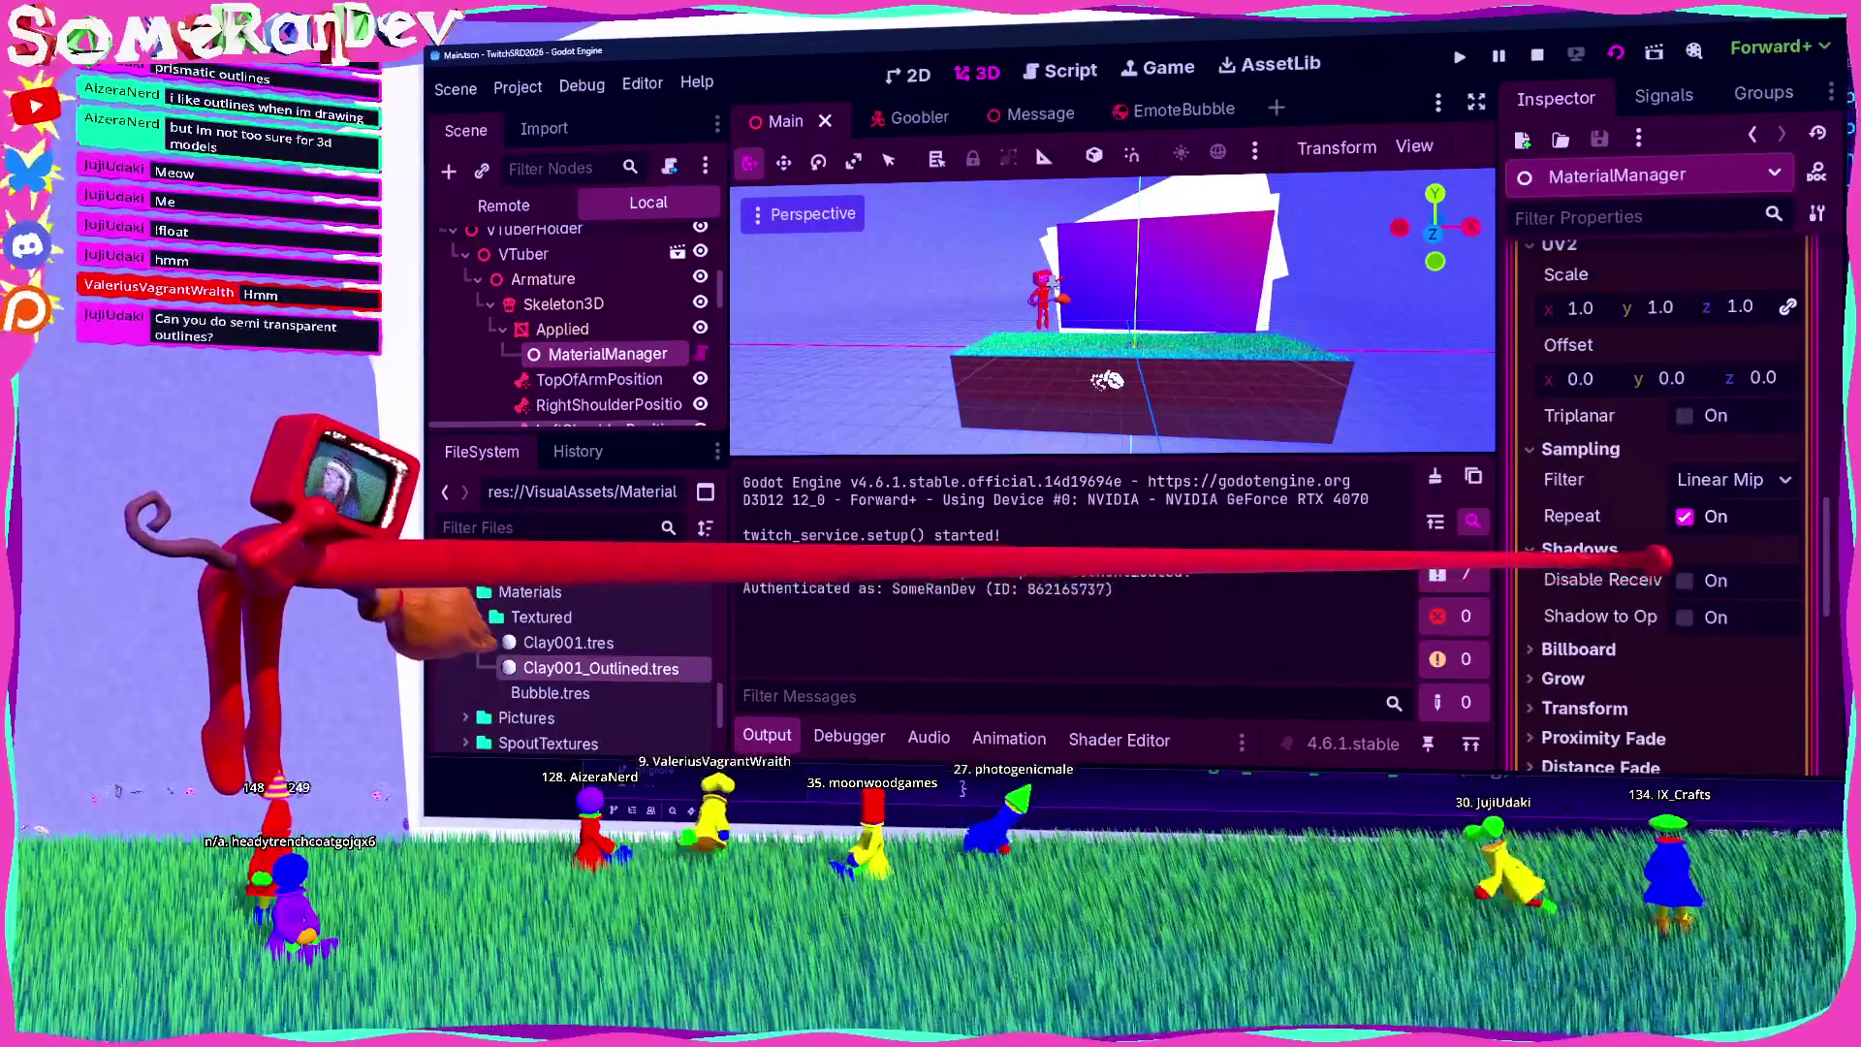
click(1706, 382)
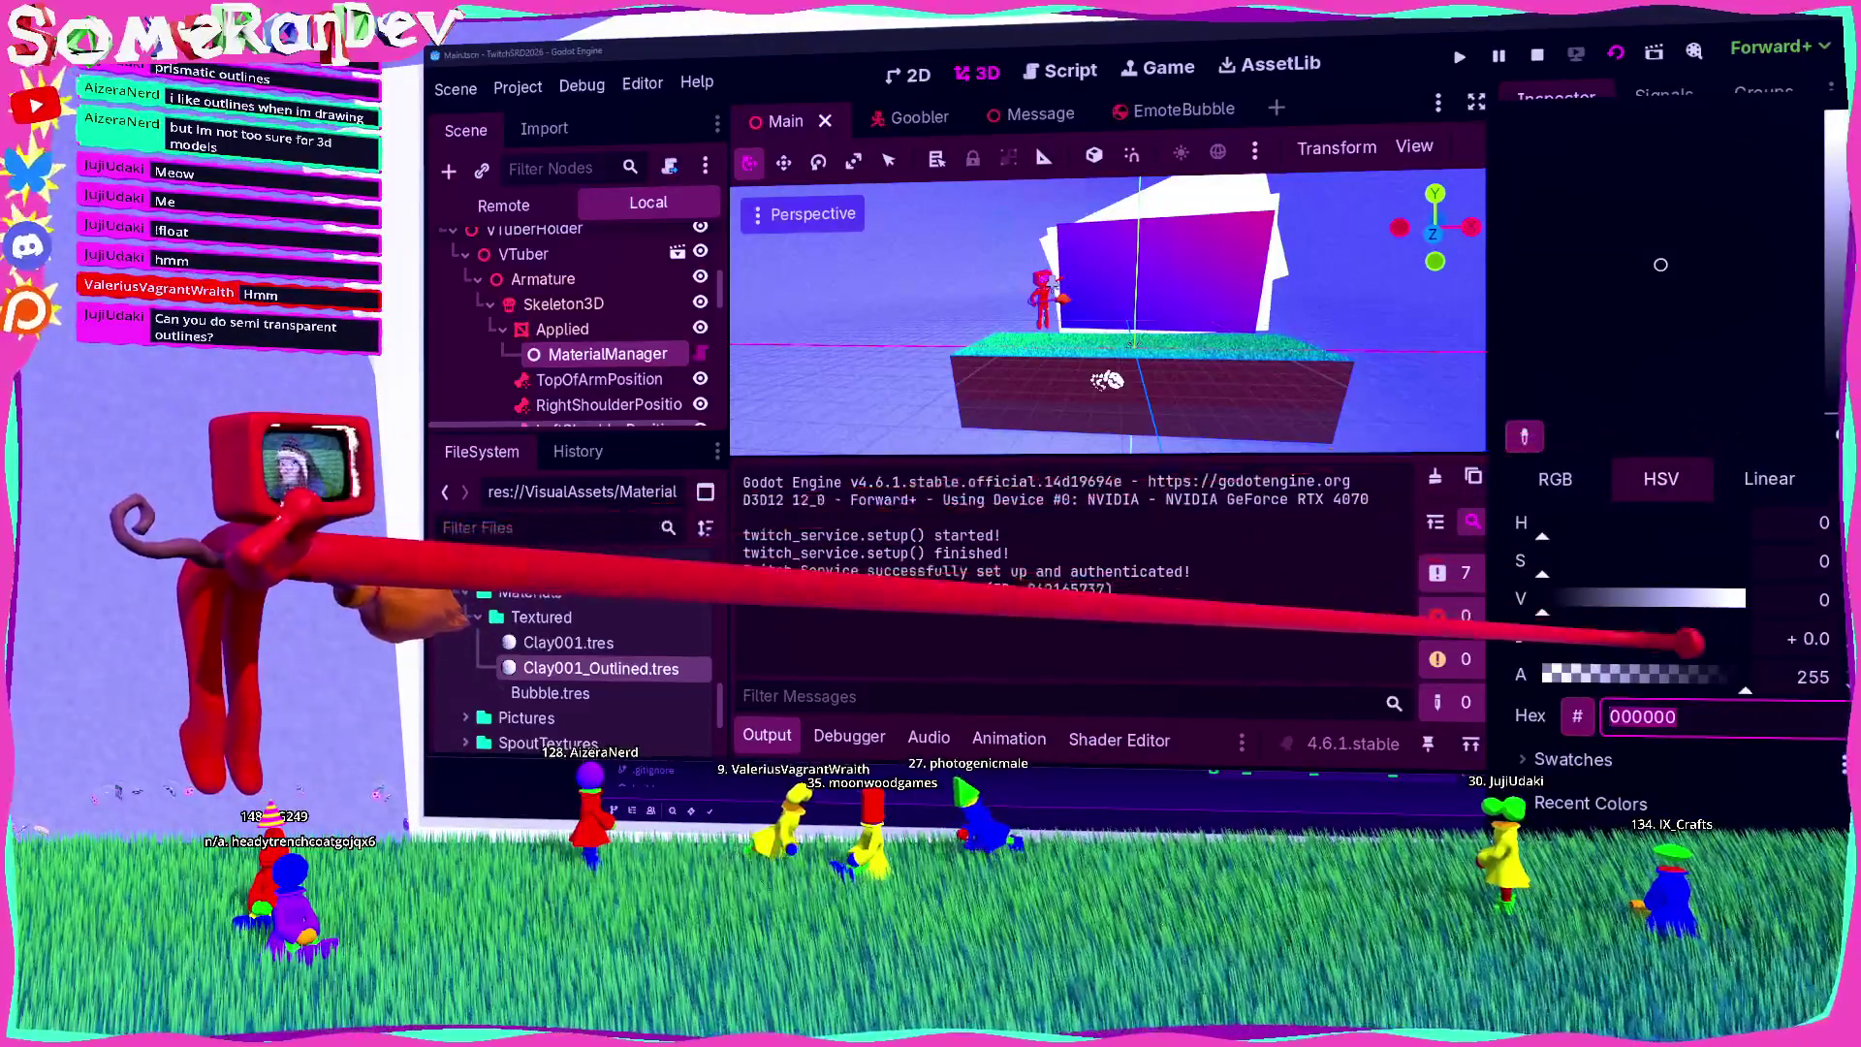
key(Escape)
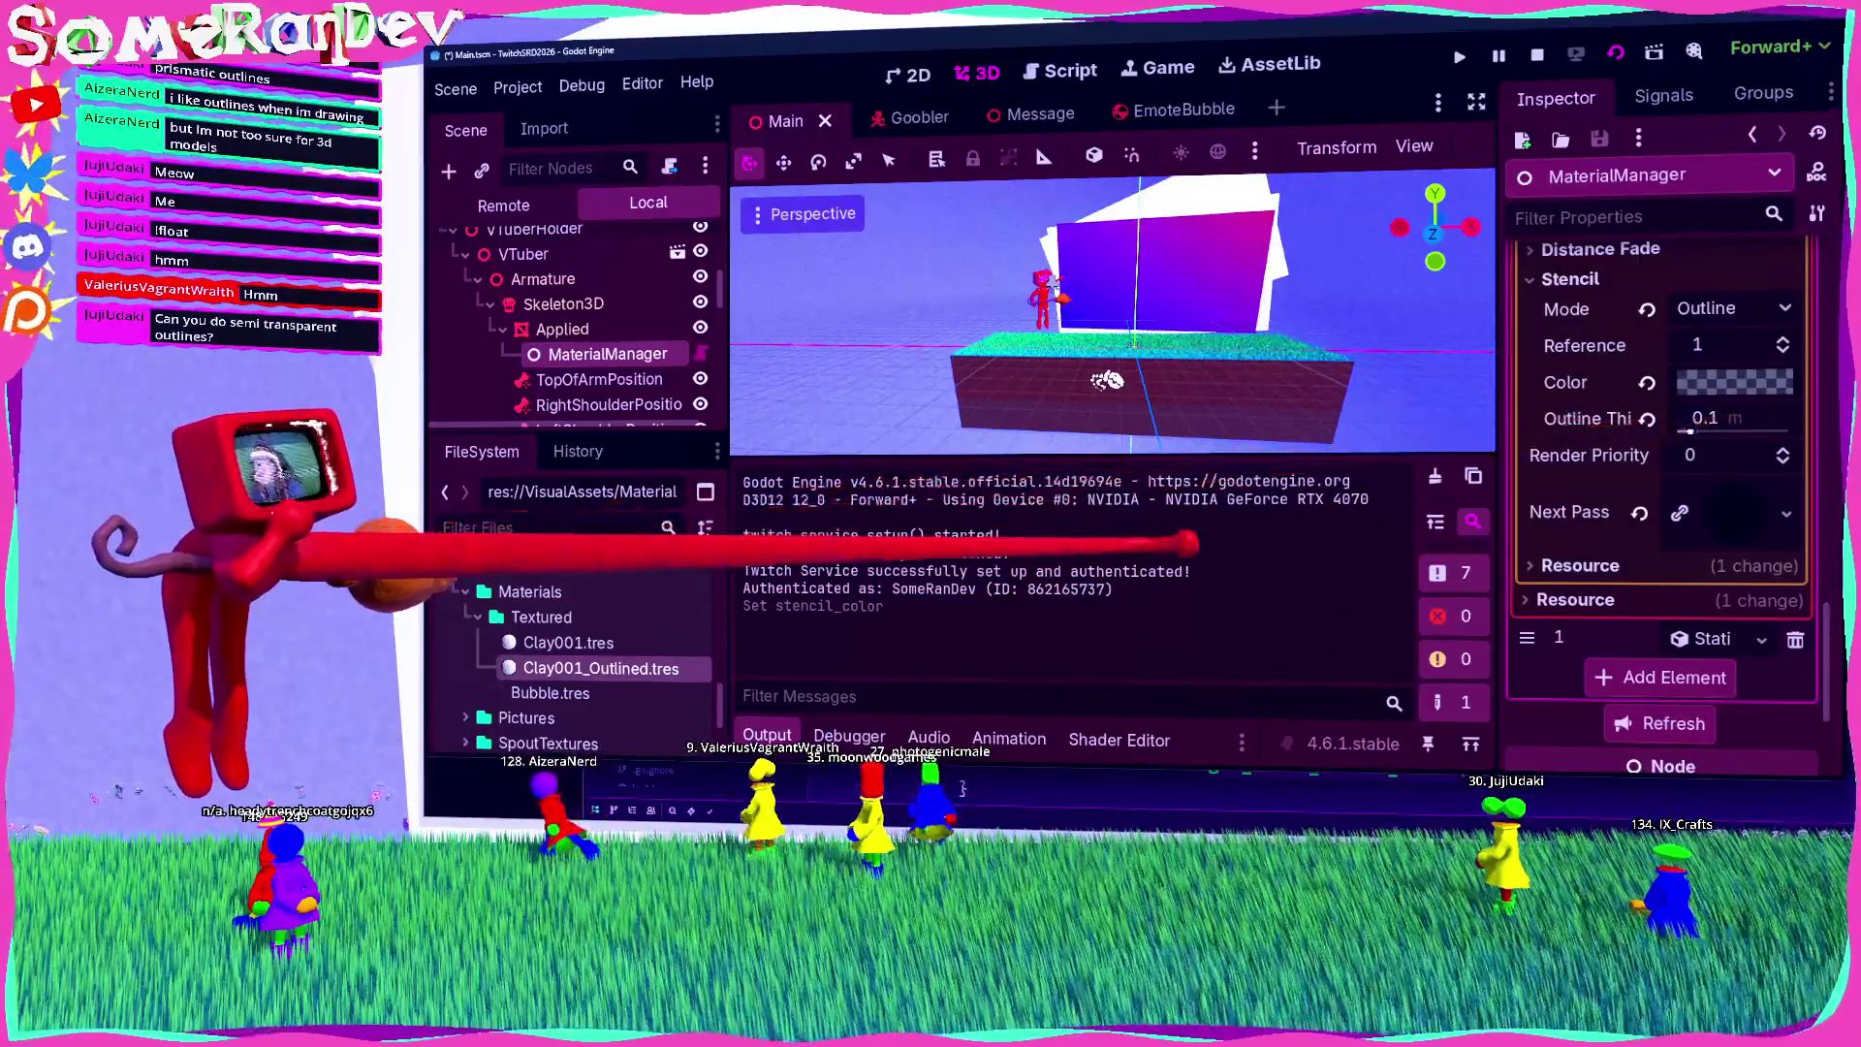
key(ctrl+s)
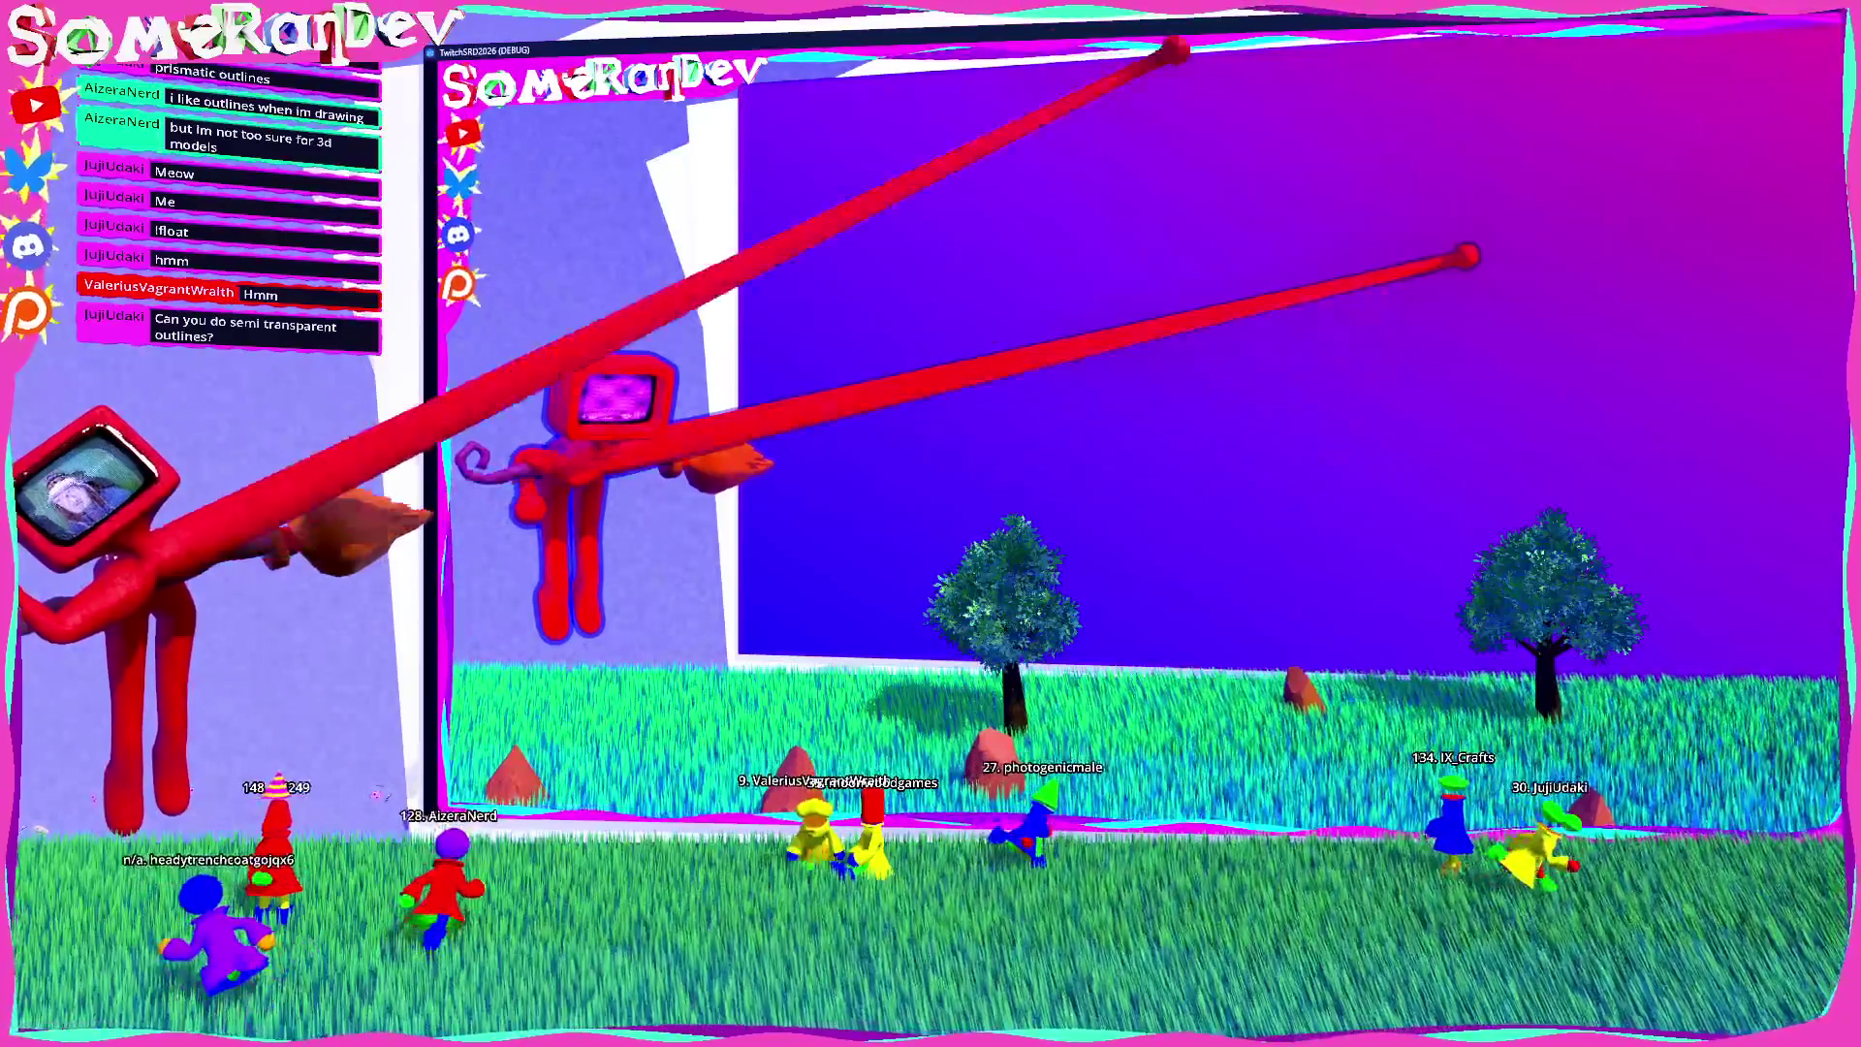
Step: Set the stencil outline colour alpha to 190 (000000be), then save and run the game
key(alt+Tab)
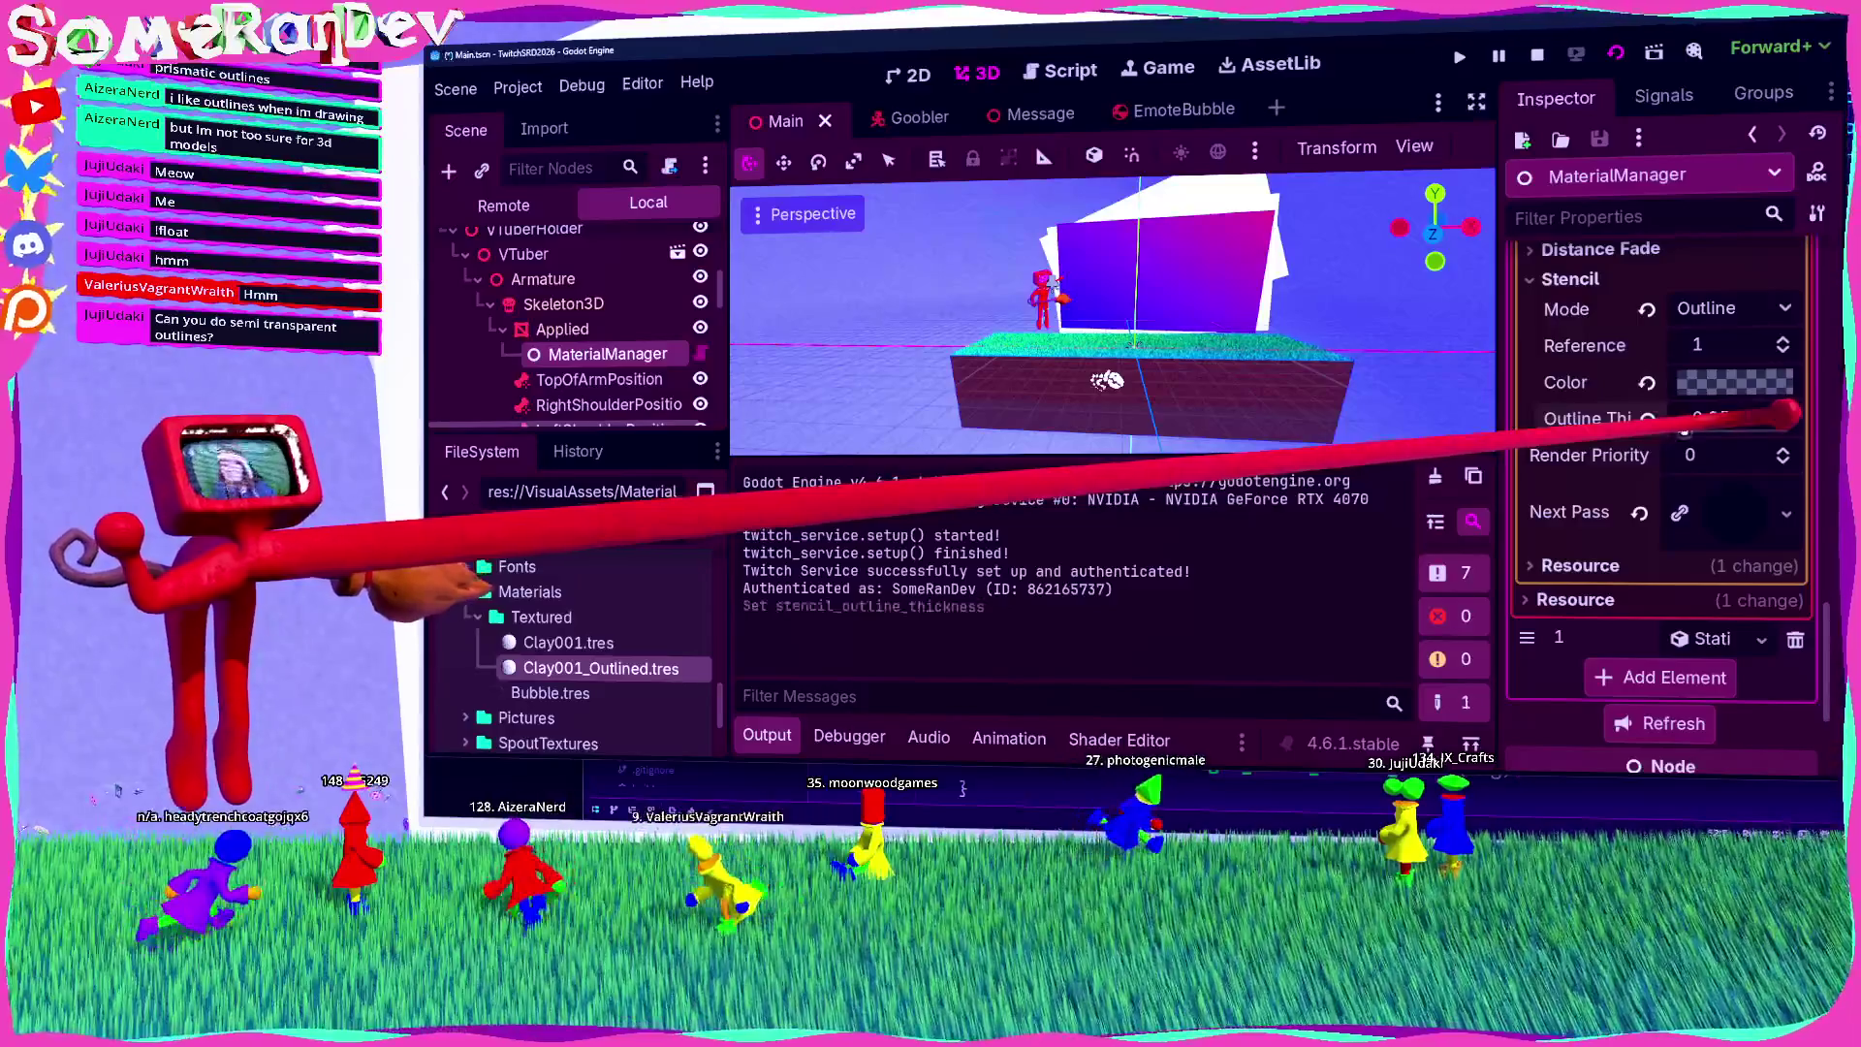
click(1735, 382)
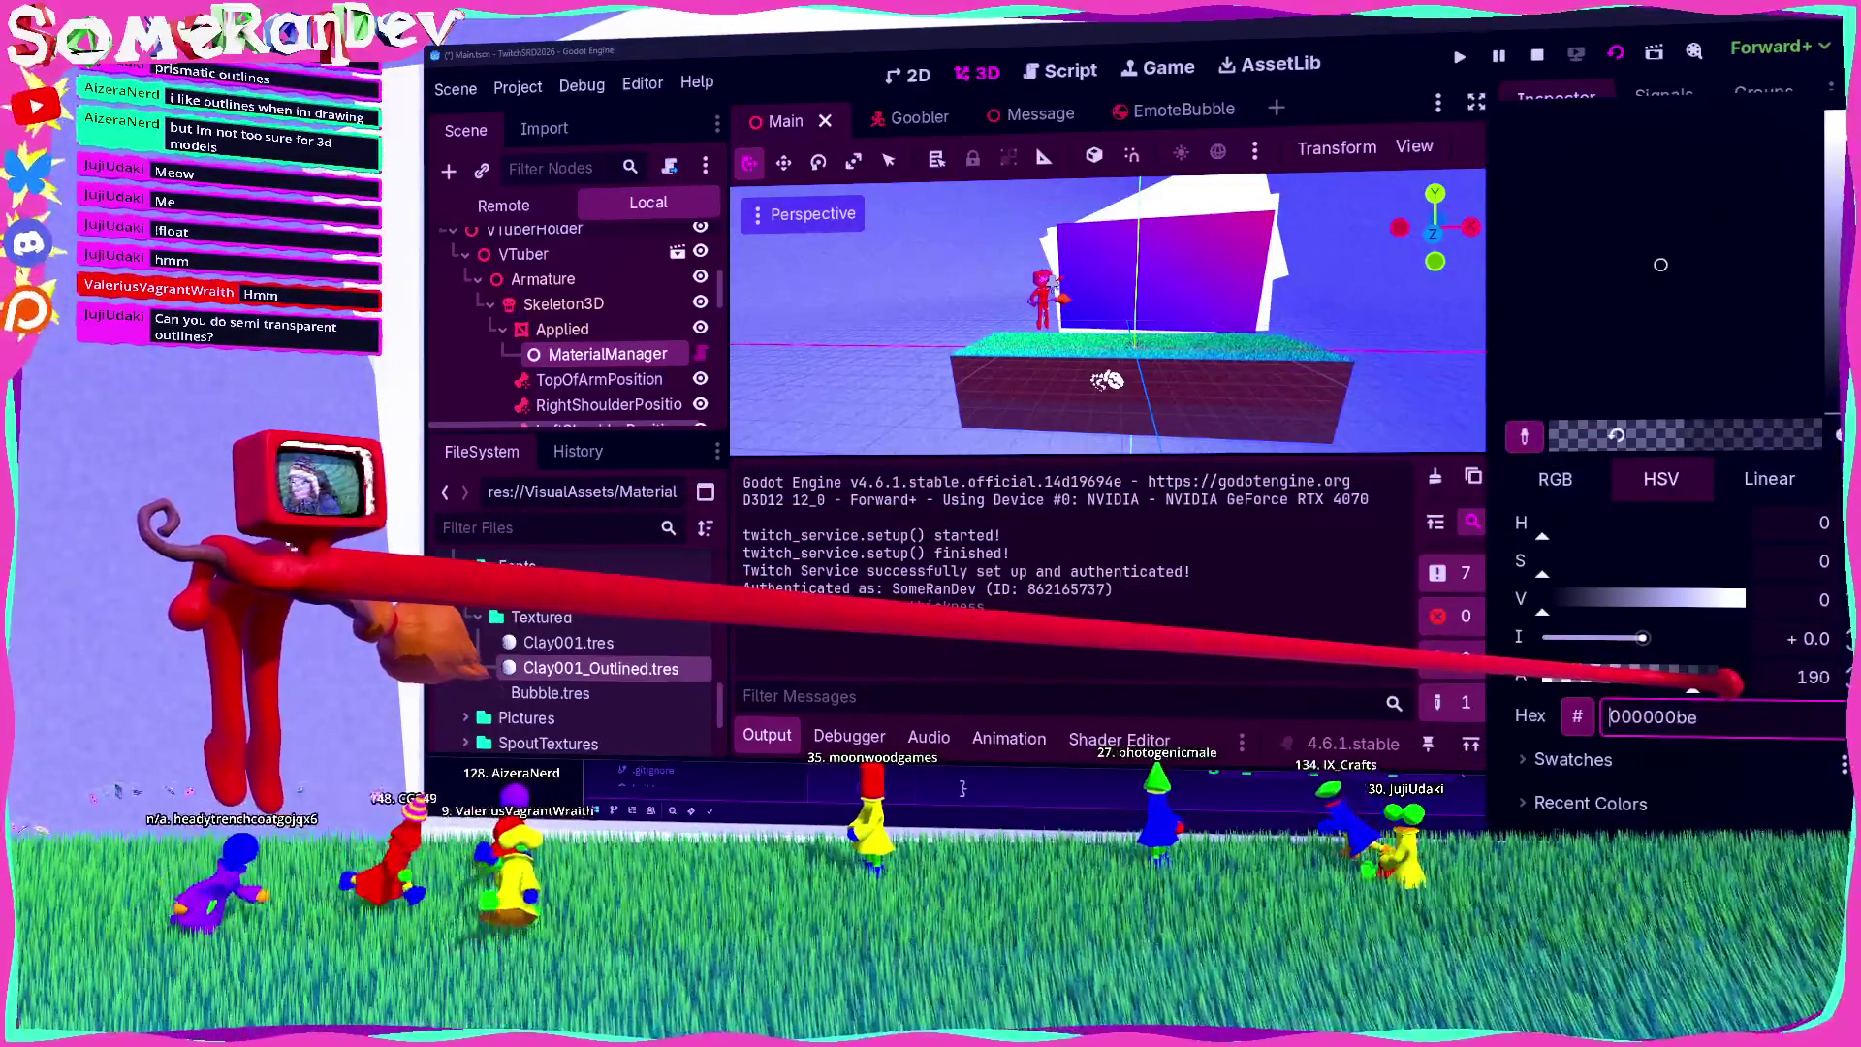
key(F5)
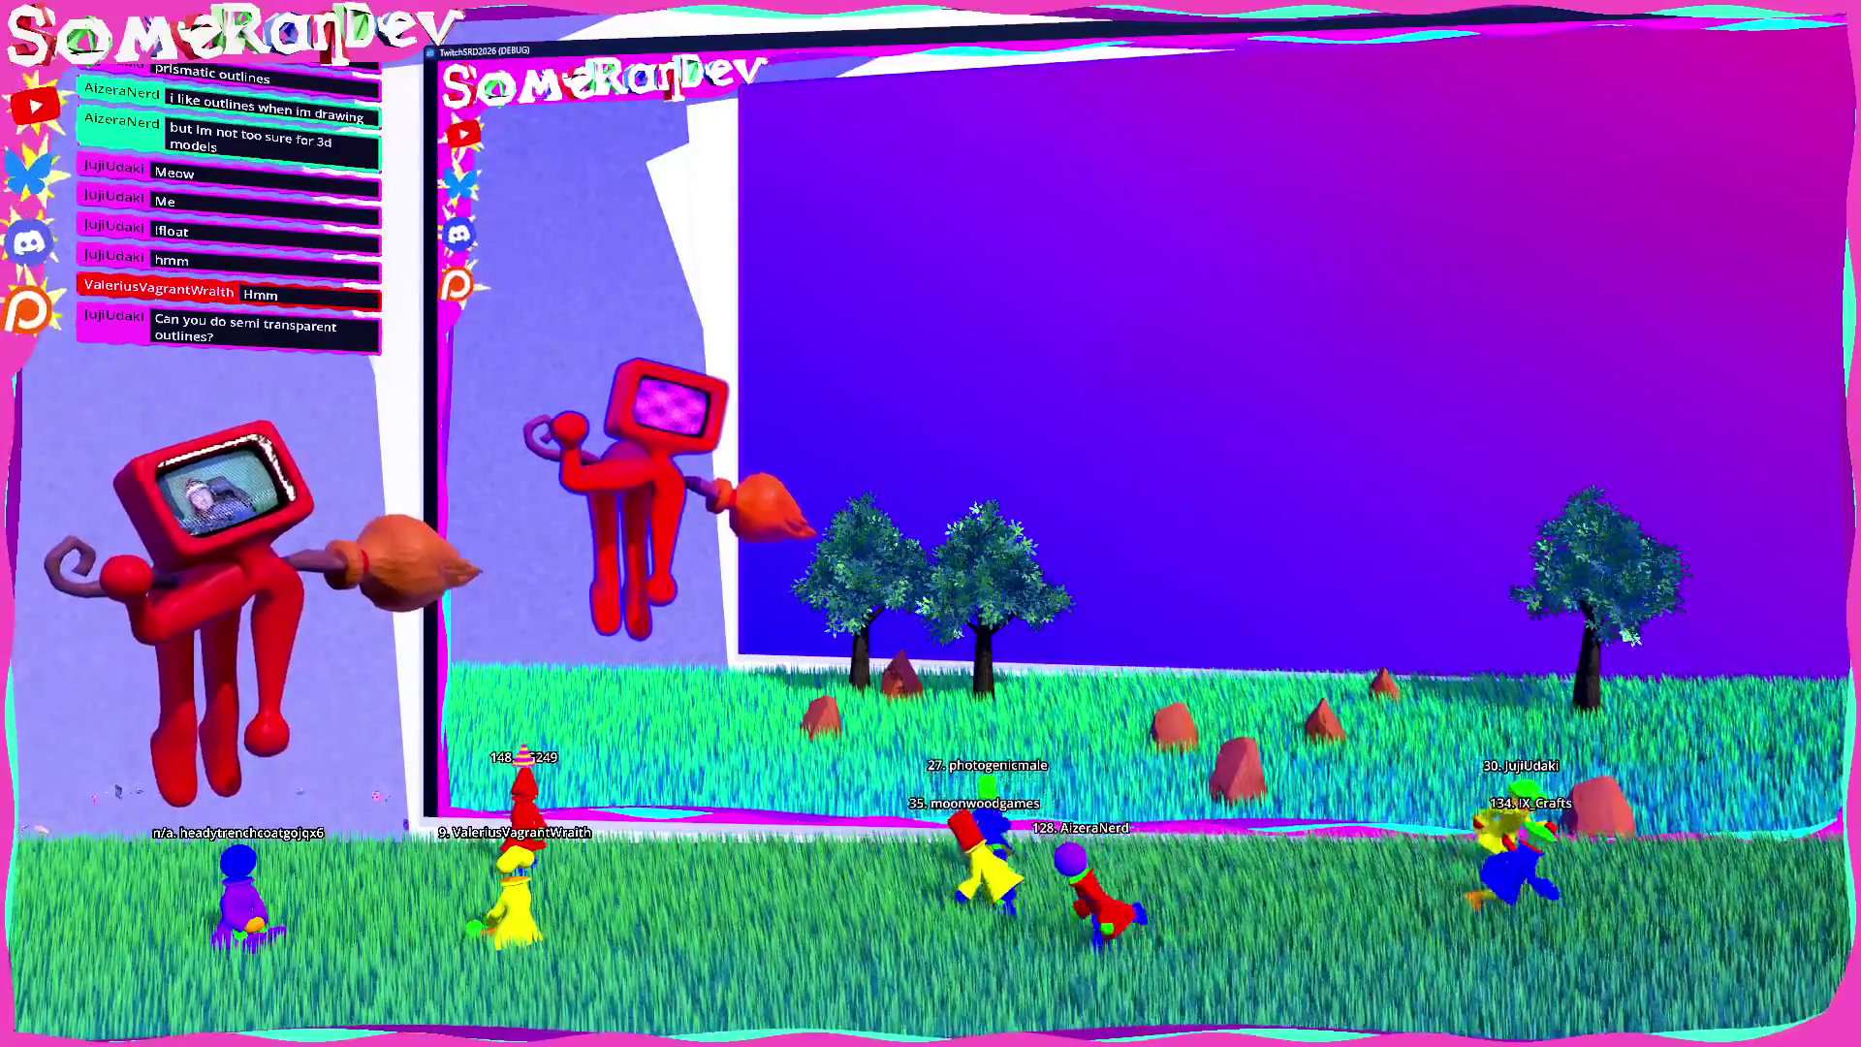
Step: Close the game window and return to the outline colour line in Zed's palette.rs
key(super+Down)
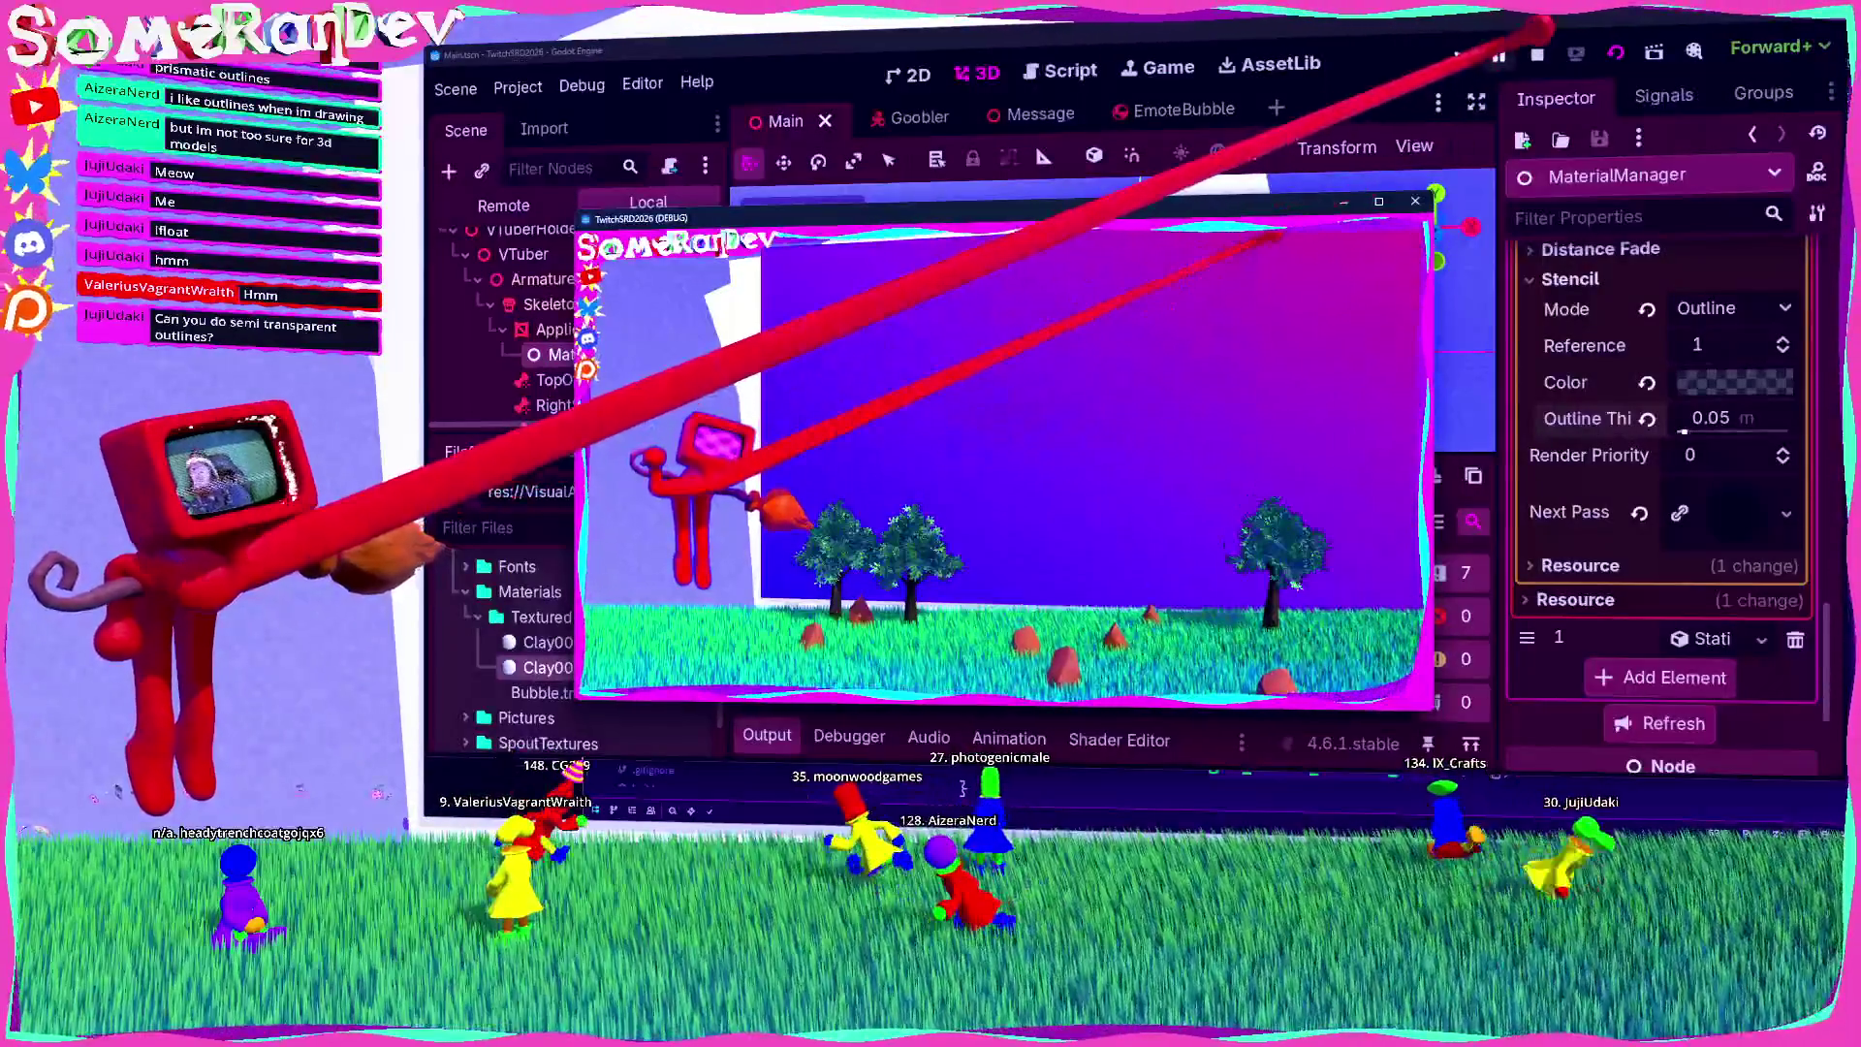
key(super+Down)
key(alt+Tab)
click(1448, 398)
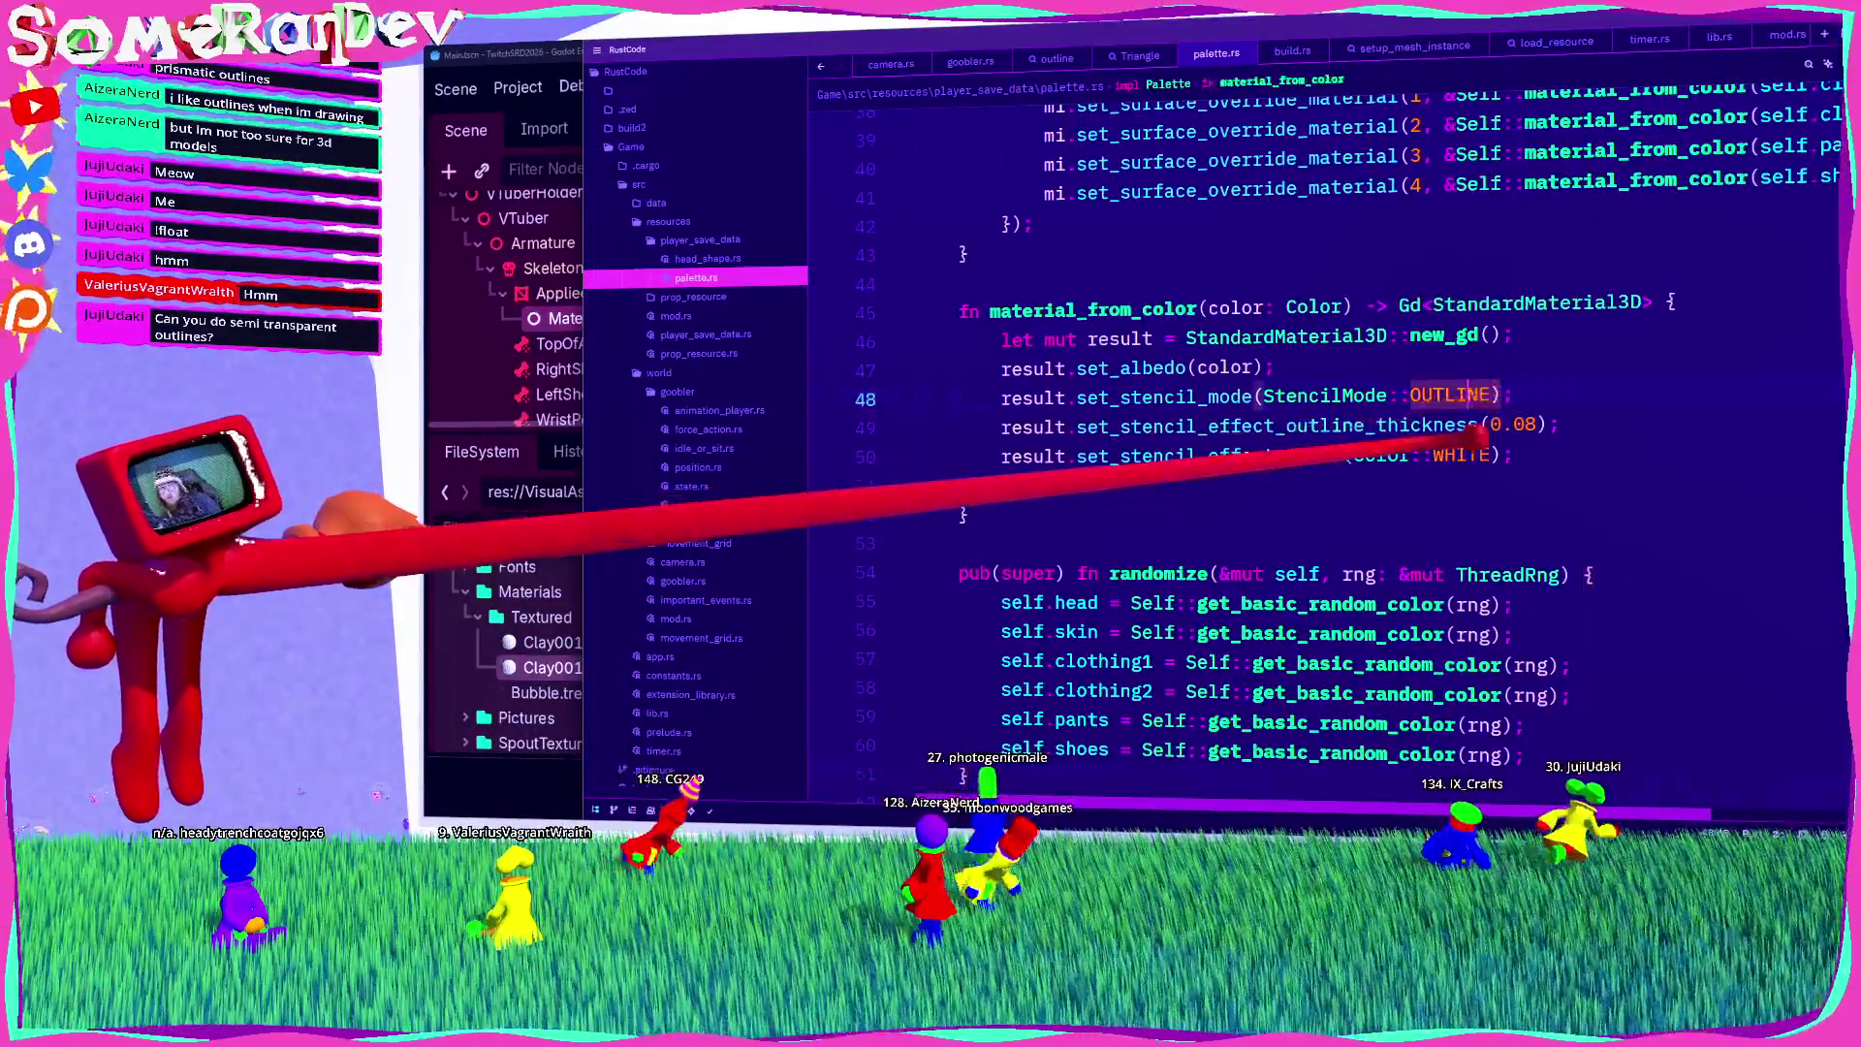
Step: Change the outline colour on line 50 to Color::from_rgba(1., 1., 1., 0.666) and rebuild with cargo
click(1410, 453)
text(from)
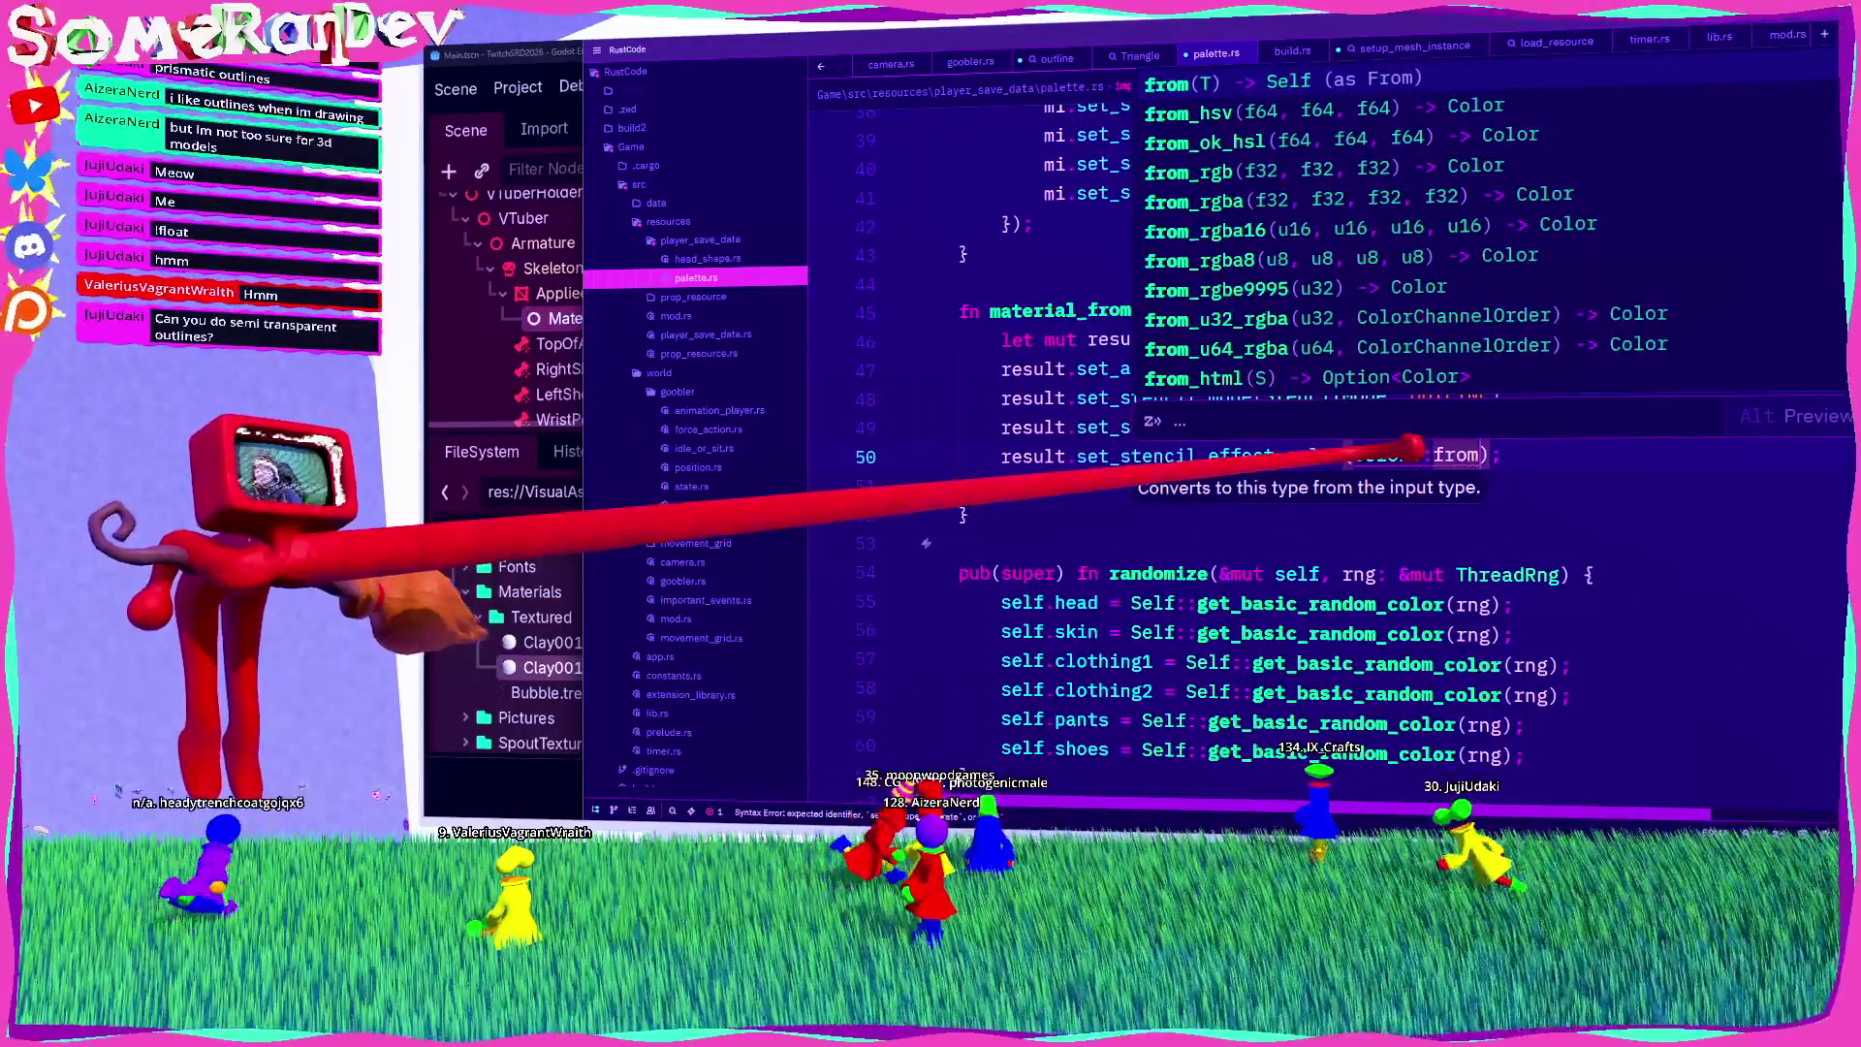
key(Down)
key(Down)
key(Down)
key(Down)
key(Return)
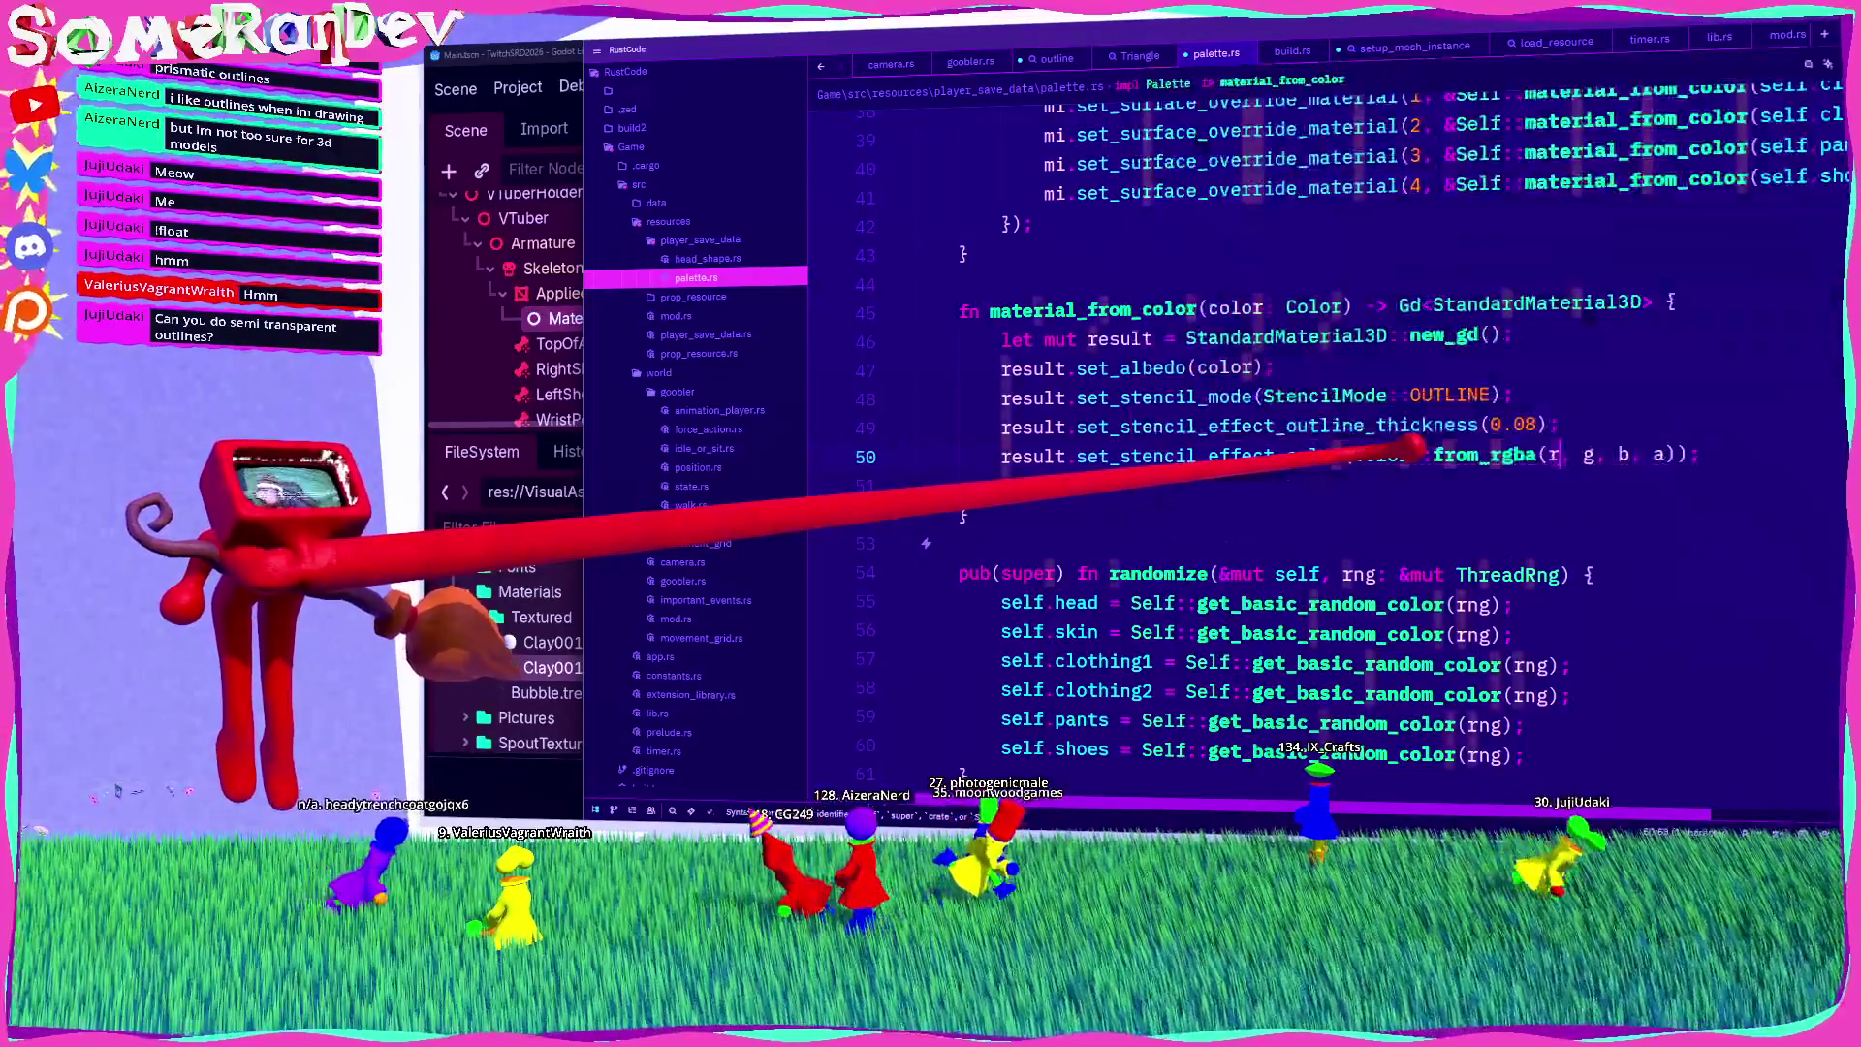
text(1)
key(Tab)
text(1)
key(Tab)
text(0.)
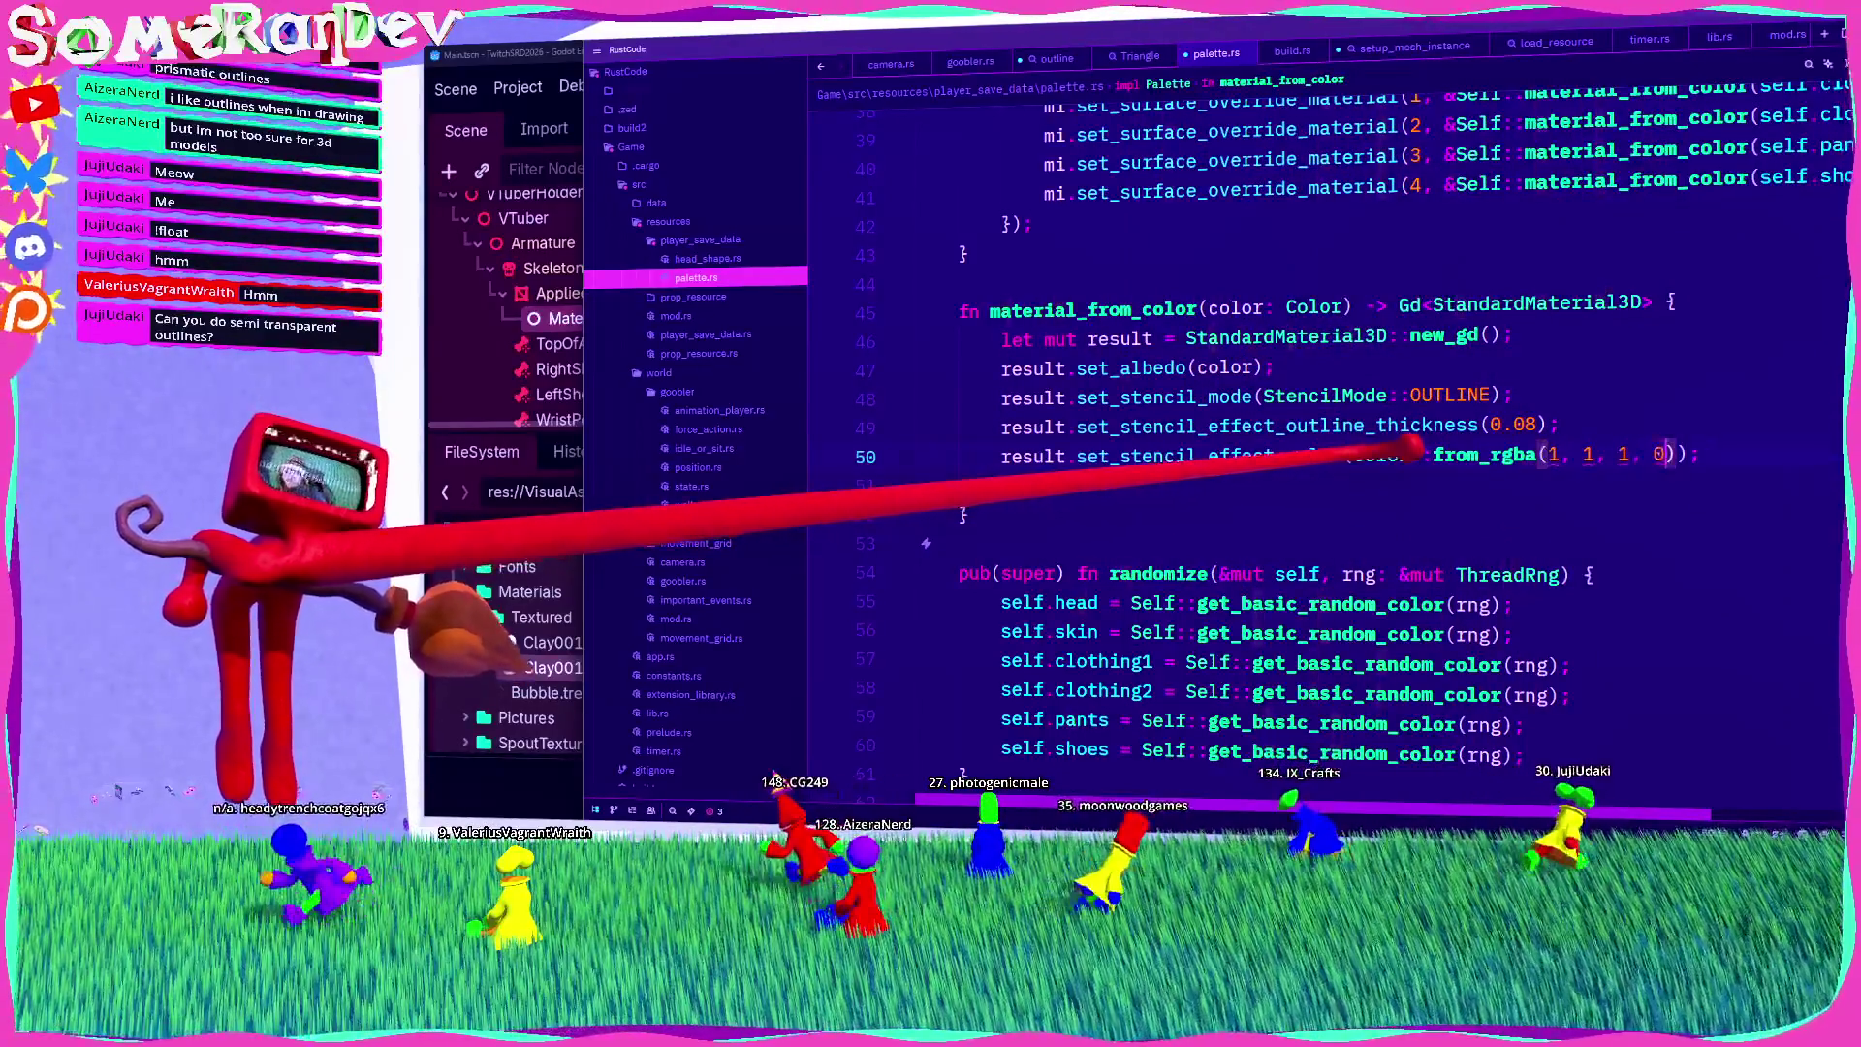
text(666)
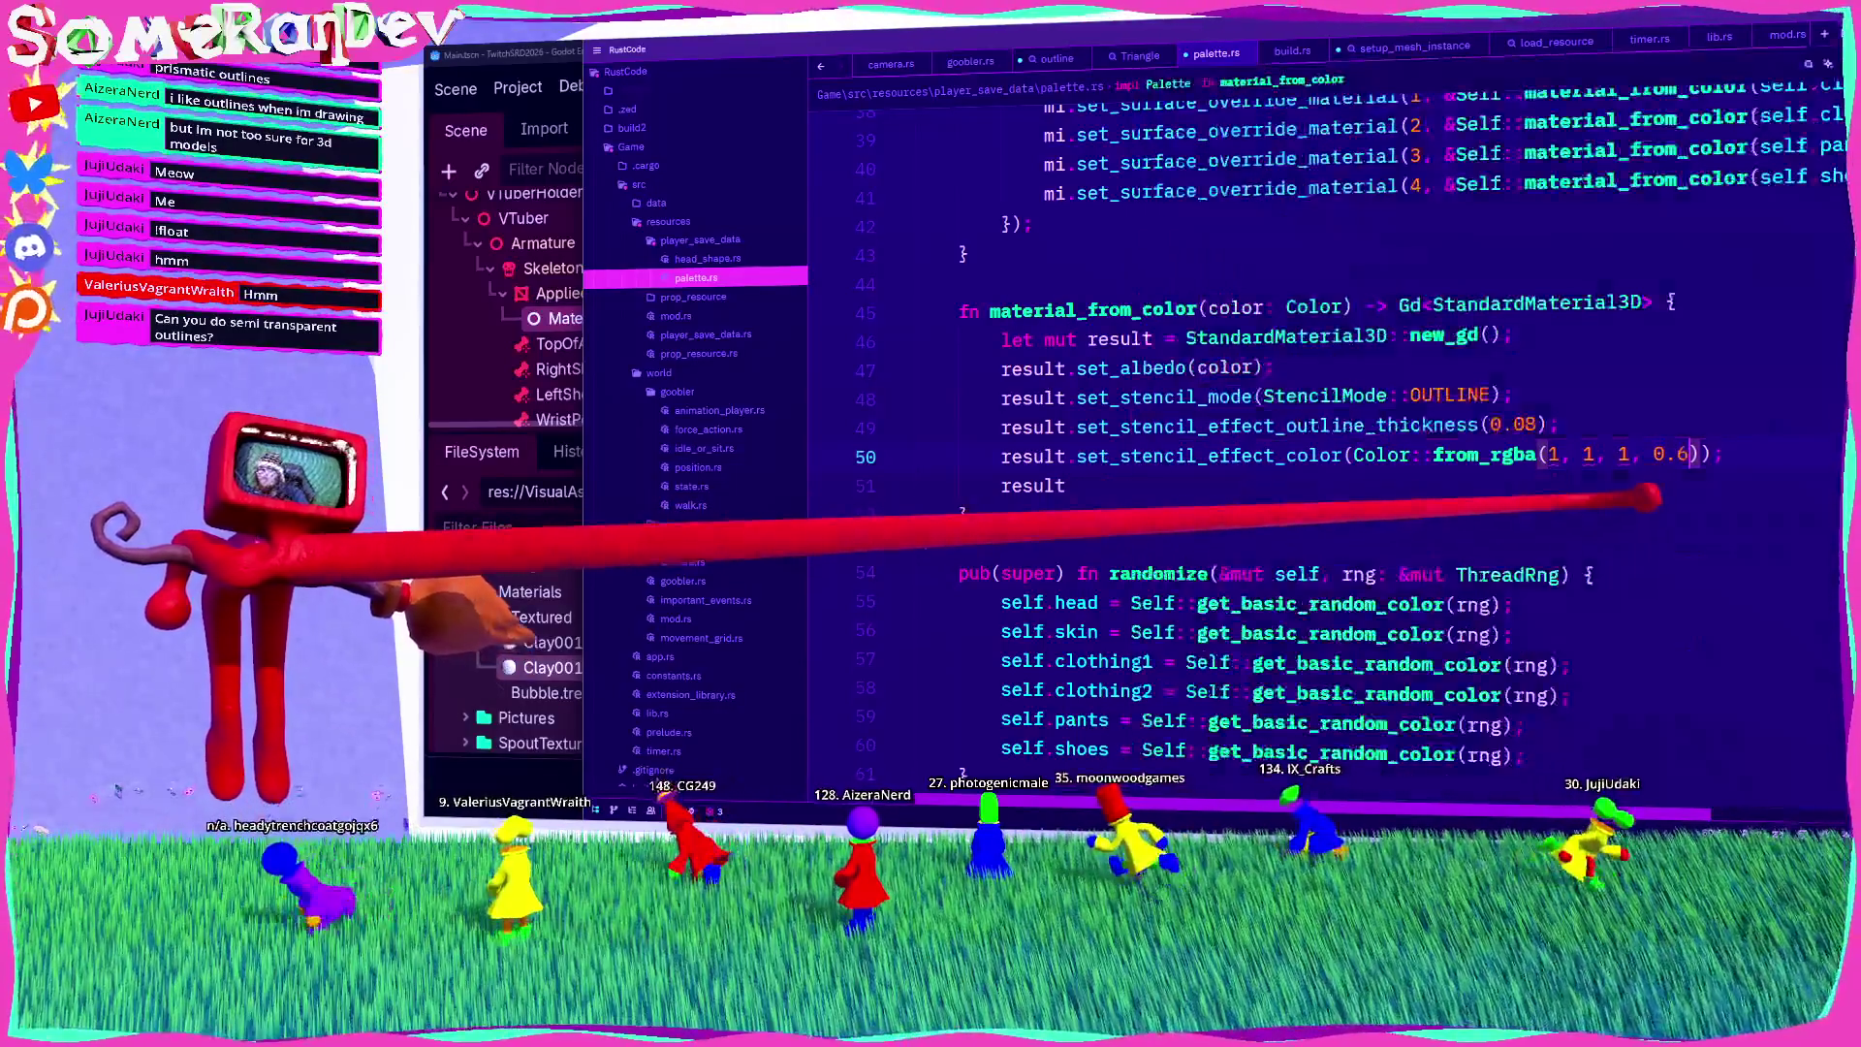
click(1572, 454)
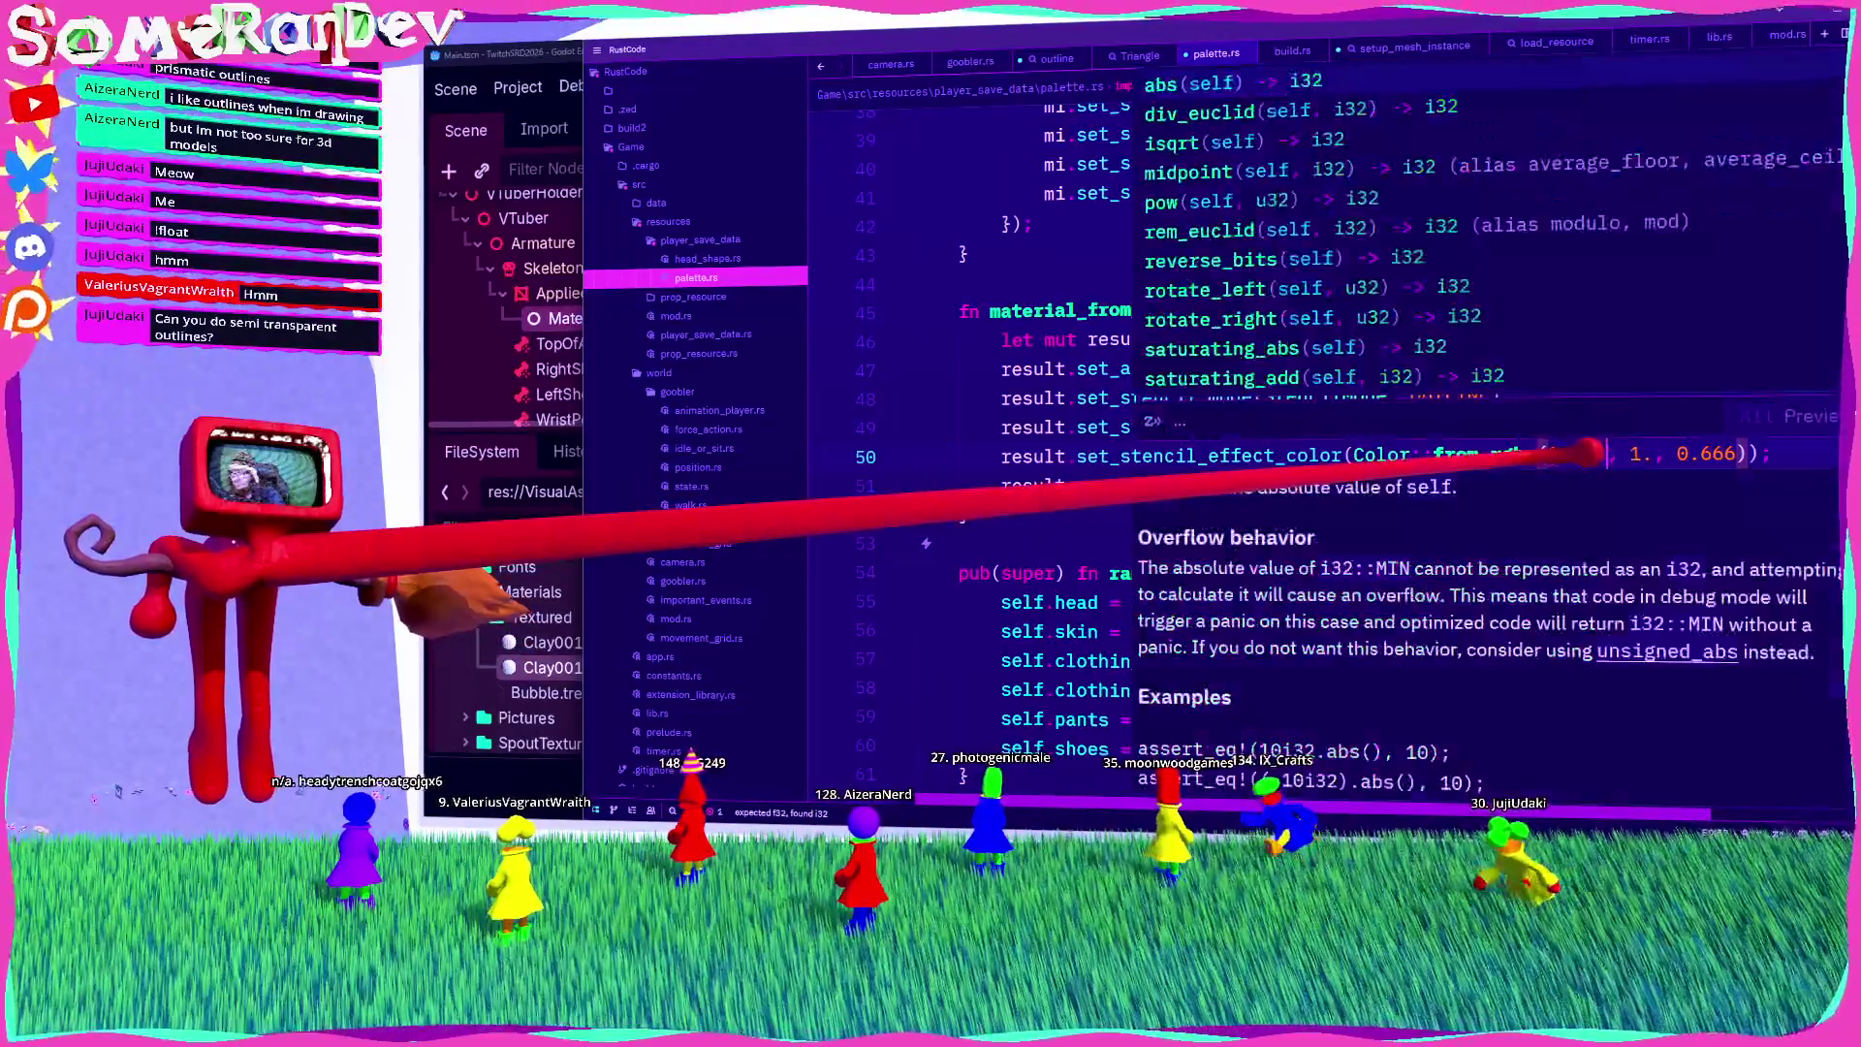
text(.)
key(Escape)
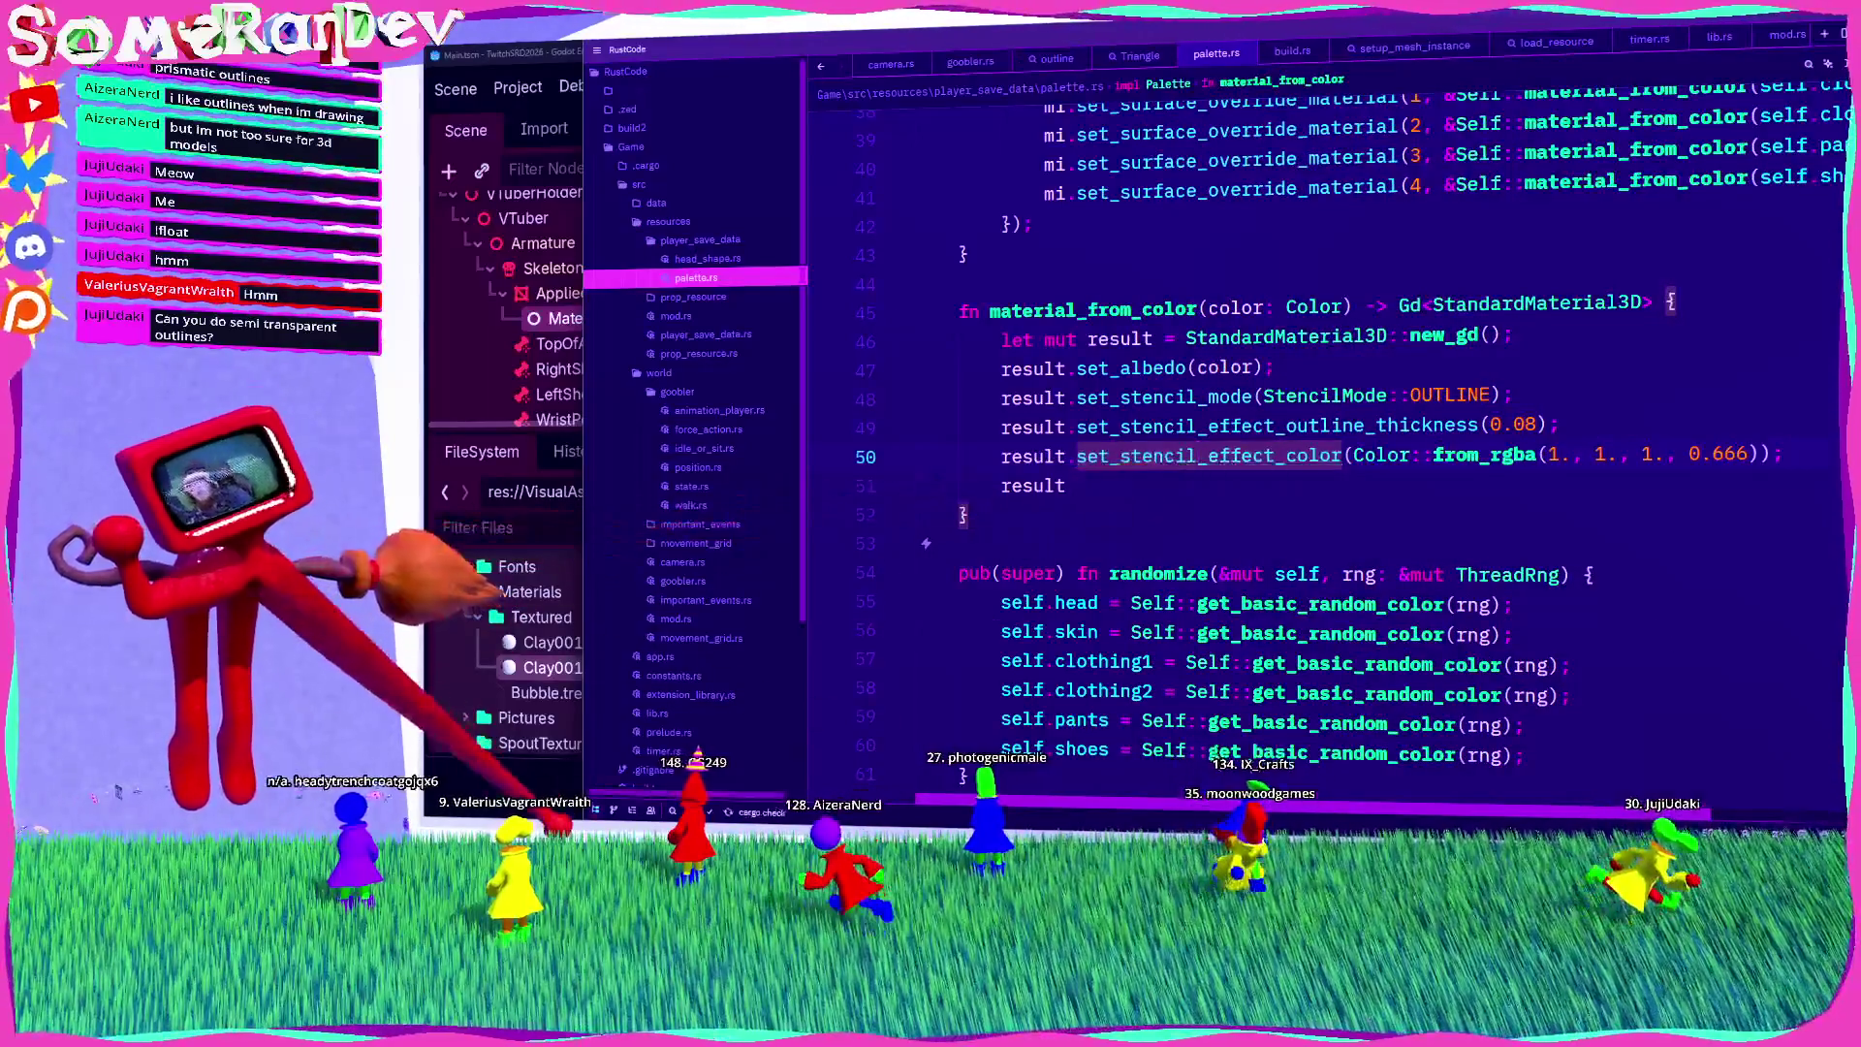
key(F5)
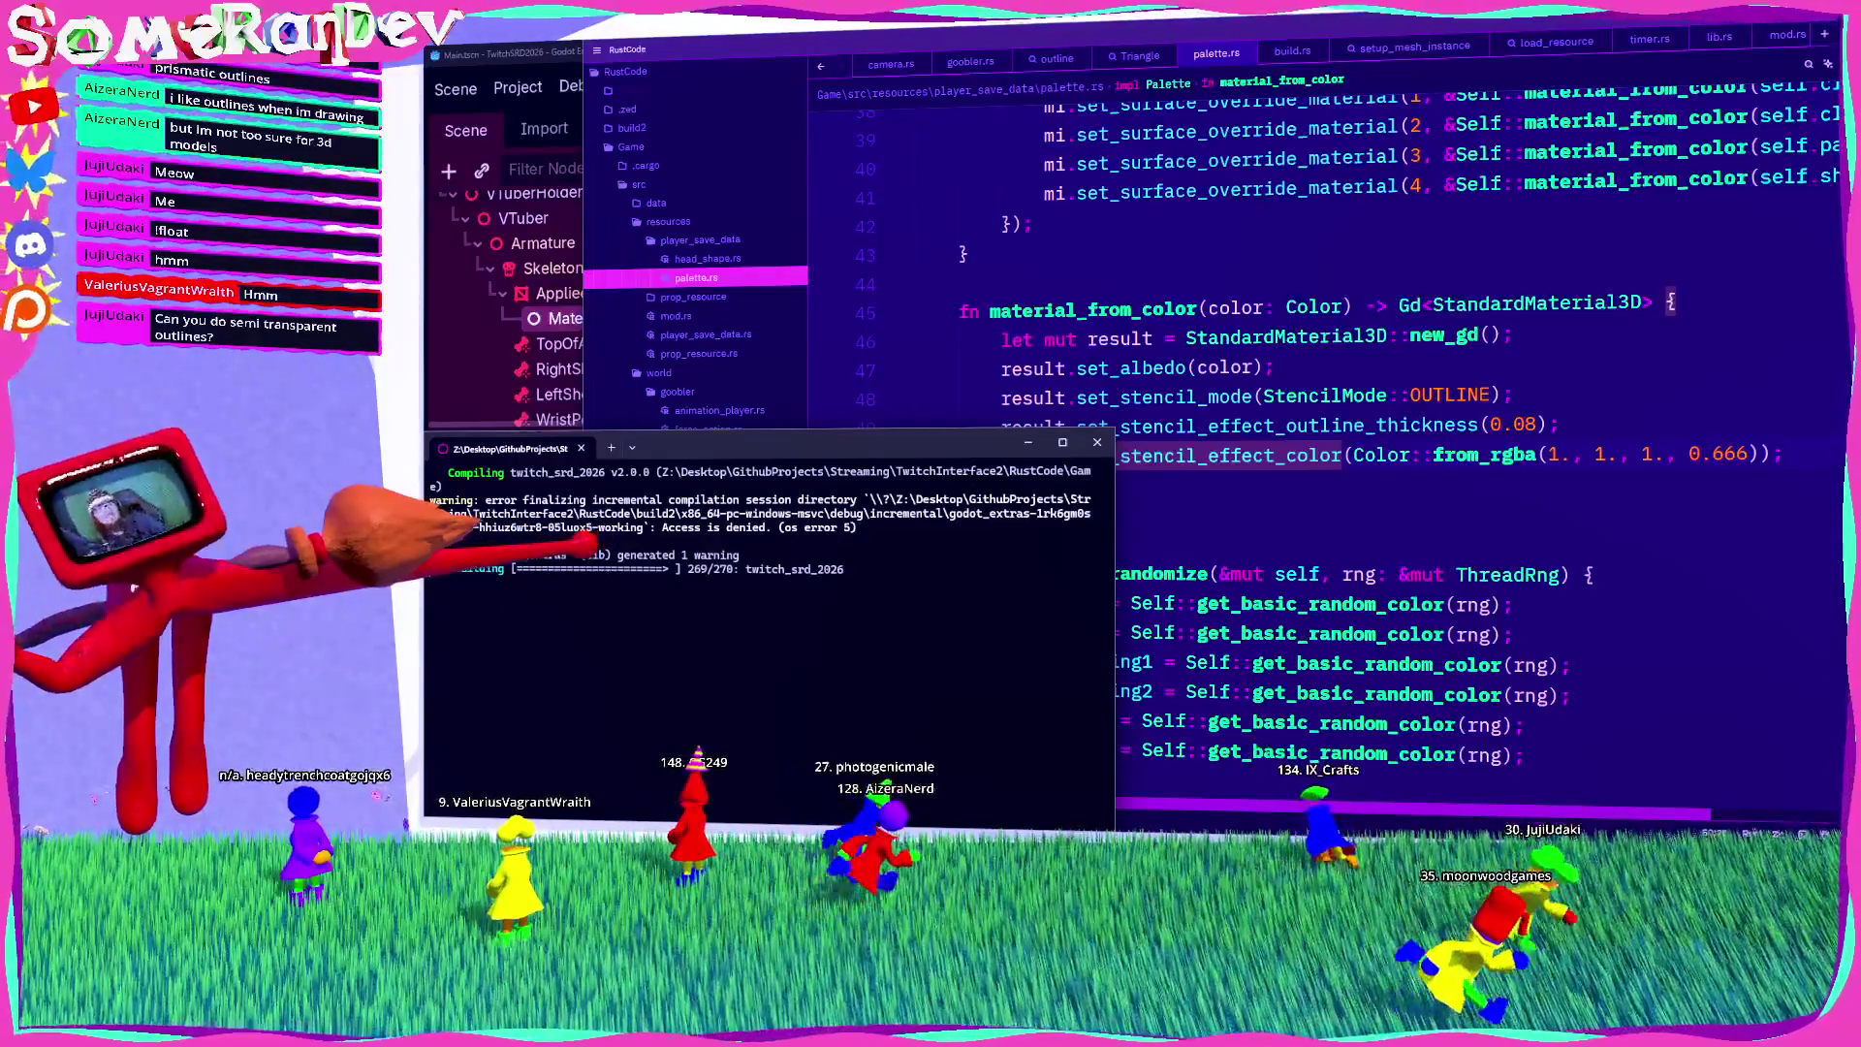
Step: Switch back to Godot and run the current scene
key(alt+Tab)
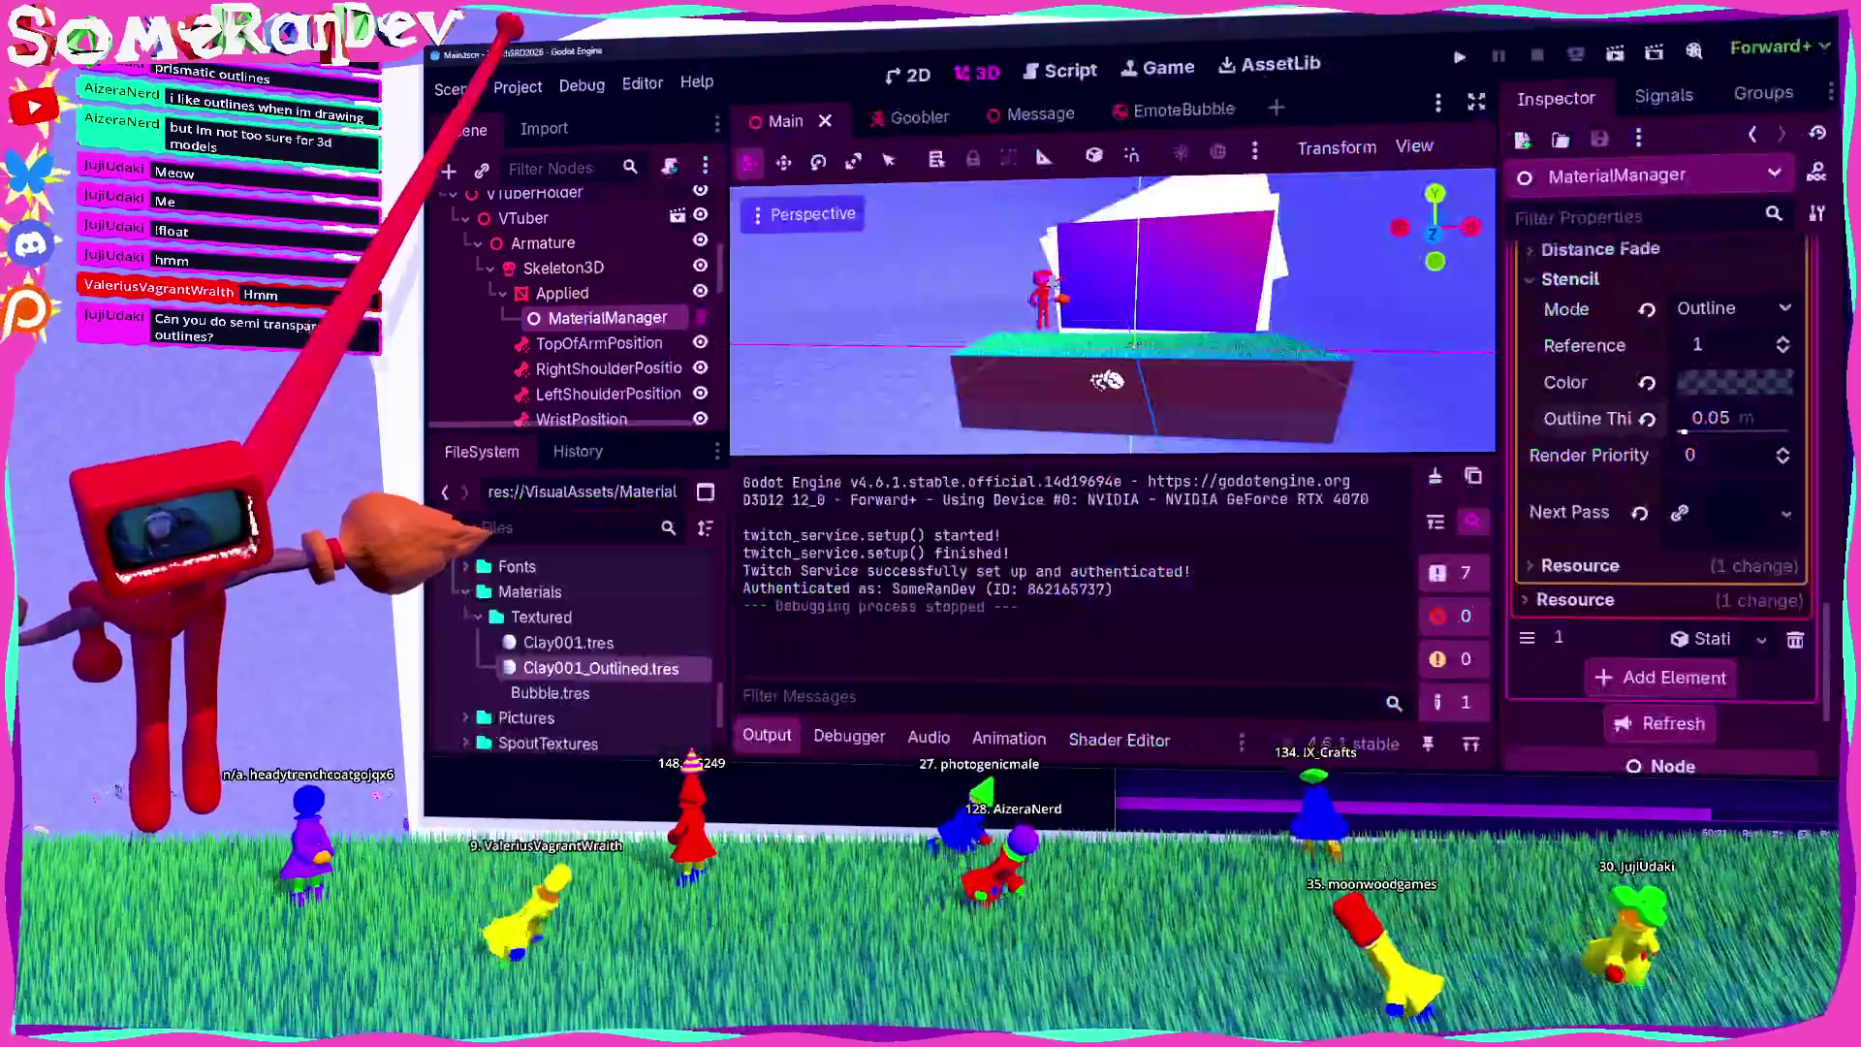
click(1614, 53)
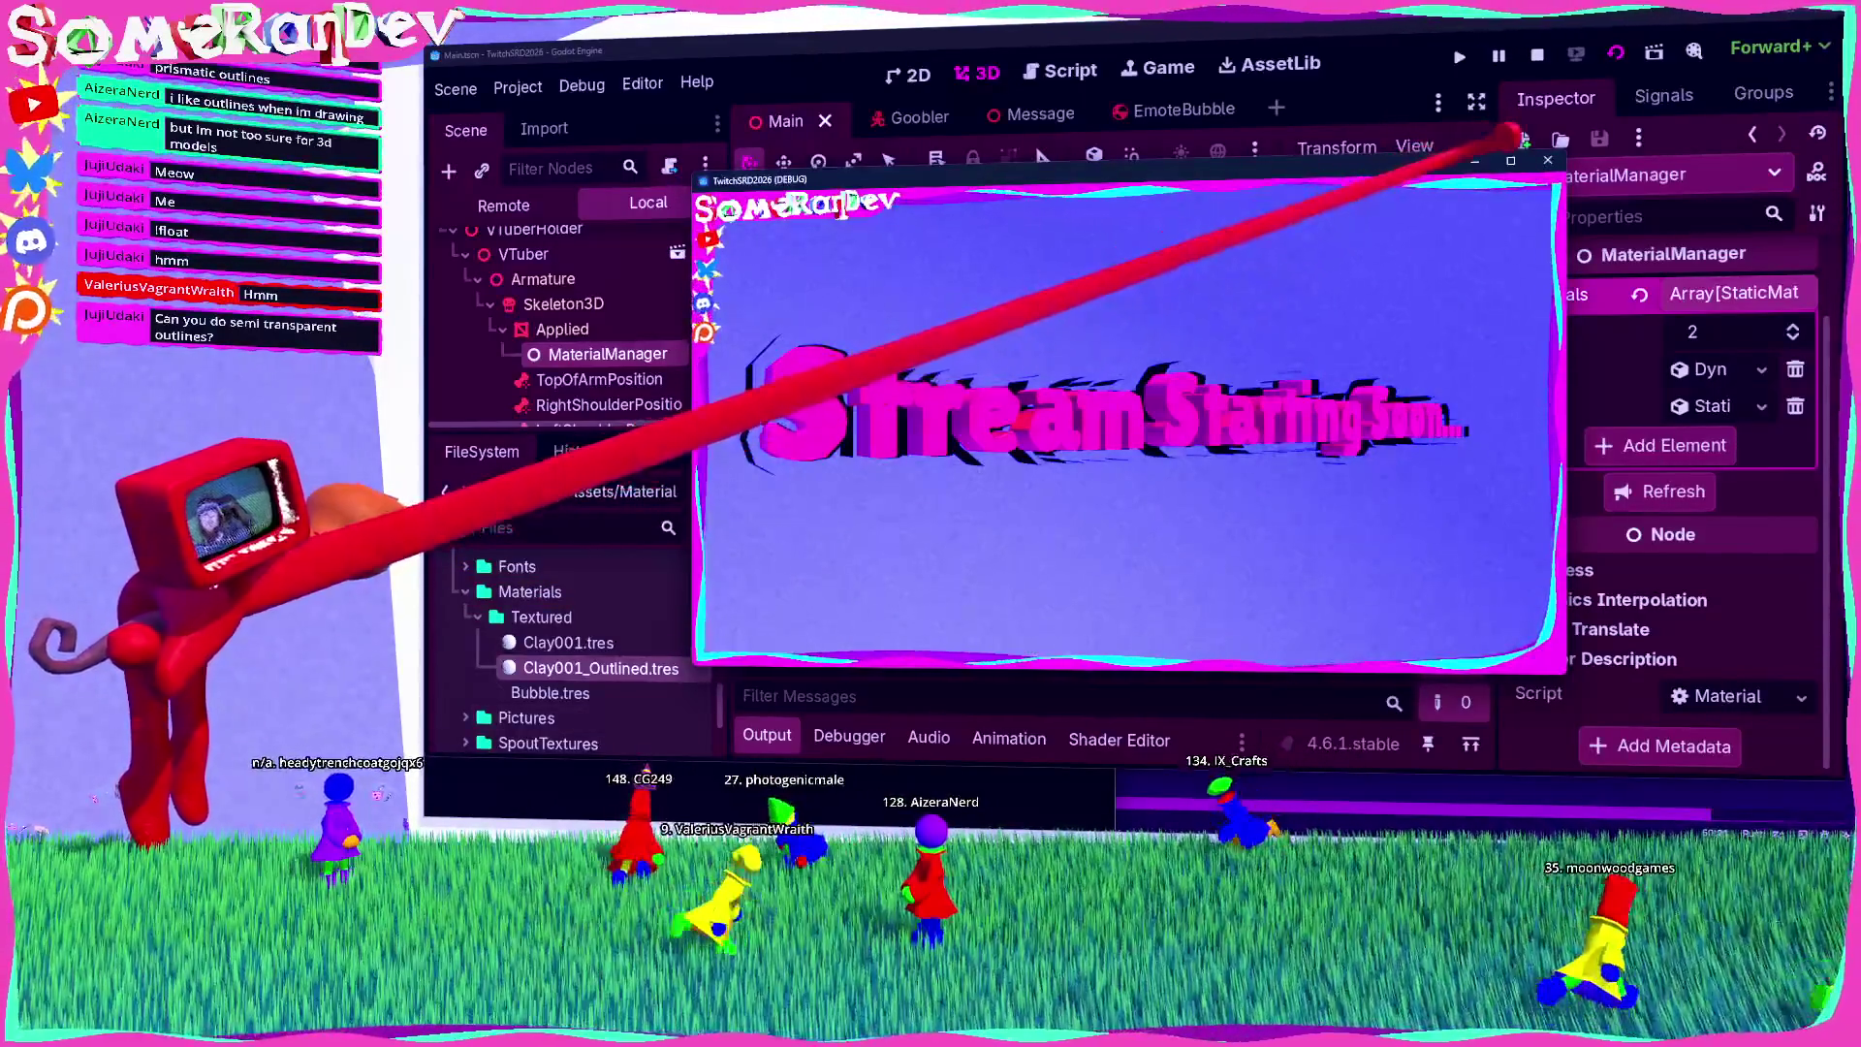
Step: Maximize the TwitchSRD2026 (DEBUG) window to check the white Goobler outlines, then restore it
click(1529, 158)
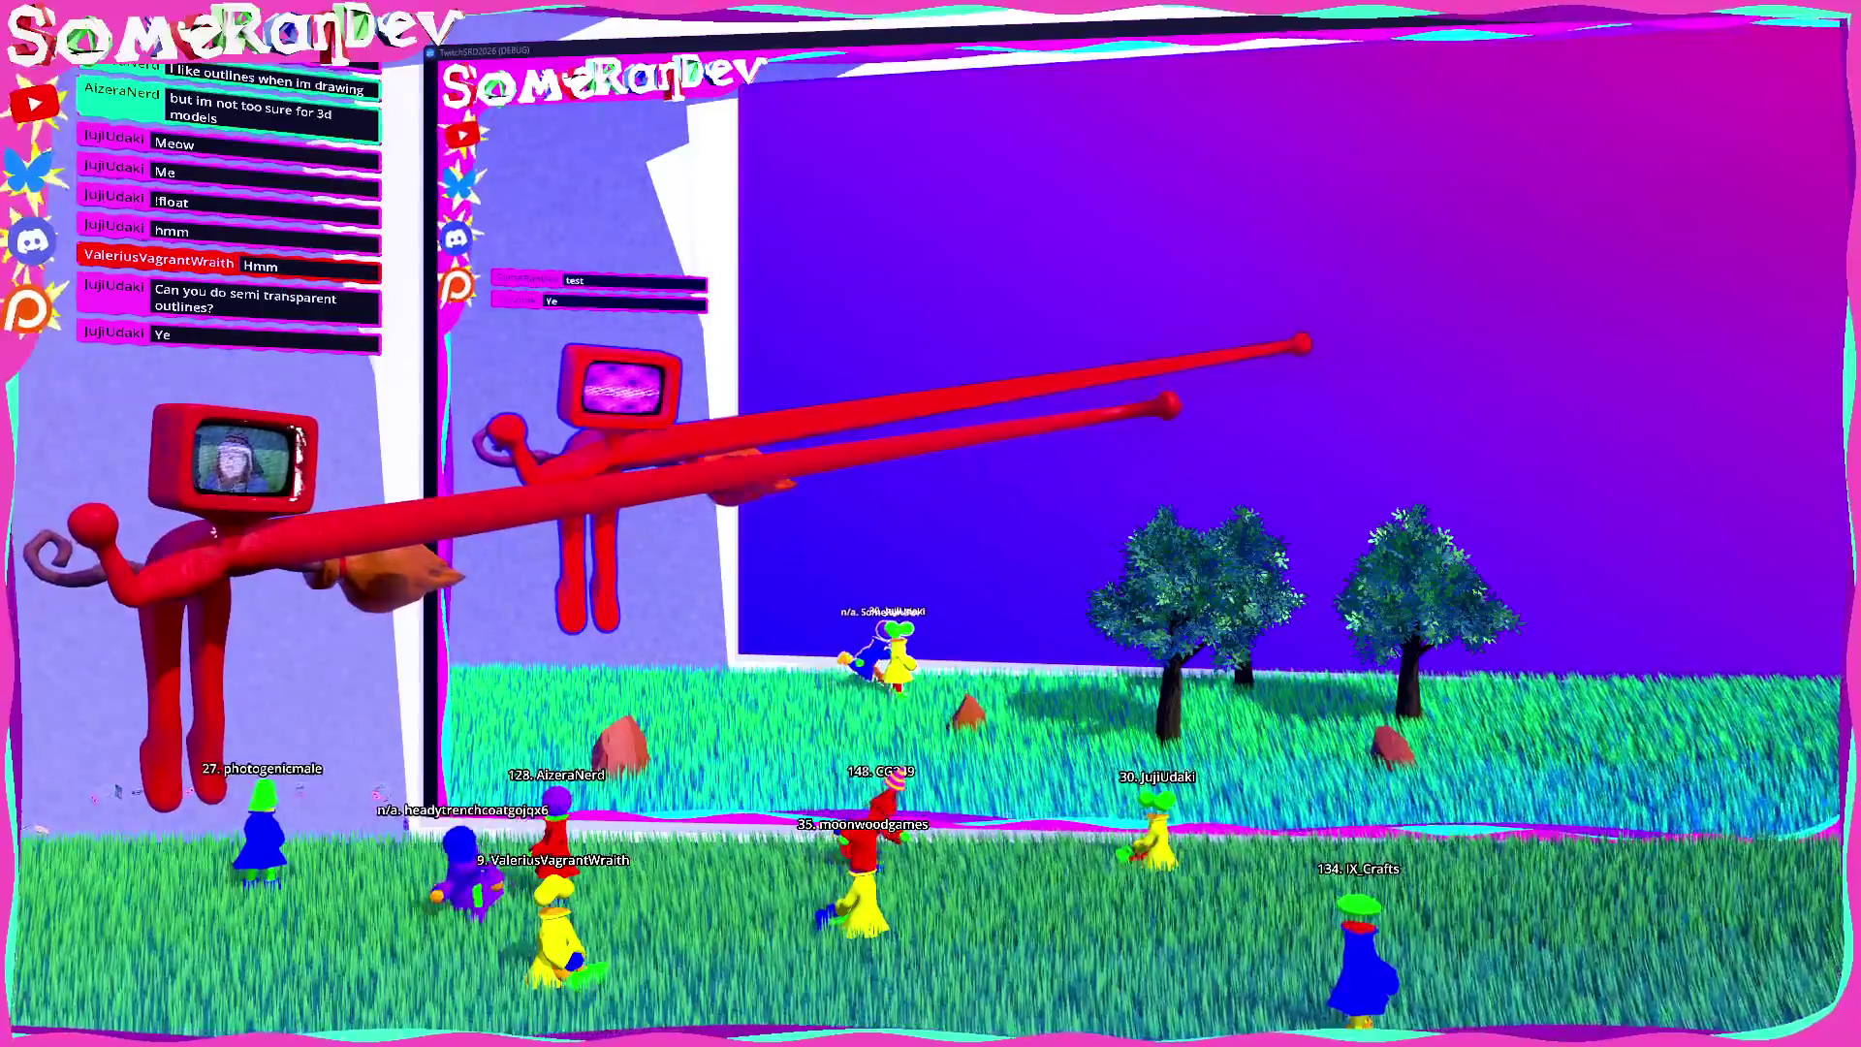
key(super+Down)
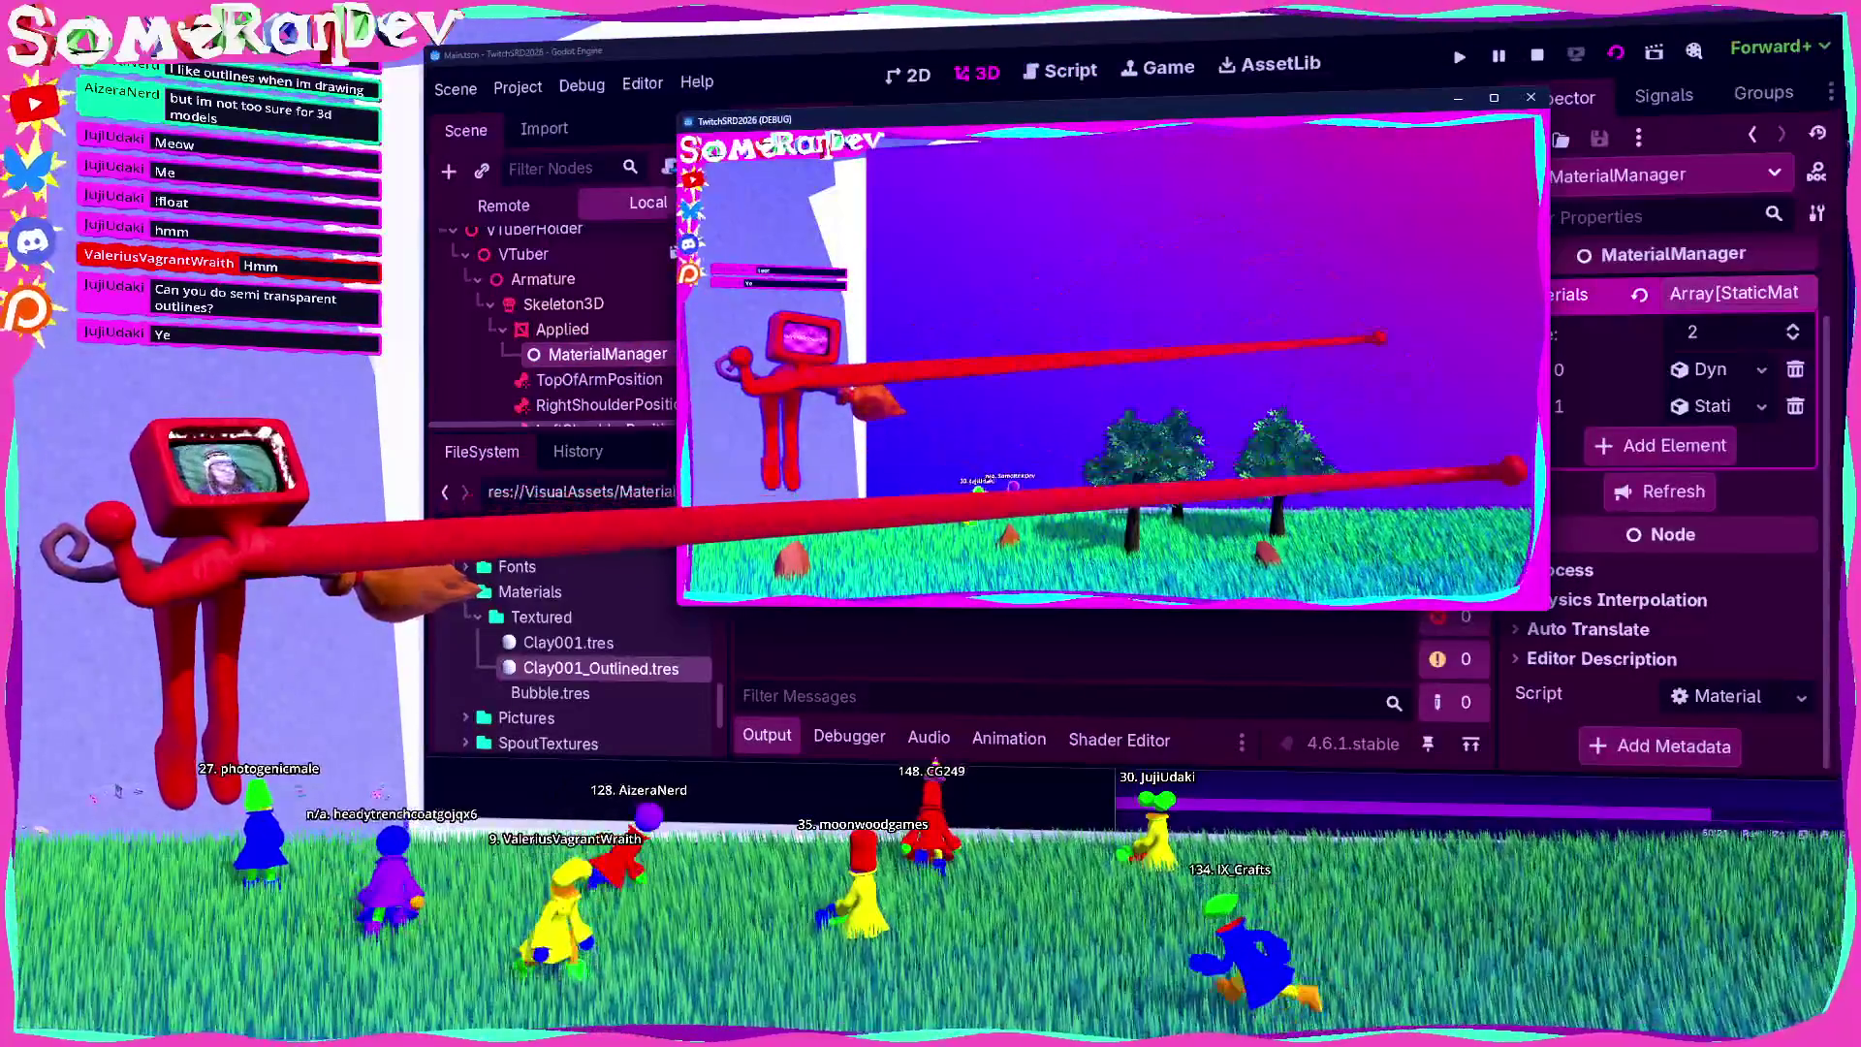
Step: Close the debug game window and scroll the Scene dock back to the top
key(alt+F4)
key(ctrl+s)
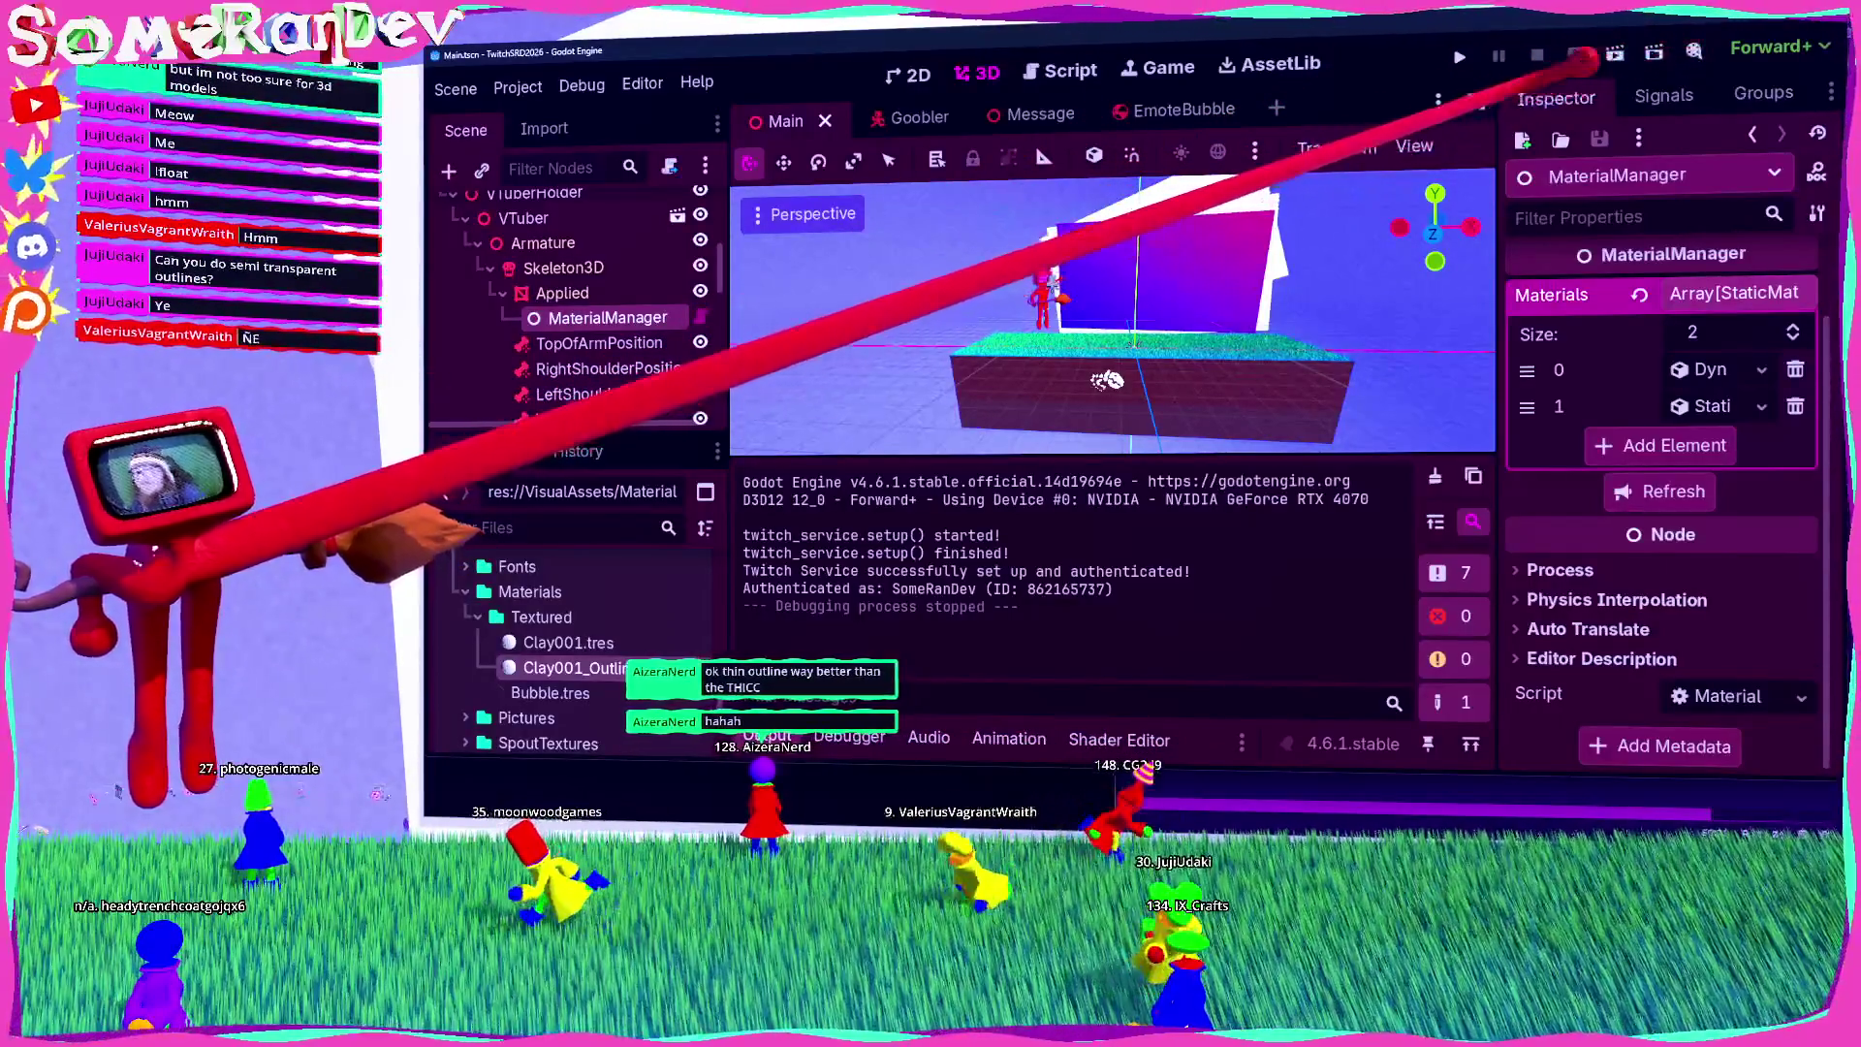
scroll(582, 290, up, 4)
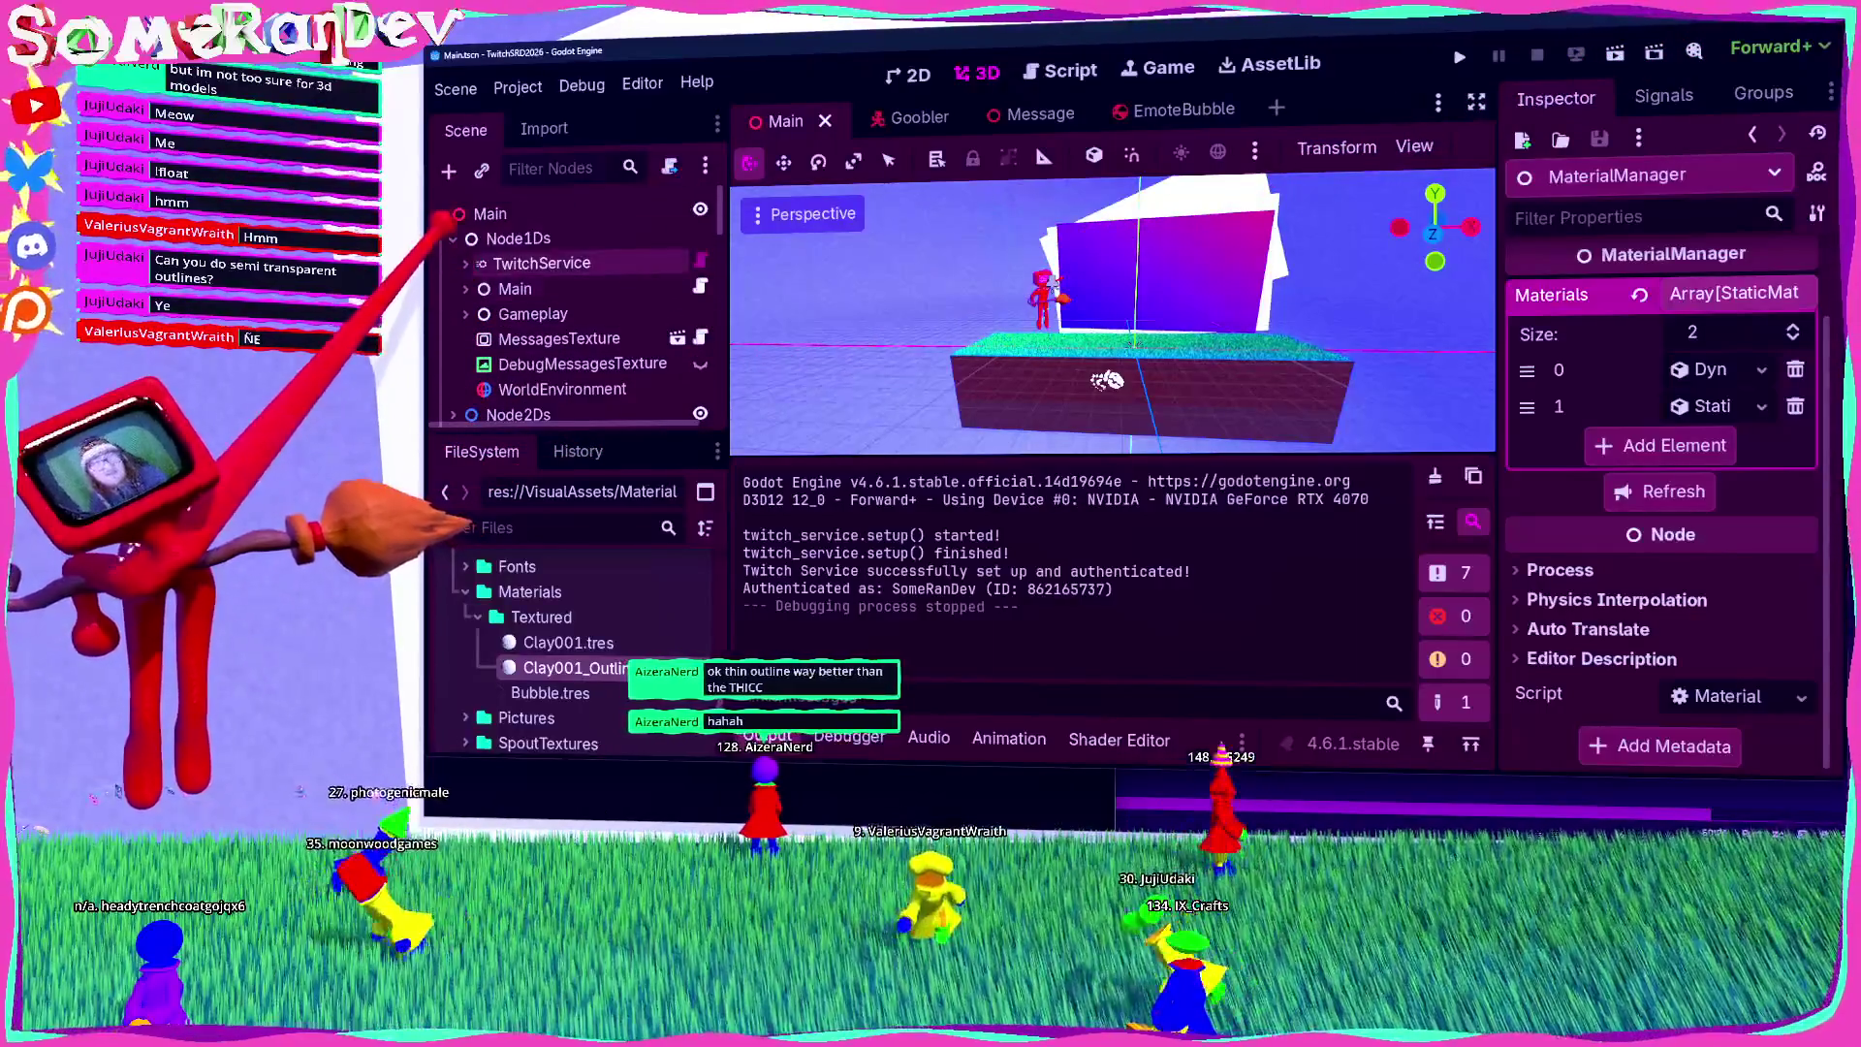
Step: Collapse VTuberHolder, select and frame the IntroText node, and do a quick test run
click(453, 363)
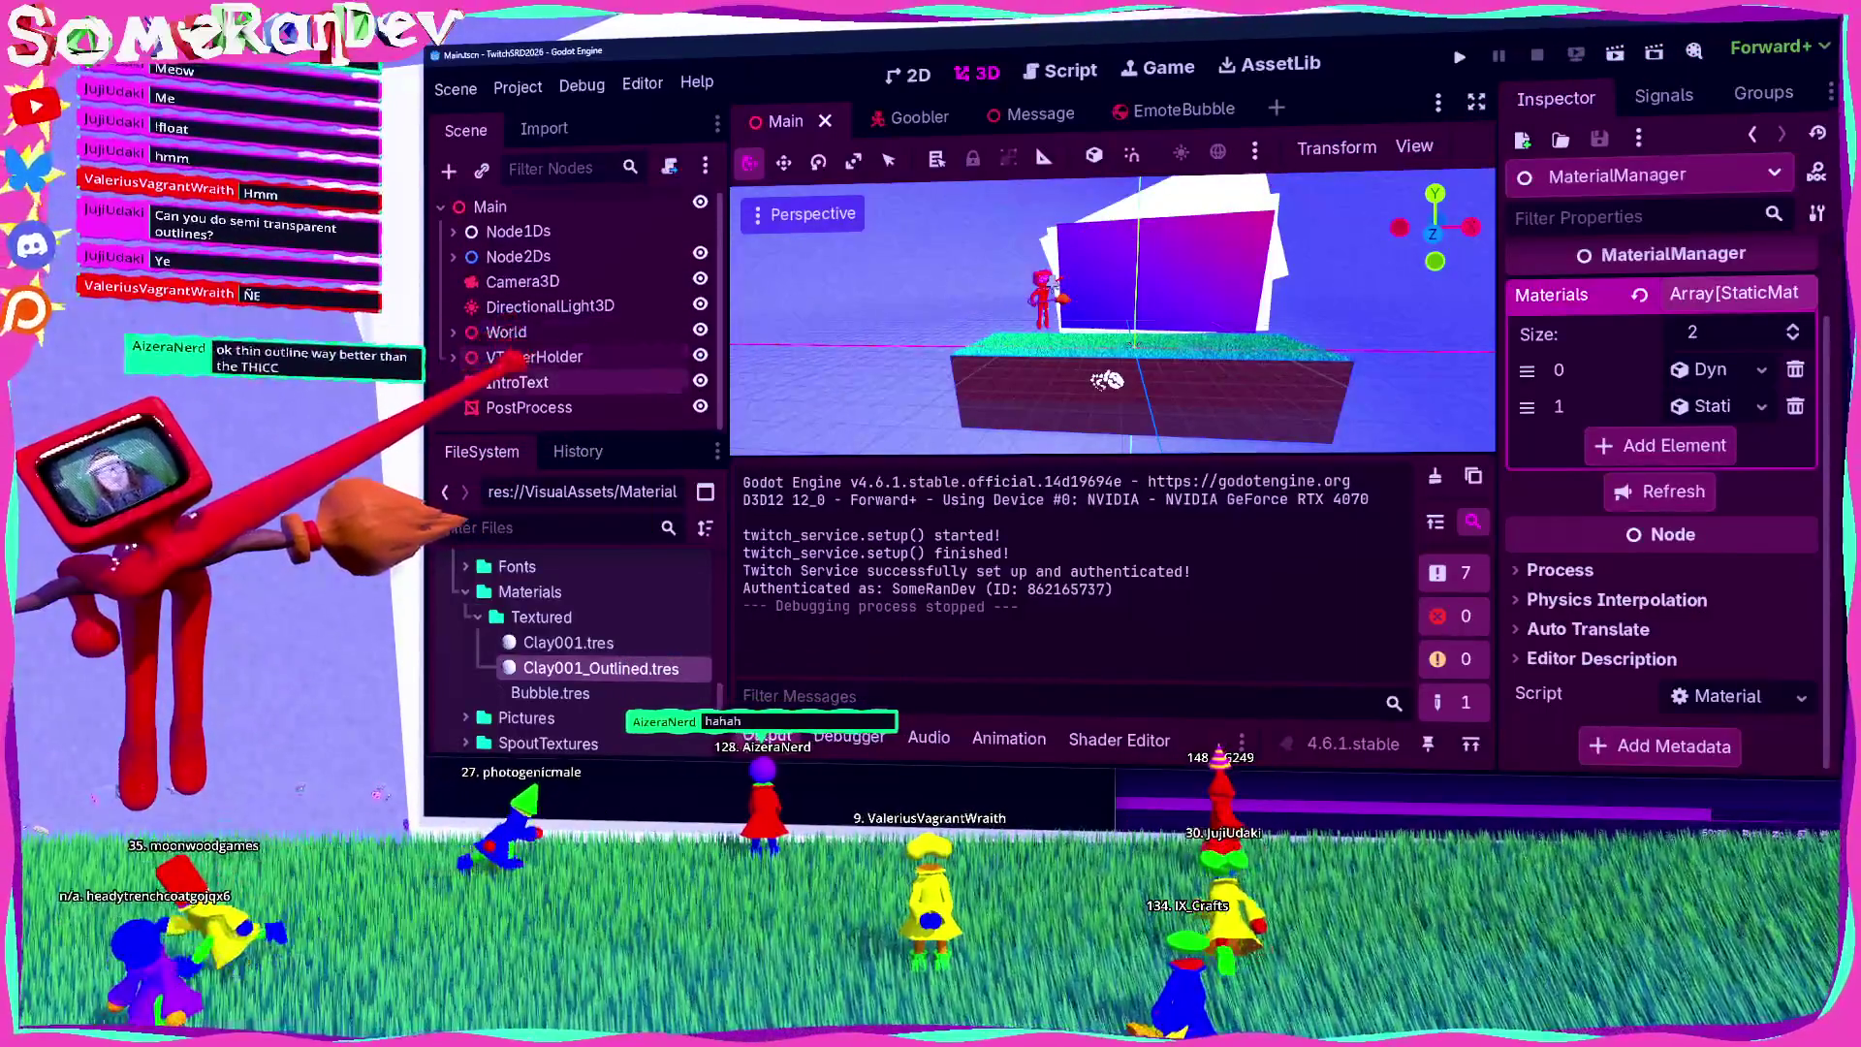
click(529, 407)
click(517, 382)
key(f)
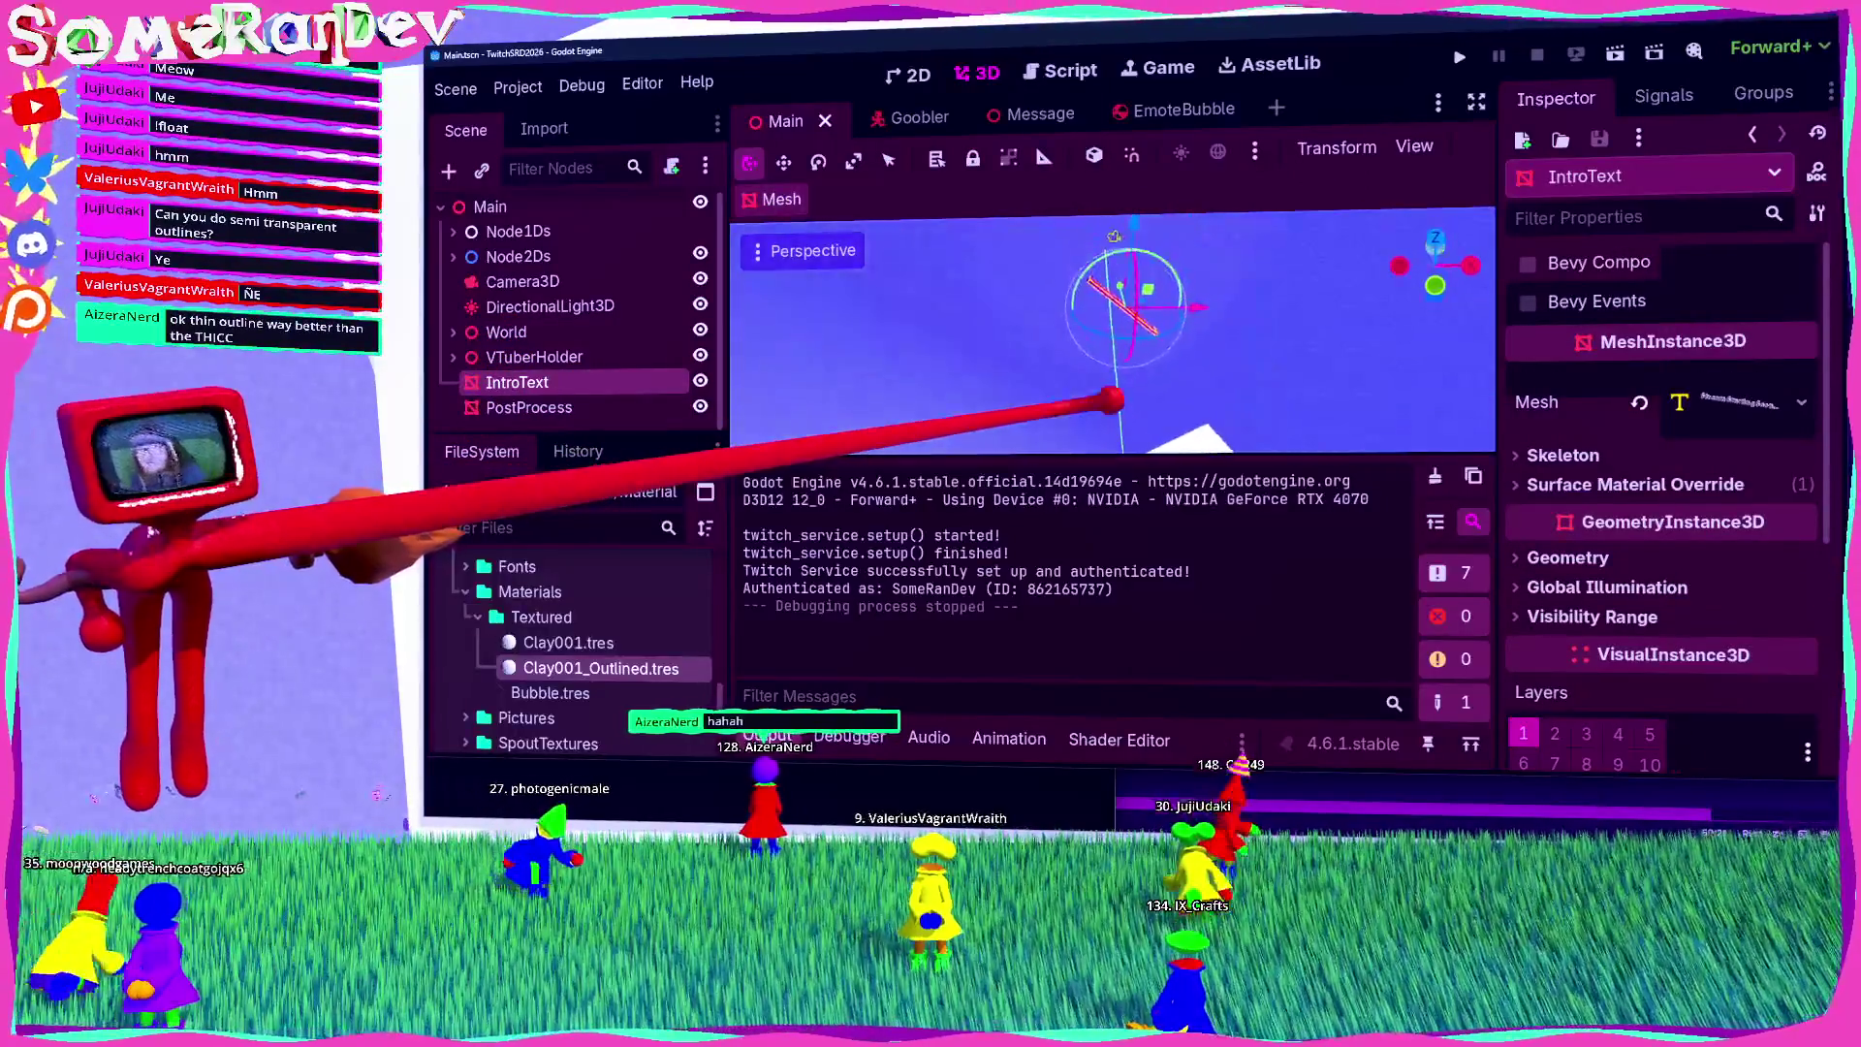
drag(1118, 258, 1110, 325)
click(1459, 57)
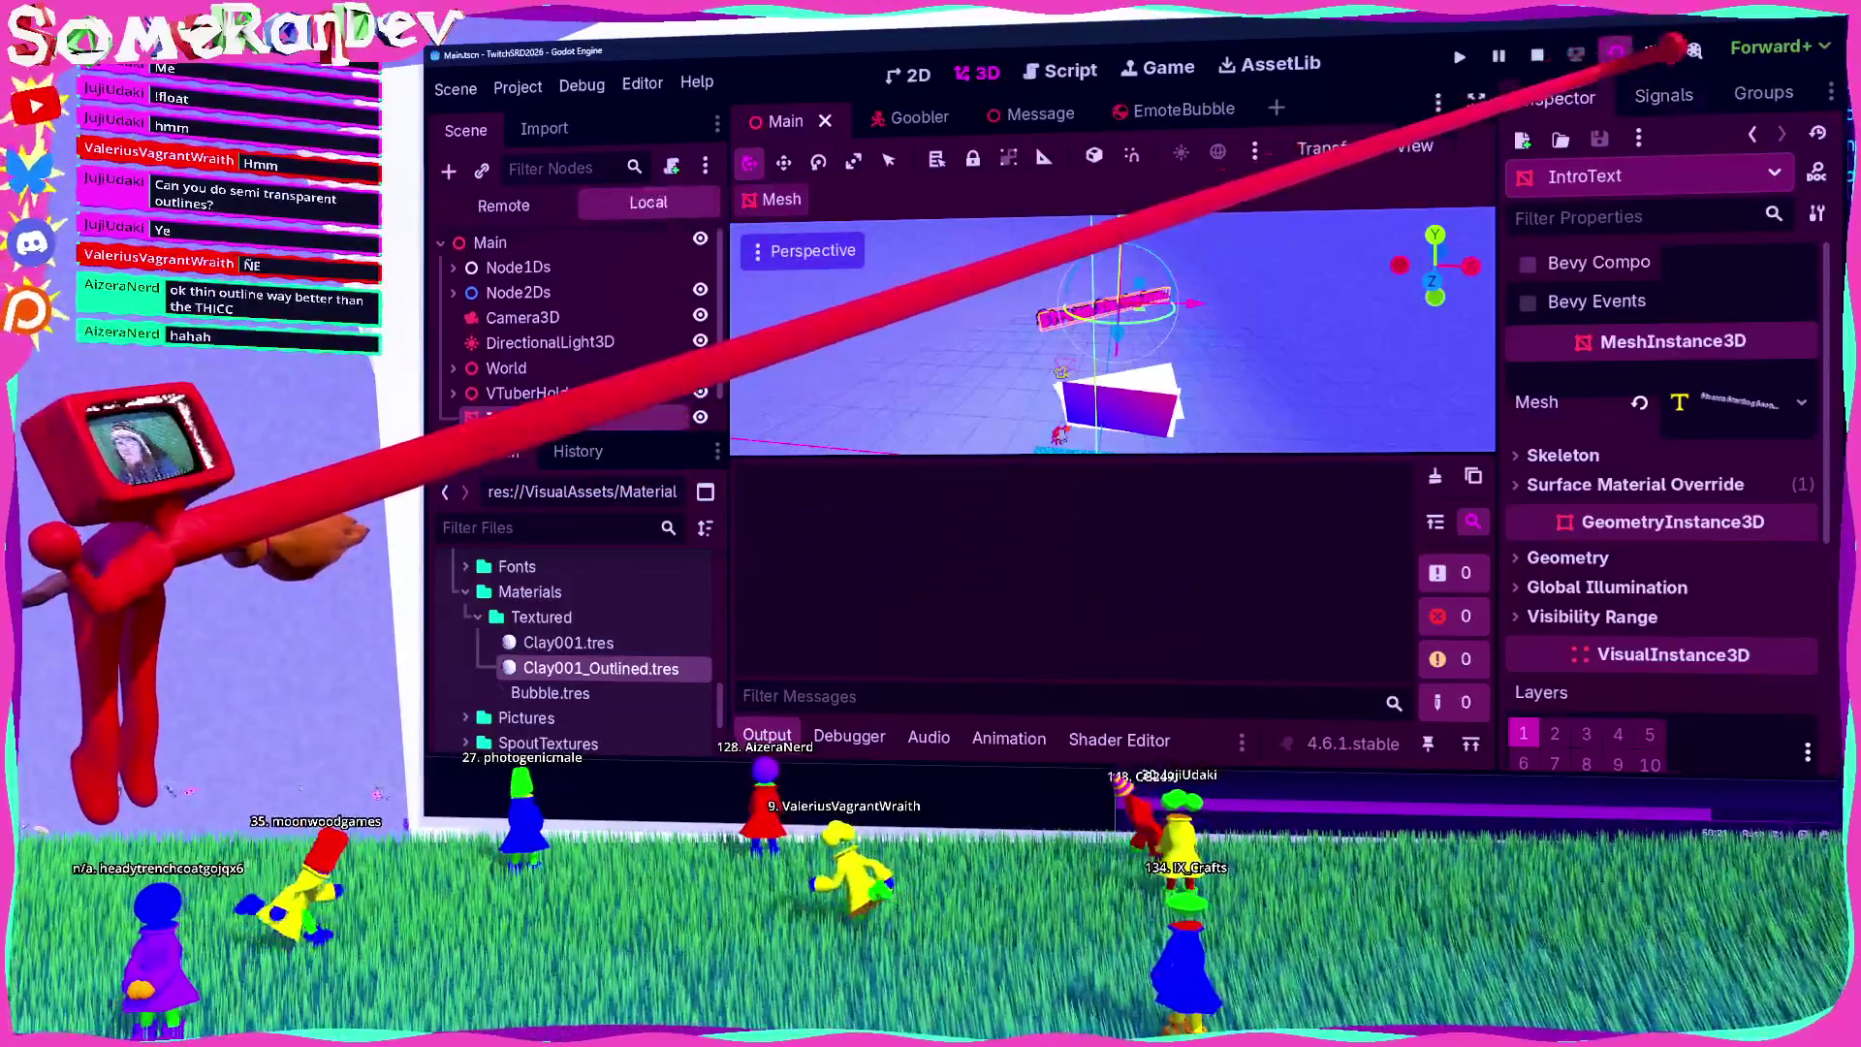
key(F8)
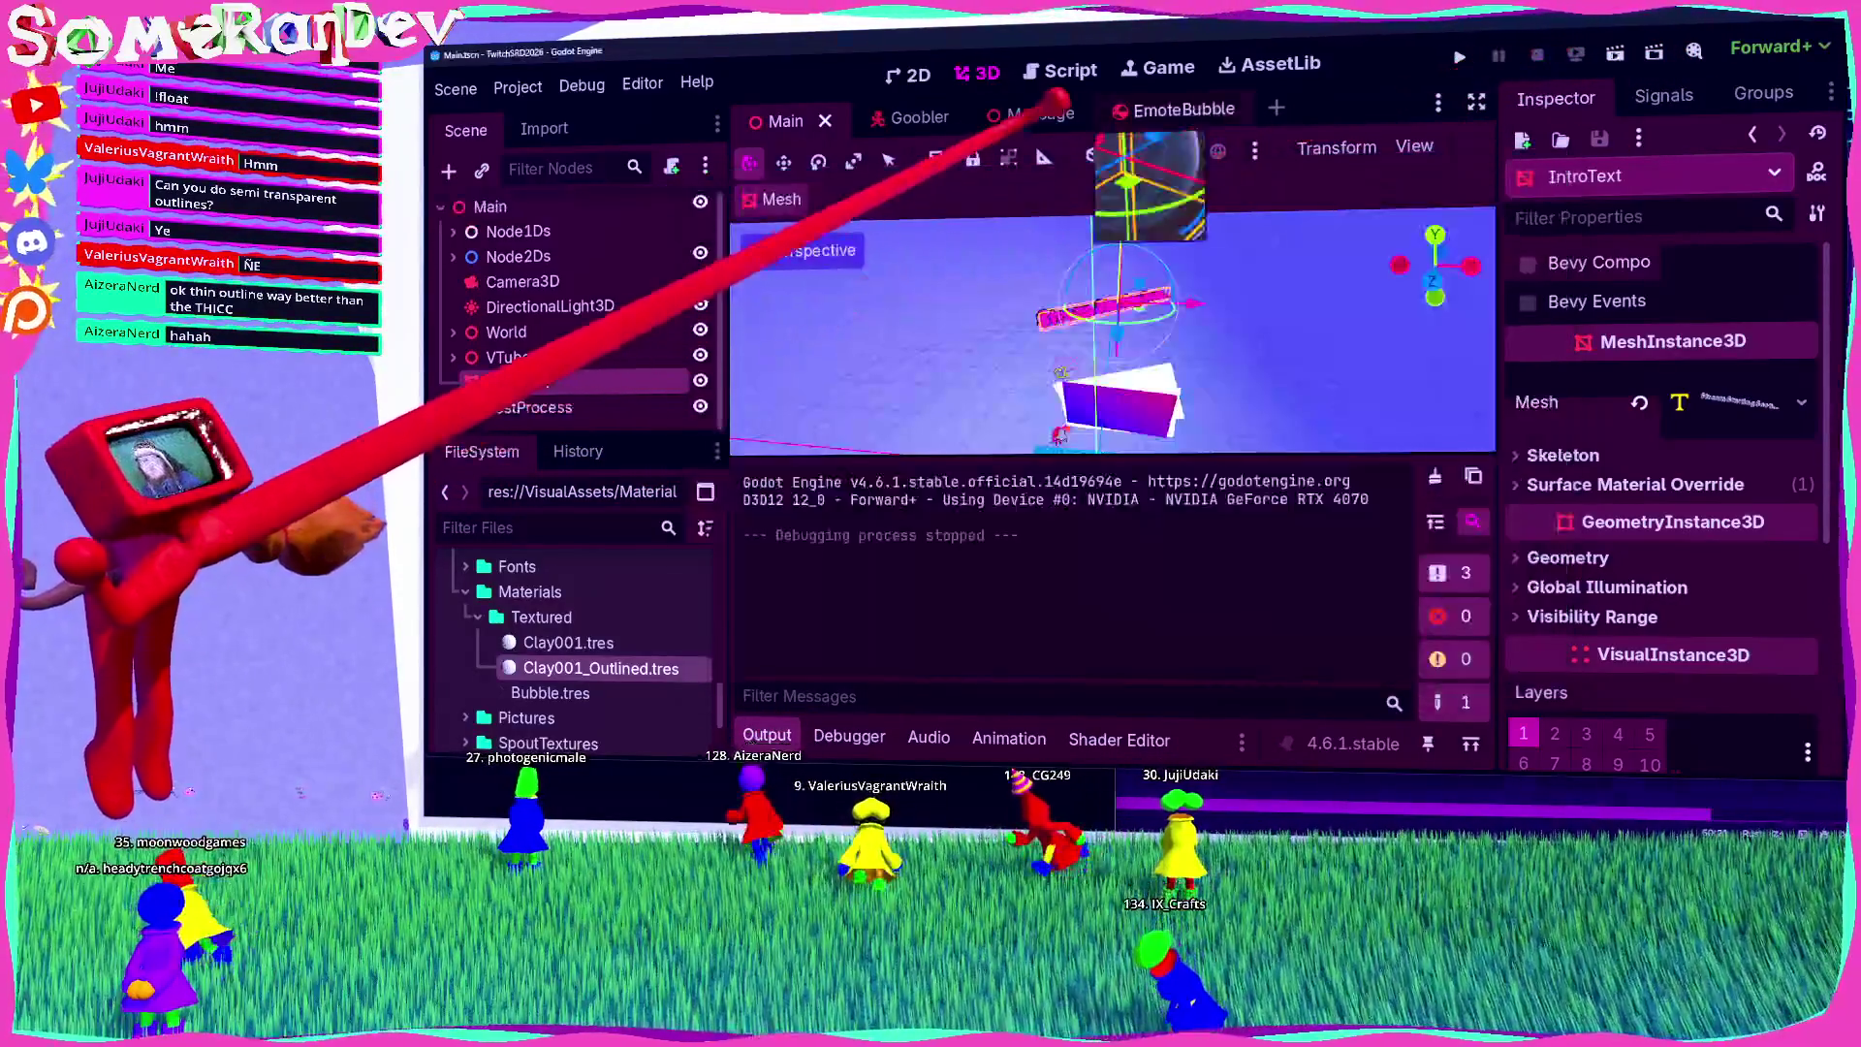
Step: Enable Embed Game on Next Play in the Game workspace and run the scene embedded
click(1175, 68)
click(1452, 144)
click(1464, 184)
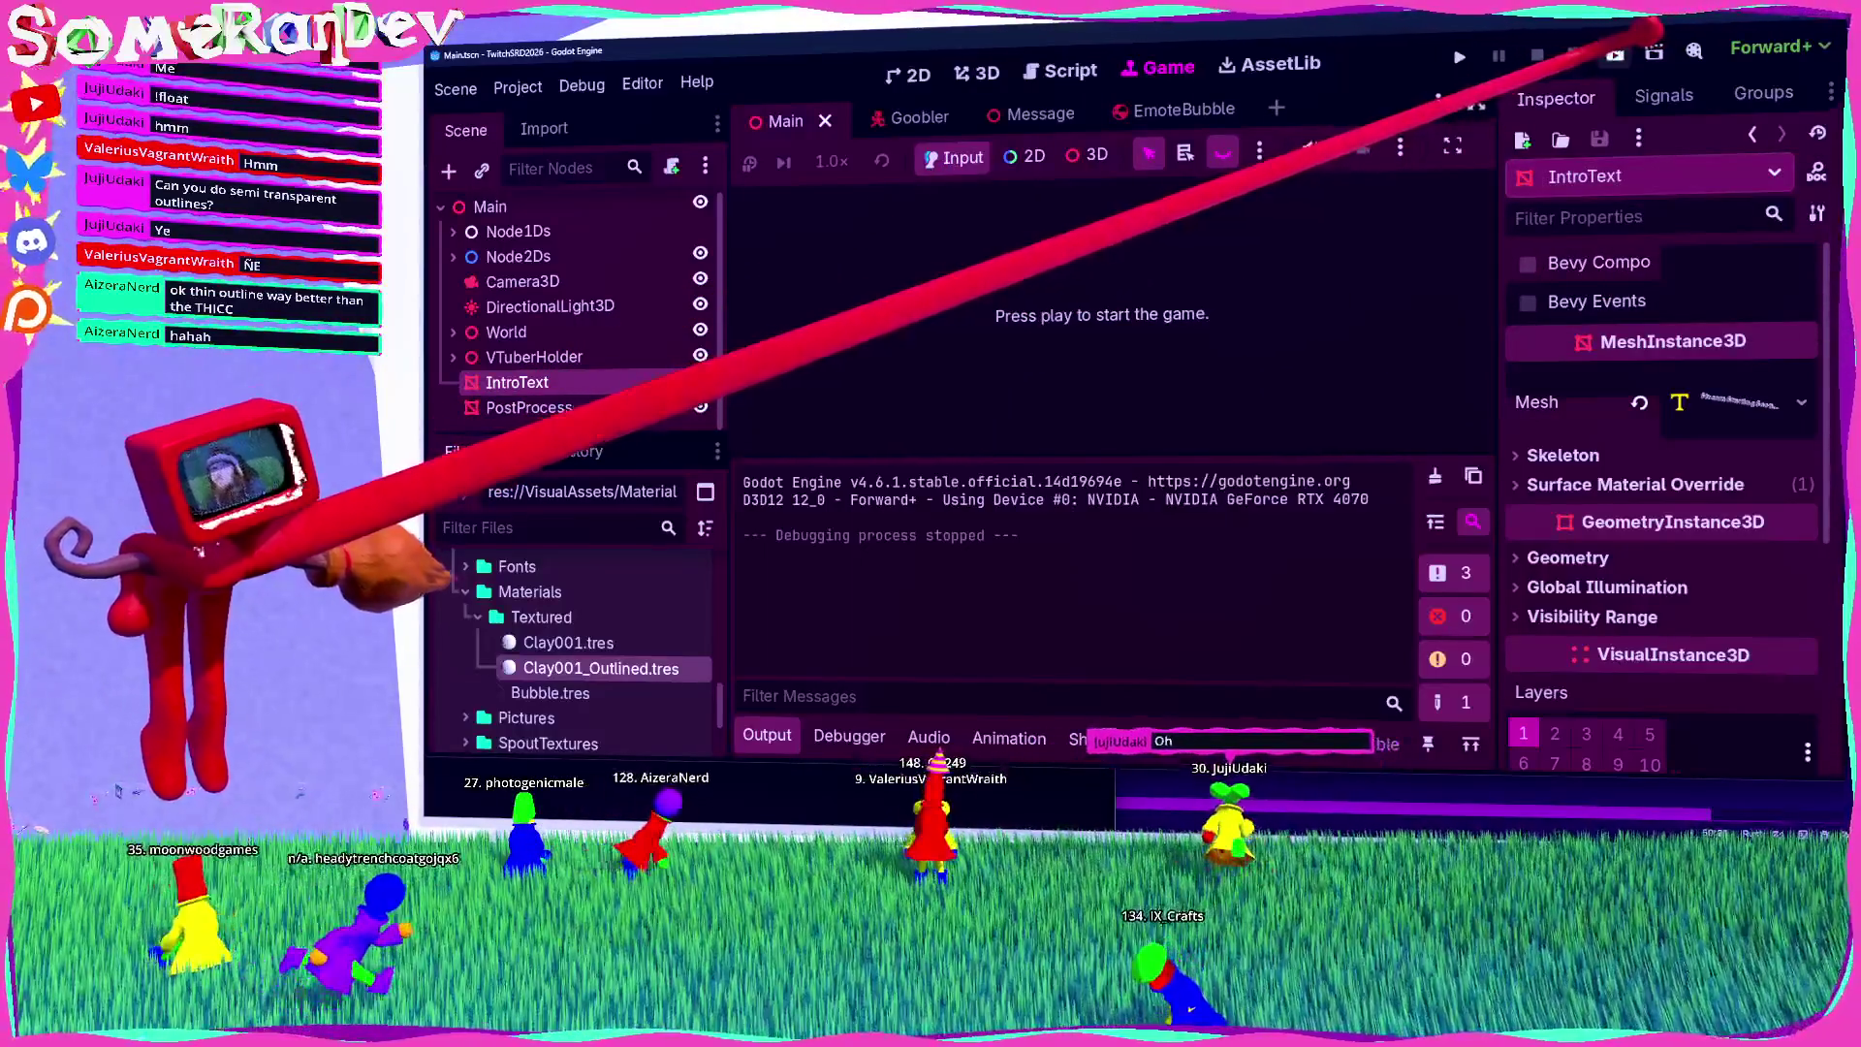
click(1614, 55)
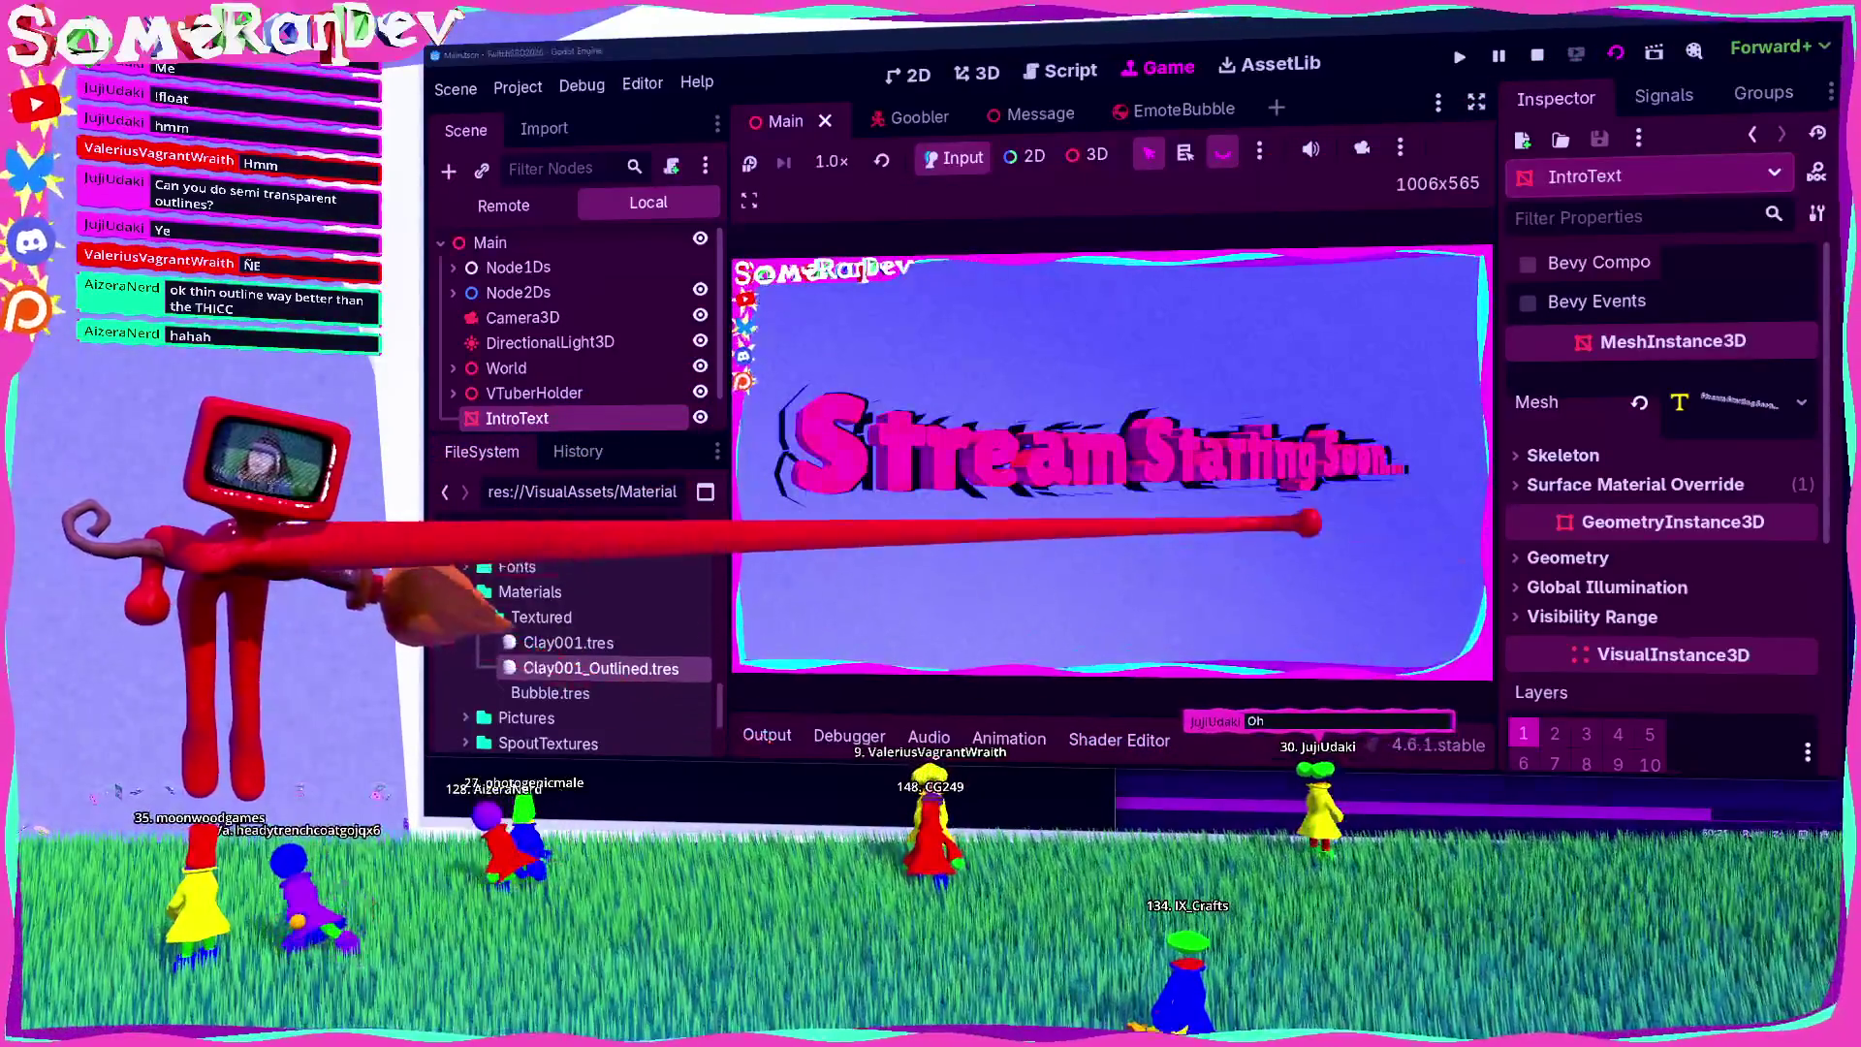
scroll(540, 365, down, 1)
scroll(1599, 403, down, 5)
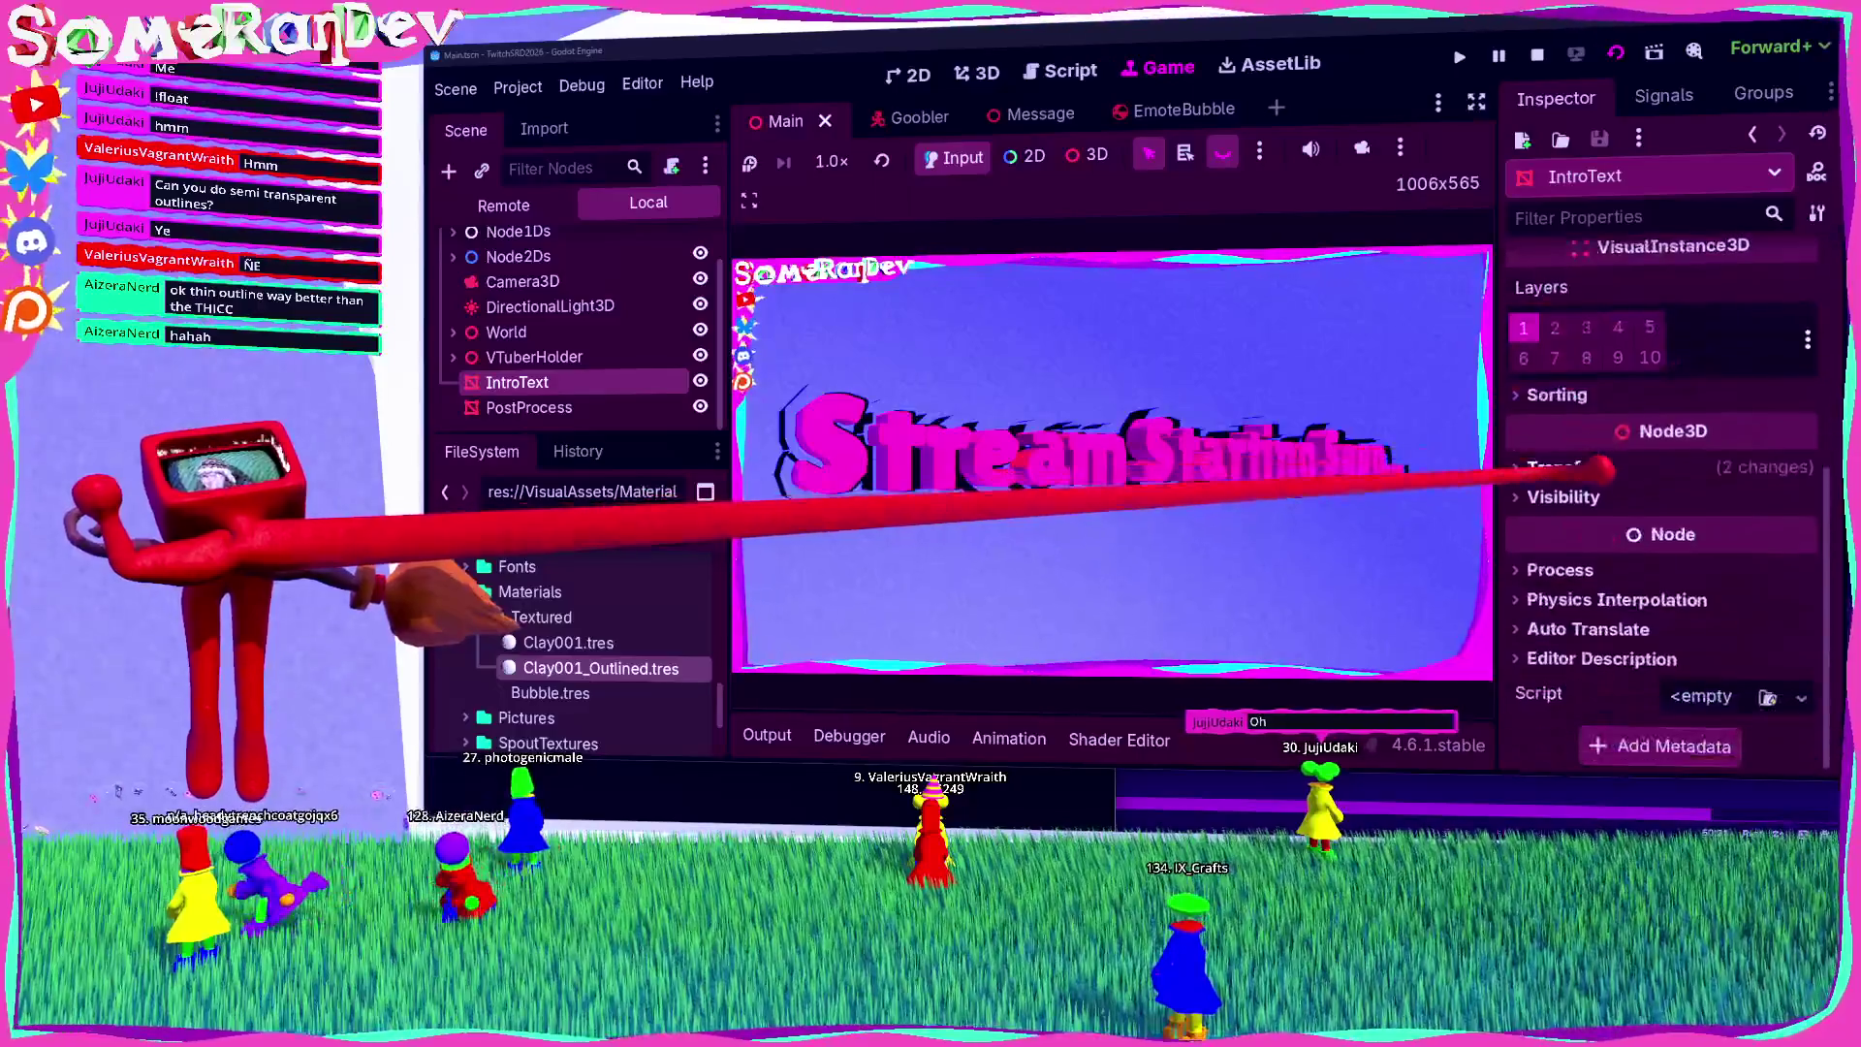
click(1639, 466)
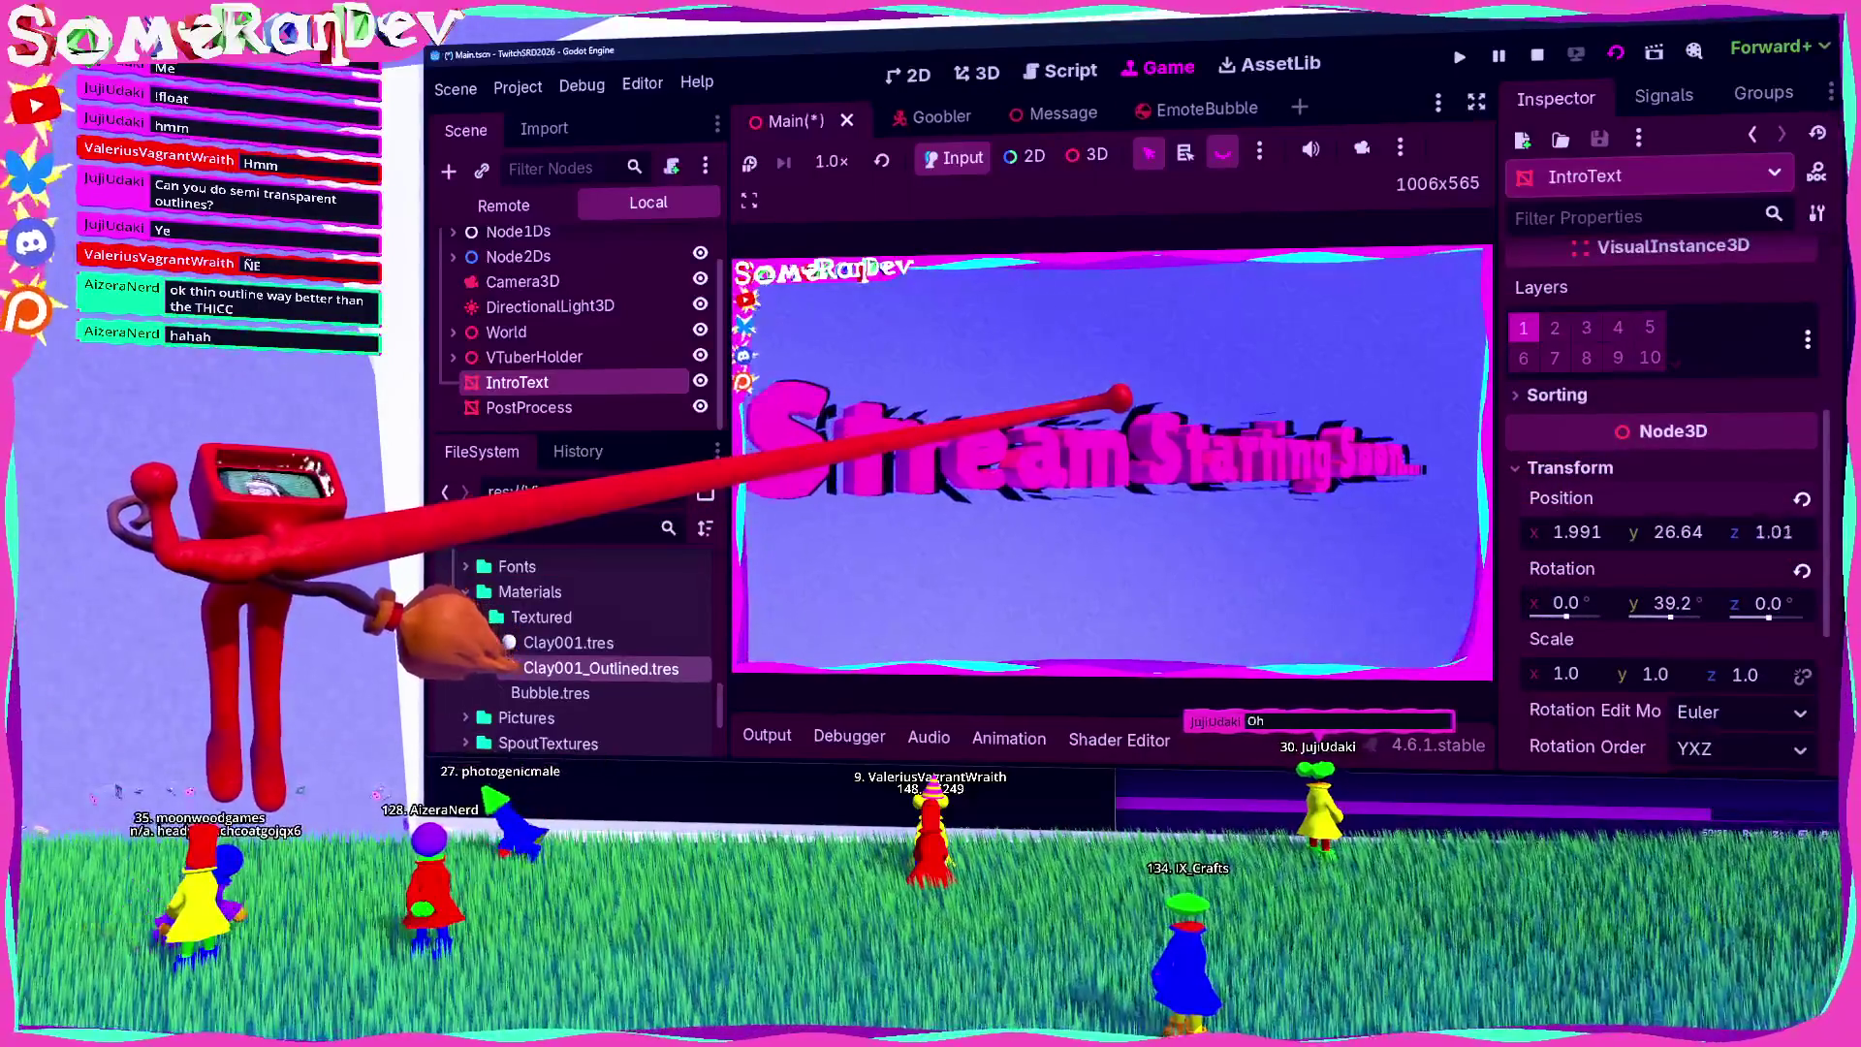
Step: Drag IntroText's Transform position values until it sits at y 26.12 and z -0.37
drag(1780, 532, 1580, 531)
drag(1672, 602, 1652, 602)
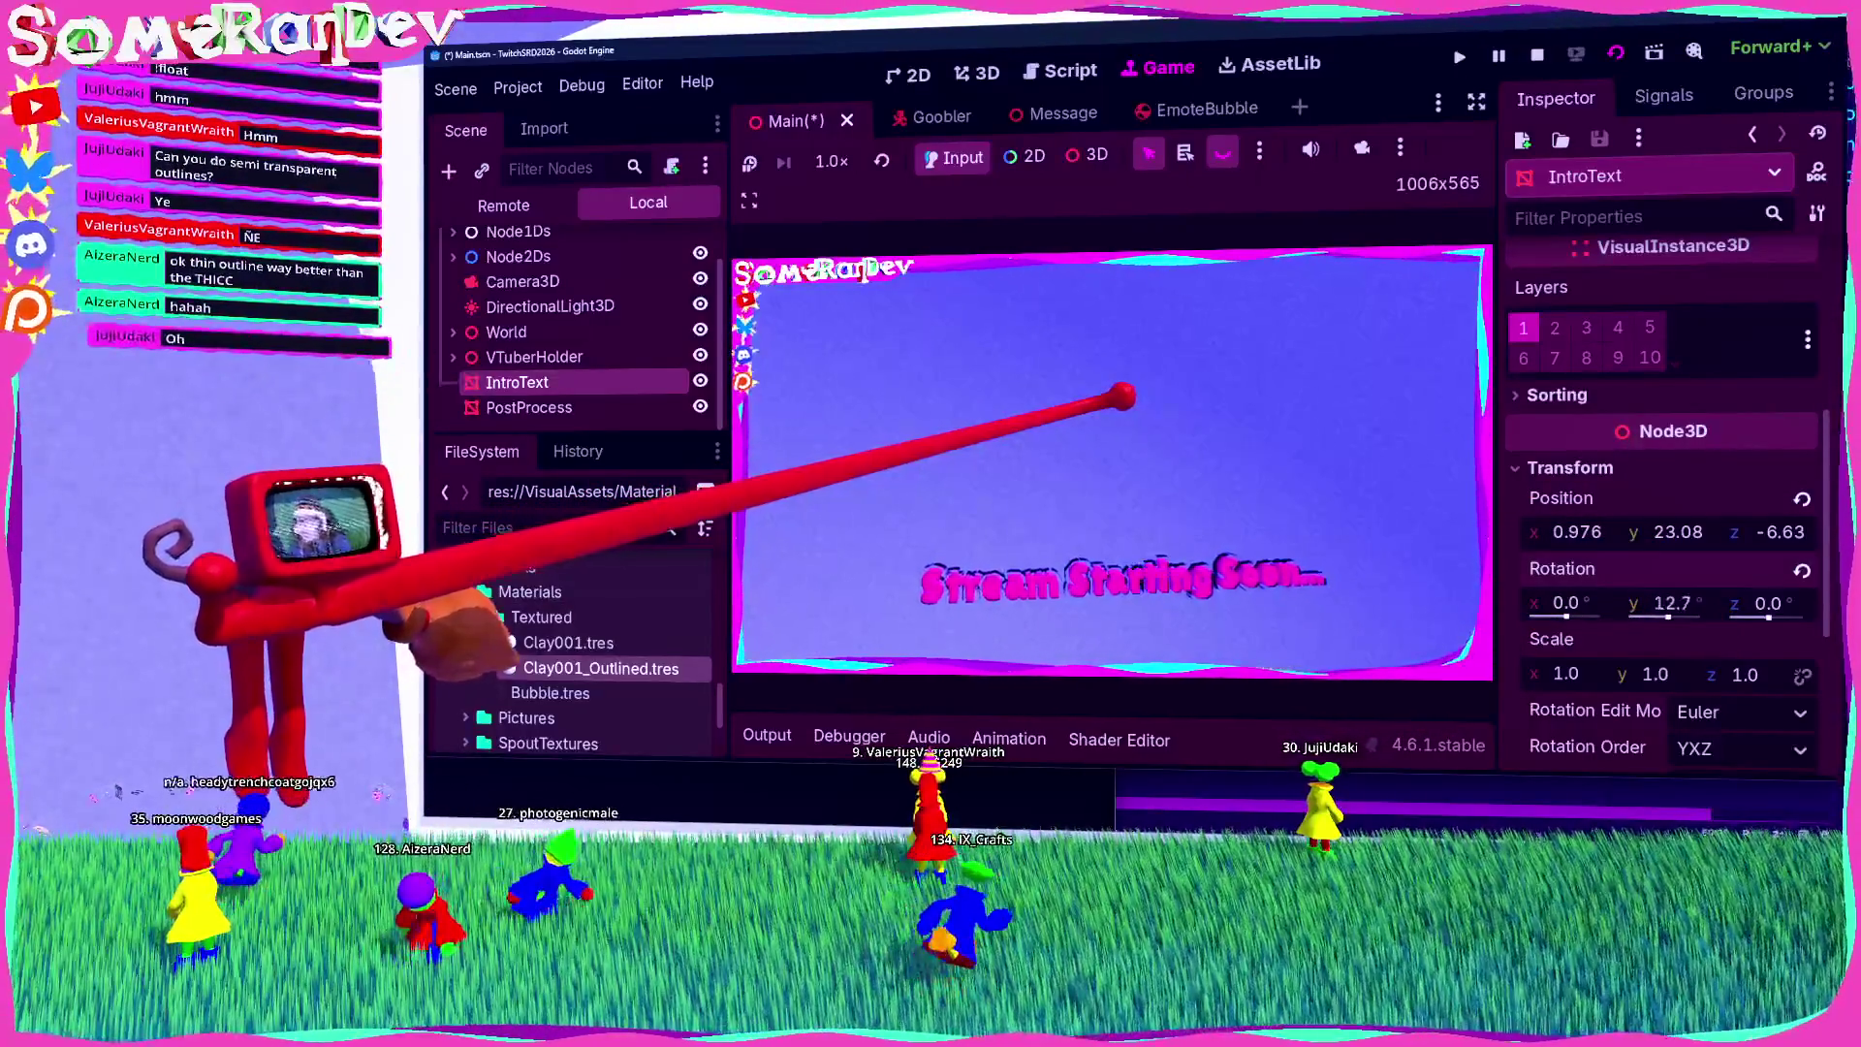
drag(1677, 531, 1793, 531)
drag(1677, 531, 1783, 531)
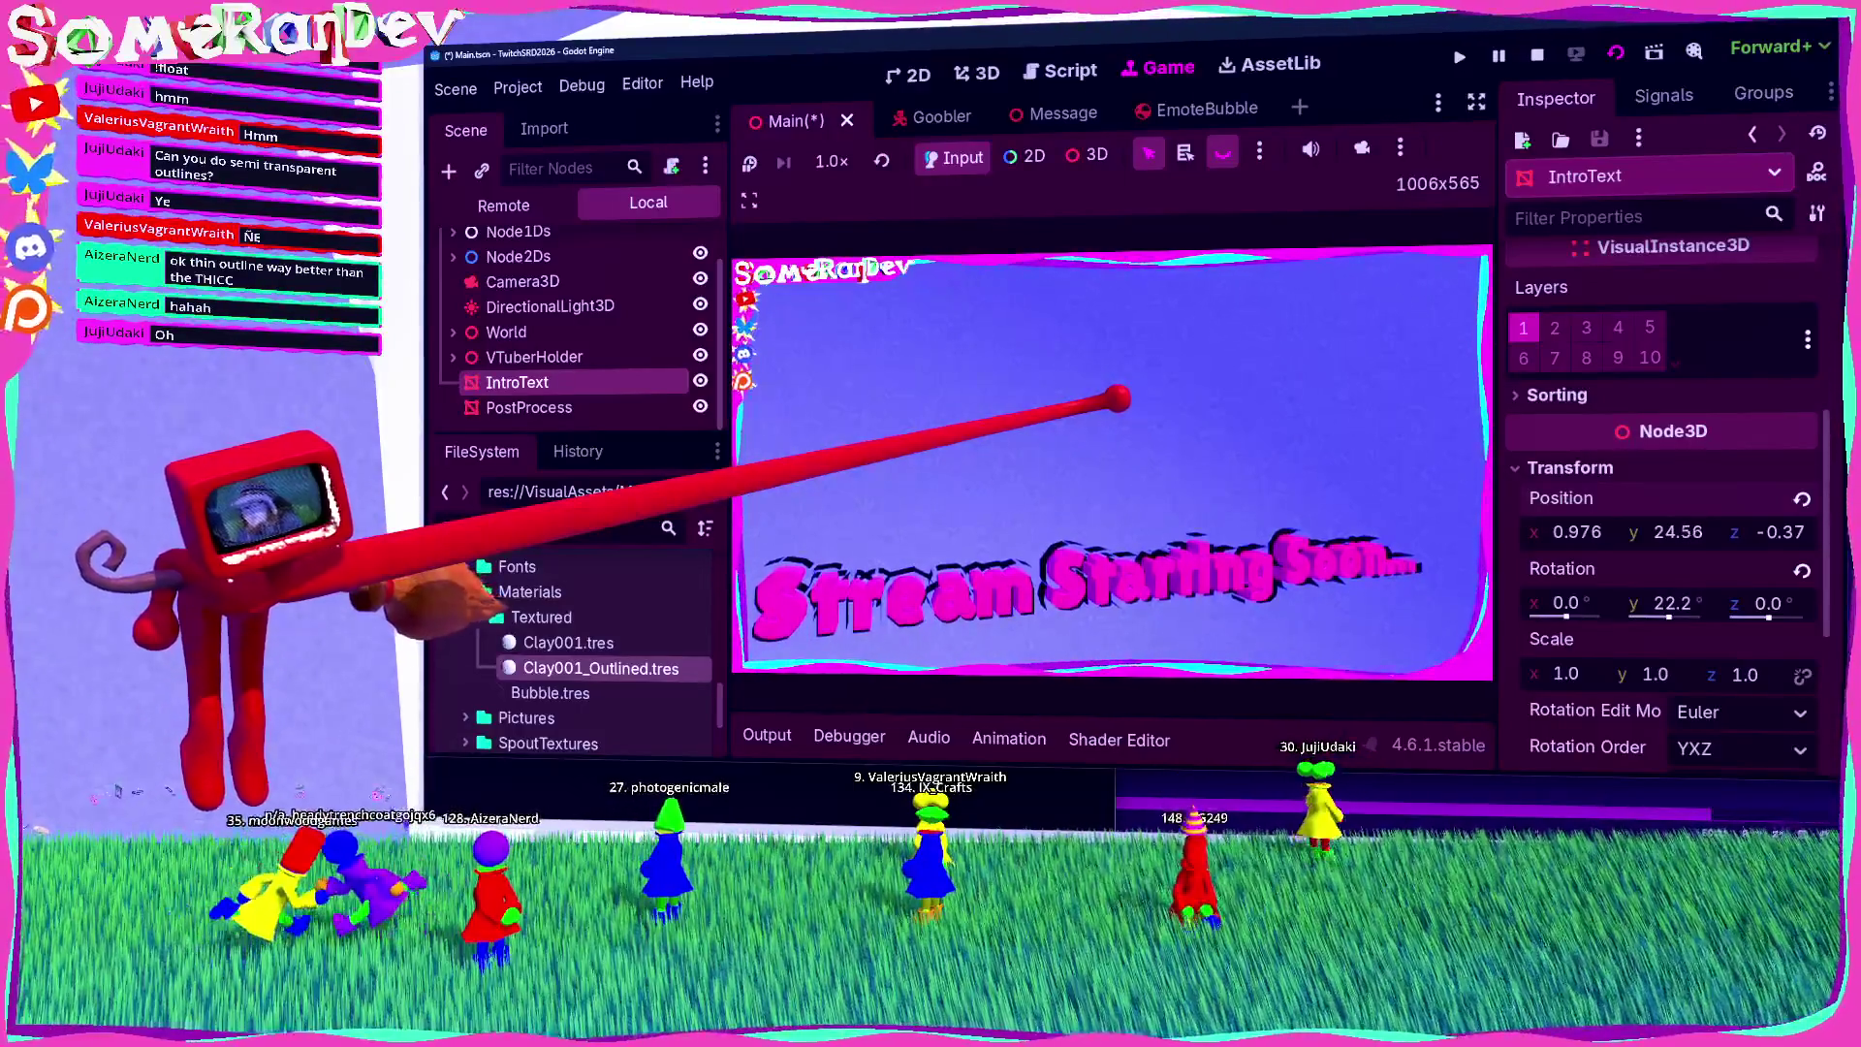
drag(1677, 531, 1694, 532)
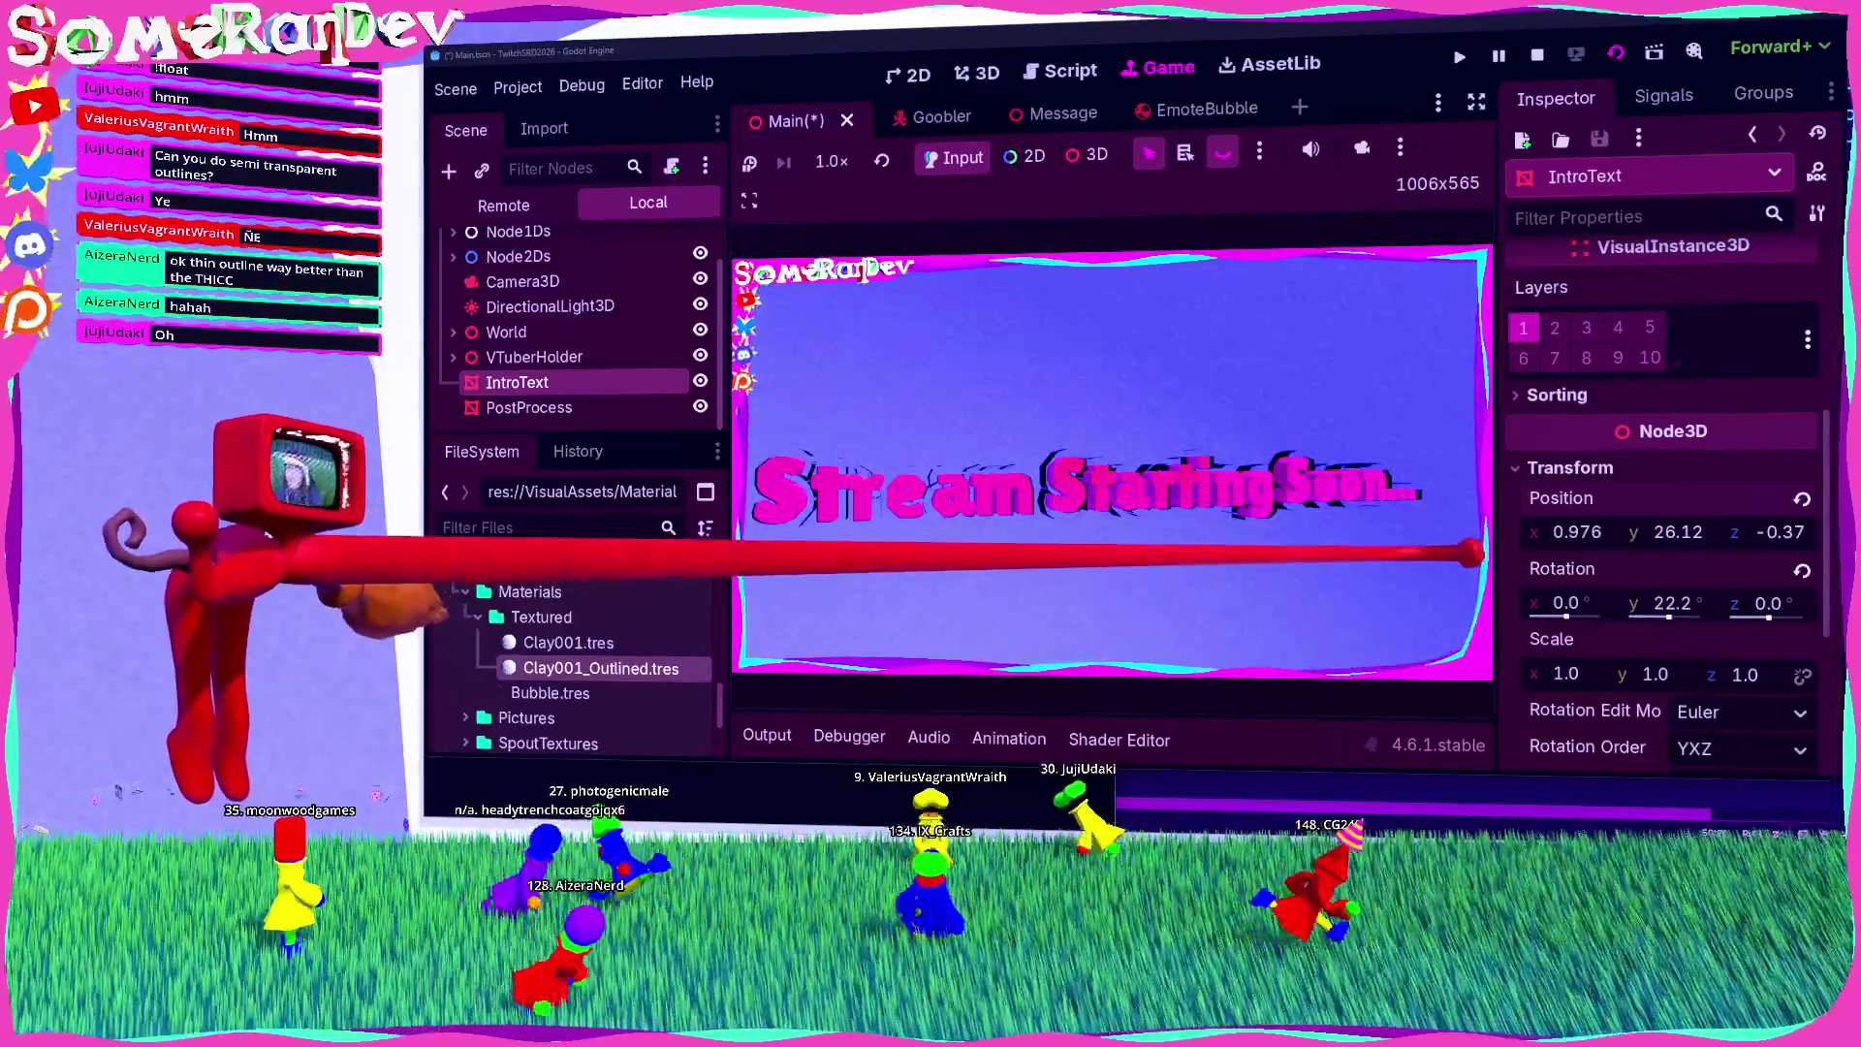
Step: Review IntroText's TextMesh and Surface Material Override properties, with stencil mode Disabled
scroll(1759, 596, down, 2)
scroll(1735, 572, up, 6)
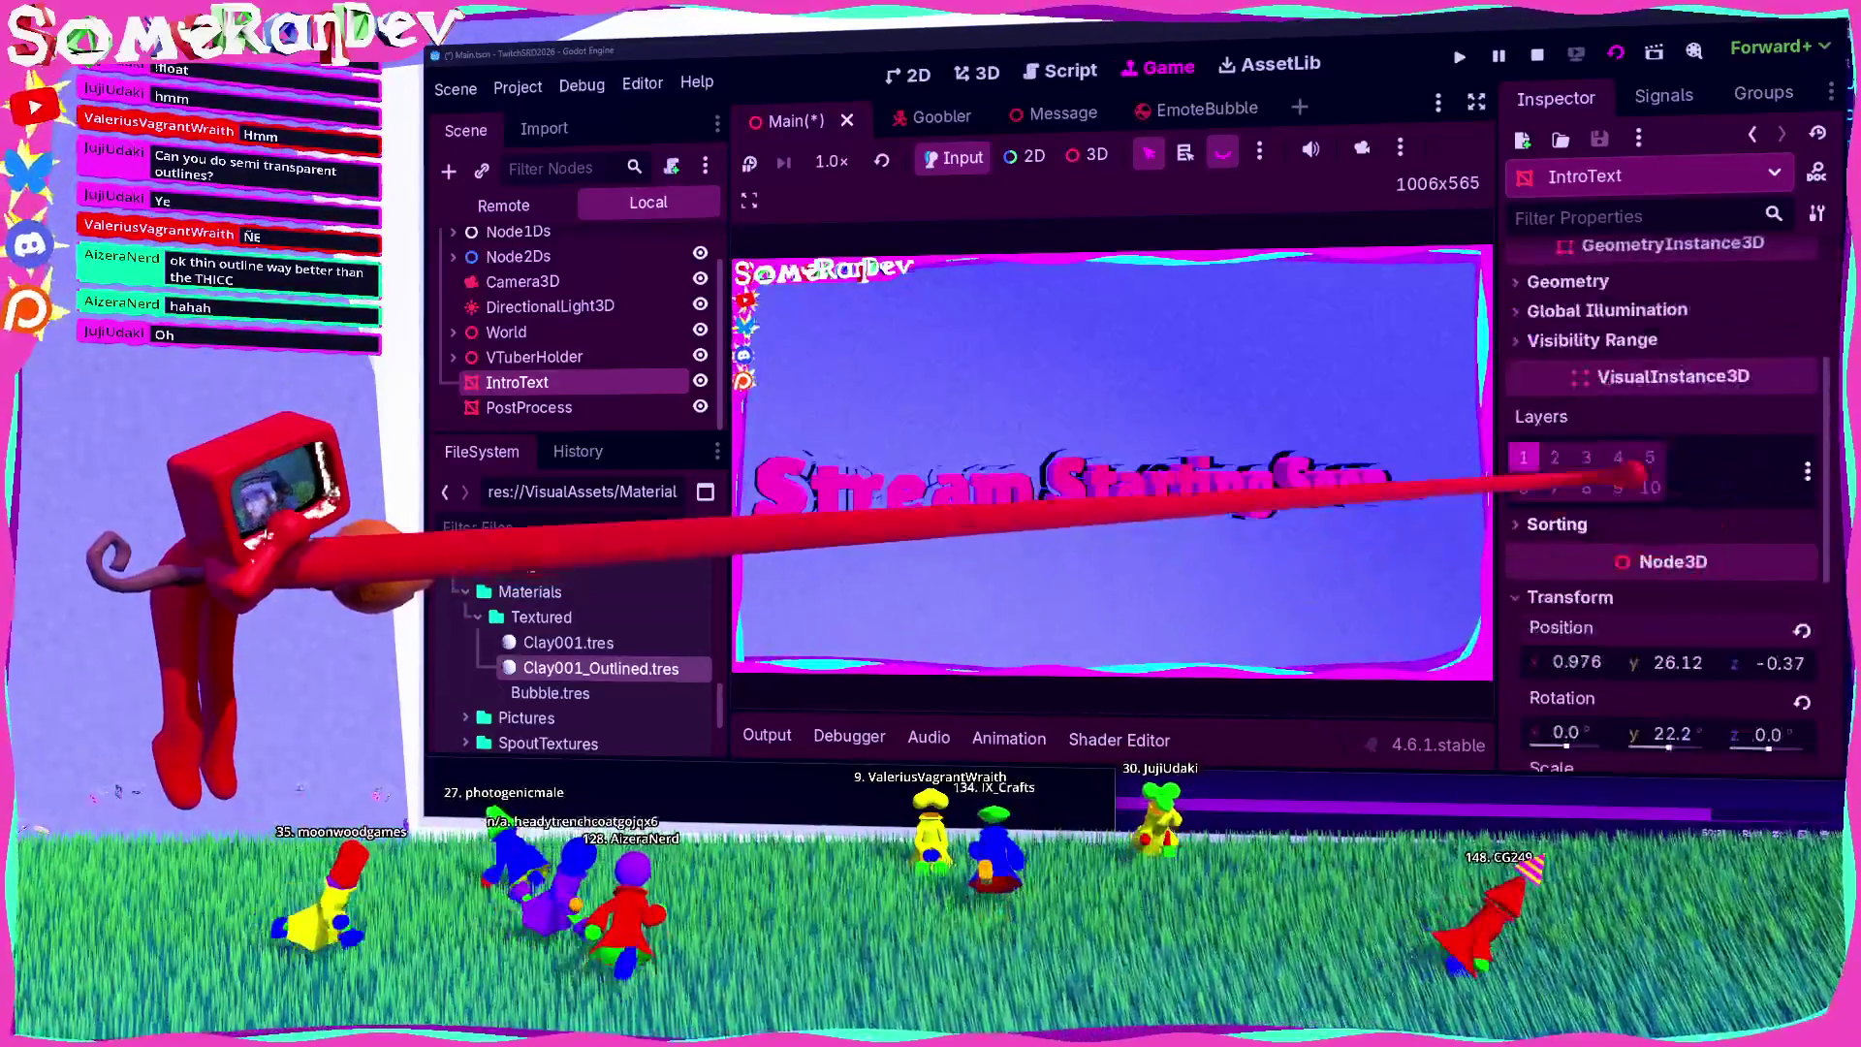
click(1691, 405)
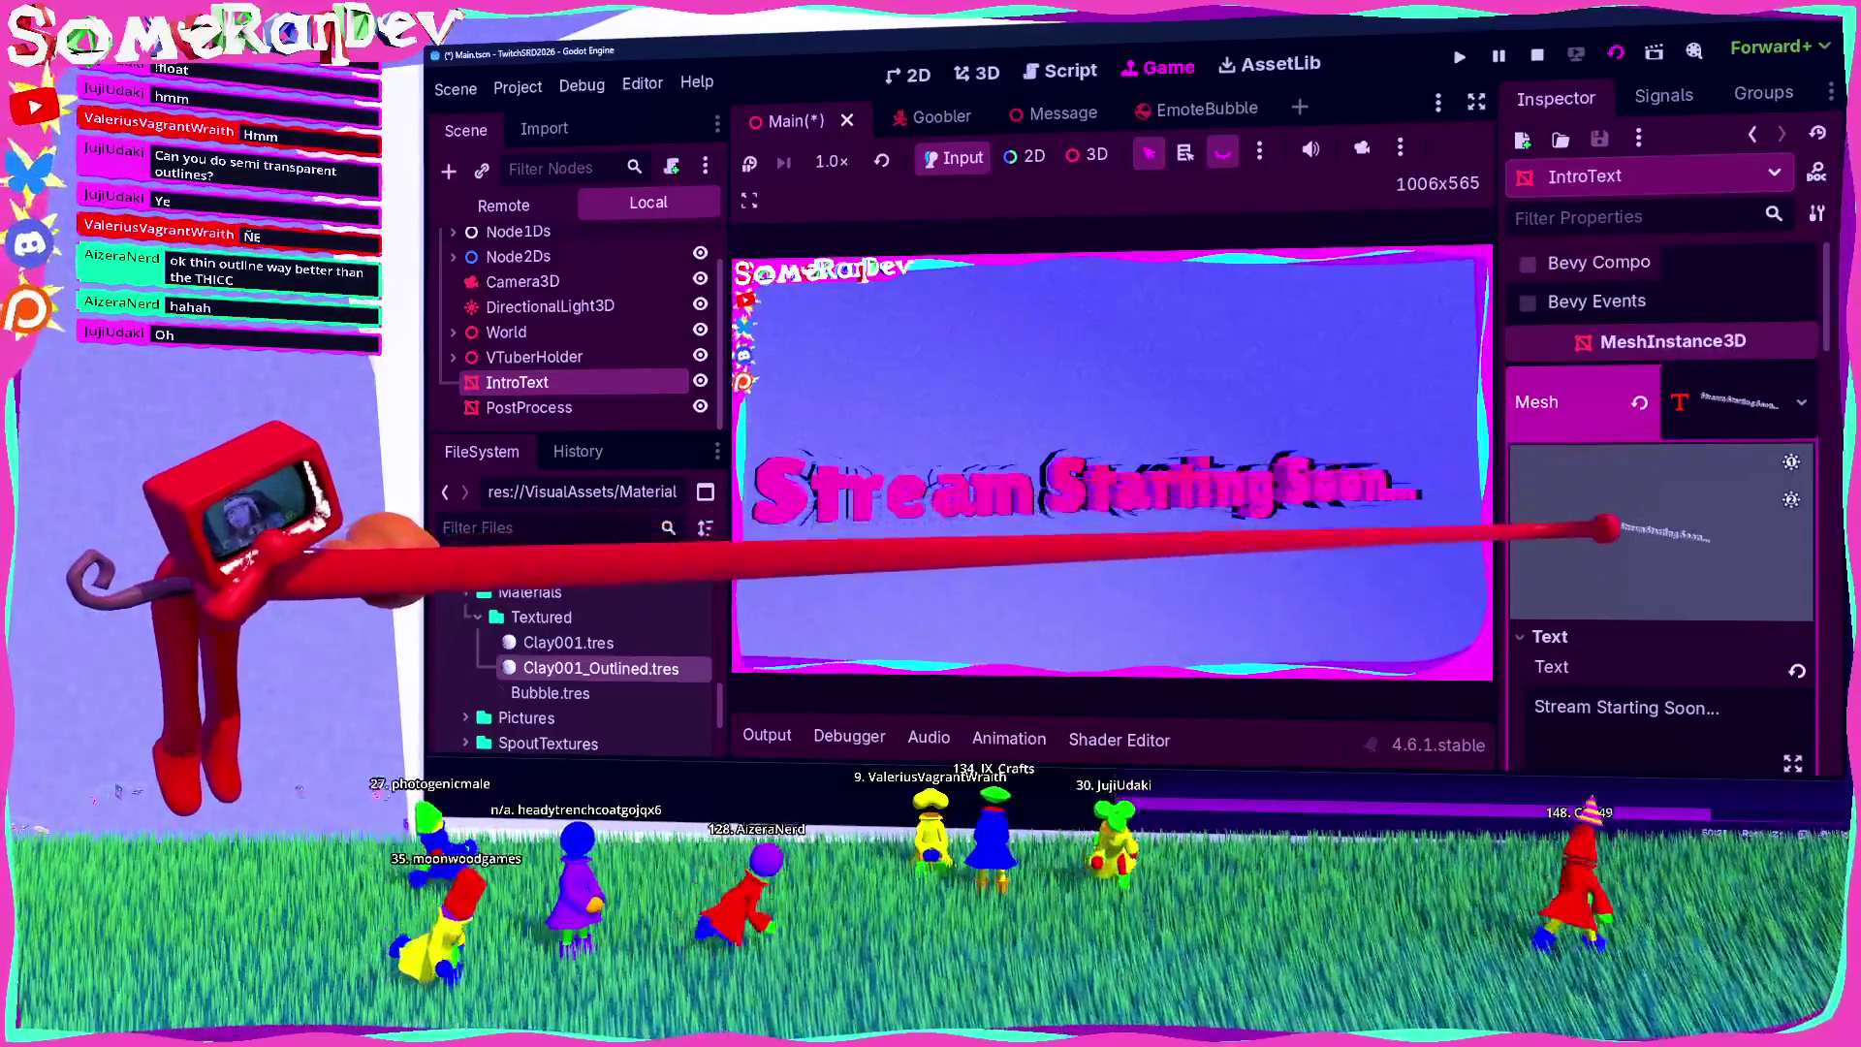
scroll(1597, 574, down, 3)
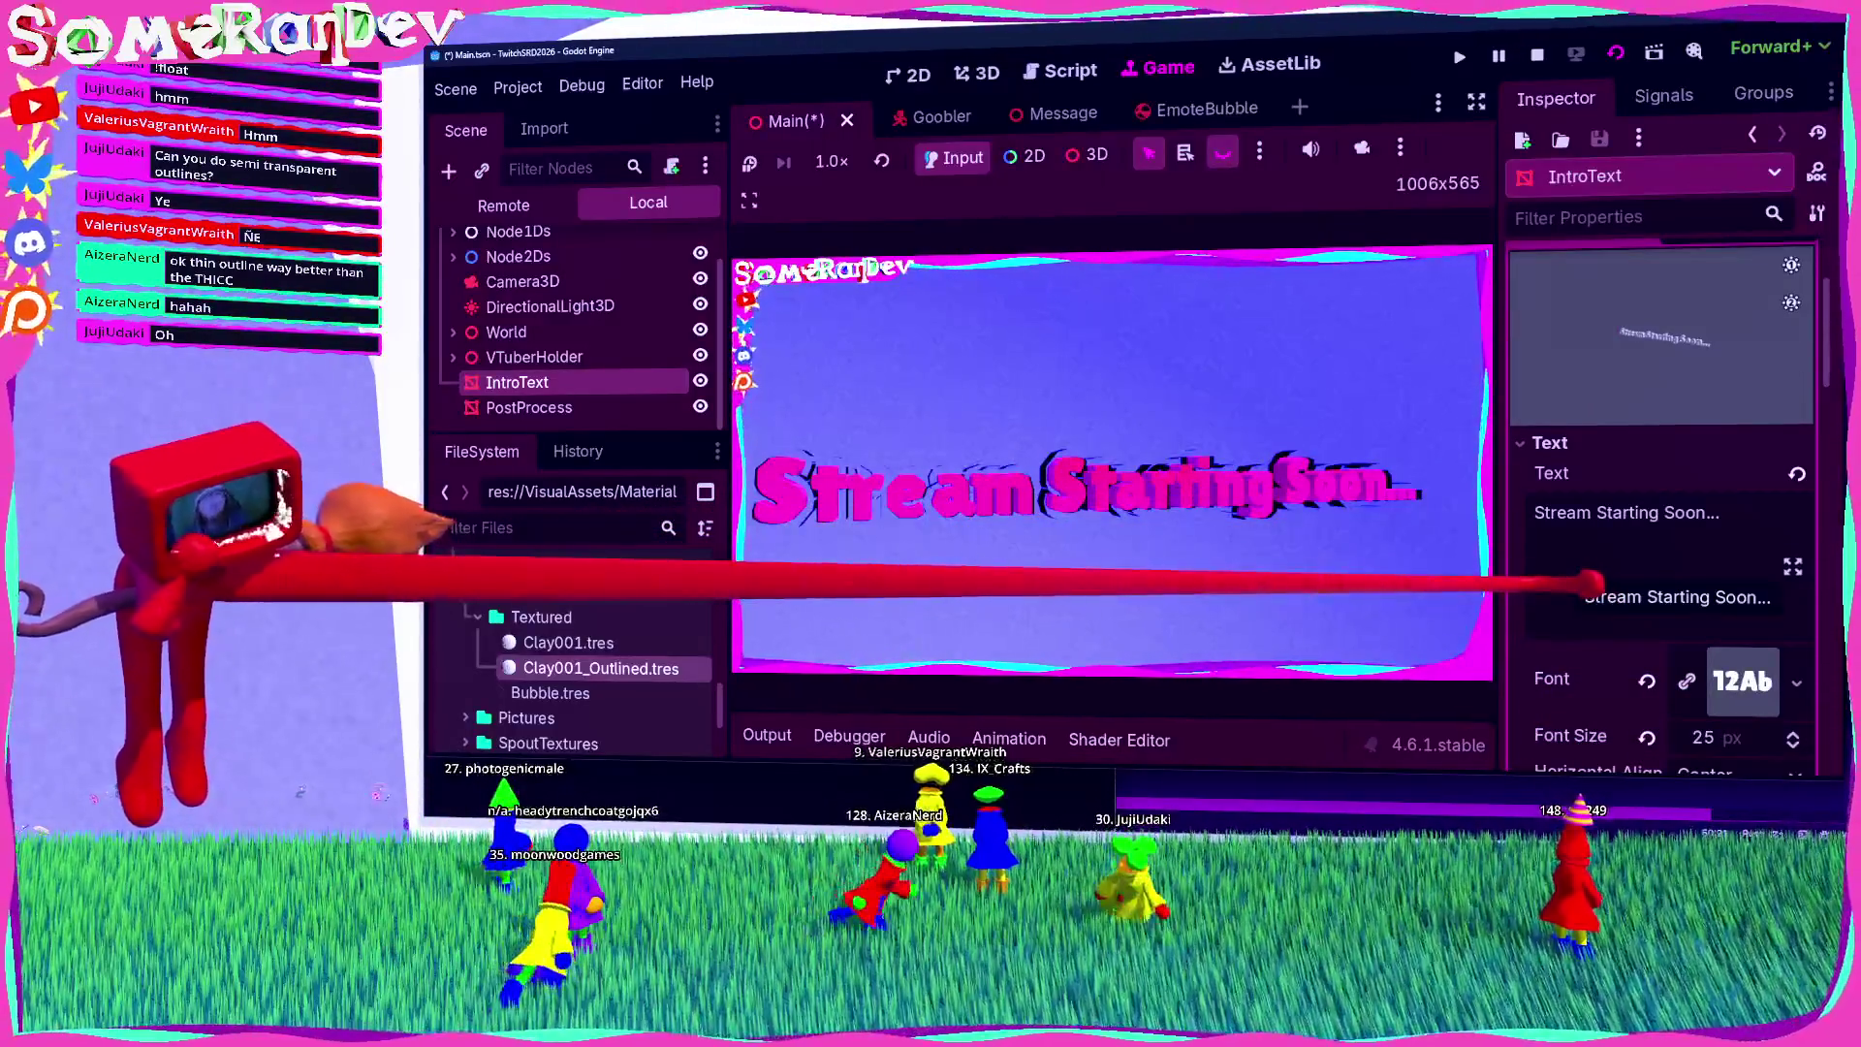
scroll(1598, 614, down, 10)
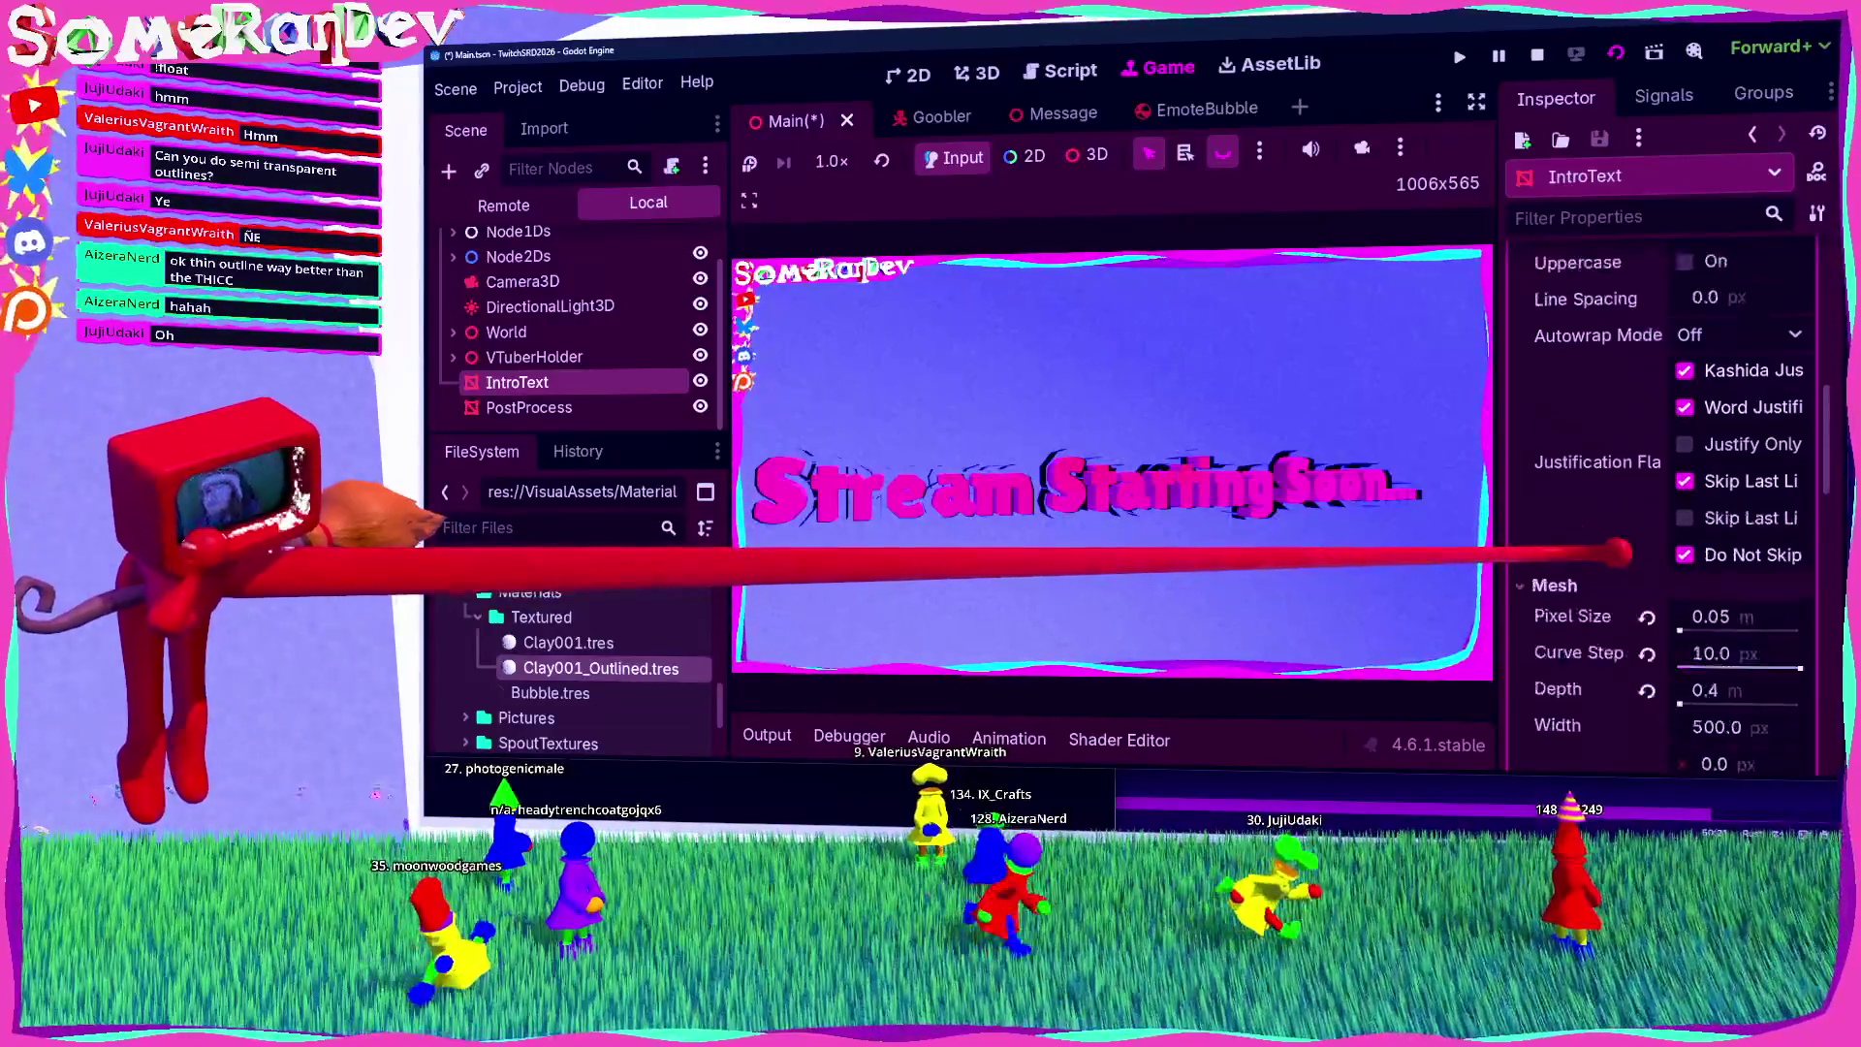
scroll(1604, 578, down, 3)
scroll(1619, 579, up, 6)
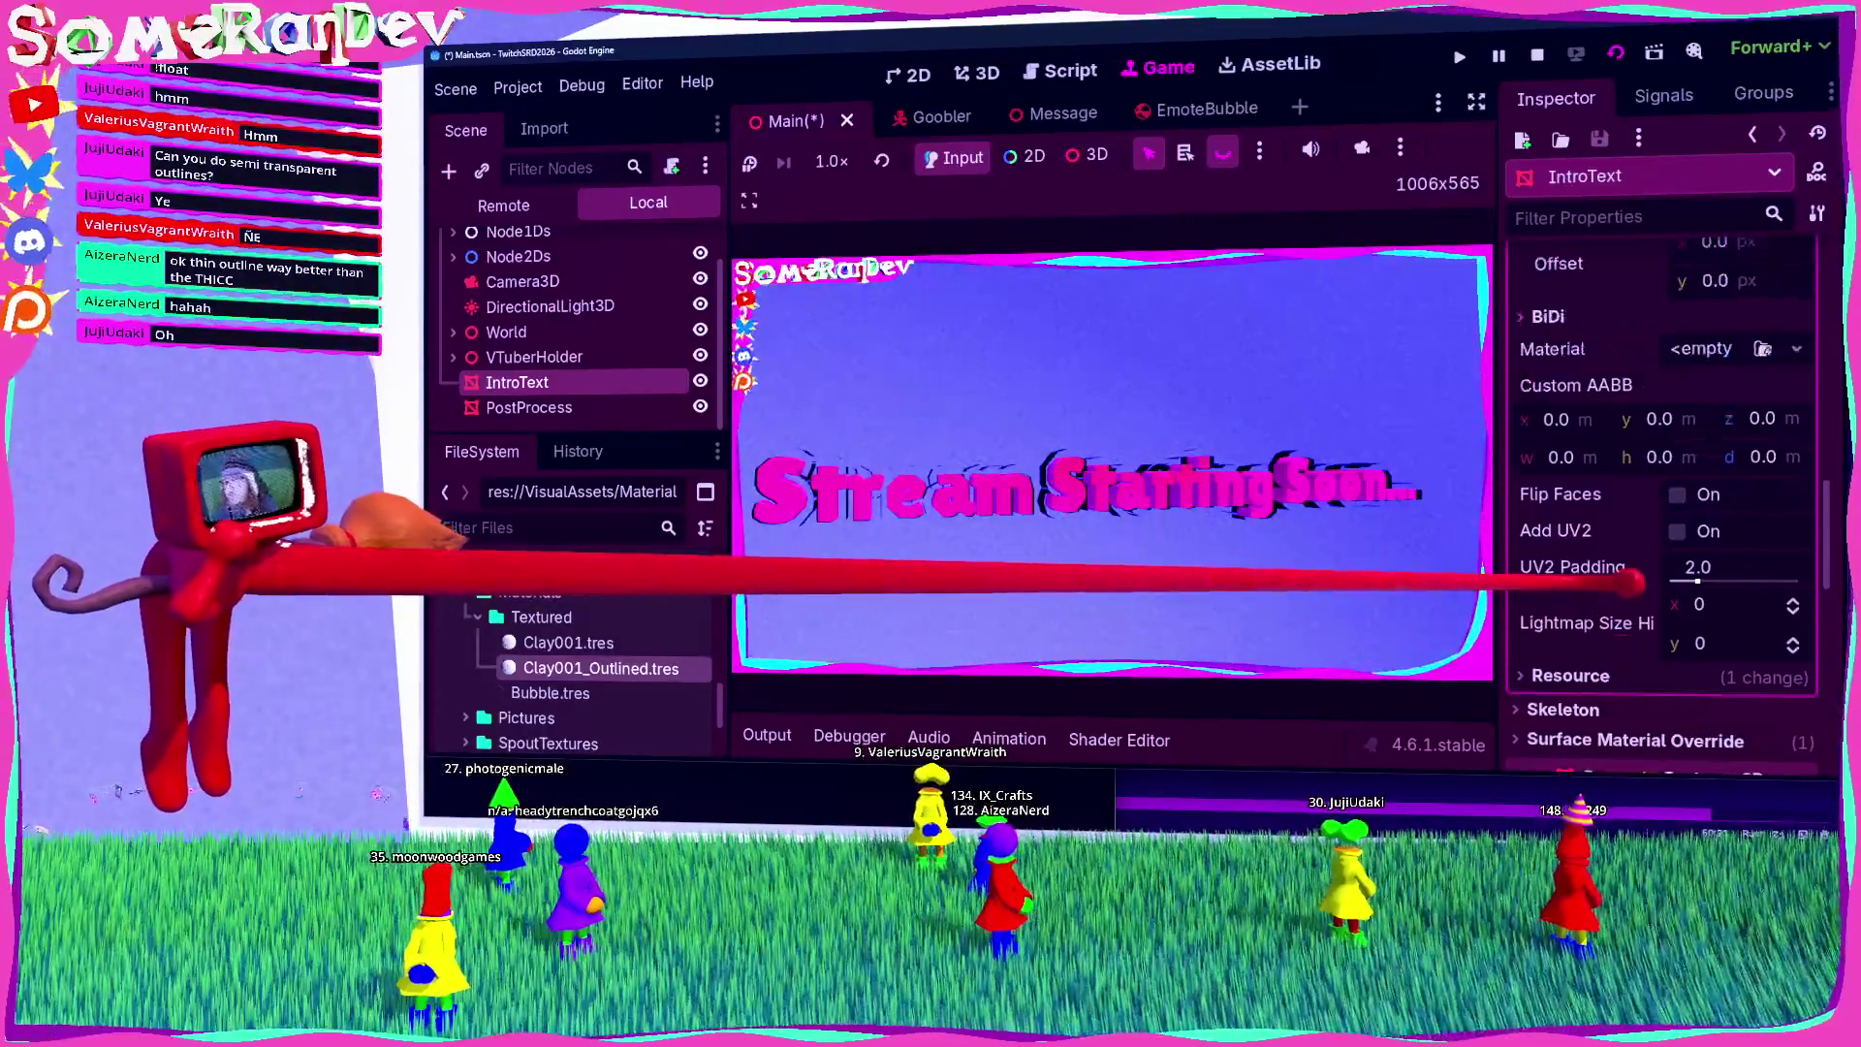
scroll(1633, 580, up, 2)
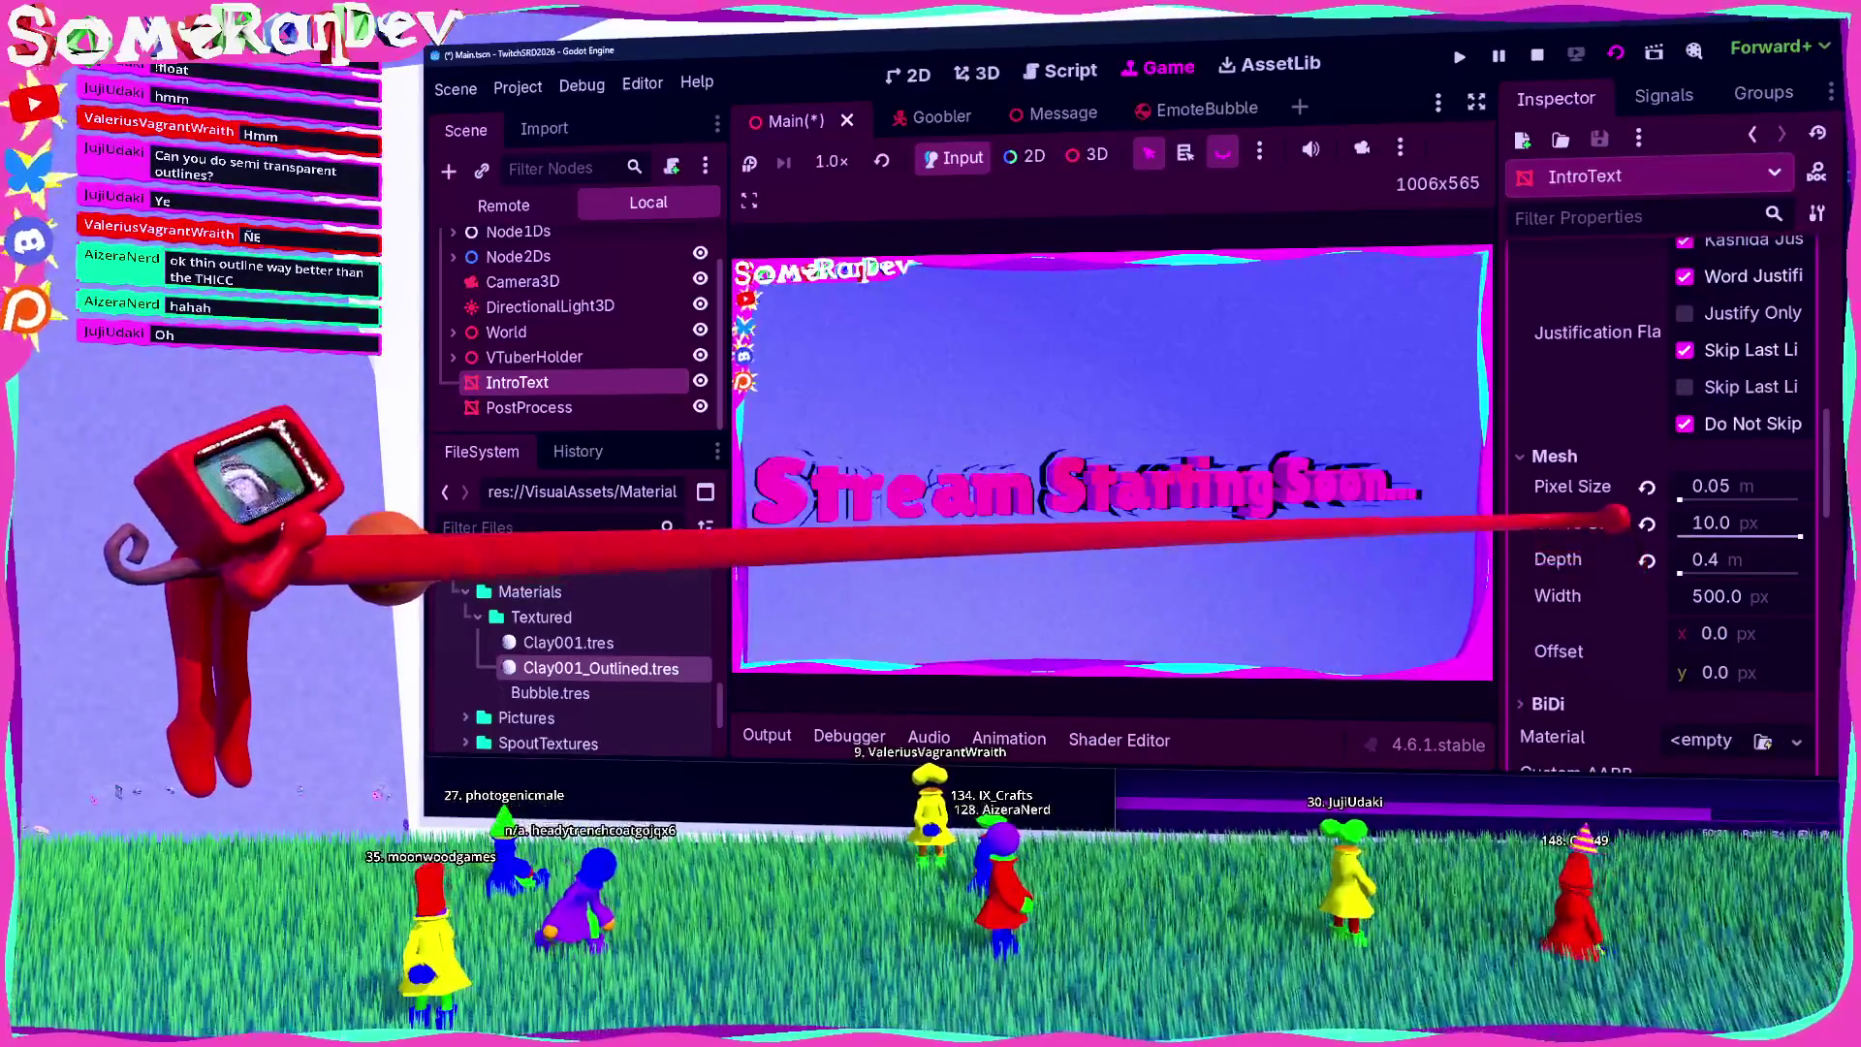
scroll(1648, 542, up, 5)
scroll(1648, 436, down, 15)
click(1662, 358)
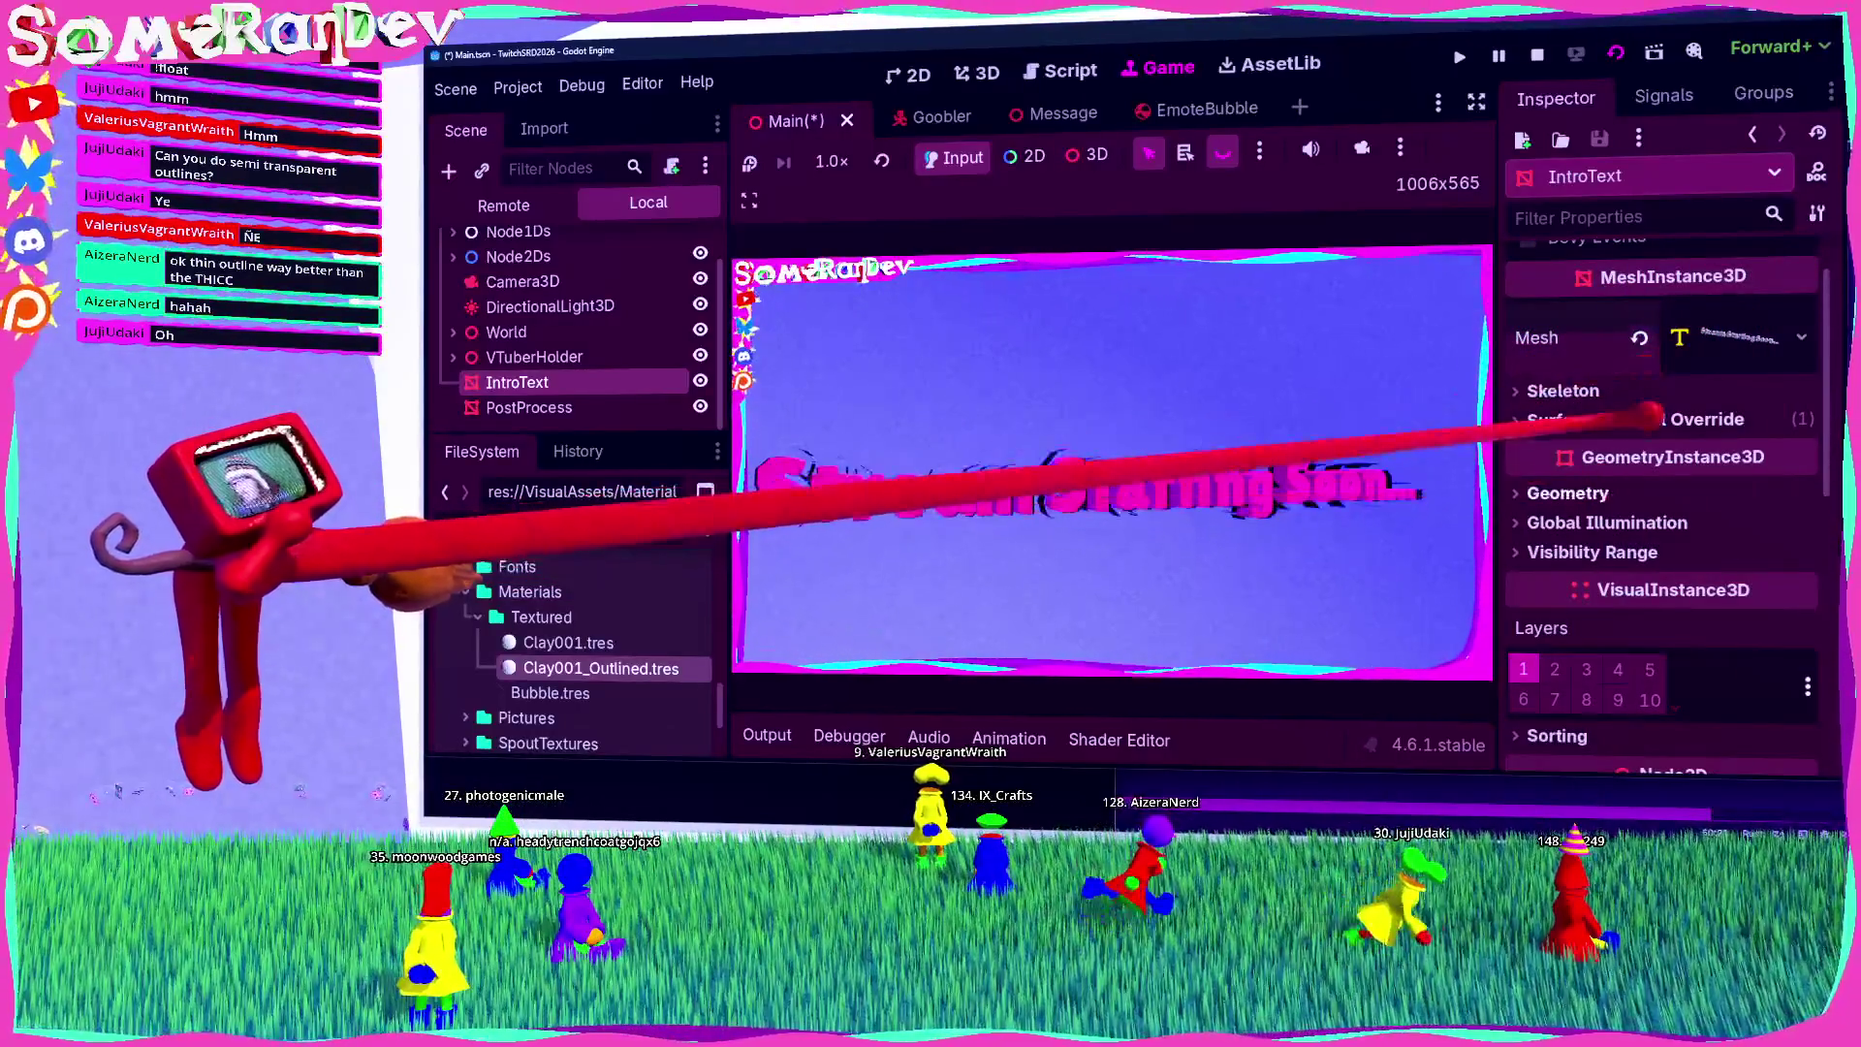
click(1636, 418)
click(1641, 620)
scroll(1638, 612, down, 8)
scroll(1637, 581, down, 8)
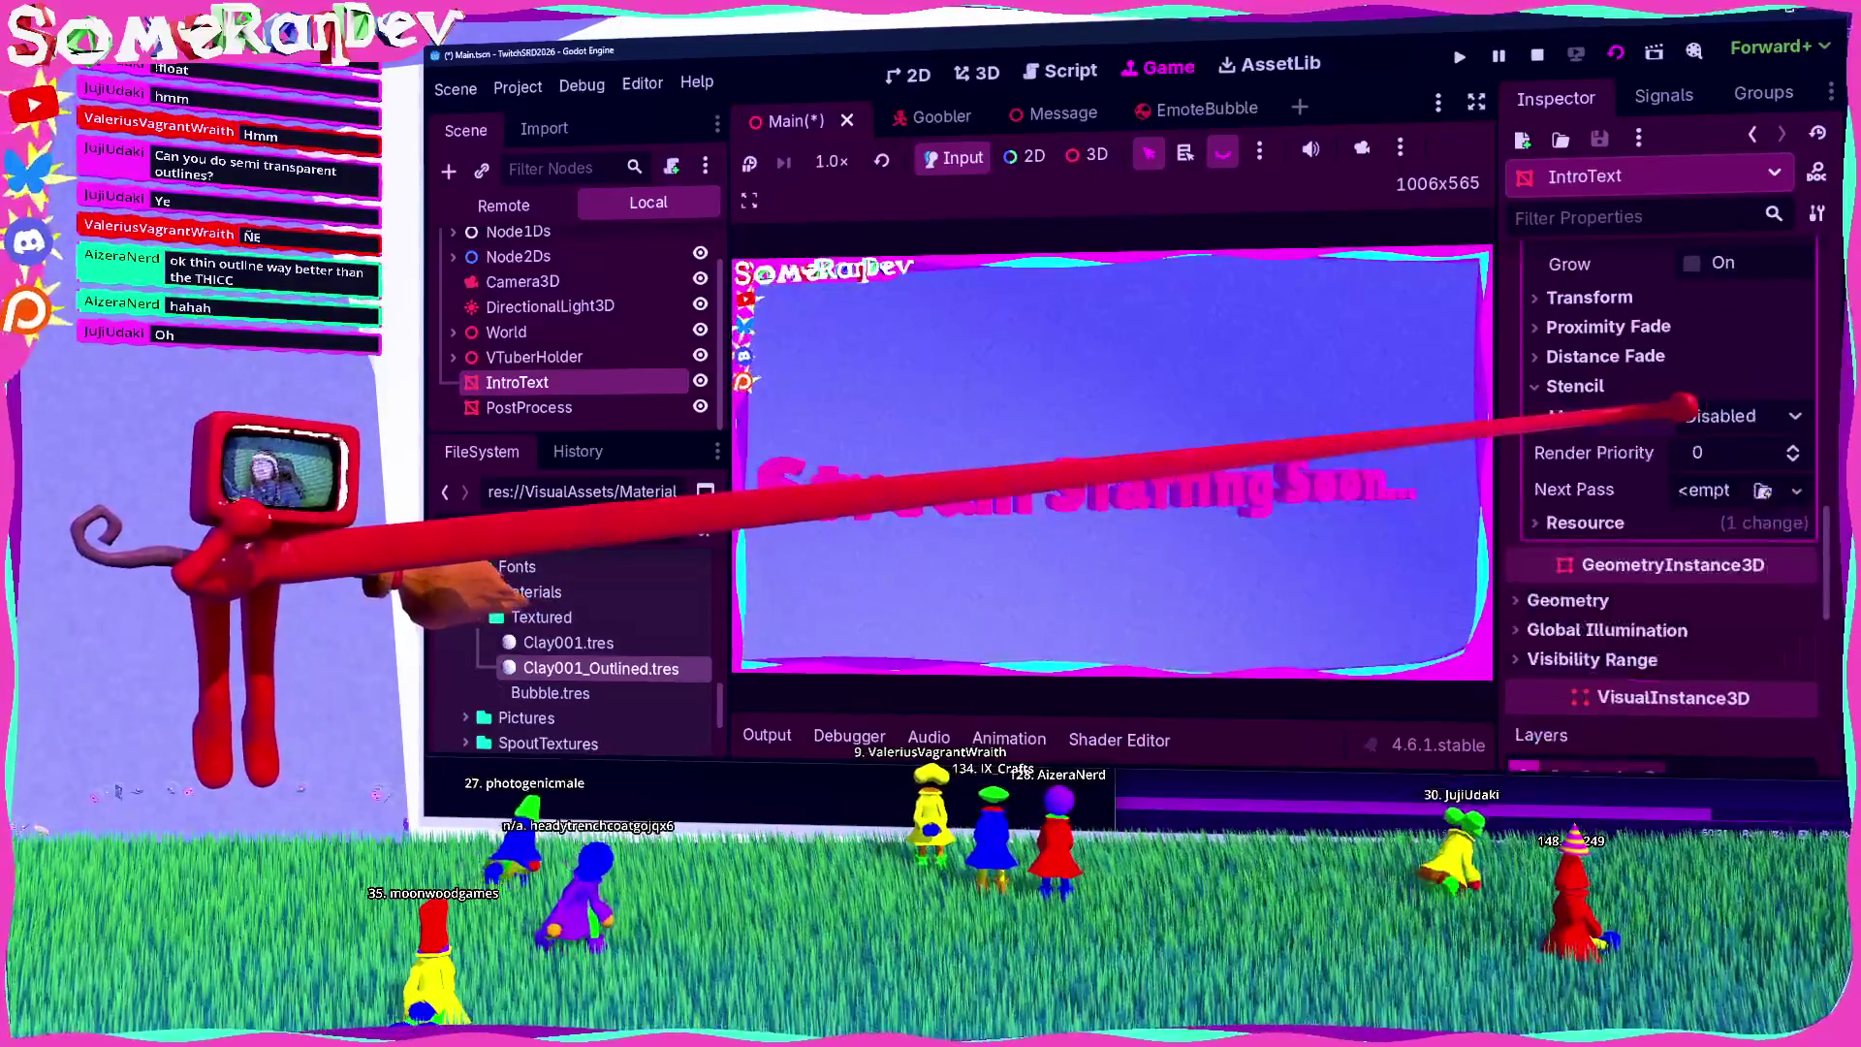
Step: Save the Main scene and collapse the override material
key(ctrl+s)
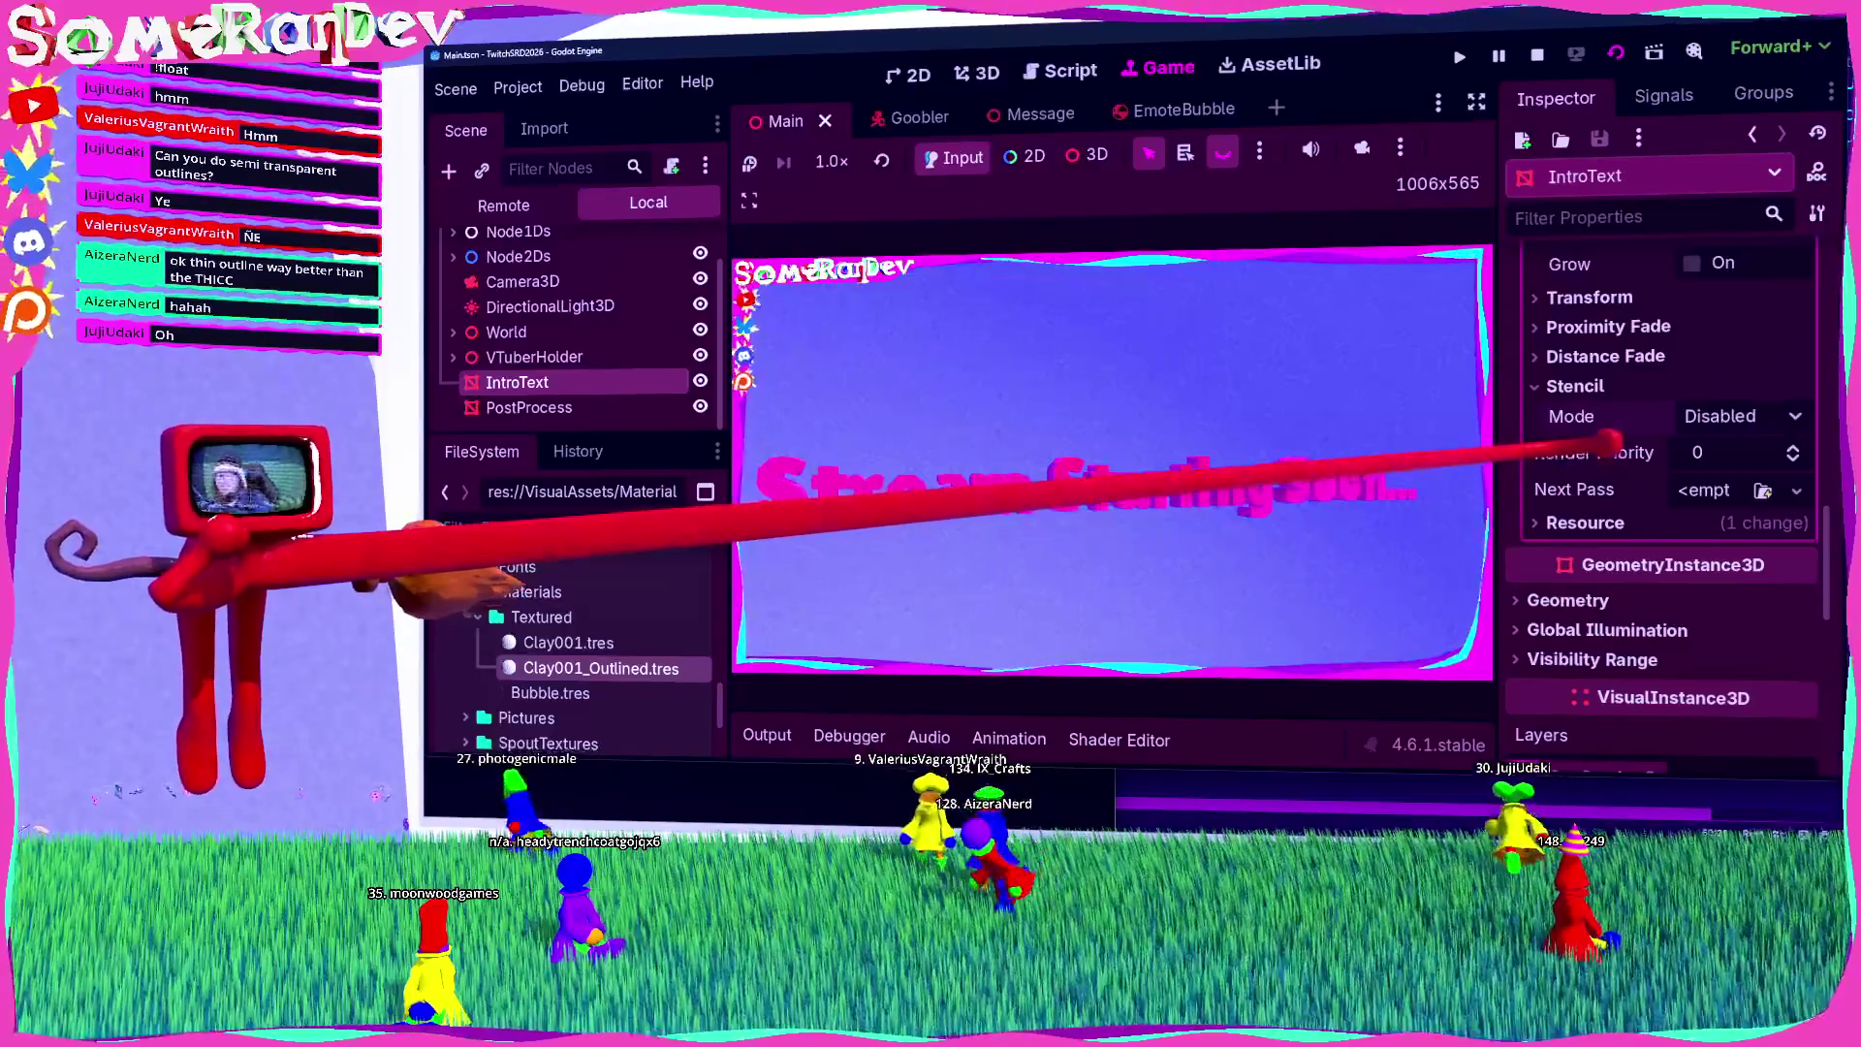
scroll(1614, 466, up, 10)
scroll(1633, 501, down, 3)
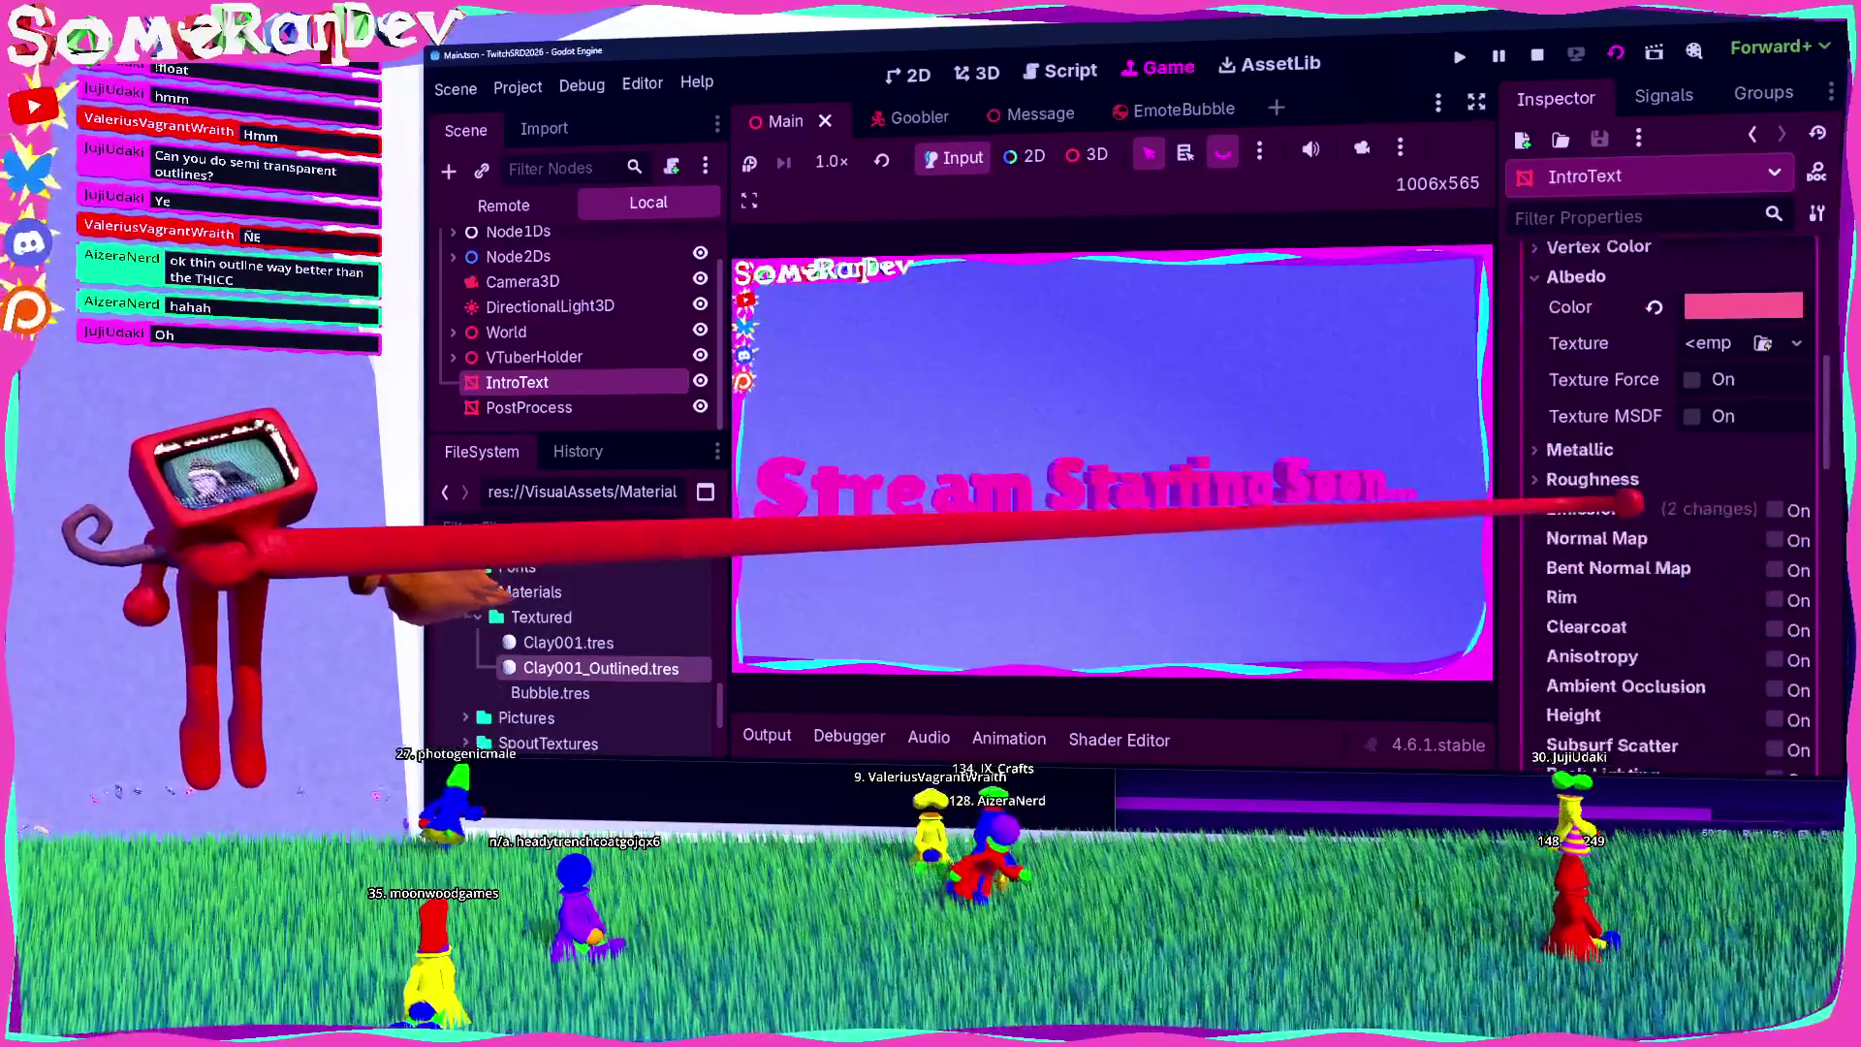
scroll(1633, 501, down, 4)
scroll(1629, 509, up, 5)
scroll(1609, 527, down, 2)
scroll(1614, 528, down, 8)
scroll(1629, 547, up, 9)
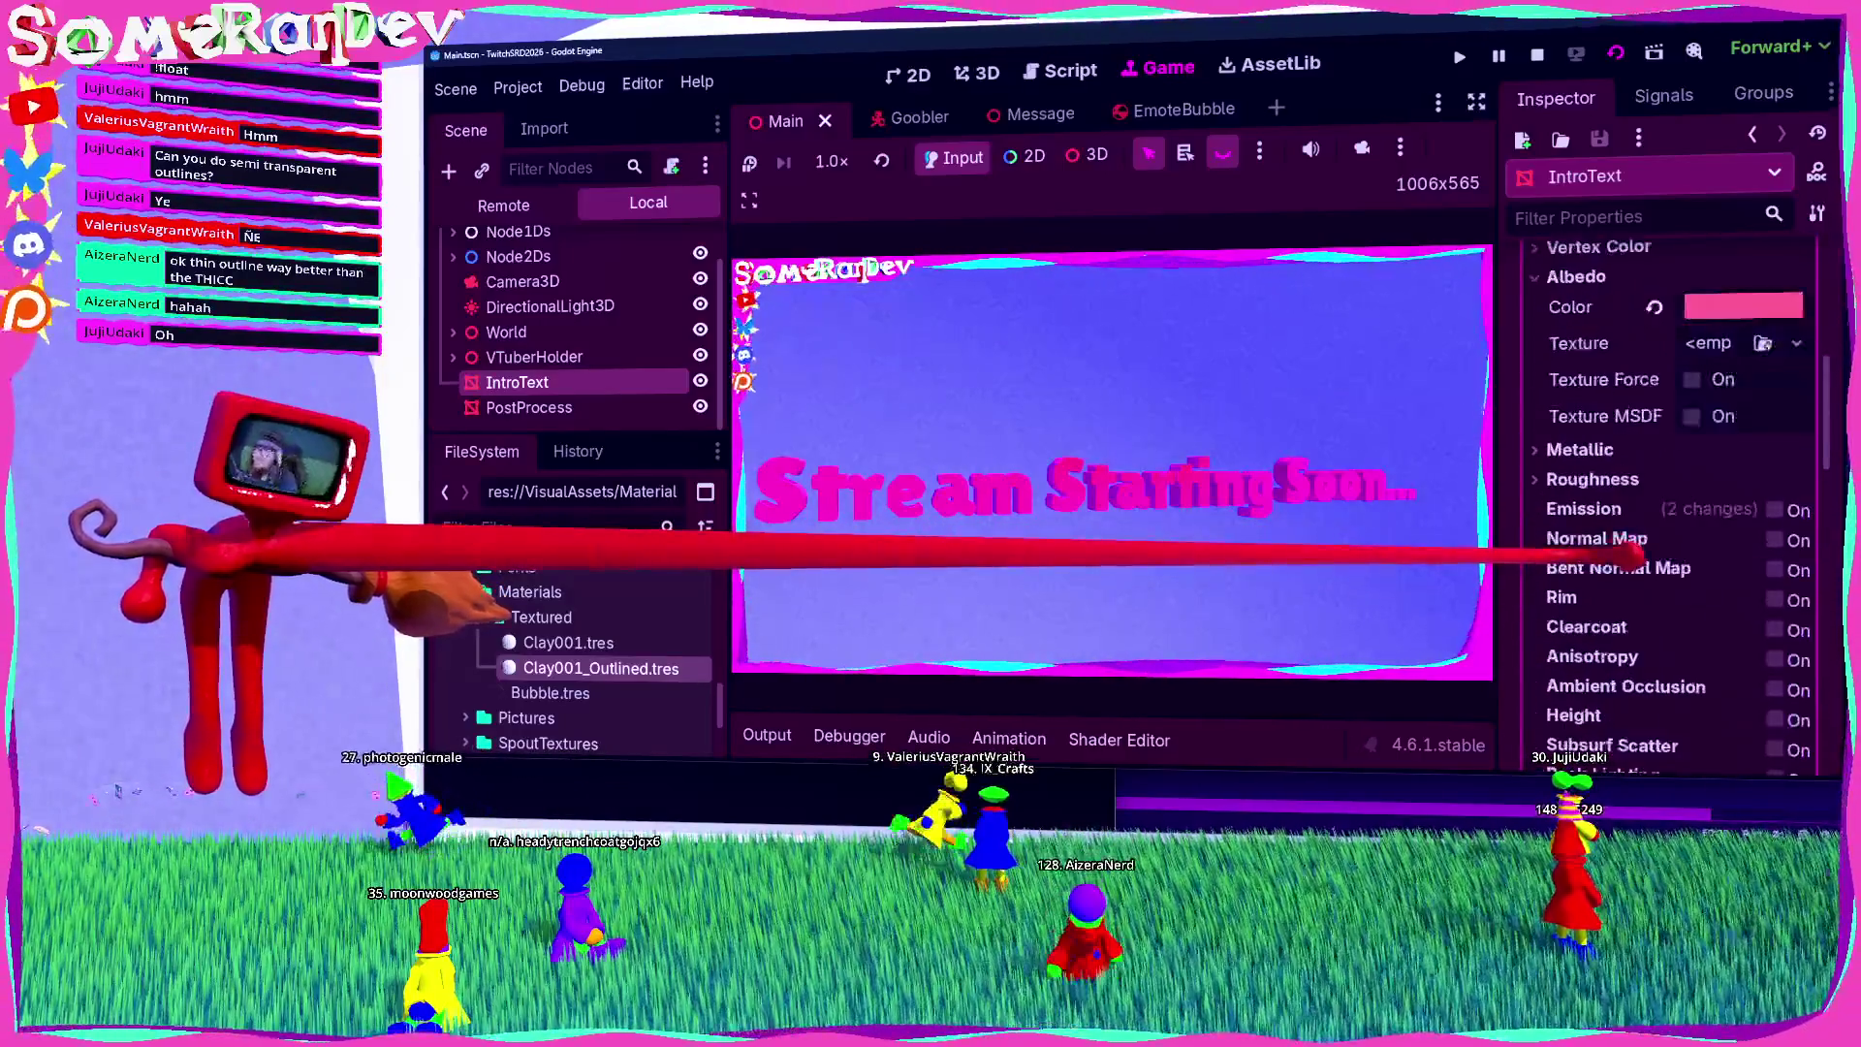
scroll(1648, 484, up, 5)
click(1735, 407)
scroll(1725, 412, up, 2)
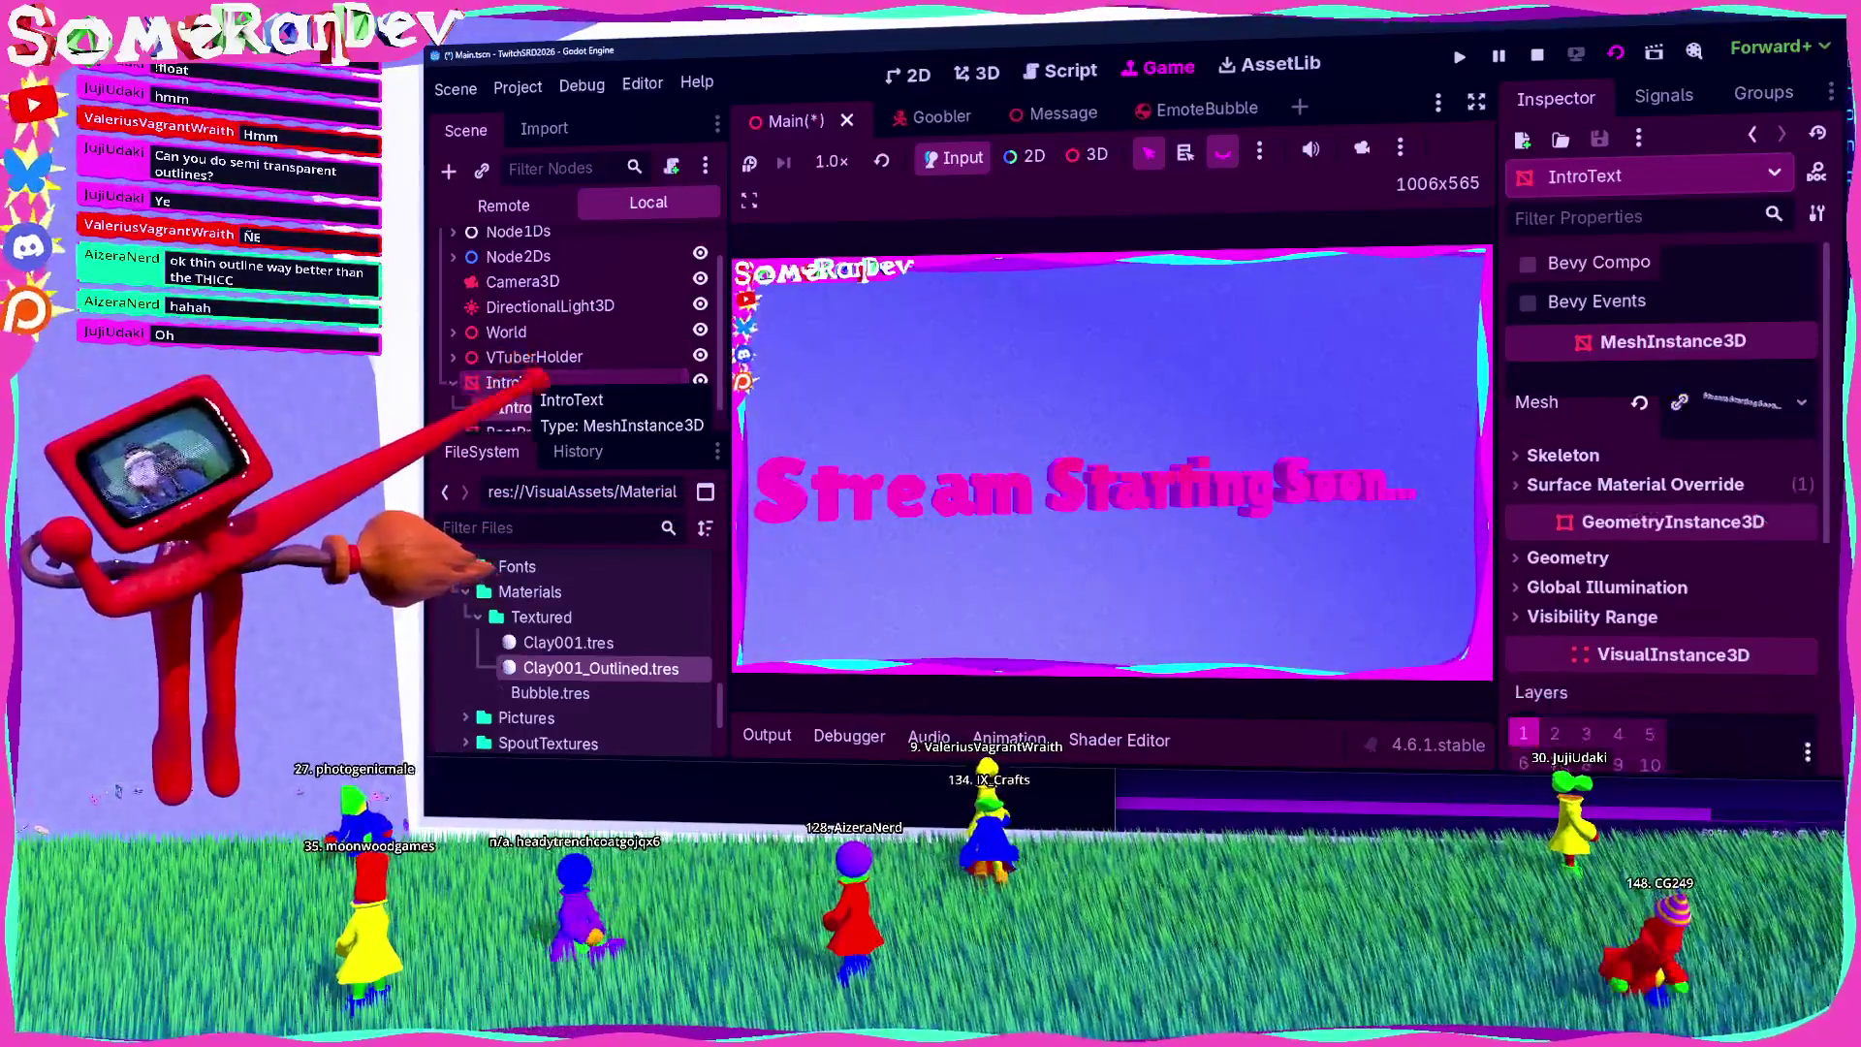
Step: On the child IntroText's override material, try enabling Grow with an amount, then disable it
click(452, 382)
click(530, 407)
click(1648, 482)
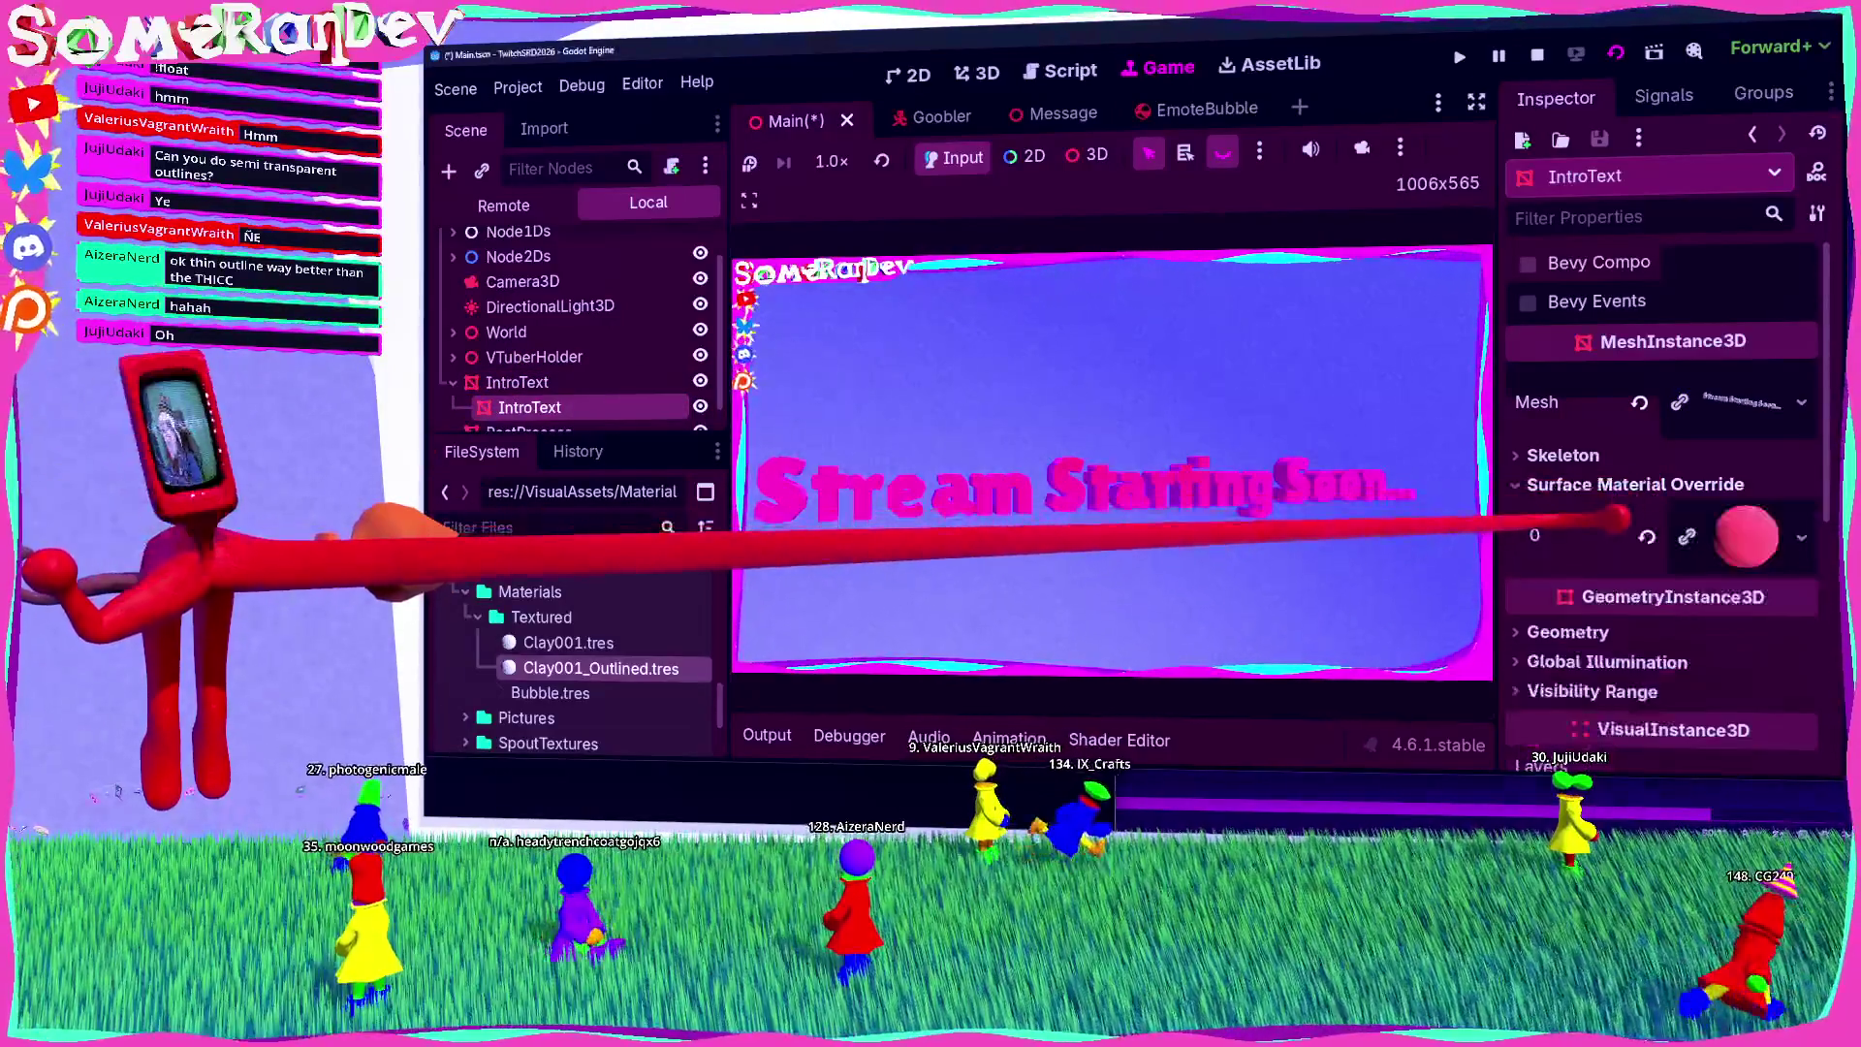
click(1686, 520)
scroll(1633, 523, down, 3)
scroll(1633, 524, down, 5)
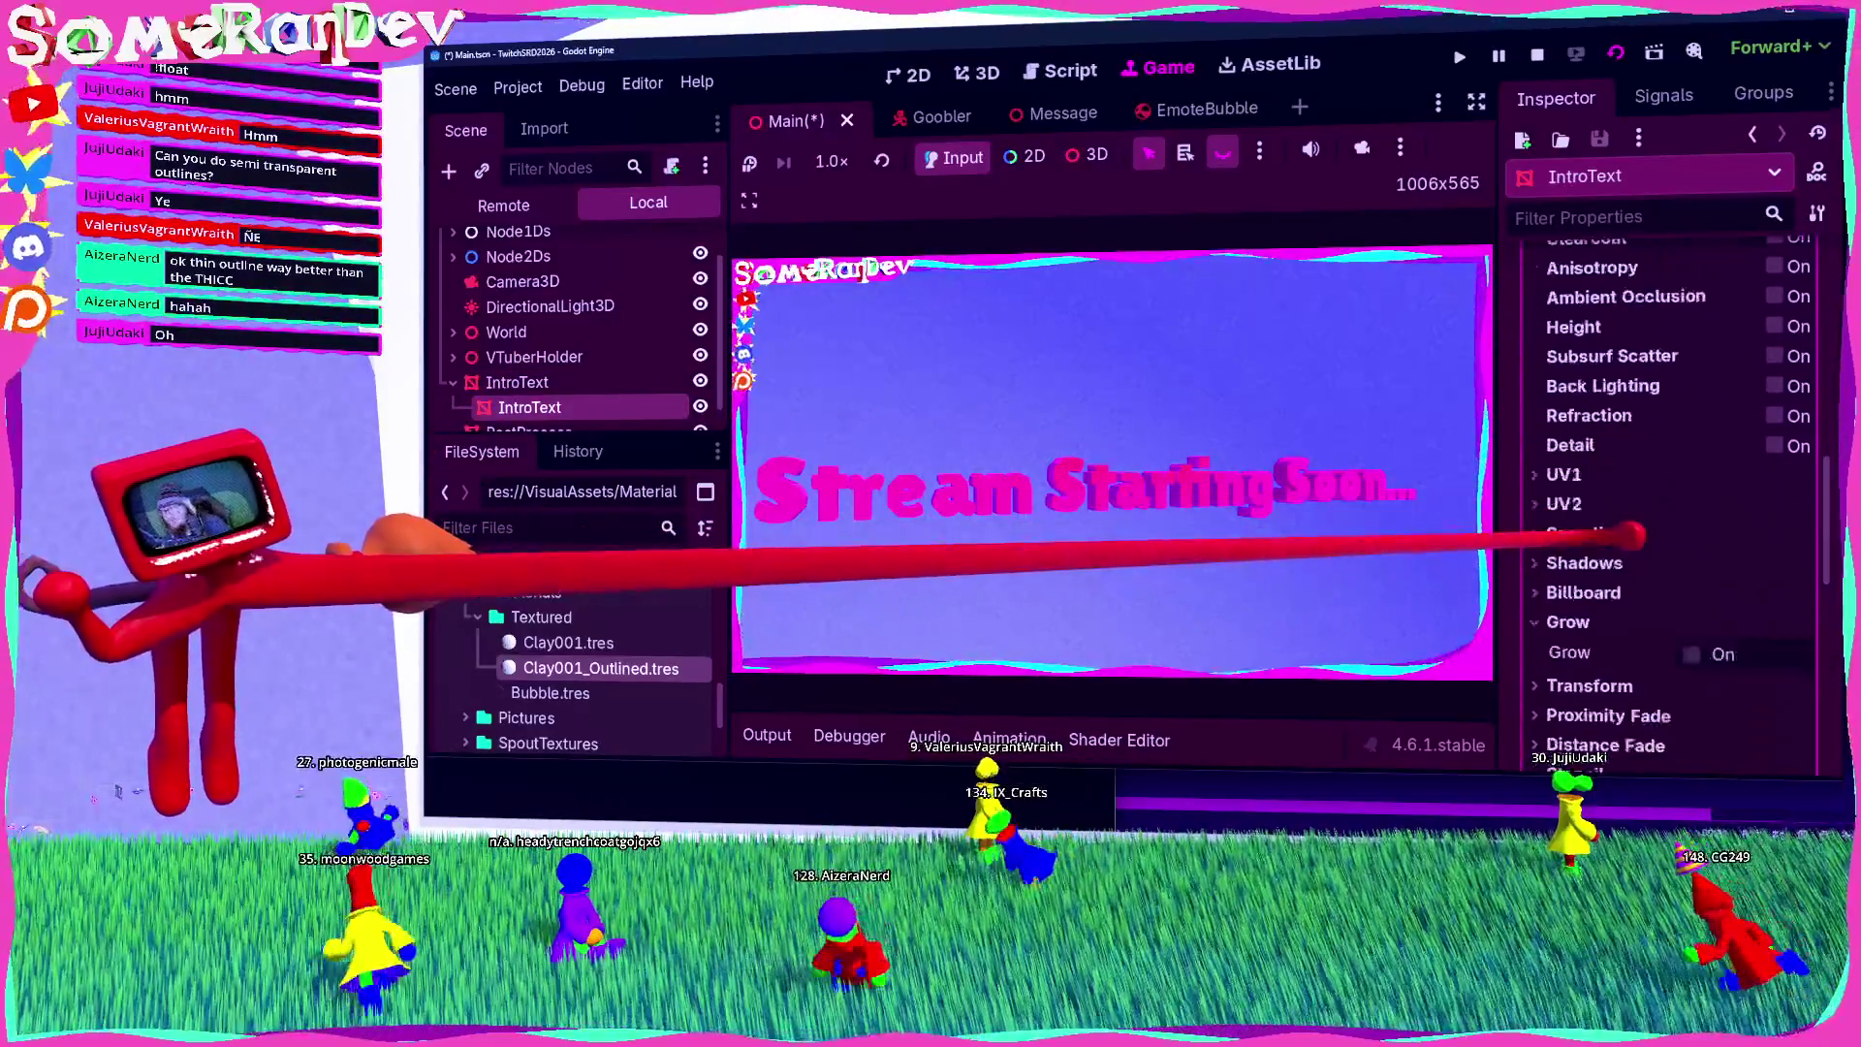
click(1624, 558)
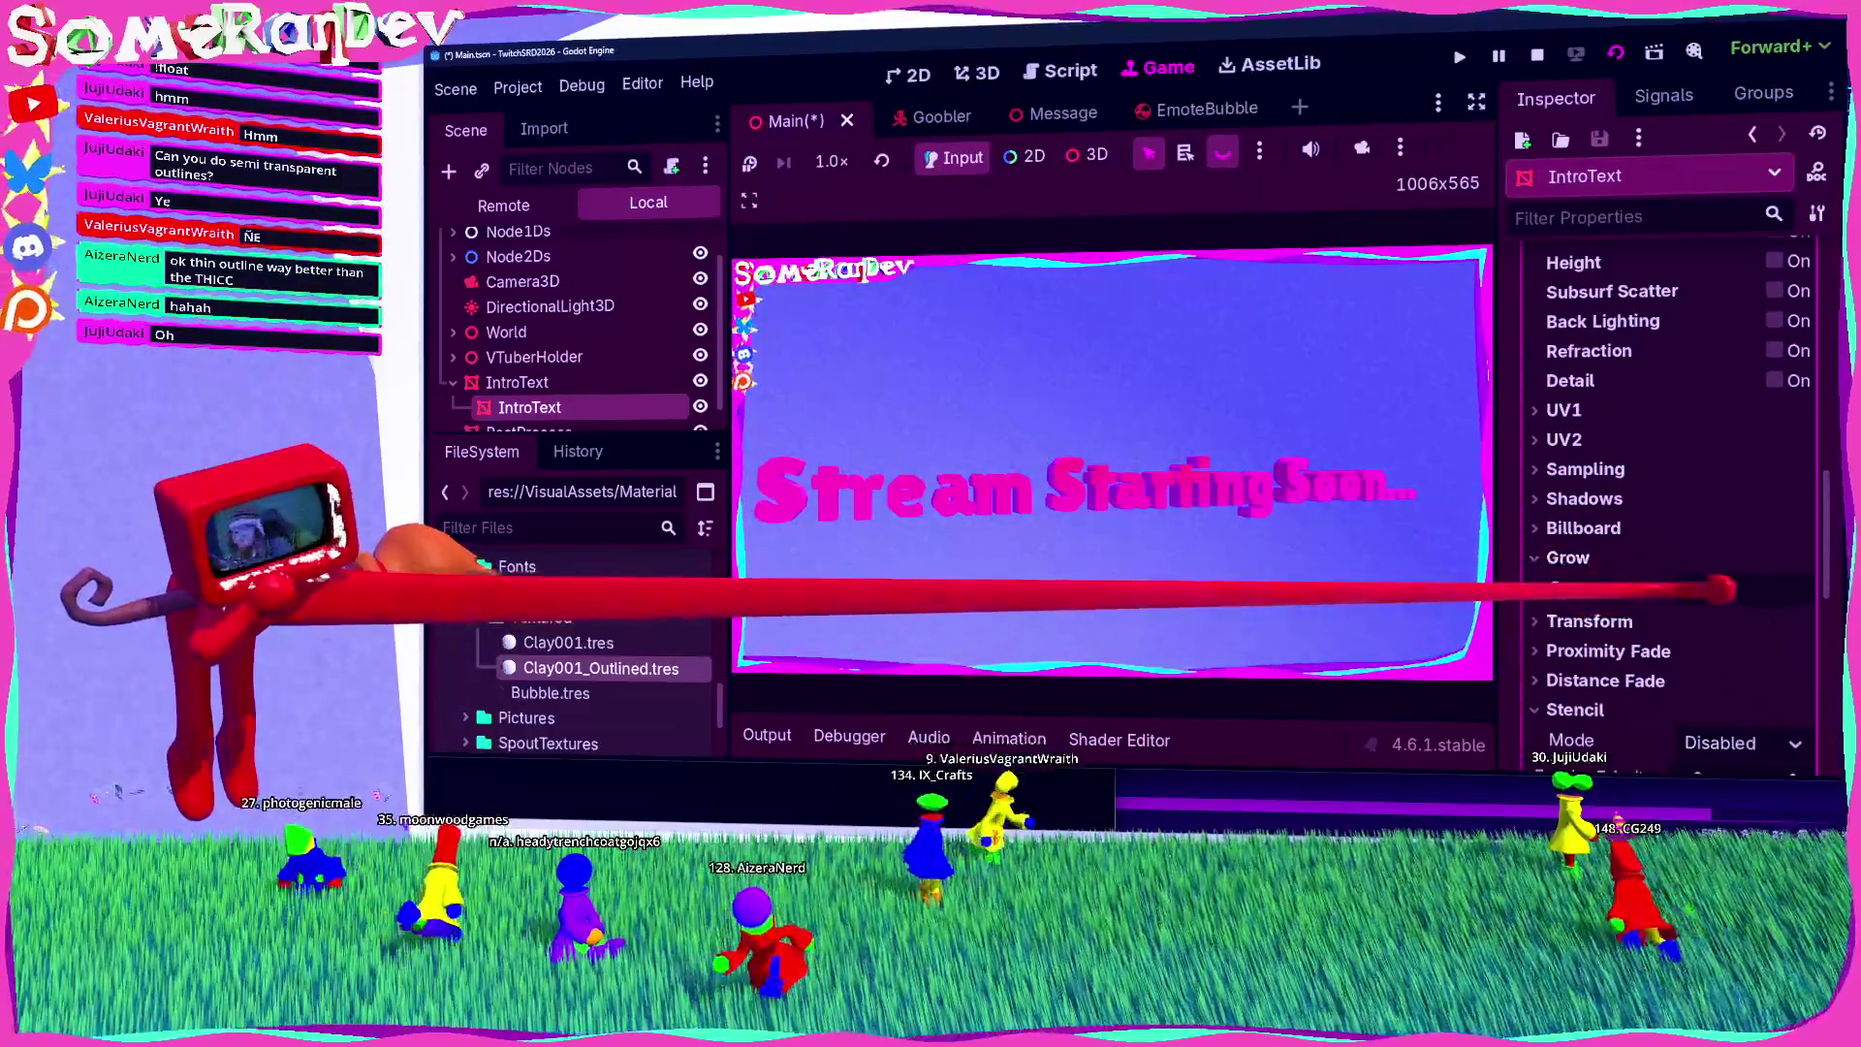
click(1691, 589)
mouse_move(1725, 625)
mouse_down()
mouse_move(1760, 625)
mouse_move(1720, 625)
mouse_up()
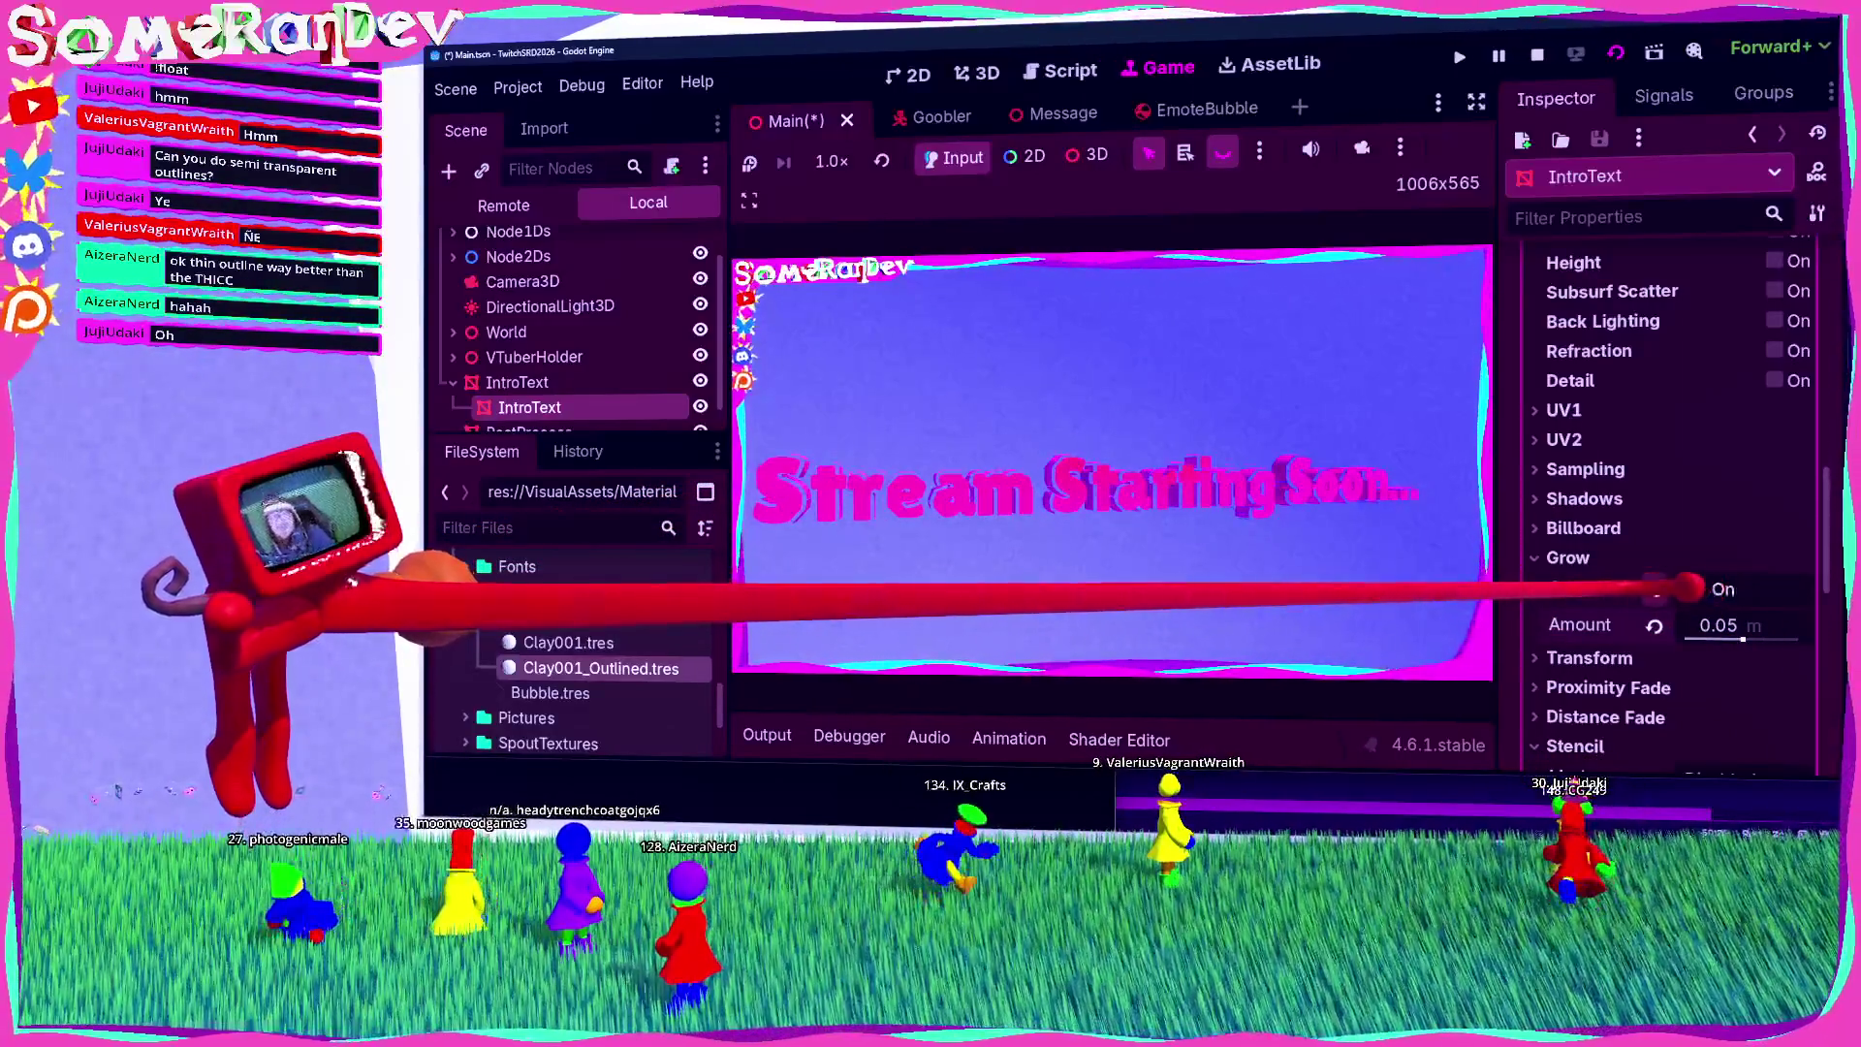
click(1691, 589)
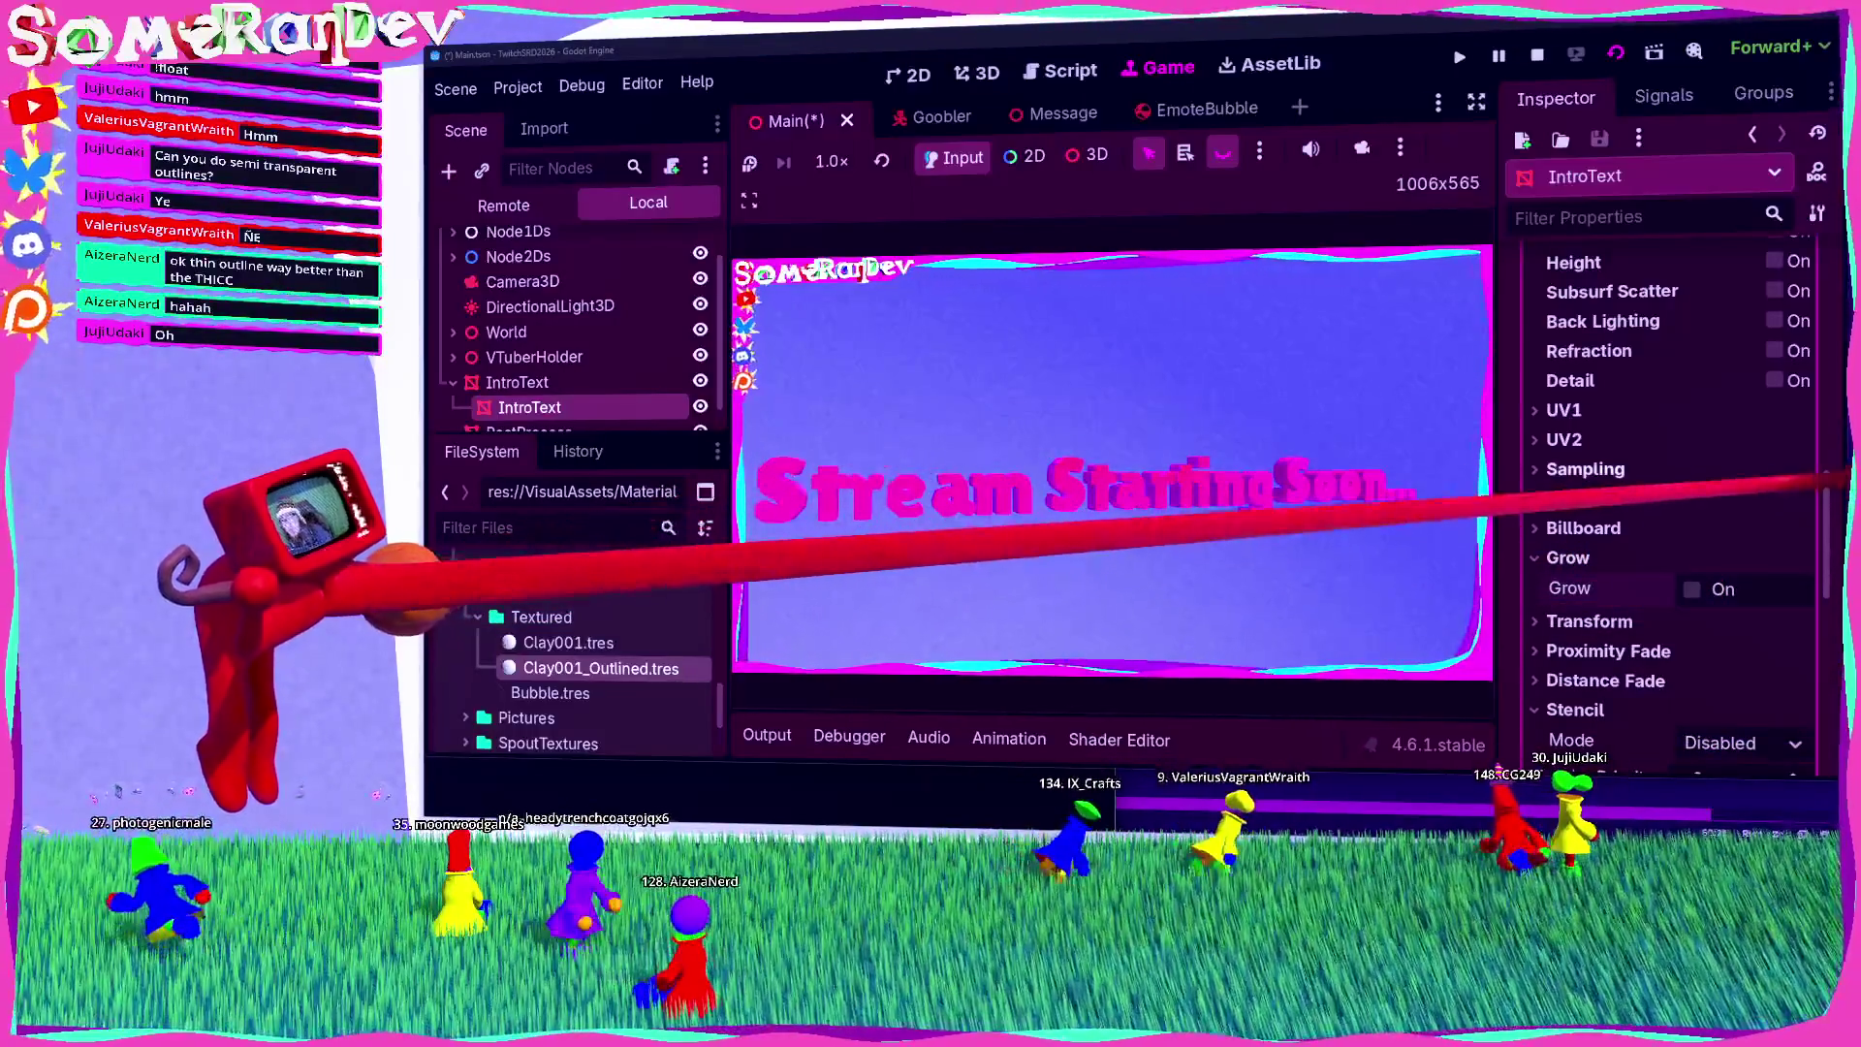
Step: Collapse the material and expand the text mesh showing centred 'Stream Starting Soon...'
scroll(1667, 475, up, 10)
click(1744, 536)
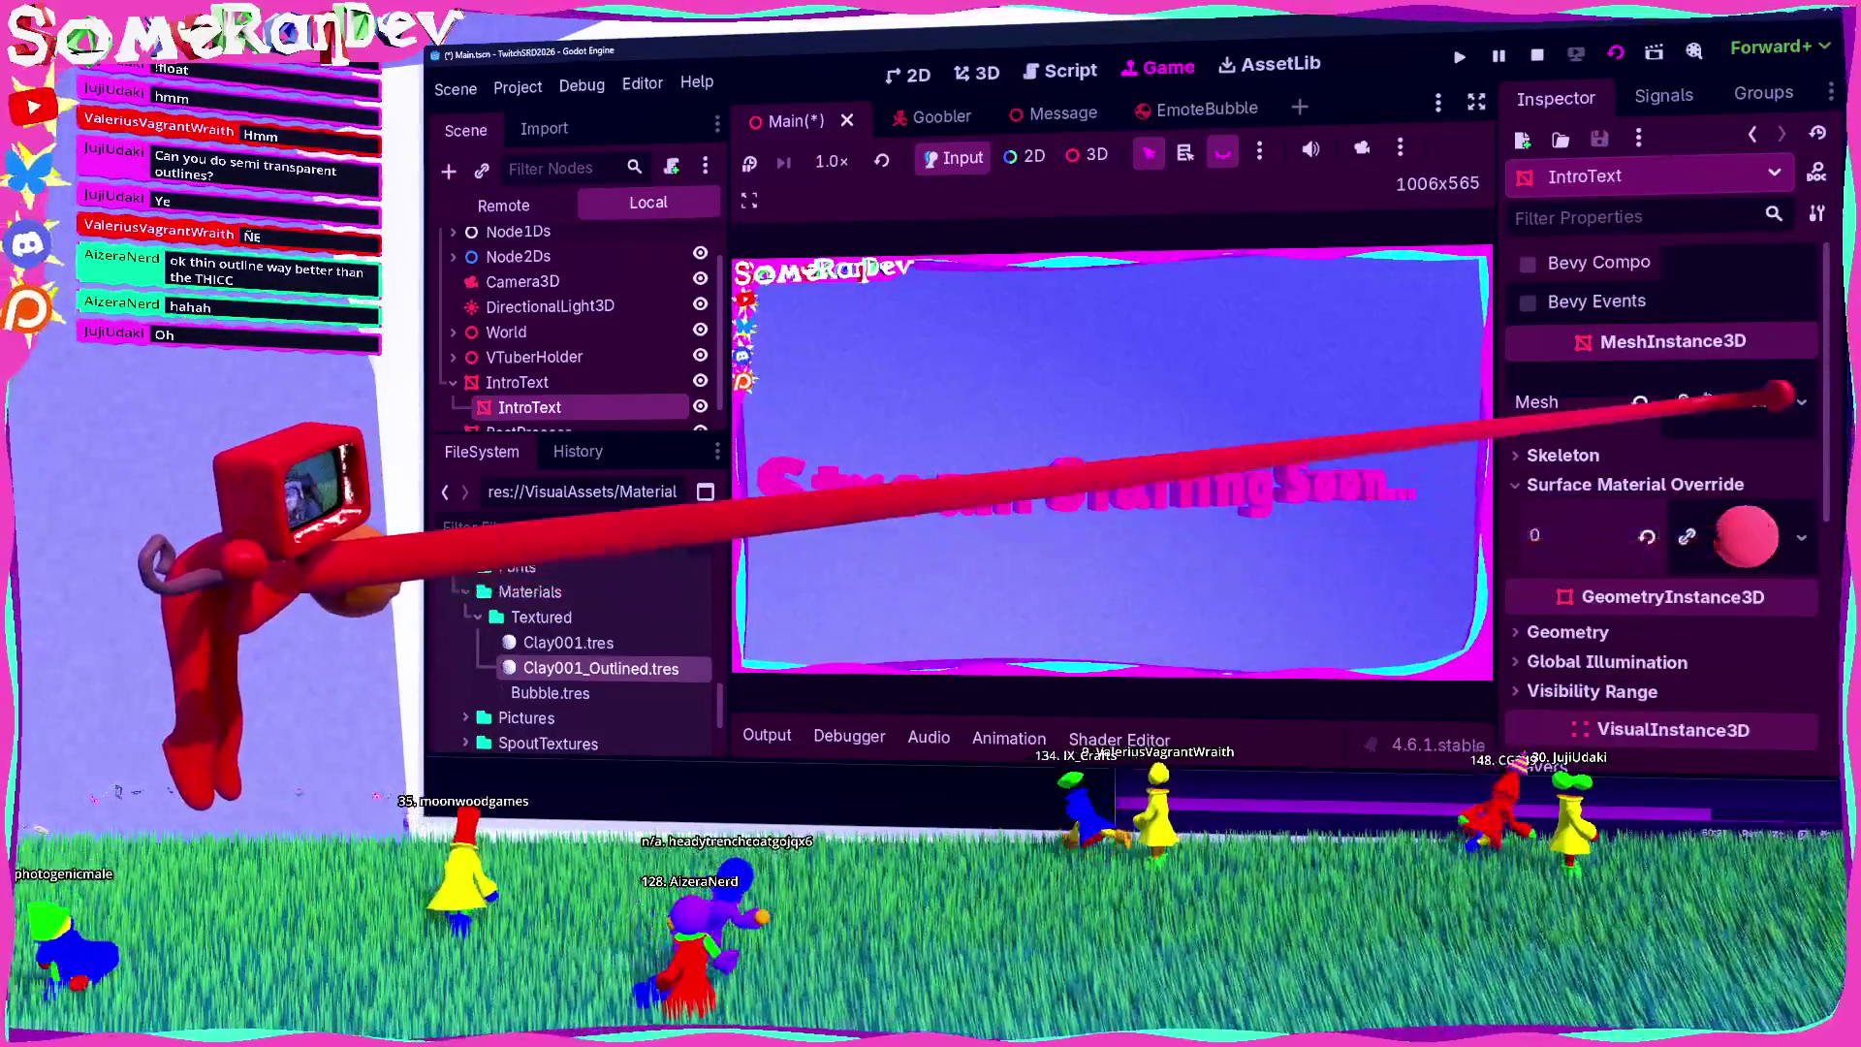
click(1779, 396)
scroll(1745, 417, down, 5)
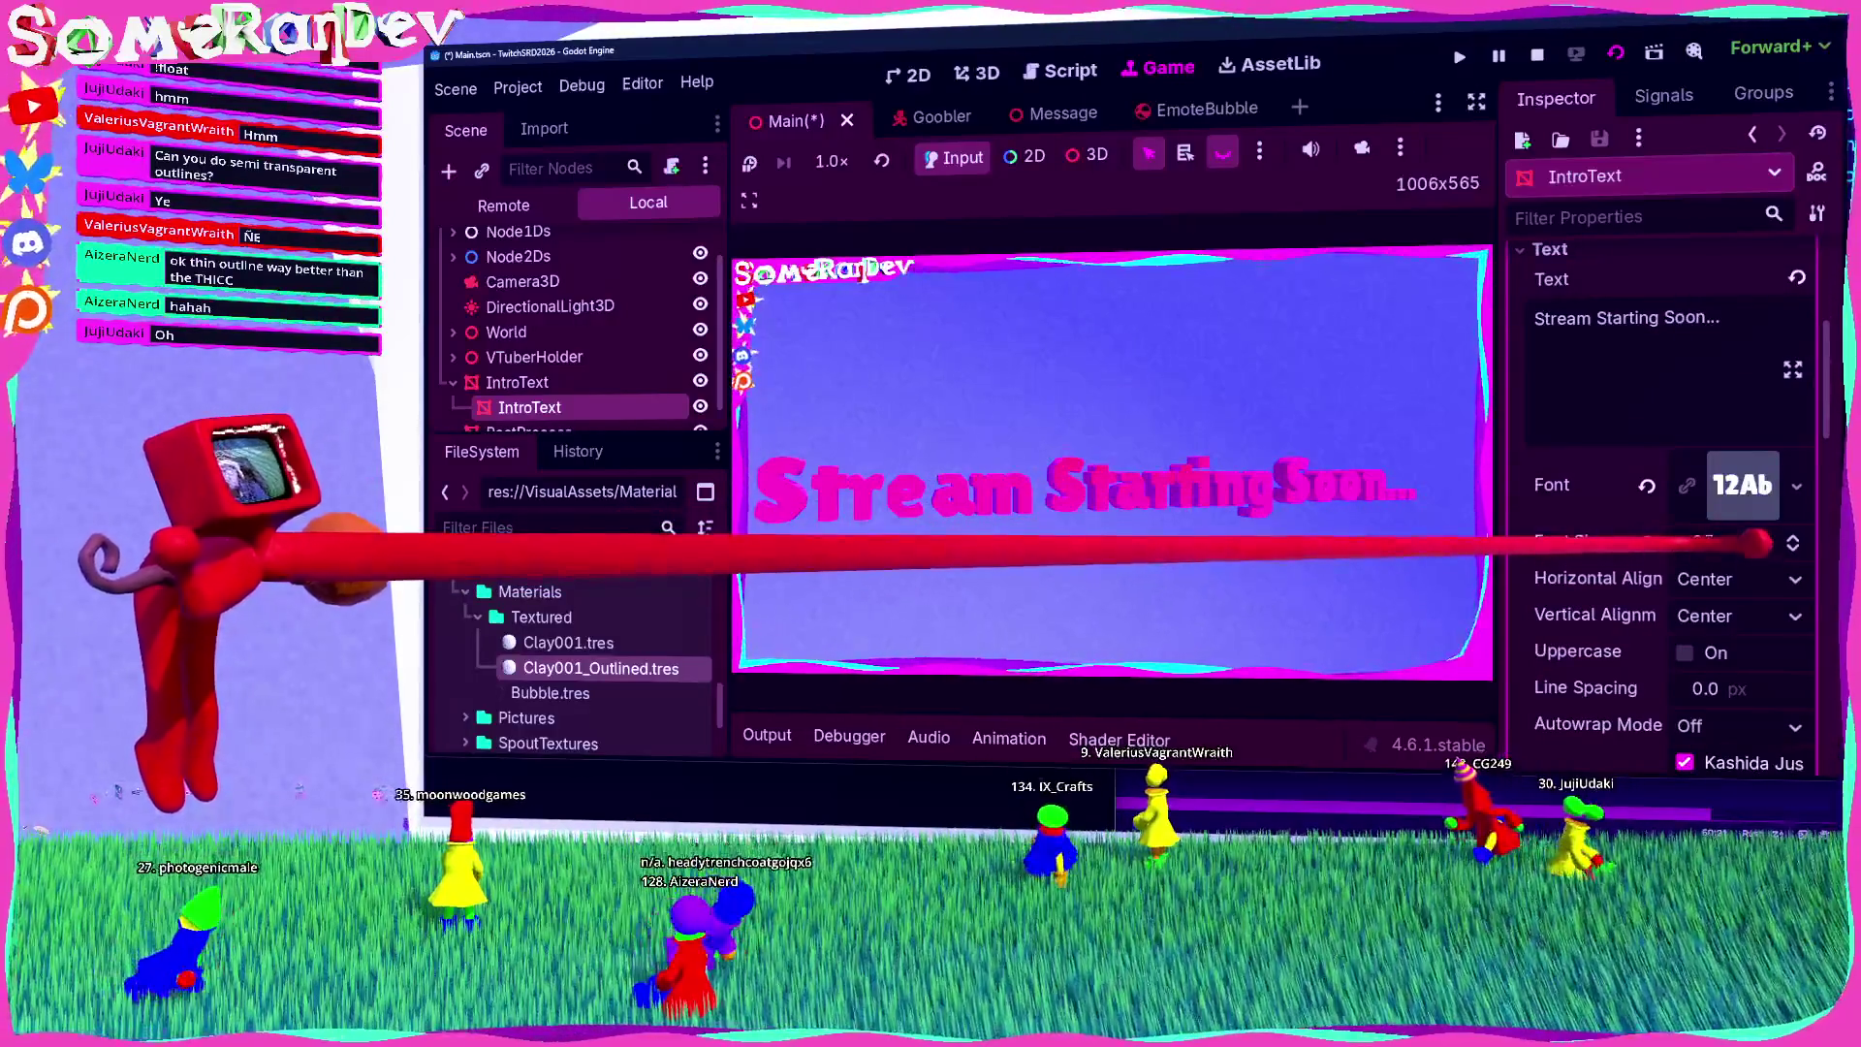